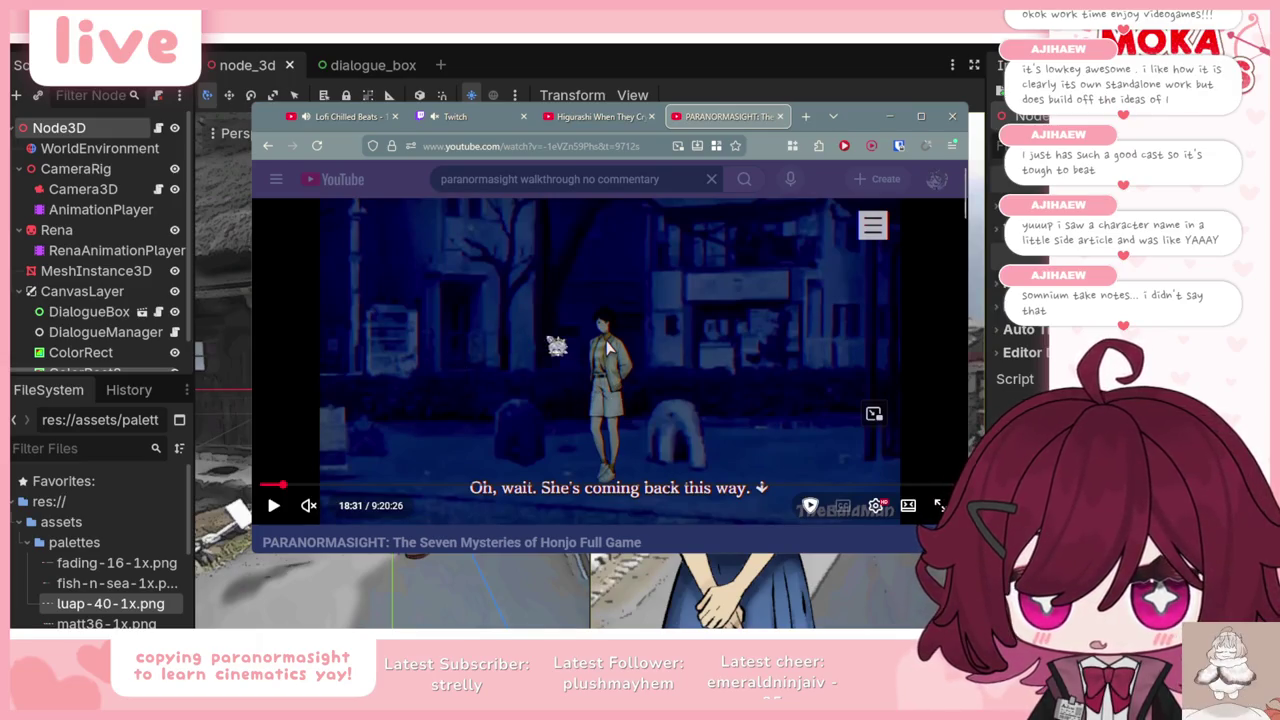
Step: Hide the browser and orbit the editor camera toward the house and Rena
{"action": "left_click", "coordinate": [889, 116]}
{"action": "left_click_drag", "start_coordinate": [197, 515], "coordinate": [300, 500]}
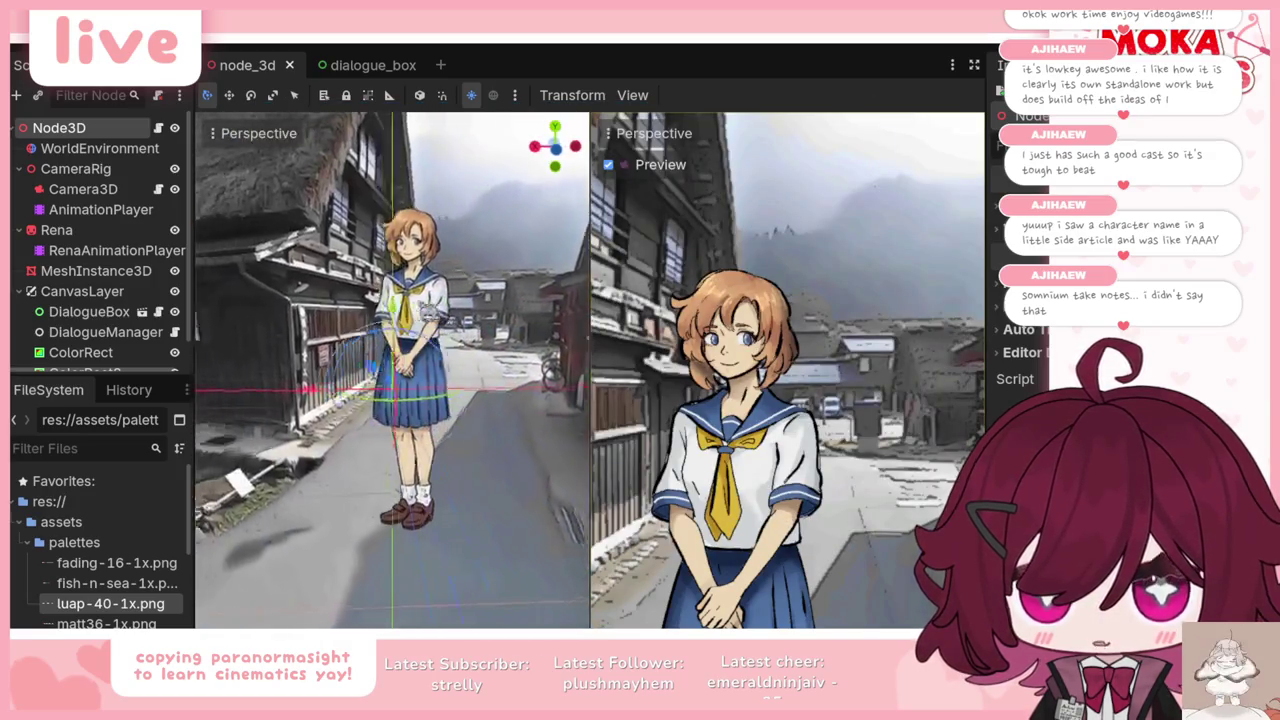
{"action": "mouse_move", "coordinate": [374, 301]}
{"action": "left_mouse_down"}
{"action": "mouse_move", "coordinate": [598, 397]}
{"action": "mouse_move", "coordinate": [762, 390]}
{"action": "mouse_move", "coordinate": [716, 540]}
{"action": "mouse_move", "coordinate": [566, 386]}
{"action": "left_mouse_up"}
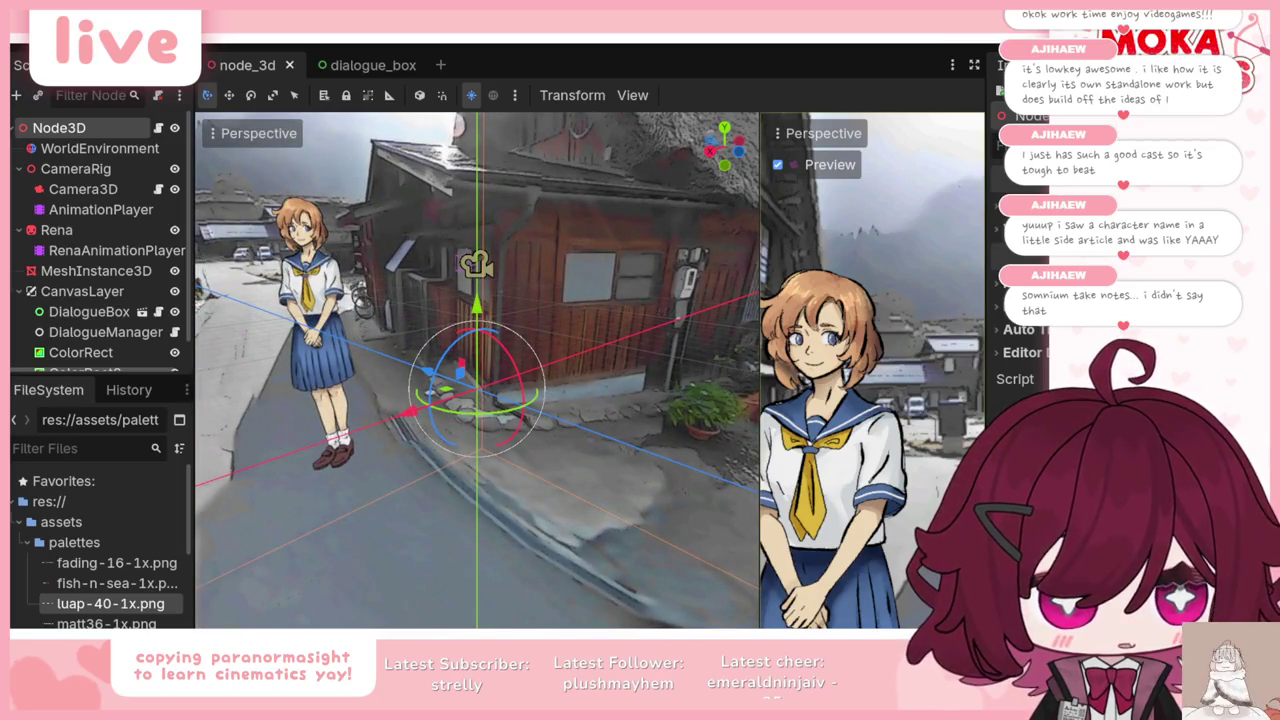
Step: Flip between the Higurashi and PARANORMASIGHT videos, then hide the browser again
{"action": "key", "text": "alt+Tab"}
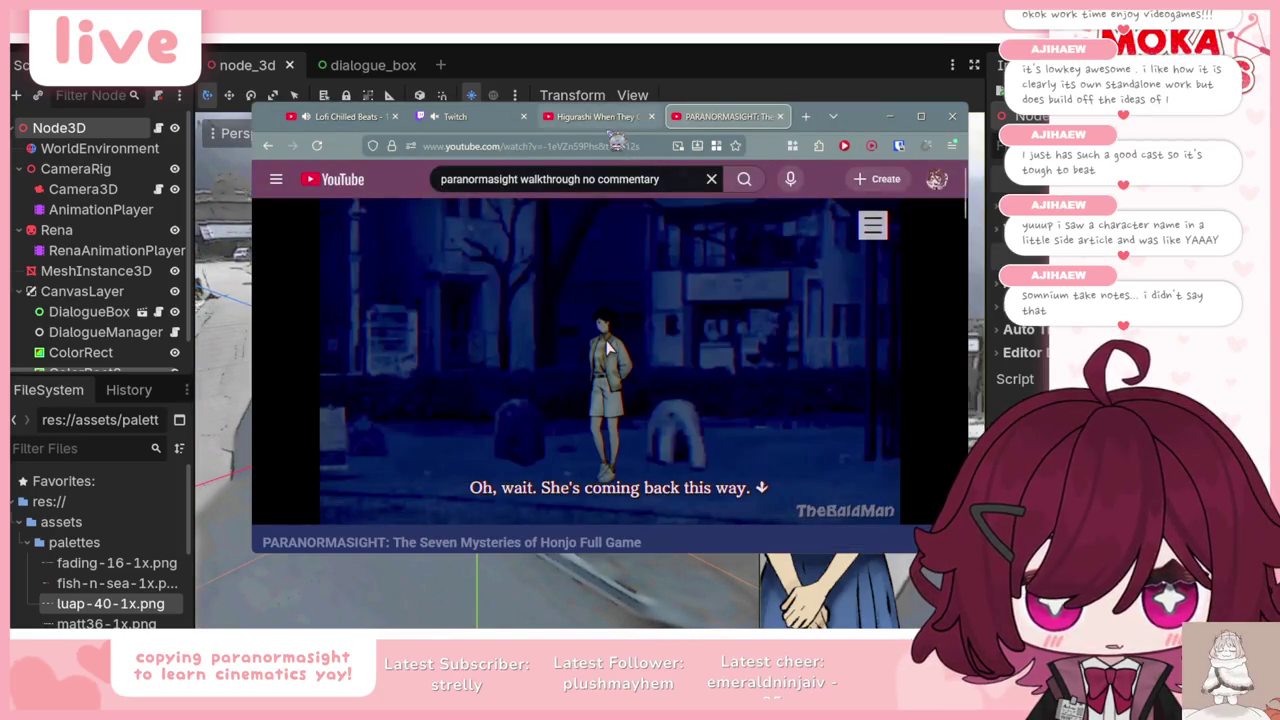
{"action": "left_click", "coordinate": [597, 116]}
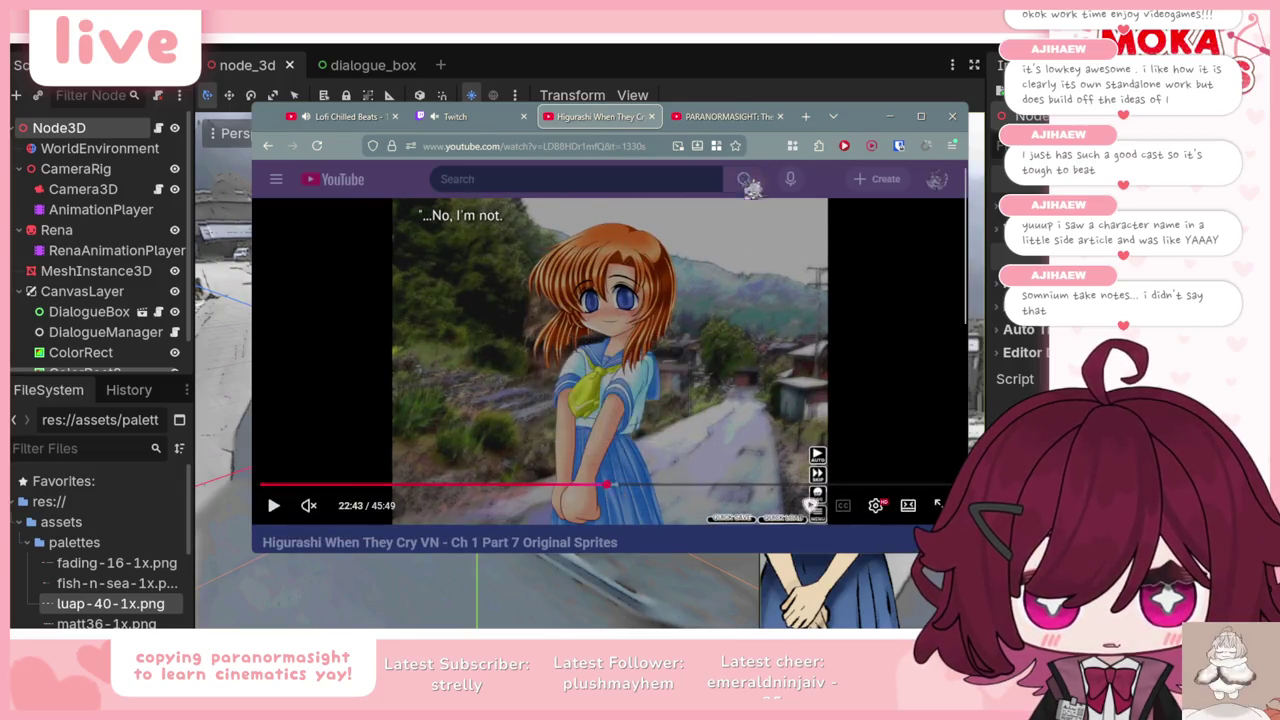
{"action": "left_click", "coordinate": [729, 118]}
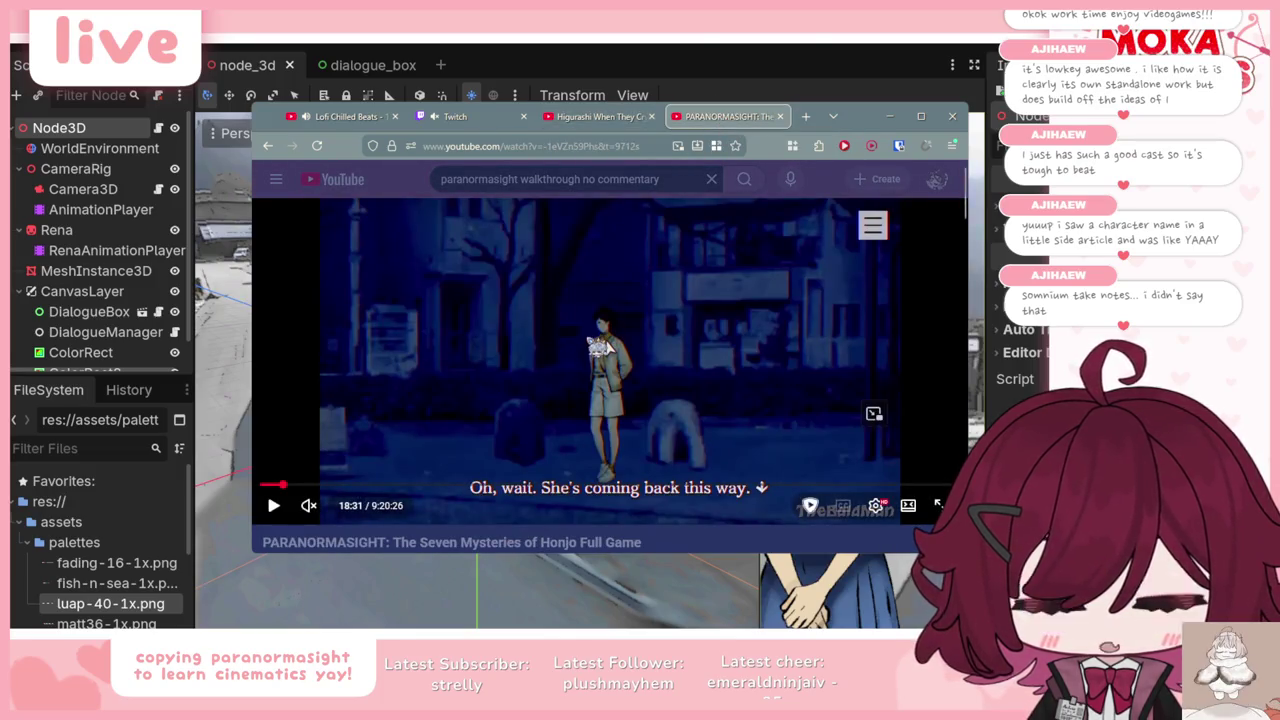
{"action": "key", "text": "ctrl+shift+Tab"}
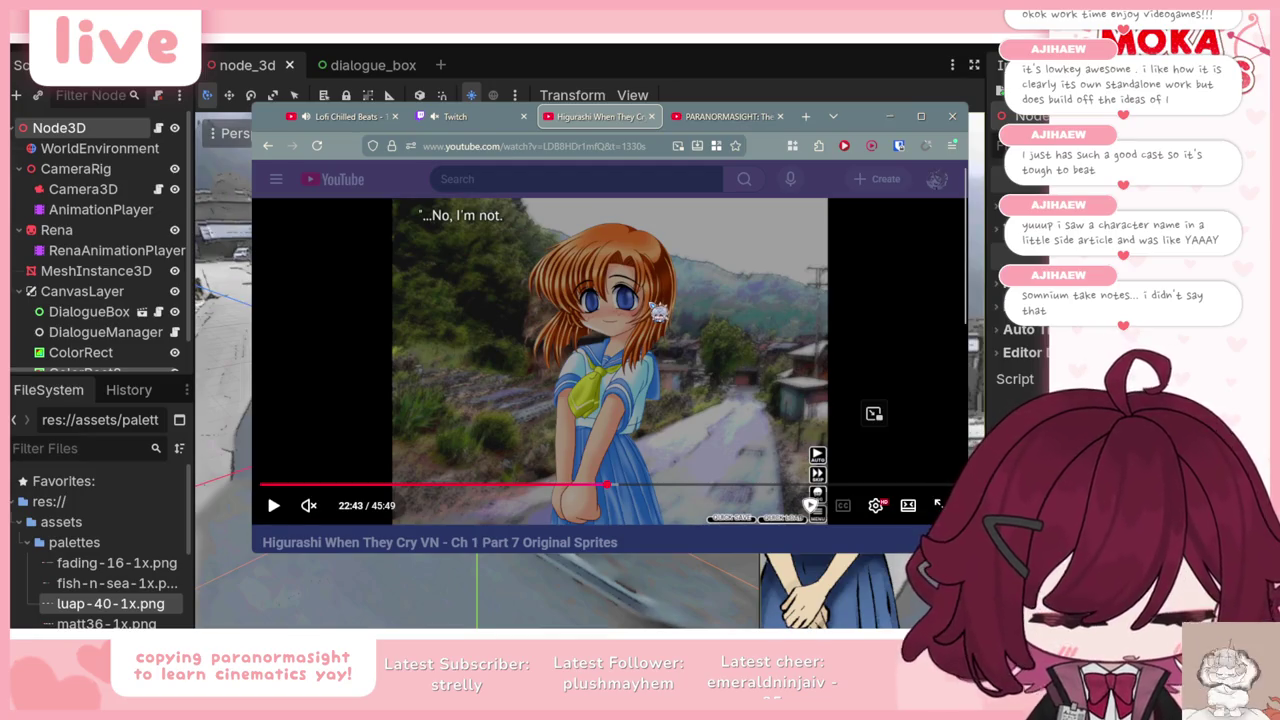
{"action": "left_click", "coordinate": [889, 116]}
{"action": "mouse_move", "coordinate": [478, 390]}
{"action": "left_mouse_down"}
{"action": "mouse_move", "coordinate": [560, 390]}
{"action": "mouse_move", "coordinate": [400, 390]}
{"action": "left_mouse_up"}
Step: Orbit past the house and road to centre Rena, then select MeshInstance3D
{"action": "scroll", "coordinate": [478, 390], "scroll_direction": "down", "scroll_amount": 2}
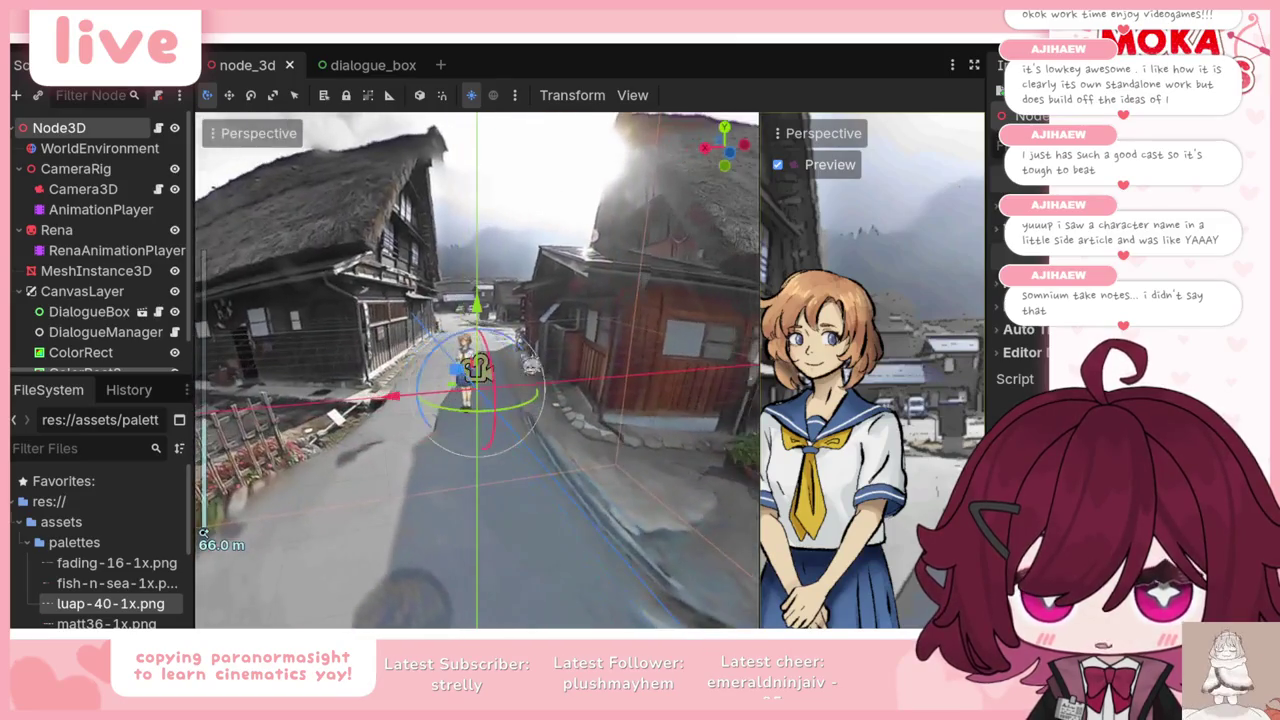
{"action": "left_click_drag", "start_coordinate": [478, 390], "coordinate": [560, 390]}
{"action": "scroll", "coordinate": [478, 390], "scroll_direction": "down", "scroll_amount": 3}
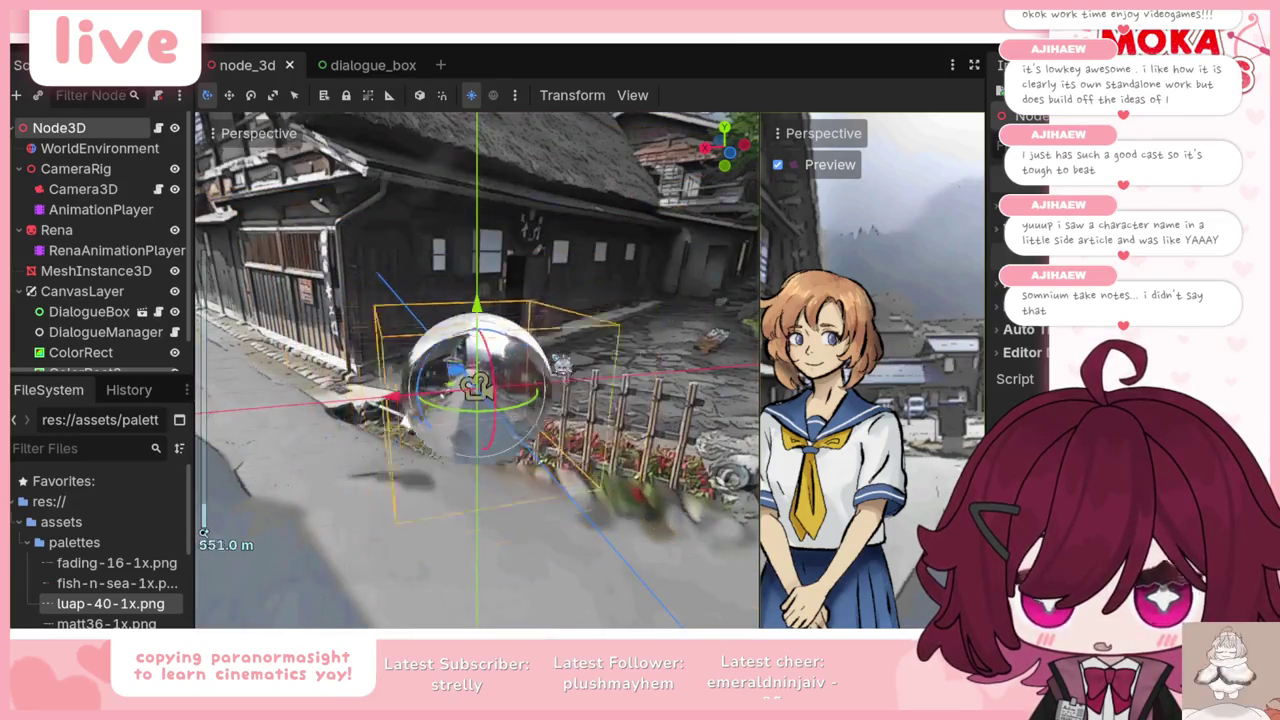
{"action": "left_click_drag", "start_coordinate": [478, 390], "coordinate": [560, 432]}
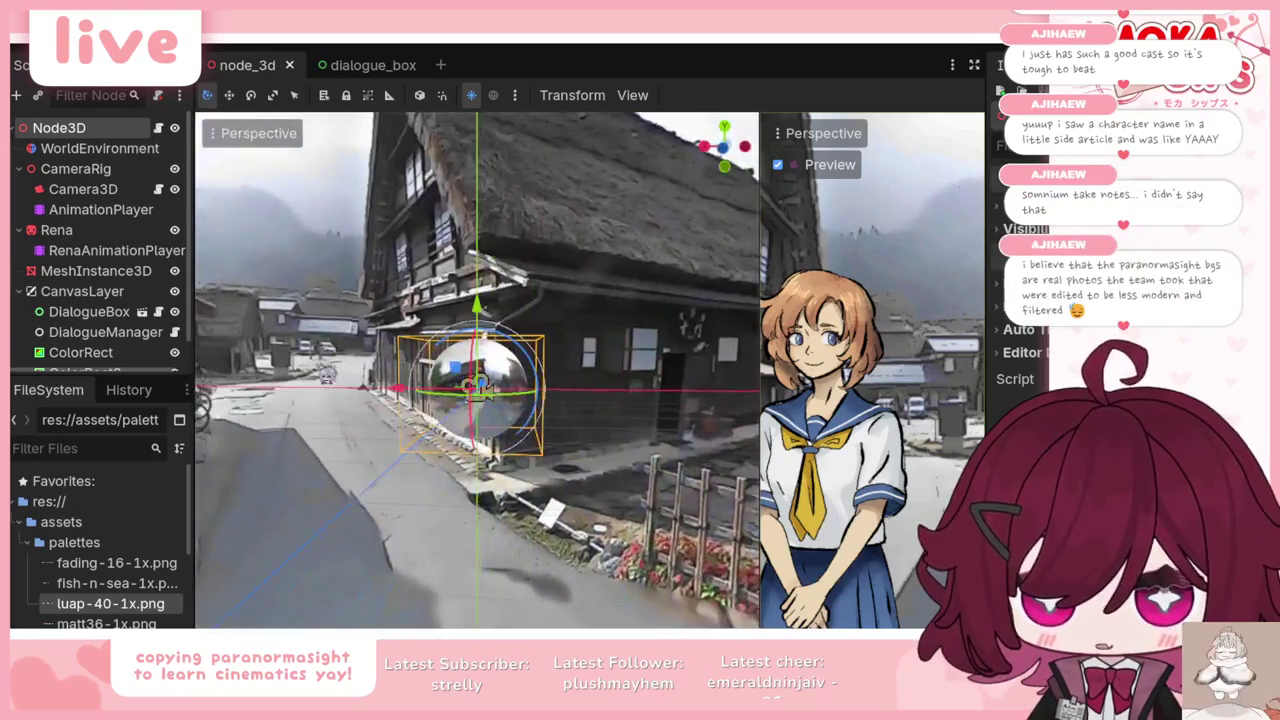
{"action": "scroll", "coordinate": [478, 390], "scroll_direction": "up", "scroll_amount": 3}
{"action": "left_click_drag", "start_coordinate": [478, 390], "coordinate": [400, 390]}
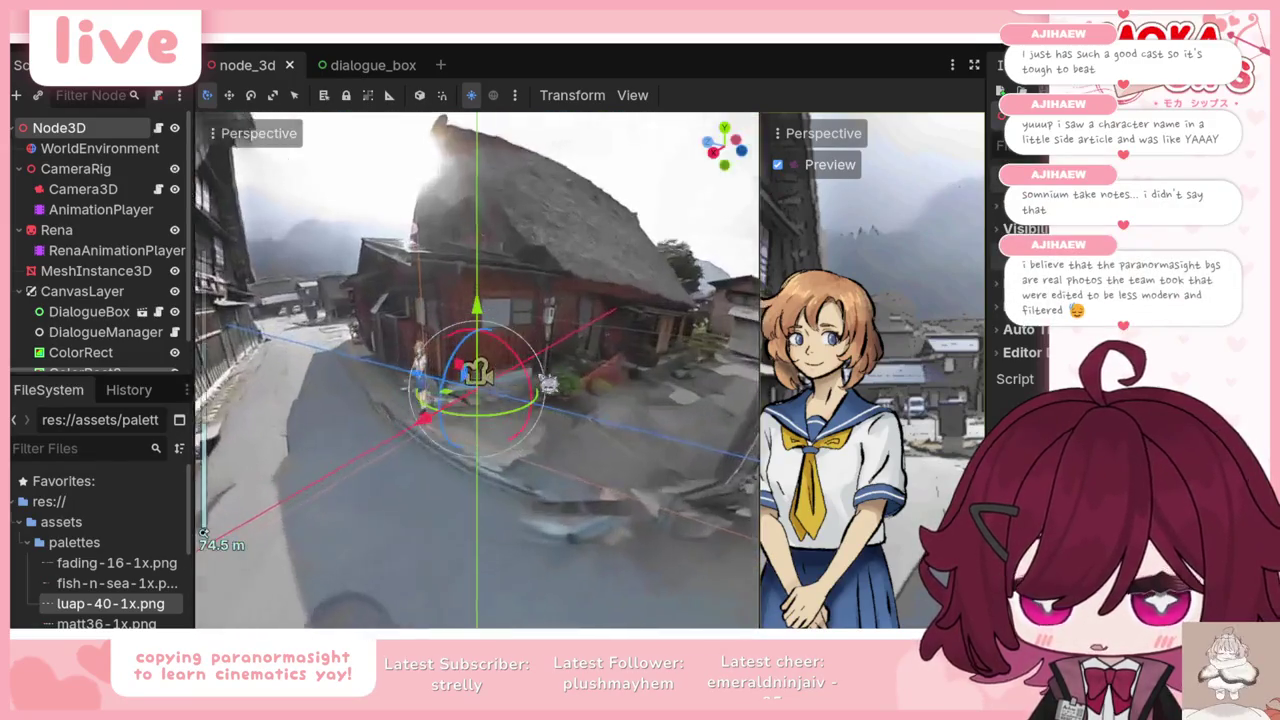
{"action": "scroll", "coordinate": [478, 390], "scroll_direction": "up", "scroll_amount": 5}
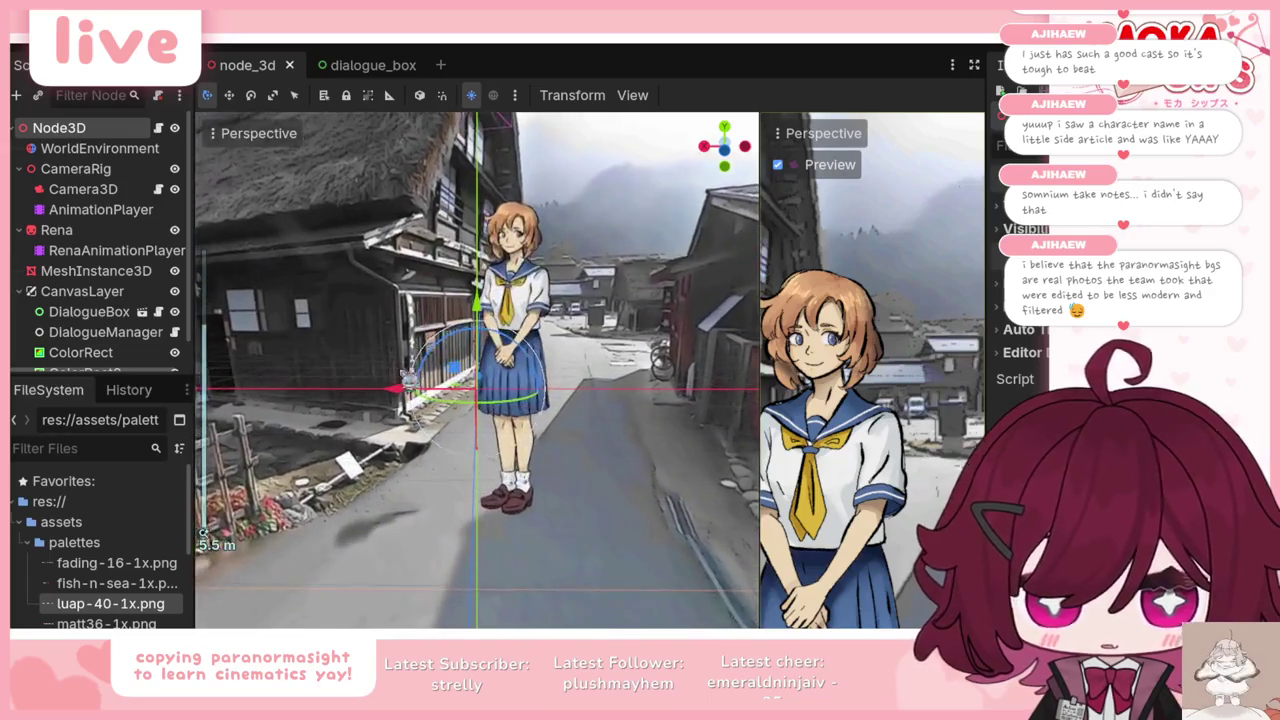
{"action": "left_click_drag", "start_coordinate": [478, 390], "coordinate": [420, 390]}
{"action": "scroll", "coordinate": [597, 407], "scroll_direction": "down", "scroll_amount": 3}
{"action": "left_click_drag", "start_coordinate": [597, 407], "coordinate": [360, 404]}
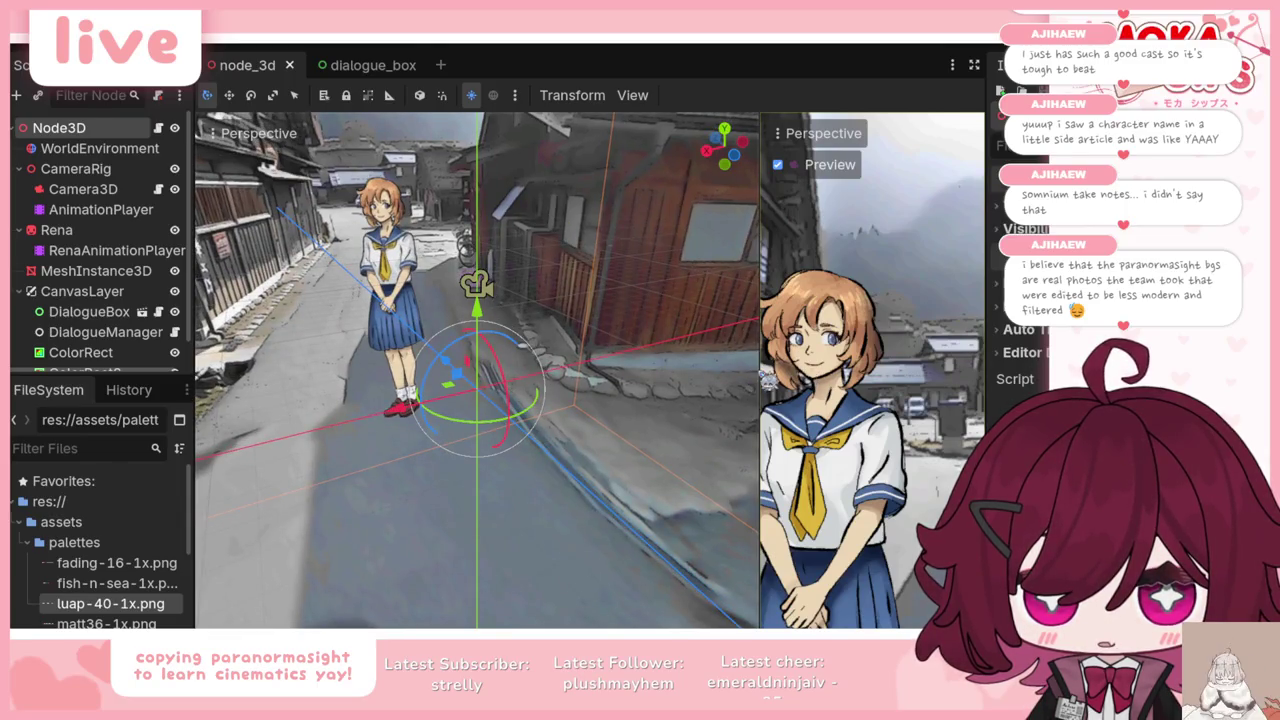
{"action": "left_click", "coordinate": [768, 380]}
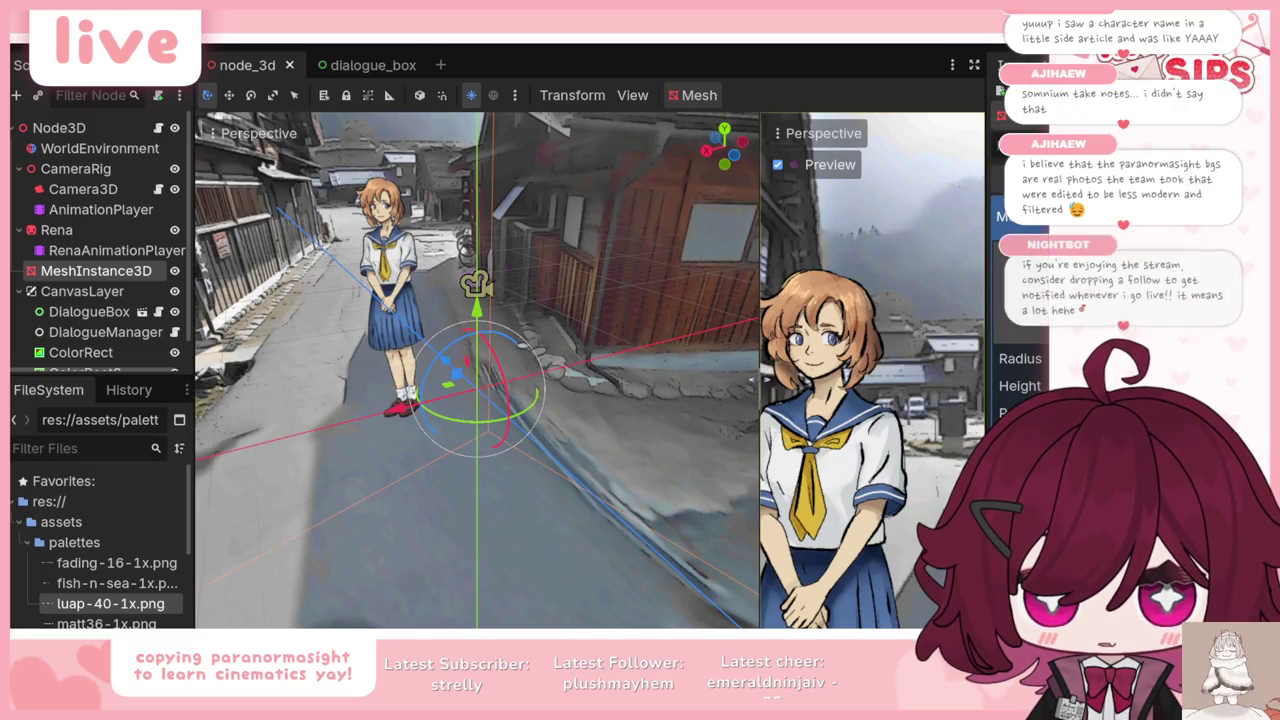
Step: Drag the viewport divider left to enlarge the Preview, then orbit down the street
{"action": "left_click_drag", "start_coordinate": [758, 383], "coordinate": [546, 390]}
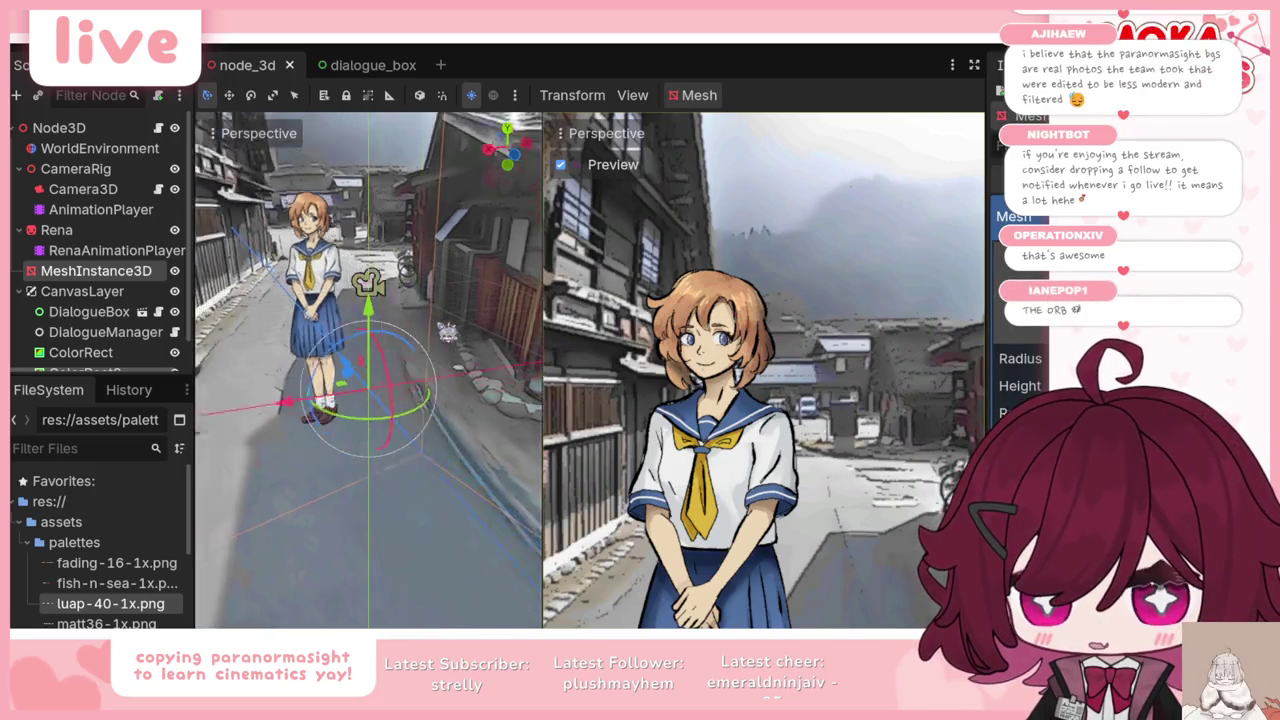
{"action": "left_click_drag", "start_coordinate": [420, 470], "coordinate": [330, 480]}
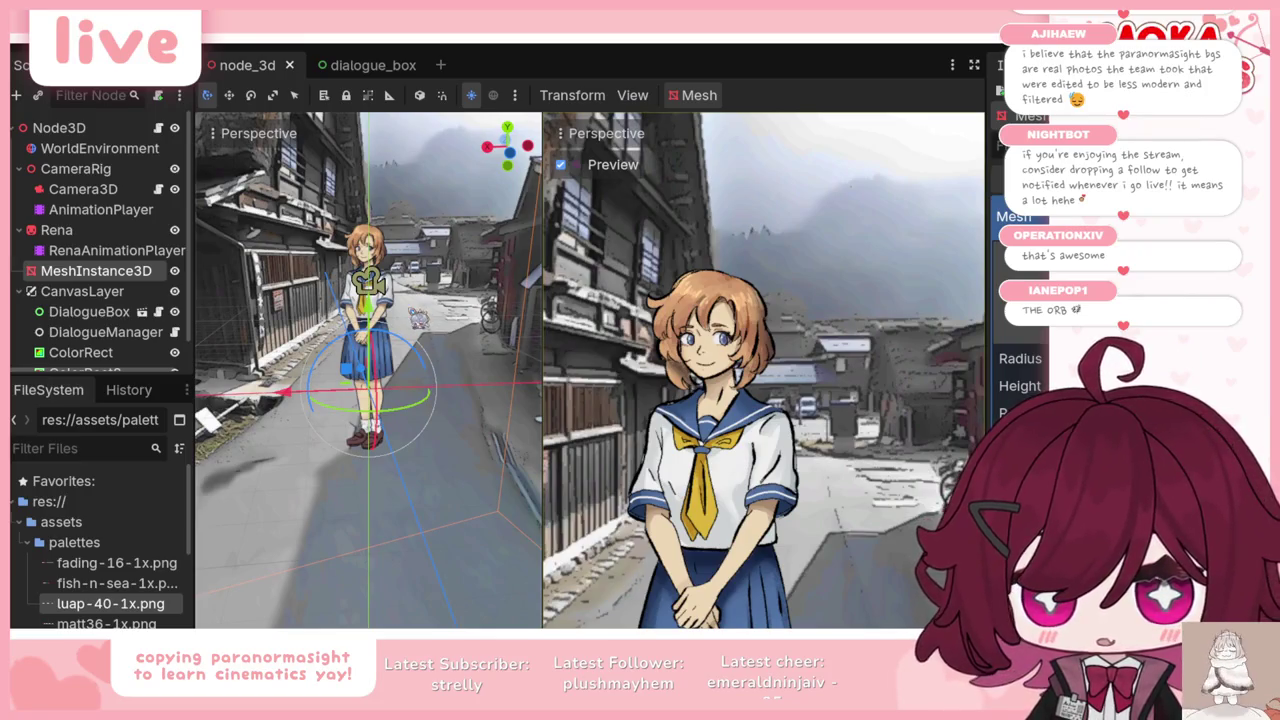
{"action": "scroll", "coordinate": [368, 370], "scroll_direction": "down", "scroll_amount": 5}
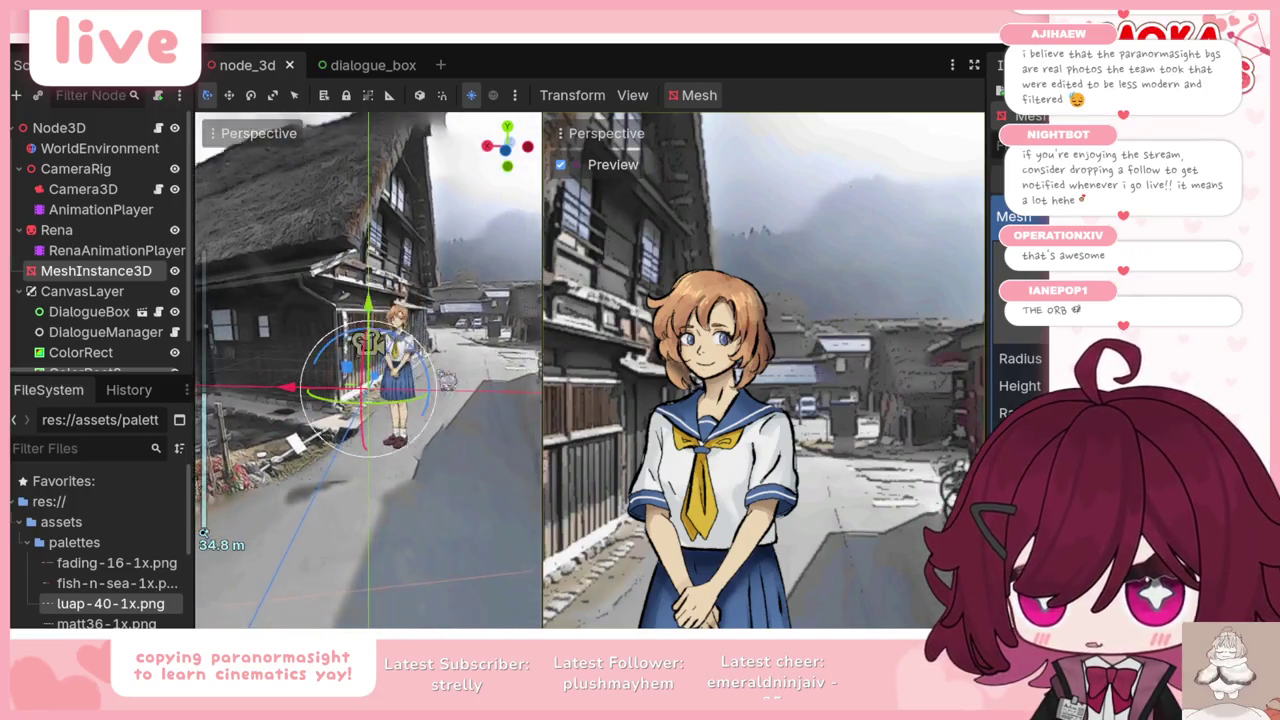
{"action": "mouse_move", "coordinate": [368, 370]}
{"action": "left_mouse_down"}
{"action": "mouse_move", "coordinate": [468, 382]}
{"action": "mouse_move", "coordinate": [270, 241]}
{"action": "mouse_move", "coordinate": [258, 140]}
{"action": "mouse_move", "coordinate": [335, 342]}
{"action": "left_mouse_up"}
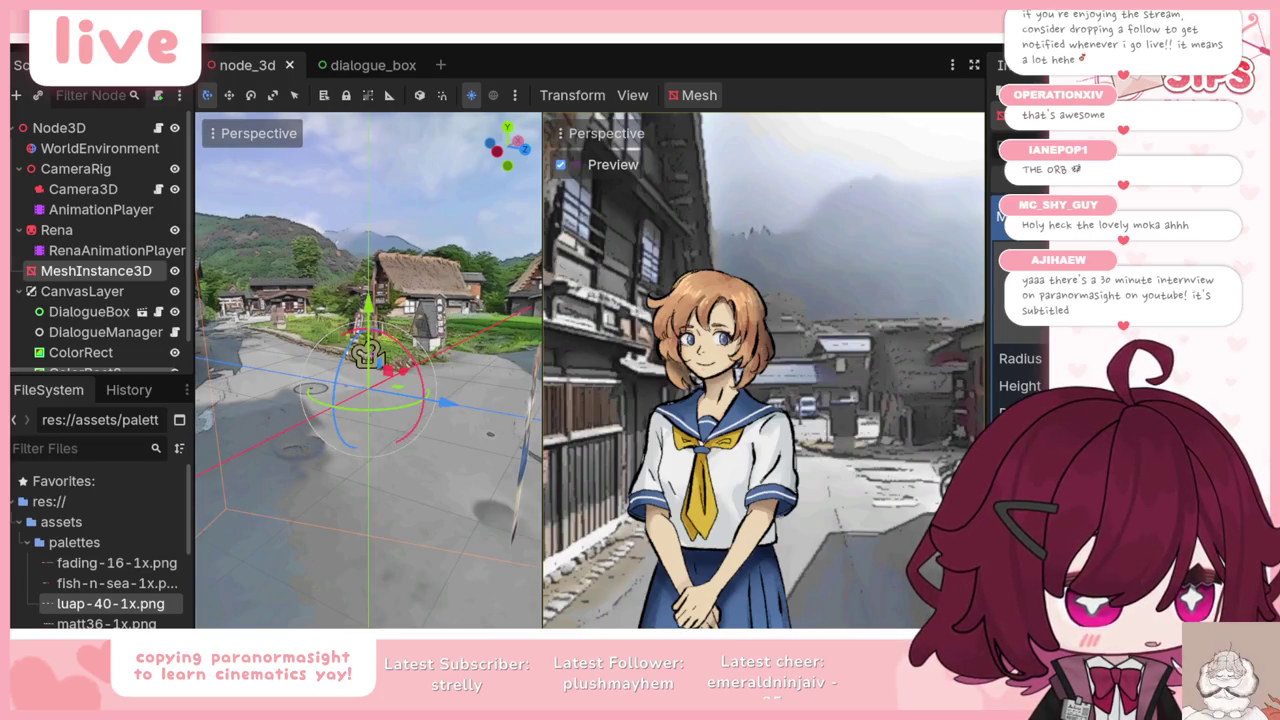
{"action": "key", "text": "alt+Tab"}
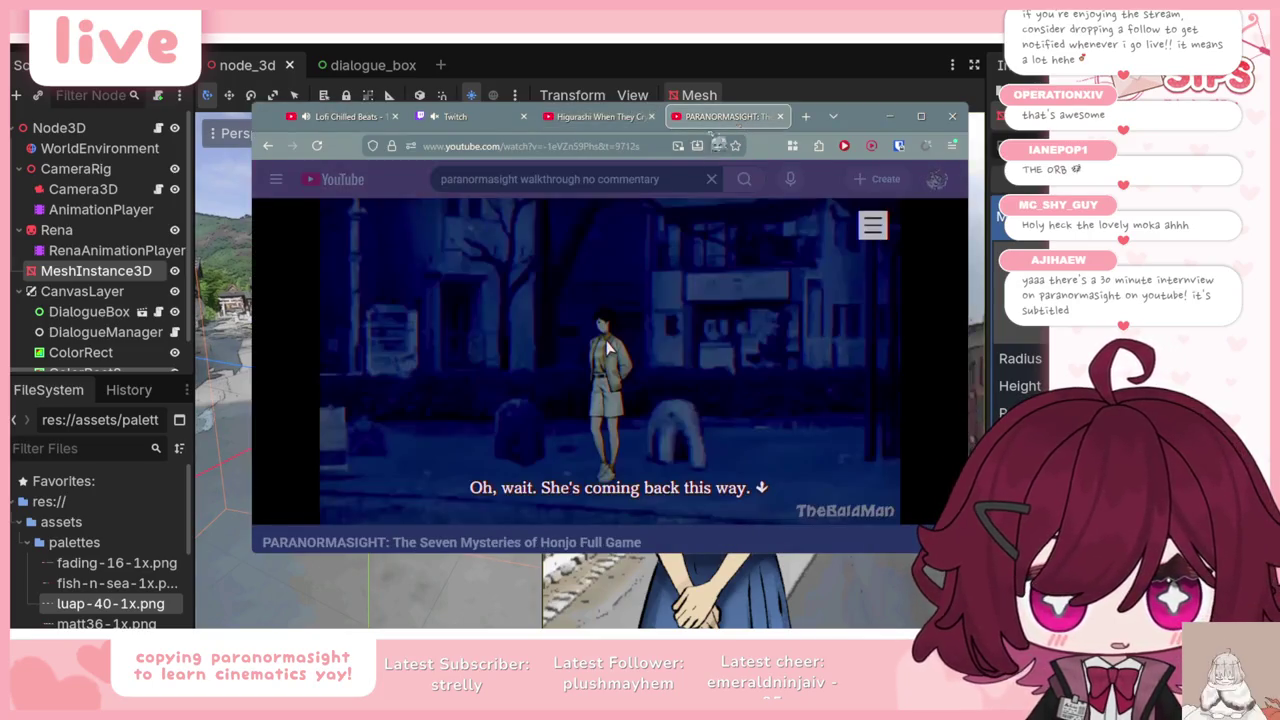
Step: In a new YouTube tab, search for 'paranromasight interview'
{"action": "left_click", "coordinate": [805, 116]}
{"action": "left_click", "coordinate": [500, 146]}
{"action": "left_click", "coordinate": [453, 310]}
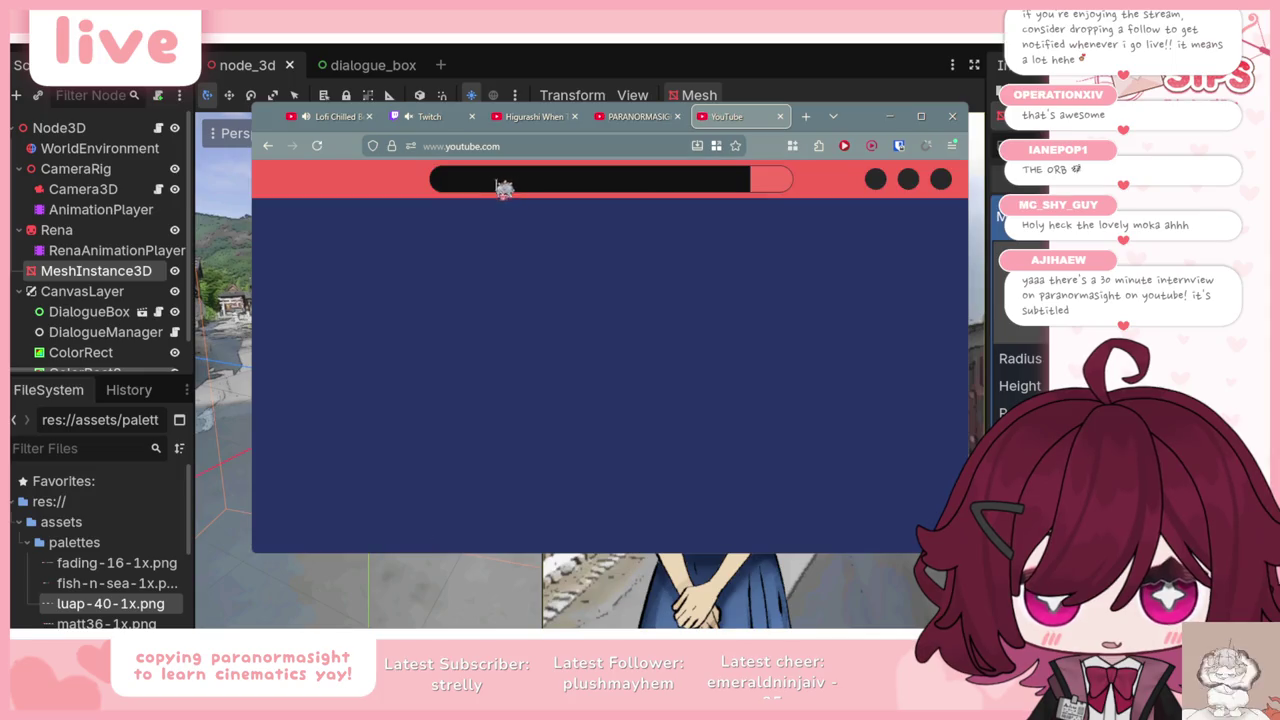
{"action": "left_click", "coordinate": [508, 182]}
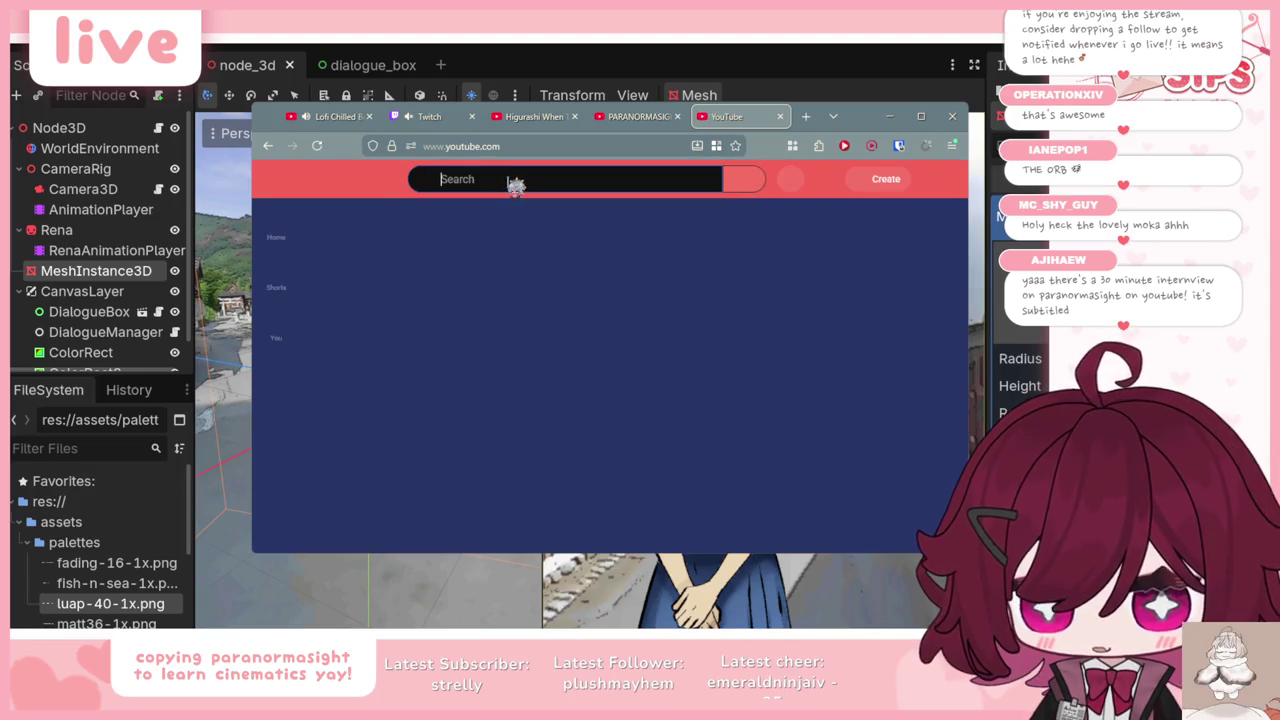
{"action": "type", "text": "paranroma"}
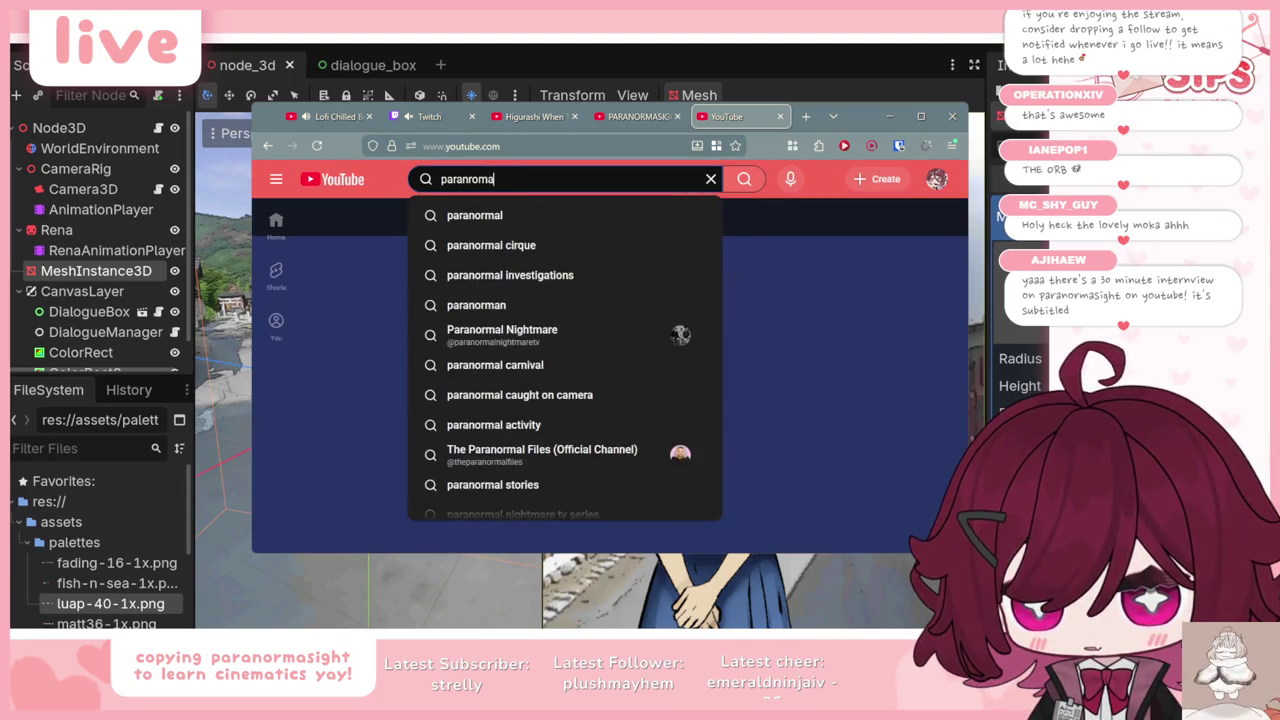
{"action": "type", "text": "sight interview"}
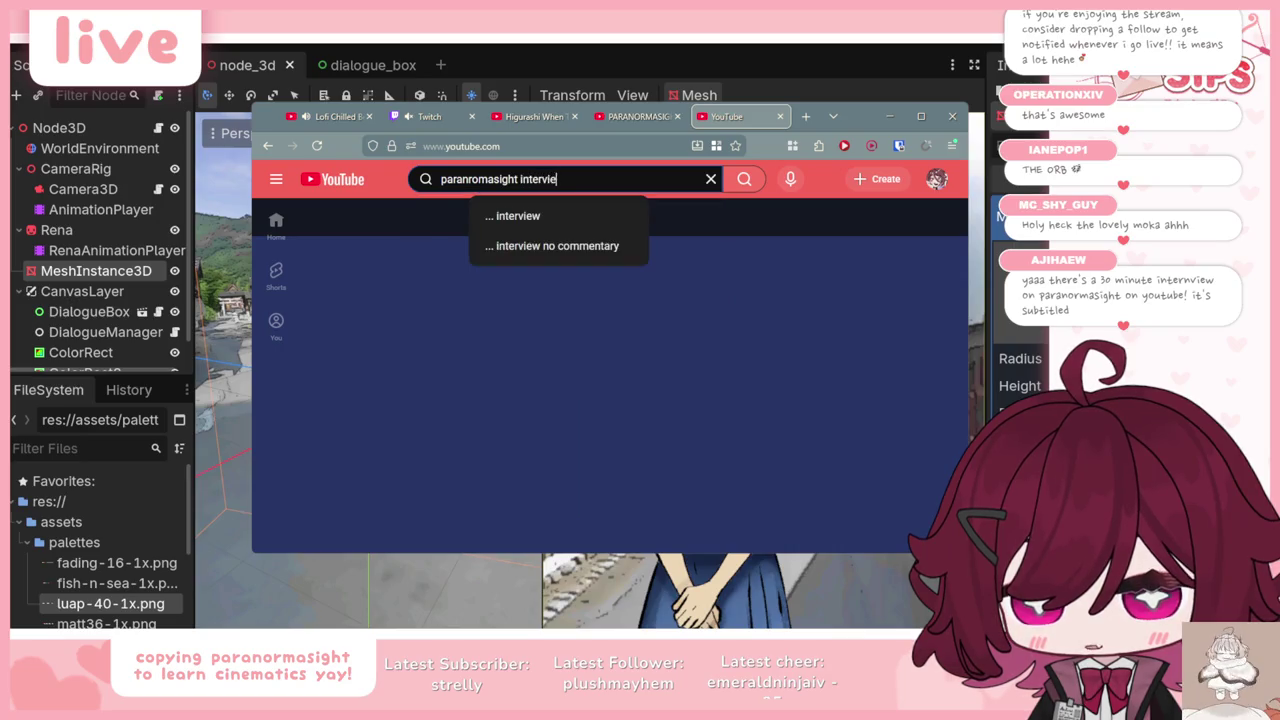
{"action": "key", "text": "Return"}
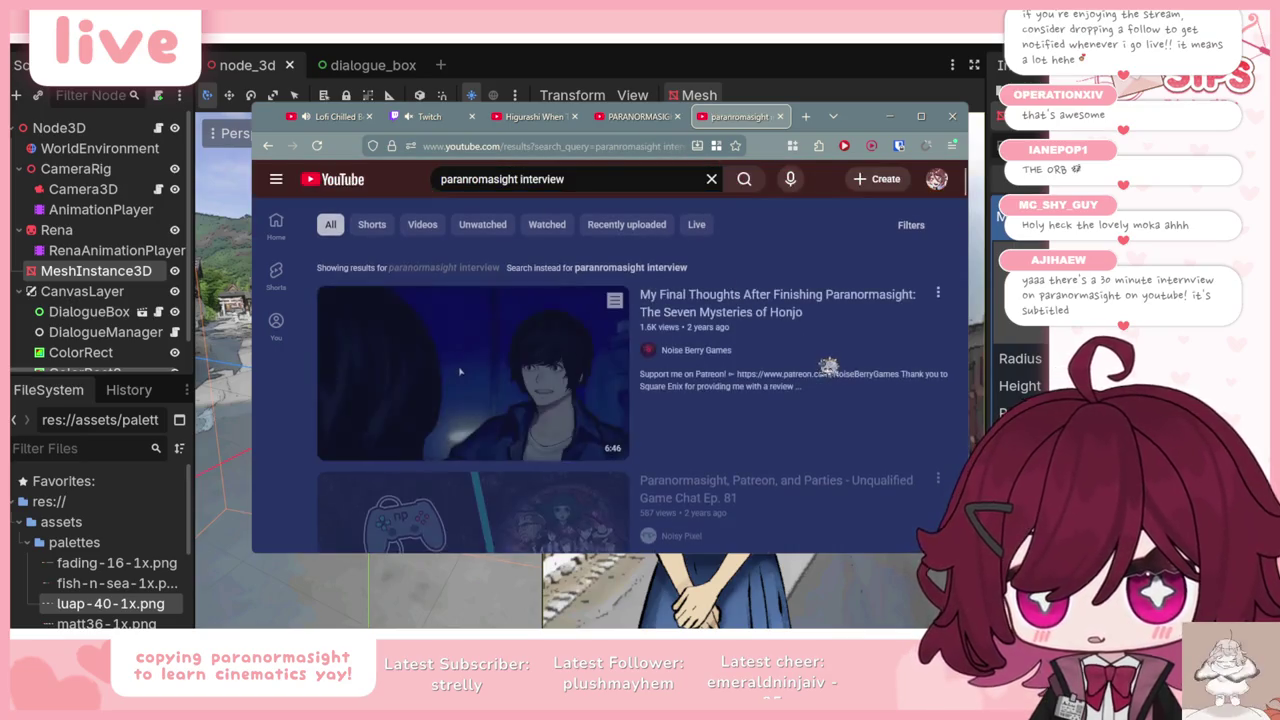
Step: Browse the interview search results, close that tab, and hide the browser
{"action": "scroll", "coordinate": [460, 211], "scroll_direction": "down", "scroll_amount": 3}
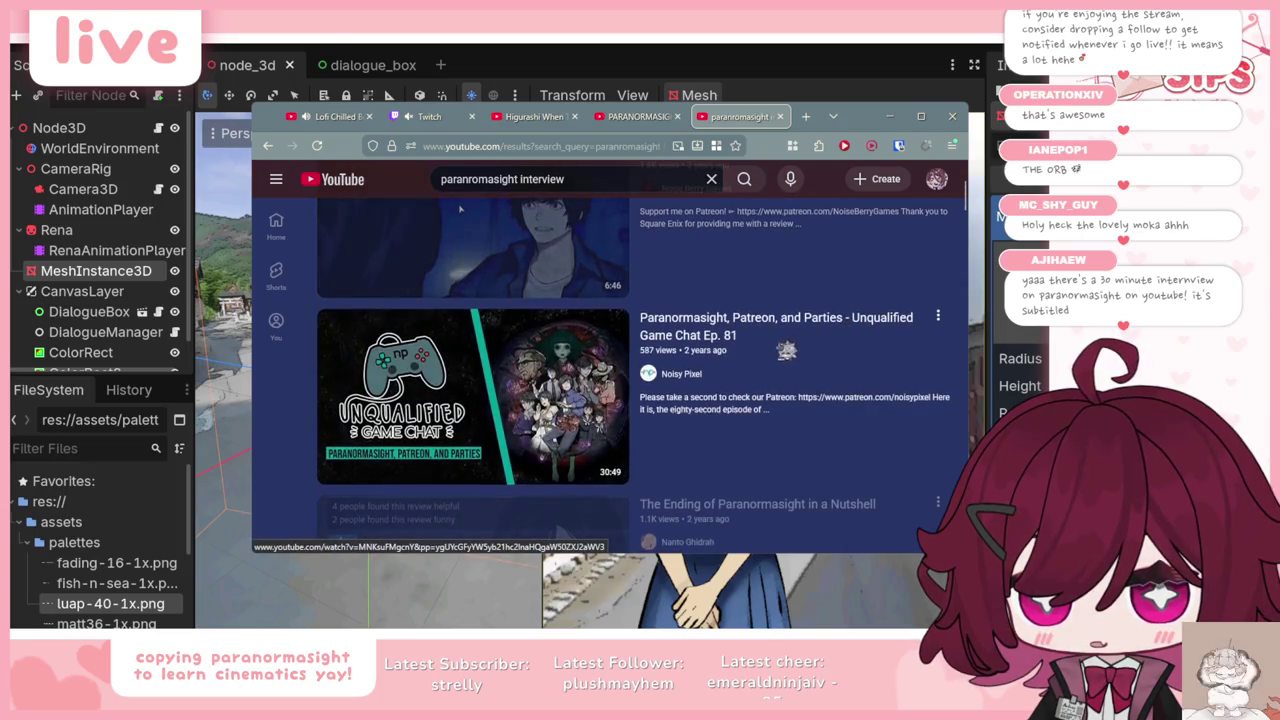
{"action": "scroll", "coordinate": [770, 330], "scroll_direction": "down", "scroll_amount": 1}
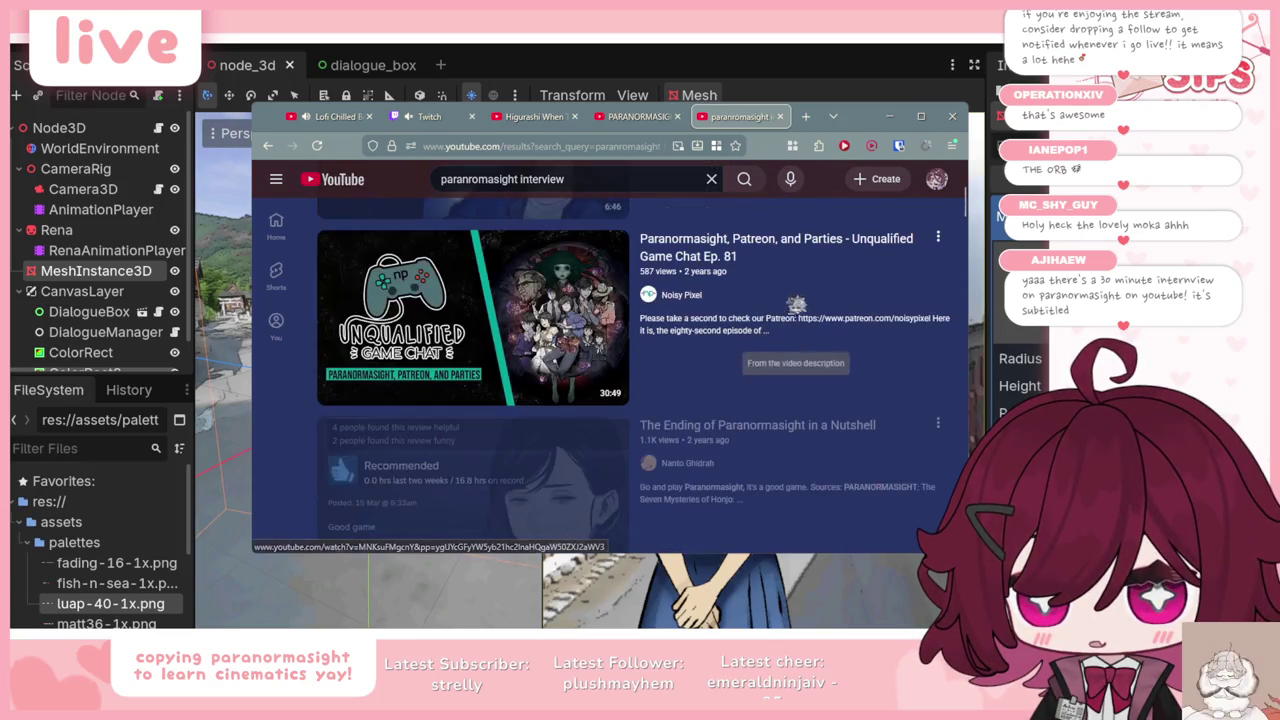
{"action": "scroll", "coordinate": [764, 257], "scroll_direction": "down", "scroll_amount": 5}
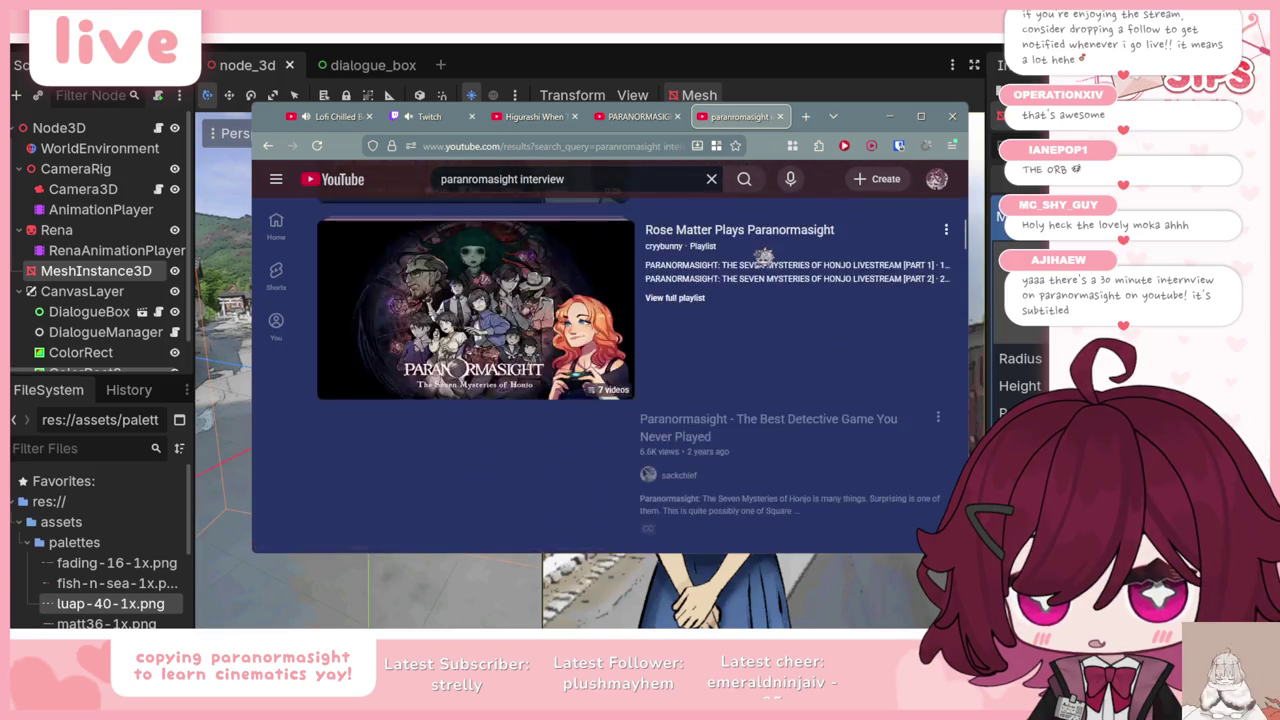
{"action": "scroll", "coordinate": [779, 402], "scroll_direction": "up", "scroll_amount": 5}
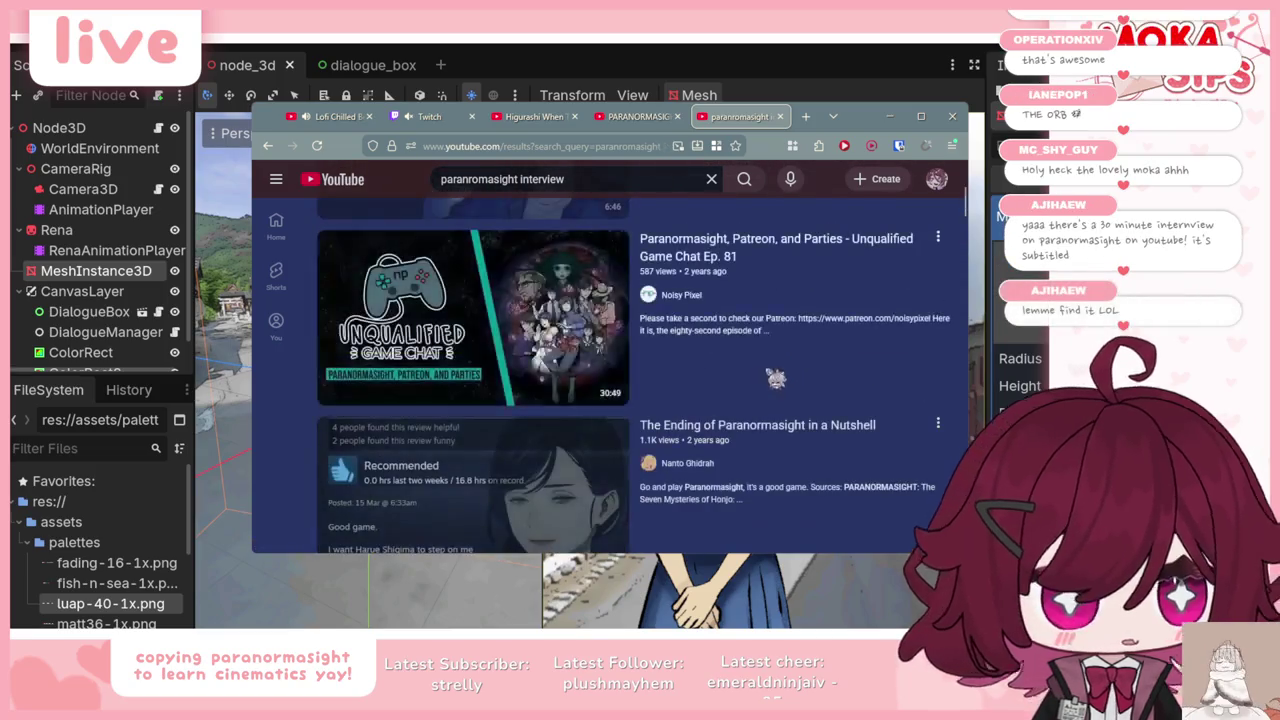
{"action": "scroll", "coordinate": [779, 402], "scroll_direction": "down", "scroll_amount": 5}
{"action": "scroll", "coordinate": [779, 402], "scroll_direction": "down", "scroll_amount": 5}
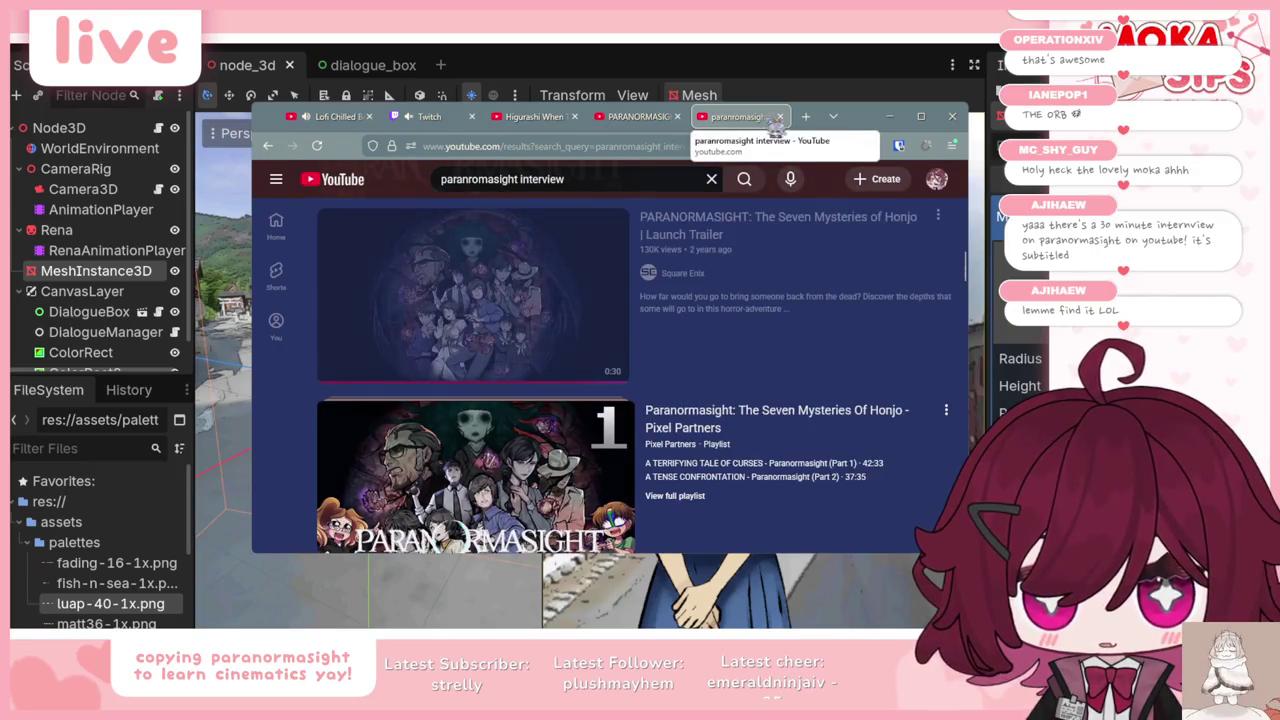
{"action": "left_click", "coordinate": [781, 117]}
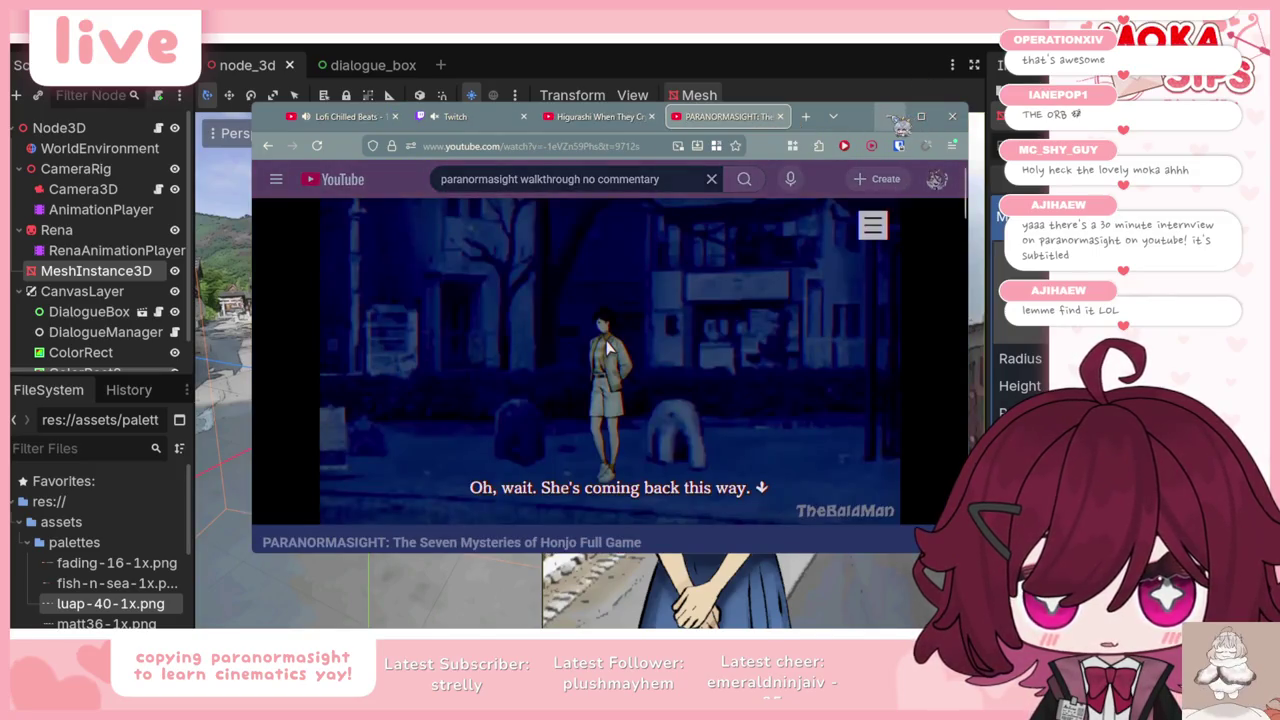
{"action": "left_click", "coordinate": [889, 116]}
Step: Orbit around the mirrored sphere, then toggle MeshInstance3D's visibility off
{"action": "left_click_drag", "start_coordinate": [535, 427], "coordinate": [300, 420]}
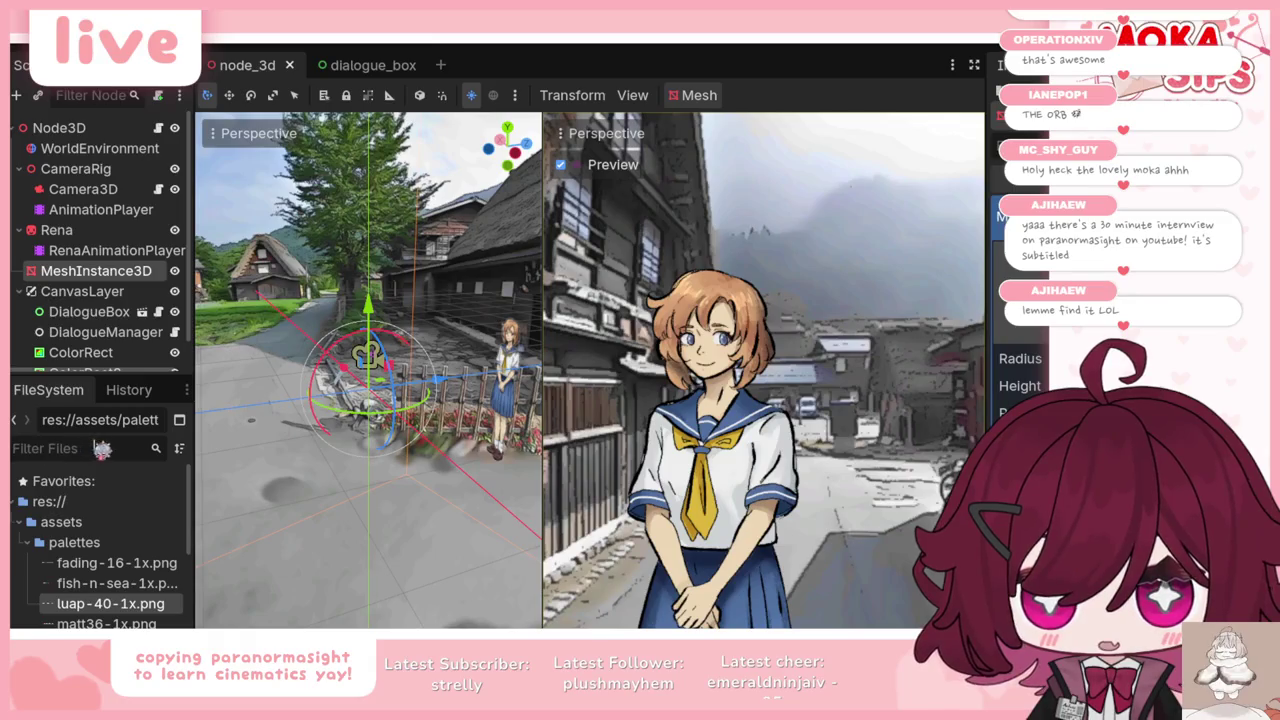
{"action": "mouse_move", "coordinate": [308, 524]}
{"action": "left_mouse_down"}
{"action": "mouse_move", "coordinate": [246, 575]}
{"action": "mouse_move", "coordinate": [470, 197]}
{"action": "mouse_move", "coordinate": [283, 226]}
{"action": "mouse_move", "coordinate": [420, 188]}
{"action": "left_mouse_up"}
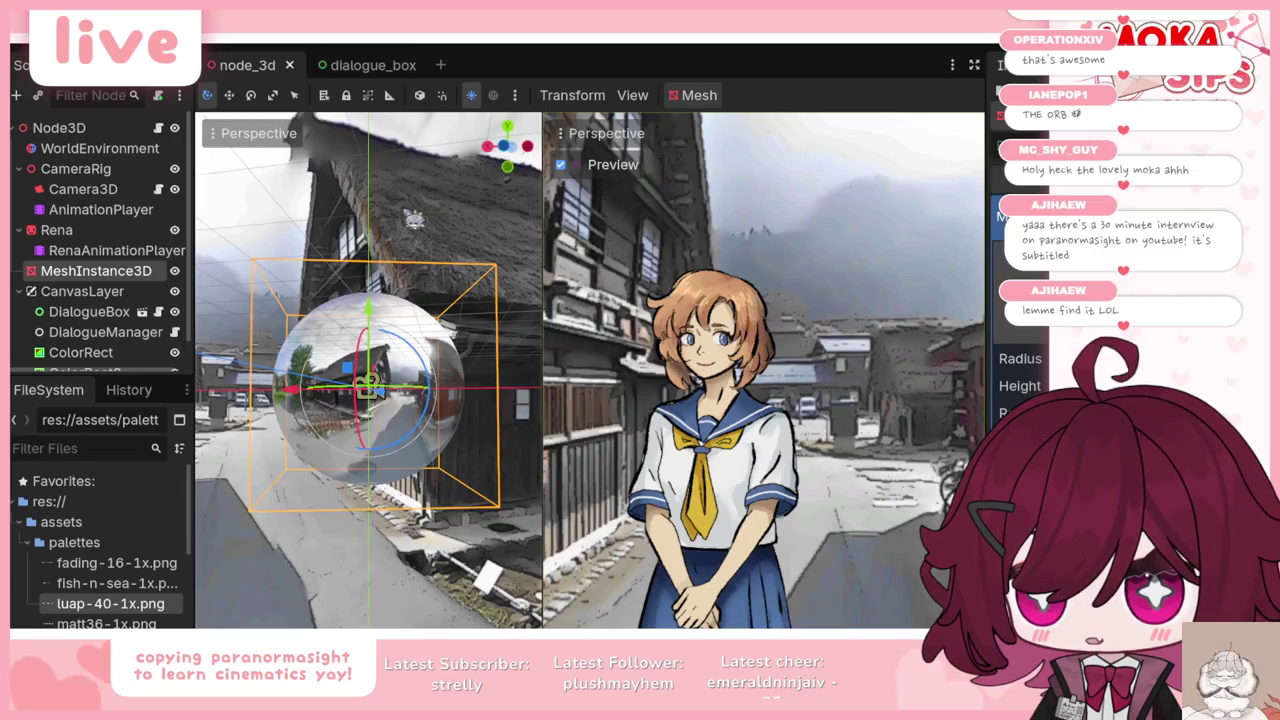
{"action": "mouse_move", "coordinate": [420, 188]}
{"action": "left_mouse_down"}
{"action": "mouse_move", "coordinate": [430, 200]}
{"action": "mouse_move", "coordinate": [410, 190]}
{"action": "left_mouse_up"}
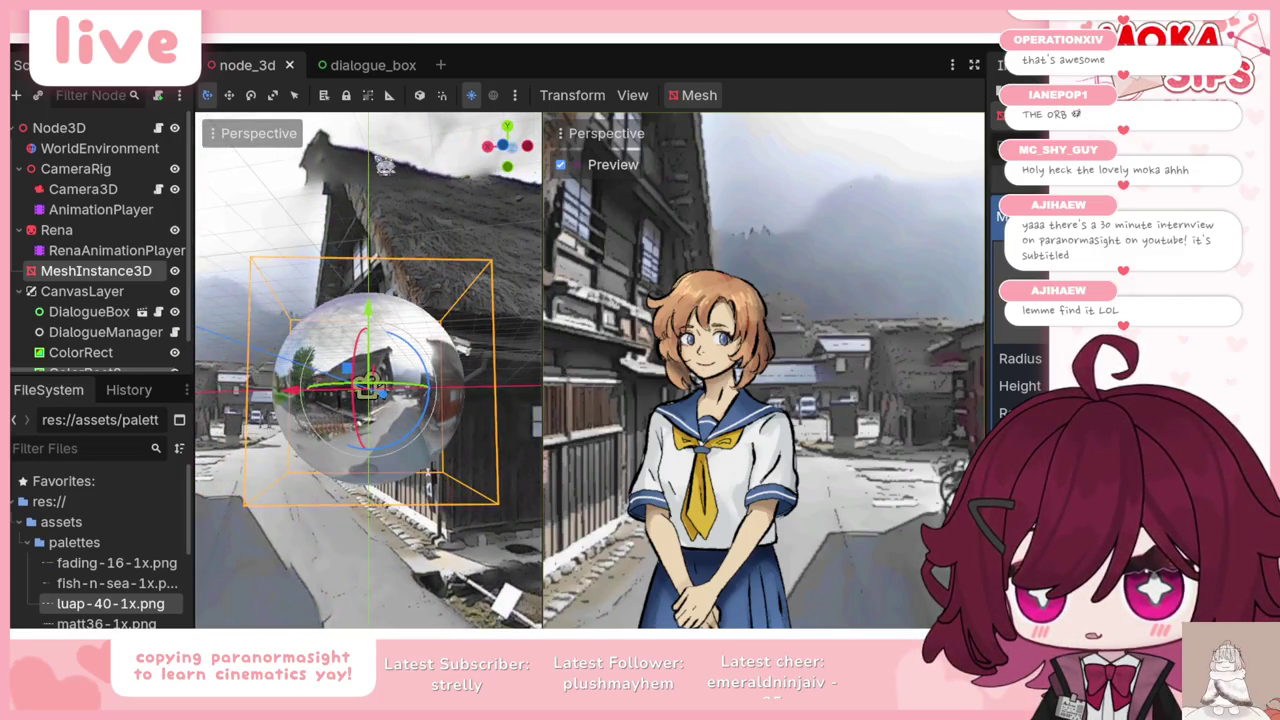
{"action": "scroll", "coordinate": [350, 150], "scroll_direction": "down", "scroll_amount": 2}
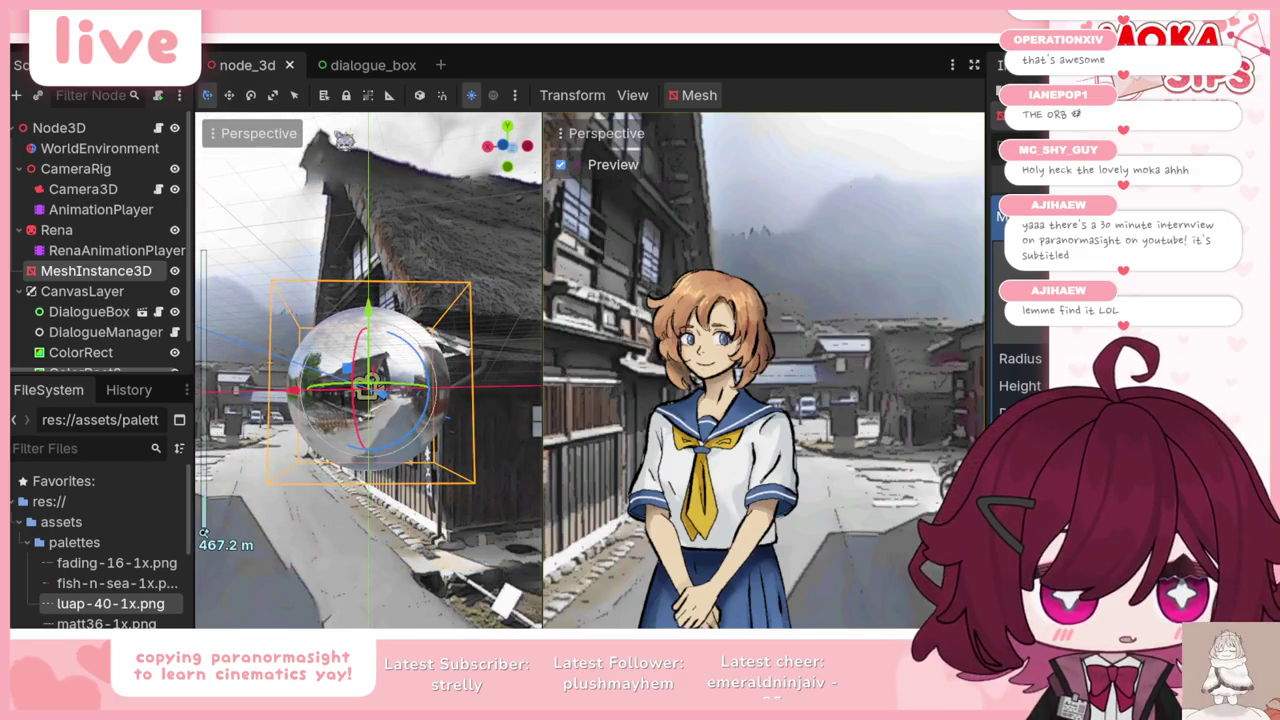
{"action": "mouse_move", "coordinate": [343, 140]}
{"action": "left_mouse_down"}
{"action": "mouse_move", "coordinate": [309, 162]}
{"action": "mouse_move", "coordinate": [371, 318]}
{"action": "mouse_move", "coordinate": [482, 513]}
{"action": "mouse_move", "coordinate": [550, 485]}
{"action": "left_mouse_up"}
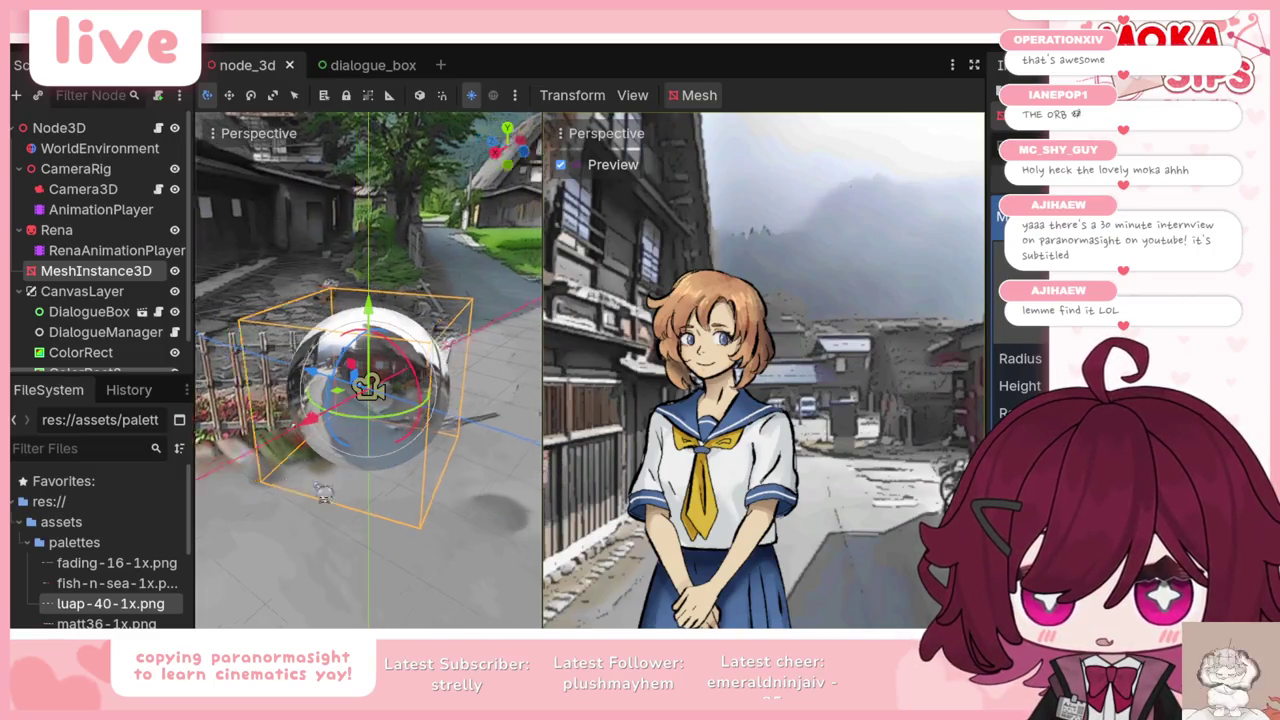
{"action": "left_click_drag", "start_coordinate": [488, 444], "coordinate": [183, 367]}
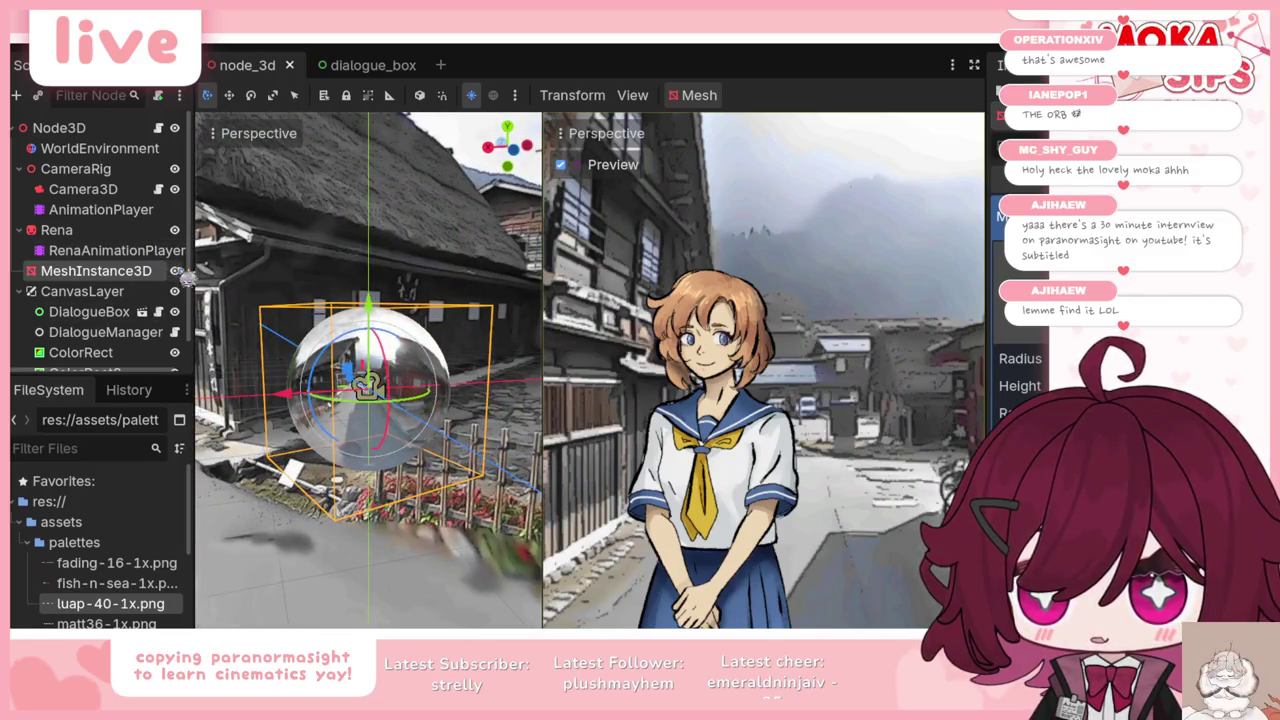
{"action": "left_click", "coordinate": [174, 271]}
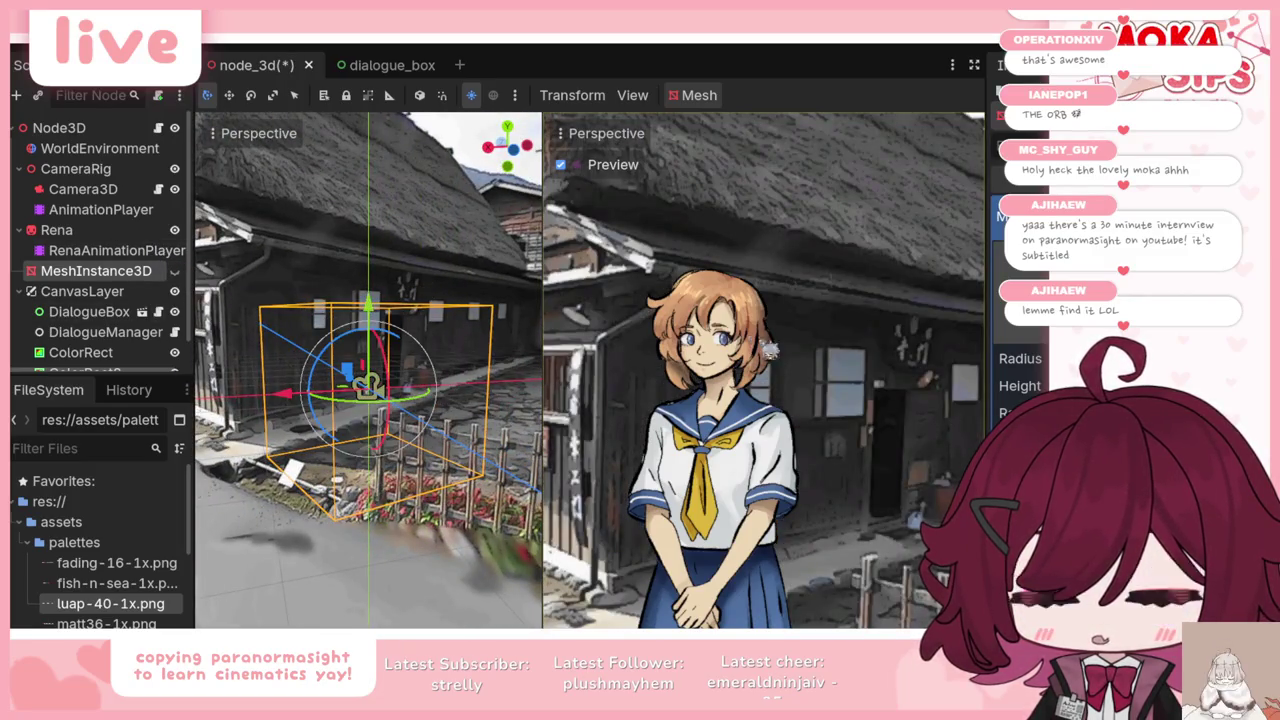
Step: Widen the camera preview area and select the WorldEnvironment node
{"action": "left_click_drag", "start_coordinate": [541, 395], "coordinate": [463, 383]}
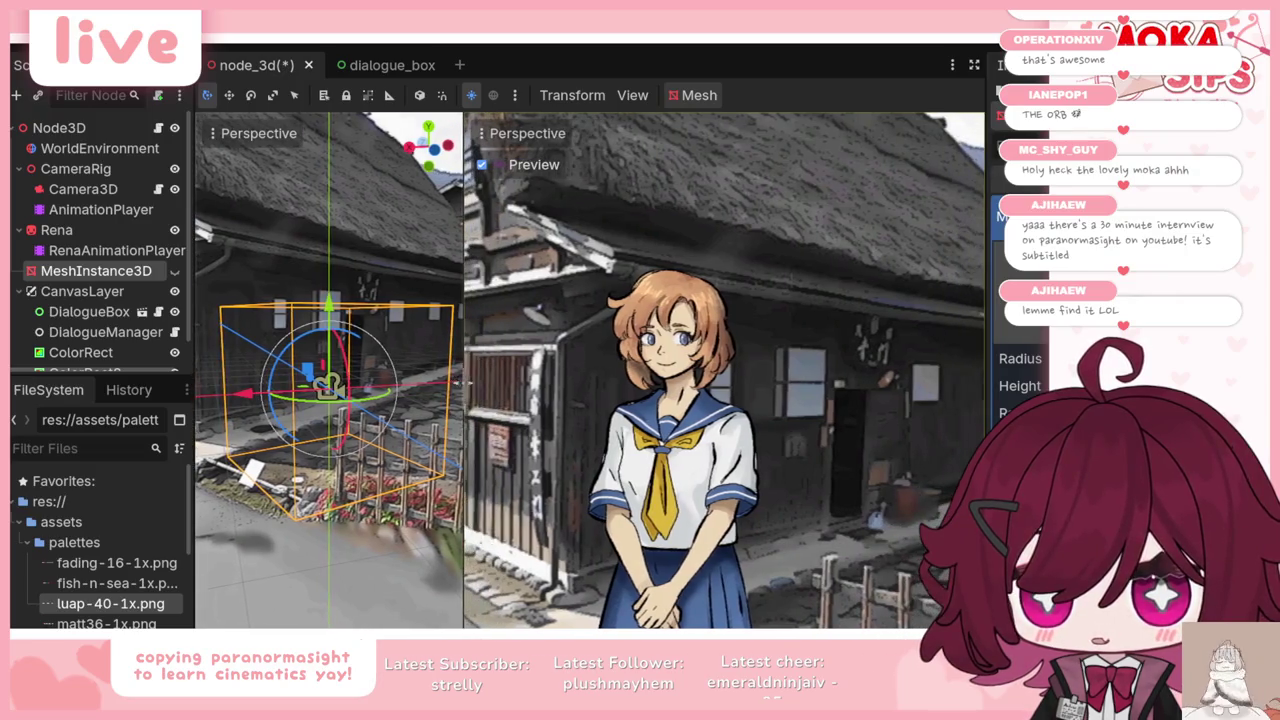
{"action": "left_click", "coordinate": [99, 148]}
{"action": "scroll", "coordinate": [348, 366], "scroll_direction": "up", "scroll_amount": 1}
{"action": "scroll", "coordinate": [348, 366], "scroll_direction": "down", "scroll_amount": 2}
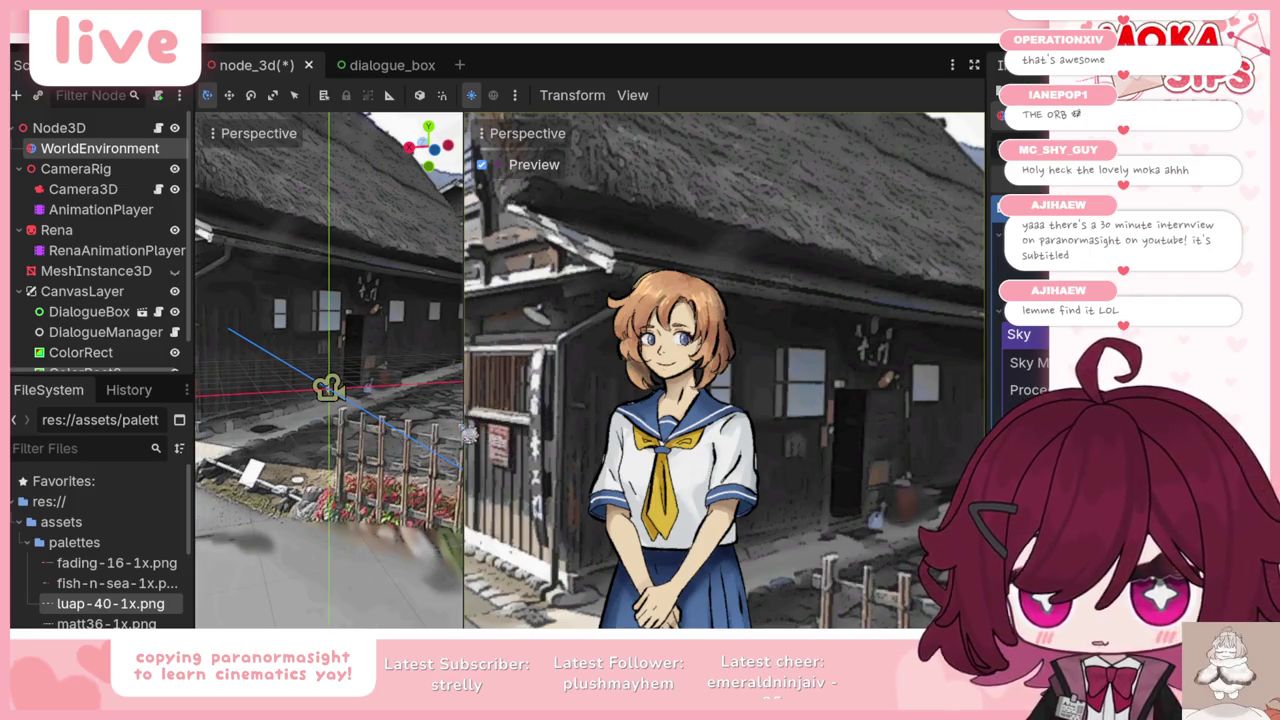
Step: Orbit down the street and select the Camera3D node
{"action": "left_click_drag", "start_coordinate": [348, 366], "coordinate": [300, 380]}
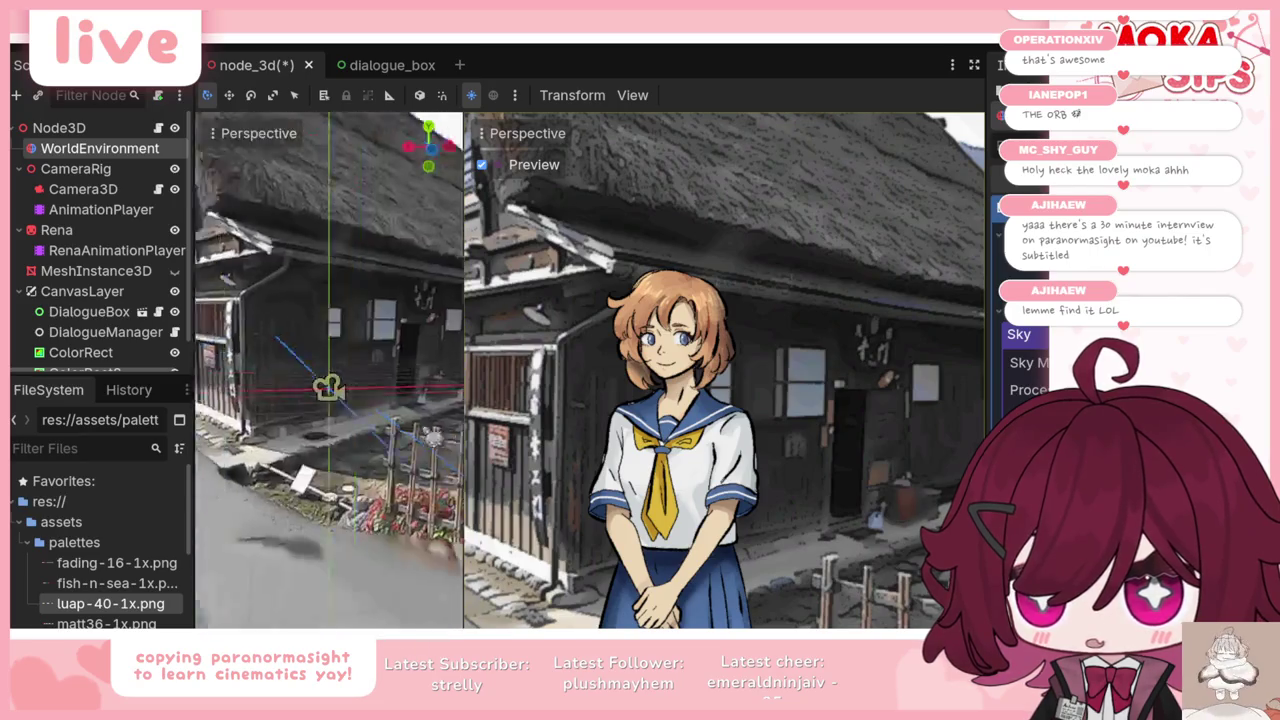
{"action": "left_click", "coordinate": [110, 190]}
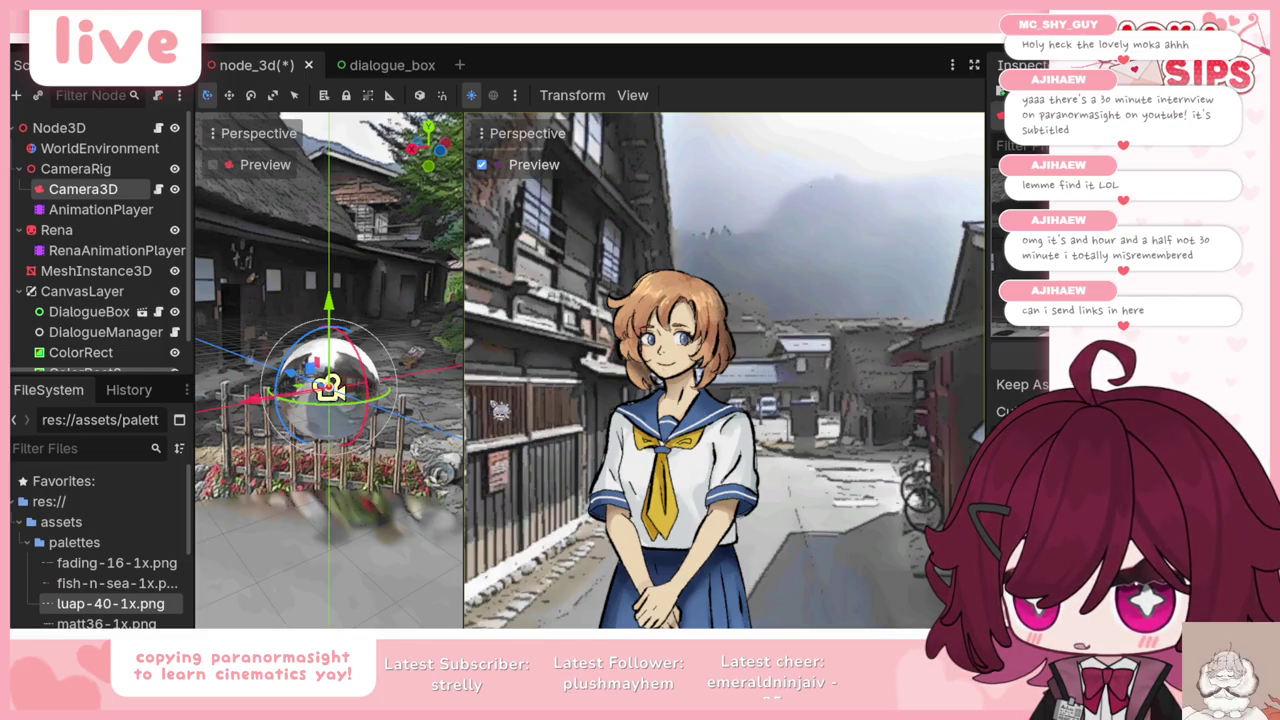
Step: Enlarge the 3D view, zoom in close on Rena beside the camera, then restore the preview pane
{"action": "left_click_drag", "start_coordinate": [463, 395], "coordinate": [783, 395]}
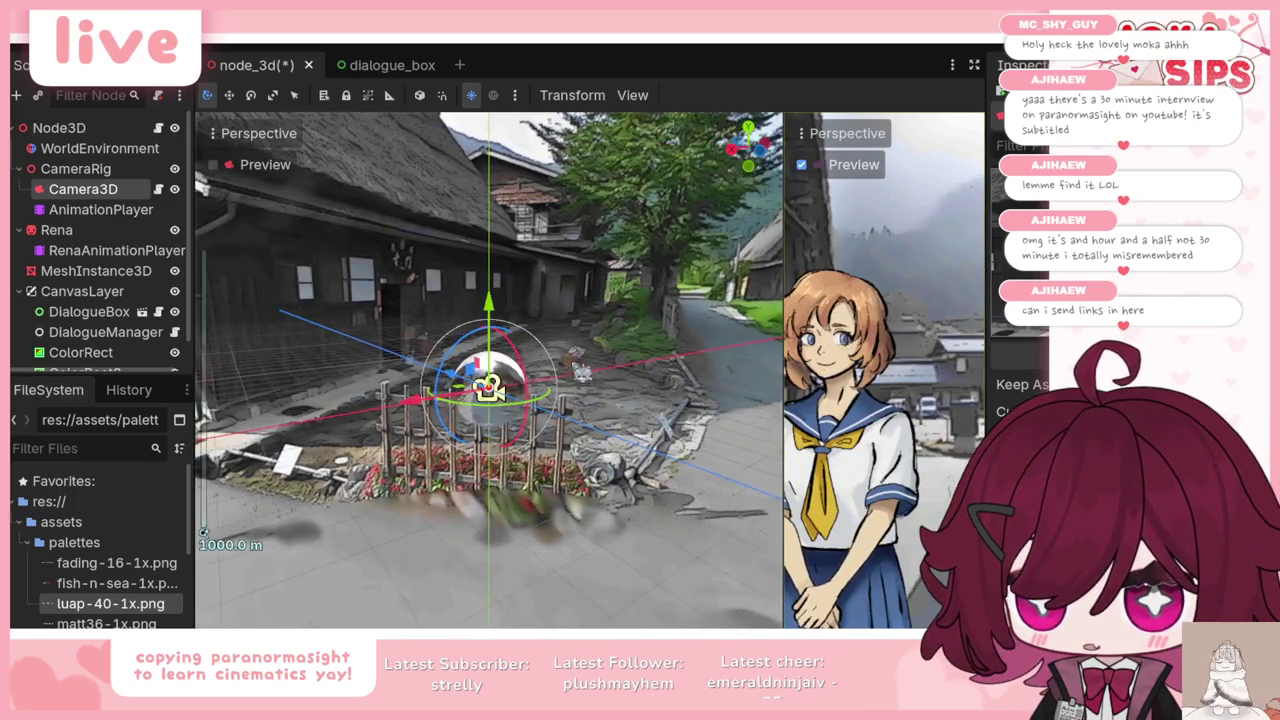
{"action": "scroll", "coordinate": [598, 445], "scroll_direction": "up", "scroll_amount": 10}
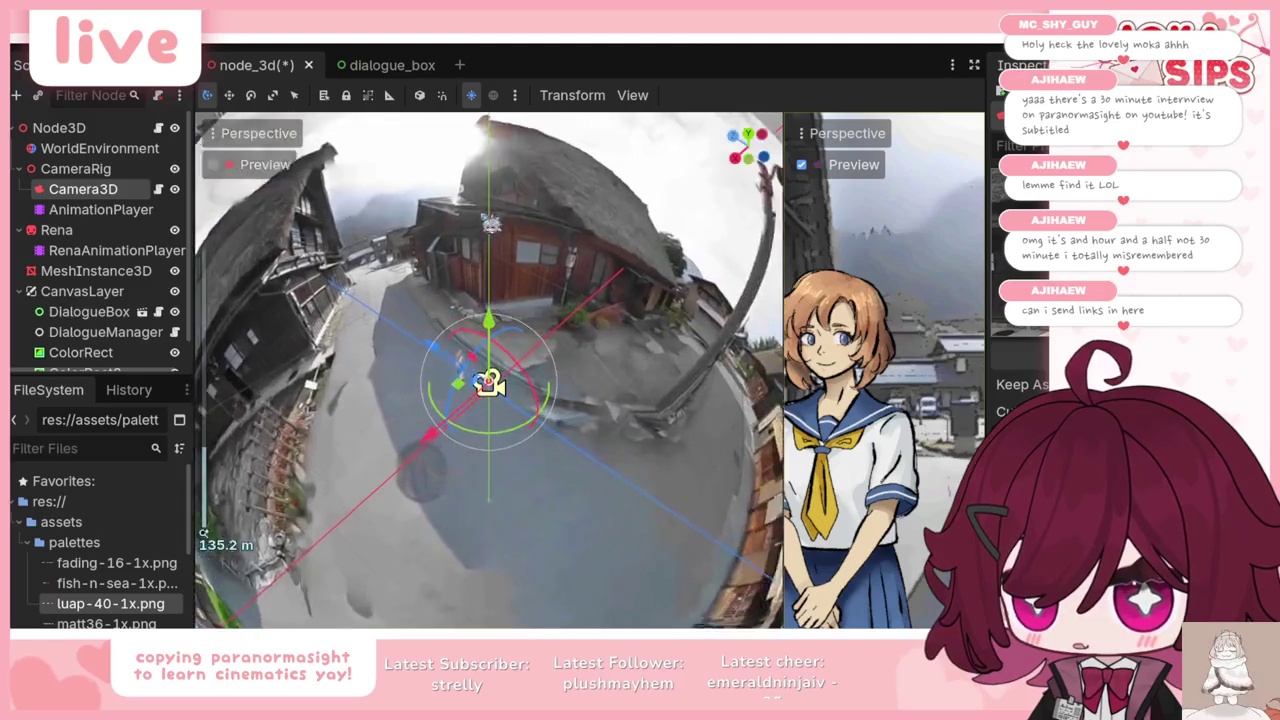
{"action": "scroll", "coordinate": [598, 445], "scroll_direction": "up", "scroll_amount": 5}
{"action": "scroll", "coordinate": [598, 445], "scroll_direction": "up", "scroll_amount": 5}
{"action": "scroll", "coordinate": [598, 445], "scroll_direction": "up", "scroll_amount": 5}
{"action": "scroll", "coordinate": [598, 445], "scroll_direction": "up", "scroll_amount": 5}
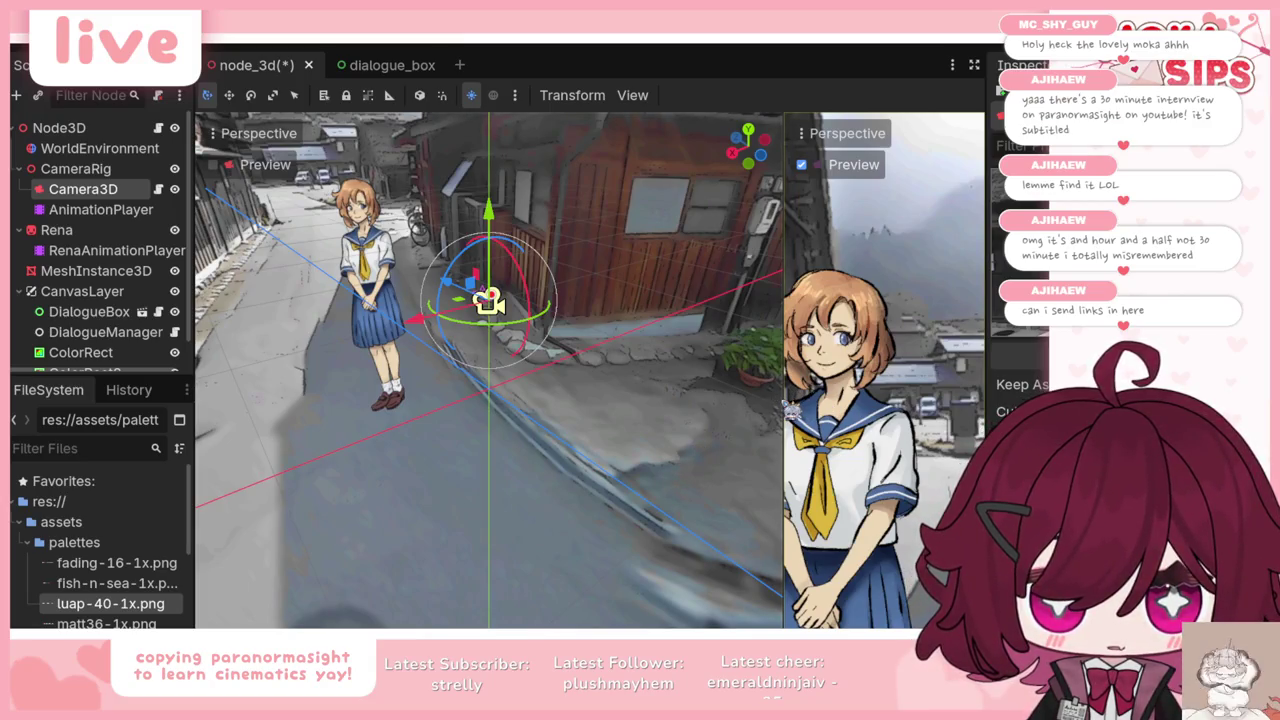
{"action": "left_click_drag", "start_coordinate": [785, 398], "coordinate": [572, 398]}
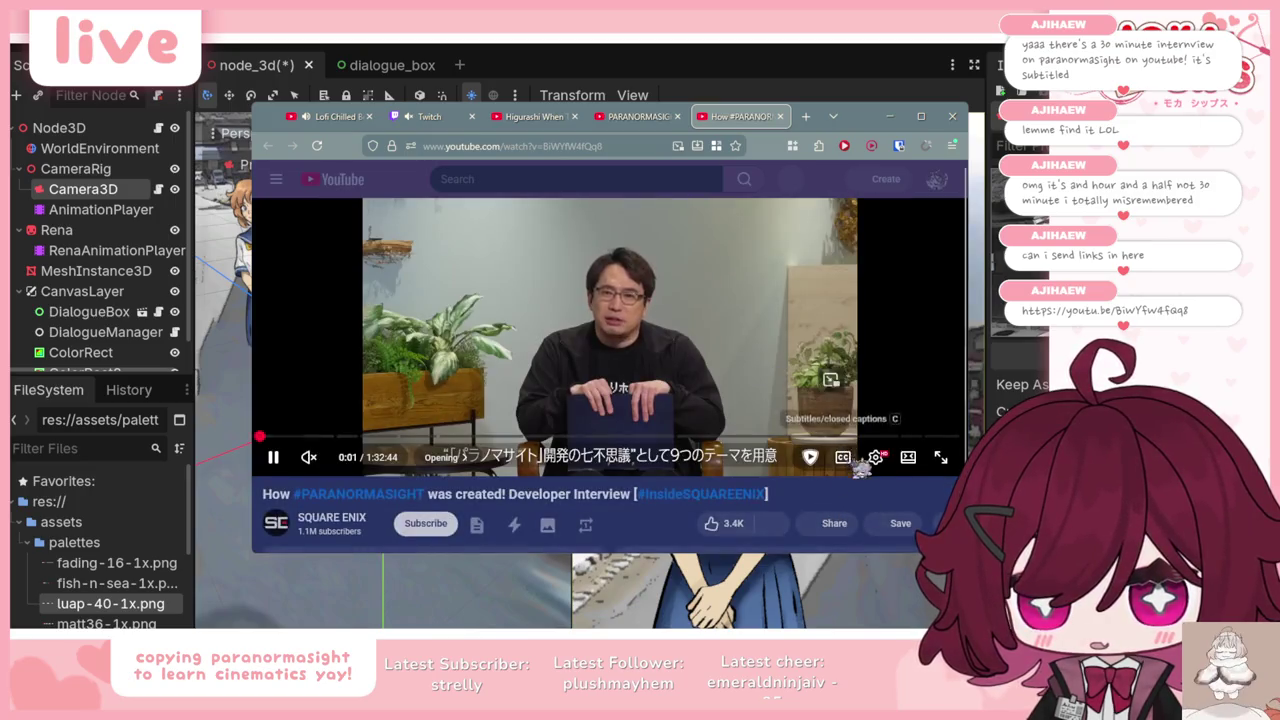
{"action": "left_click", "coordinate": [876, 458]}
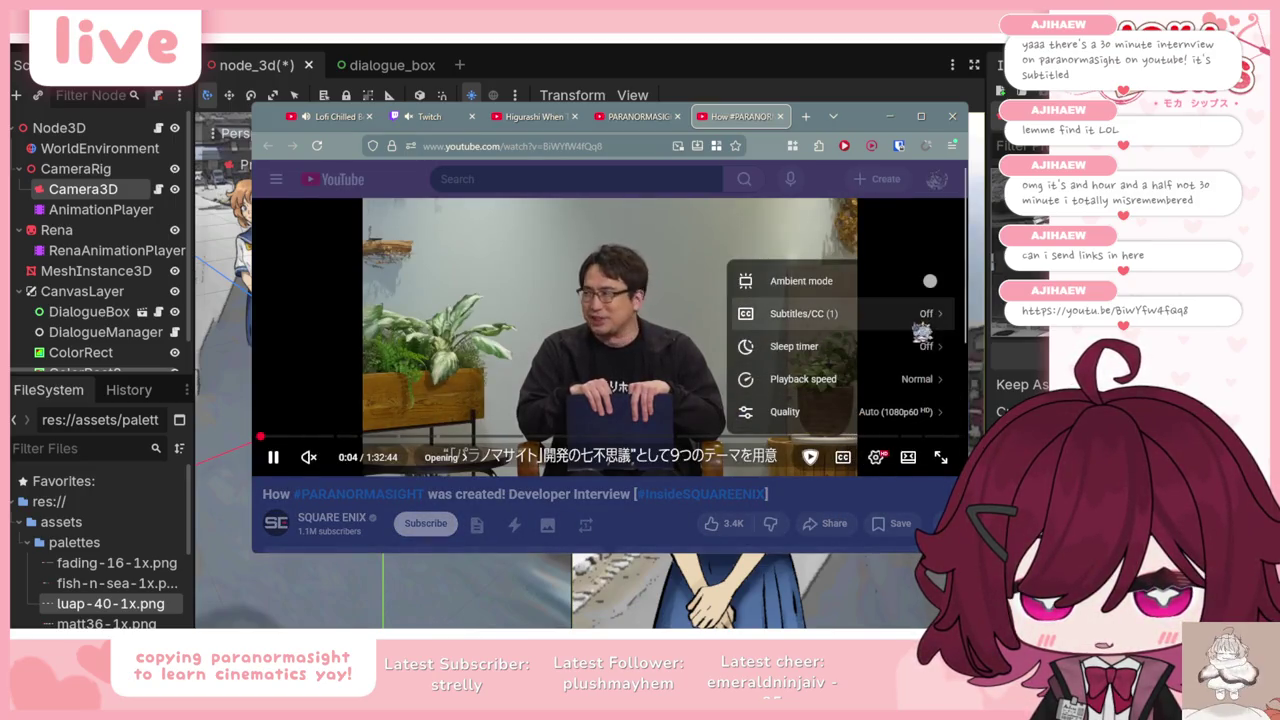
Step: Enable English (United States) subtitles on the developer interview and scroll through the comments
{"action": "left_click", "coordinate": [920, 328]}
{"action": "left_click", "coordinate": [912, 354]}
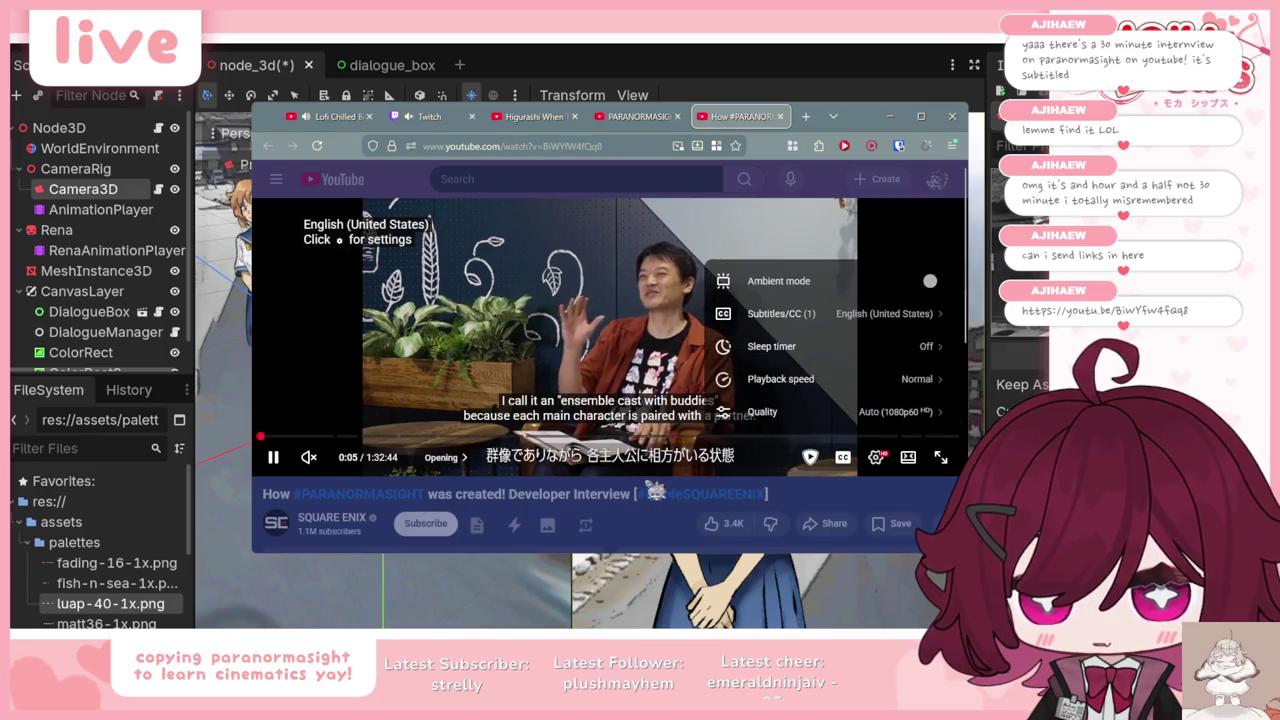
{"action": "left_click", "coordinate": [661, 523]}
{"action": "scroll", "coordinate": [640, 480], "scroll_direction": "down", "scroll_amount": 1}
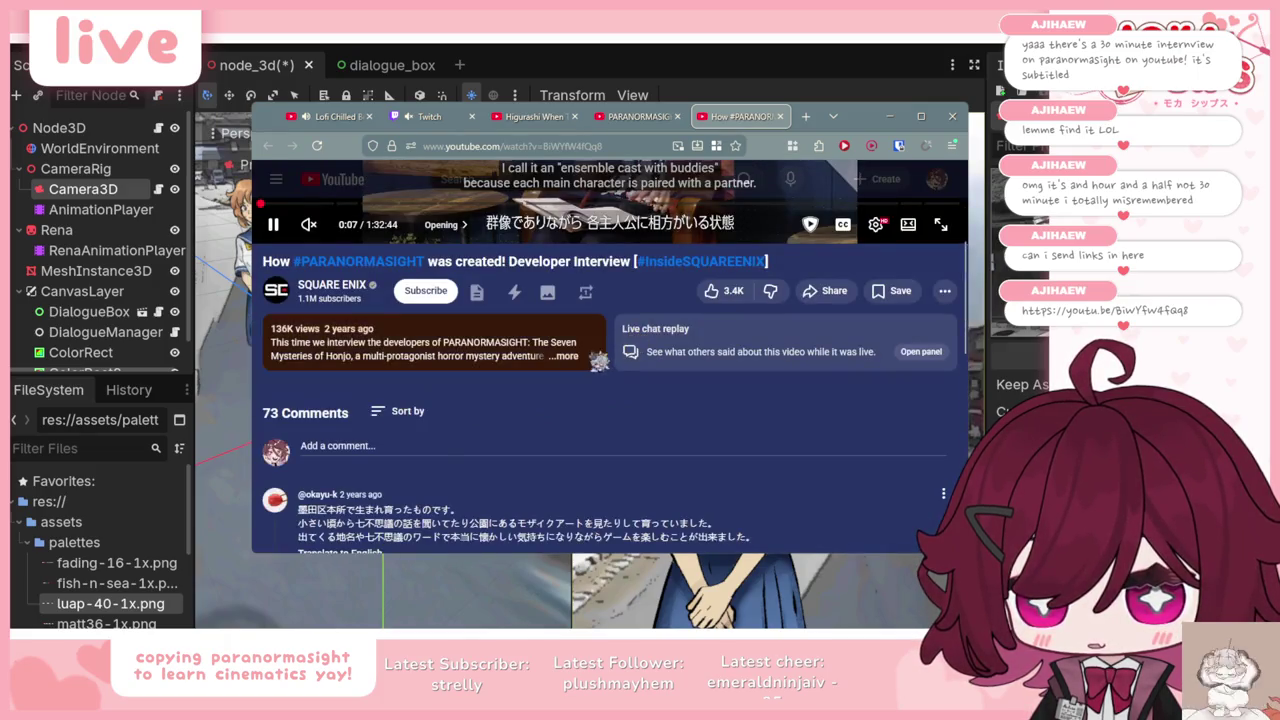
{"action": "scroll", "coordinate": [598, 361], "scroll_direction": "down", "scroll_amount": 3}
{"action": "scroll", "coordinate": [598, 361], "scroll_direction": "down", "scroll_amount": 2}
{"action": "scroll", "coordinate": [580, 363], "scroll_direction": "down", "scroll_amount": 3}
{"action": "scroll", "coordinate": [574, 400], "scroll_direction": "up", "scroll_amount": 8}
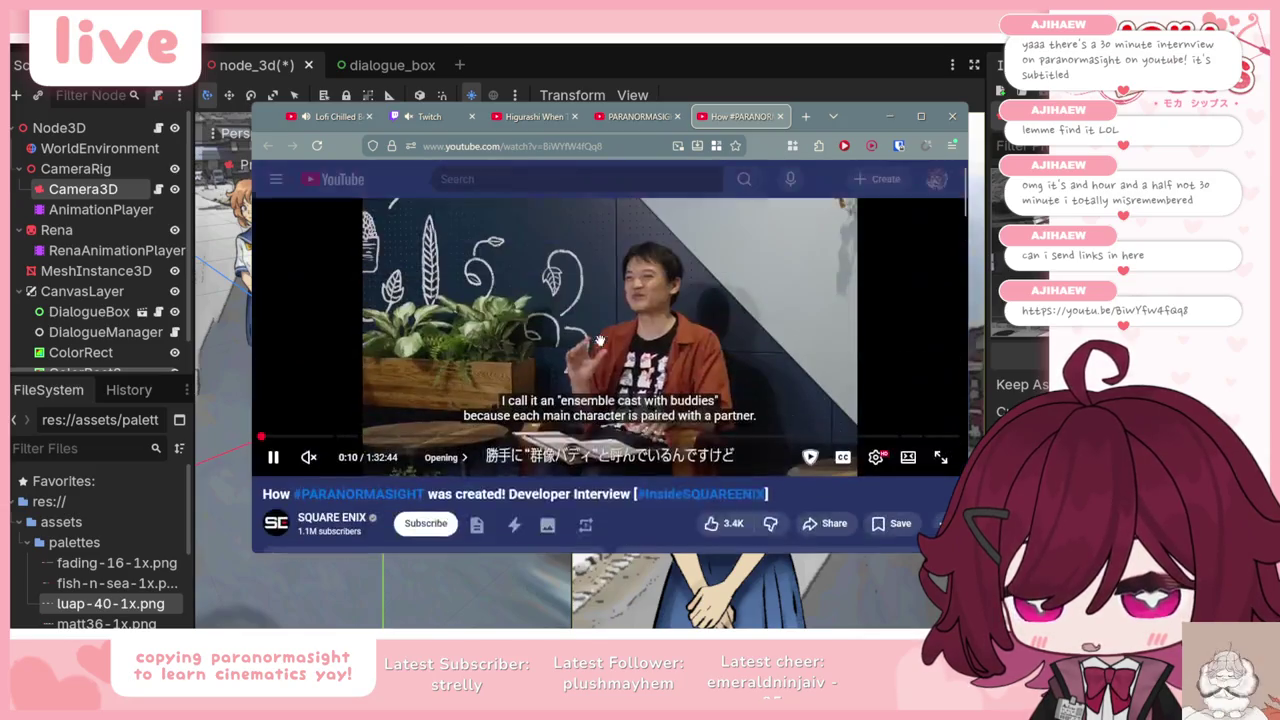
{"action": "scroll", "coordinate": [566, 366], "scroll_direction": "down", "scroll_amount": 1}
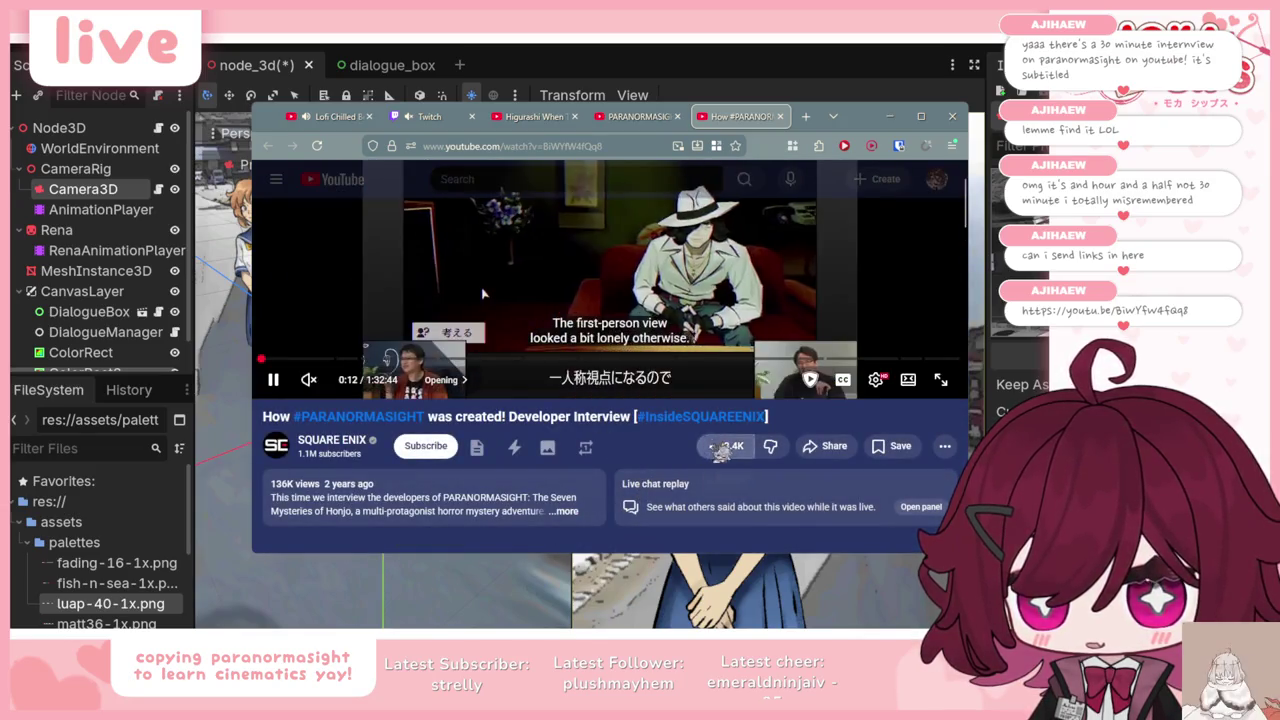
{"action": "scroll", "coordinate": [482, 371], "scroll_direction": "up", "scroll_amount": 1}
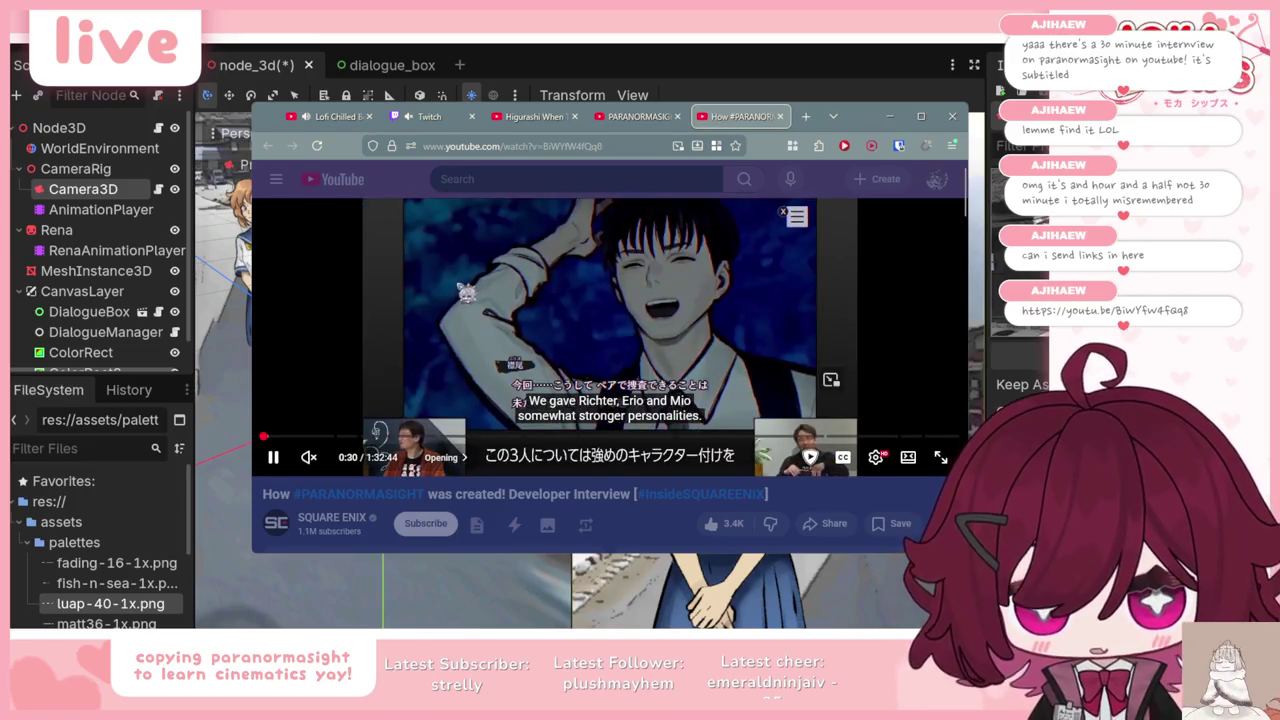
Step: Switch to the Higurashi video tab, then hide the browser
{"action": "left_click", "coordinate": [638, 116]}
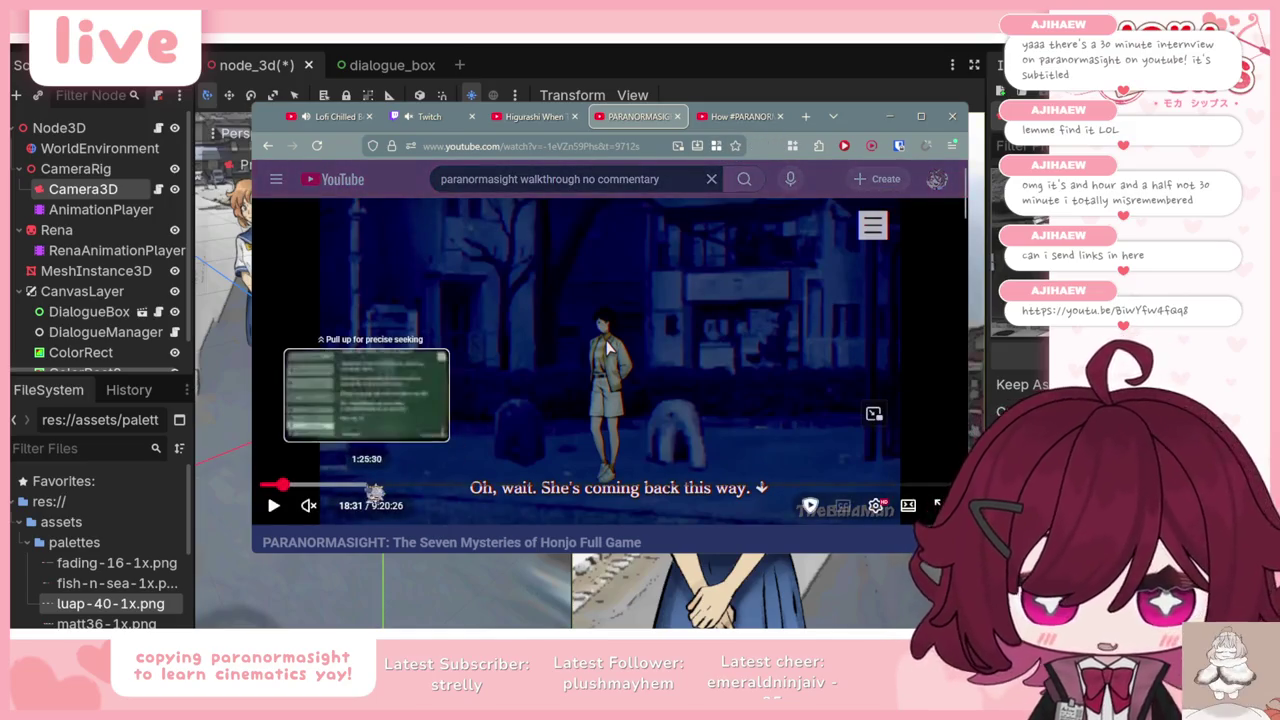
{"action": "left_click", "coordinate": [530, 116]}
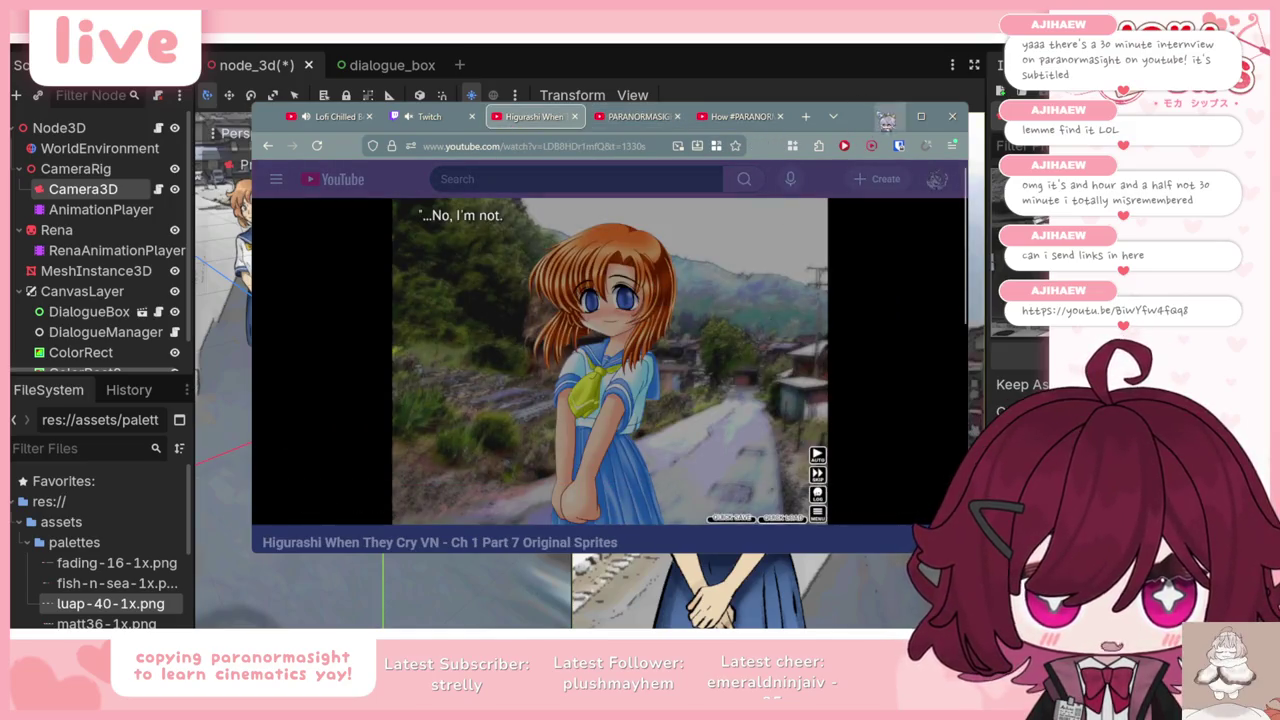
{"action": "left_click", "coordinate": [889, 117]}
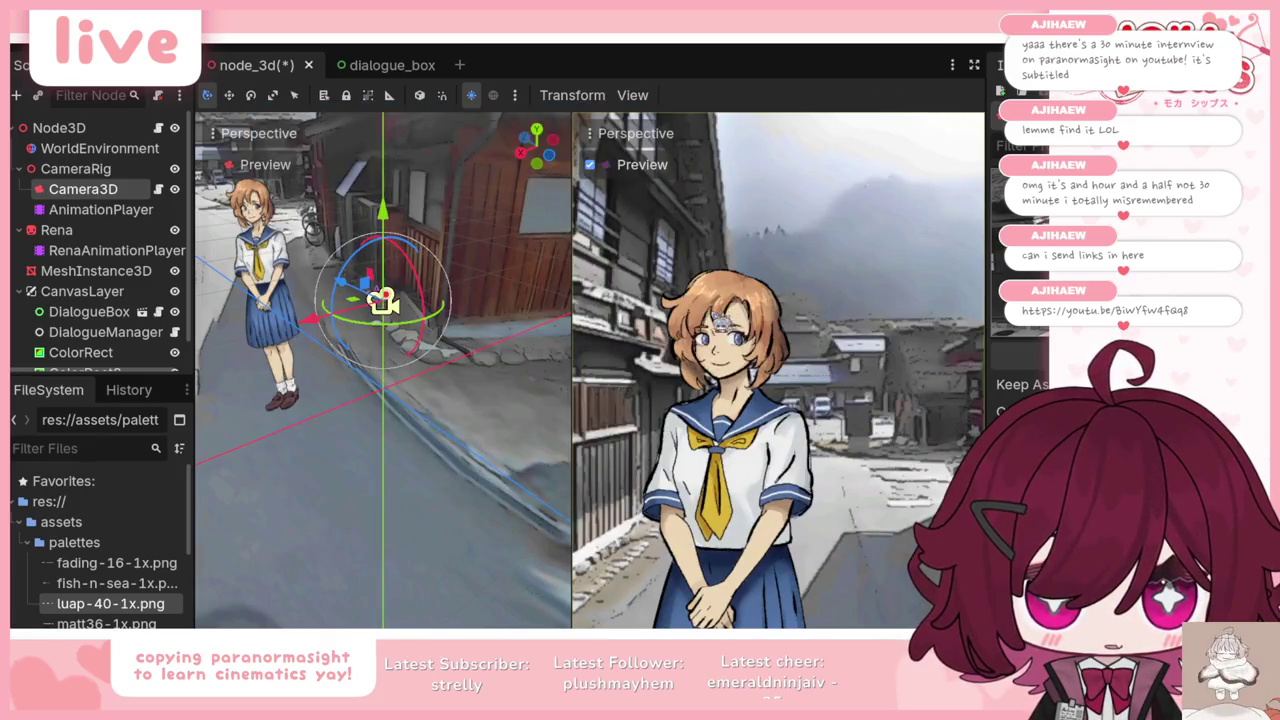
Step: Zoom onto the camera, then rewind Higurashi to 21:24's 'You're lying' scene and pause
{"action": "left_click_drag", "start_coordinate": [383, 370], "coordinate": [330, 360]}
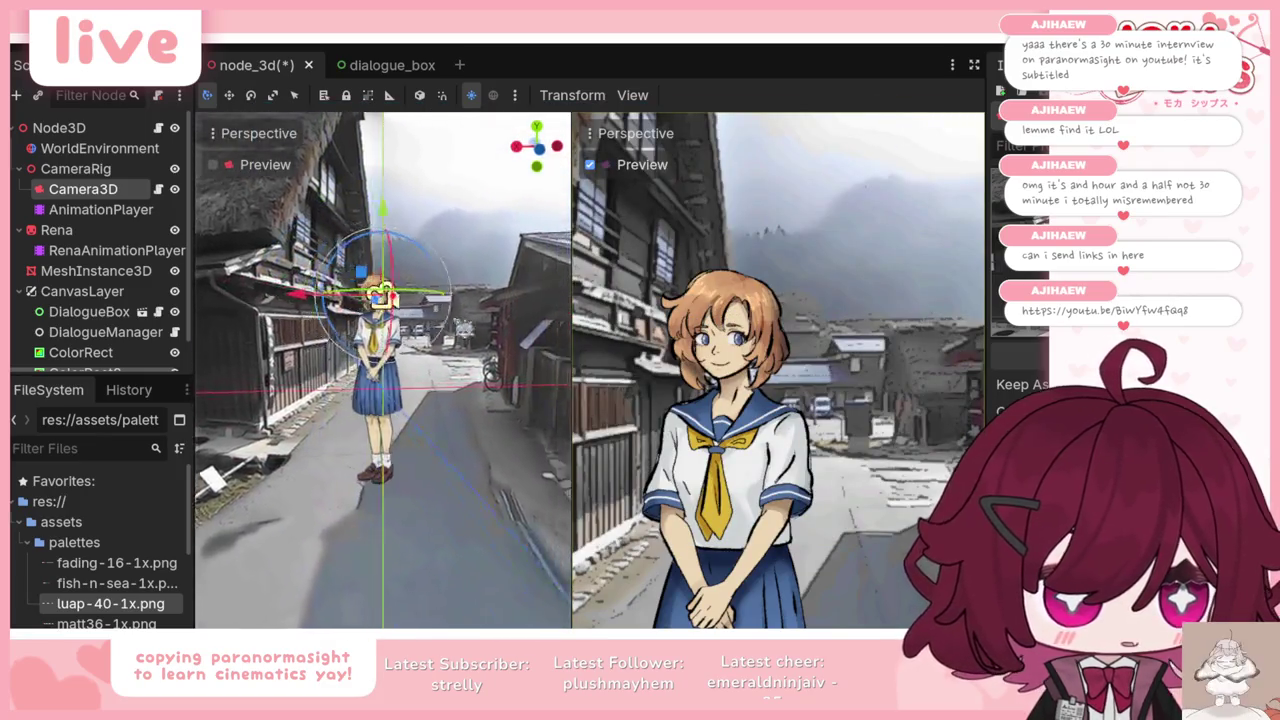
{"action": "scroll", "coordinate": [473, 493], "scroll_direction": "up", "scroll_amount": 5}
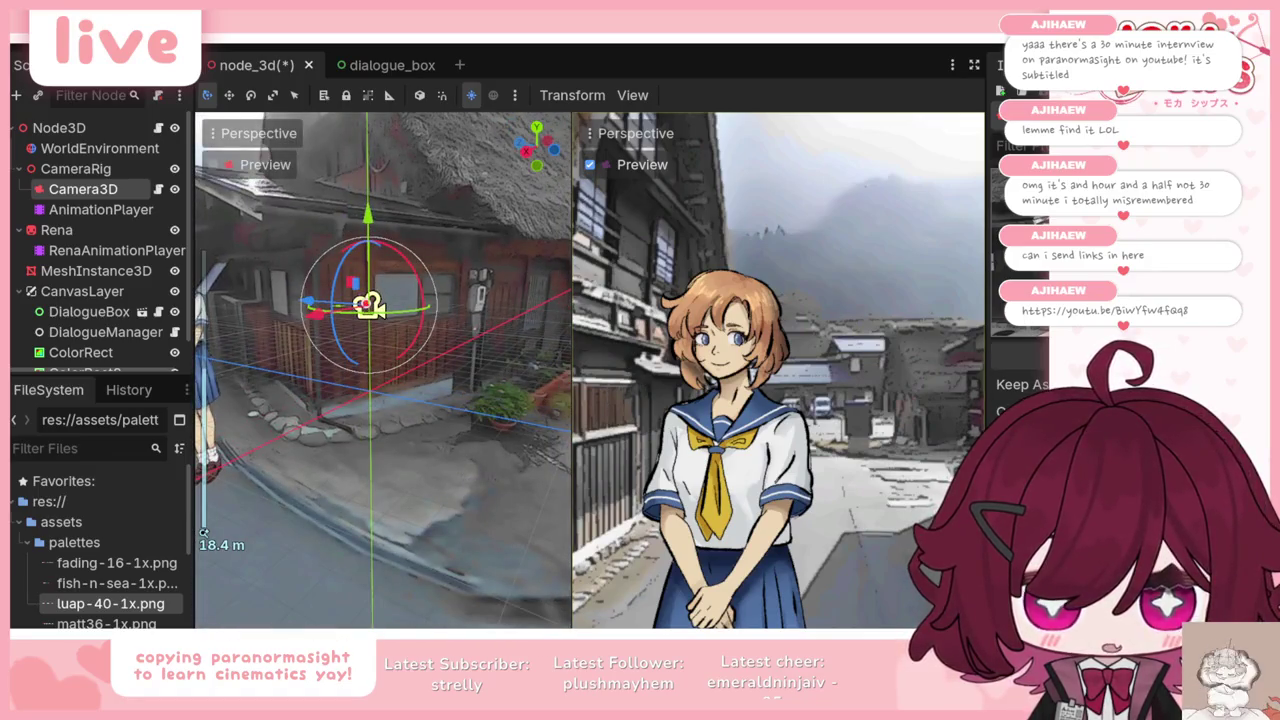
{"action": "key", "text": "alt+Tab"}
{"action": "left_click", "coordinate": [680, 421]}
{"action": "key", "text": "j"}
{"action": "key", "text": "j"}
{"action": "key", "text": "Left"}
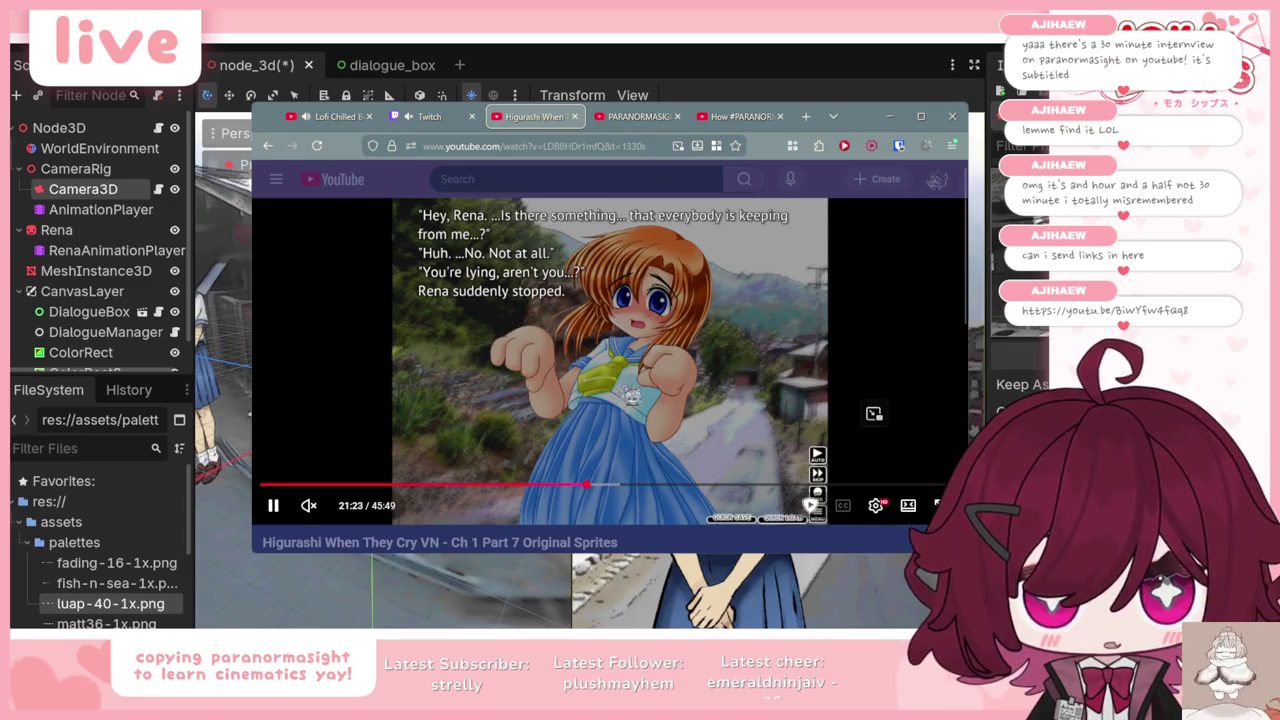
{"action": "key", "text": "k"}
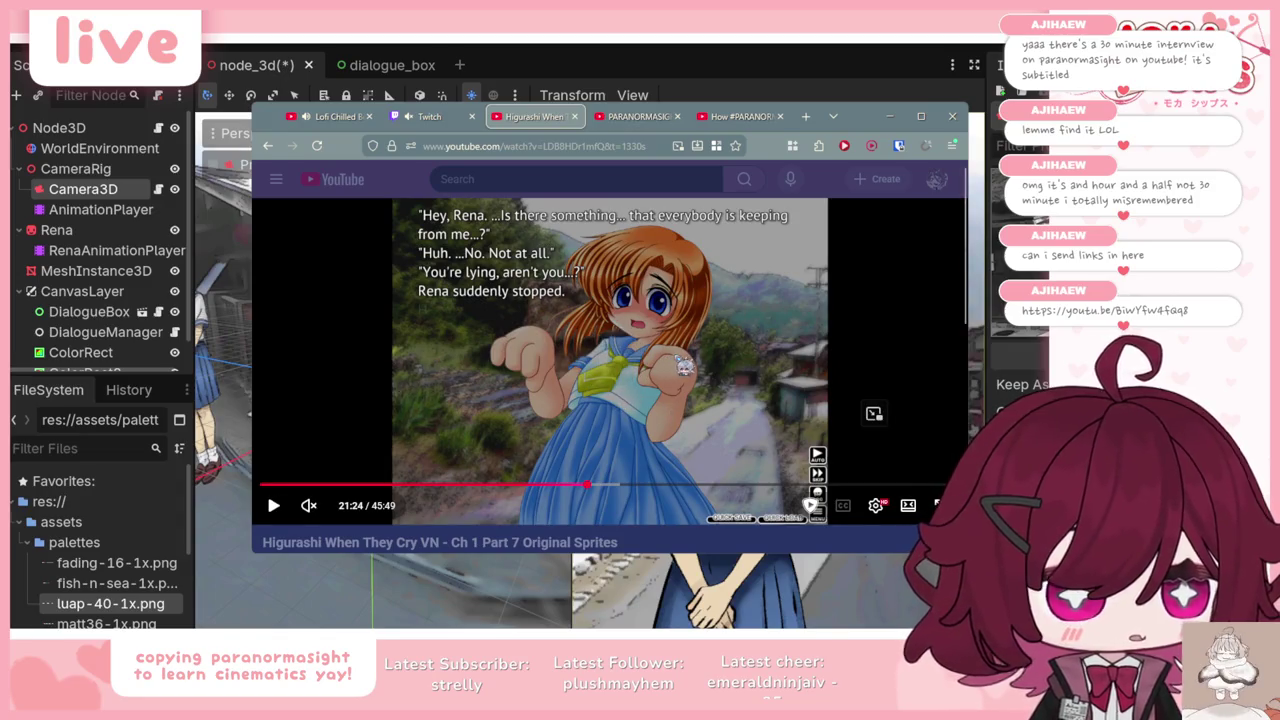
{"action": "left_click", "coordinate": [890, 117]}
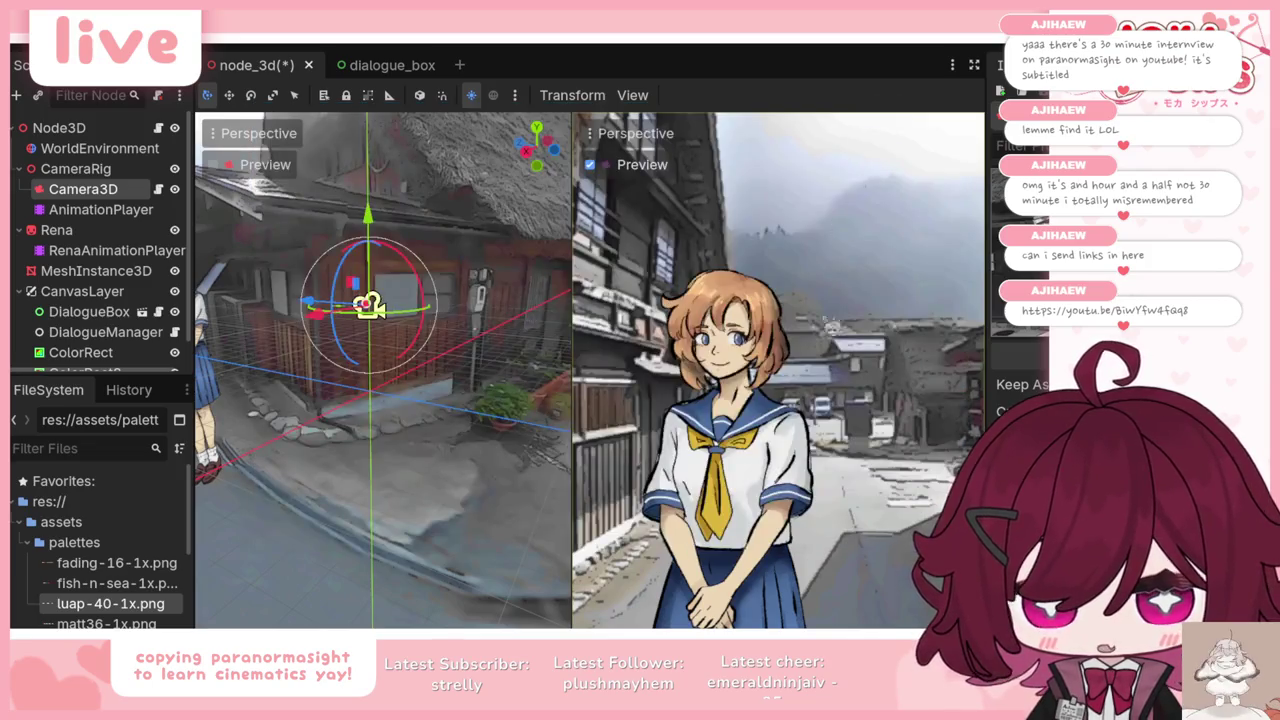
Step: View Rena from above and behind along the street, then open node_3d.gd
{"action": "mouse_move", "coordinate": [543, 424]}
{"action": "left_mouse_down"}
{"action": "mouse_move", "coordinate": [385, 427]}
{"action": "mouse_move", "coordinate": [359, 480]}
{"action": "mouse_move", "coordinate": [420, 438]}
{"action": "left_mouse_up"}
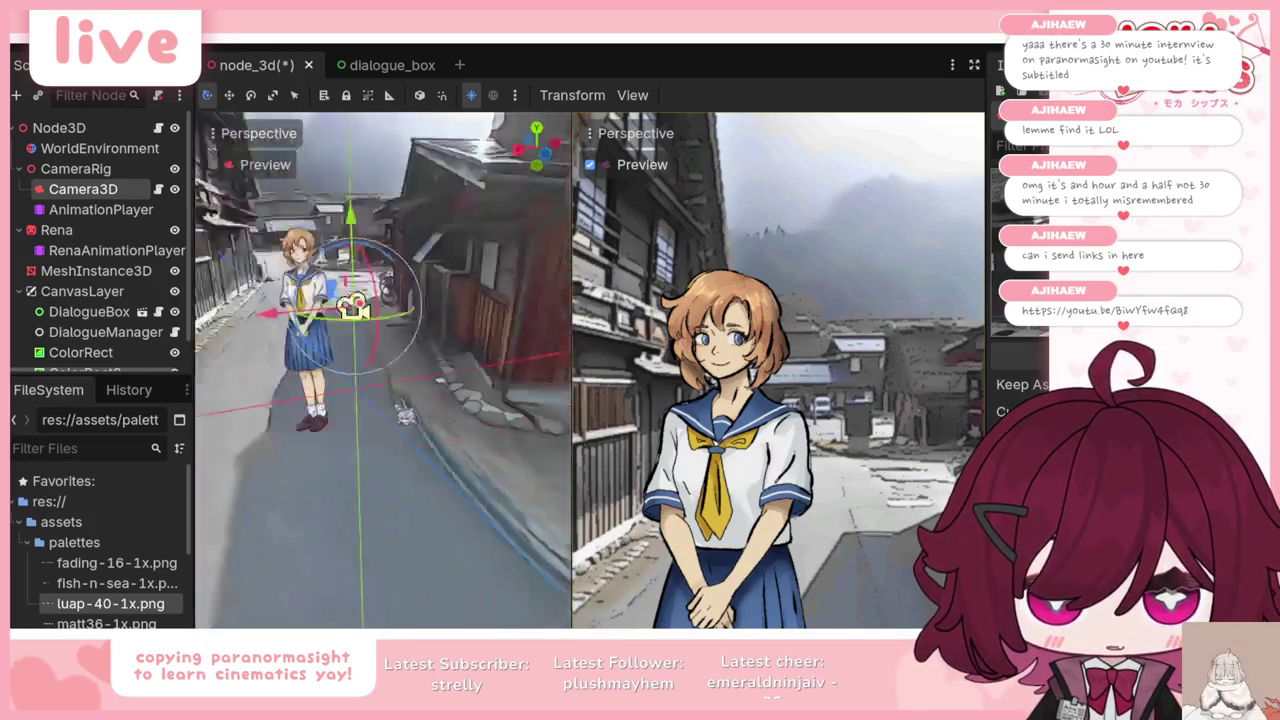
{"action": "mouse_move", "coordinate": [420, 438]}
{"action": "left_mouse_down"}
{"action": "mouse_move", "coordinate": [365, 320]}
{"action": "mouse_move", "coordinate": [408, 477]}
{"action": "left_mouse_up"}
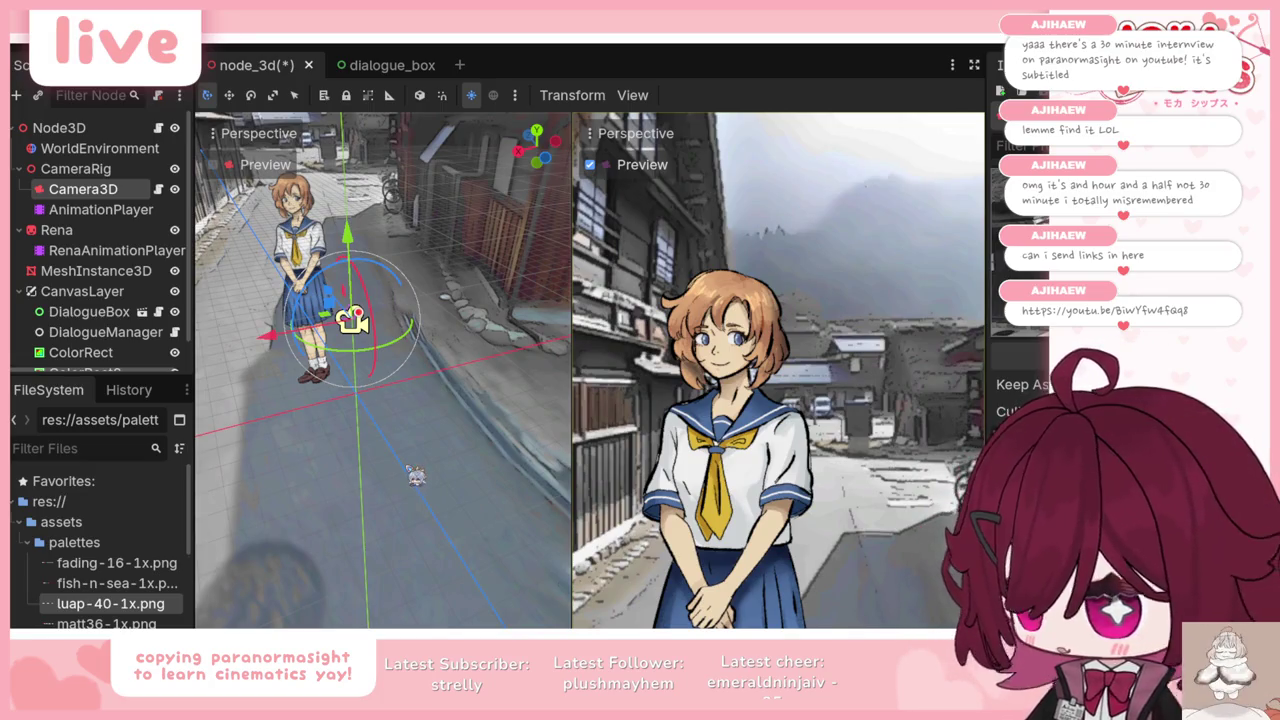
{"action": "mouse_move", "coordinate": [432, 433]}
{"action": "left_mouse_down"}
{"action": "mouse_move", "coordinate": [410, 472]}
{"action": "mouse_move", "coordinate": [369, 467]}
{"action": "left_mouse_up"}
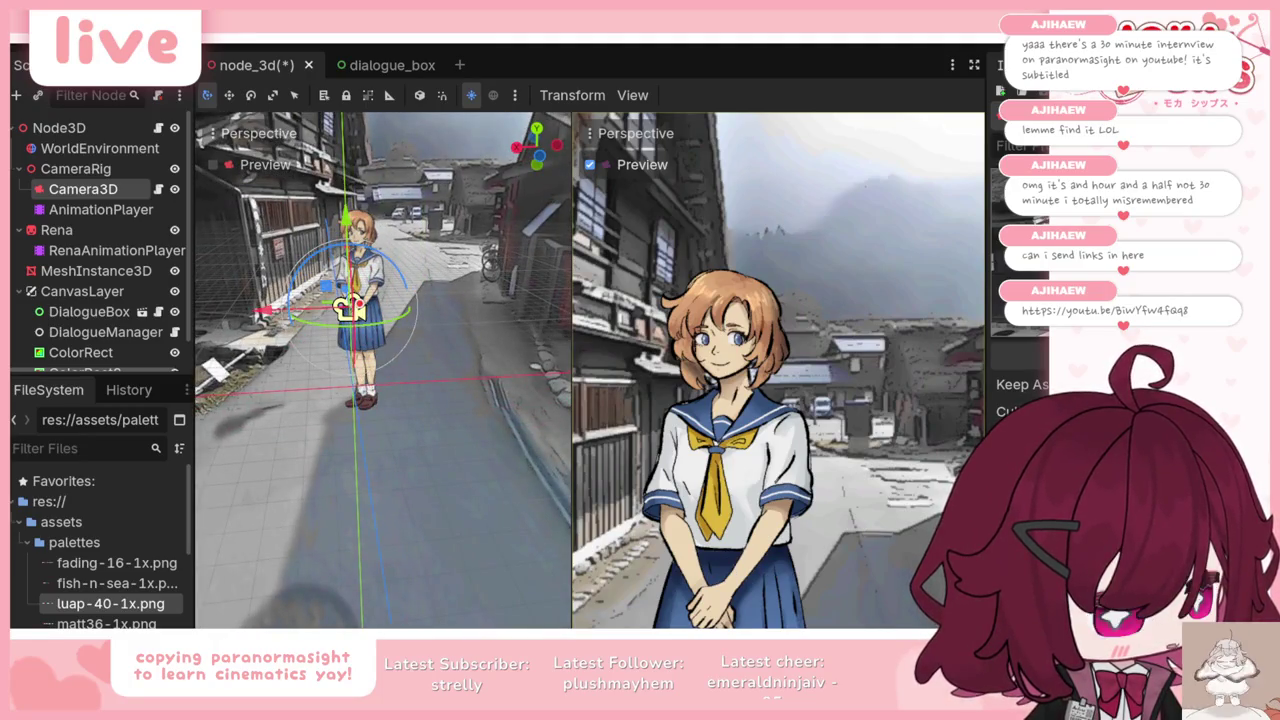
{"action": "left_click_drag", "start_coordinate": [387, 393], "coordinate": [421, 382]}
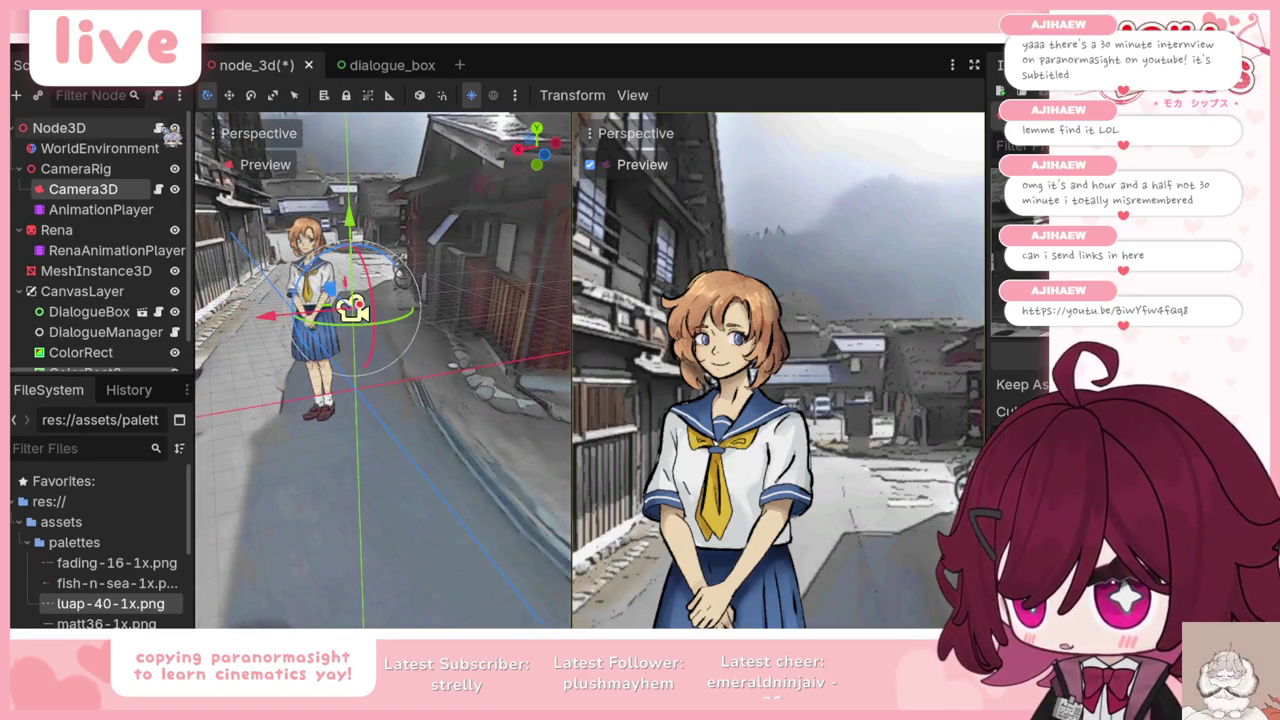
{"action": "left_click", "coordinate": [163, 128]}
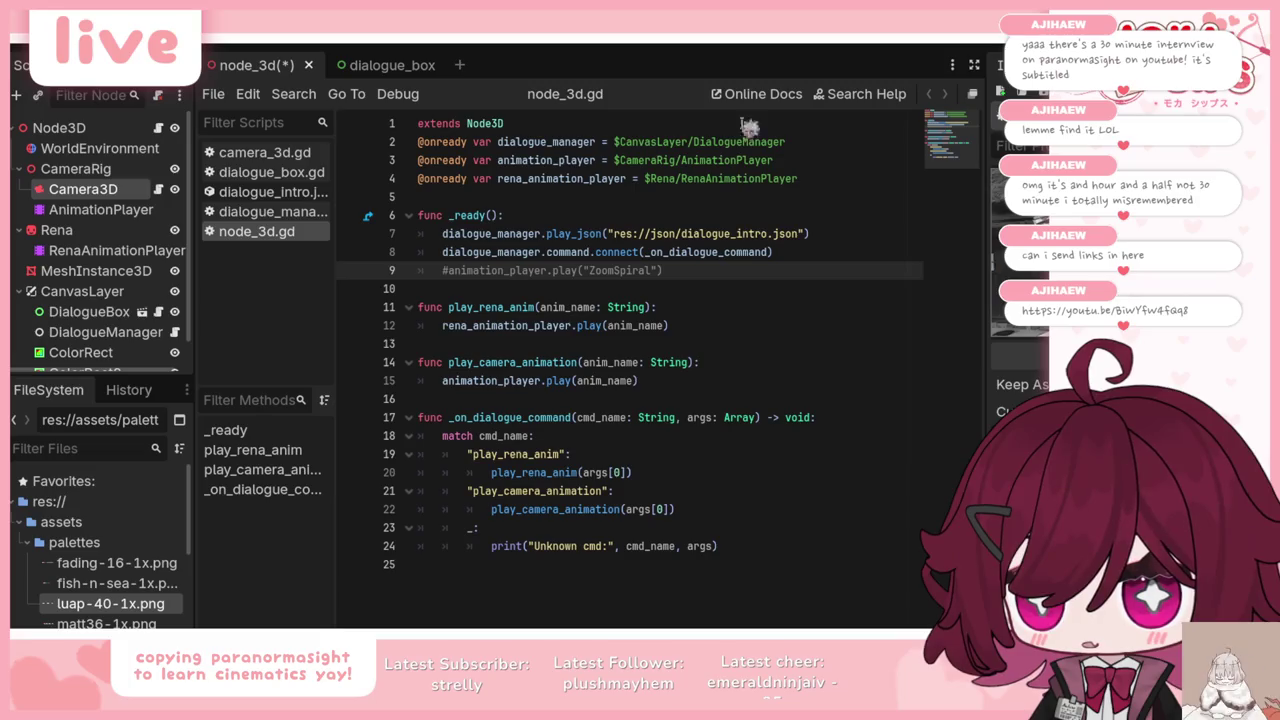
Step: Run the game twice, advancing Rena and Keiichi's opening lines each time before stopping it with F8
{"action": "key", "text": "F5"}
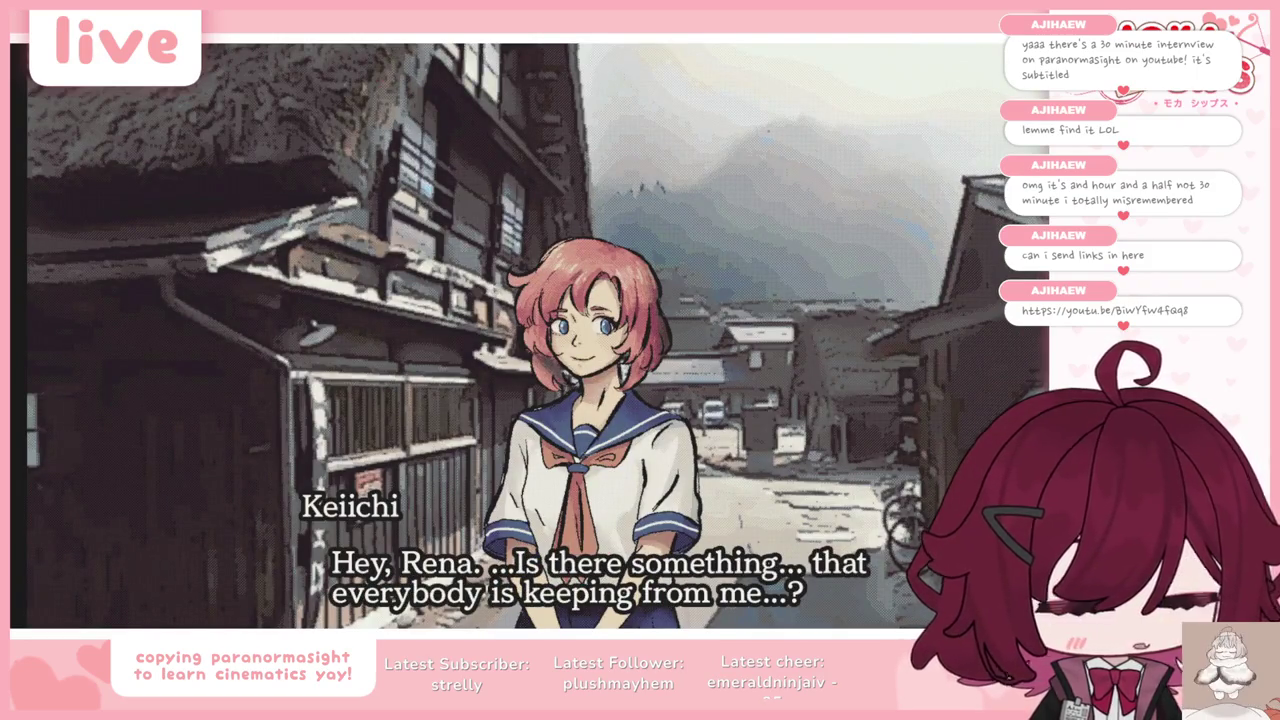
{"action": "key", "text": "Return"}
{"action": "key", "text": "Return"}
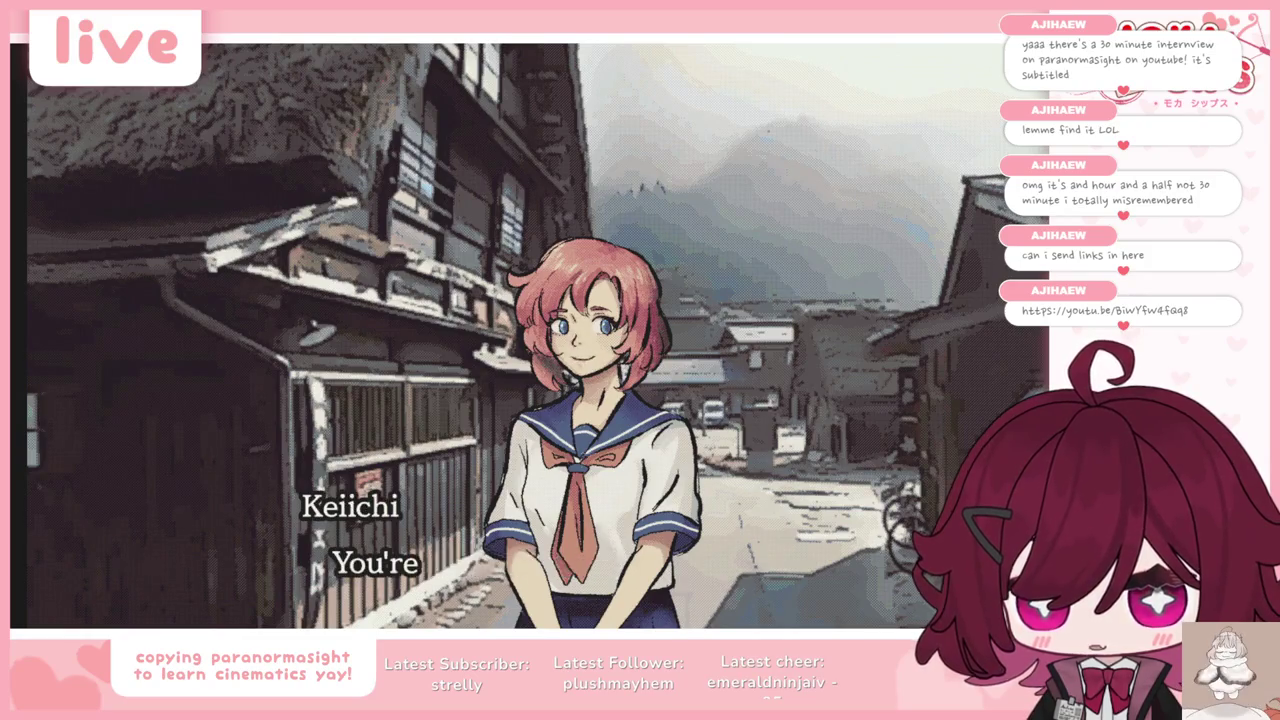
{"action": "key", "text": "Return"}
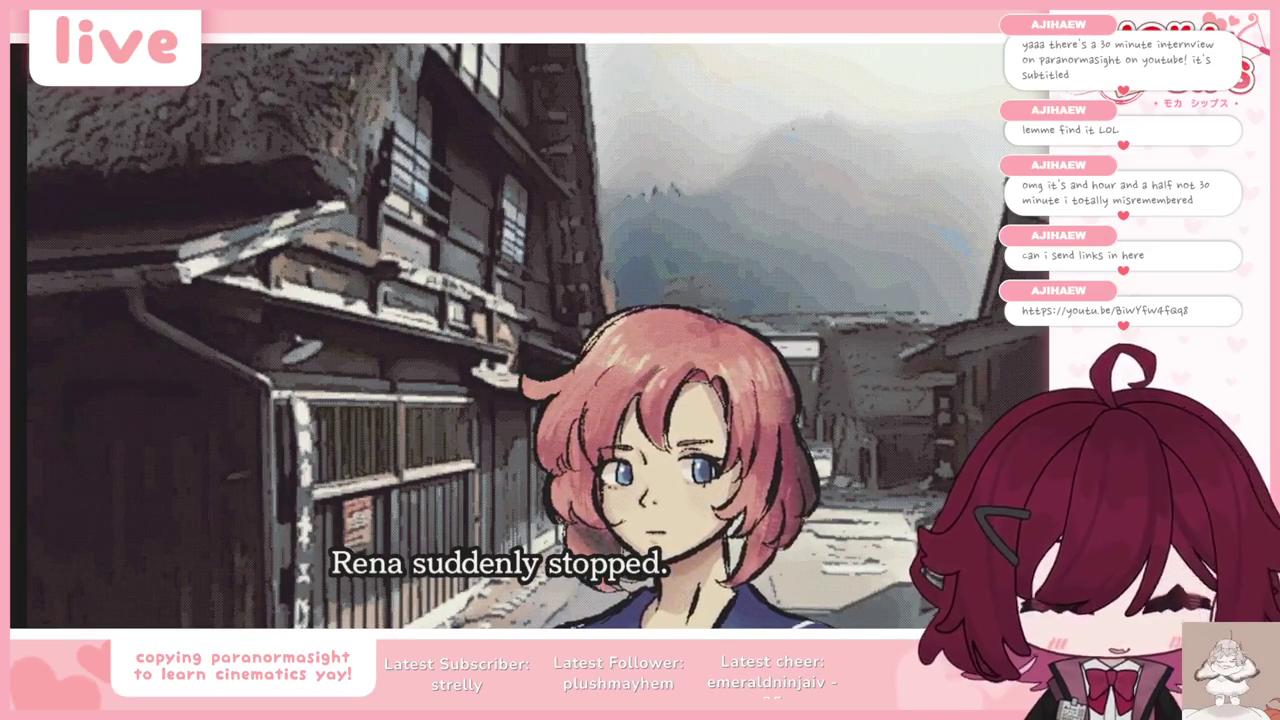
{"action": "key", "text": "F8"}
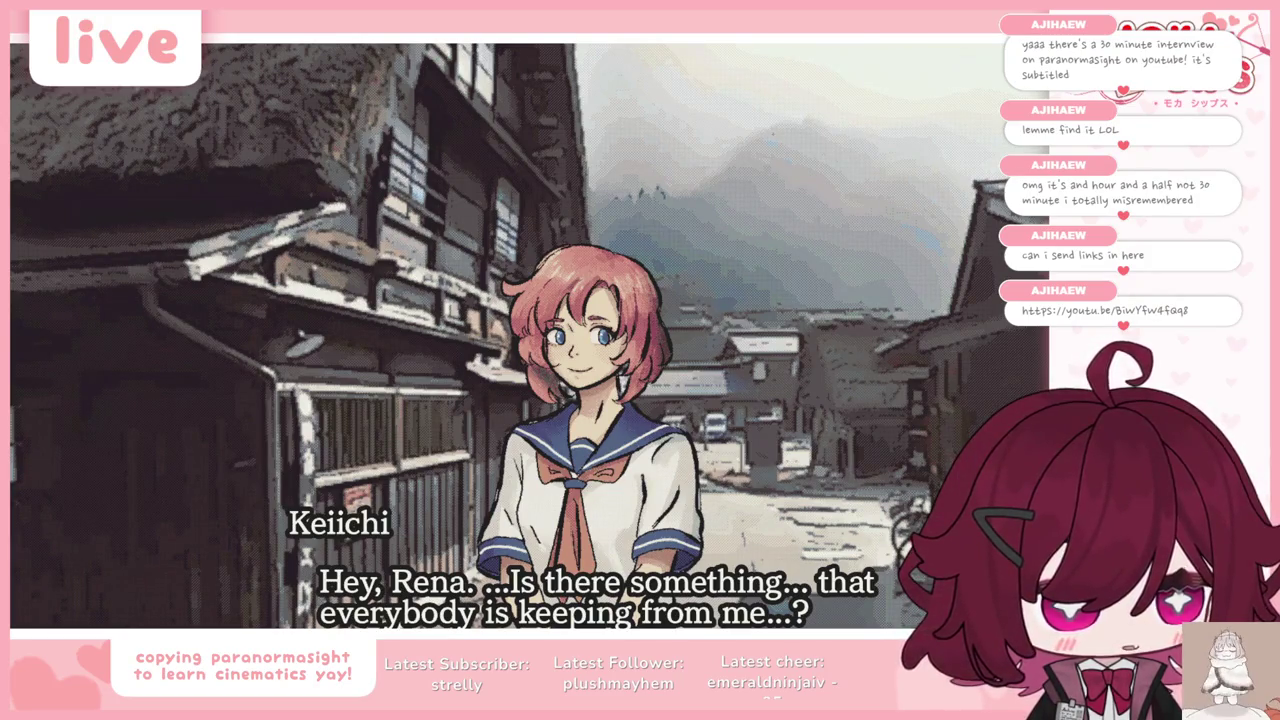
{"action": "key", "text": "space"}
{"action": "key", "text": "space"}
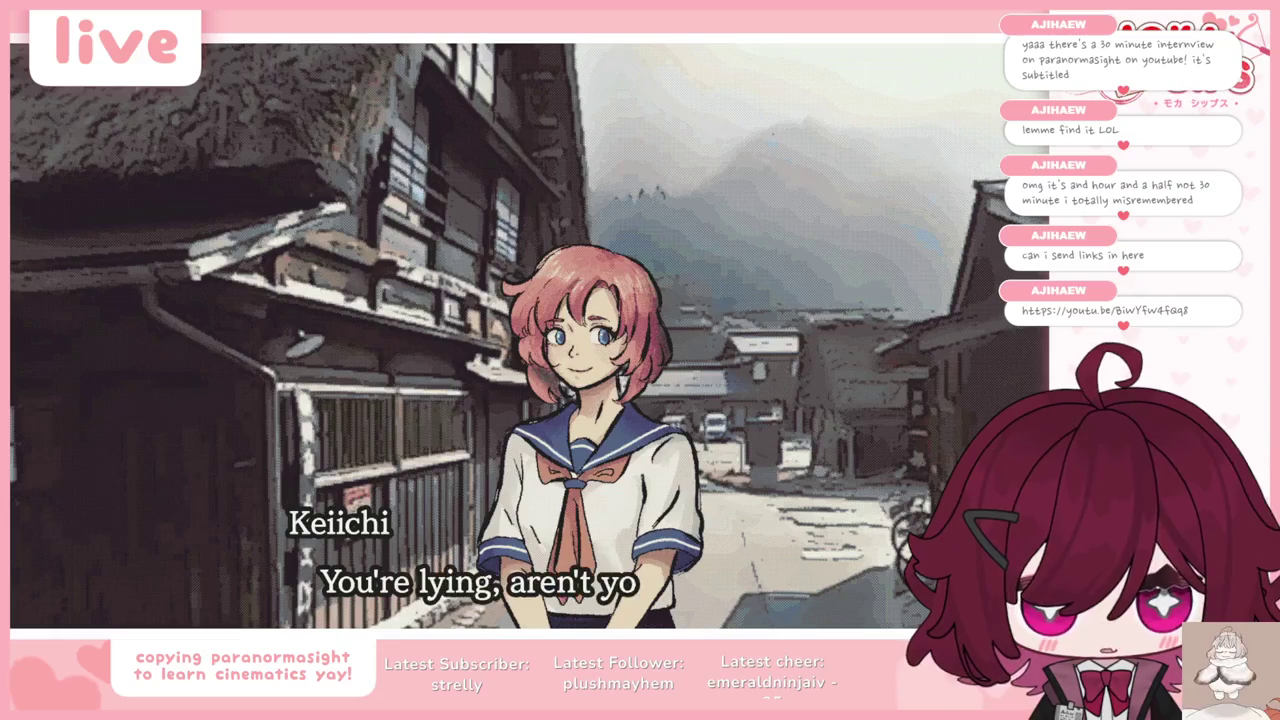
{"action": "key", "text": "space"}
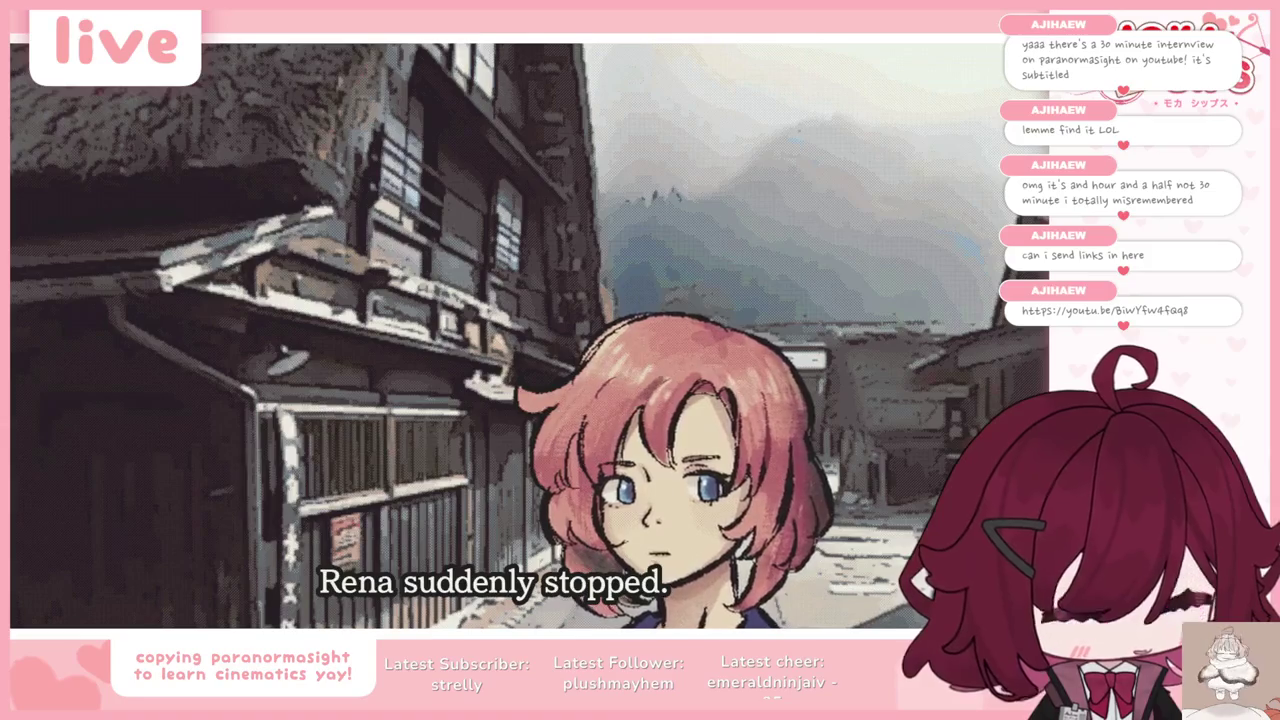
{"action": "key", "text": "F8"}
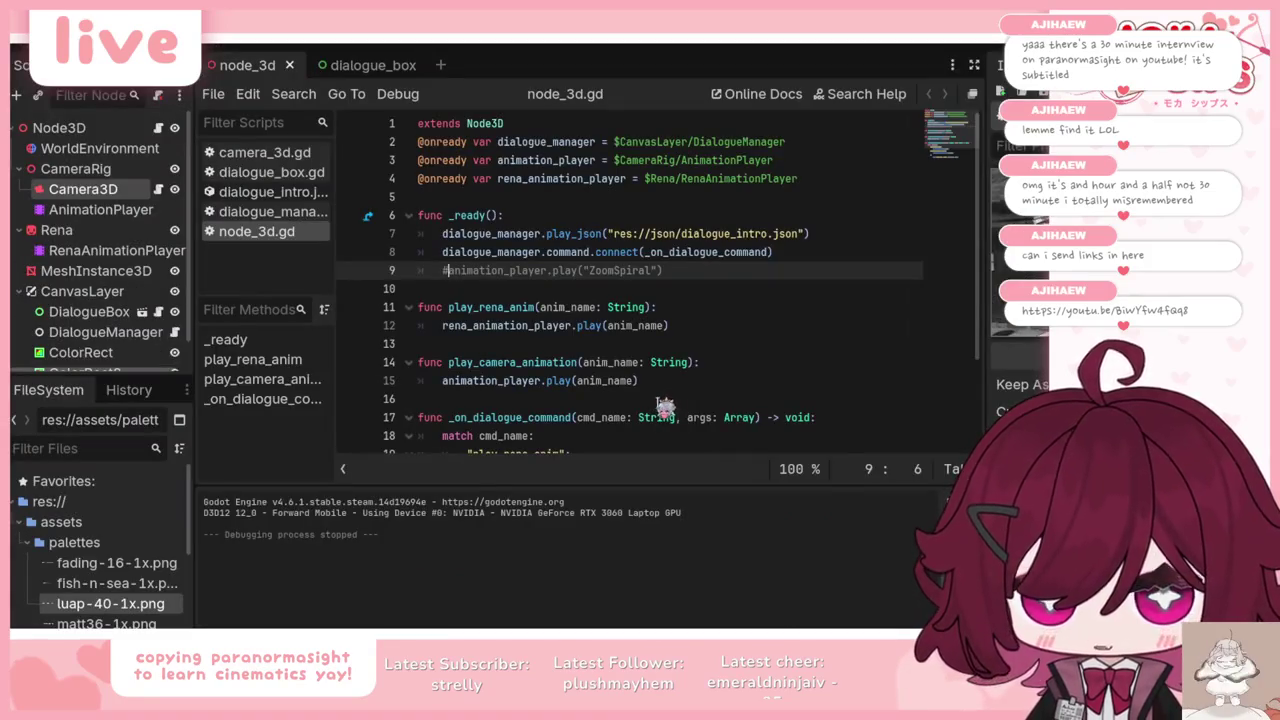
Step: Inspect the 2D and 3D views and toggle the ColorRect overlay off and back on
{"action": "left_click", "coordinate": [519, 41]}
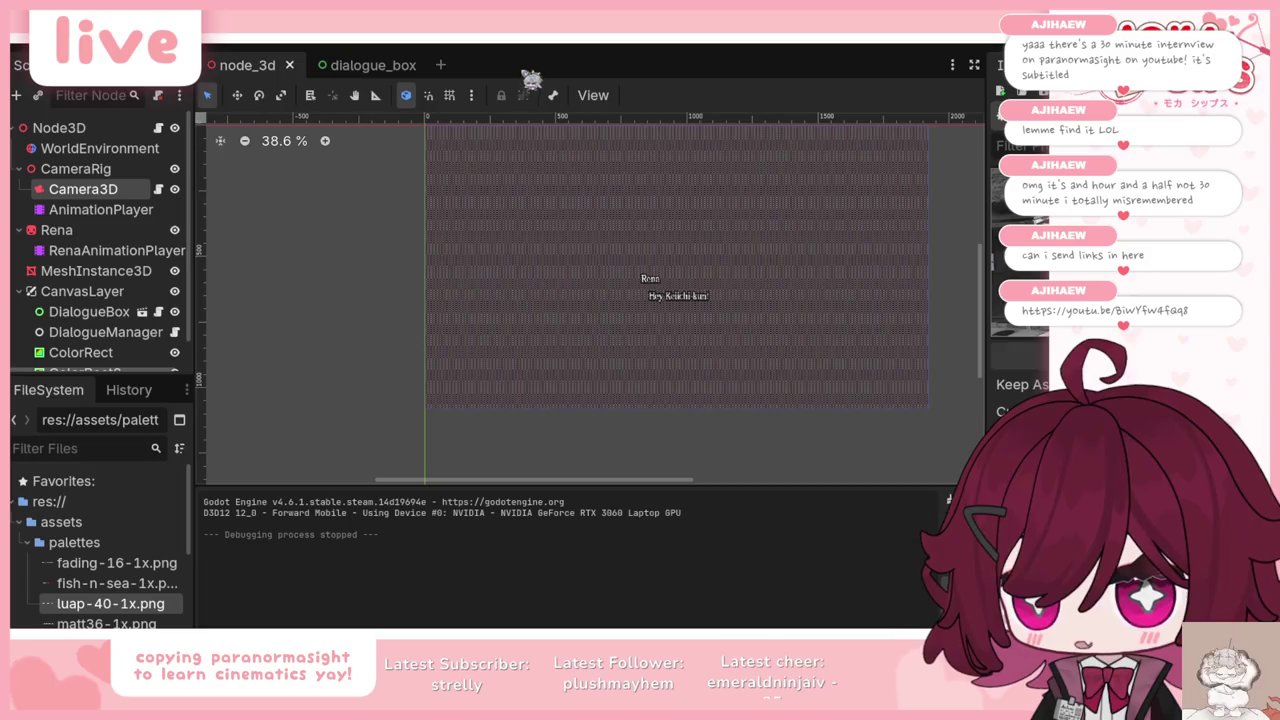
{"action": "left_click", "coordinate": [566, 44]}
{"action": "scroll", "coordinate": [100, 250], "scroll_direction": "down", "scroll_amount": 1}
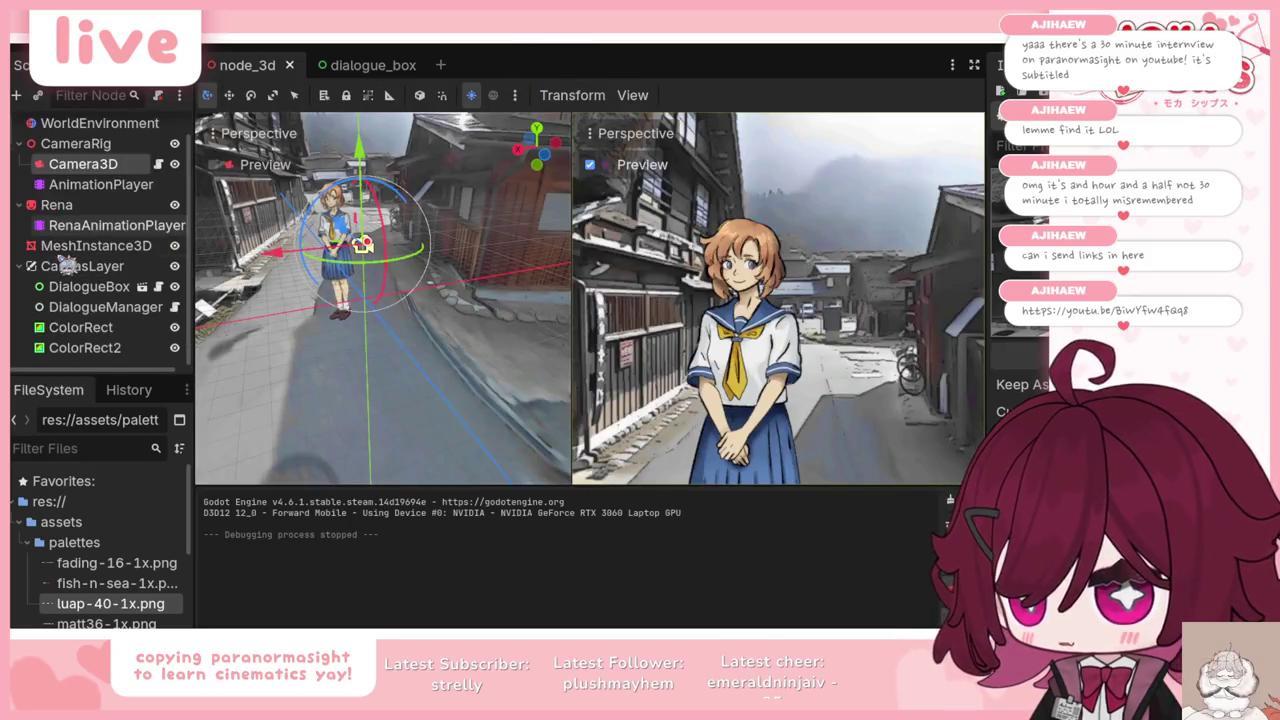
{"action": "left_click", "coordinate": [80, 327]}
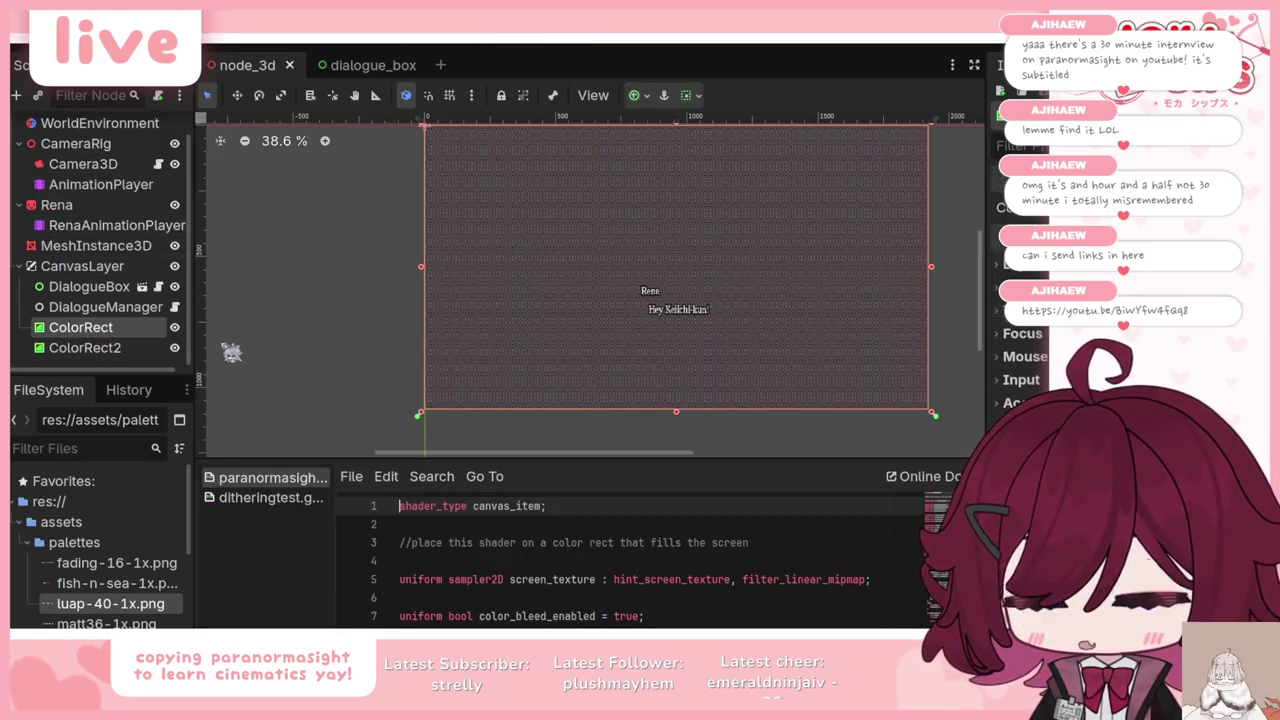
{"action": "left_click", "coordinate": [138, 354]}
{"action": "left_click", "coordinate": [142, 330]}
{"action": "left_click", "coordinate": [174, 327]}
Step: Hide the ColorRect2 dithering overlay, save the scene, and run the game
{"action": "left_click", "coordinate": [165, 348]}
{"action": "left_click", "coordinate": [176, 348]}
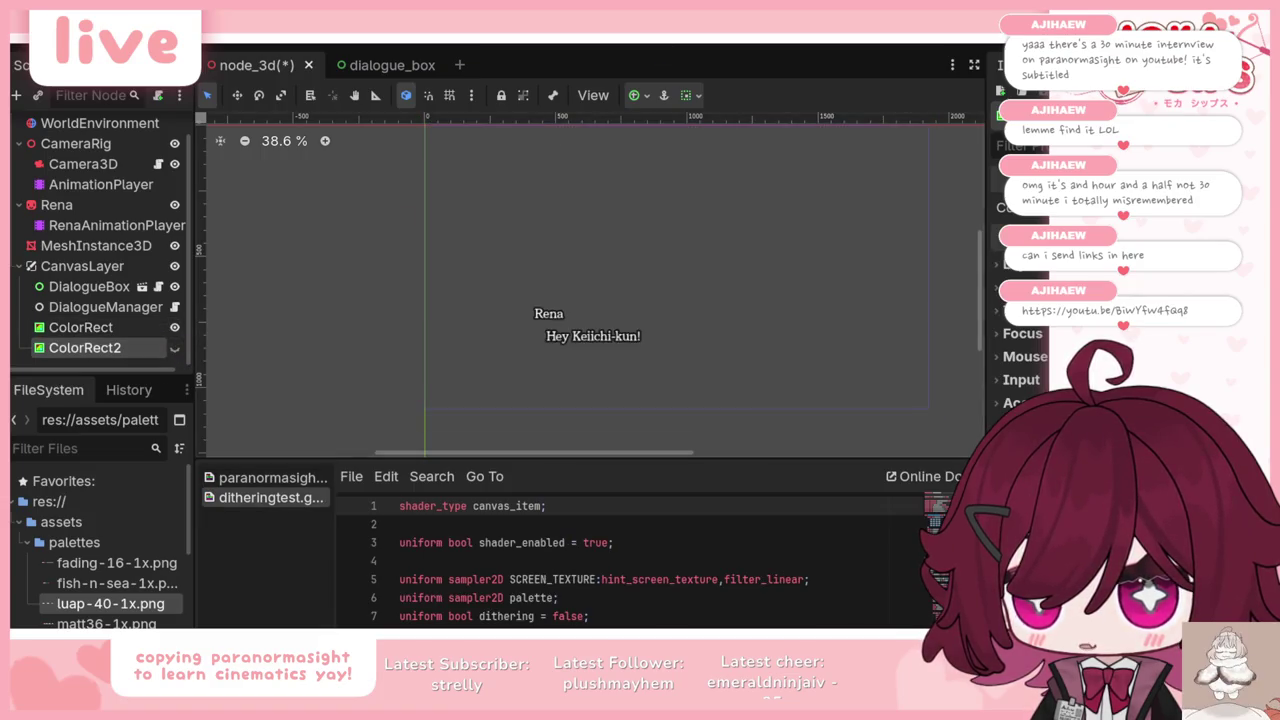
{"action": "key", "text": "ctrl+s"}
{"action": "key", "text": "F5"}
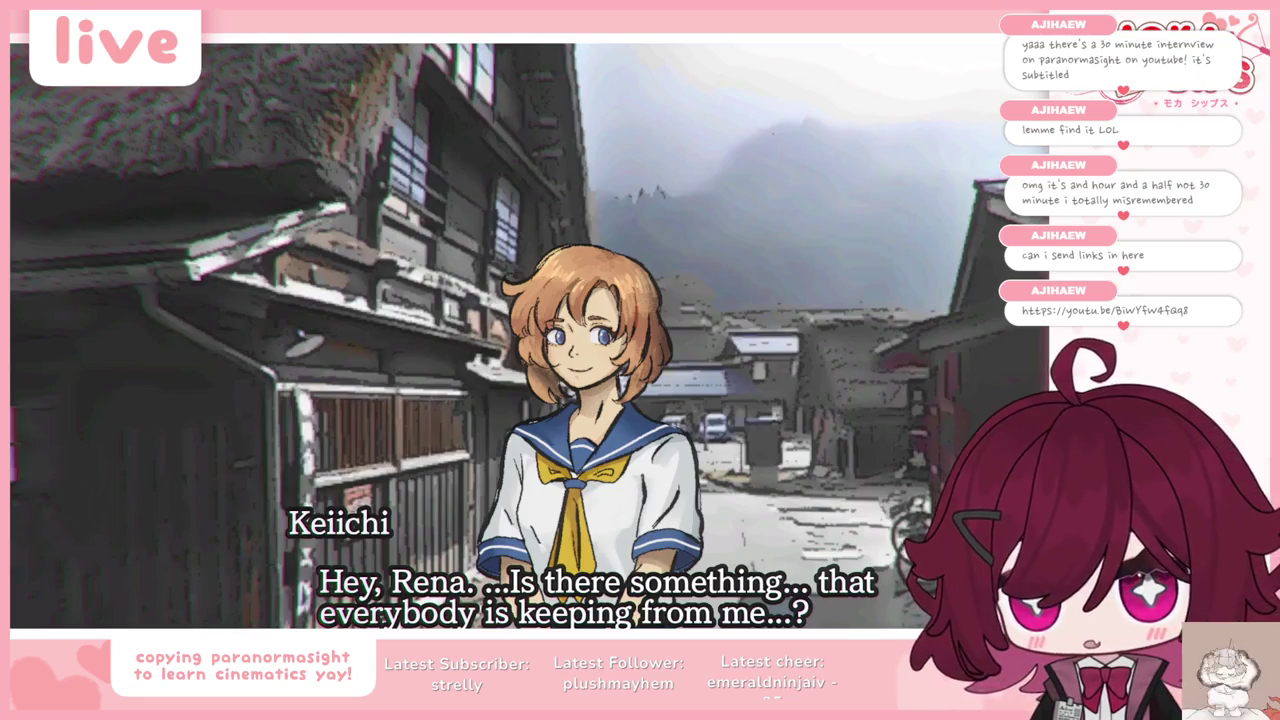
Step: Advance past Keiichi's 'You're lying, aren't you...?' to 'Rena suddenly stopped.', then stop the game
{"action": "key", "text": "space"}
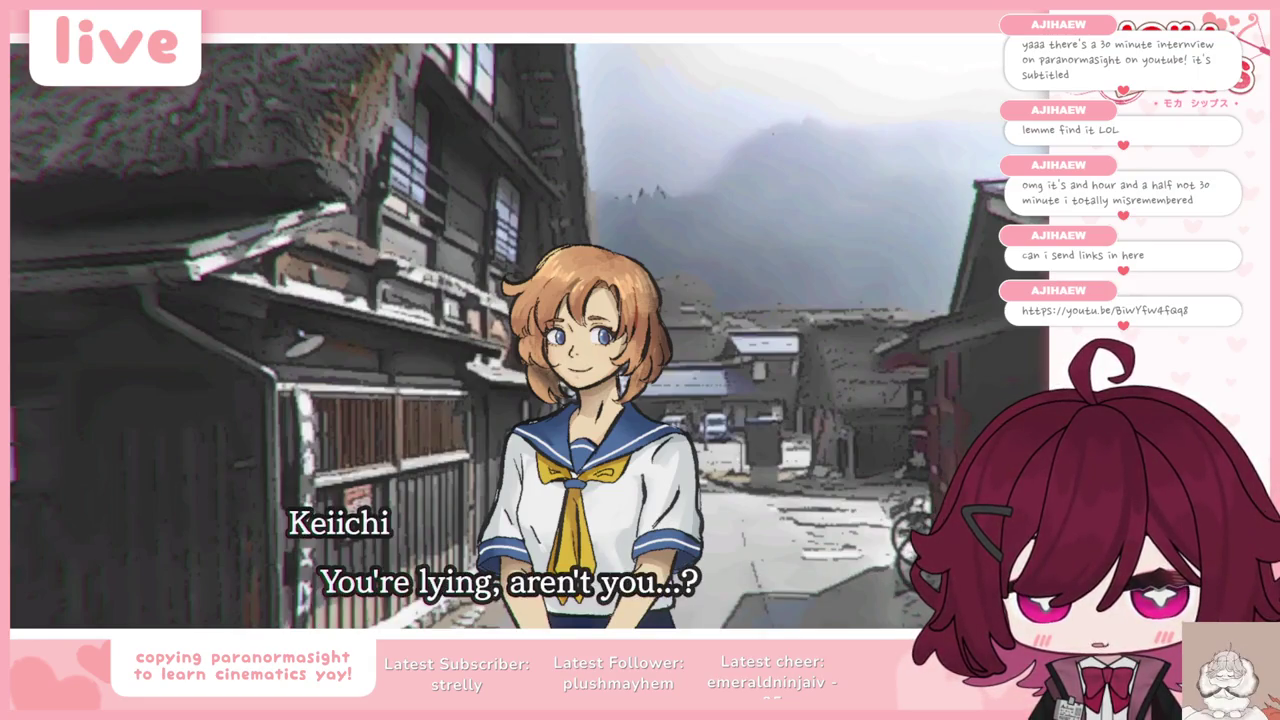
{"action": "key", "text": "space"}
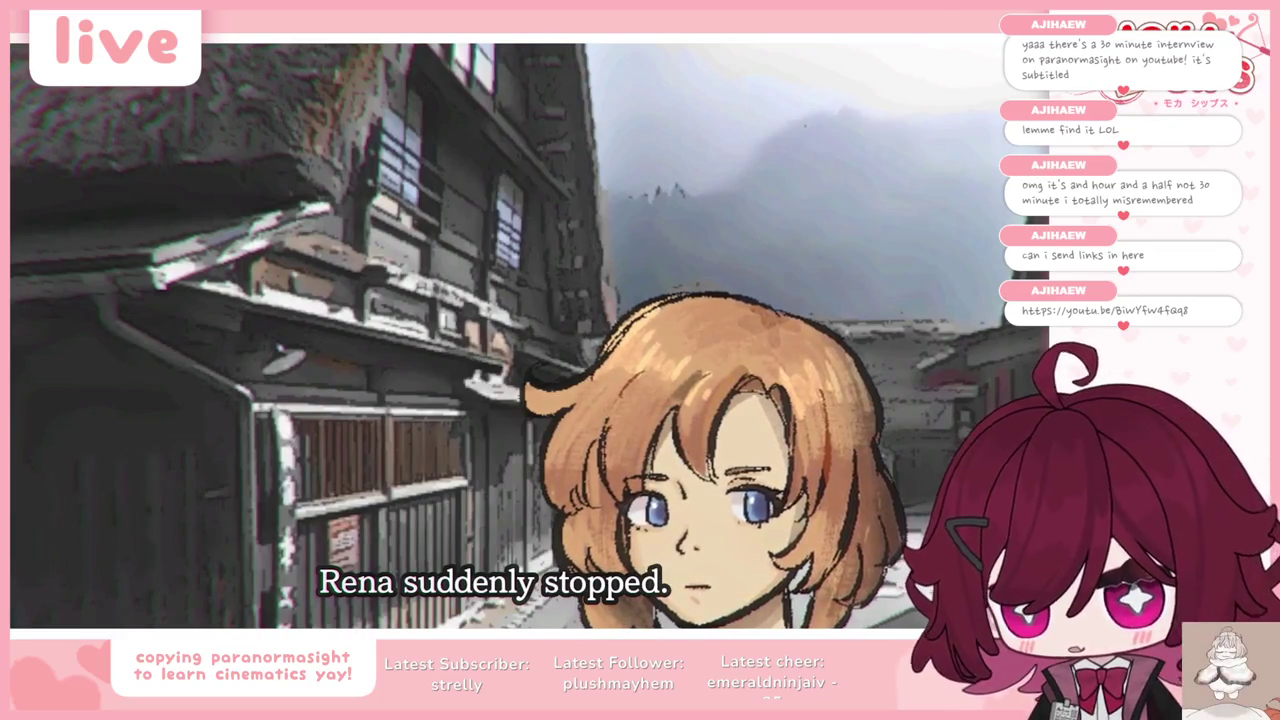
{"action": "key", "text": "F8"}
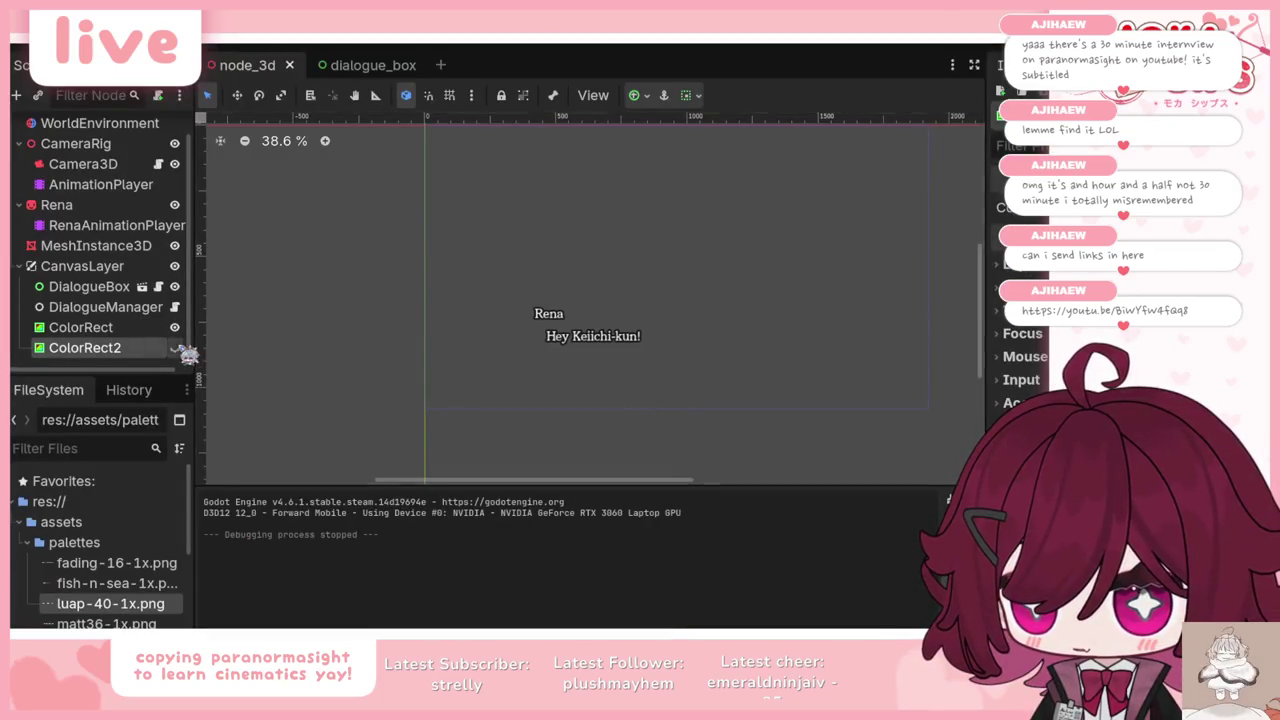
Step: Show the ColorRect2 overlay again, save, and test-run the game with dithering on
{"action": "left_click", "coordinate": [174, 347]}
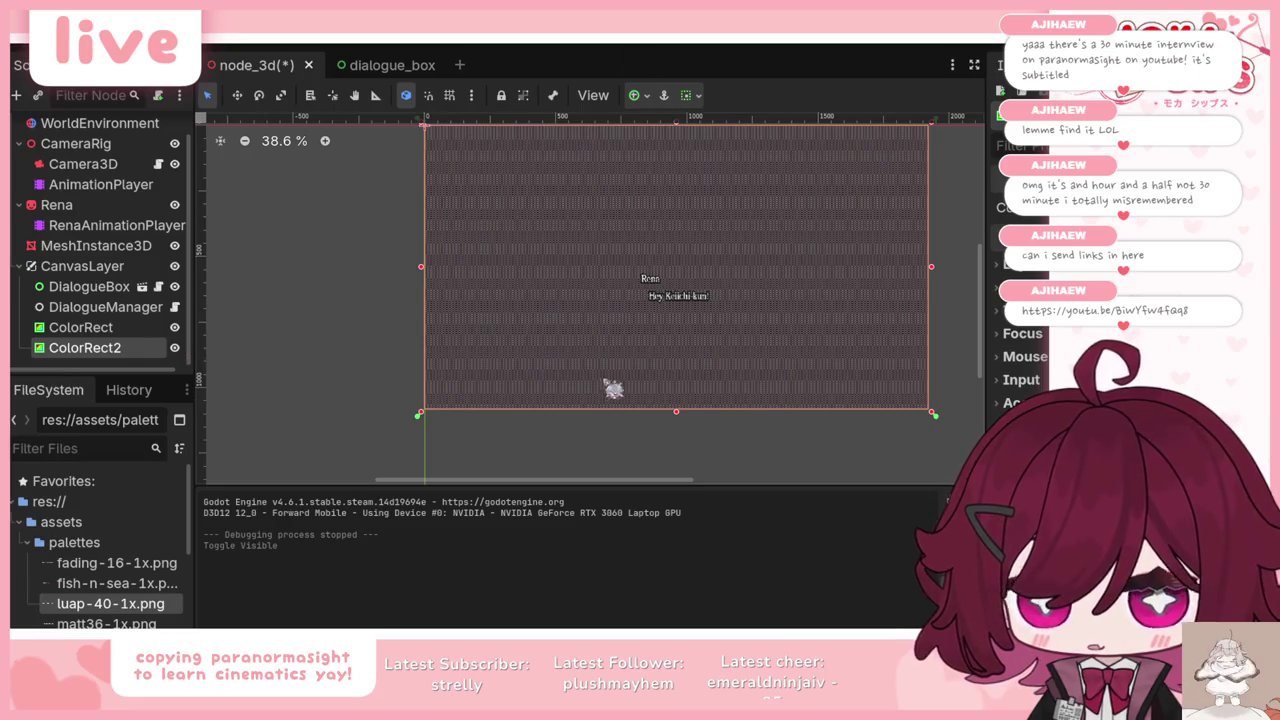
{"action": "key", "text": "ctrl+s"}
{"action": "key", "text": "F5"}
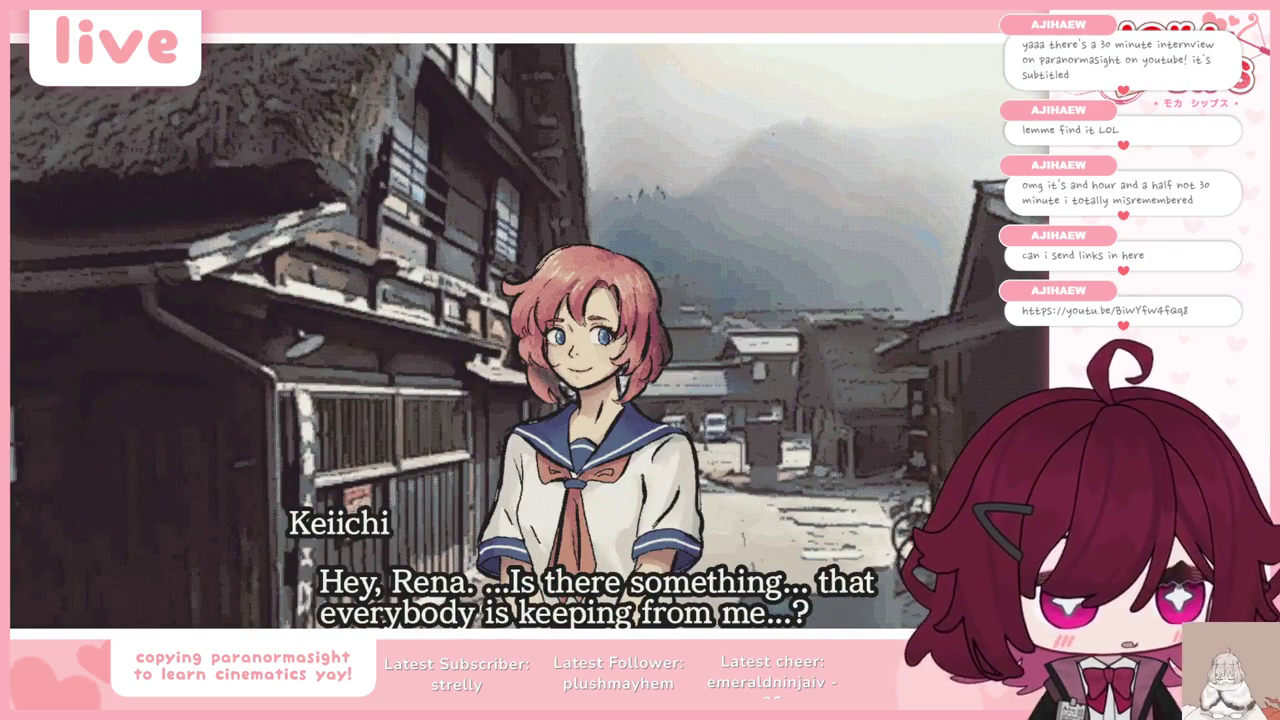
{"action": "key", "text": "F8"}
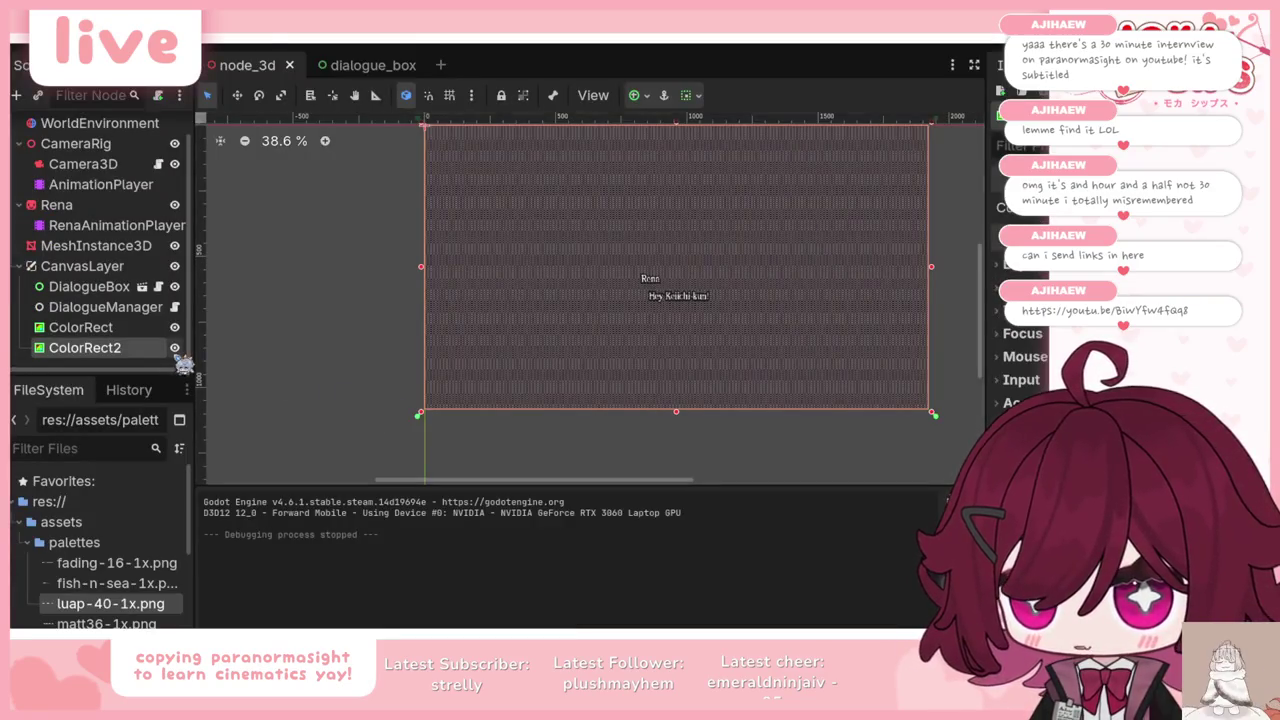
Step: Toggle ColorRect2 and run the game twice more, leaving ColorRect2 visible and selected
{"action": "left_click", "coordinate": [176, 350]}
{"action": "key", "text": "F5"}
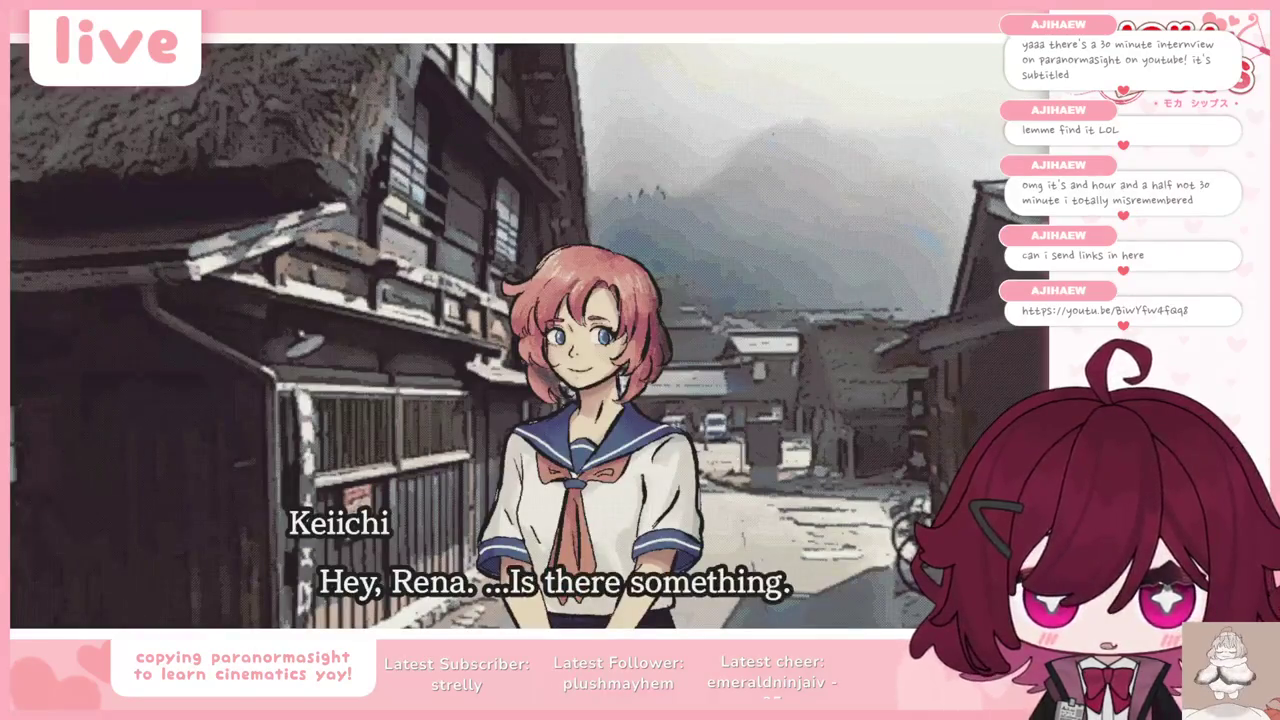
{"action": "key", "text": "F8"}
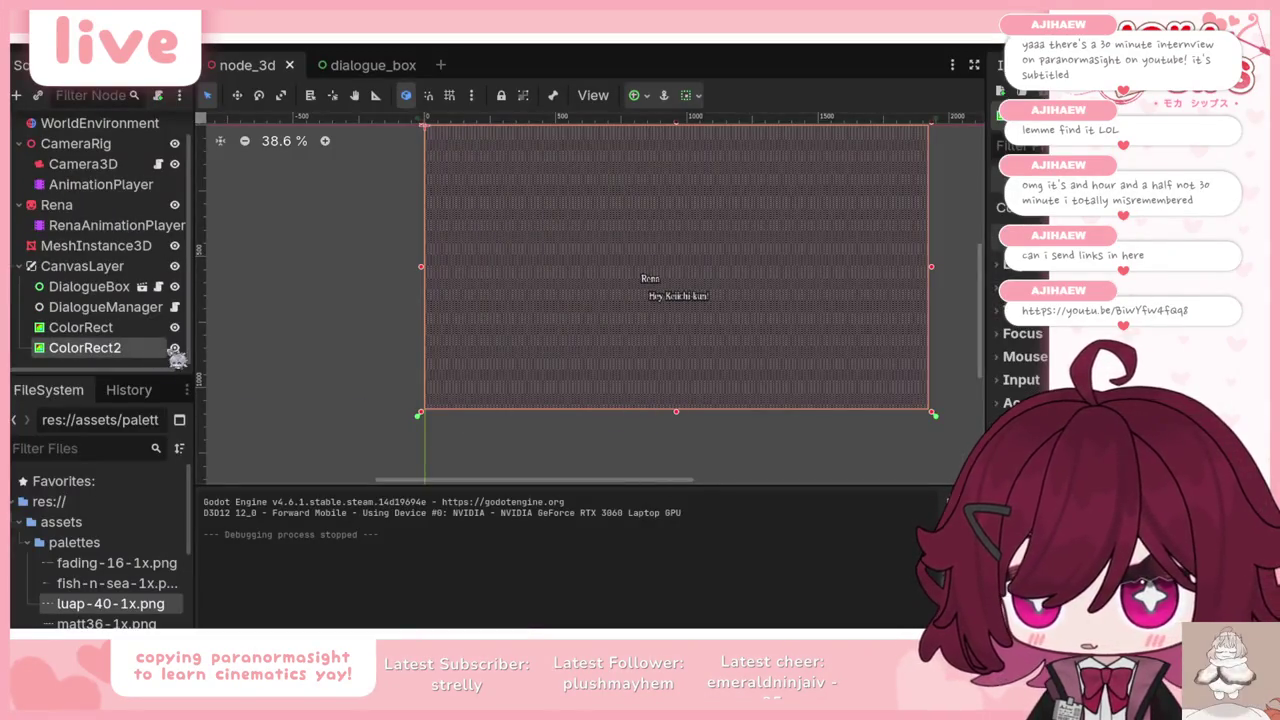
{"action": "key", "text": "F5"}
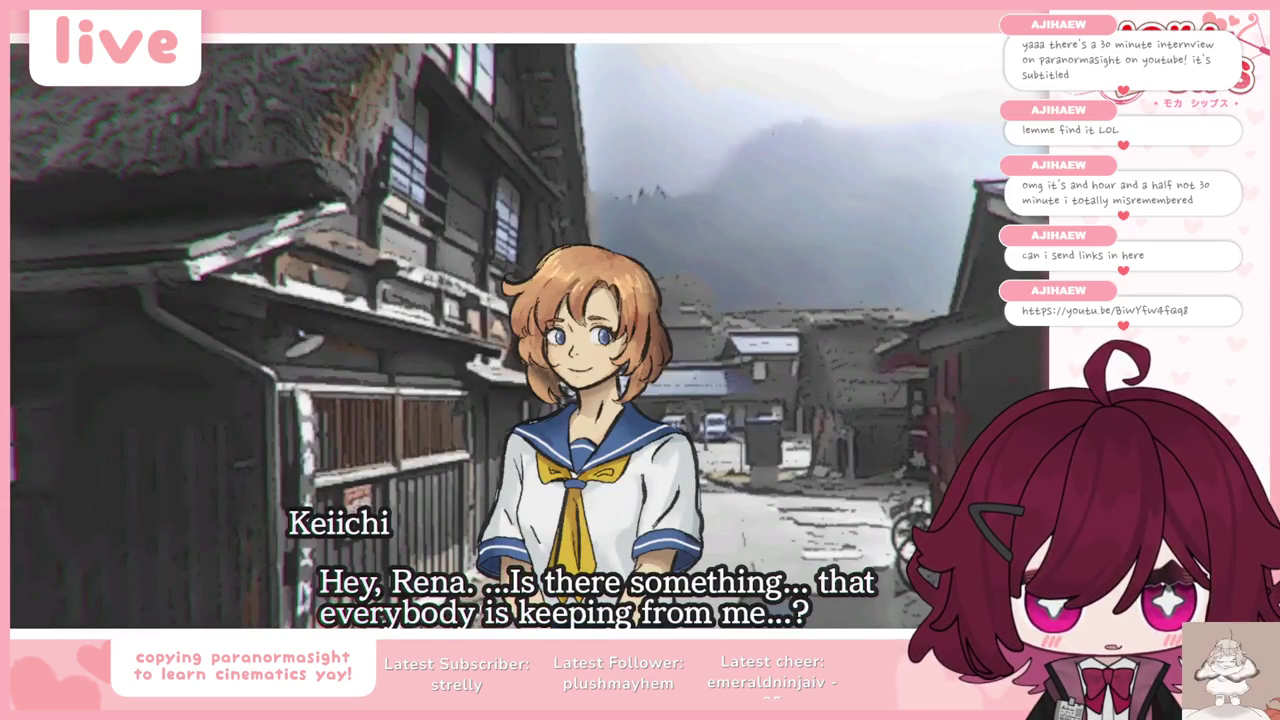
{"action": "key", "text": "F8"}
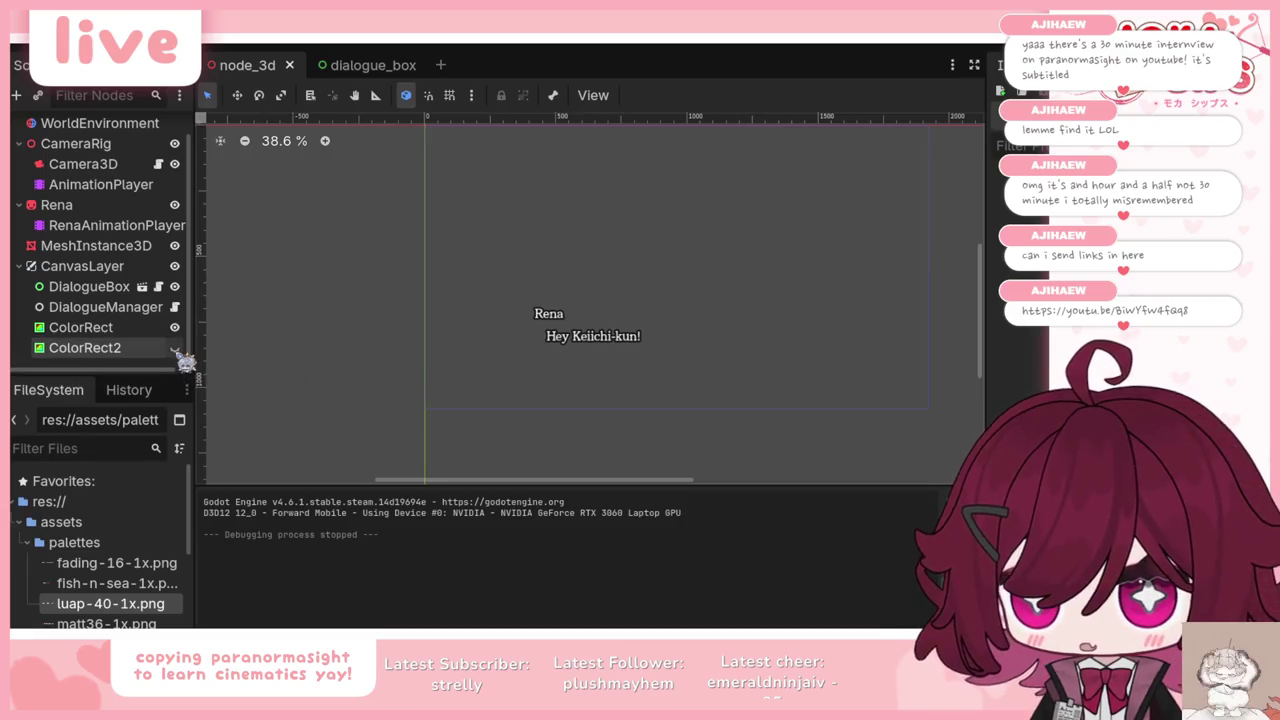
{"action": "left_click", "coordinate": [174, 347]}
{"action": "left_click", "coordinate": [88, 350]}
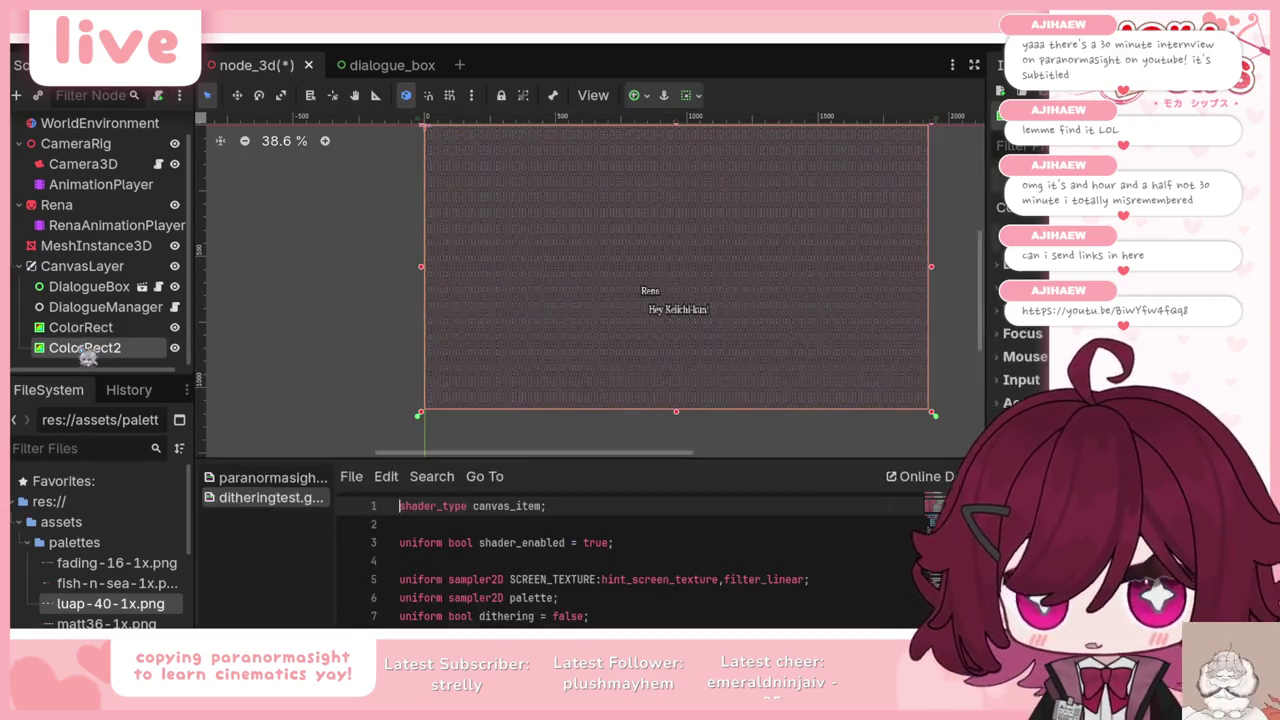
{"action": "scroll", "coordinate": [1020, 300], "scroll_direction": "down", "scroll_amount": 5}
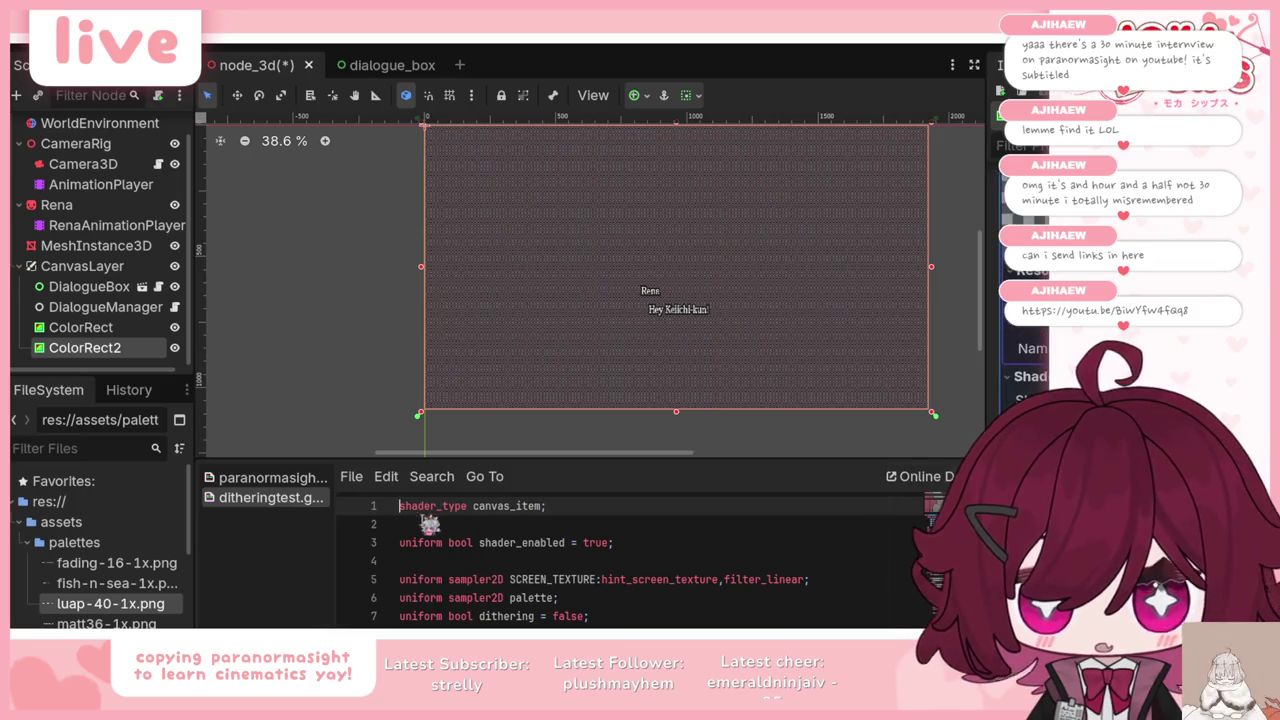
{"action": "left_click", "coordinate": [88, 566]}
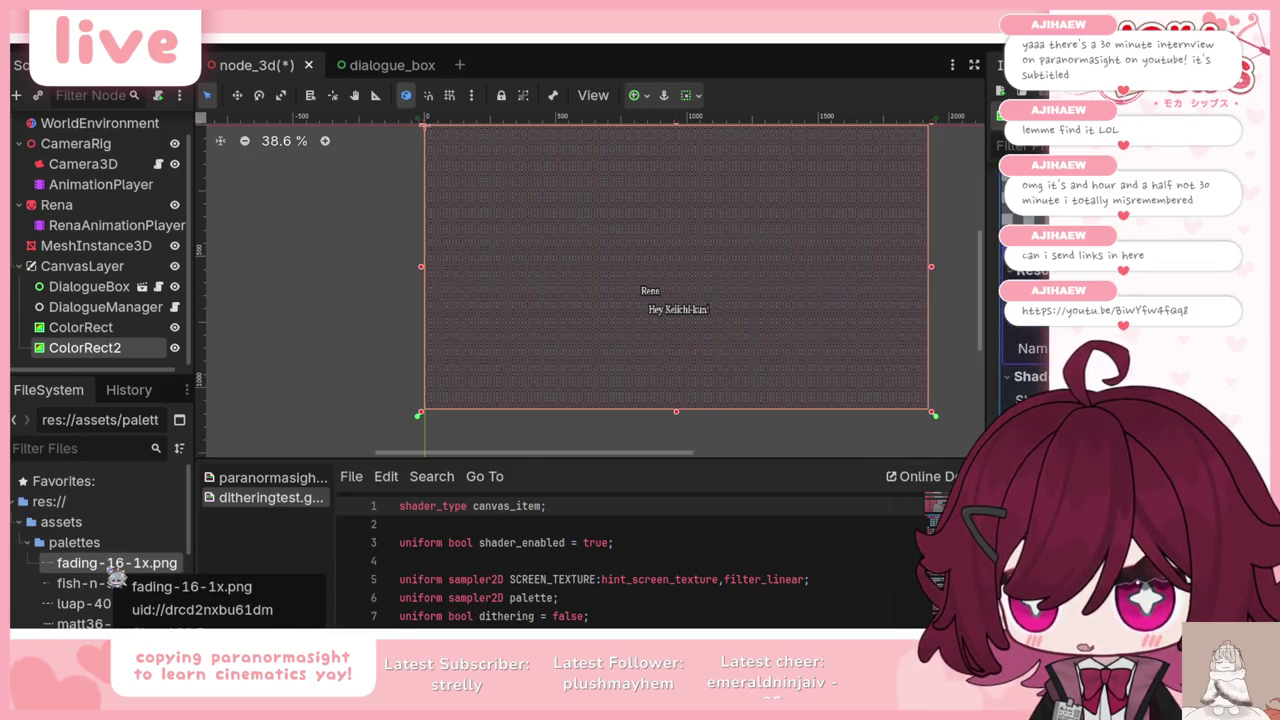
{"action": "left_click_drag", "start_coordinate": [117, 583], "coordinate": [845, 589]}
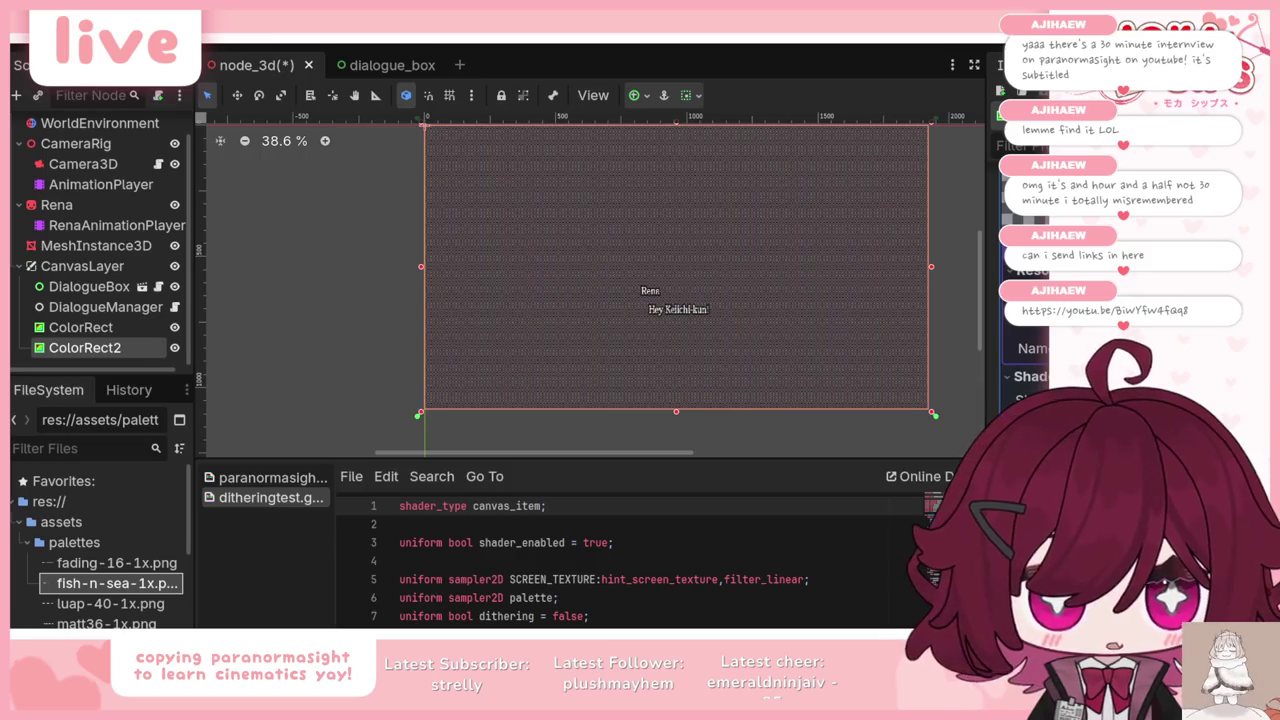
{"action": "key", "text": "F6"}
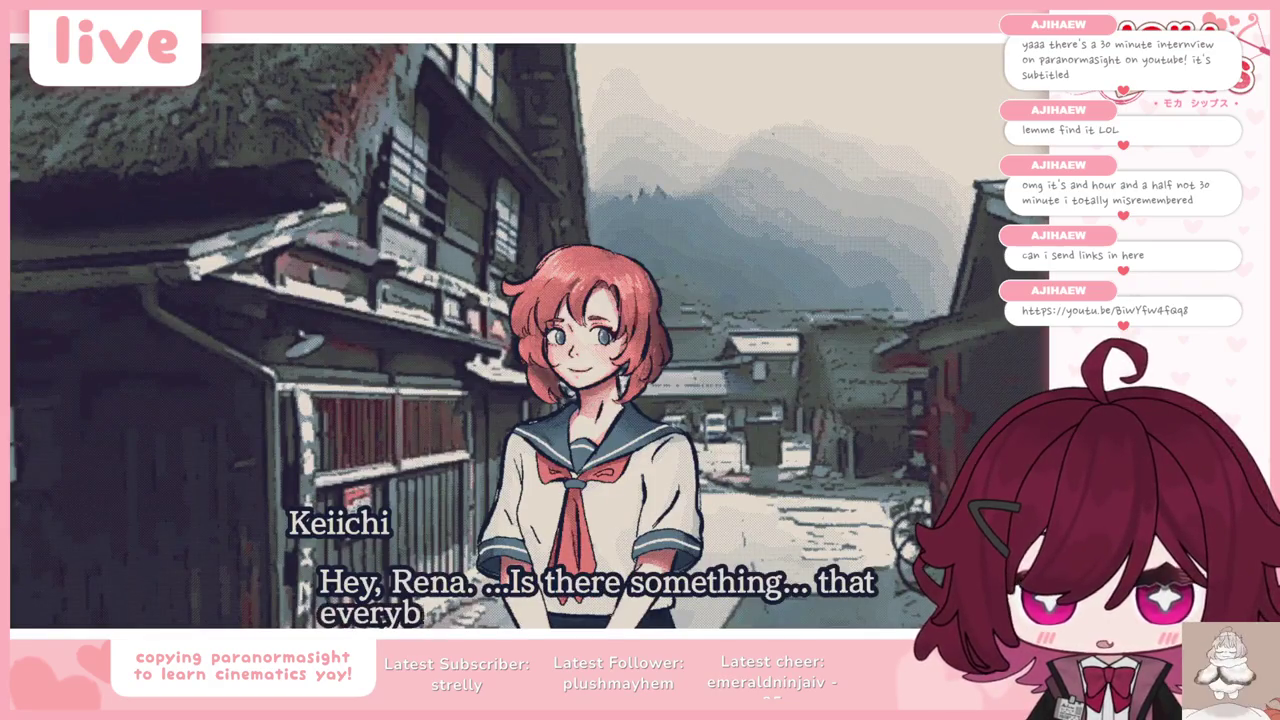
{"action": "key", "text": "F8"}
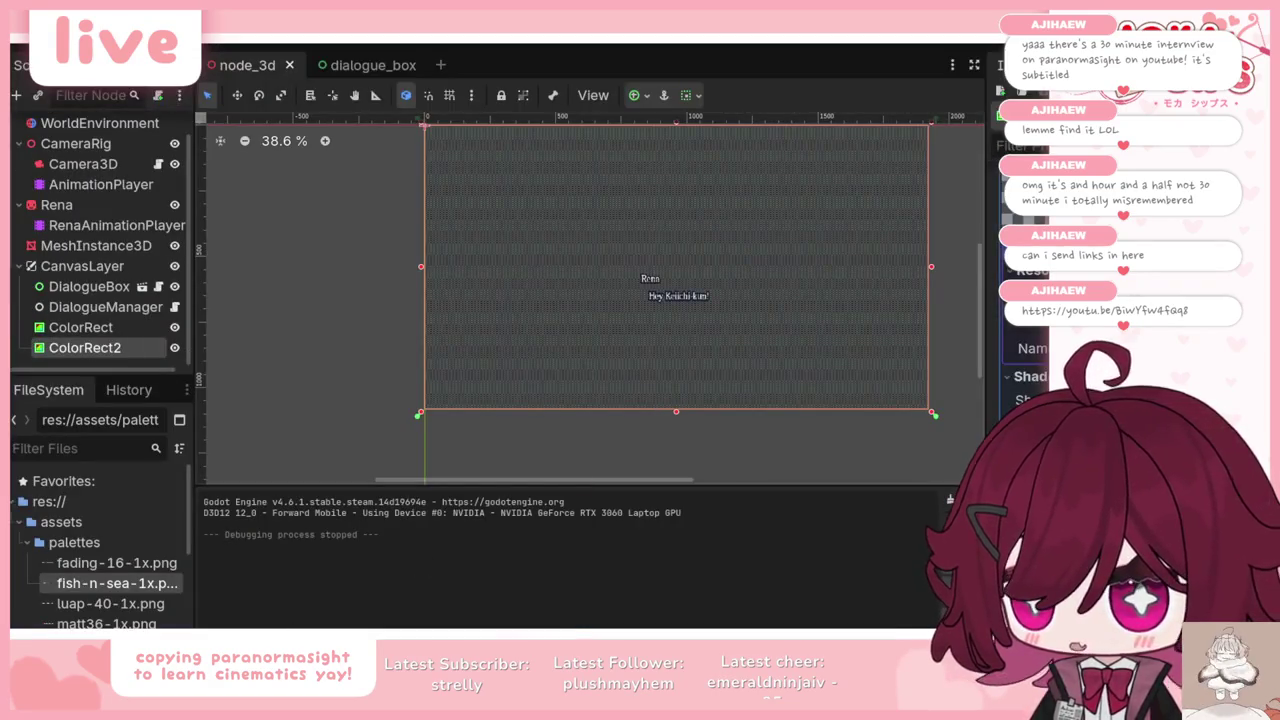
{"action": "left_click_drag", "start_coordinate": [117, 583], "coordinate": [1020, 420]}
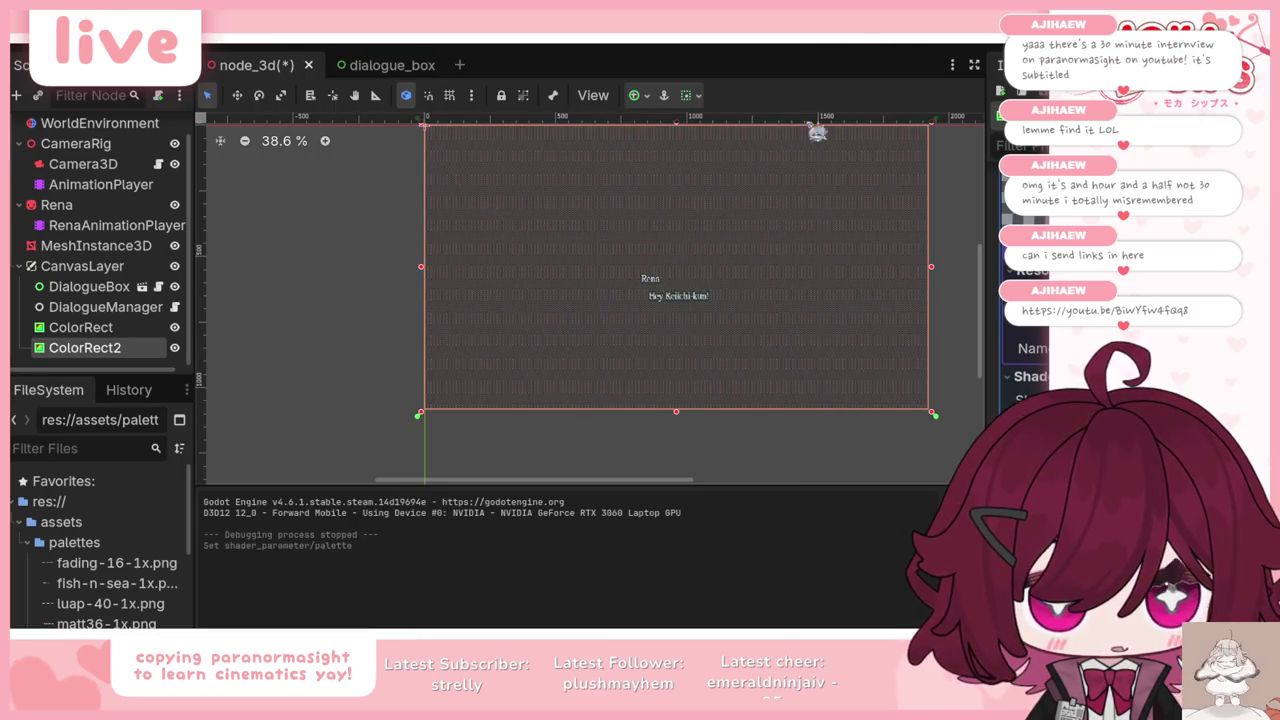
{"action": "key", "text": "F5"}
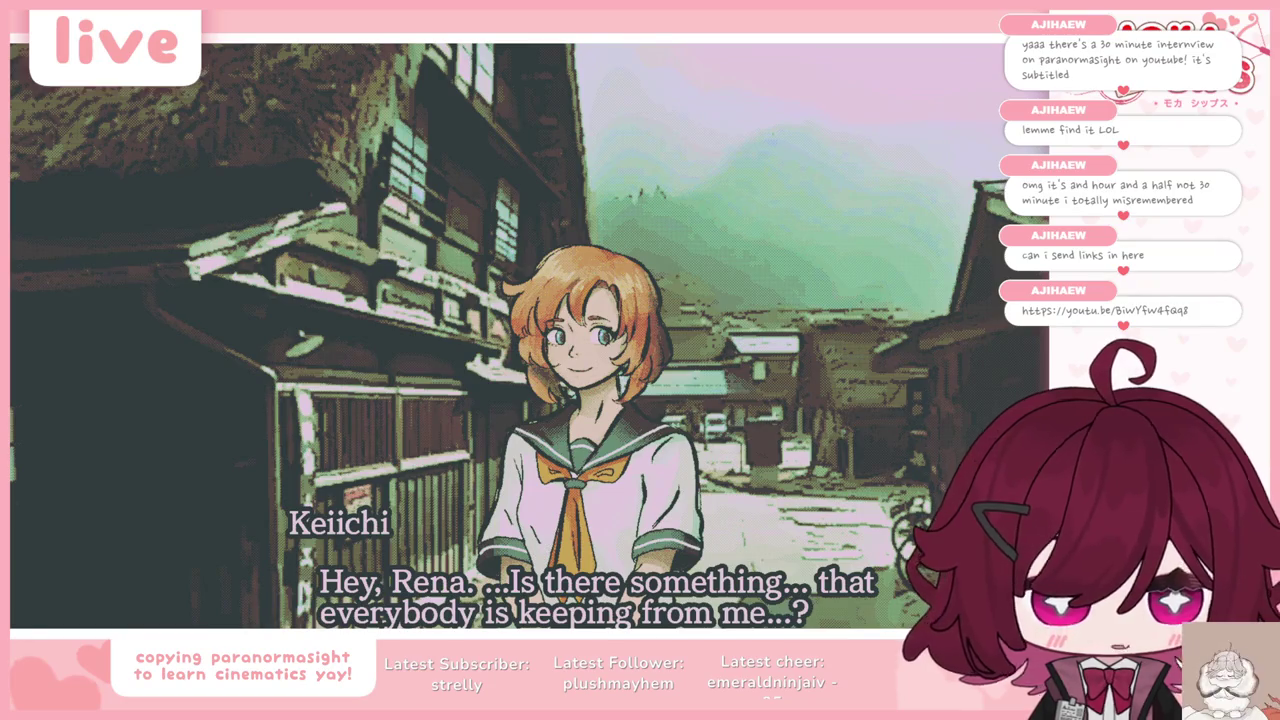
{"action": "key", "text": "F8"}
{"action": "left_click", "coordinate": [107, 606]}
{"action": "key", "text": "F5"}
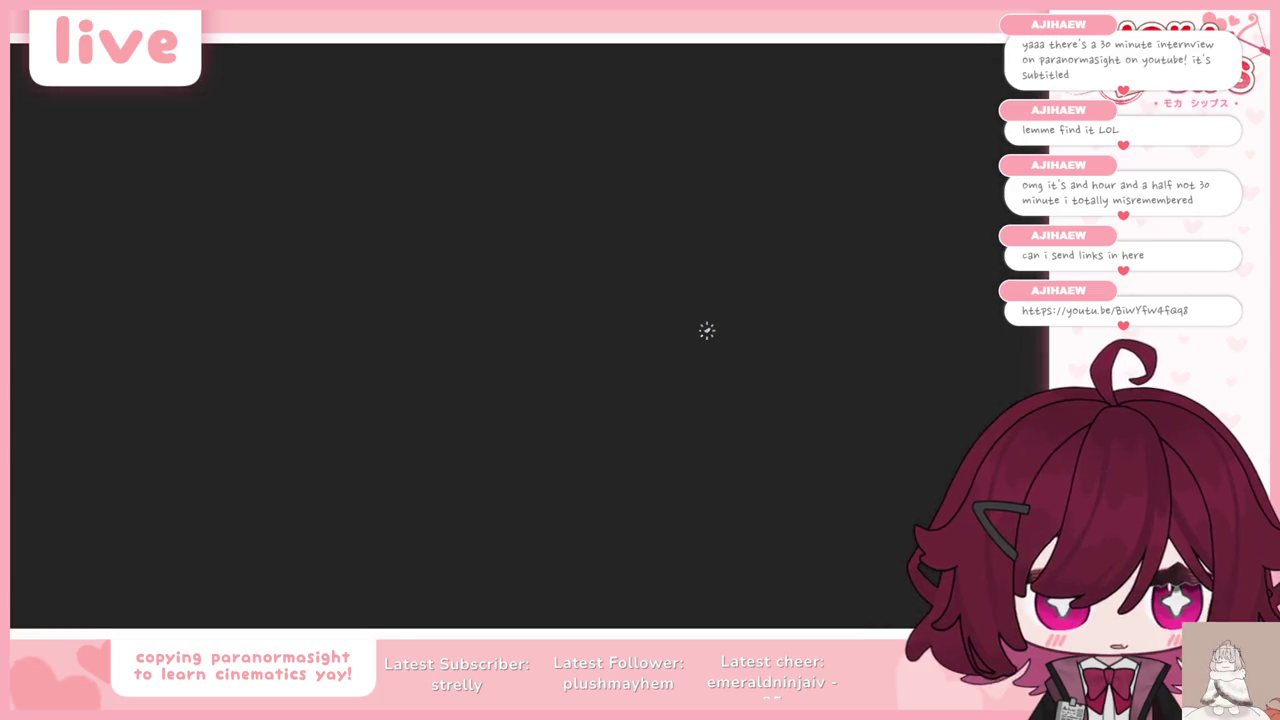
{"action": "key", "text": "F8"}
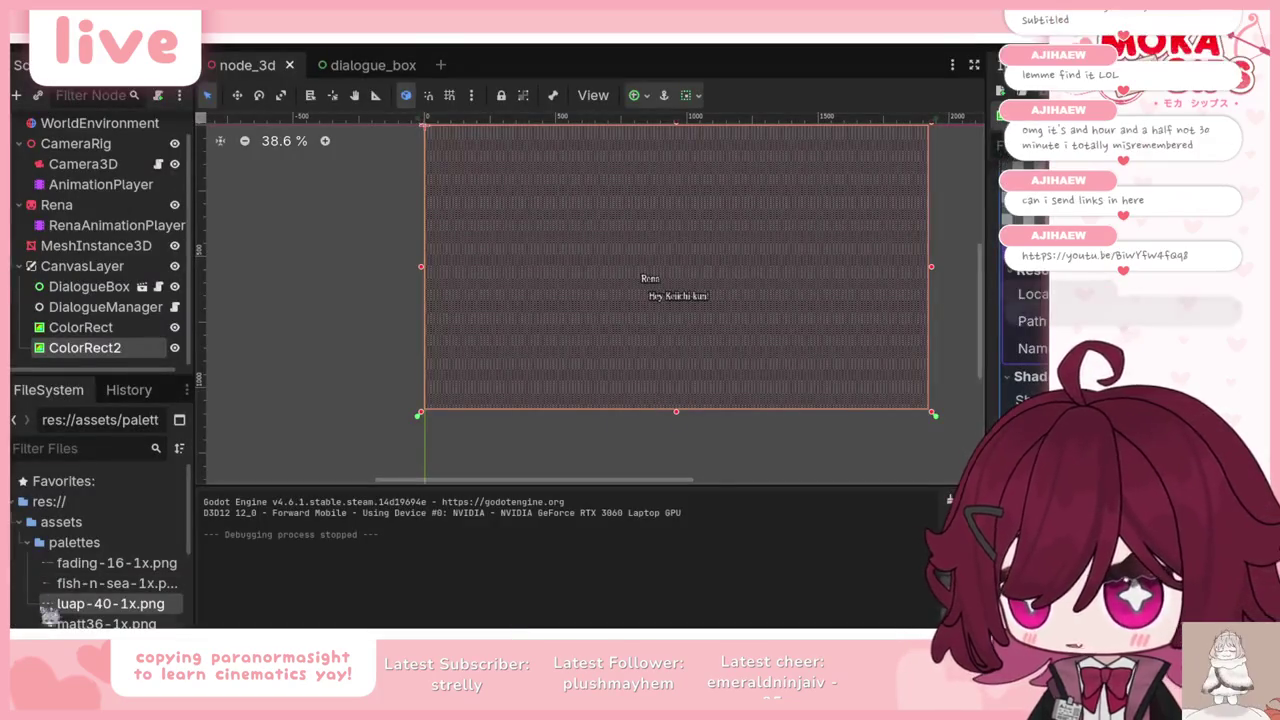
{"action": "left_click_drag", "start_coordinate": [117, 563], "coordinate": [250, 470]}
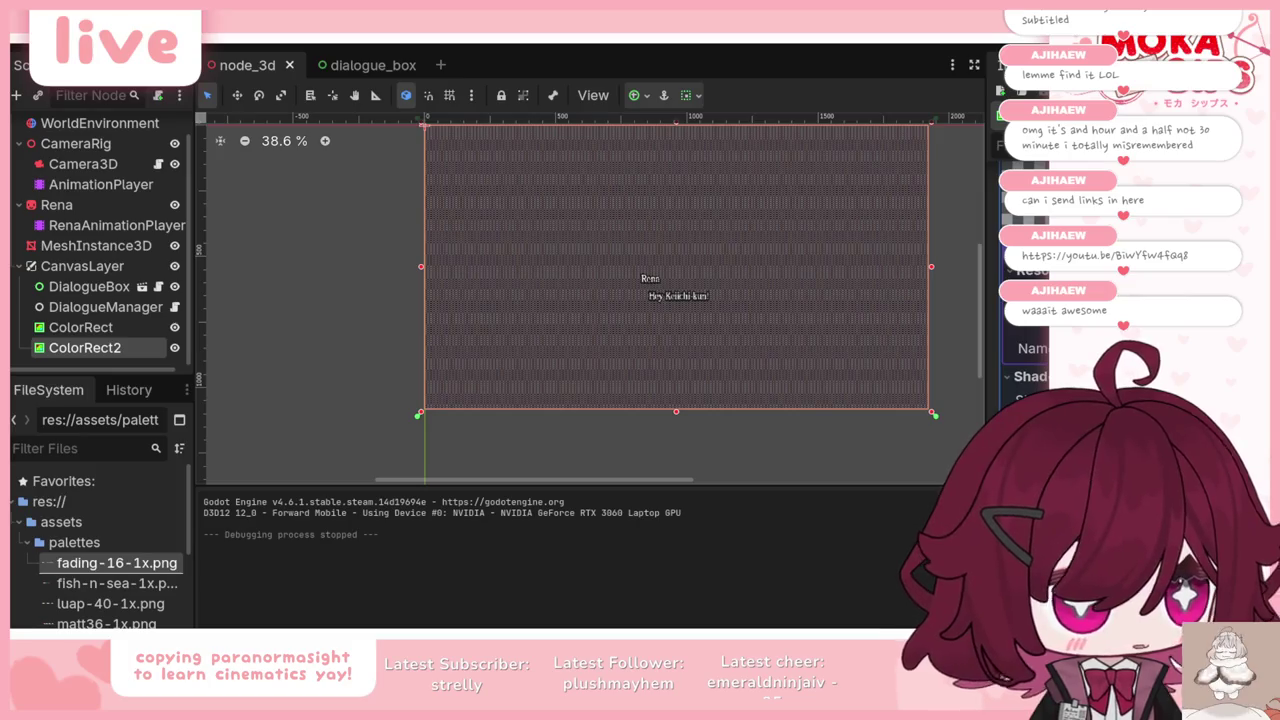
{"action": "key", "text": "F5"}
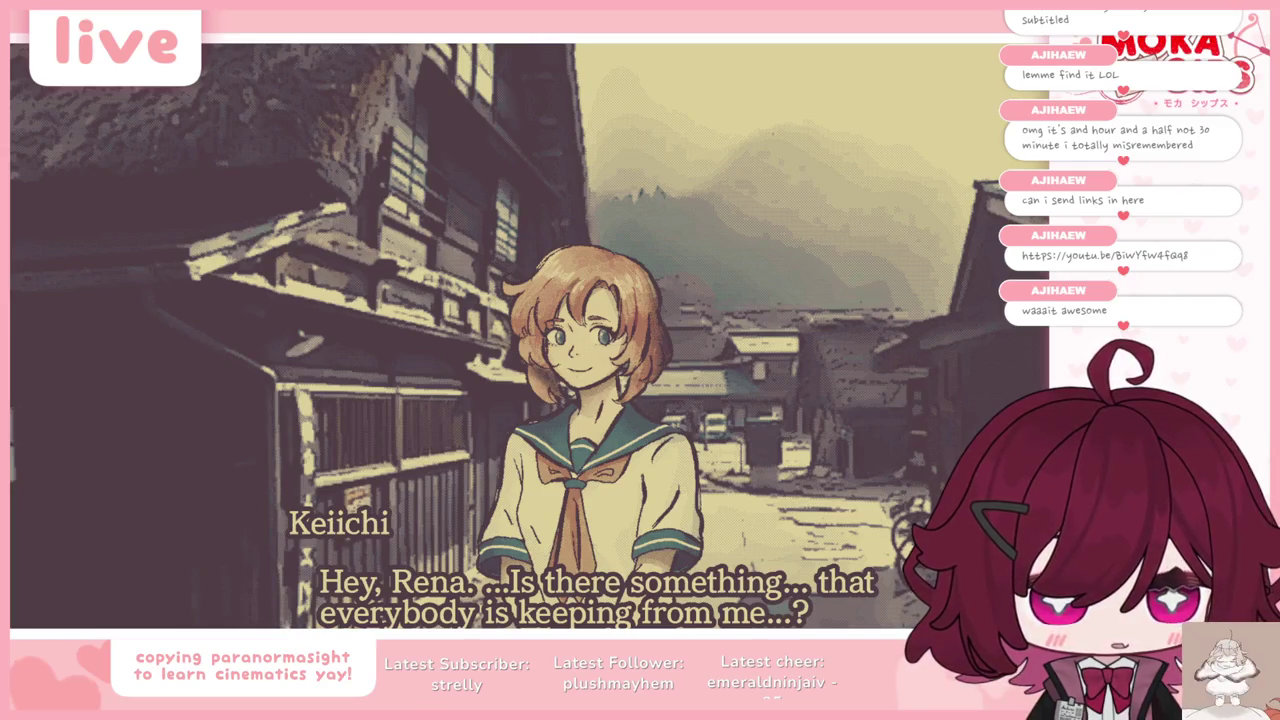
{"action": "key", "text": "space"}
{"action": "key", "text": "space"}
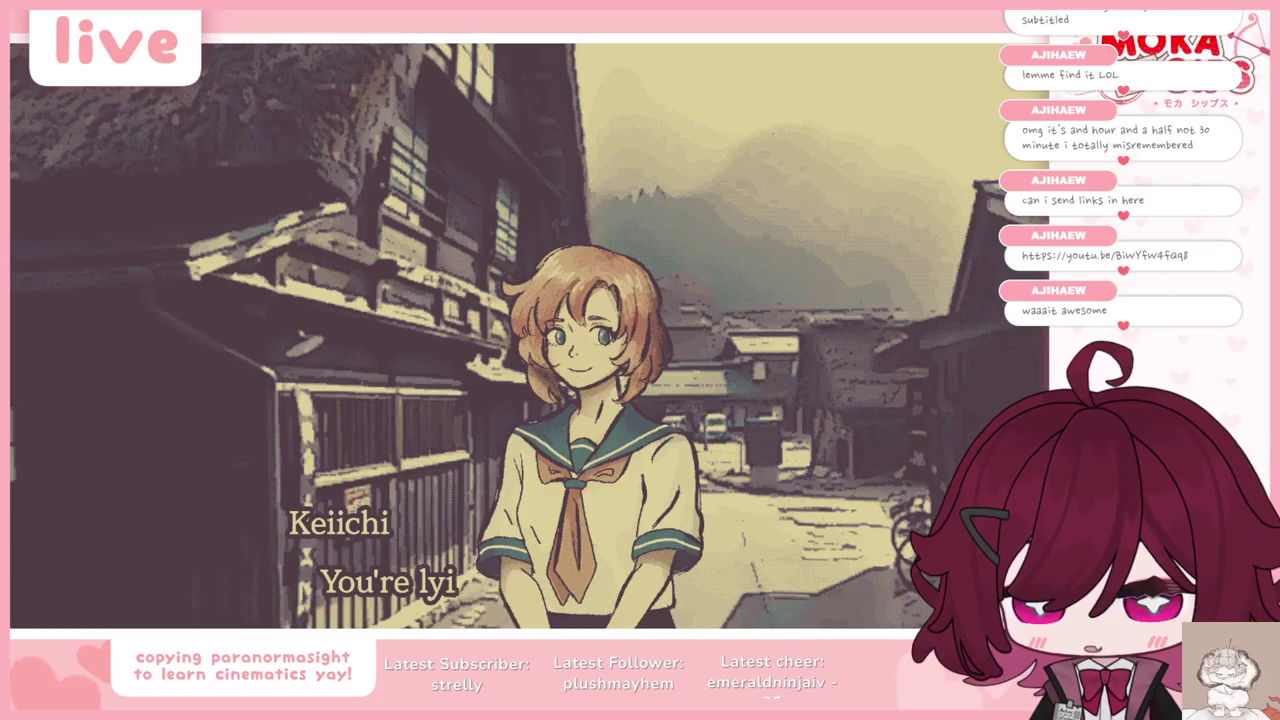
{"action": "key", "text": "space"}
{"action": "key", "text": "F8"}
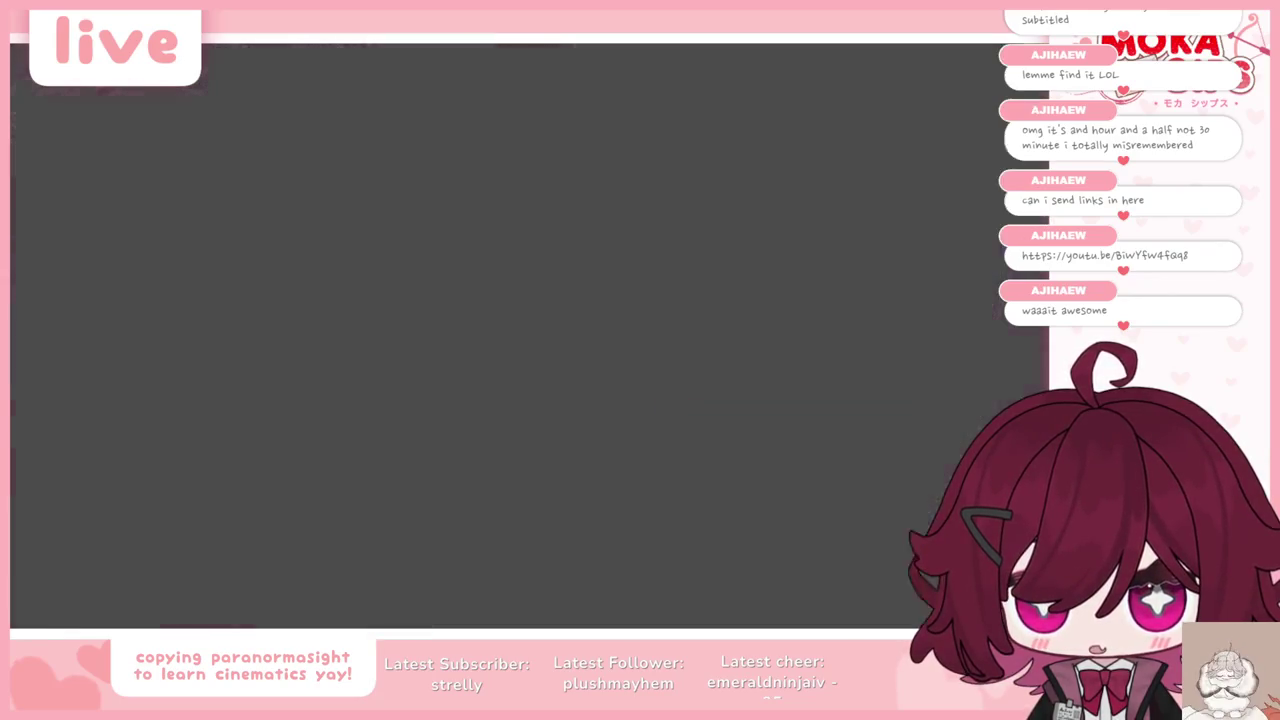
{"action": "left_click_drag", "start_coordinate": [140, 623], "coordinate": [731, 499]}
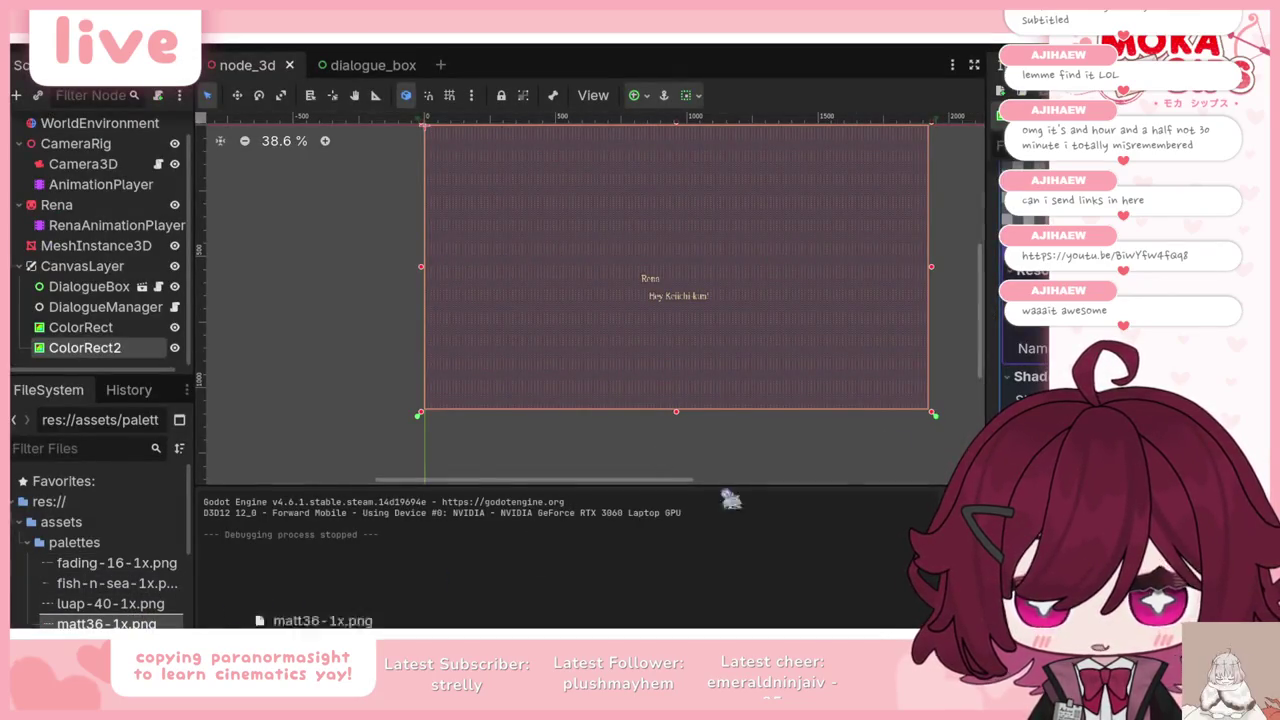
{"action": "key", "text": "F5"}
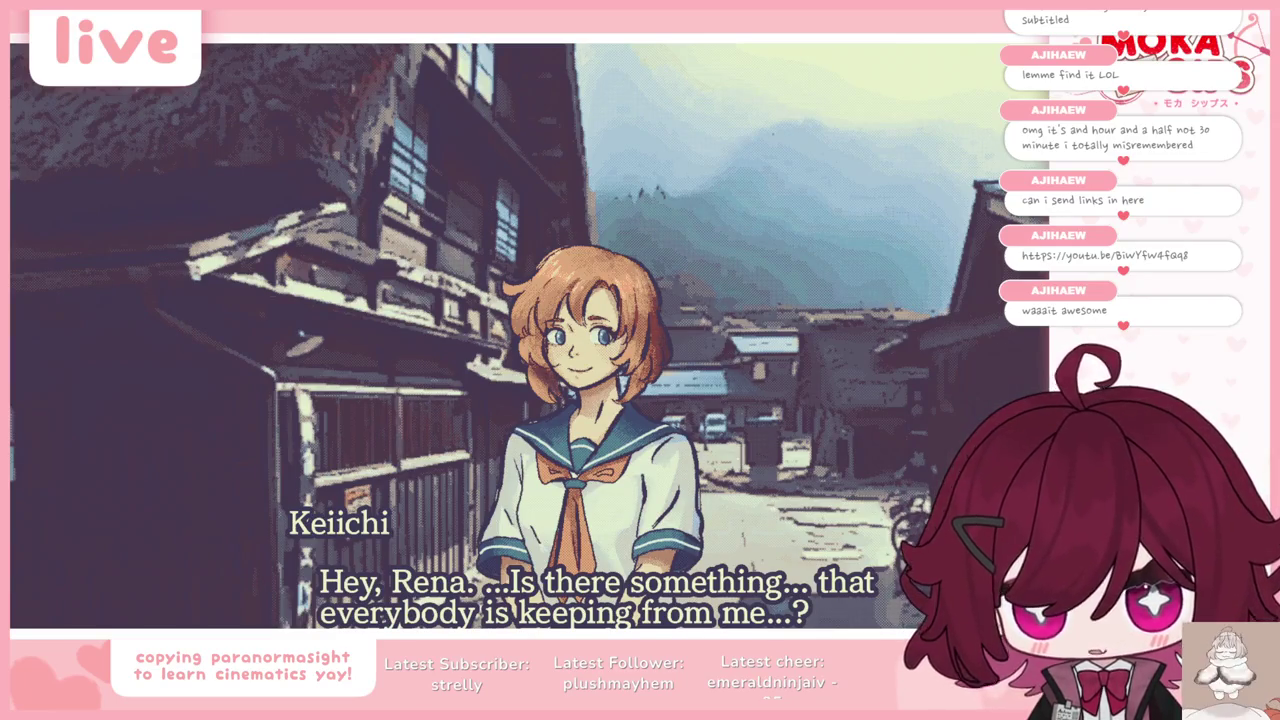
Step: Advance the matt36 playtest to 'Rena suddenly stopped.', stop the game, and return to the Higurashi video
{"action": "key", "text": "space"}
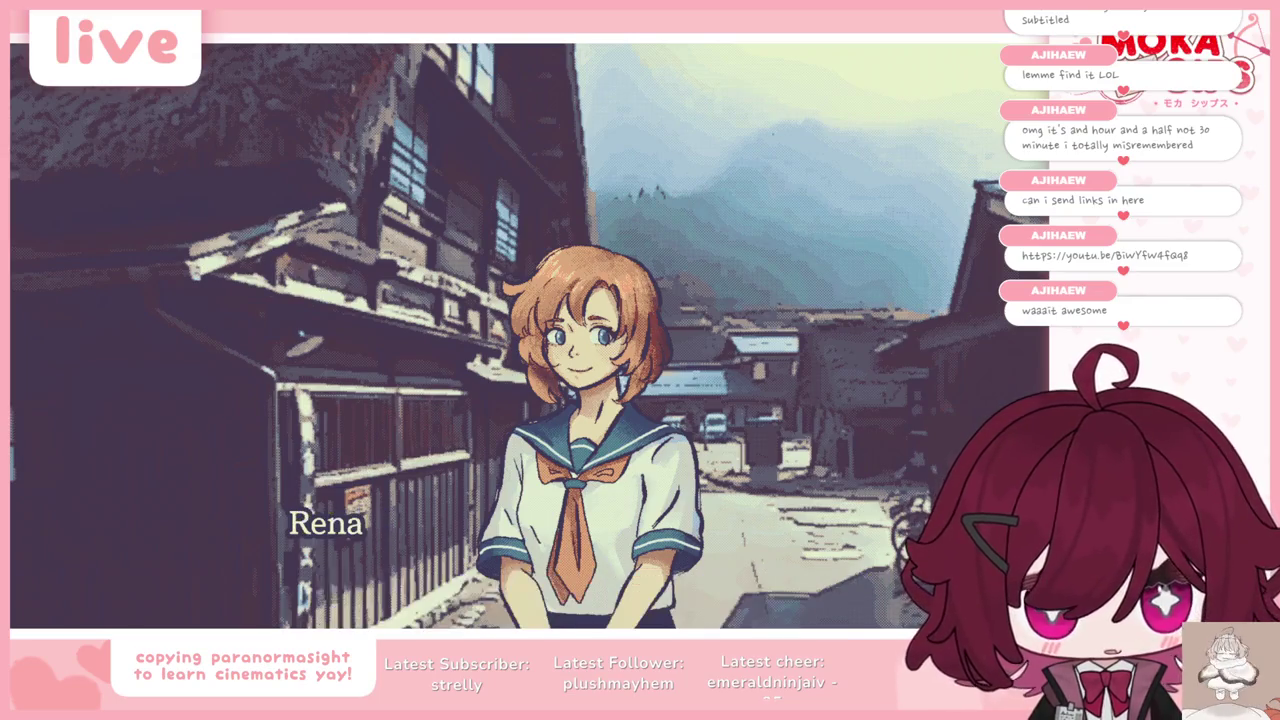
{"action": "key", "text": "space"}
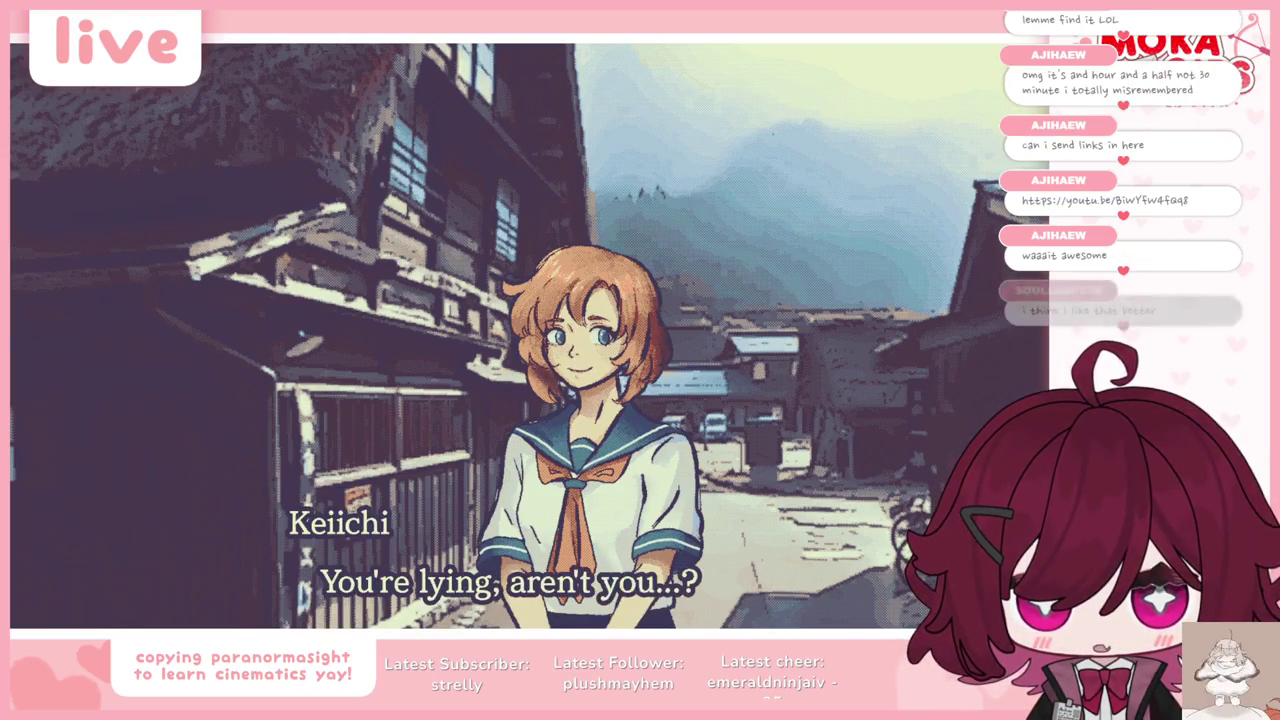
{"action": "key", "text": "space"}
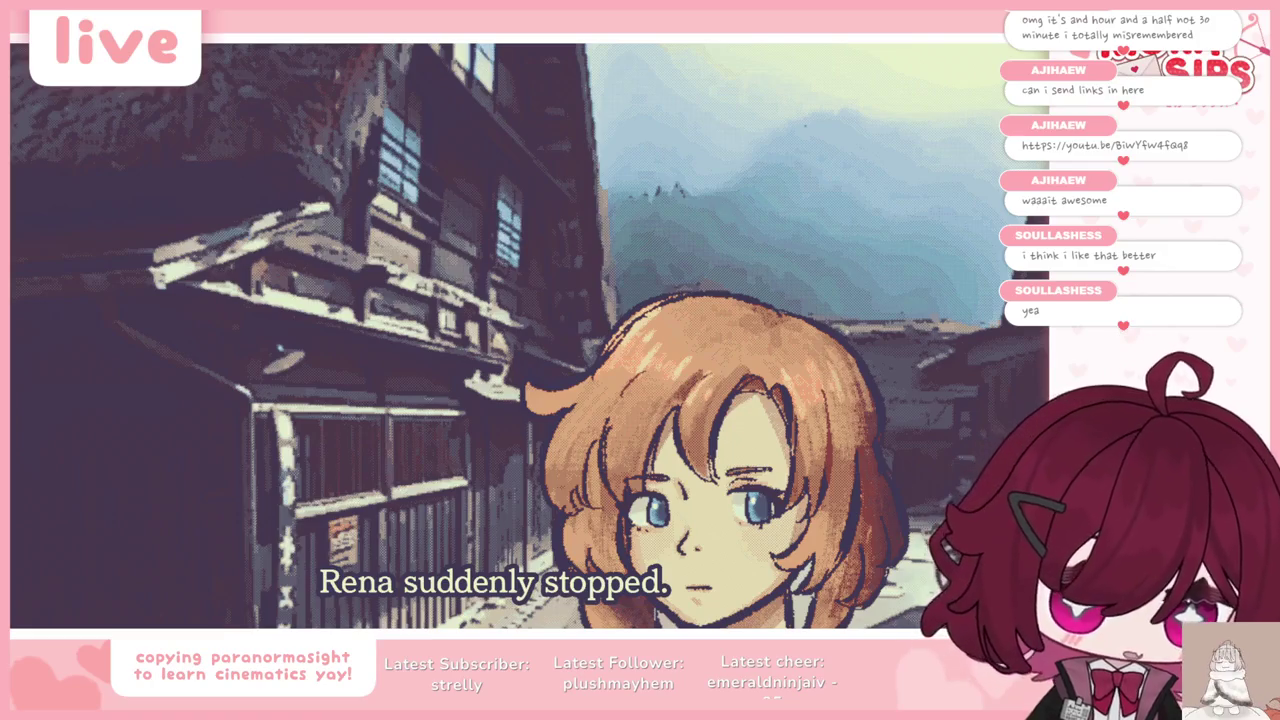
{"action": "key", "text": "F8"}
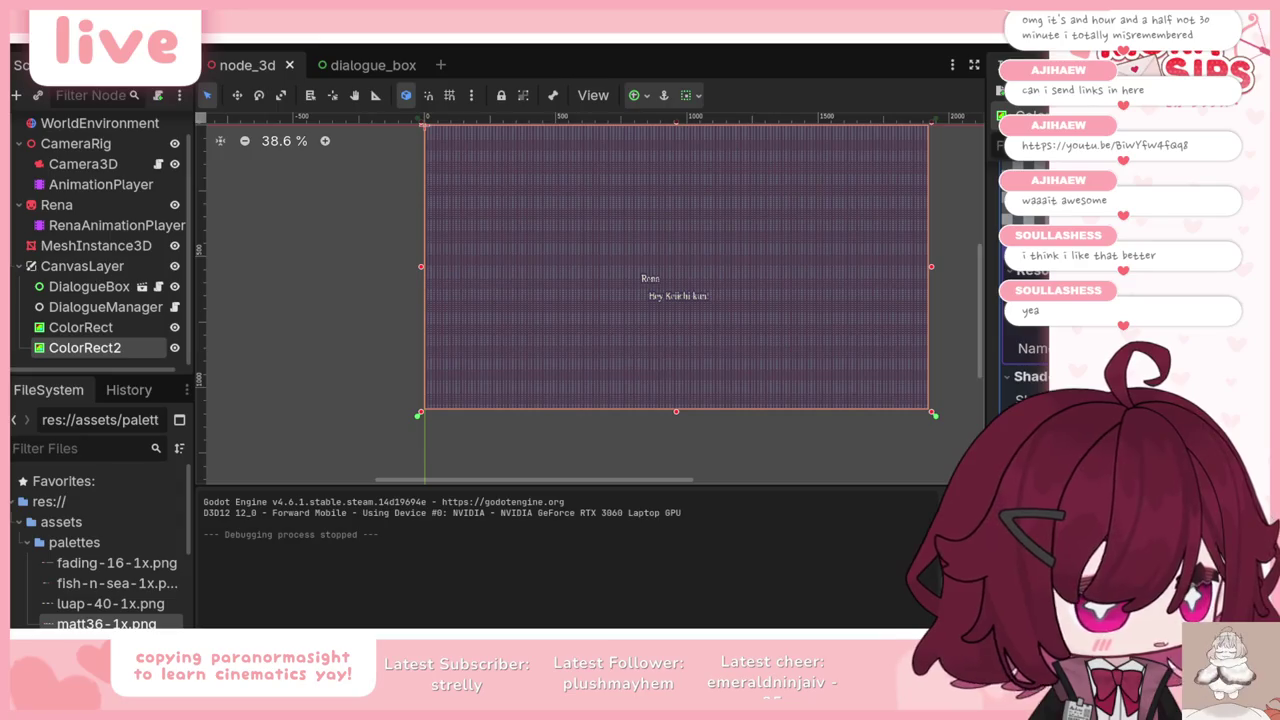
{"action": "key", "text": "alt+Tab"}
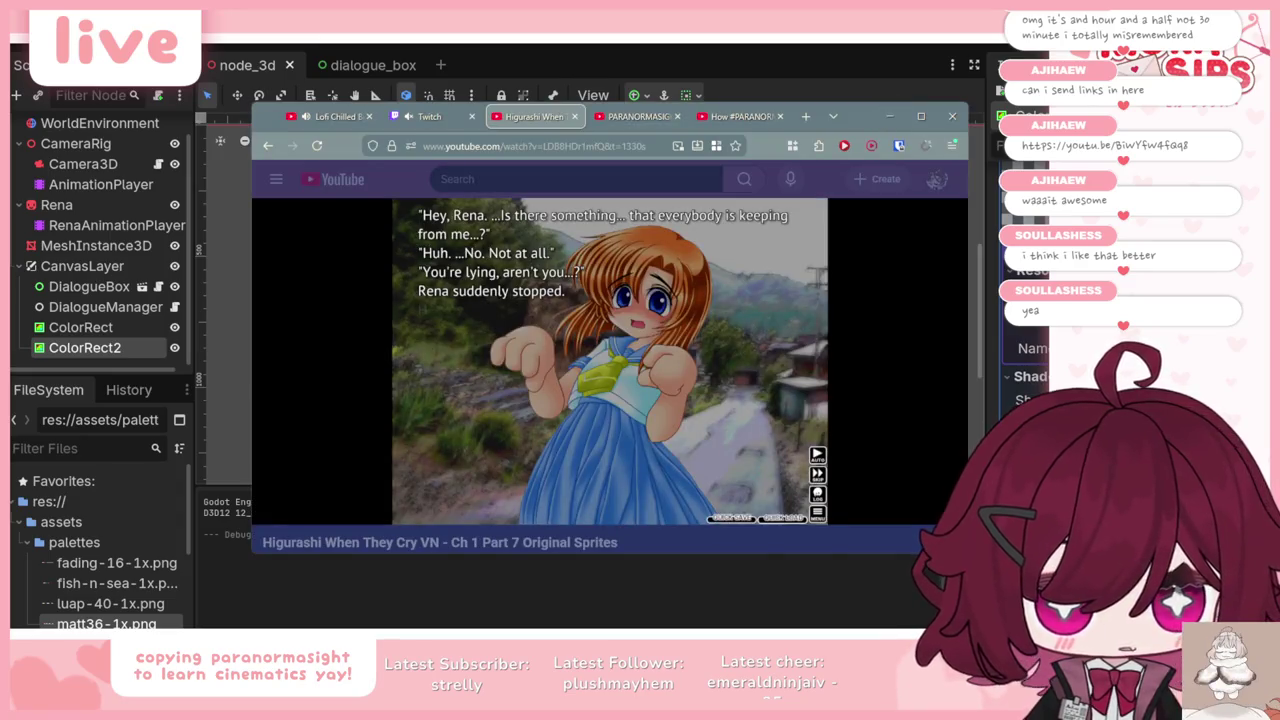
Step: Back in Godot, hide the ColorRect2 overlay and save the scene
{"action": "key", "text": "alt+Tab"}
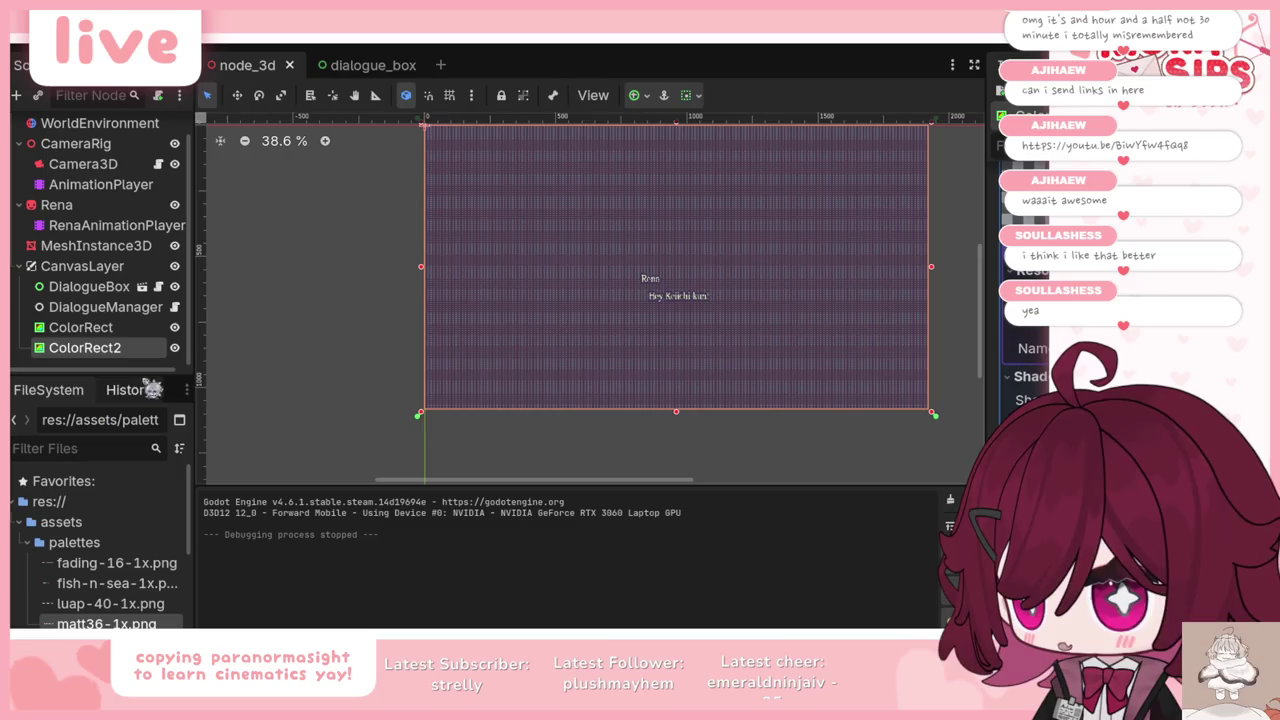
{"action": "left_click", "coordinate": [174, 347]}
{"action": "key", "text": "ctrl+s"}
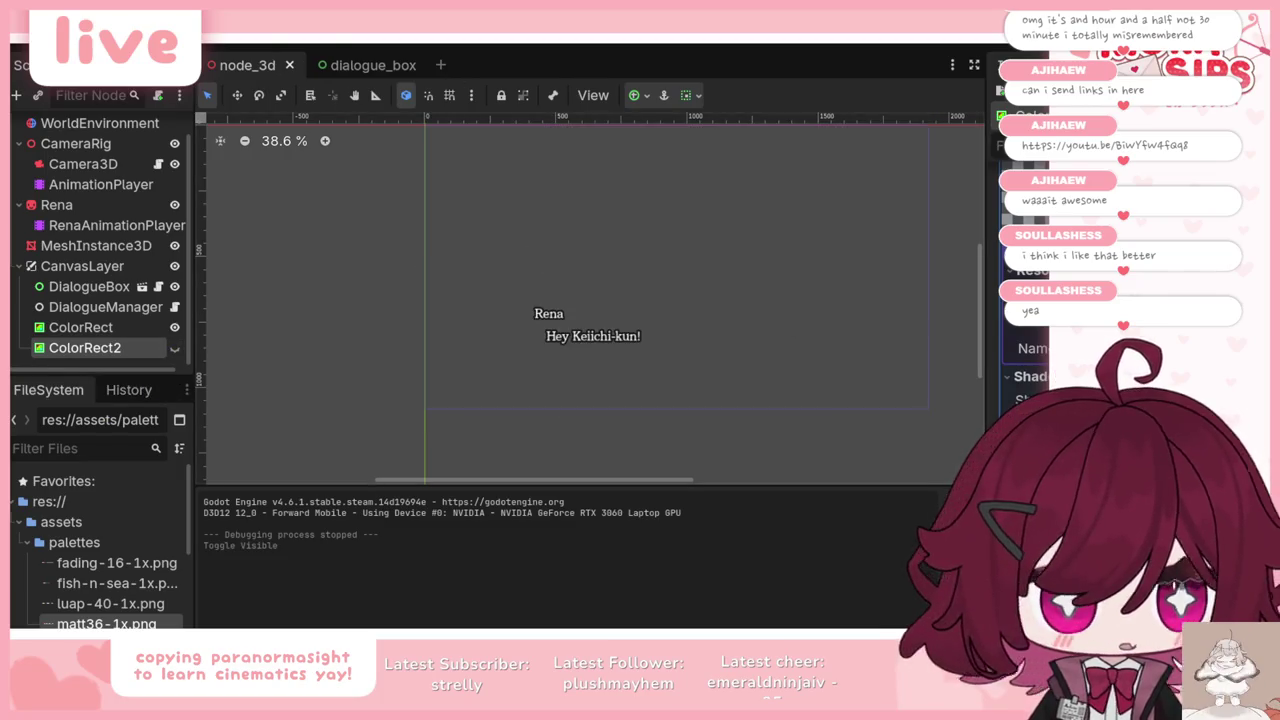
Step: Cue the PARANORMASIGHT walkthrough to about 1:12:58, play it briefly, then hide the browser
{"action": "key", "text": "alt+Tab"}
{"action": "key", "text": "ctrl+Tab"}
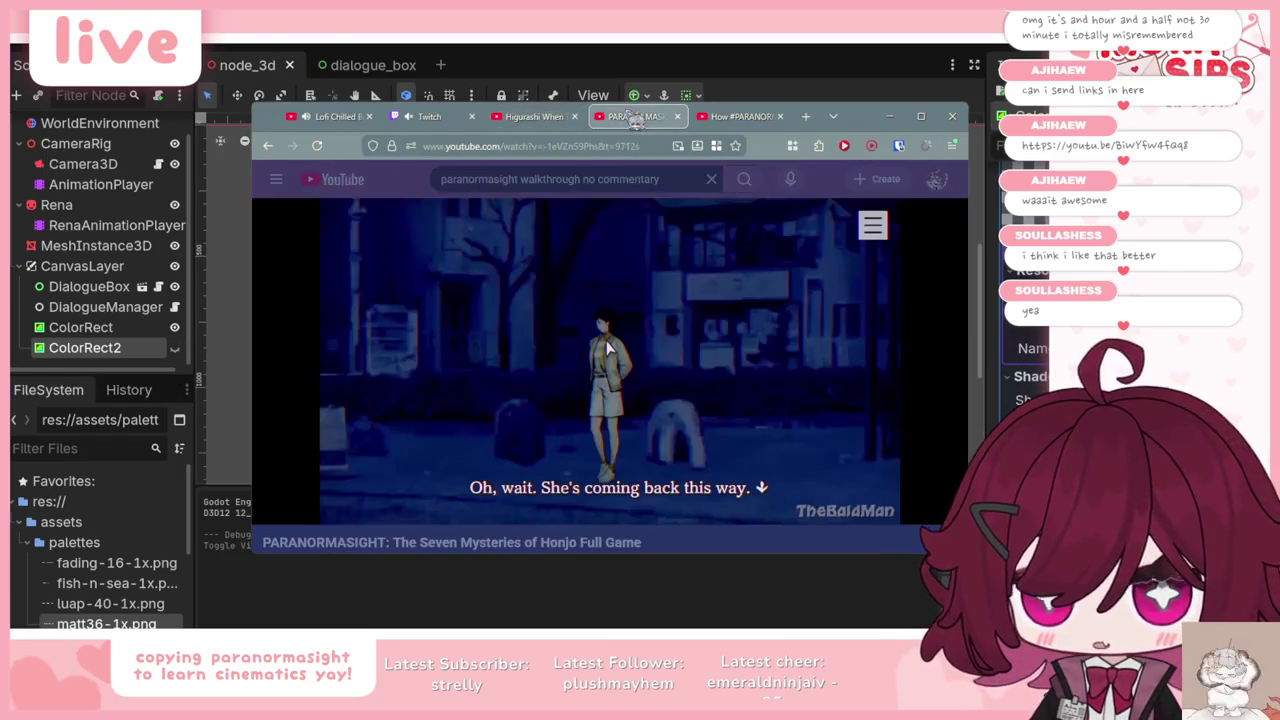
{"action": "left_click_drag", "start_coordinate": [410, 485], "coordinate": [357, 488]}
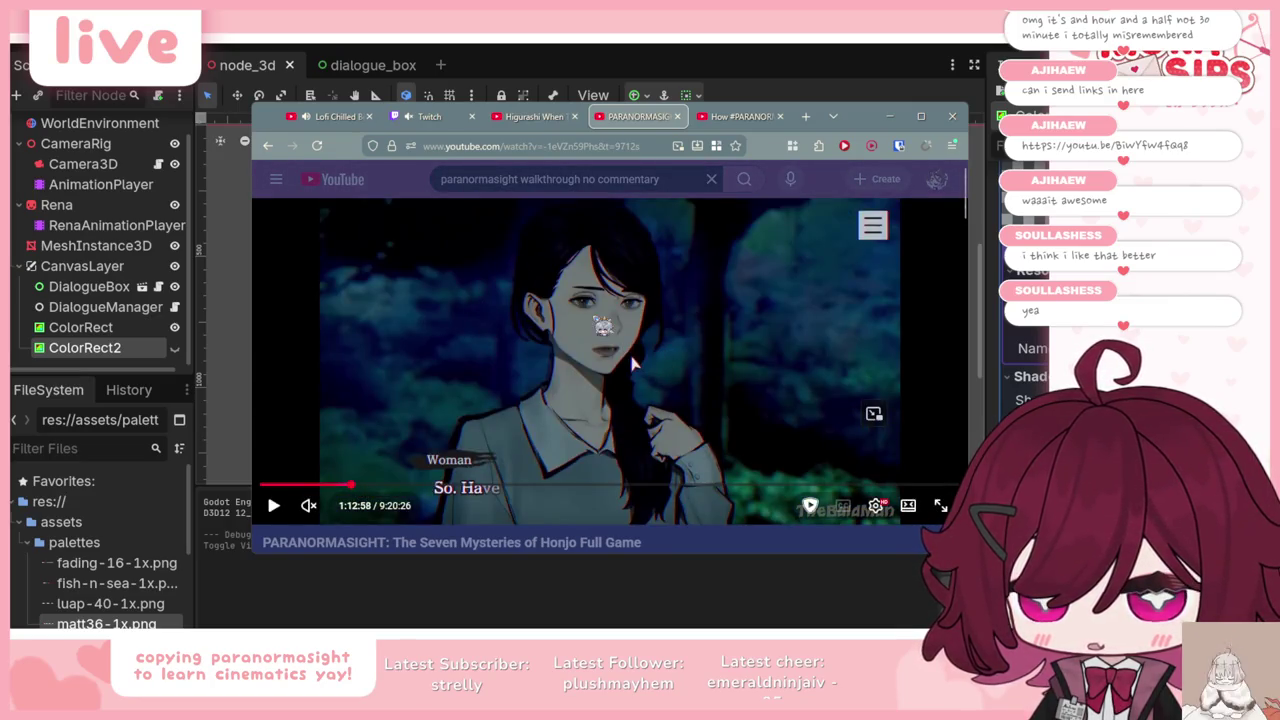
{"action": "left_click", "coordinate": [632, 365]}
{"action": "left_click", "coordinate": [652, 372]}
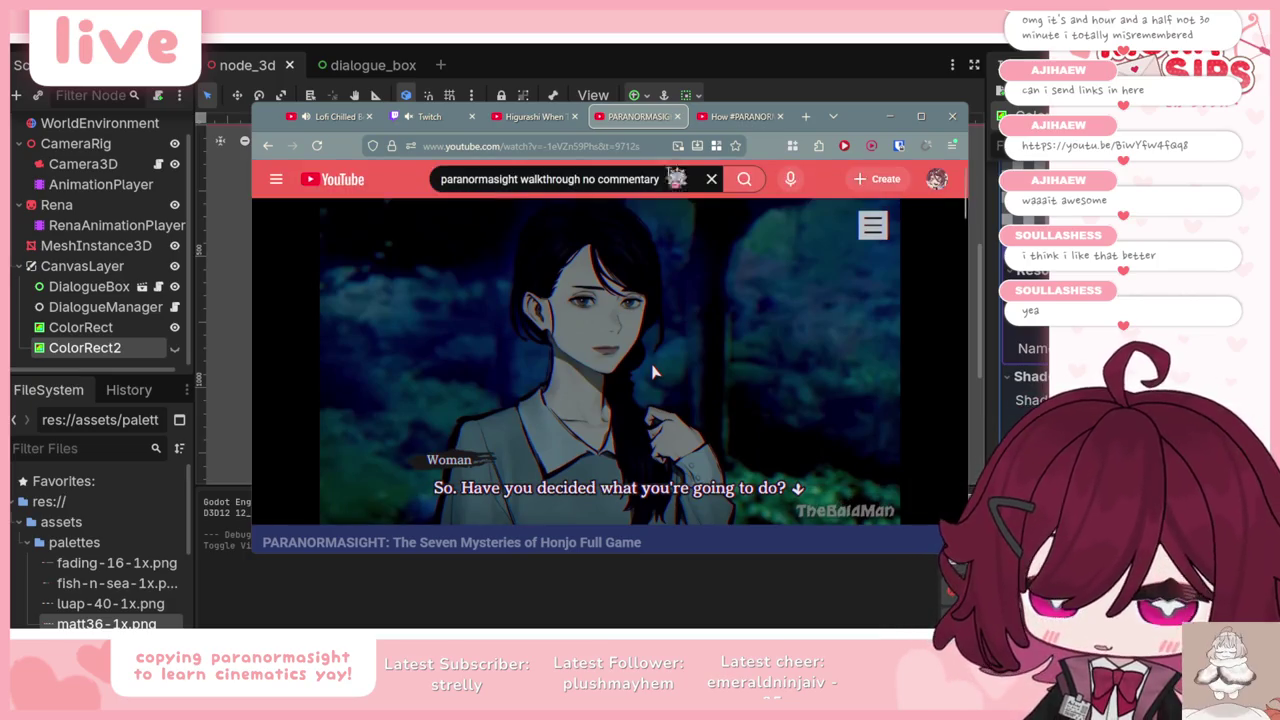
{"action": "key", "text": "alt+Tab"}
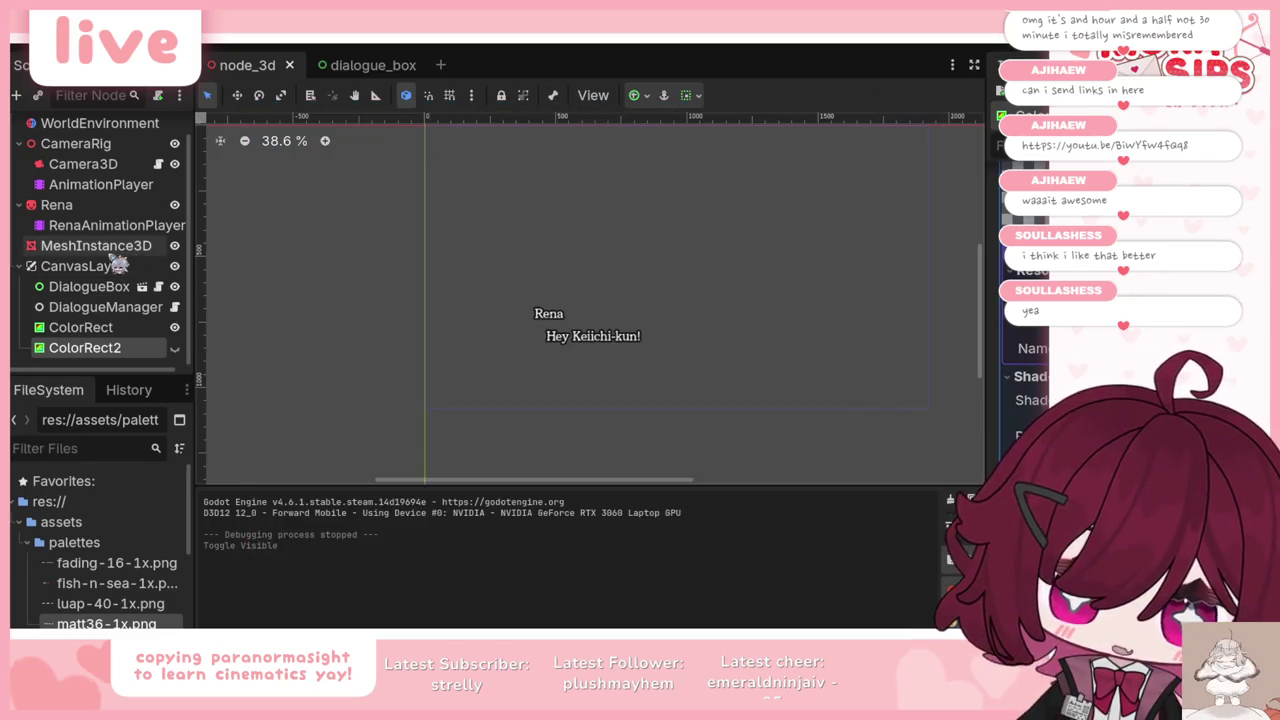
Step: Show and orbit the 3D street scene with Rena, then switch to Clip Studio Paint
{"action": "scroll", "coordinate": [100, 265], "scroll_direction": "up", "scroll_amount": 1}
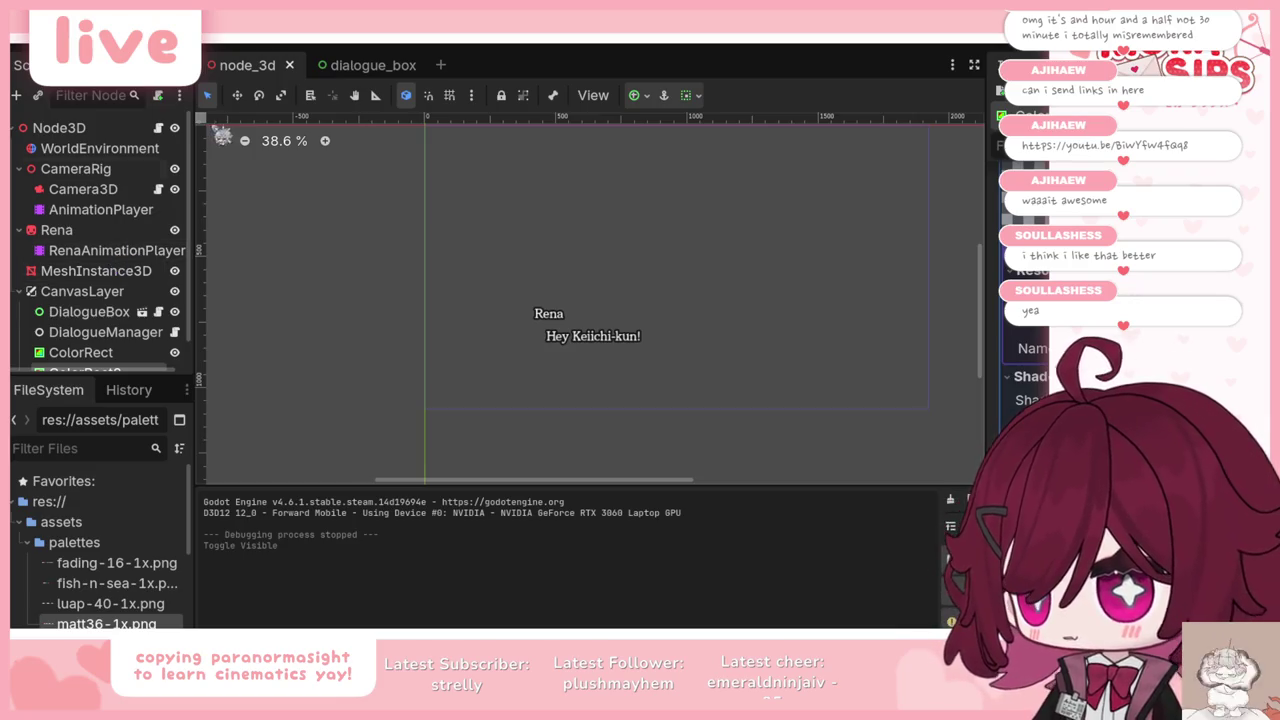
{"action": "left_click", "coordinate": [570, 52]}
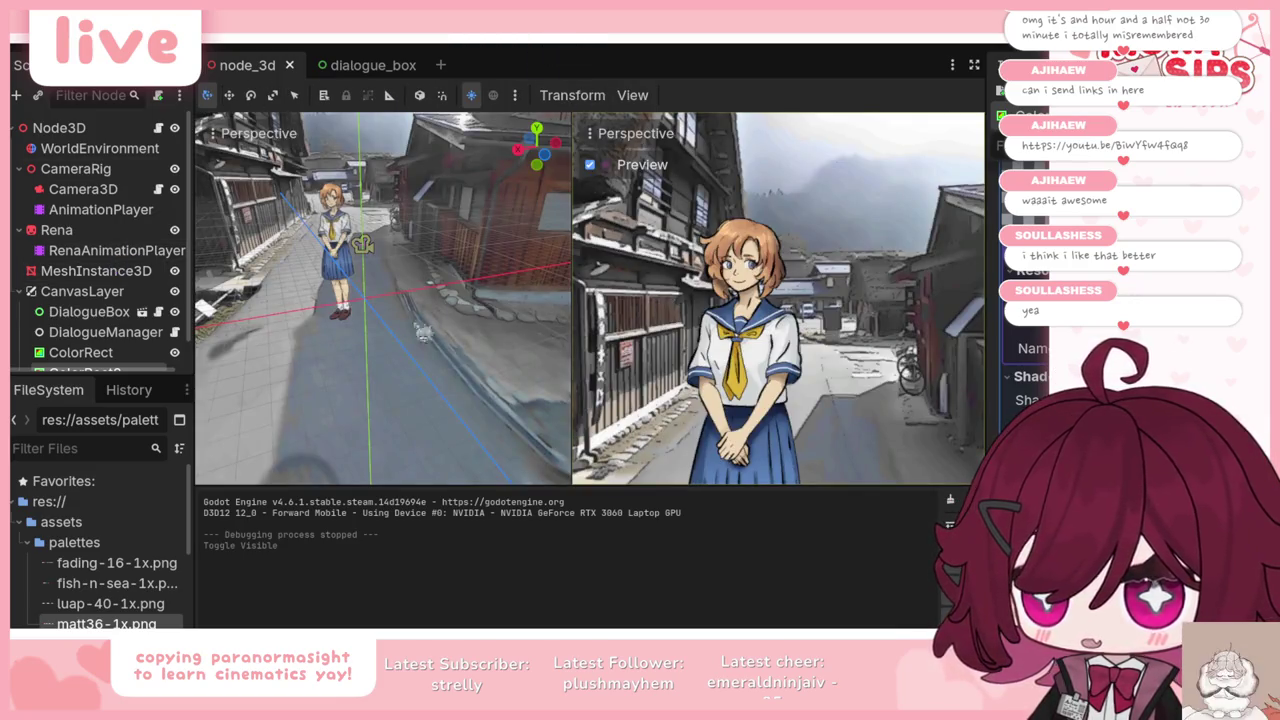
{"action": "left_click_drag", "start_coordinate": [423, 333], "coordinate": [708, 553]}
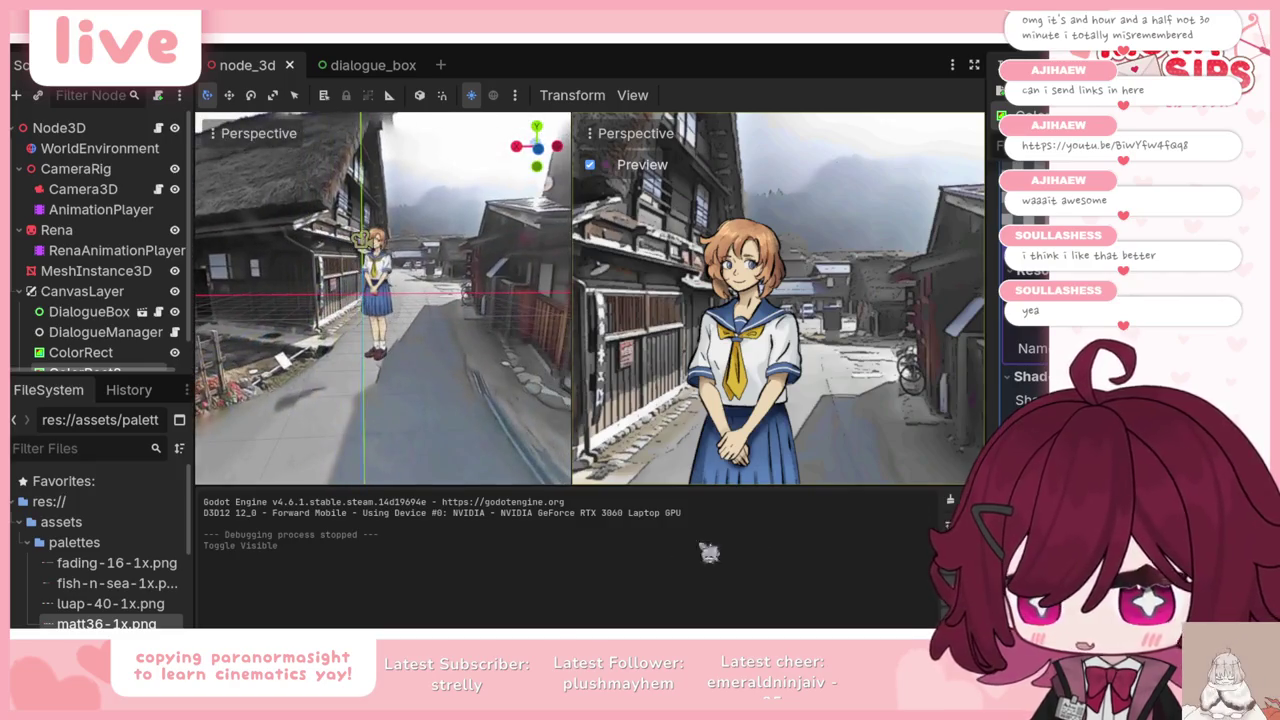
{"action": "key", "text": "super"}
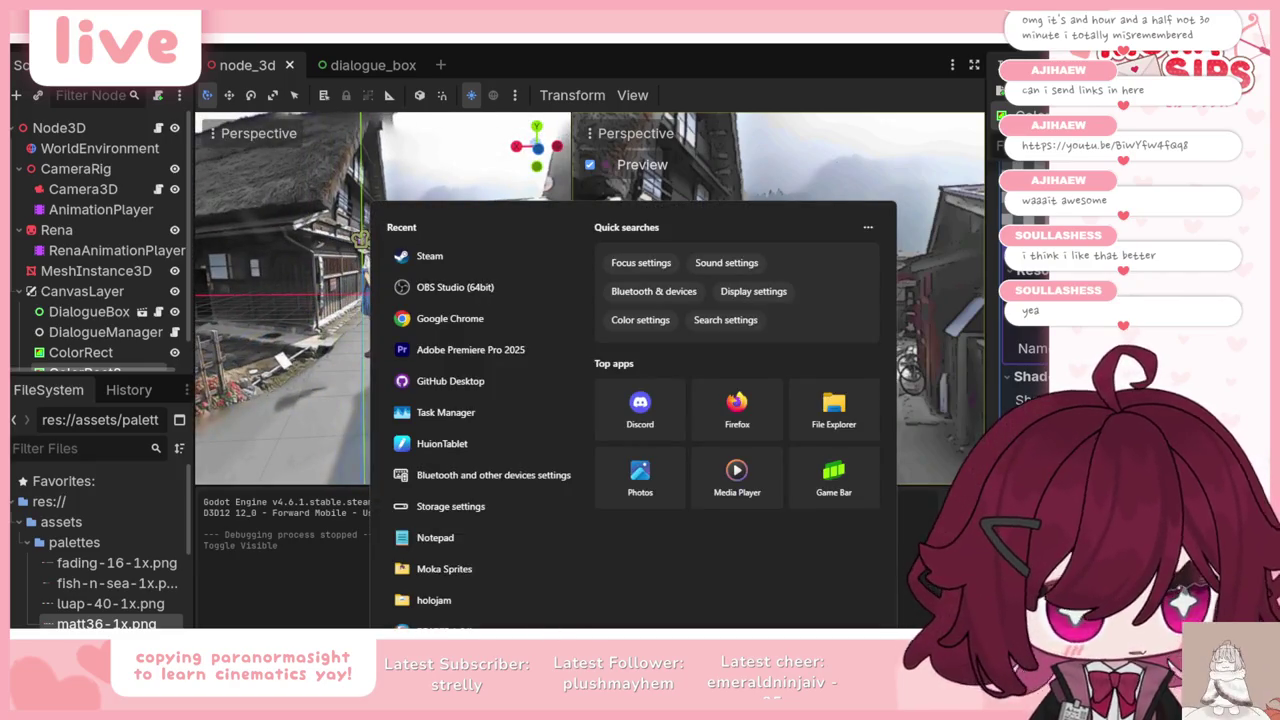
{"action": "key", "text": "Escape"}
{"action": "key", "text": "alt+Tab"}
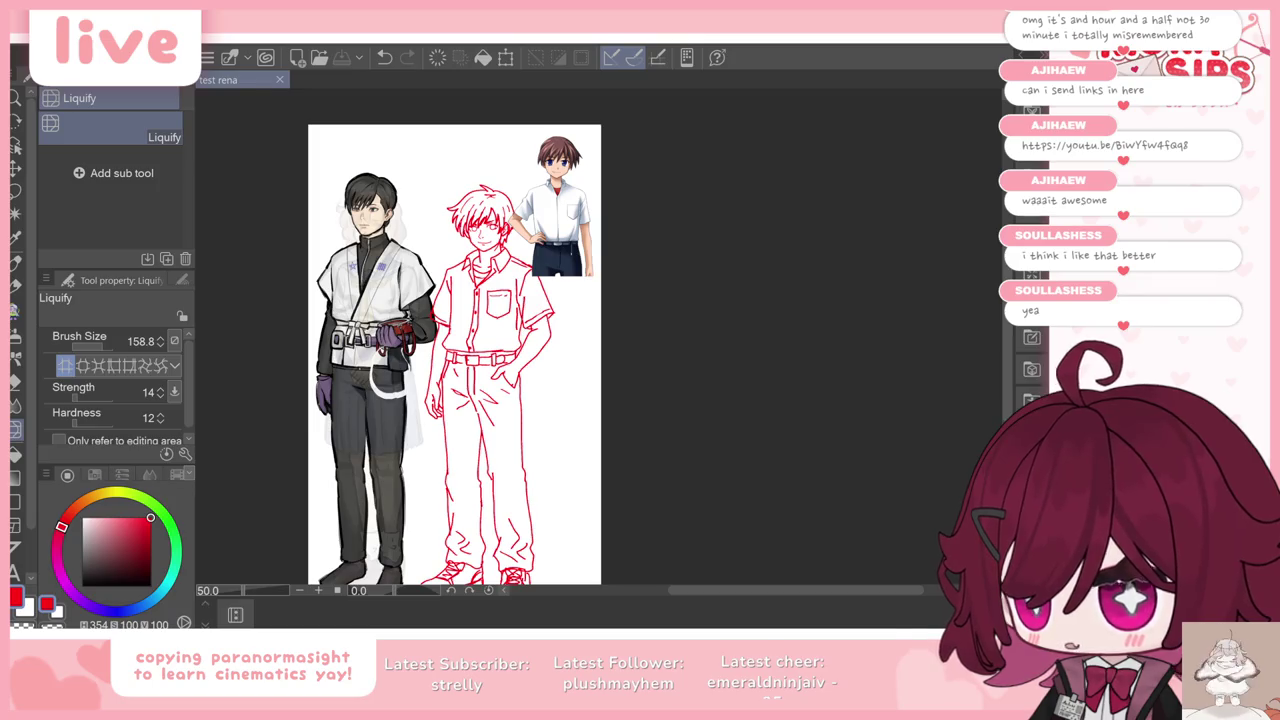
Step: Bring up the Notepad dialogue script, move it right, and scroll through the lines
{"action": "key", "text": "alt+Tab"}
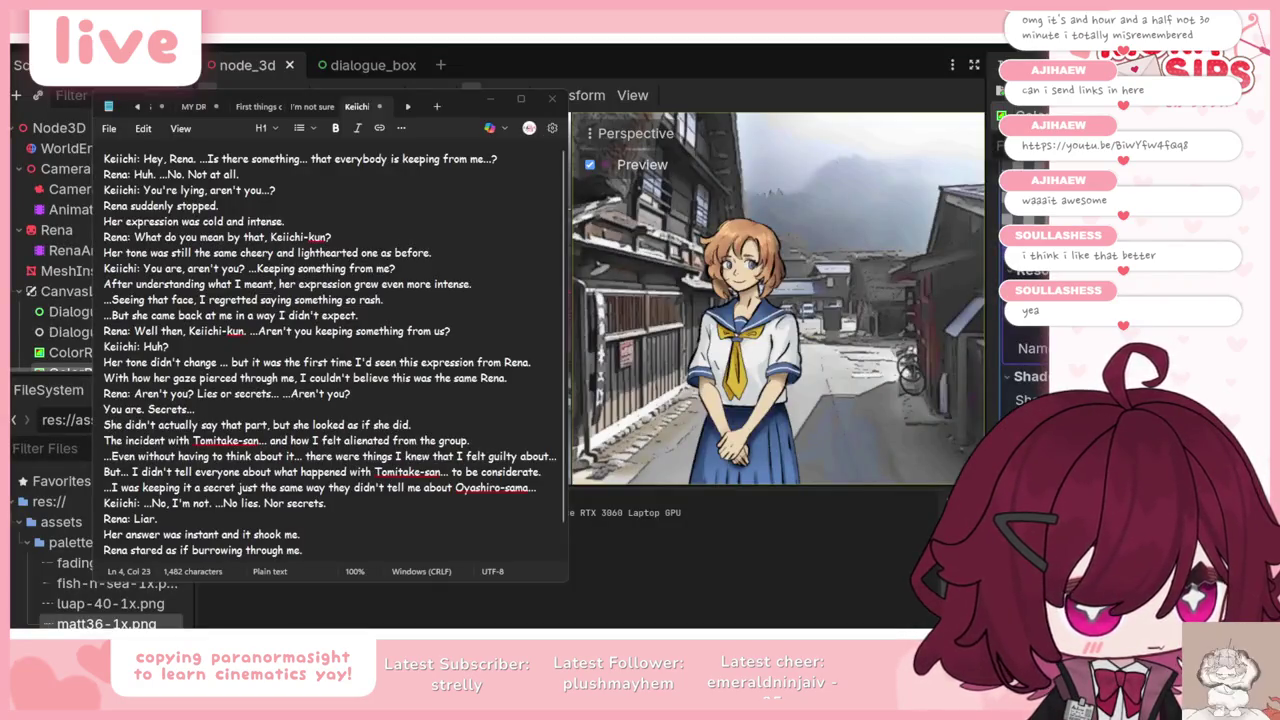
{"action": "left_click_drag", "start_coordinate": [466, 112], "coordinate": [734, 117]}
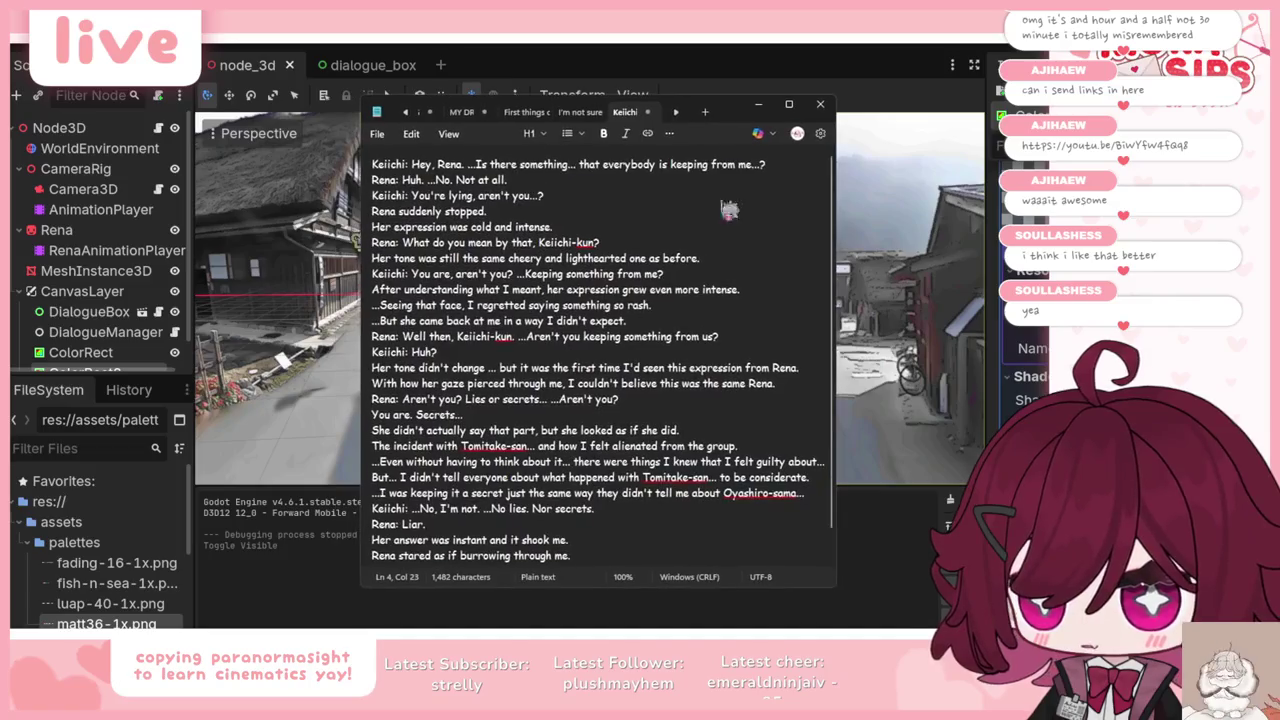
{"action": "scroll", "coordinate": [700, 410], "scroll_direction": "up", "scroll_amount": 1}
{"action": "scroll", "coordinate": [698, 430], "scroll_direction": "down", "scroll_amount": 1}
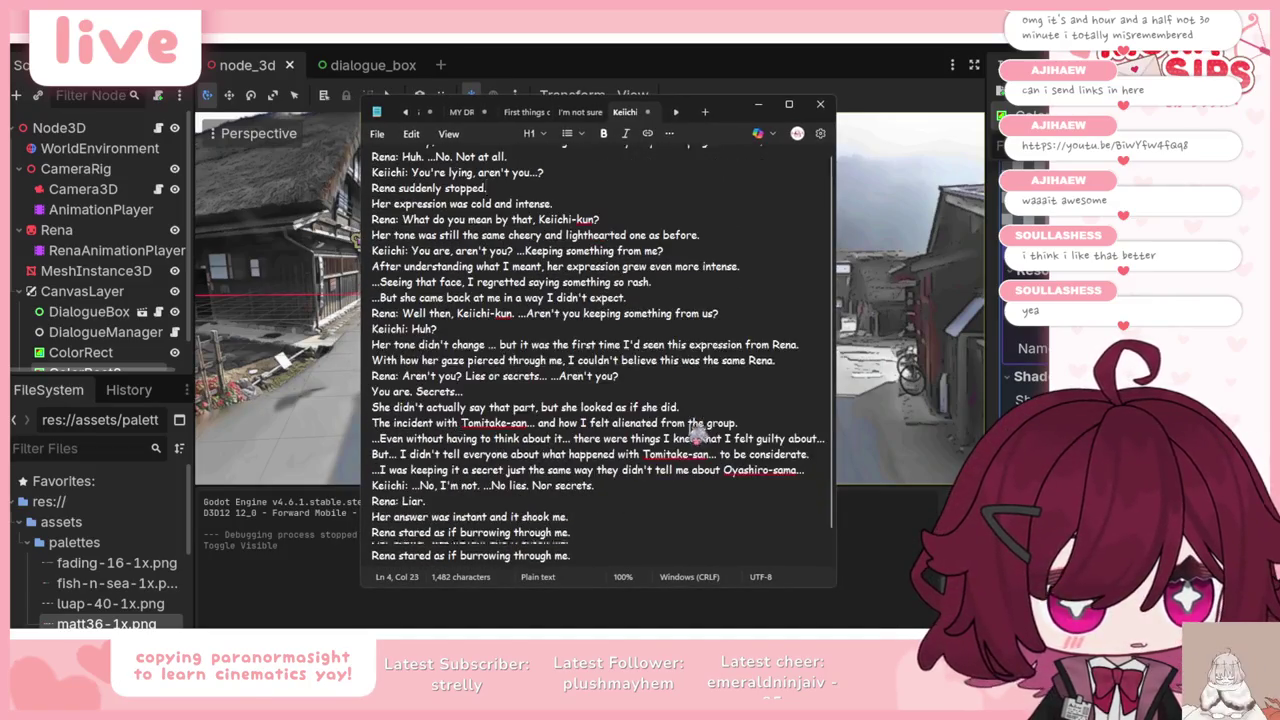
{"action": "left_click_drag", "start_coordinate": [656, 492], "coordinate": [492, 264]}
{"action": "left_click", "coordinate": [548, 294]}
Step: Read the rest of the Keiichi and Rena script, then minimise Notepad
{"action": "scroll", "coordinate": [560, 320], "scroll_direction": "up", "scroll_amount": 1}
{"action": "scroll", "coordinate": [570, 335], "scroll_direction": "down", "scroll_amount": 1}
{"action": "left_click_drag", "start_coordinate": [593, 415], "coordinate": [520, 200]}
{"action": "left_click", "coordinate": [515, 245]}
{"action": "scroll", "coordinate": [500, 213], "scroll_direction": "up", "scroll_amount": 1}
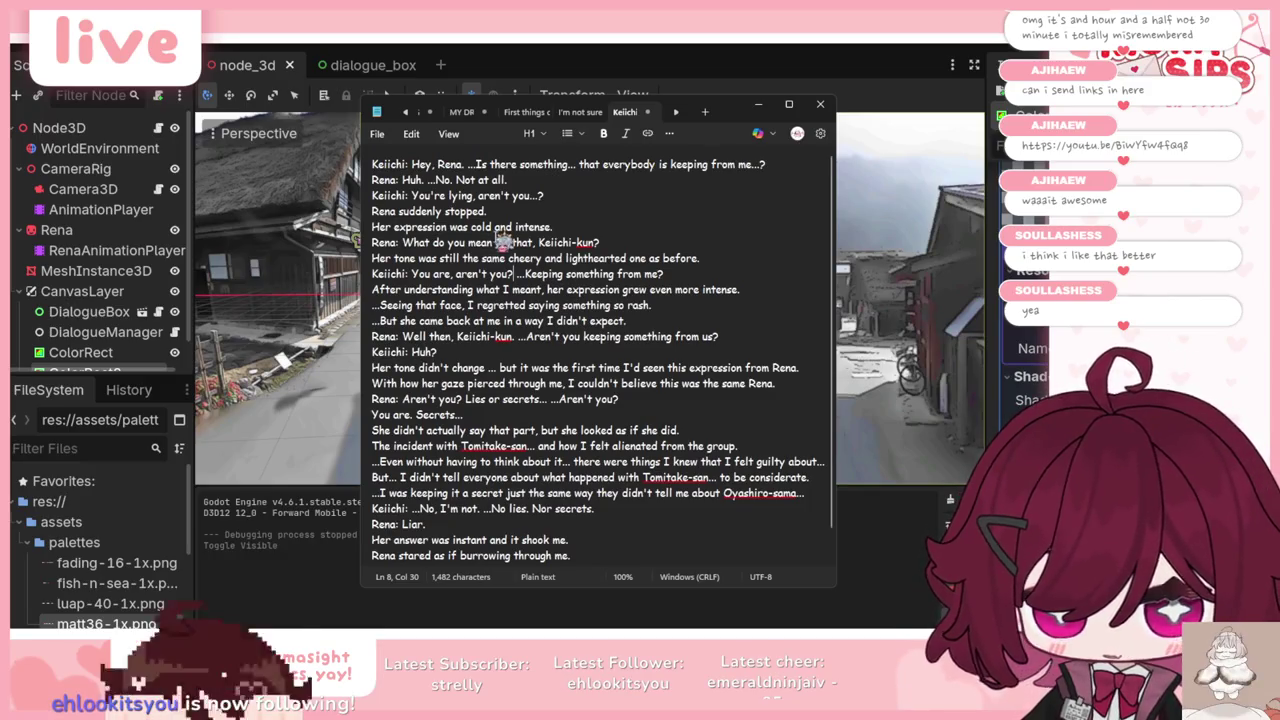
{"action": "left_click", "coordinate": [758, 105]}
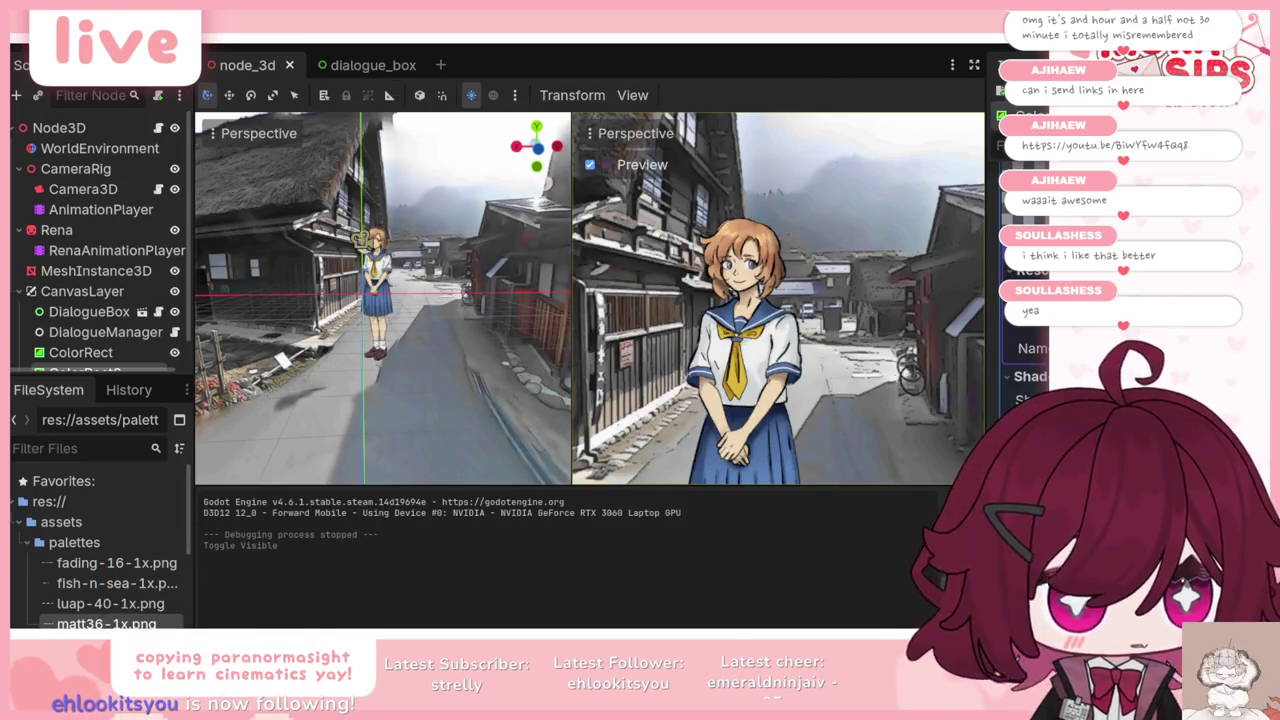
Step: Close the Twitch Stream Manager browser tab and go back to the 'test rena' canvas
{"action": "key", "text": "alt+Tab"}
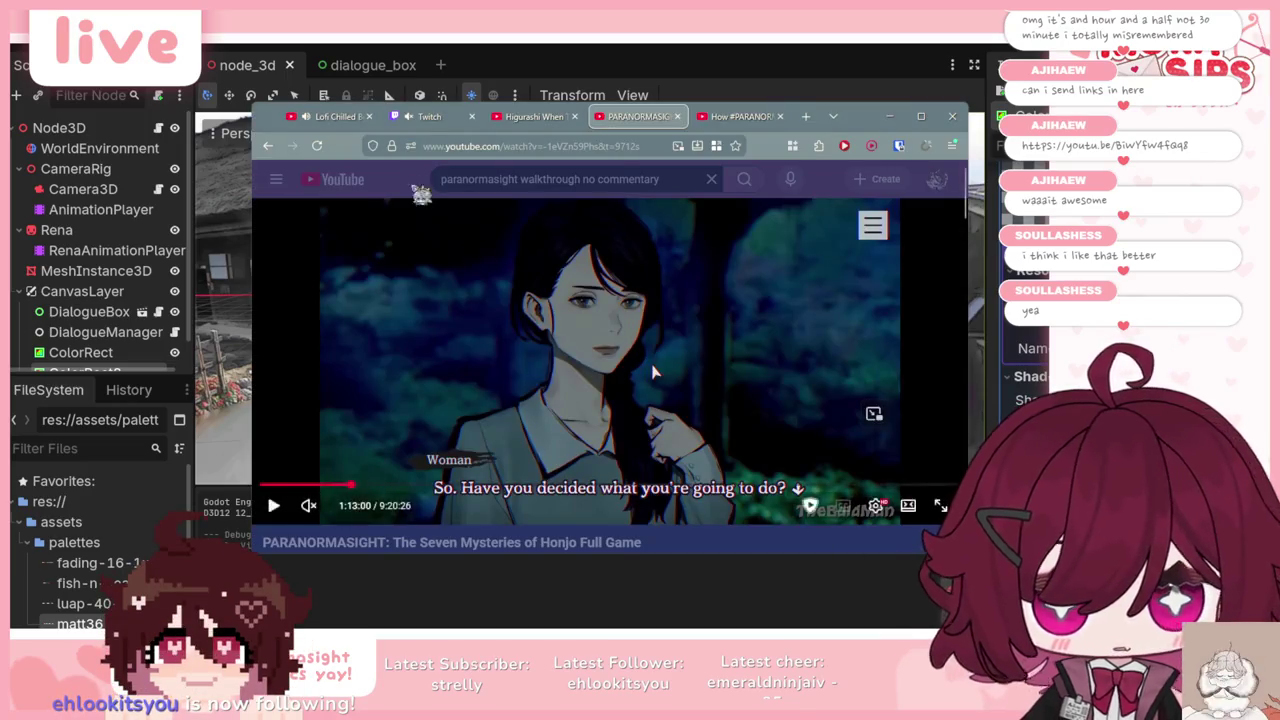
{"action": "key", "text": "ctrl+2"}
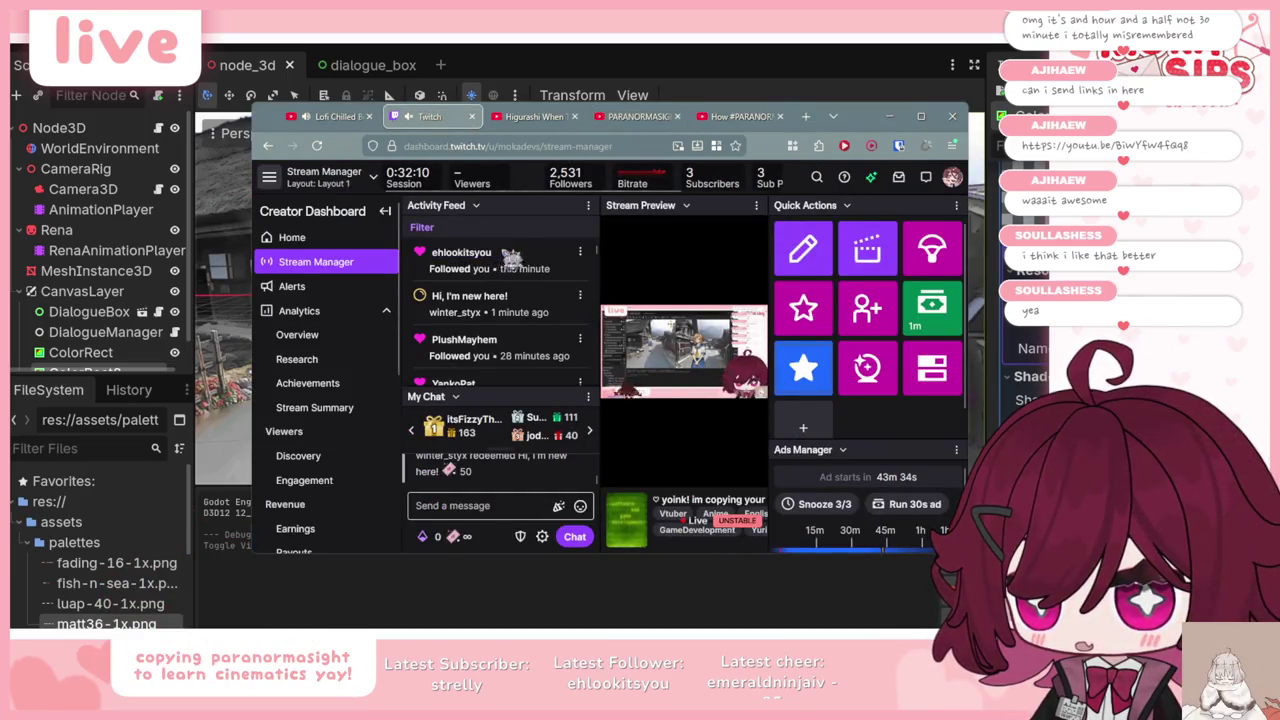
{"action": "left_click", "coordinate": [472, 116]}
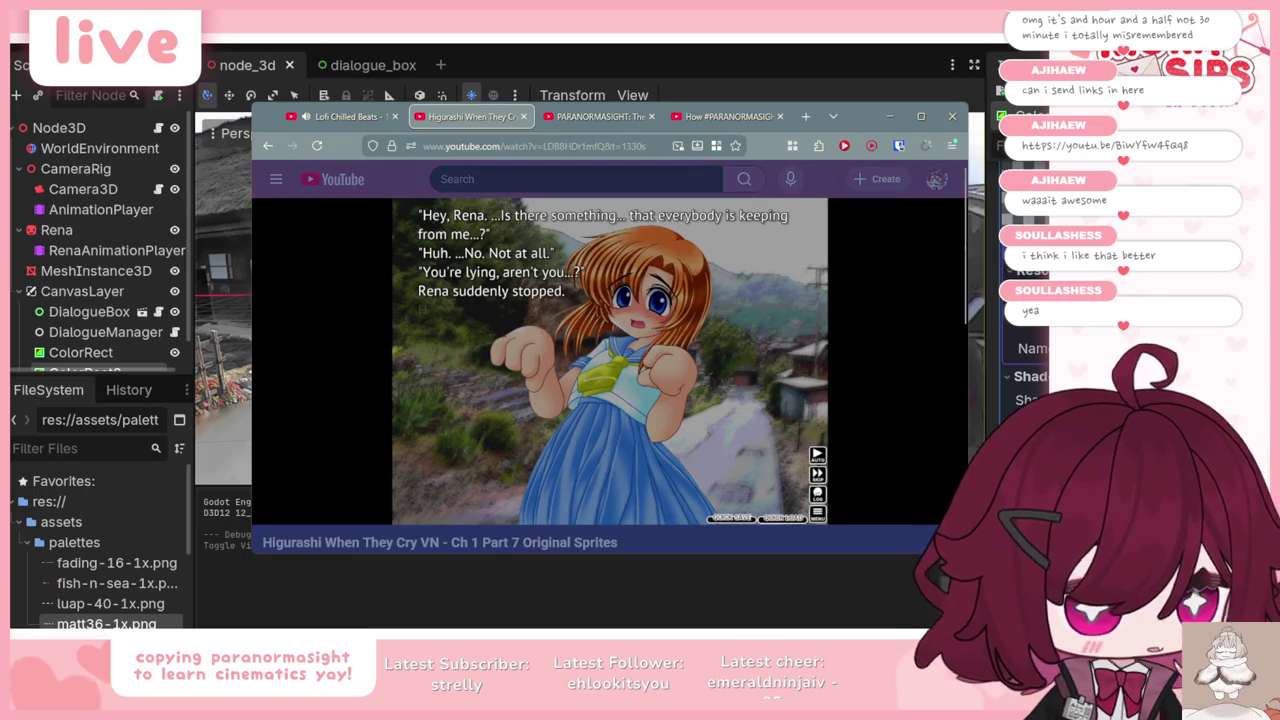
{"action": "key", "text": "alt+Tab"}
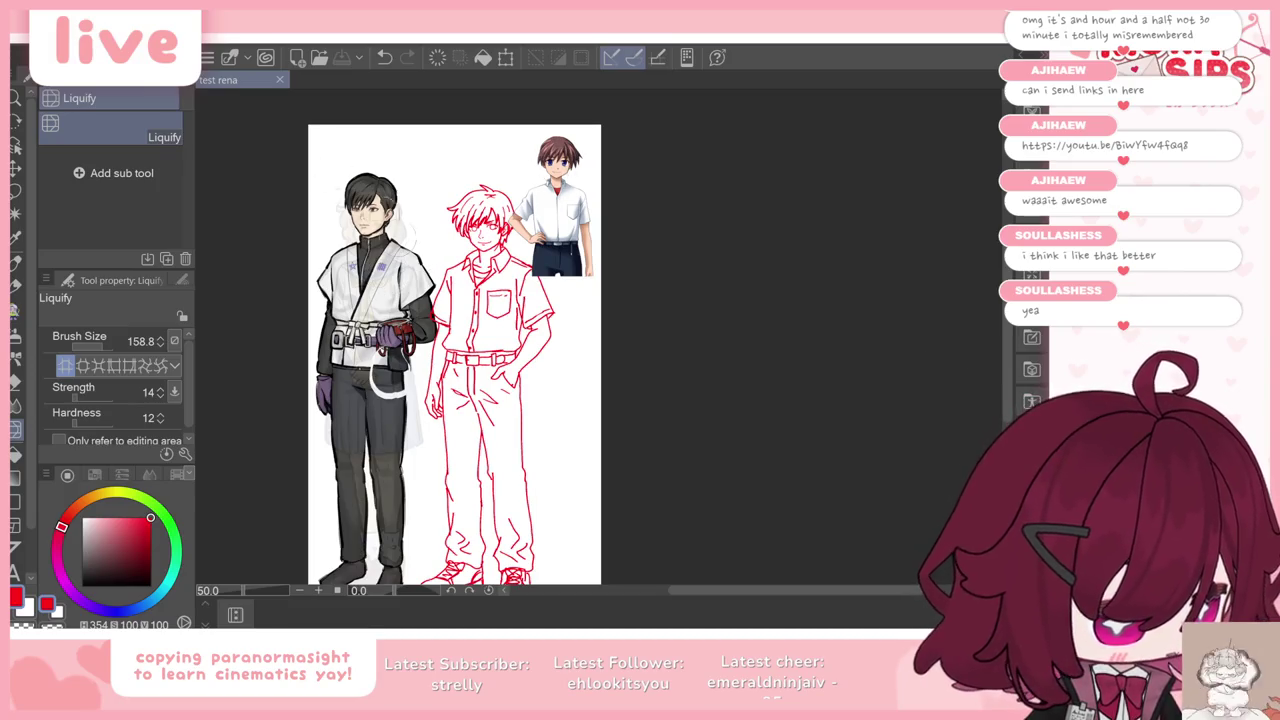
Step: Paste the anime schoolgirl image and move her right, clear of the dark-haired boy
{"action": "scroll", "coordinate": [468, 236], "scroll_direction": "up", "scroll_amount": 1}
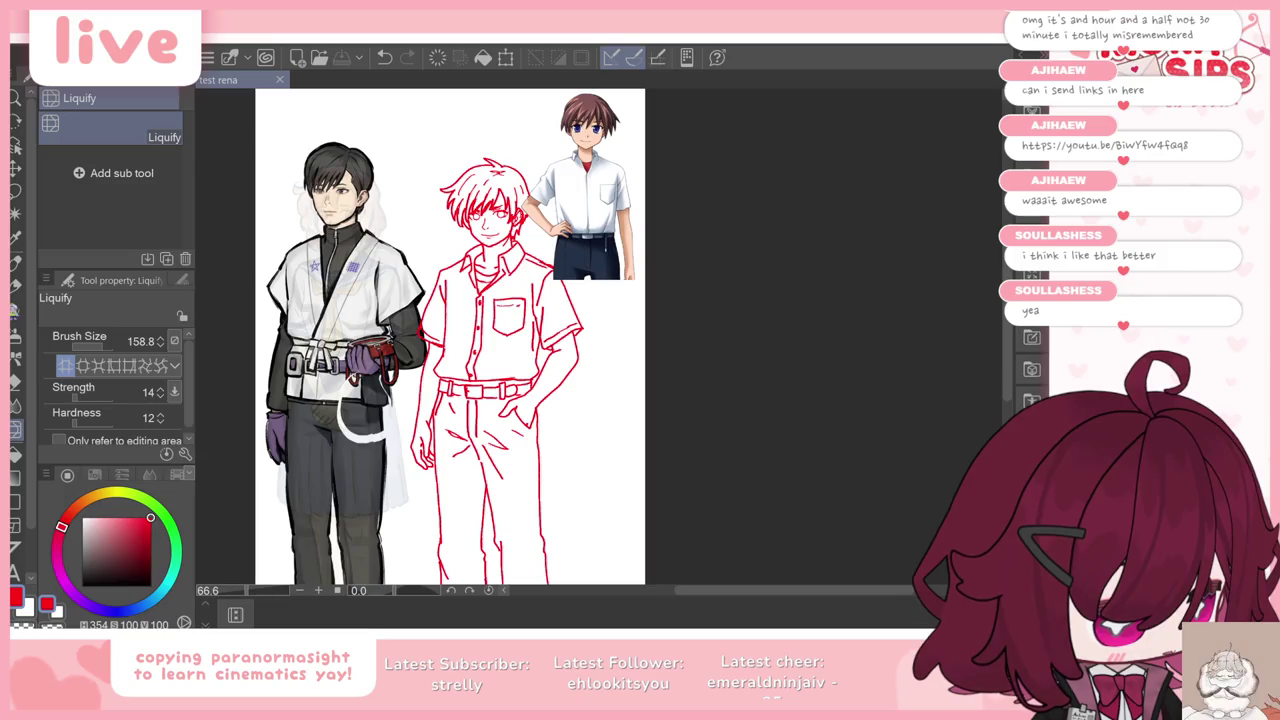
{"action": "key", "text": "ctrl+v"}
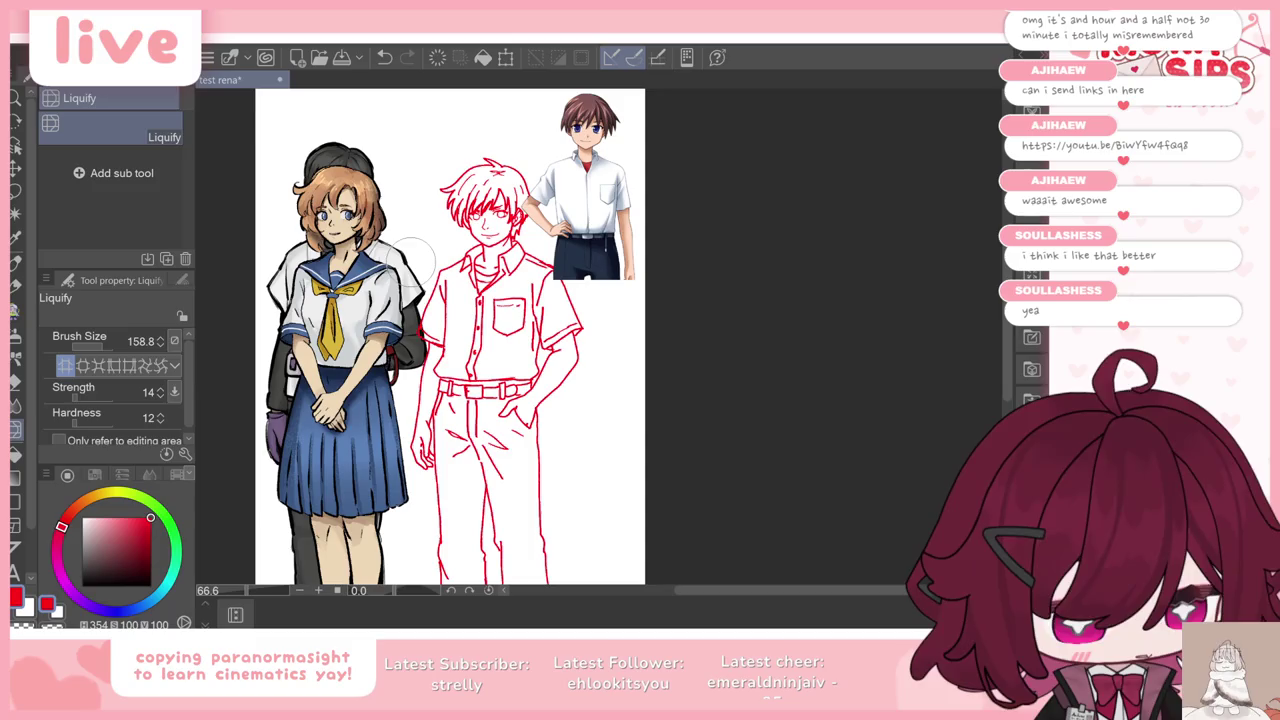
{"action": "scroll", "coordinate": [395, 225], "scroll_direction": "up", "scroll_amount": 3}
{"action": "scroll", "coordinate": [395, 228], "scroll_direction": "down", "scroll_amount": 1}
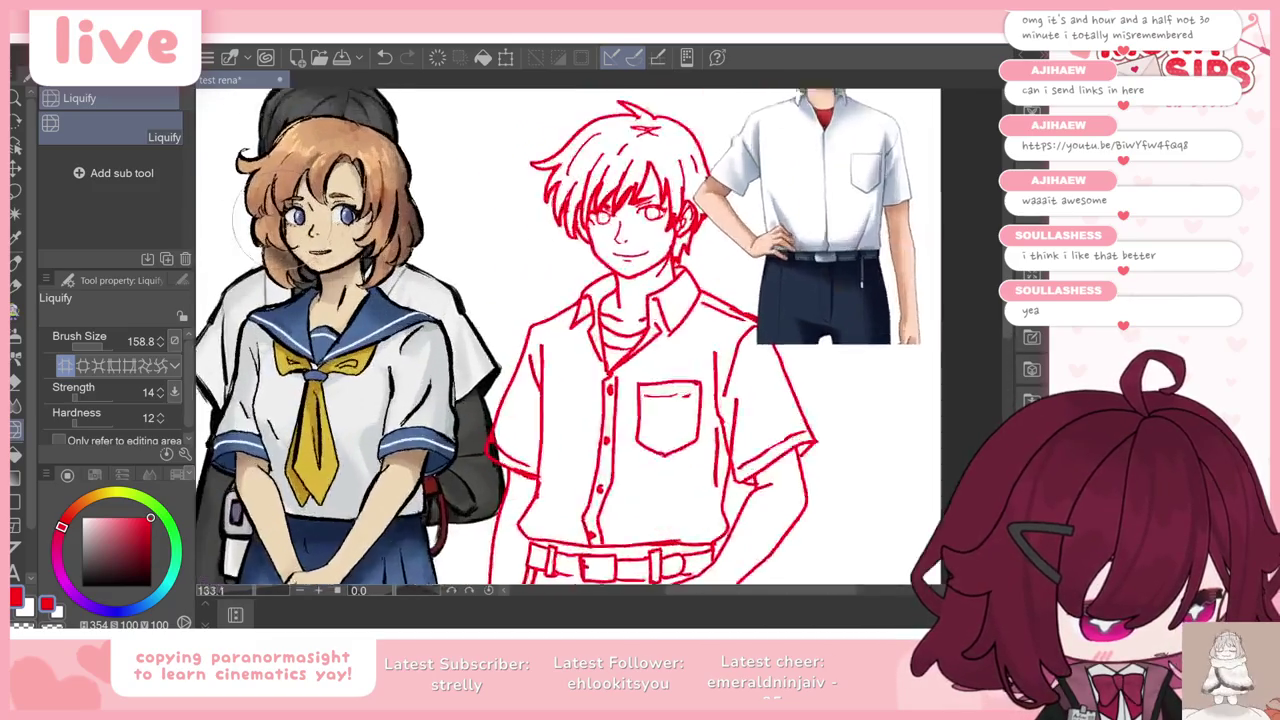
{"action": "scroll", "coordinate": [400, 225], "scroll_direction": "down", "scroll_amount": 1}
{"action": "key", "text": "ctrl+t"}
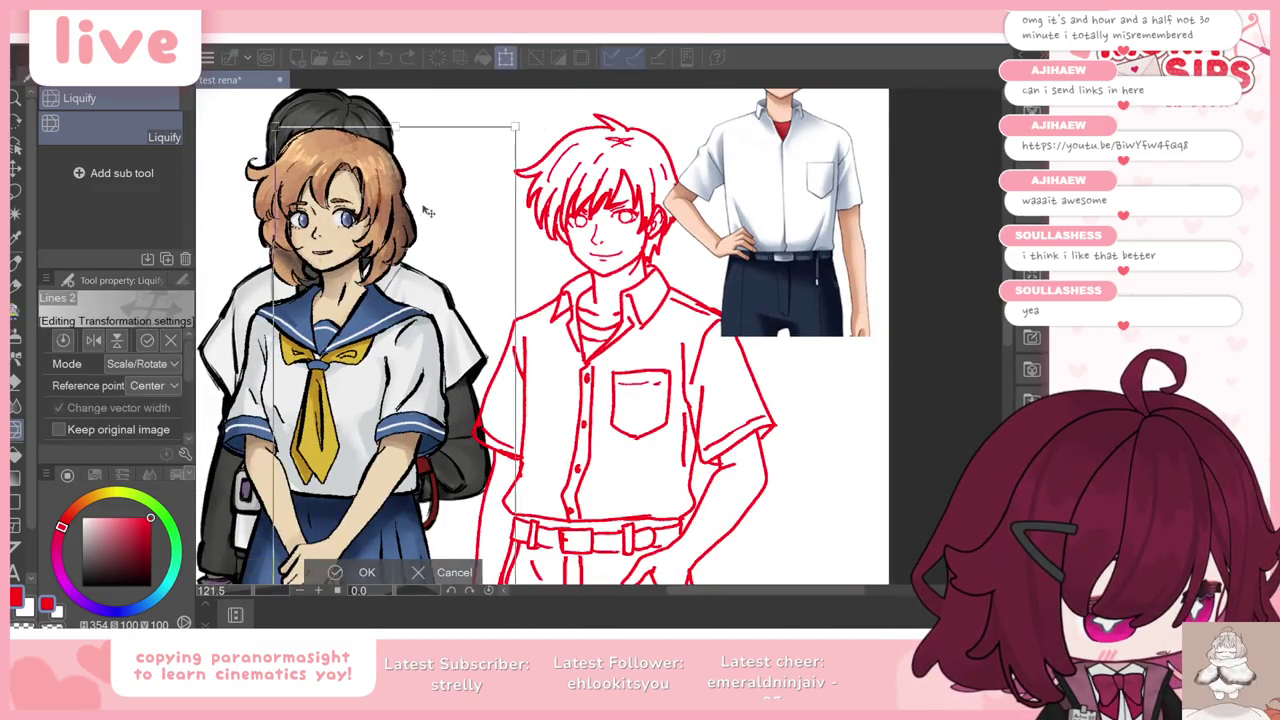
{"action": "left_click_drag", "start_coordinate": [425, 220], "coordinate": [565, 220]}
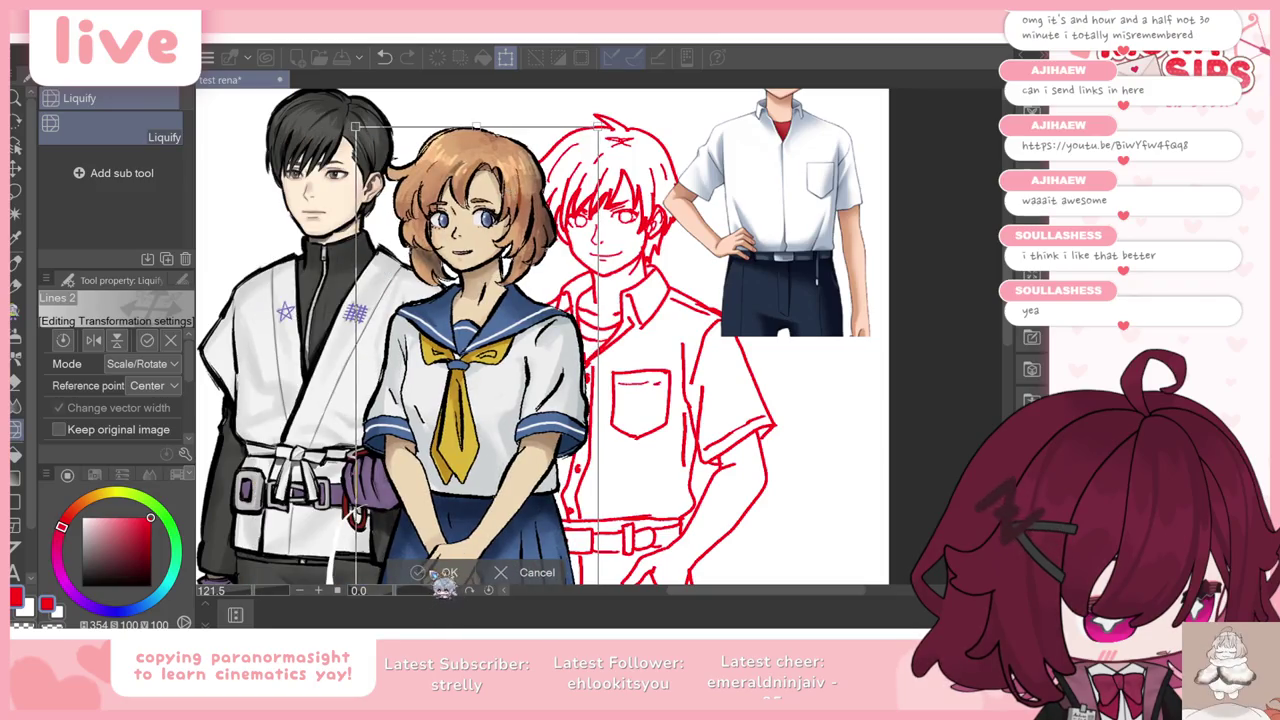
{"action": "left_click", "coordinate": [440, 572]}
Step: Pick a pen brush, zoom out to view the whole lineup, and save the illustration
{"action": "scroll", "coordinate": [300, 470], "scroll_direction": "up", "scroll_amount": 1}
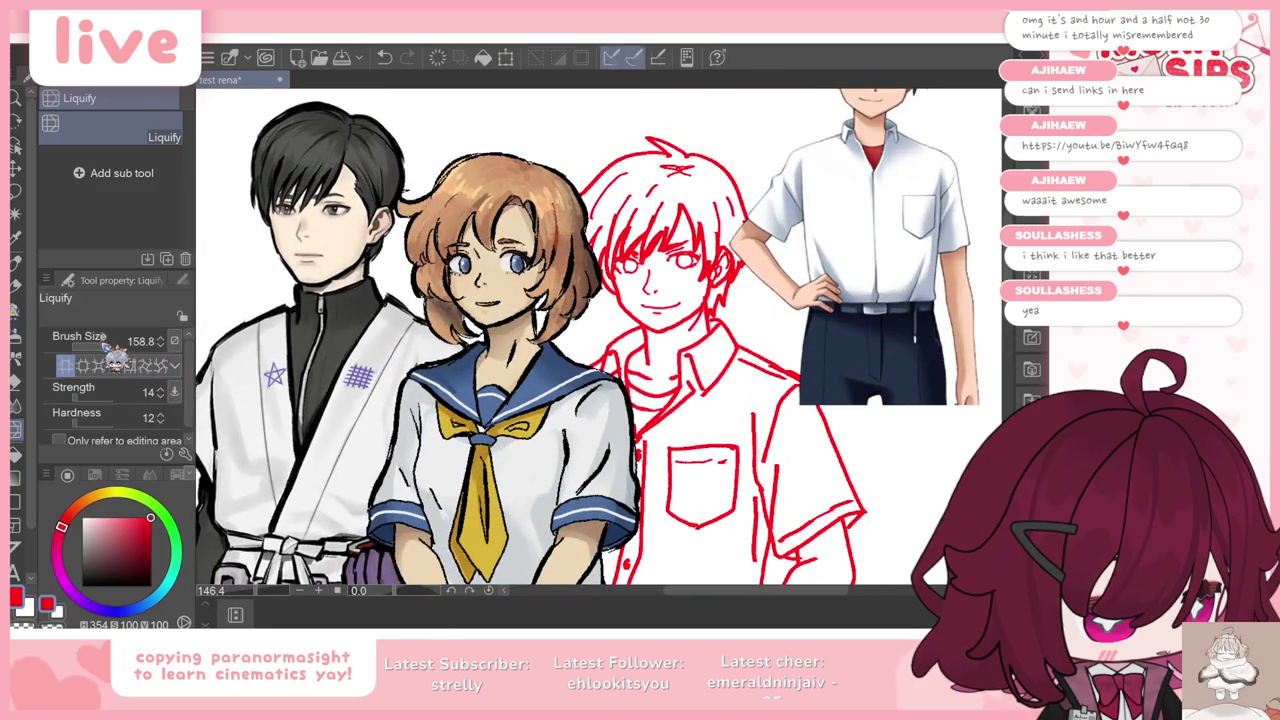
{"action": "scroll", "coordinate": [450, 148], "scroll_direction": "up", "scroll_amount": 1}
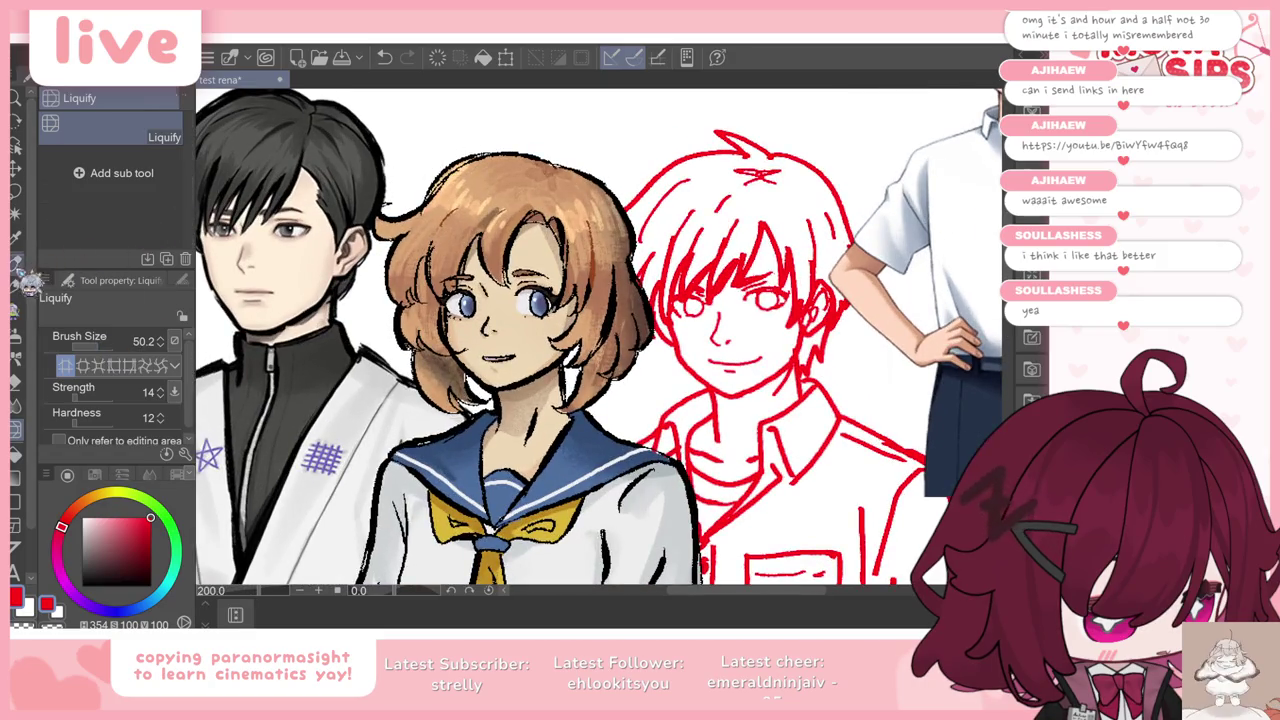
{"action": "left_click", "coordinate": [15, 262]}
{"action": "key", "text": "Tab"}
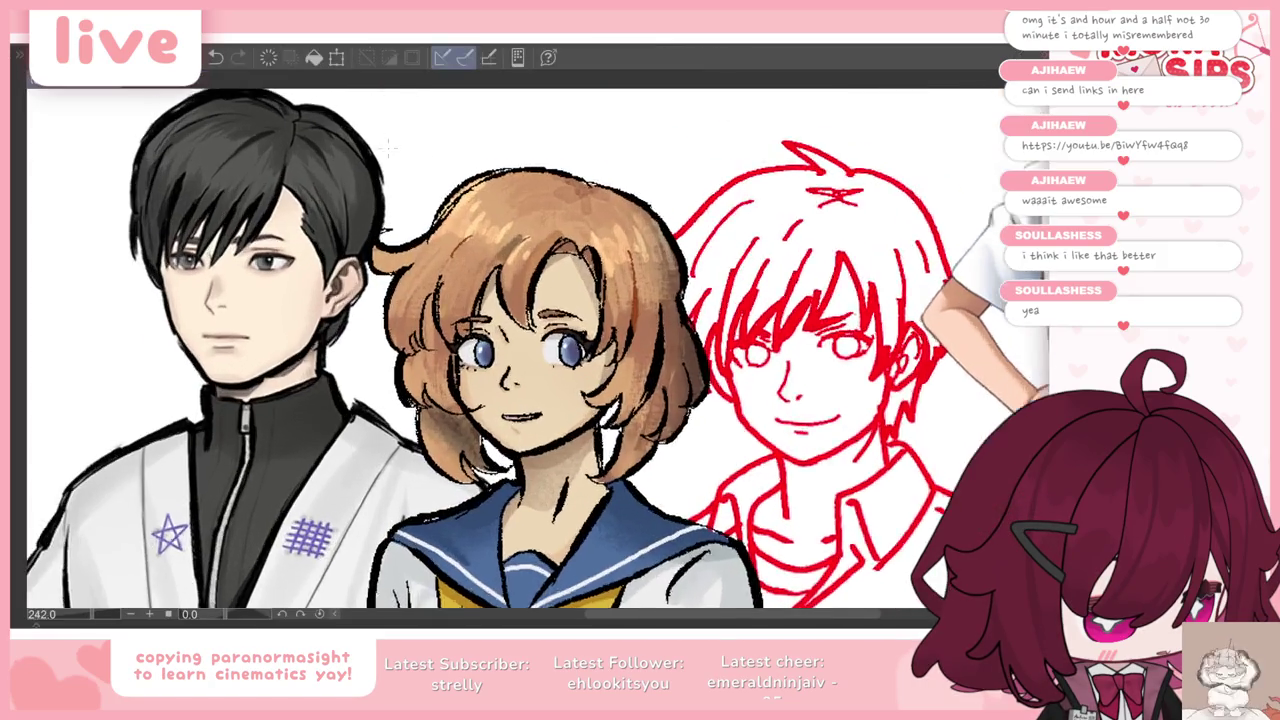
{"action": "scroll", "coordinate": [530, 340], "scroll_direction": "up", "scroll_amount": 1}
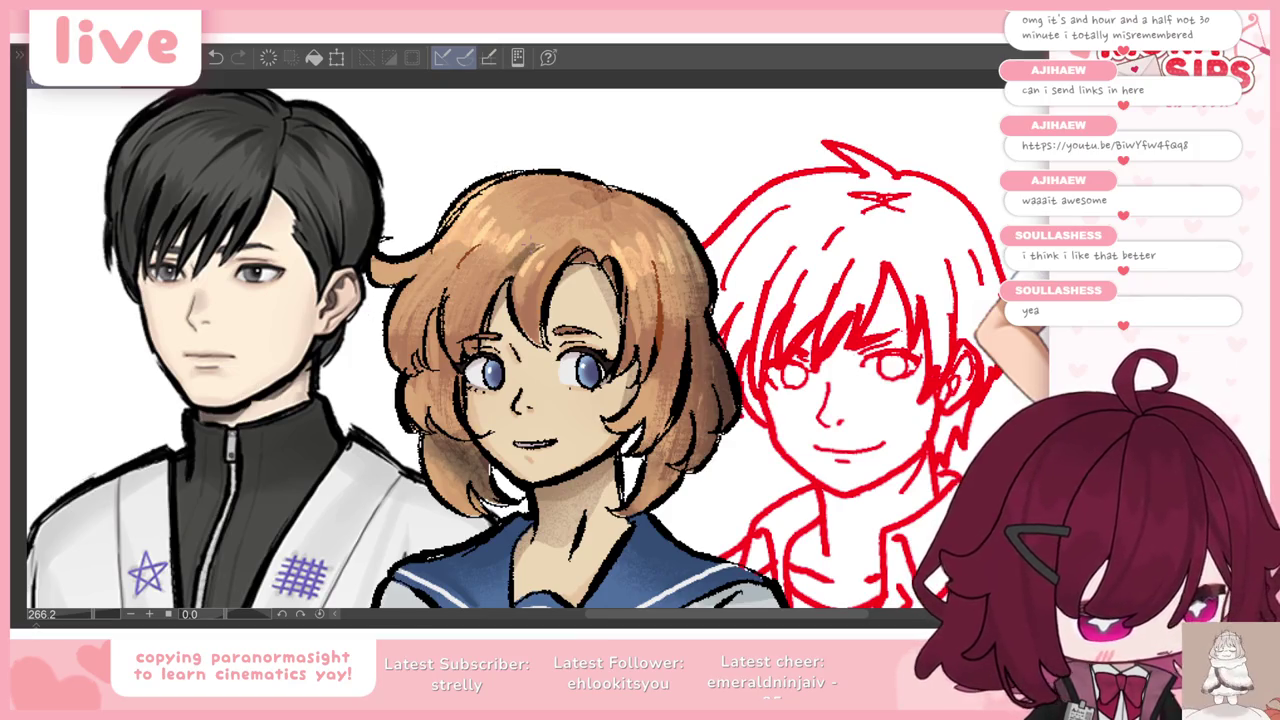
{"action": "key", "text": "Tab"}
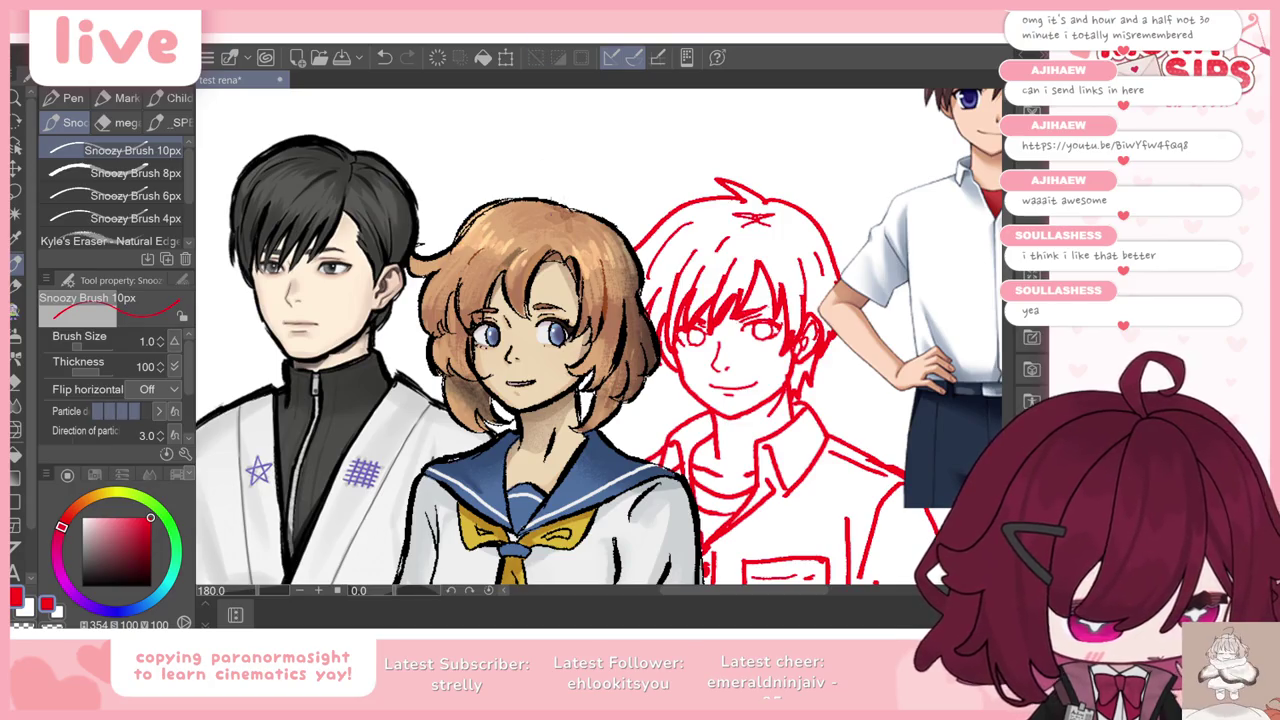
{"action": "key", "text": "ctrl+minus"}
{"action": "key", "text": "ctrl+minus"}
{"action": "key", "text": "ctrl+minus"}
{"action": "key", "text": "ctrl+minus"}
{"action": "scroll", "coordinate": [561, 183], "scroll_direction": "up", "scroll_amount": 2}
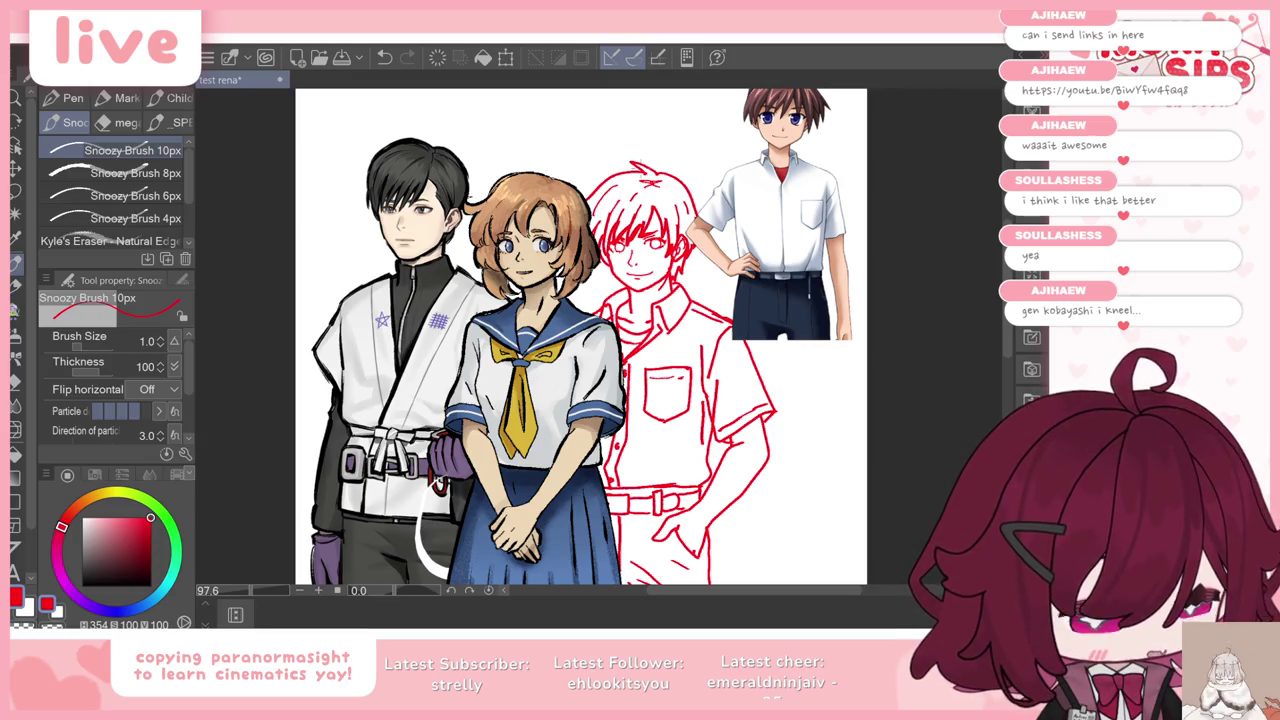
{"action": "key", "text": "ctrl+s"}
Step: Move the schoolgirl figure back left so she overlaps the boy
{"action": "scroll", "coordinate": [635, 190], "scroll_direction": "up", "scroll_amount": 2}
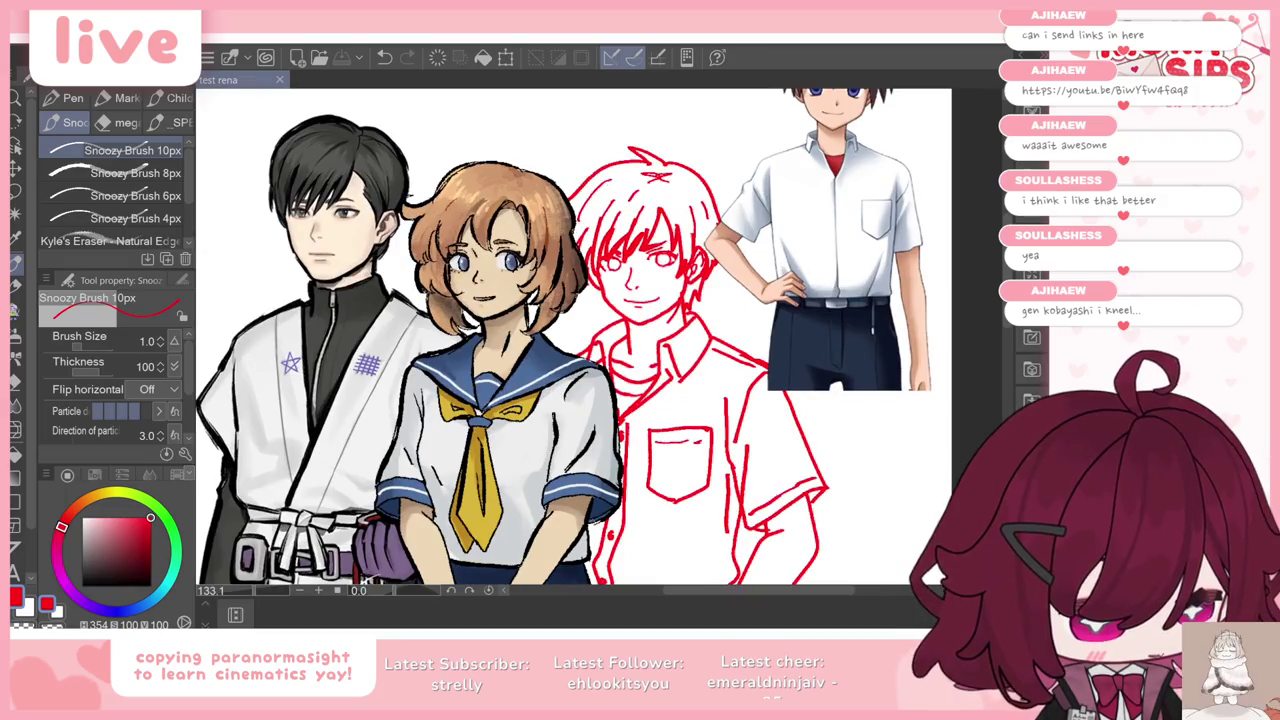
{"action": "scroll", "coordinate": [556, 217], "scroll_direction": "down", "scroll_amount": 2}
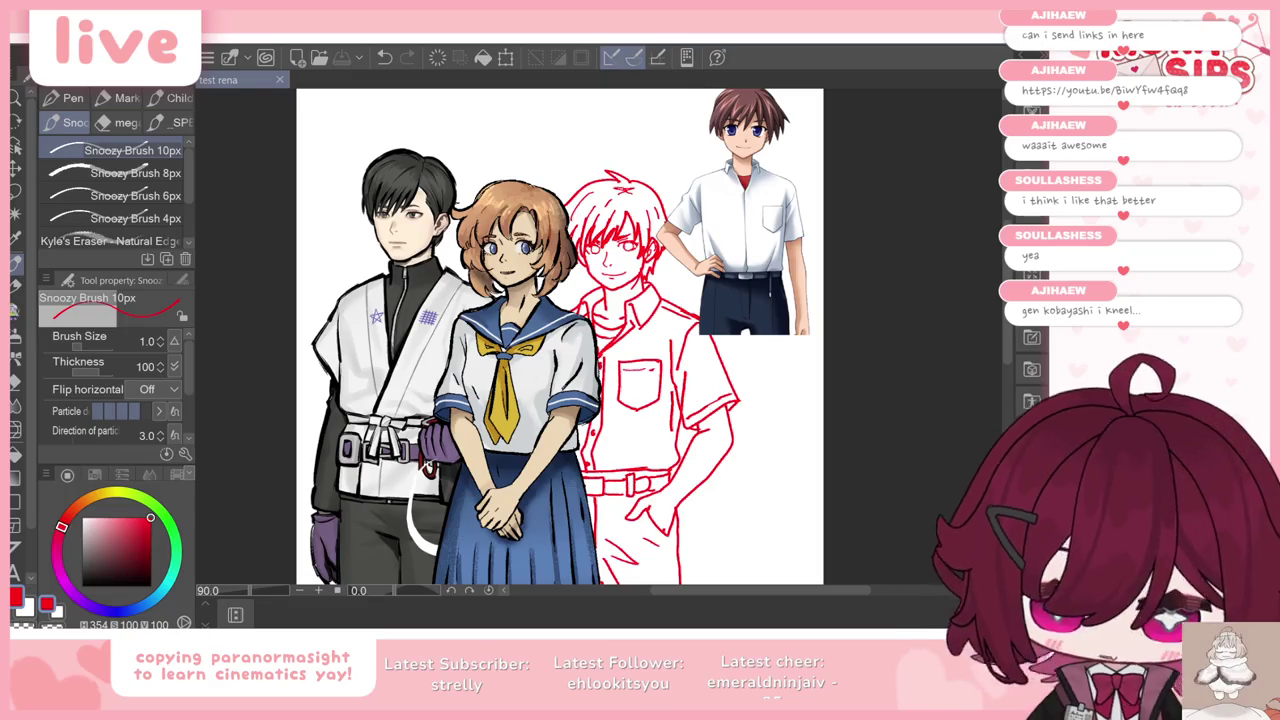
{"action": "key", "text": "ctrl+t"}
{"action": "left_click_drag", "start_coordinate": [594, 362], "coordinate": [505, 372]}
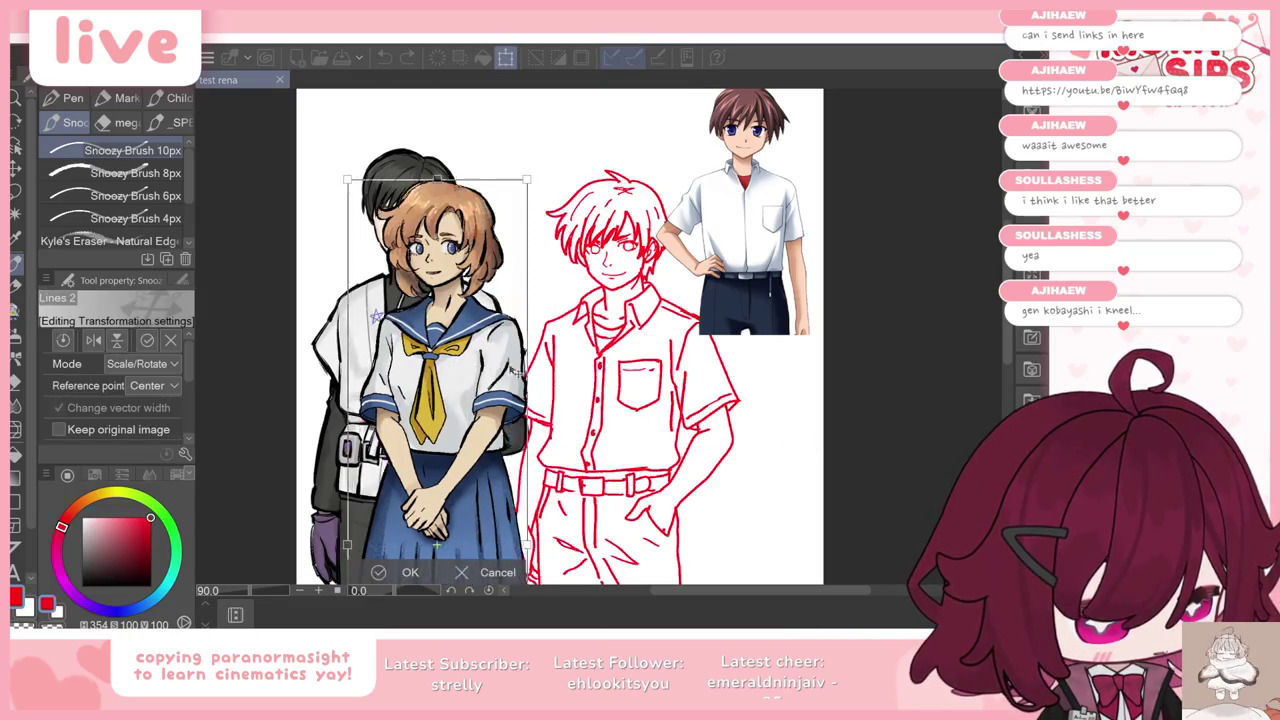
{"action": "left_click_drag", "start_coordinate": [480, 497], "coordinate": [466, 492]}
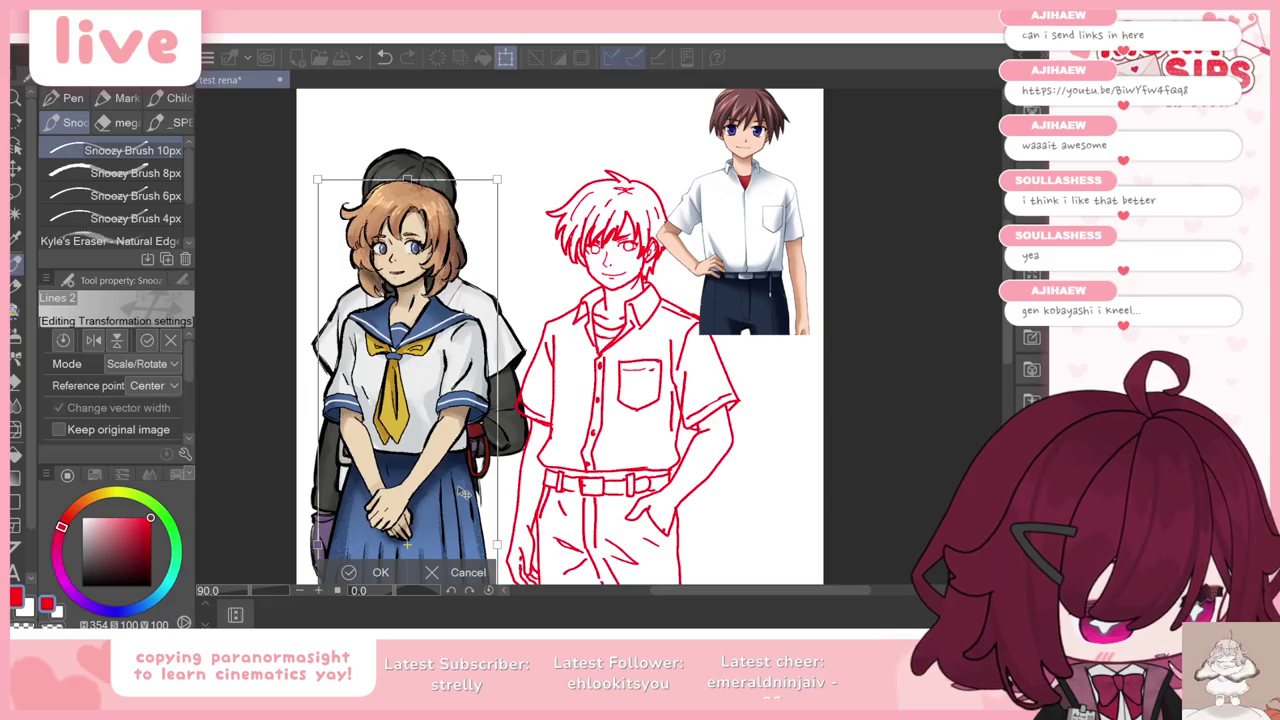
{"action": "left_click", "coordinate": [380, 572]}
{"action": "scroll", "coordinate": [414, 160], "scroll_direction": "down", "scroll_amount": 3}
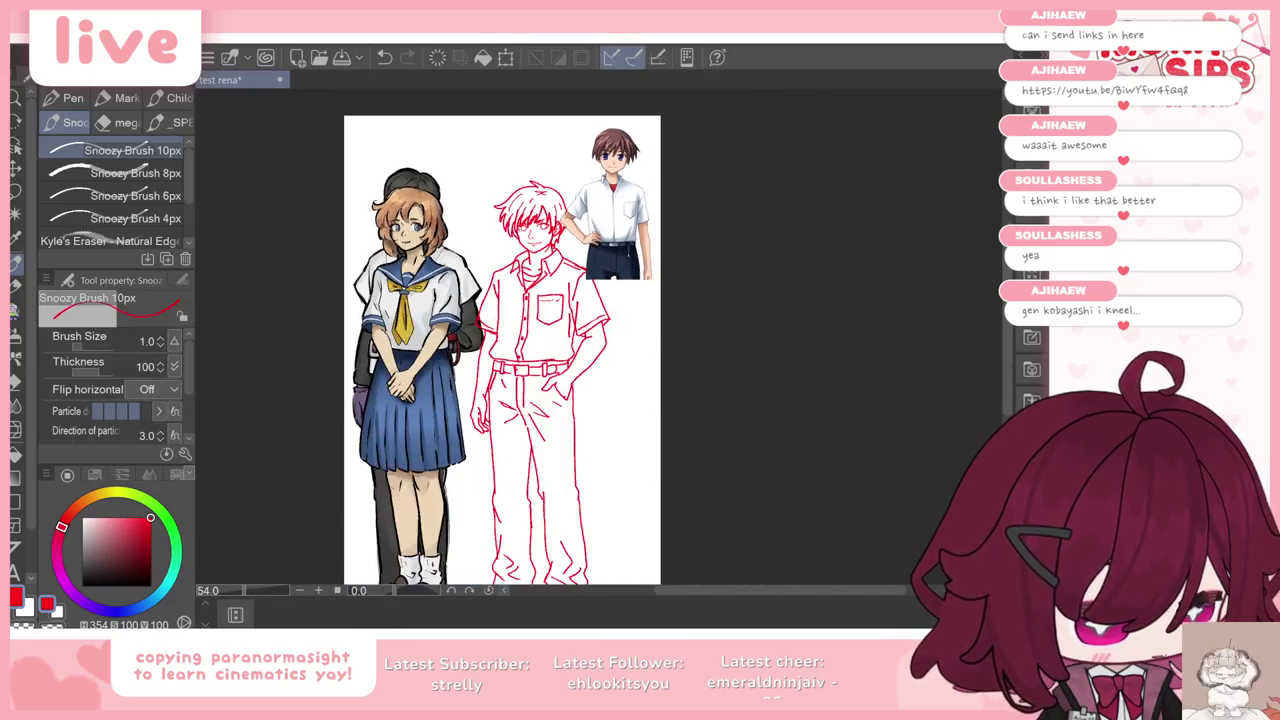
Step: Shift the reference character picture right and nudge the dark figure behind the girl left
{"action": "scroll", "coordinate": [612, 410], "scroll_direction": "down", "scroll_amount": 1}
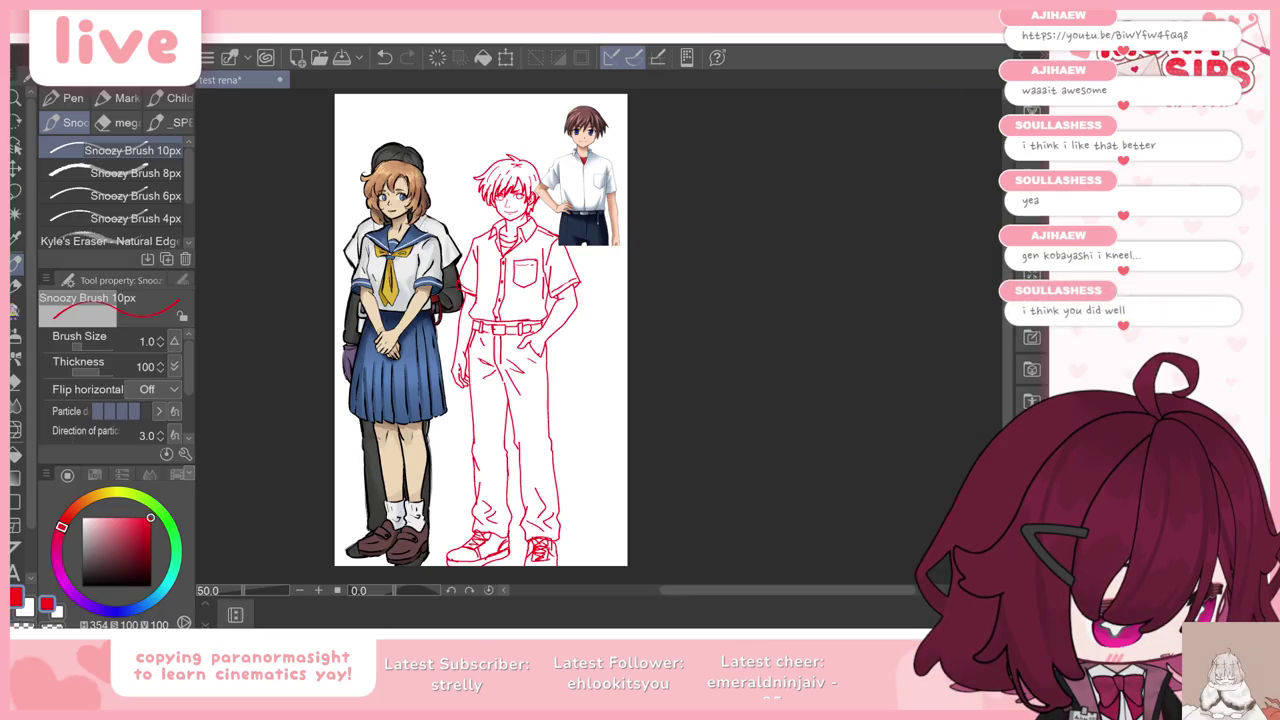
{"action": "scroll", "coordinate": [524, 112], "scroll_direction": "up", "scroll_amount": 2}
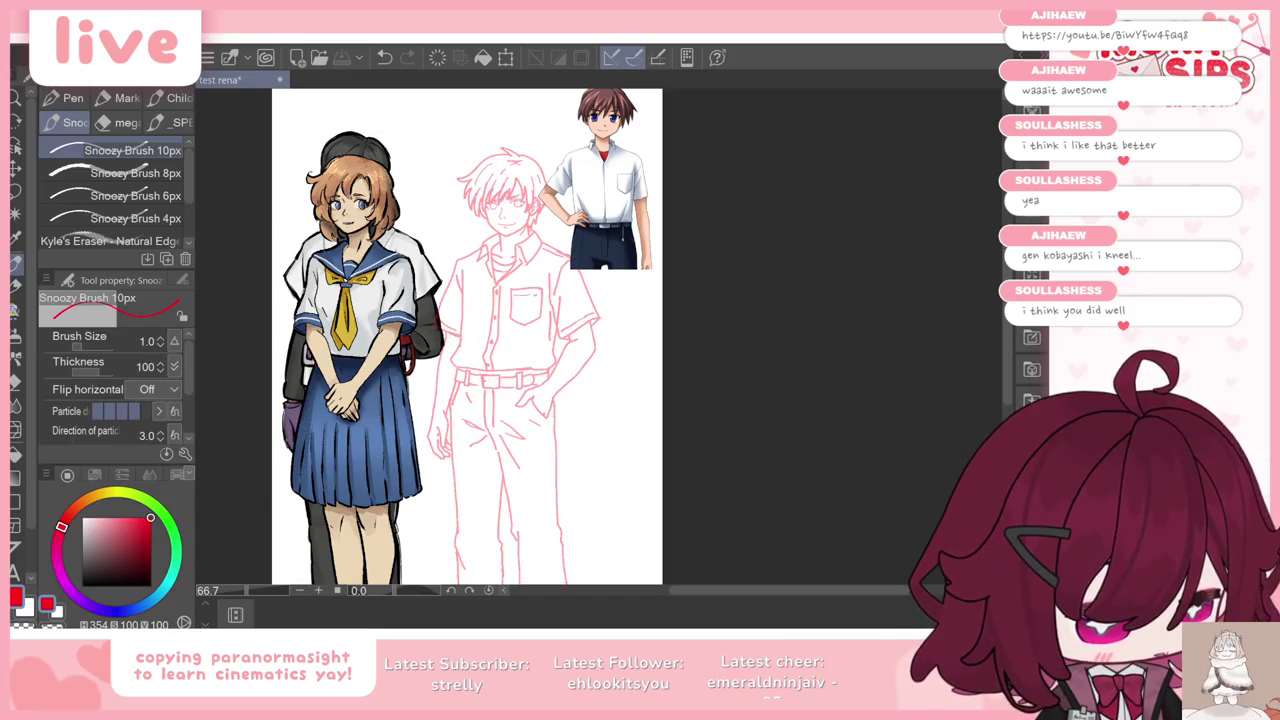
{"action": "scroll", "coordinate": [570, 150], "scroll_direction": "up", "scroll_amount": 3}
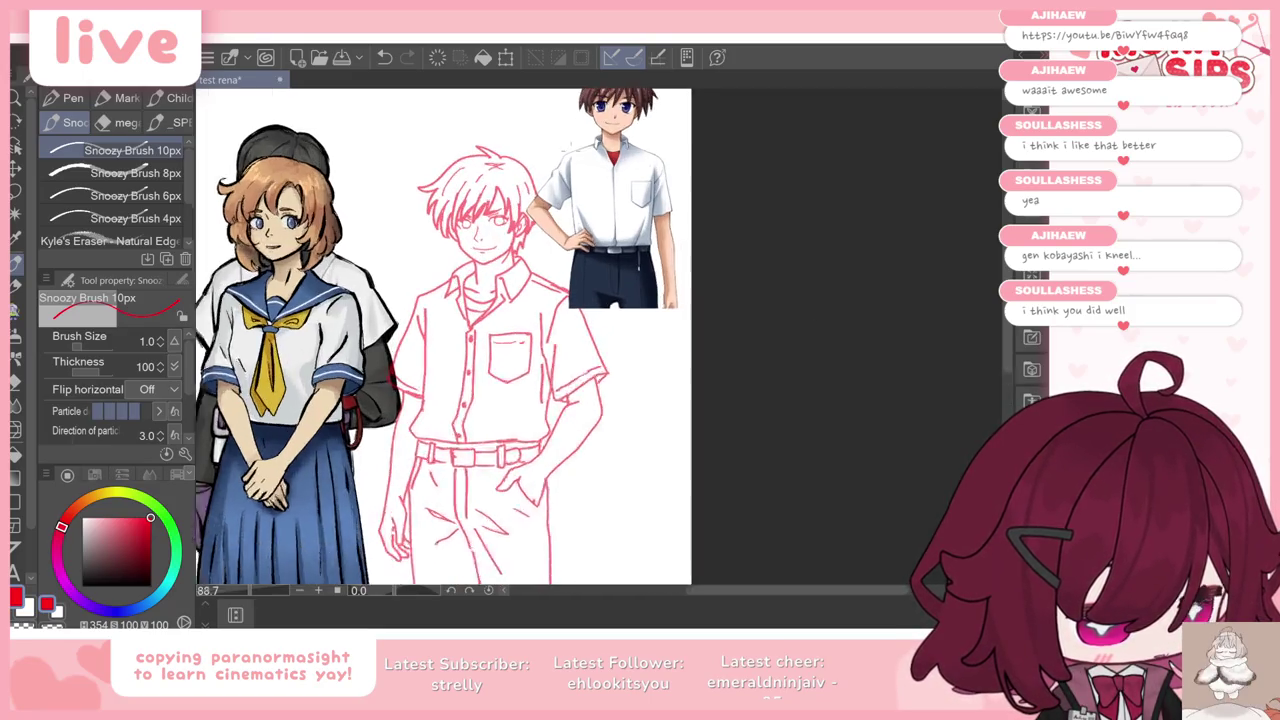
{"action": "scroll", "coordinate": [450, 340], "scroll_direction": "down", "scroll_amount": 2}
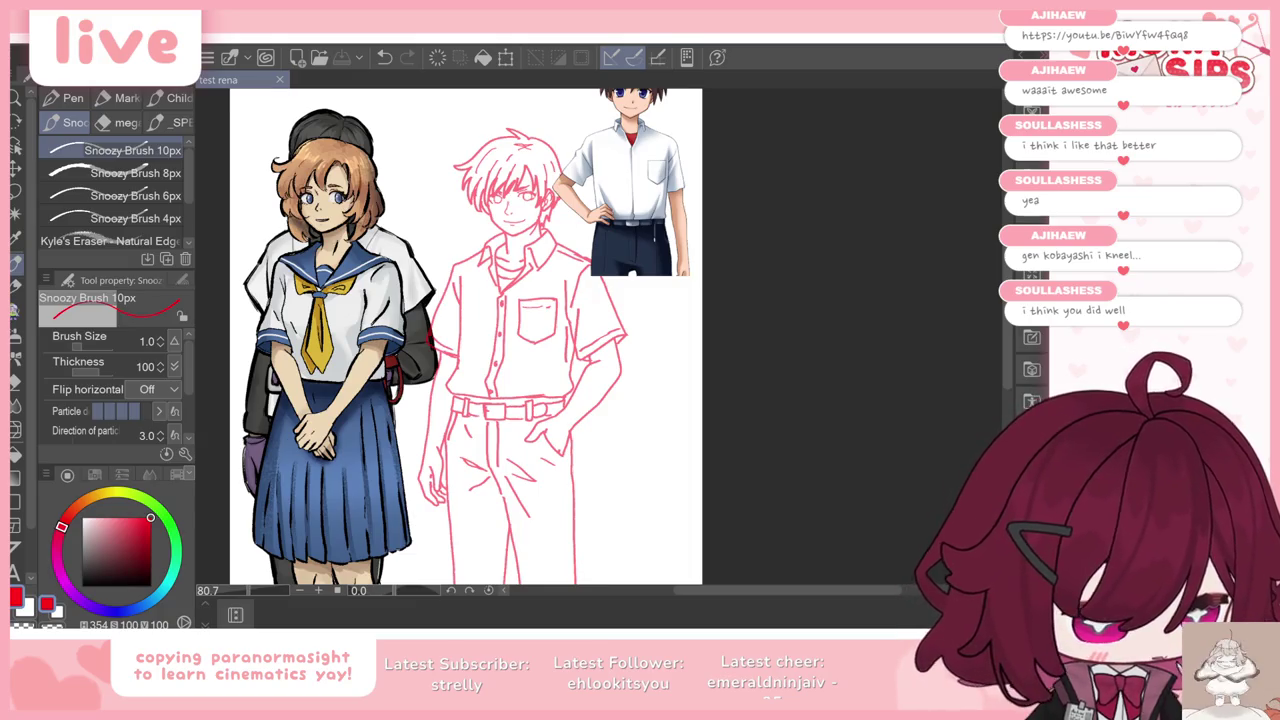
{"action": "left_click_drag", "start_coordinate": [905, 377], "coordinate": [915, 383]}
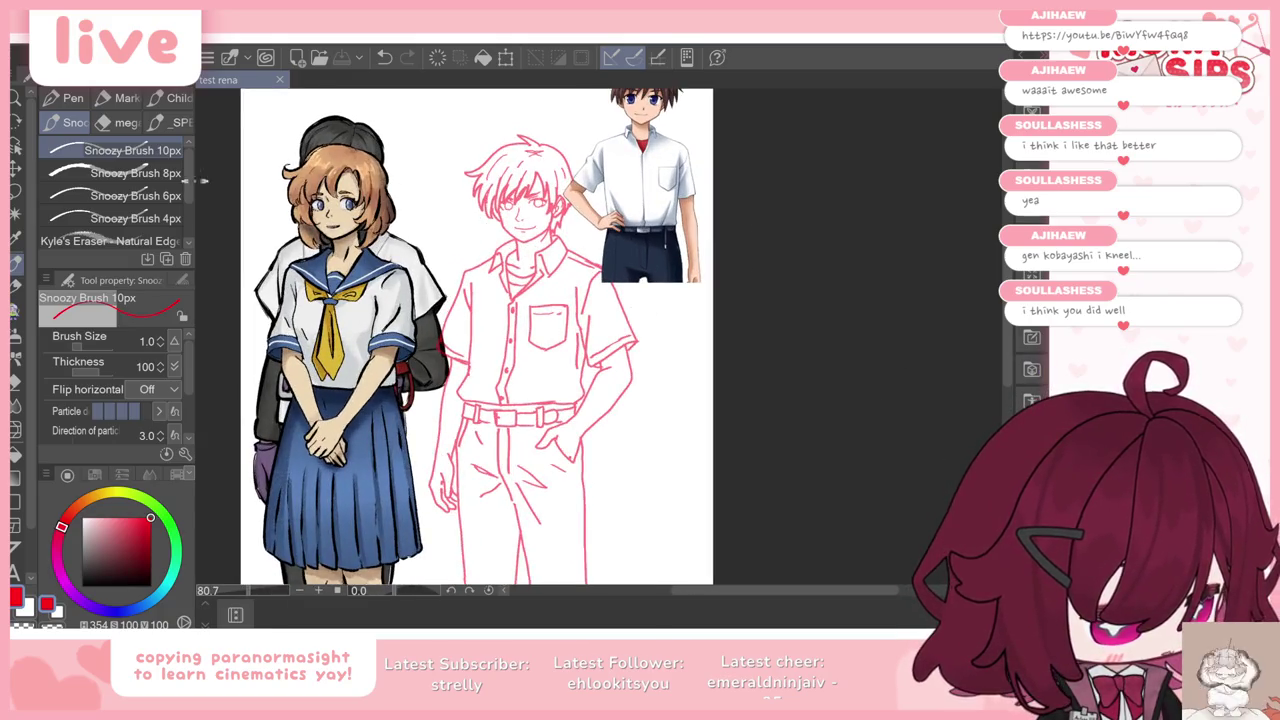
{"action": "key", "text": "k"}
{"action": "mouse_move", "coordinate": [656, 197]}
{"action": "left_mouse_down"}
{"action": "mouse_move", "coordinate": [680, 197]}
{"action": "mouse_move", "coordinate": [684, 181]}
{"action": "left_mouse_up"}
{"action": "left_click_drag", "start_coordinate": [437, 300], "coordinate": [422, 305]}
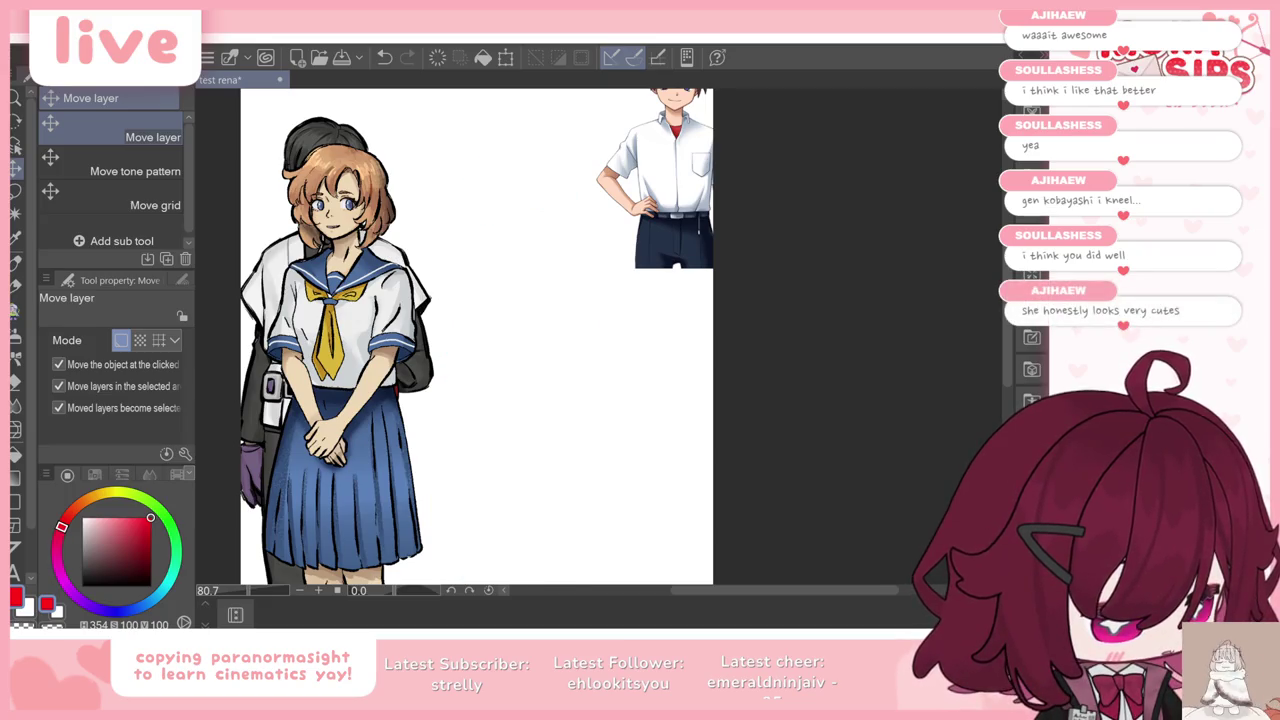
Step: Save the illustration with Ctrl+S and select the pen tools
{"action": "key", "text": "ctrl+s"}
{"action": "scroll", "coordinate": [766, 251], "scroll_direction": "down", "scroll_amount": 3}
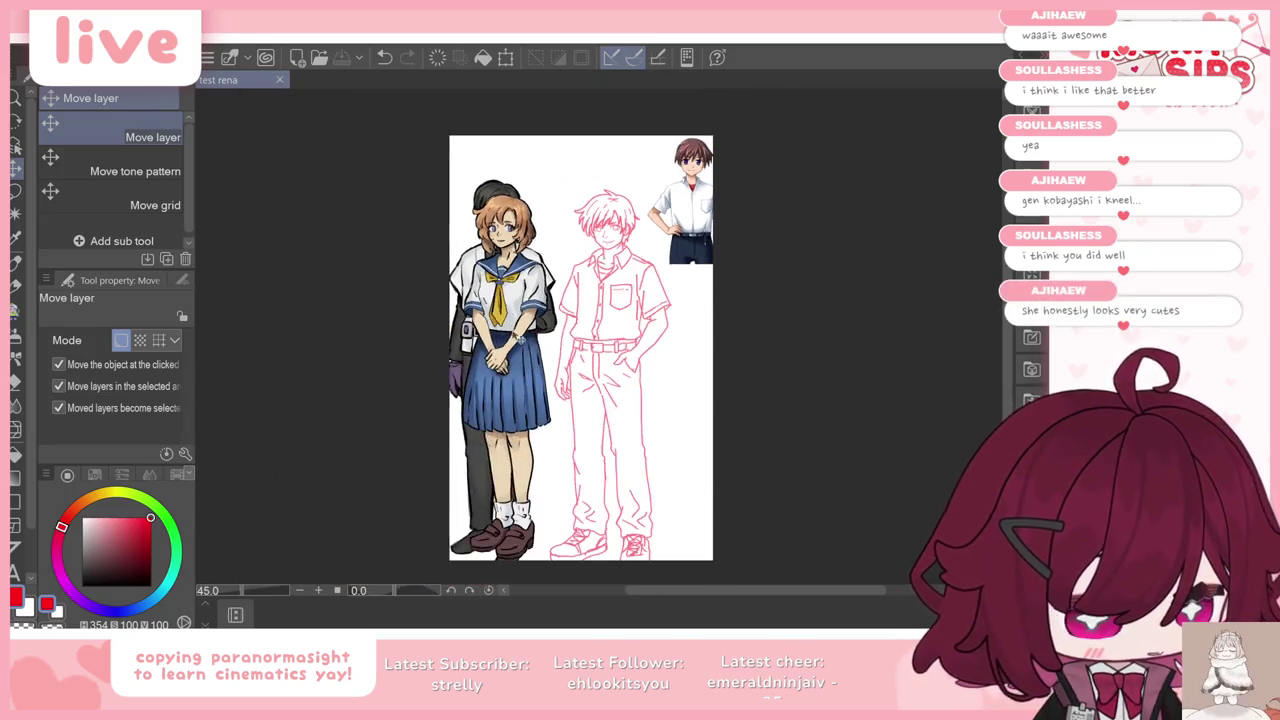
{"action": "scroll", "coordinate": [528, 202], "scroll_direction": "up", "scroll_amount": 2}
{"action": "scroll", "coordinate": [712, 183], "scroll_direction": "up", "scroll_amount": 2}
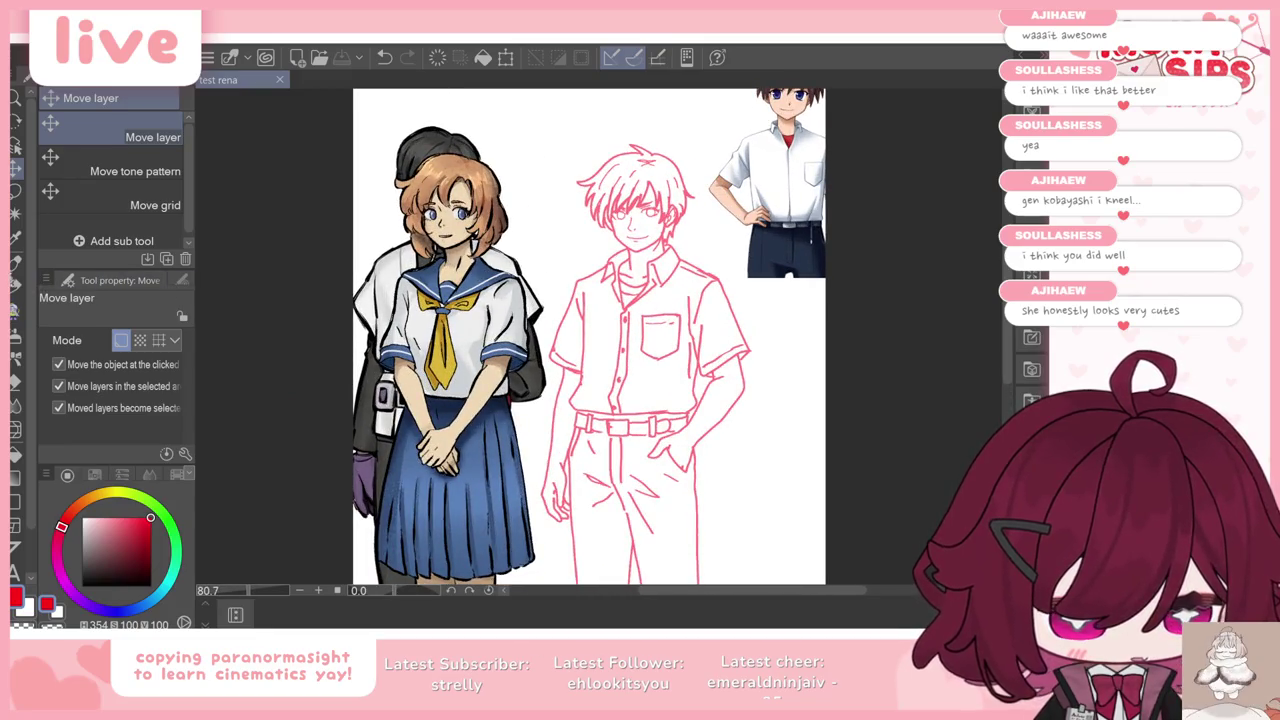
{"action": "left_click", "coordinate": [15, 262]}
{"action": "scroll", "coordinate": [120, 207], "scroll_direction": "down", "scroll_amount": 5}
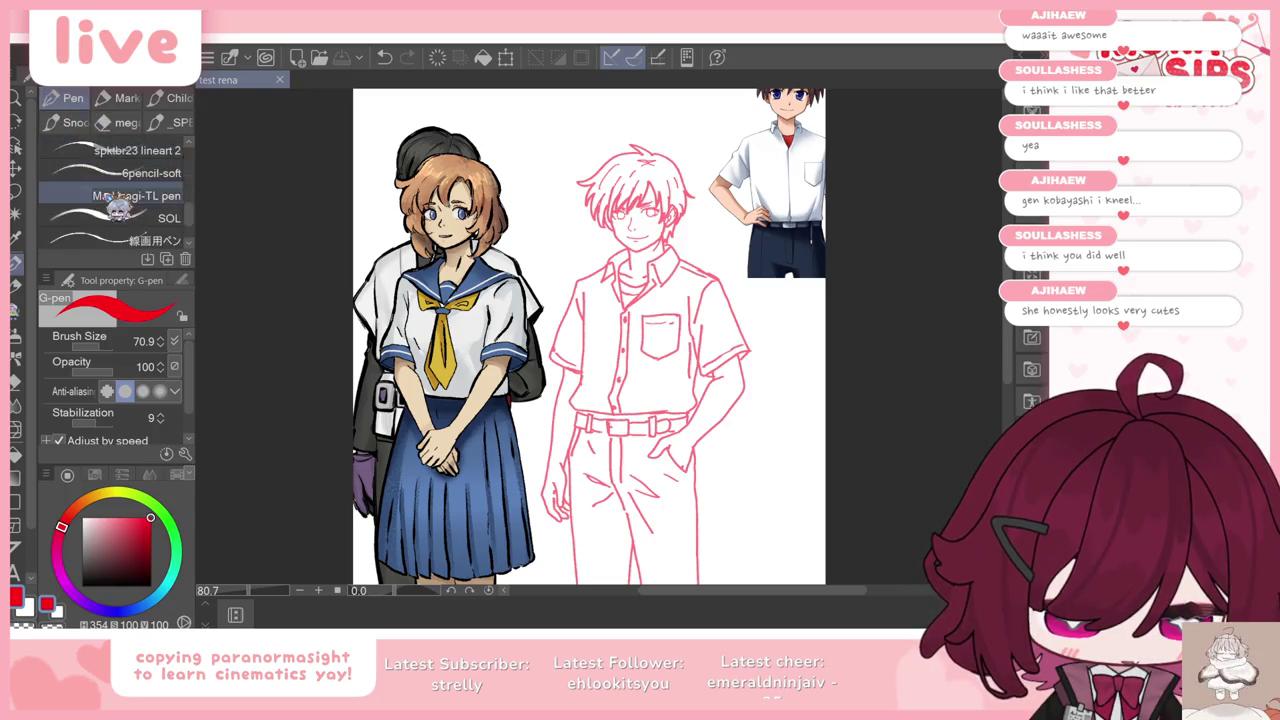
Step: Select the line-art pen with black as the drawing colour
{"action": "left_click", "coordinate": [140, 199]}
{"action": "left_click_drag", "start_coordinate": [113, 559], "coordinate": [82, 586]}
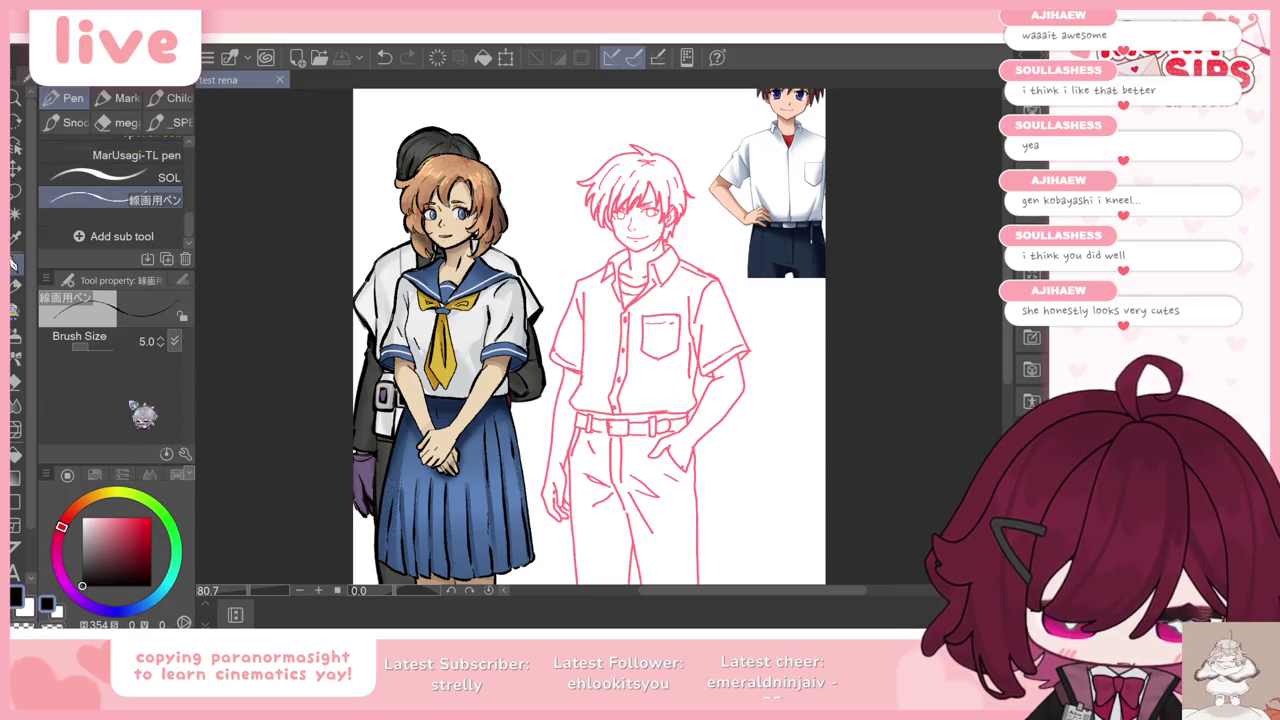
{"action": "scroll", "coordinate": [640, 262], "scroll_direction": "up", "scroll_amount": 2}
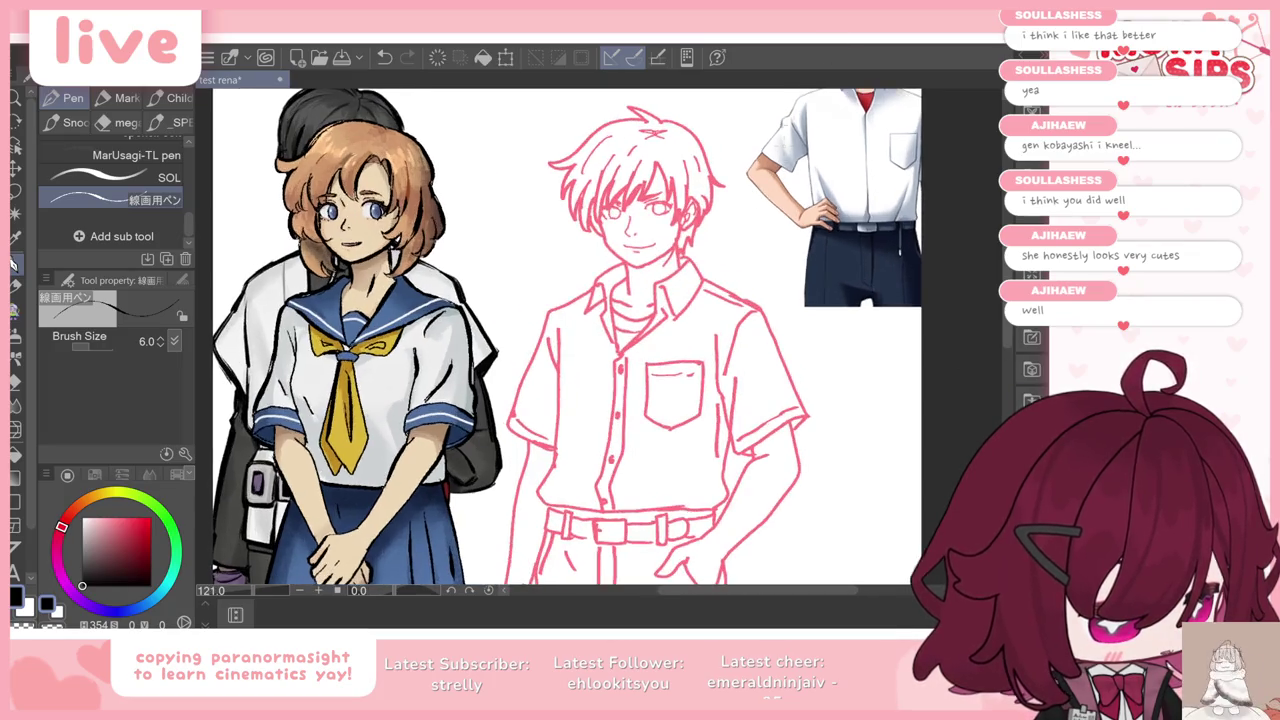
{"action": "scroll", "coordinate": [575, 335], "scroll_direction": "up", "scroll_amount": 2}
Step: Hide the side palettes and try a black fringe stroke, undoing the unwanted hair strokes
{"action": "key", "text": "Tab"}
{"action": "scroll", "coordinate": [540, 350], "scroll_direction": "up", "scroll_amount": 1}
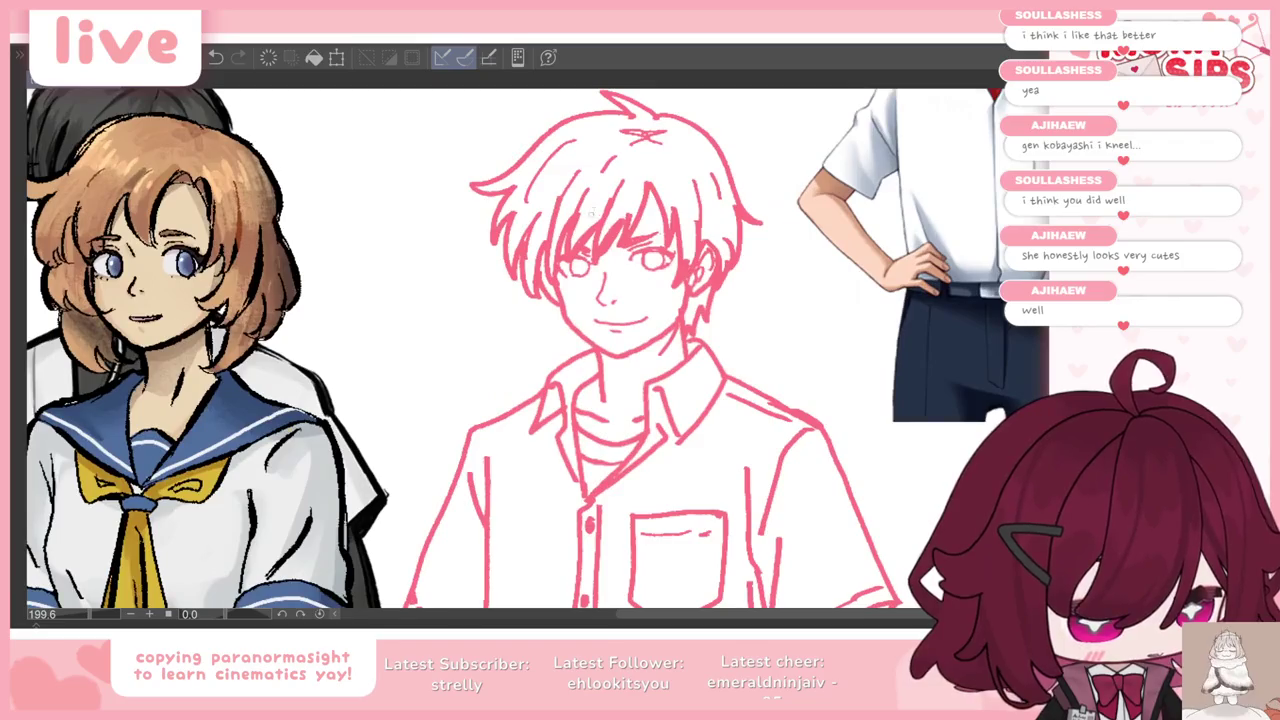
{"action": "scroll", "coordinate": [540, 350], "scroll_direction": "down", "scroll_amount": 1}
{"action": "scroll", "coordinate": [540, 350], "scroll_direction": "up", "scroll_amount": 3}
{"action": "scroll", "coordinate": [680, 213], "scroll_direction": "down", "scroll_amount": 4}
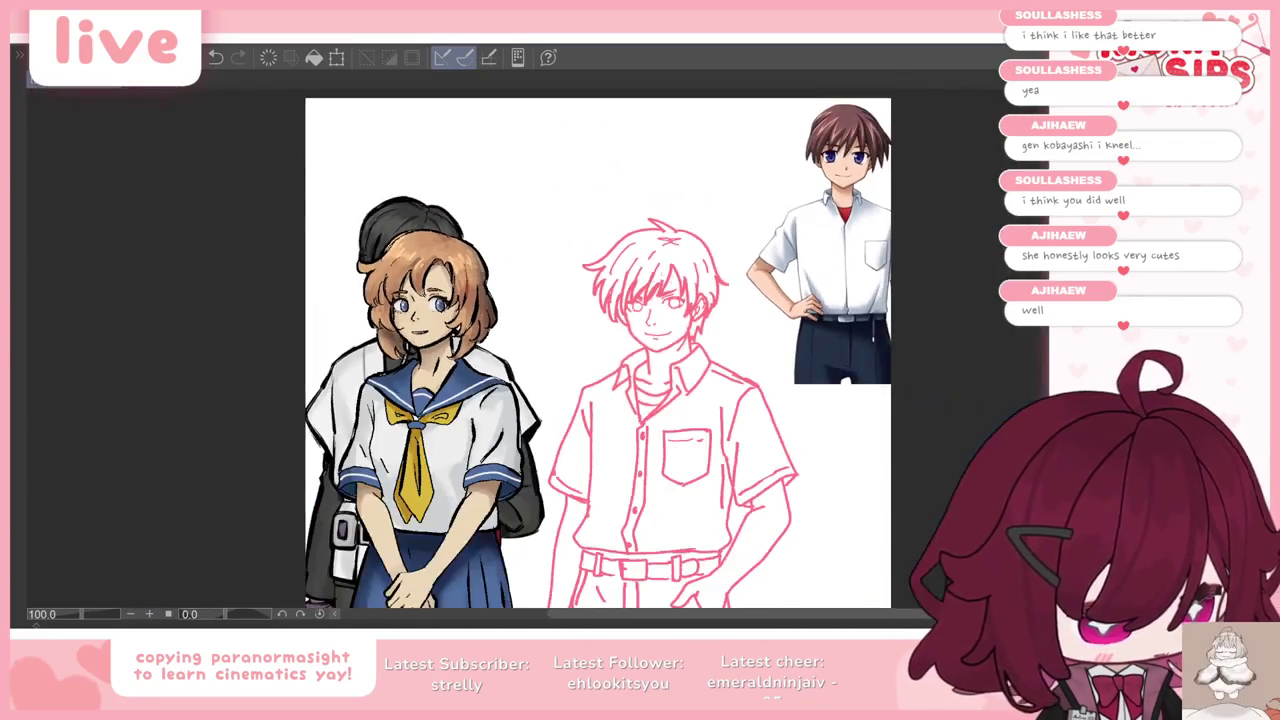
{"action": "scroll", "coordinate": [680, 213], "scroll_direction": "up", "scroll_amount": 2}
{"action": "scroll", "coordinate": [680, 213], "scroll_direction": "up", "scroll_amount": 1}
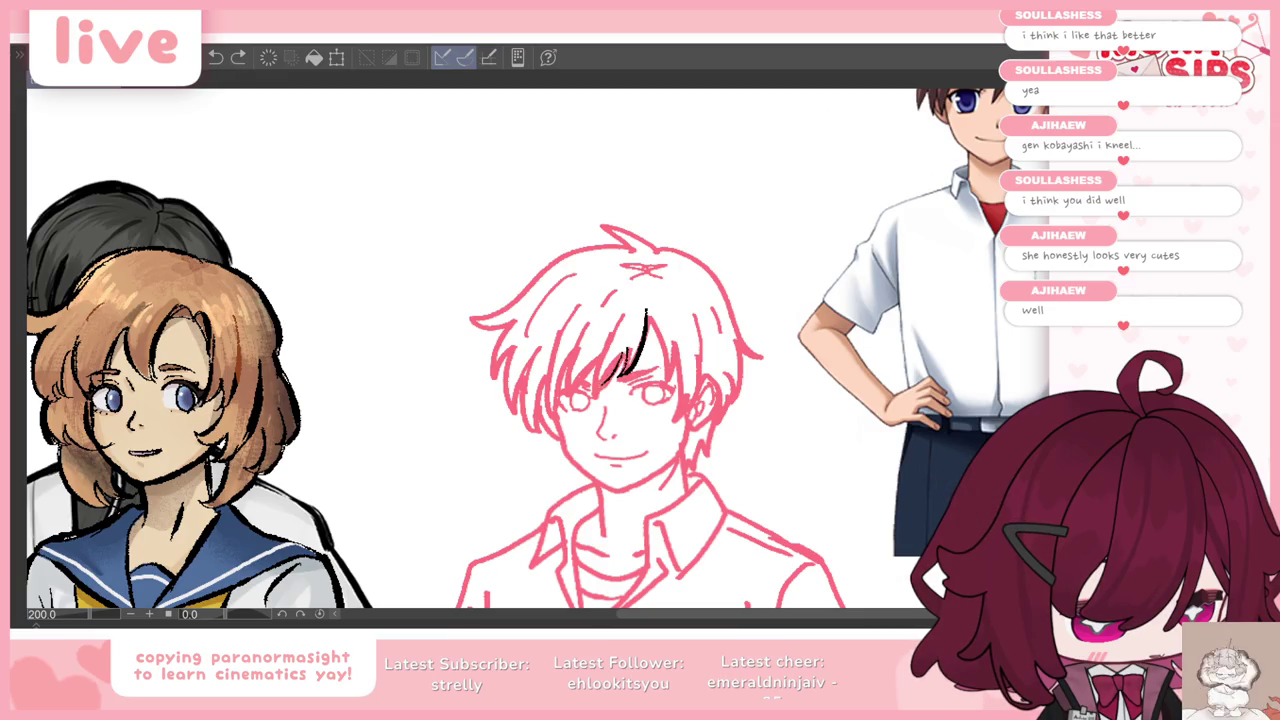
{"action": "key", "text": "ctrl+z"}
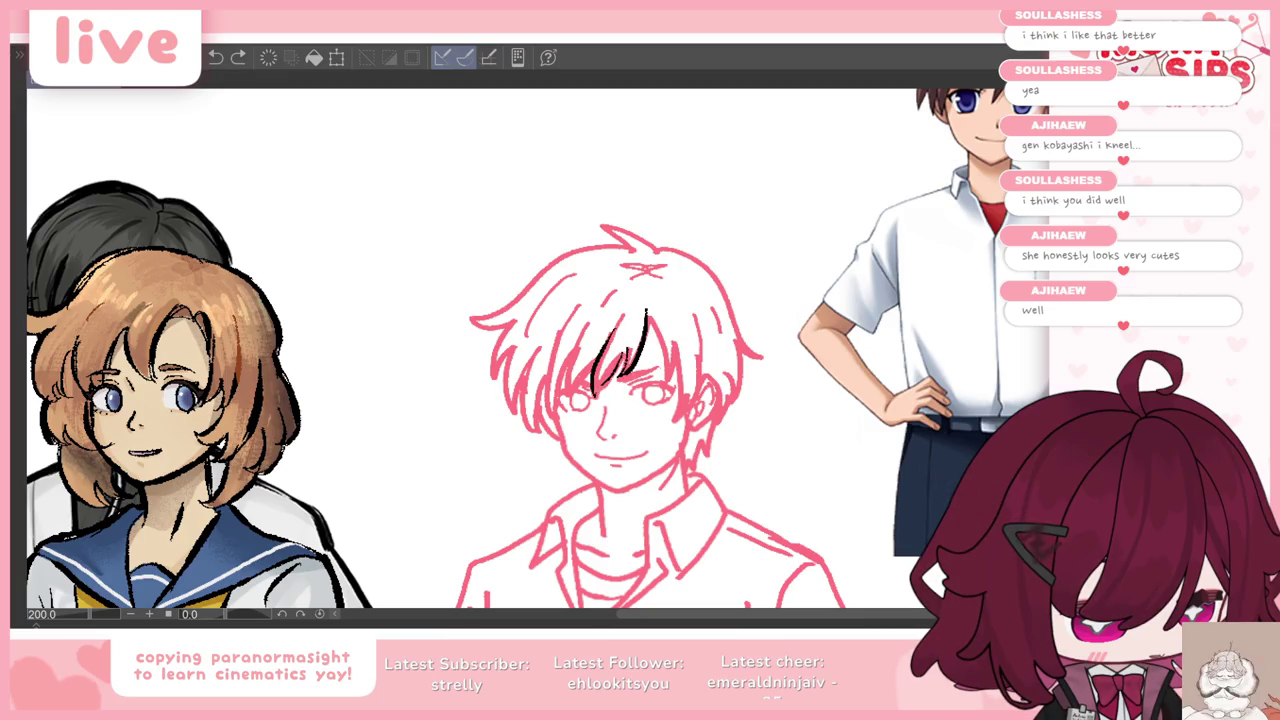
{"action": "key", "text": "ctrl+z"}
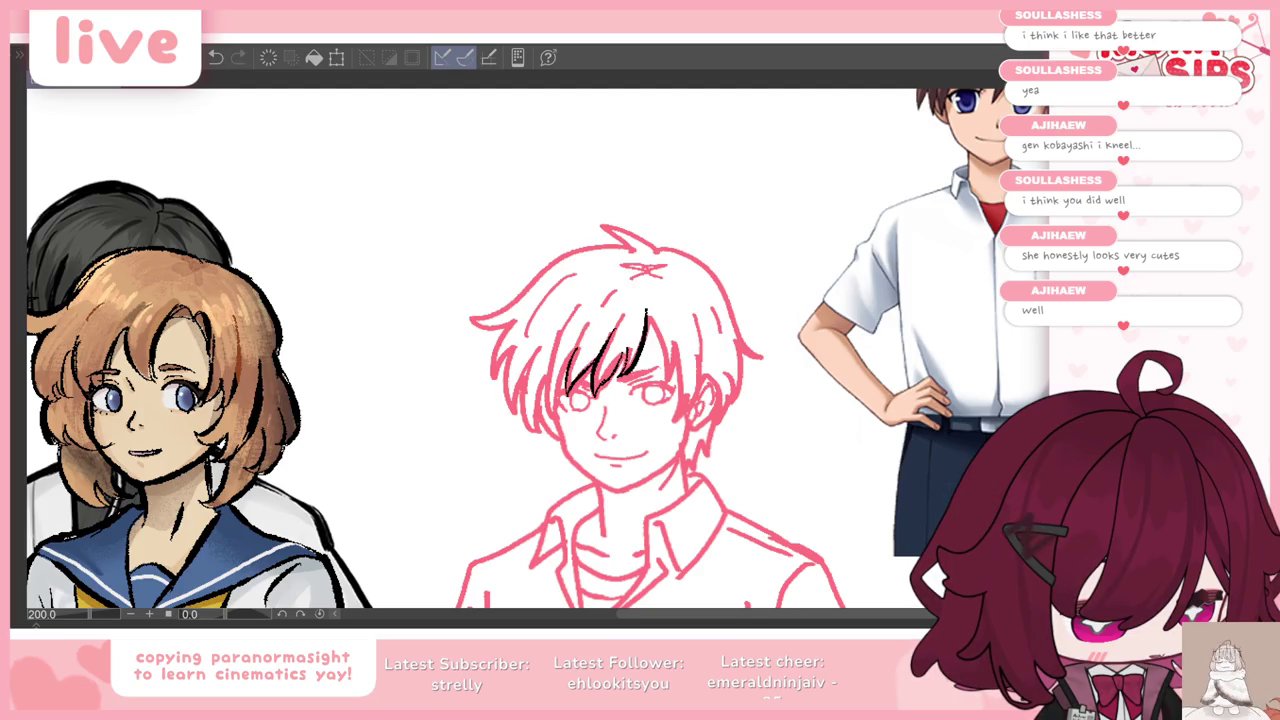
{"action": "left_click_drag", "start_coordinate": [574, 350], "coordinate": [558, 408]}
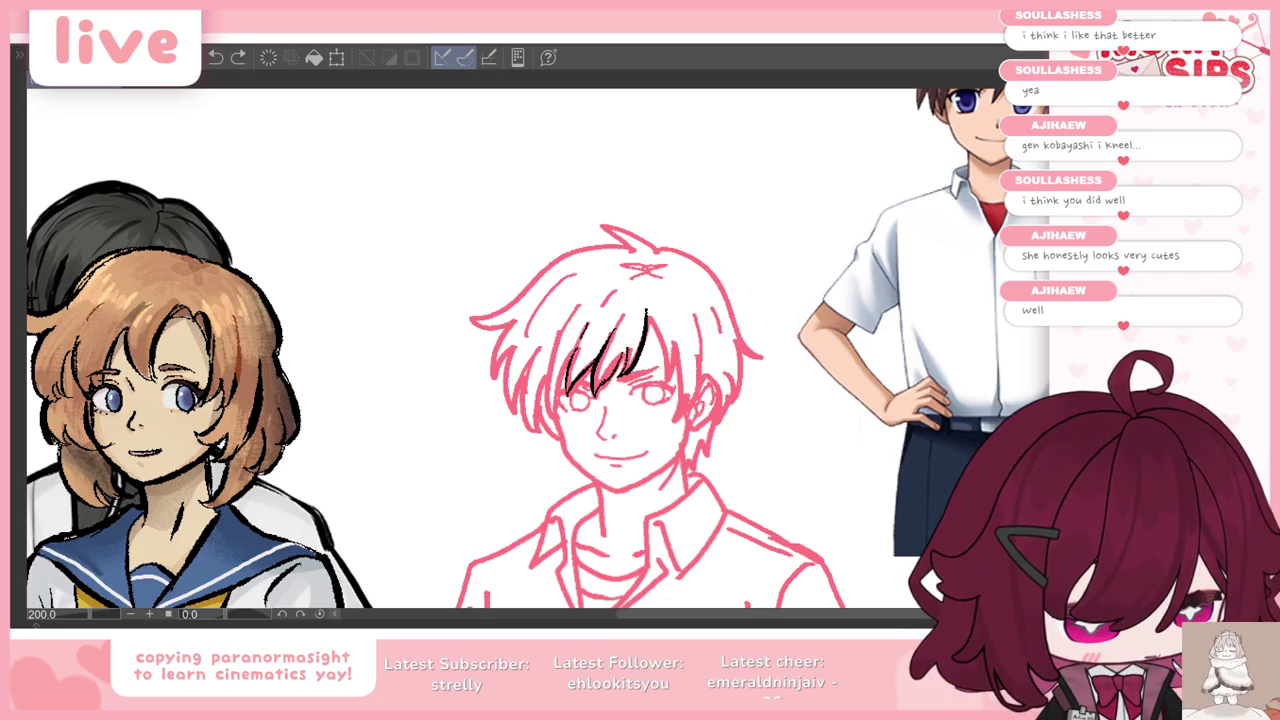
{"action": "key", "text": "ctrl+z"}
Step: Move the brown-haired reference boy lower on the canvas
{"action": "key", "text": "Tab"}
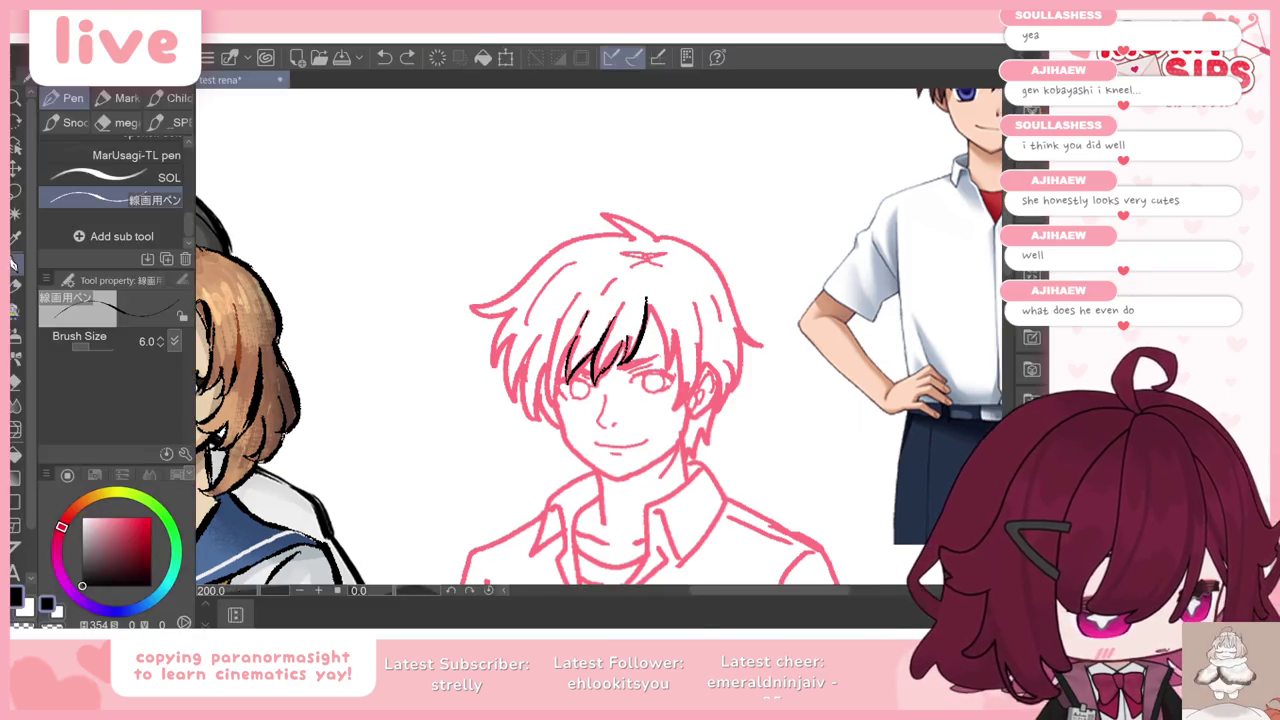
{"action": "key", "text": "k"}
{"action": "left_click_drag", "start_coordinate": [900, 250], "coordinate": [910, 350]}
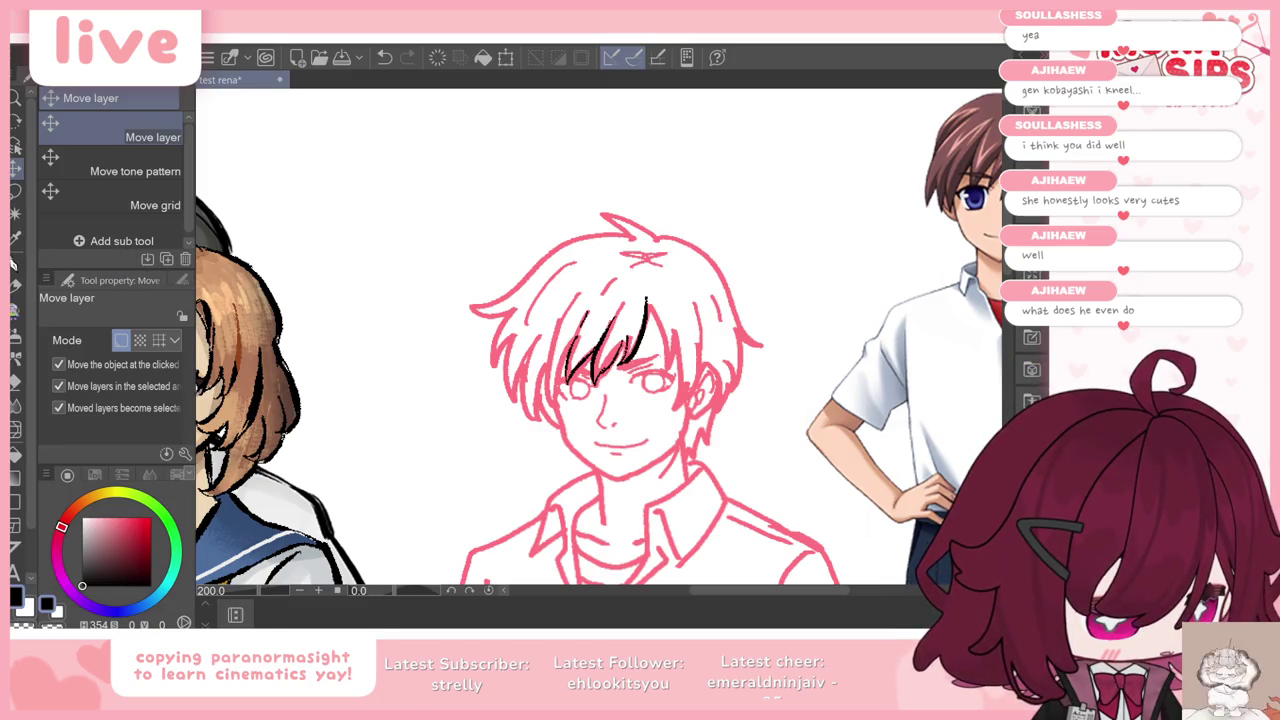
{"action": "key", "text": "Tab"}
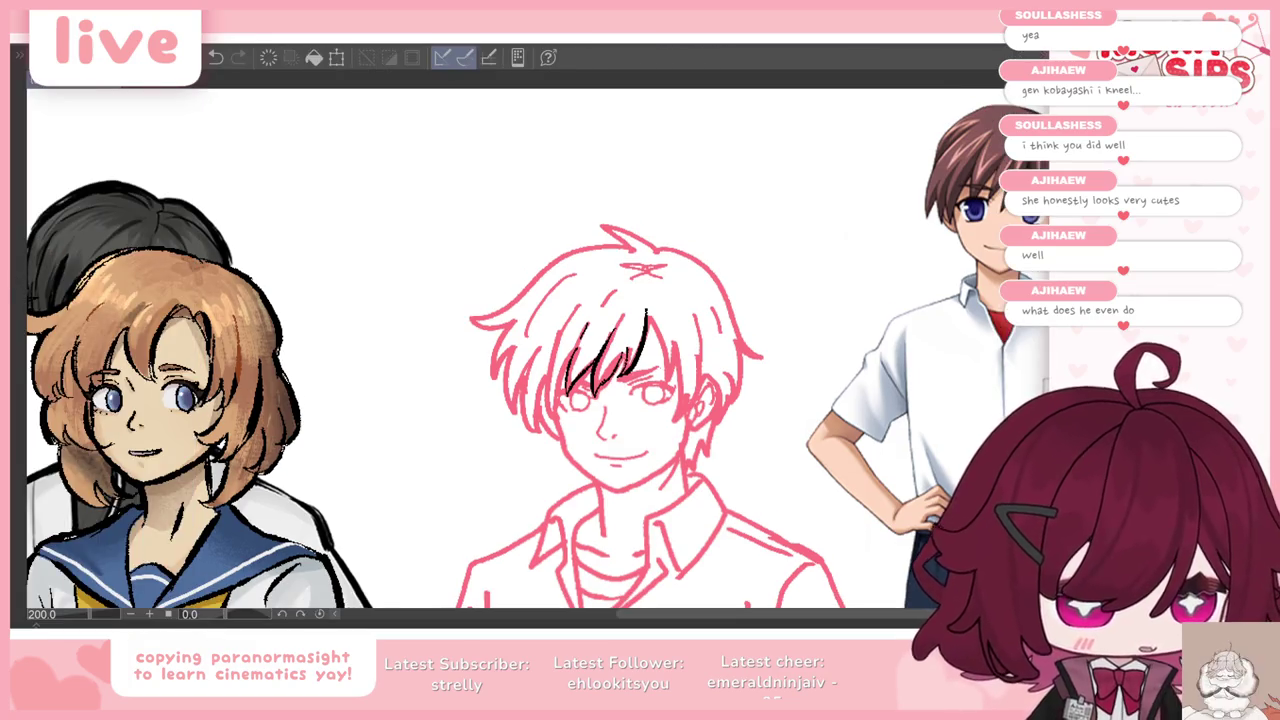
Step: Ink a shorter black strand into the bangs, replacing a too-long one
{"action": "scroll", "coordinate": [770, 455], "scroll_direction": "up", "scroll_amount": 2}
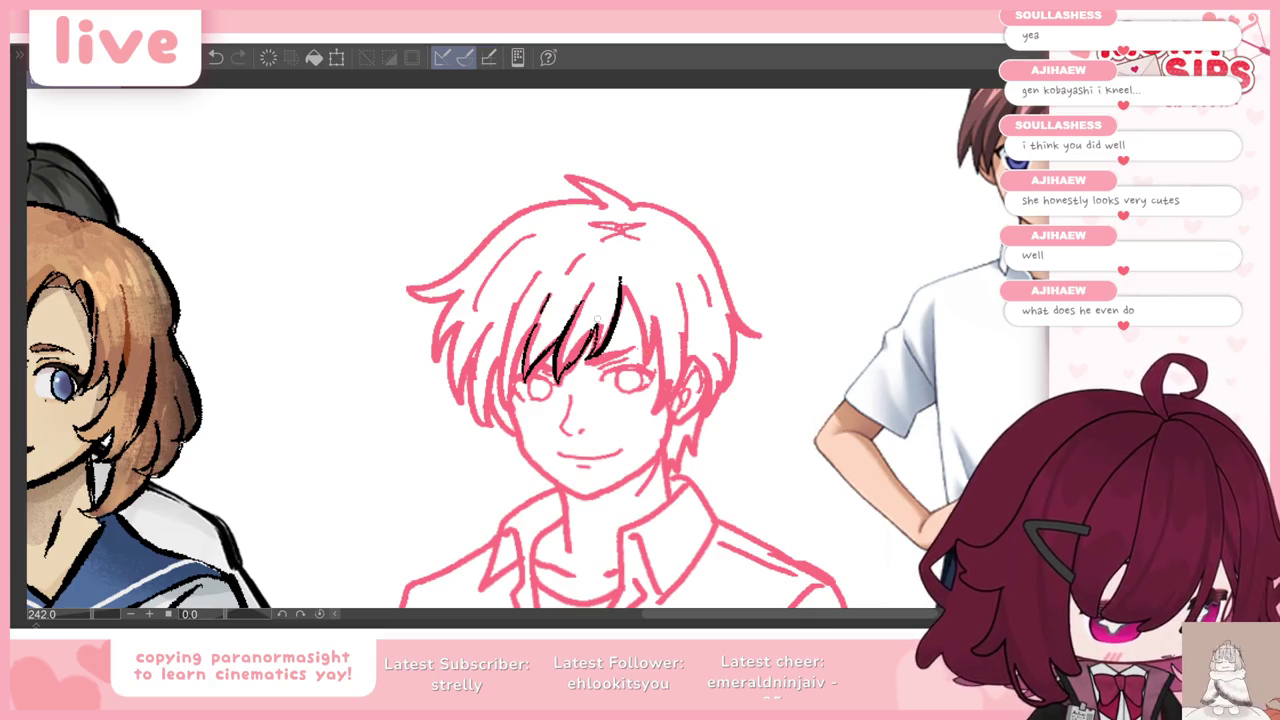
{"action": "key", "text": "ctrl+z"}
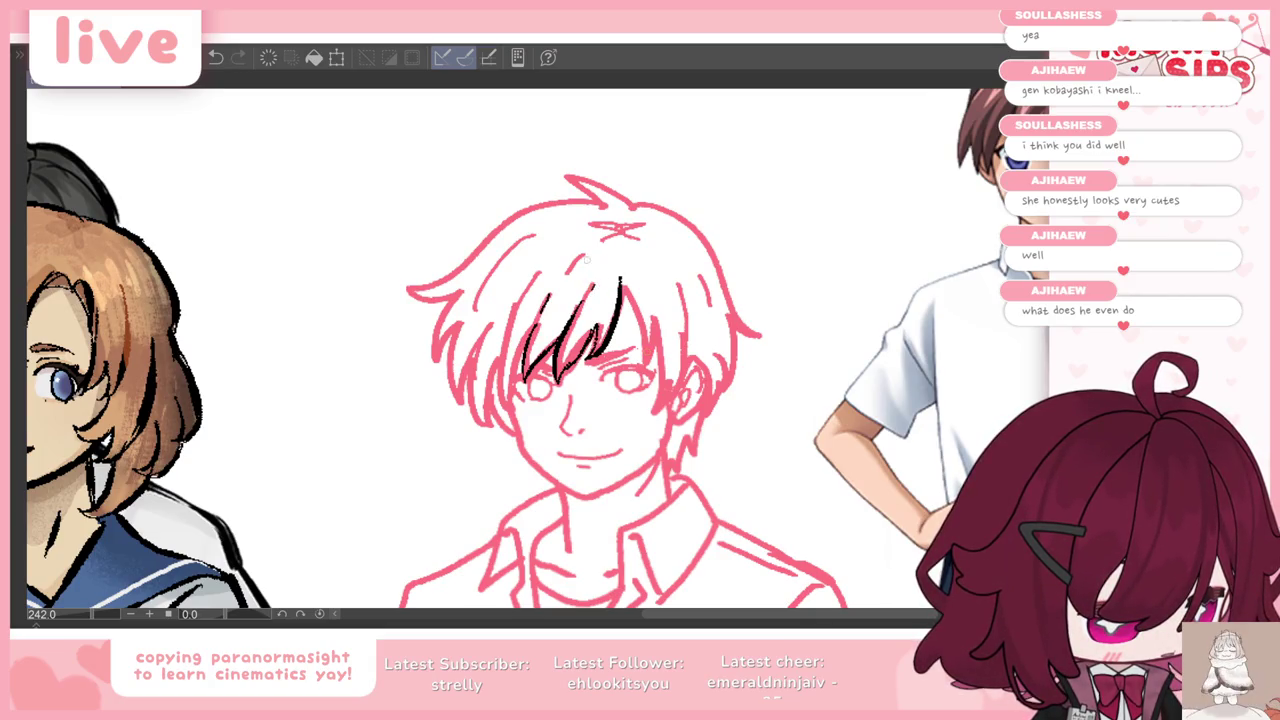
{"action": "key", "text": "ctrl+z"}
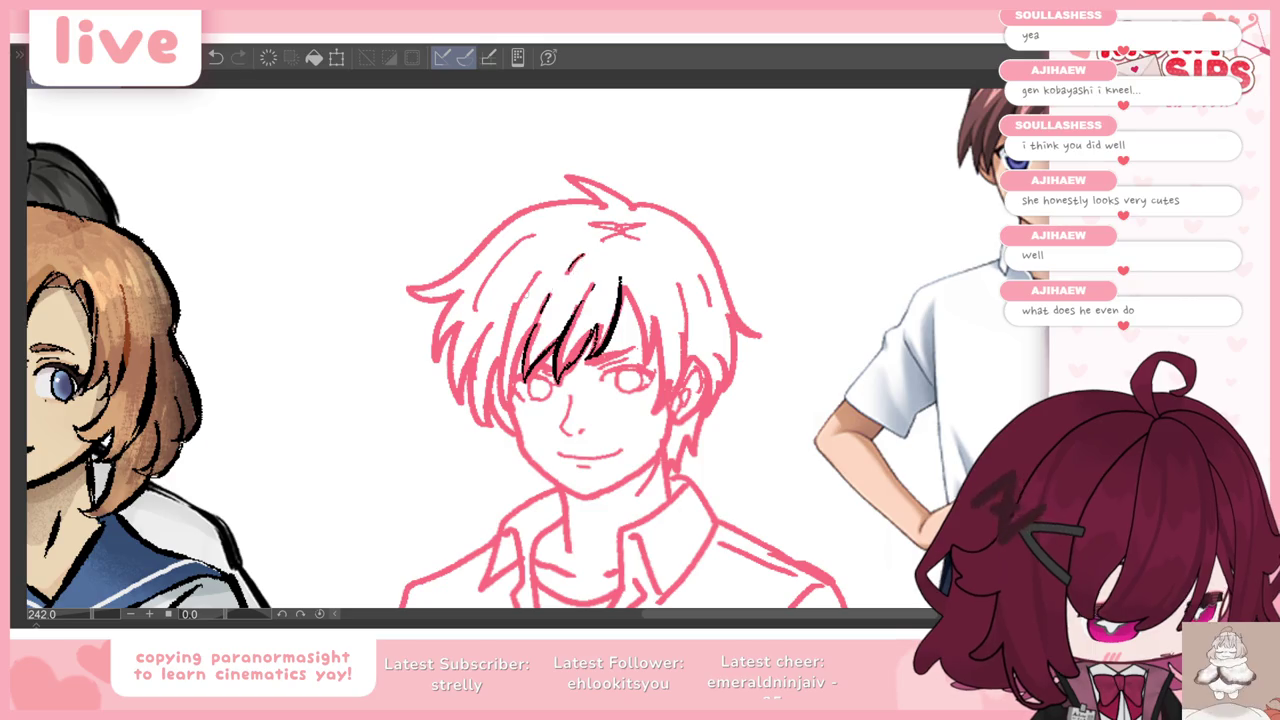
{"action": "left_click_drag", "start_coordinate": [518, 305], "coordinate": [500, 396]}
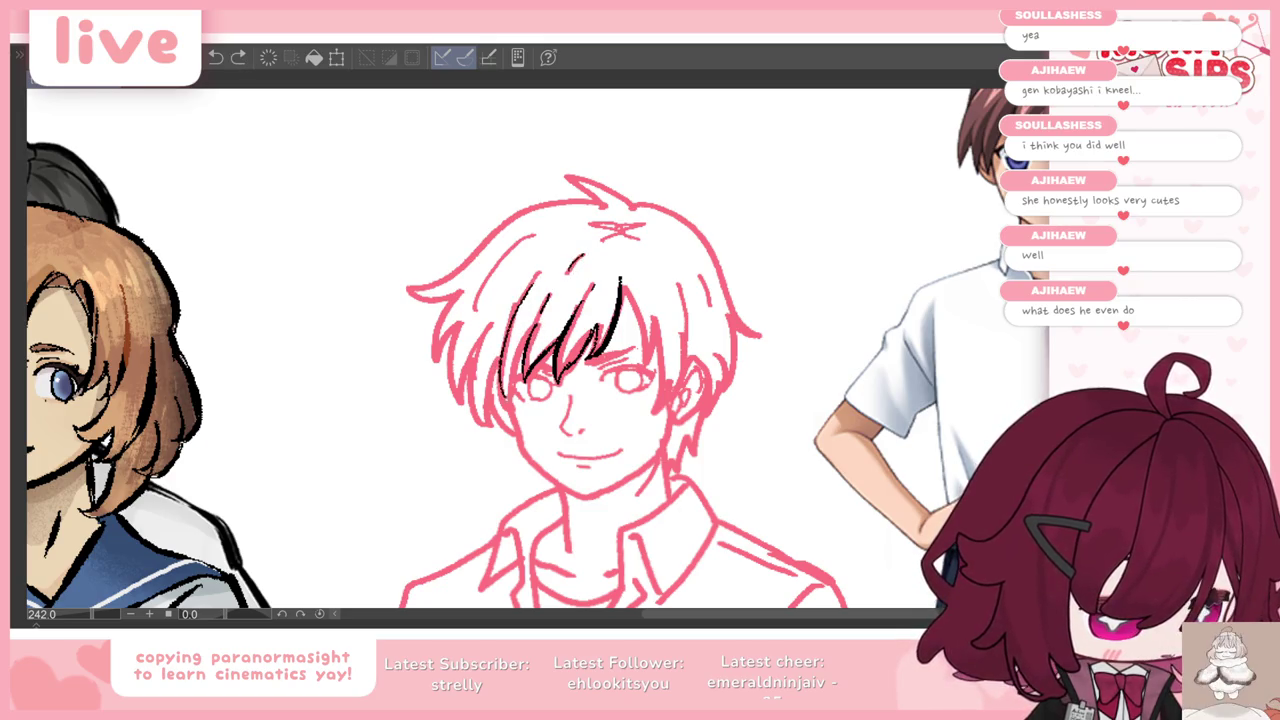
{"action": "key", "text": "ctrl+z"}
{"action": "left_click_drag", "start_coordinate": [520, 292], "coordinate": [498, 348]}
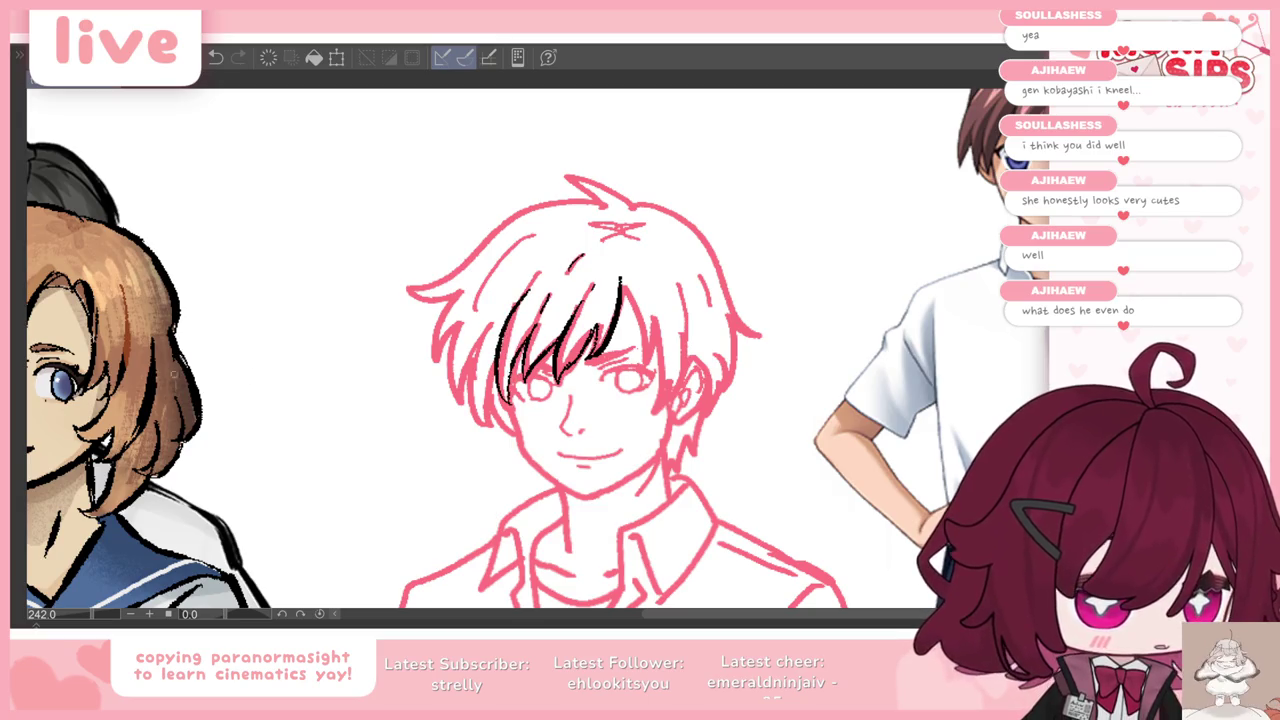
{"action": "key", "text": "alt+Tab"}
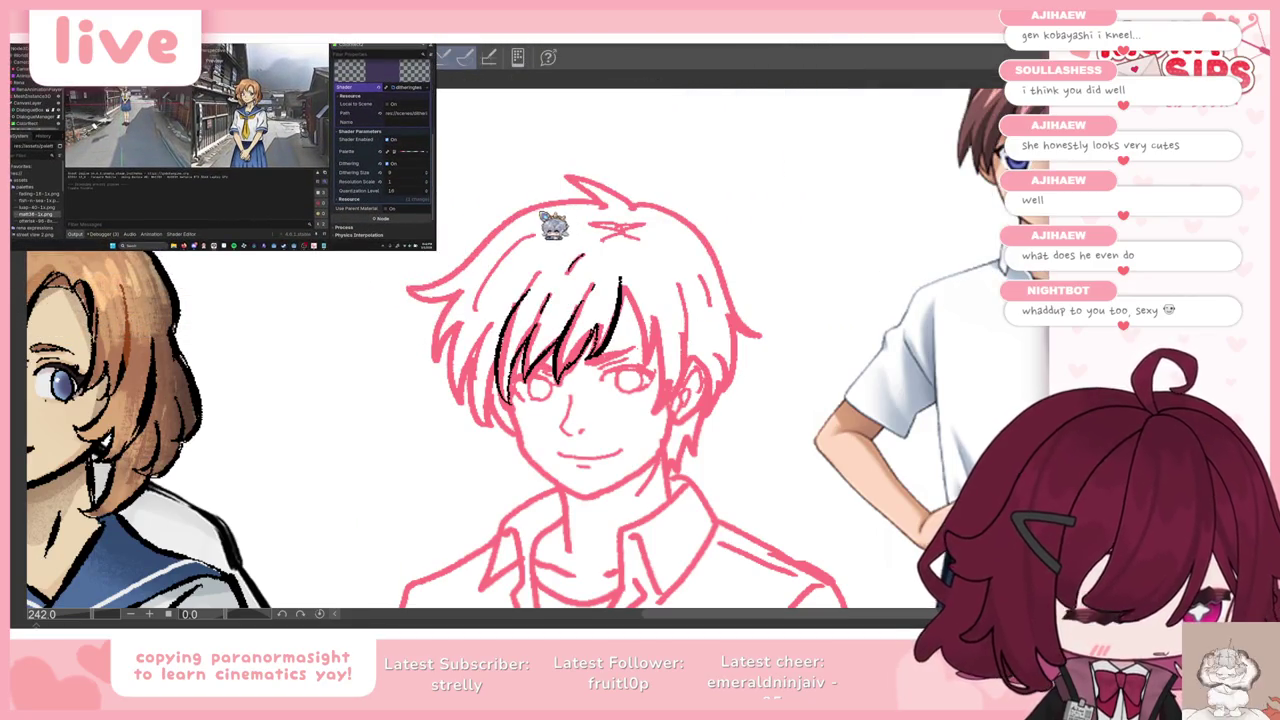
Step: Ink black hair strands over the boy's fringe and along his right cheek
{"action": "scroll", "coordinate": [606, 274], "scroll_direction": "down", "scroll_amount": 3}
{"action": "scroll", "coordinate": [606, 274], "scroll_direction": "down", "scroll_amount": 2}
{"action": "scroll", "coordinate": [606, 274], "scroll_direction": "up", "scroll_amount": 2}
{"action": "scroll", "coordinate": [606, 274], "scroll_direction": "up", "scroll_amount": 3}
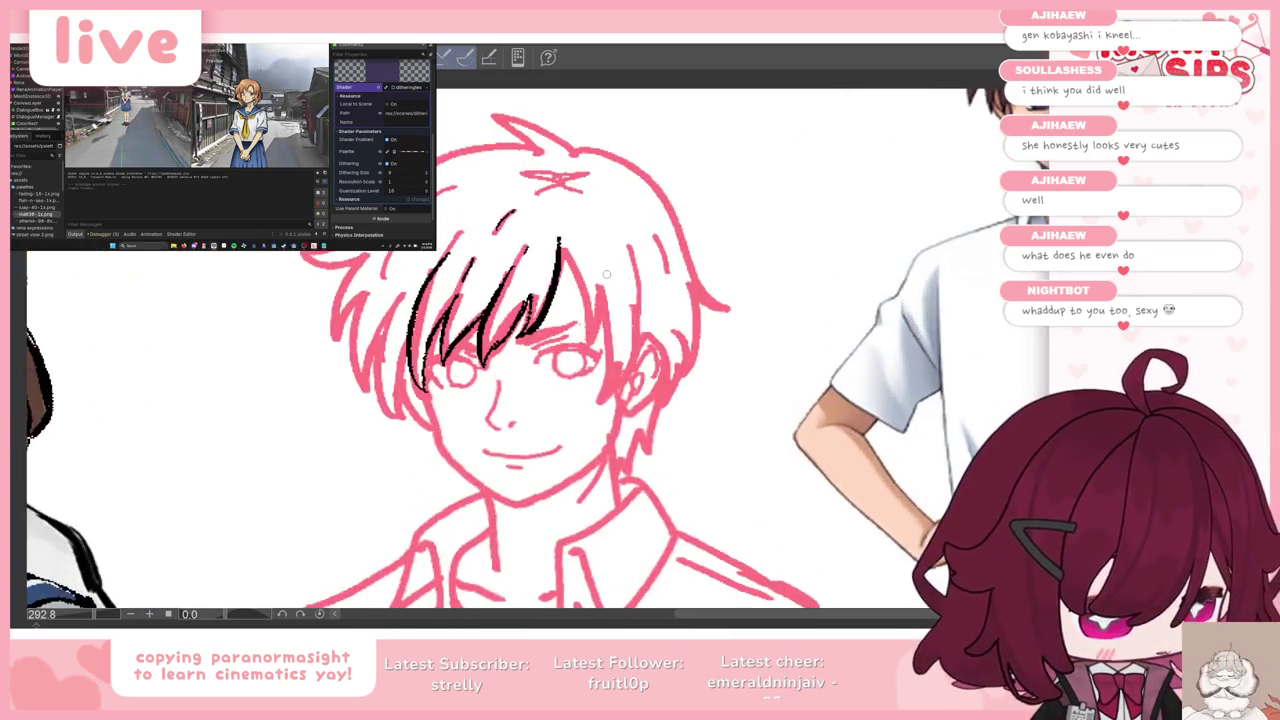
{"action": "left_click_drag", "start_coordinate": [563, 242], "coordinate": [561, 264]}
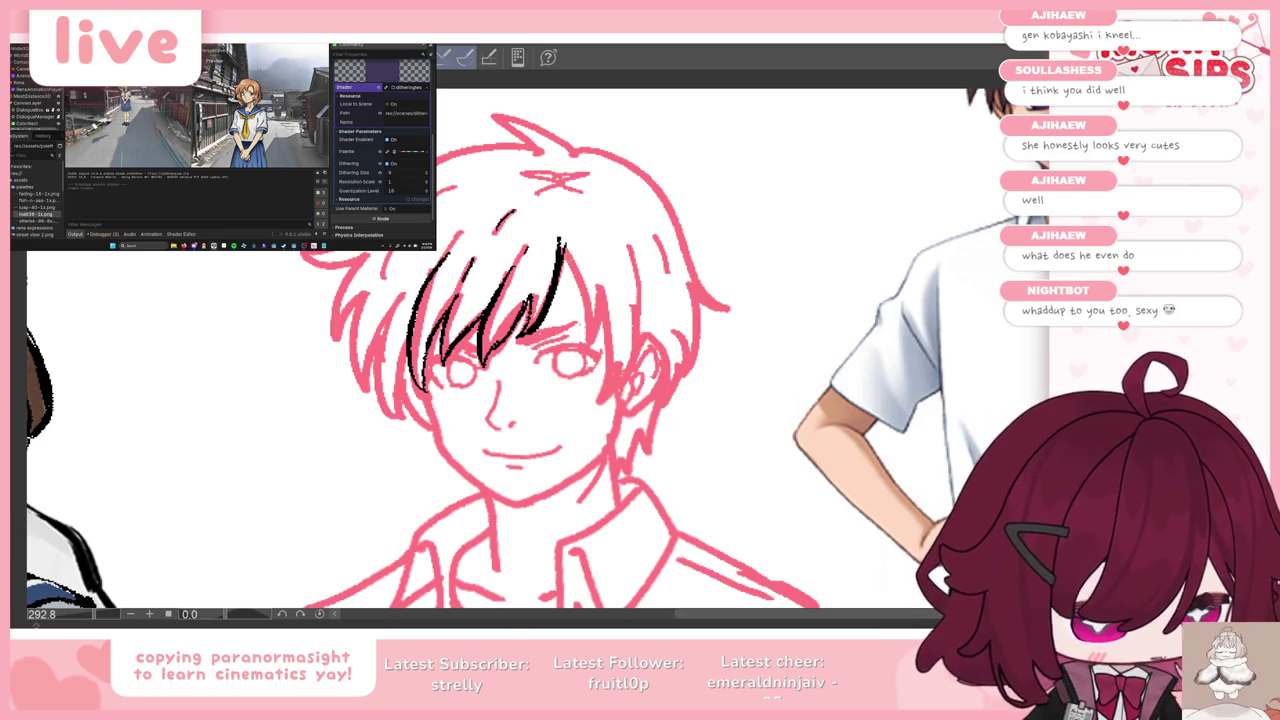
{"action": "left_click_drag", "start_coordinate": [560, 242], "coordinate": [595, 338]}
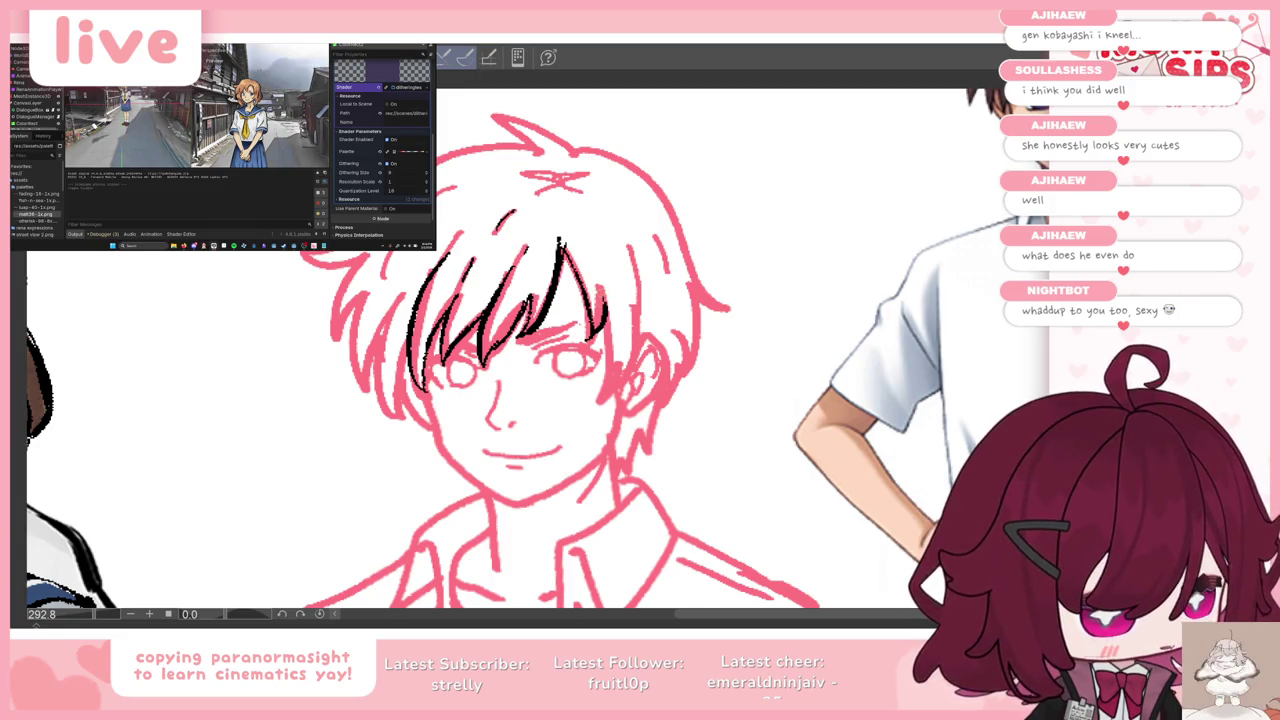
{"action": "key", "text": "ctrl+z"}
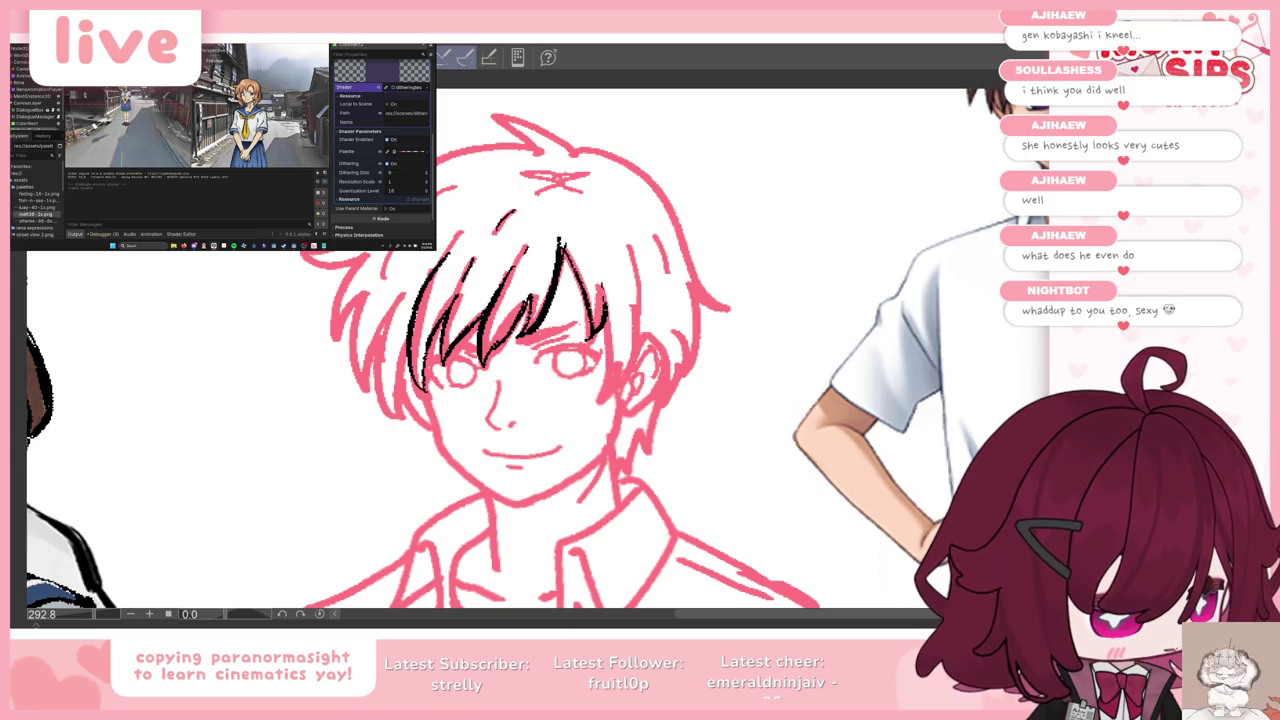
{"action": "left_click_drag", "start_coordinate": [632, 252], "coordinate": [642, 360]}
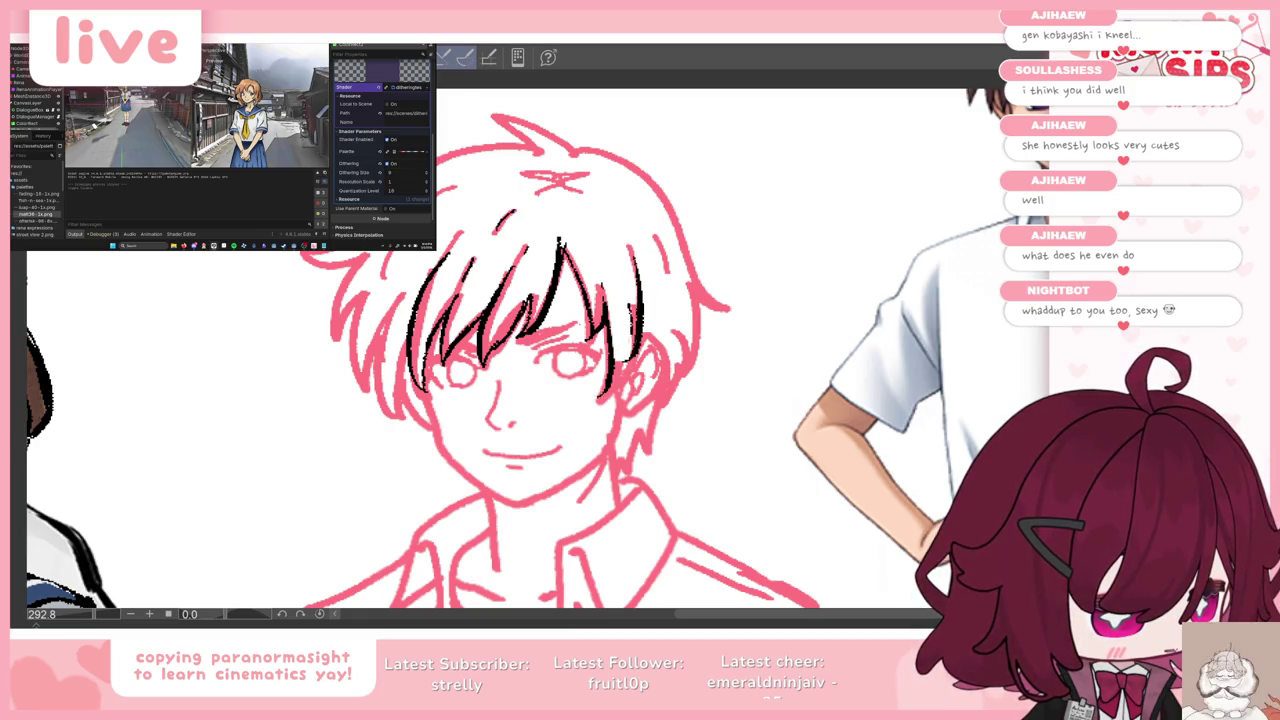
{"action": "mouse_move", "coordinate": [630, 306]}
{"action": "left_mouse_down"}
{"action": "mouse_move", "coordinate": [622, 388]}
{"action": "mouse_move", "coordinate": [600, 402]}
{"action": "left_mouse_up"}
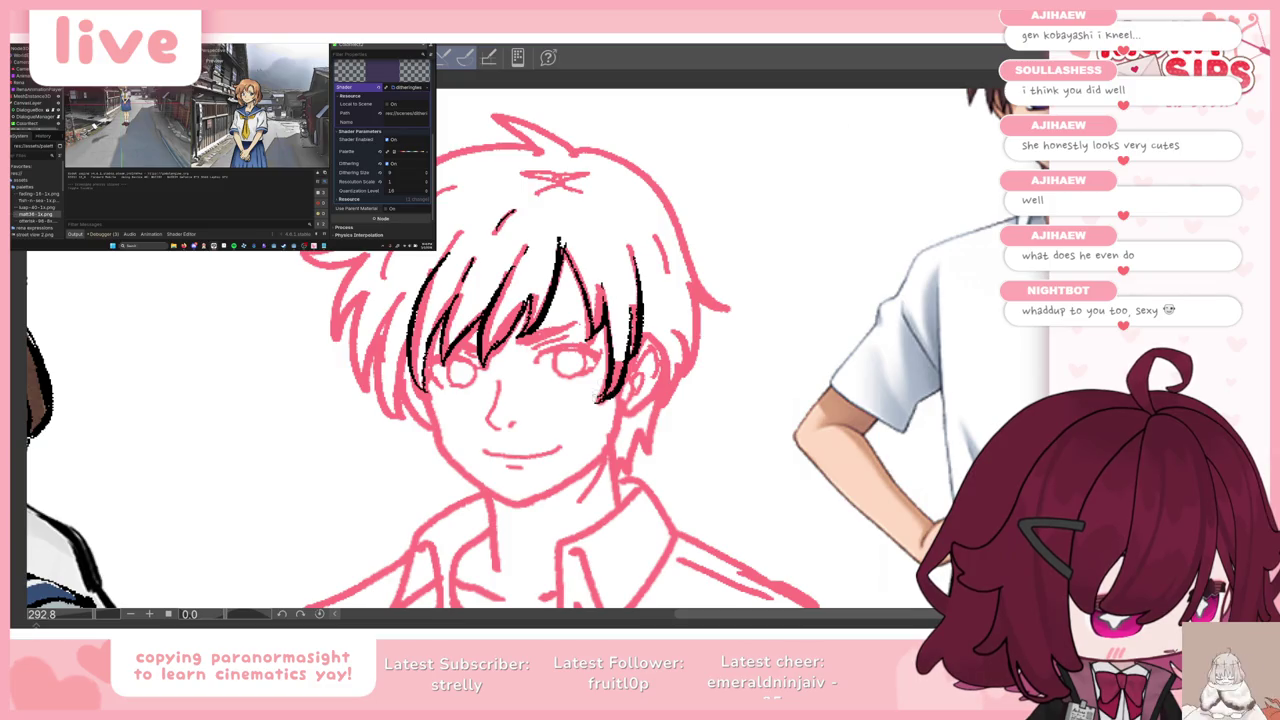
Step: Ink the boy's left cheek and jawline to the chin, redrawing the right jaw
{"action": "left_click_drag", "start_coordinate": [422, 388], "coordinate": [436, 440]}
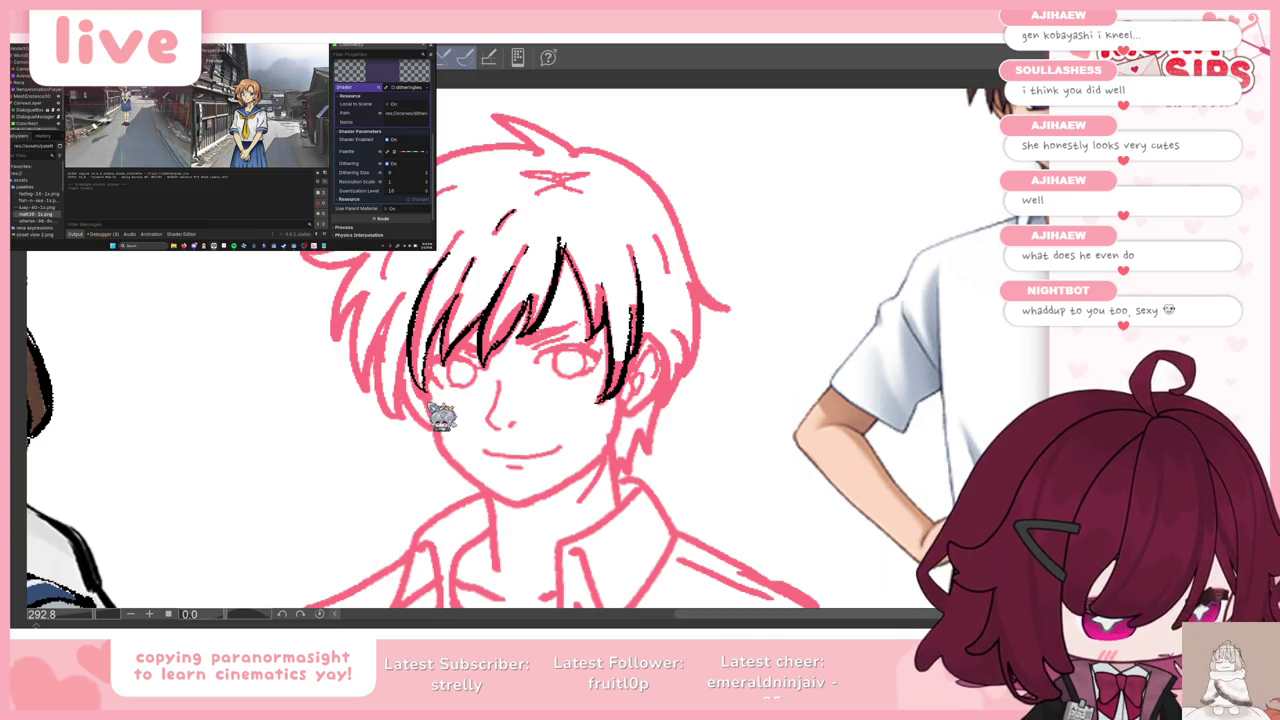
{"action": "left_click_drag", "start_coordinate": [430, 394], "coordinate": [436, 448]}
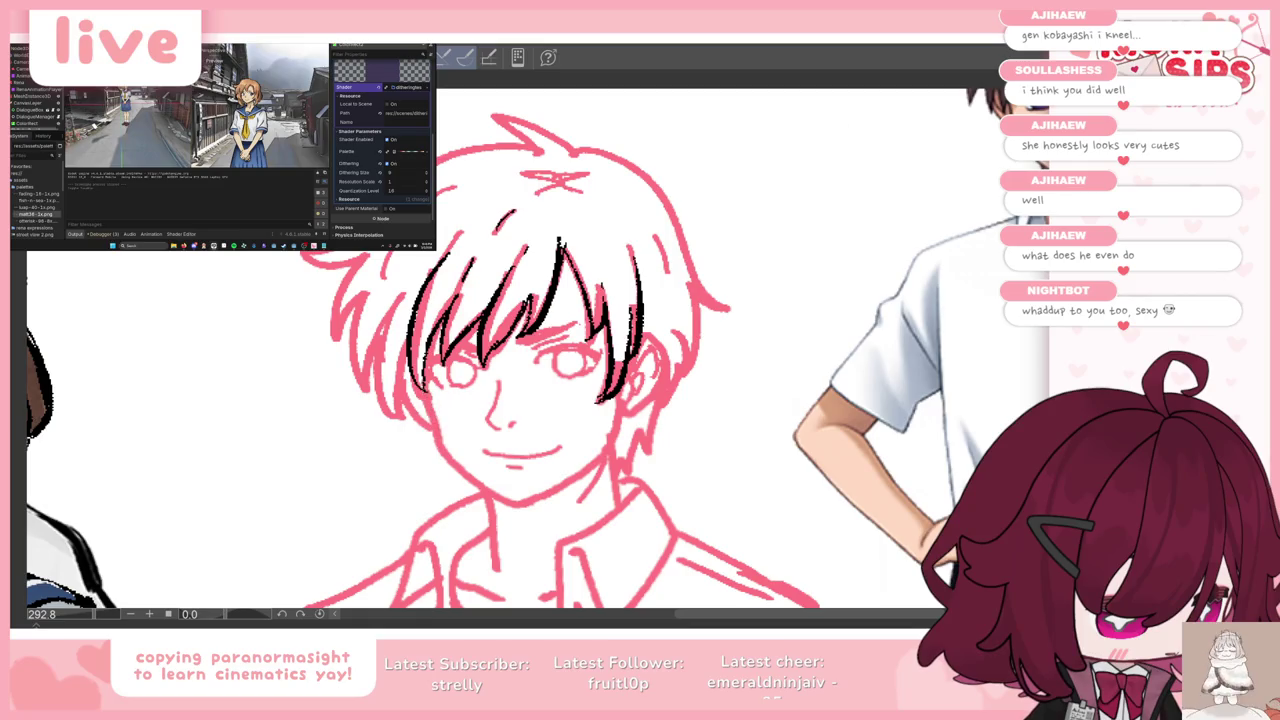
{"action": "left_click_drag", "start_coordinate": [478, 484], "coordinate": [442, 440]}
{"action": "mouse_move", "coordinate": [486, 488]}
{"action": "left_mouse_down"}
{"action": "mouse_move", "coordinate": [522, 505]}
{"action": "mouse_move", "coordinate": [604, 450]}
{"action": "left_mouse_up"}
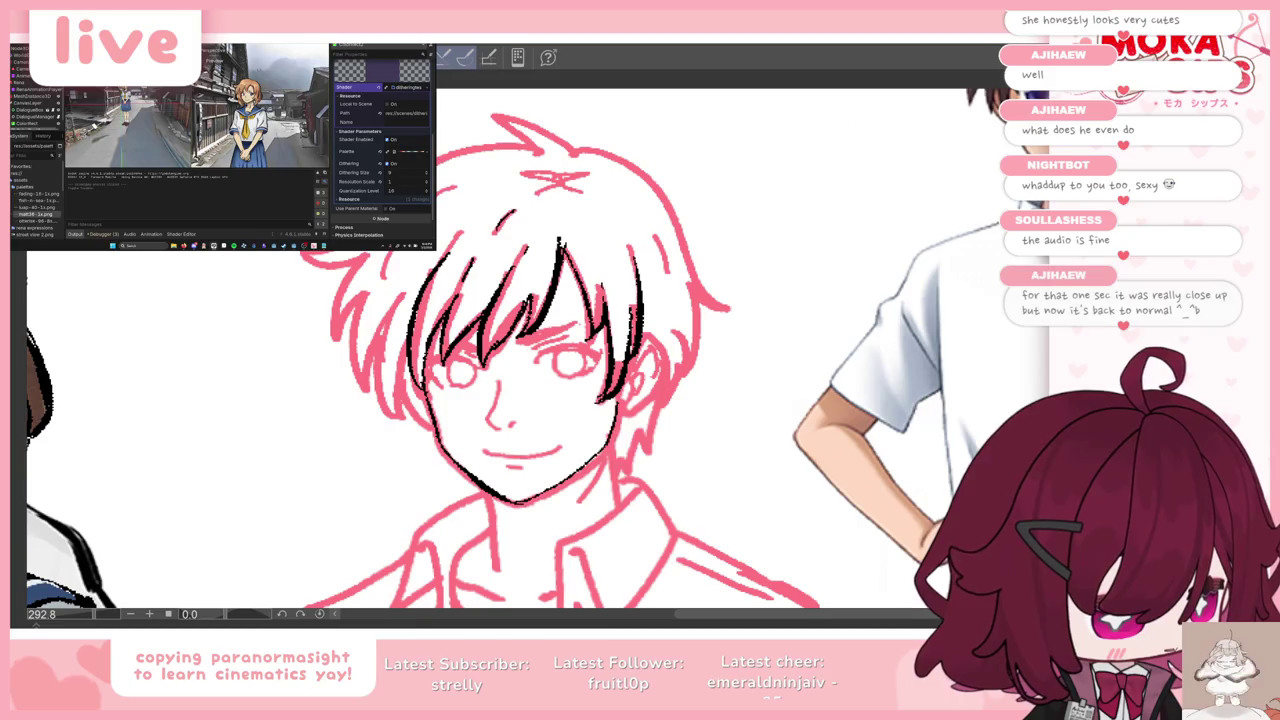
{"action": "left_click_drag", "start_coordinate": [606, 448], "coordinate": [620, 410]}
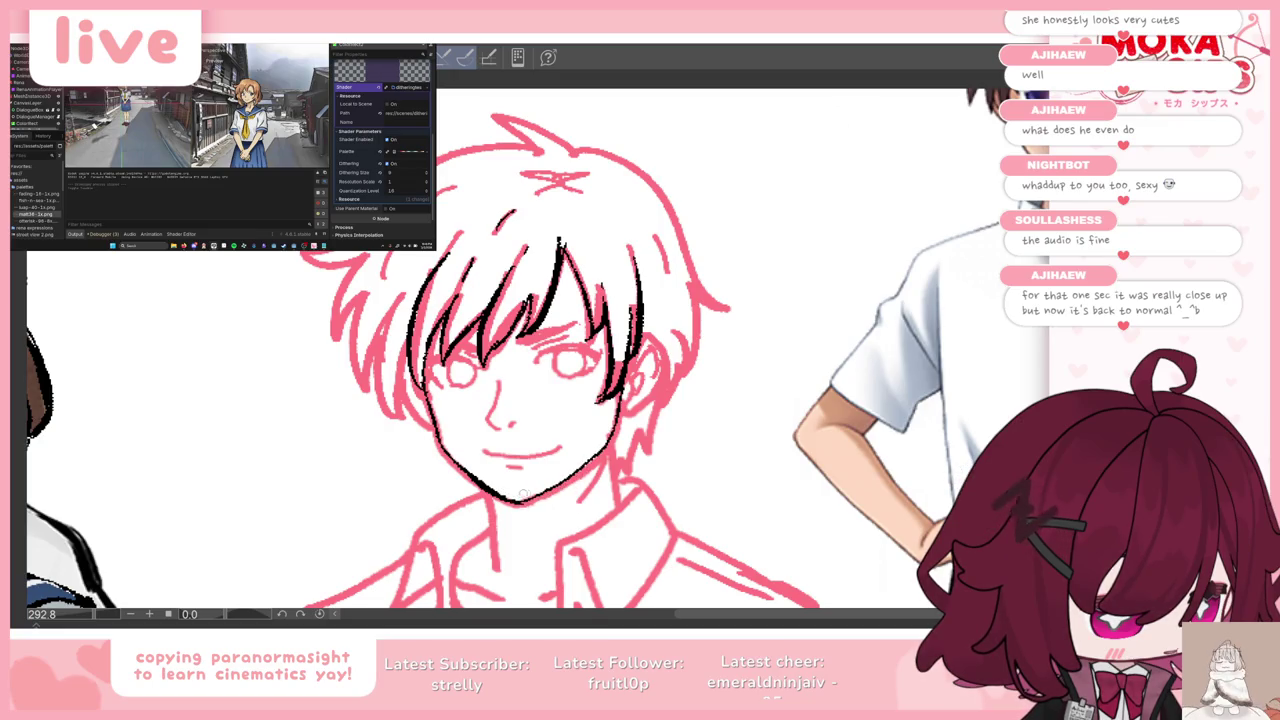
{"action": "left_click_drag", "start_coordinate": [488, 492], "coordinate": [495, 568]}
{"action": "key", "text": "ctrl+z"}
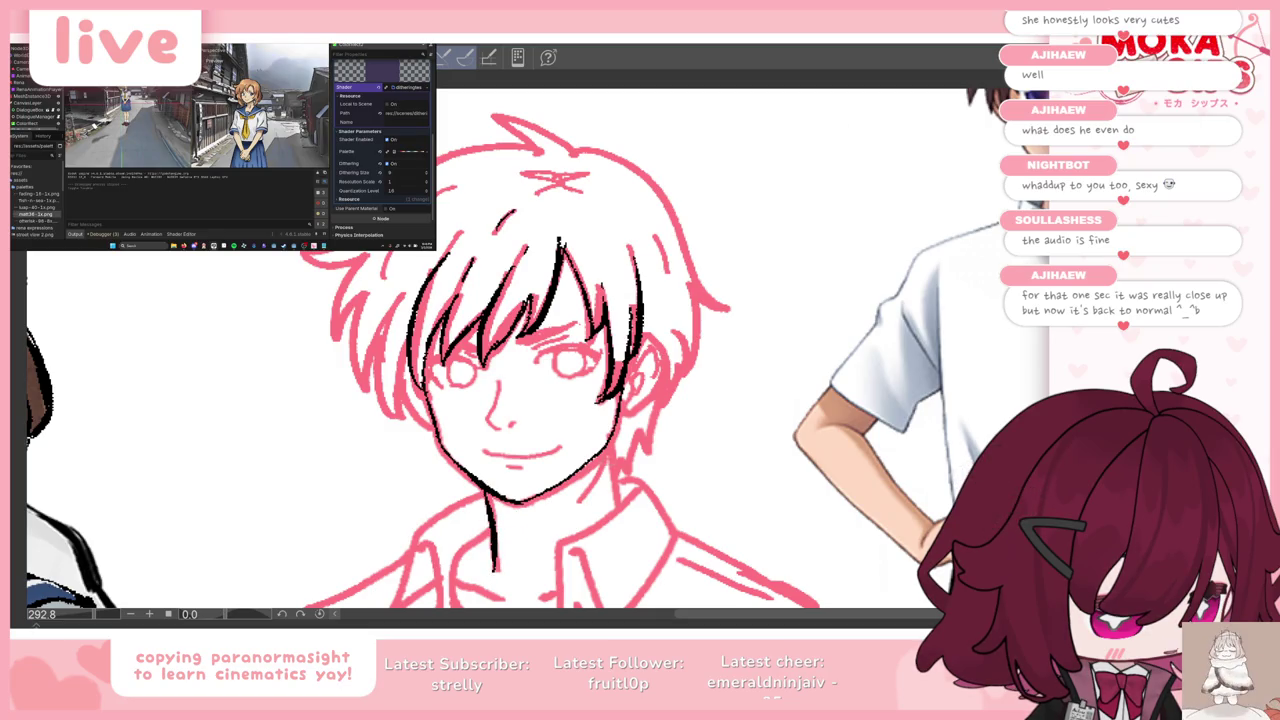
{"action": "key", "text": "ctrl+z"}
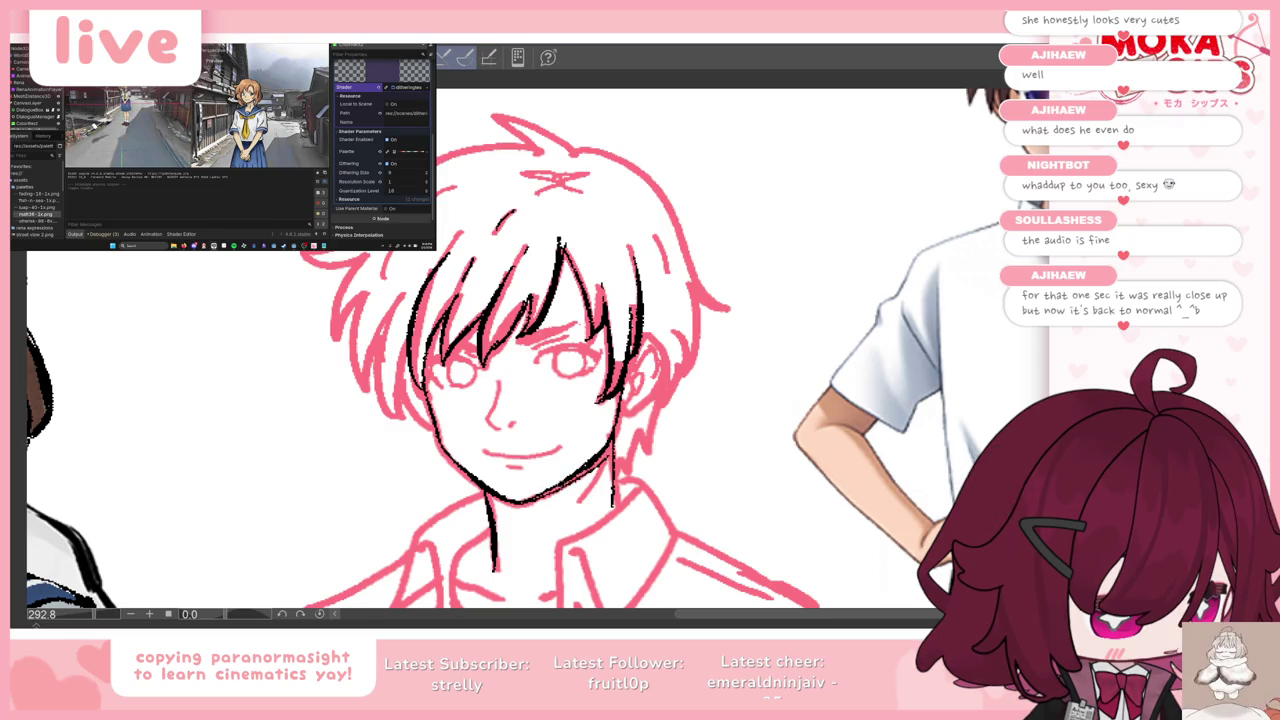
{"action": "left_click_drag", "start_coordinate": [614, 446], "coordinate": [585, 500]}
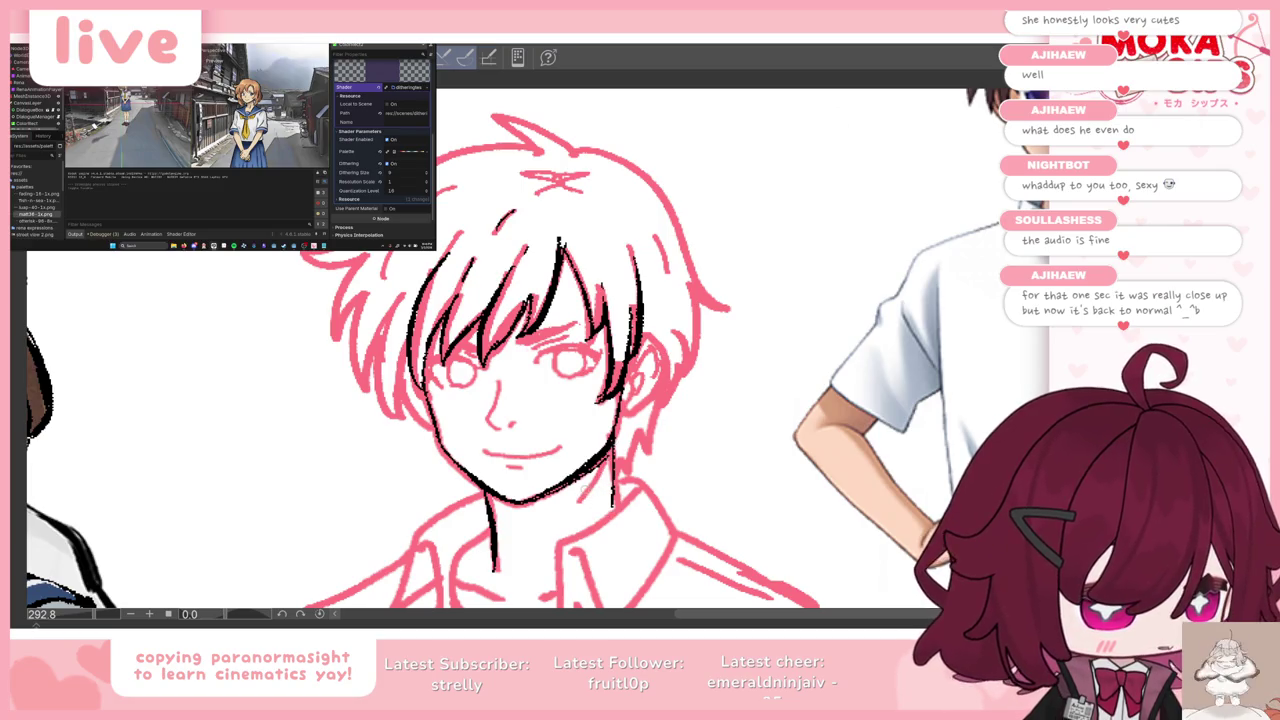
Step: Ink the right side of the boy's neck in black
{"action": "scroll", "coordinate": [573, 417], "scroll_direction": "down", "scroll_amount": 3}
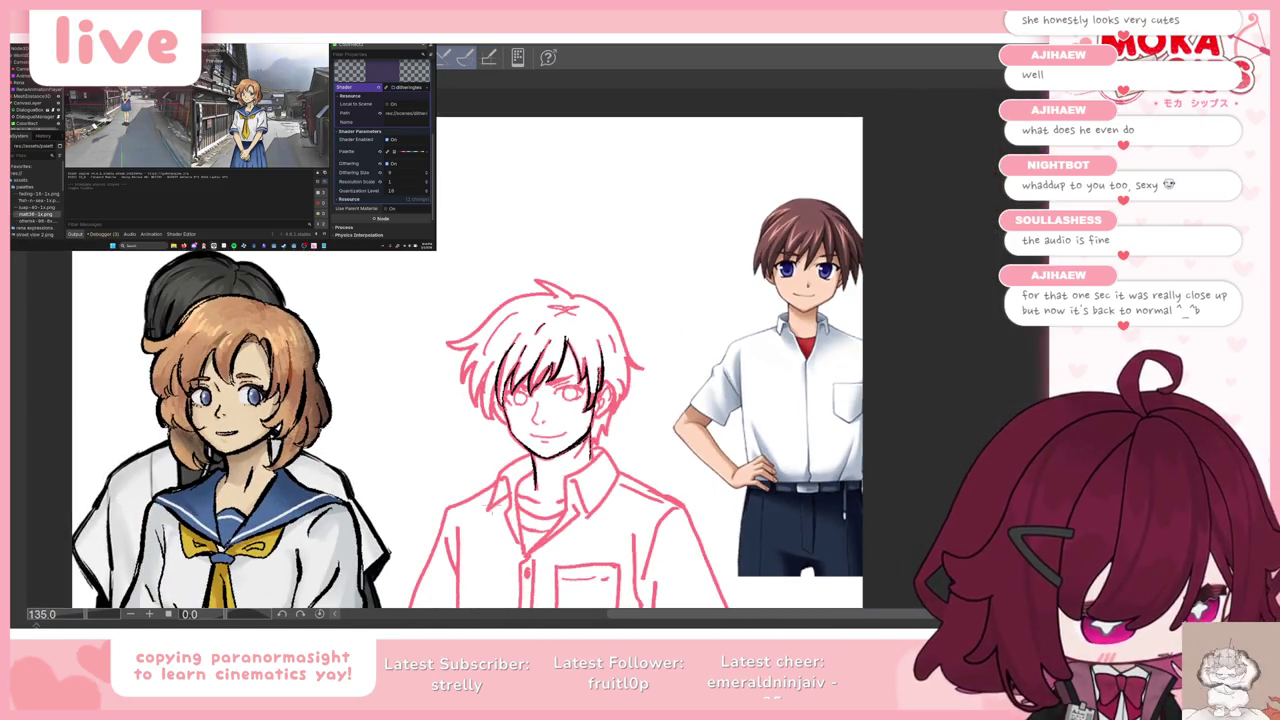
{"action": "scroll", "coordinate": [573, 417], "scroll_direction": "up", "scroll_amount": 1}
{"action": "scroll", "coordinate": [573, 417], "scroll_direction": "up", "scroll_amount": 1}
{"action": "scroll", "coordinate": [500, 460], "scroll_direction": "up", "scroll_amount": 2}
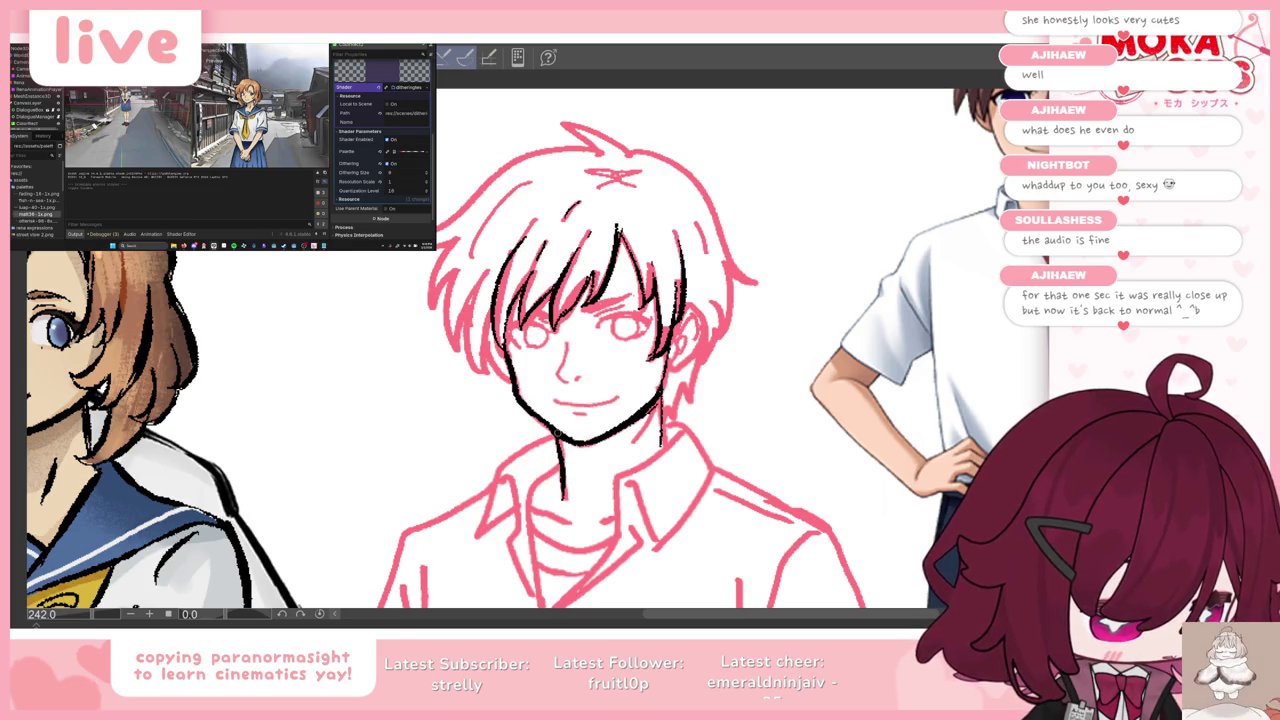
{"action": "left_click_drag", "start_coordinate": [662, 396], "coordinate": [650, 430]}
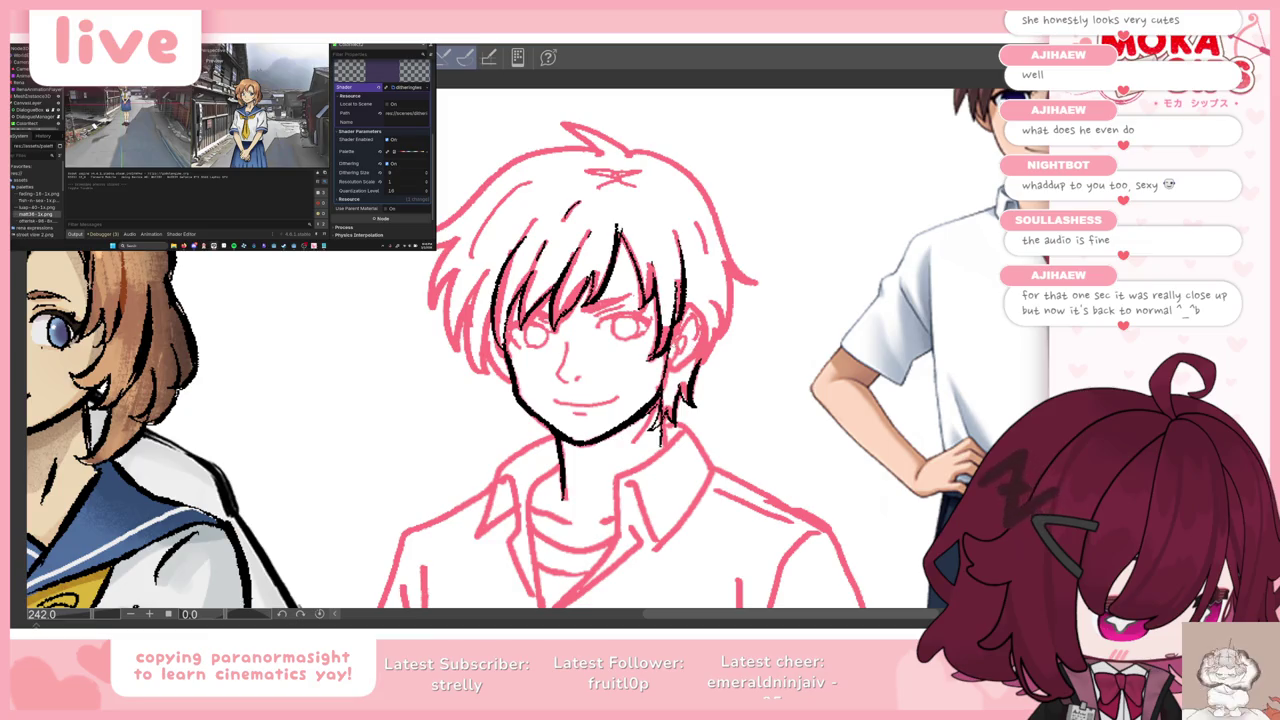
Step: Ink the left hair outline and an inner strand, discarding a top-tuft stroke
{"action": "mouse_move", "coordinate": [568, 126]}
{"action": "left_mouse_down"}
{"action": "mouse_move", "coordinate": [606, 152]}
{"action": "mouse_move", "coordinate": [492, 172]}
{"action": "mouse_move", "coordinate": [437, 240]}
{"action": "mouse_move", "coordinate": [430, 310]}
{"action": "left_mouse_up"}
{"action": "key", "text": "ctrl+z"}
{"action": "mouse_move", "coordinate": [450, 268]}
{"action": "left_mouse_down"}
{"action": "mouse_move", "coordinate": [432, 312]}
{"action": "mouse_move", "coordinate": [462, 352]}
{"action": "left_mouse_up"}
{"action": "mouse_move", "coordinate": [456, 290]}
{"action": "left_mouse_down"}
{"action": "mouse_move", "coordinate": [470, 352]}
{"action": "mouse_move", "coordinate": [468, 294]}
{"action": "mouse_move", "coordinate": [490, 370]}
{"action": "left_mouse_up"}
{"action": "left_click_drag", "start_coordinate": [502, 318], "coordinate": [484, 376]}
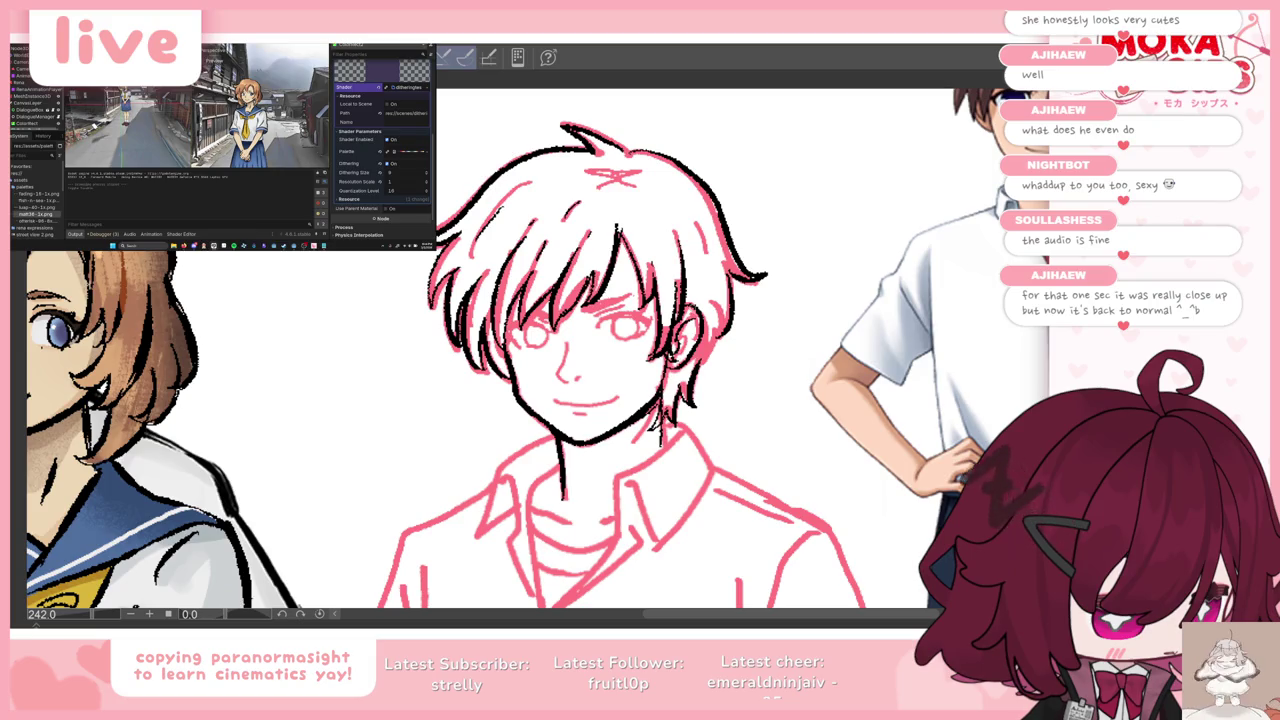
{"action": "scroll", "coordinate": [705, 310], "scroll_direction": "down", "scroll_amount": 3}
{"action": "key", "text": "Tab"}
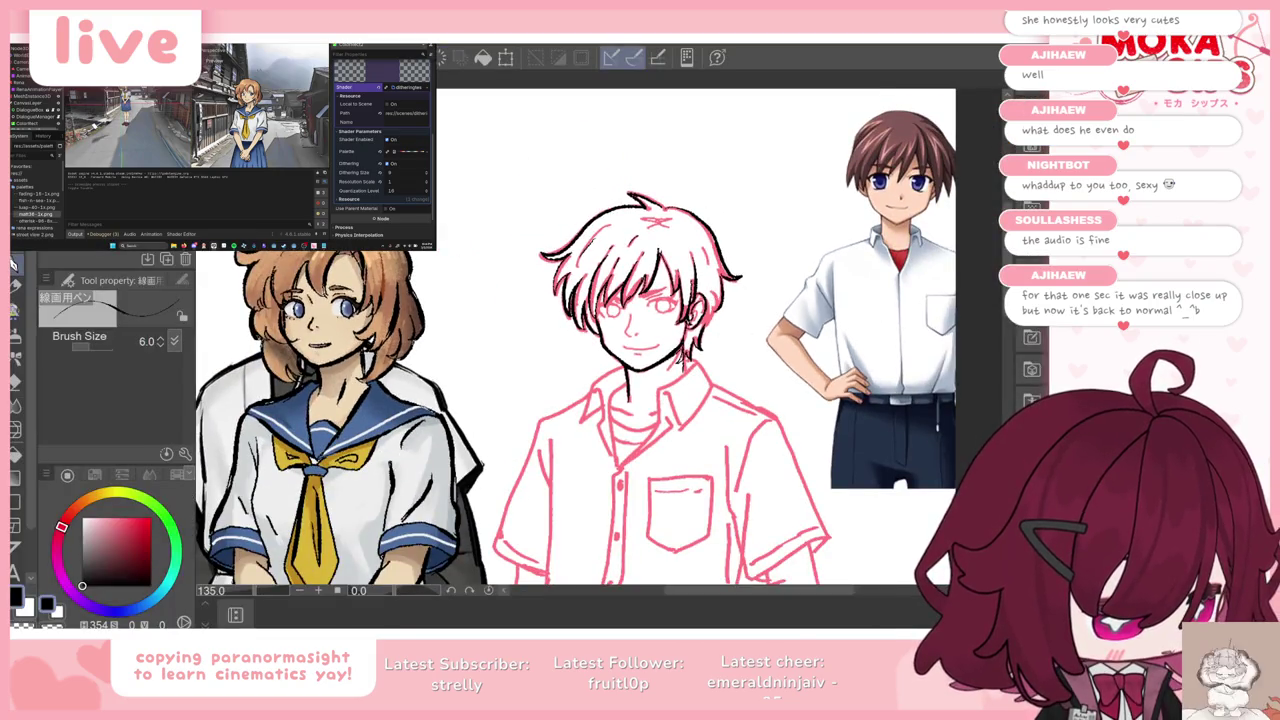
{"action": "scroll", "coordinate": [639, 280], "scroll_direction": "up", "scroll_amount": 1}
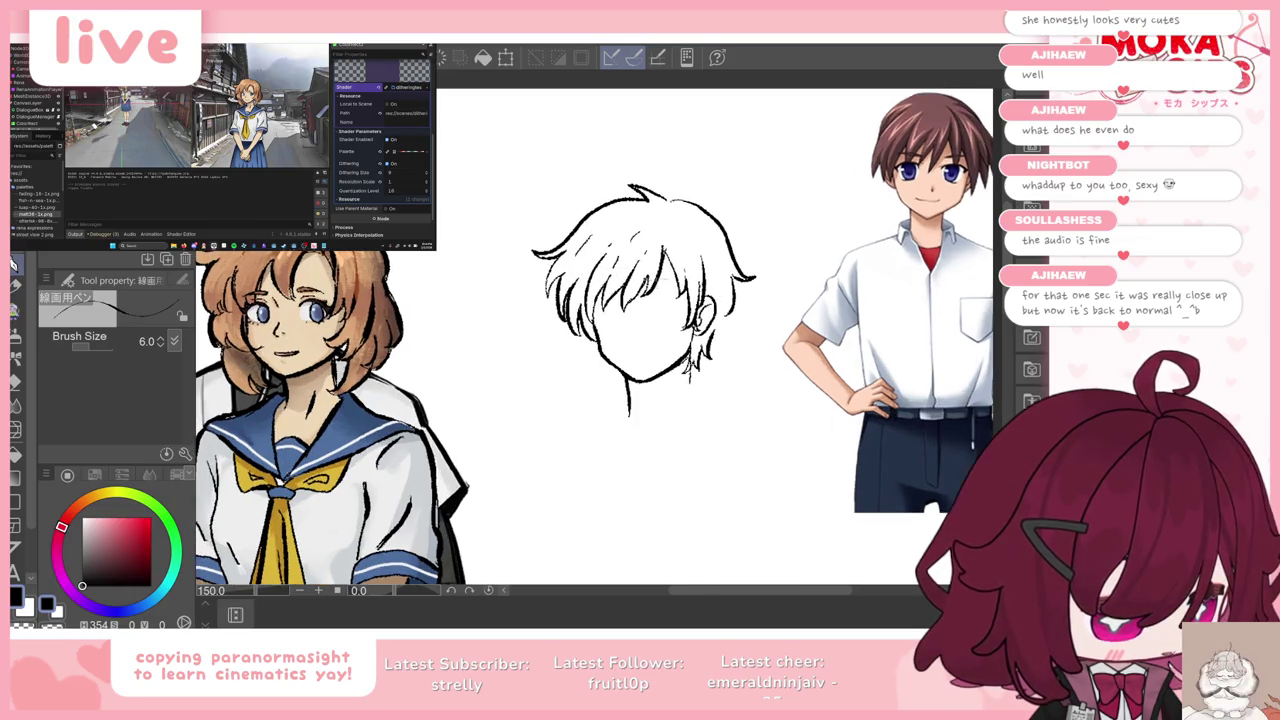
{"action": "scroll", "coordinate": [639, 280], "scroll_direction": "up", "scroll_amount": 1}
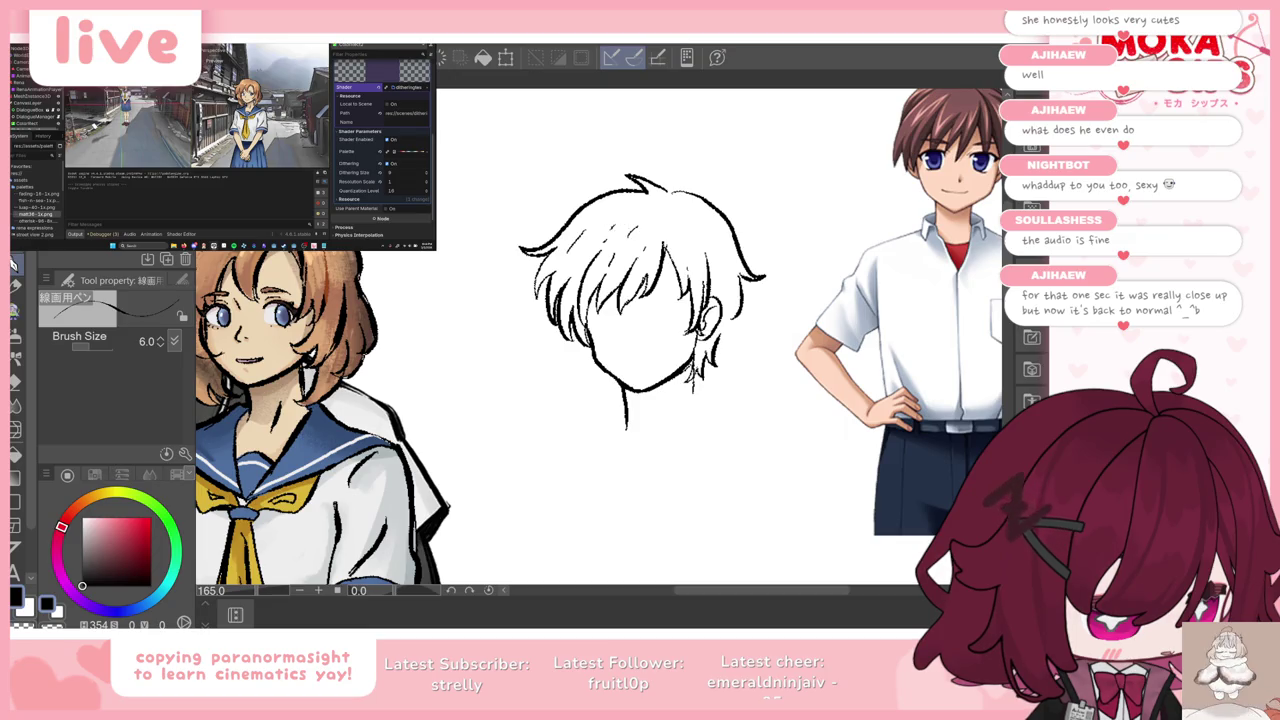
{"action": "key", "text": "ctrl+z"}
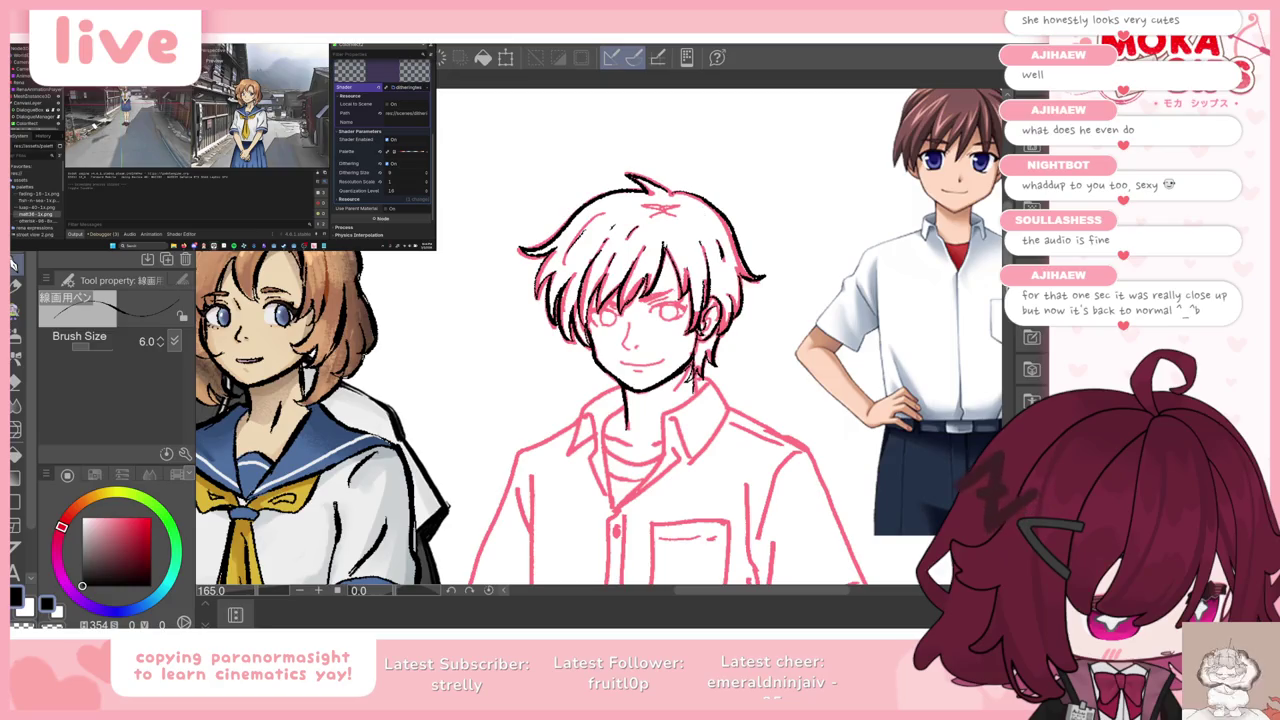
{"action": "scroll", "coordinate": [983, 291], "scroll_direction": "down", "scroll_amount": 3}
{"action": "key", "text": "Tab"}
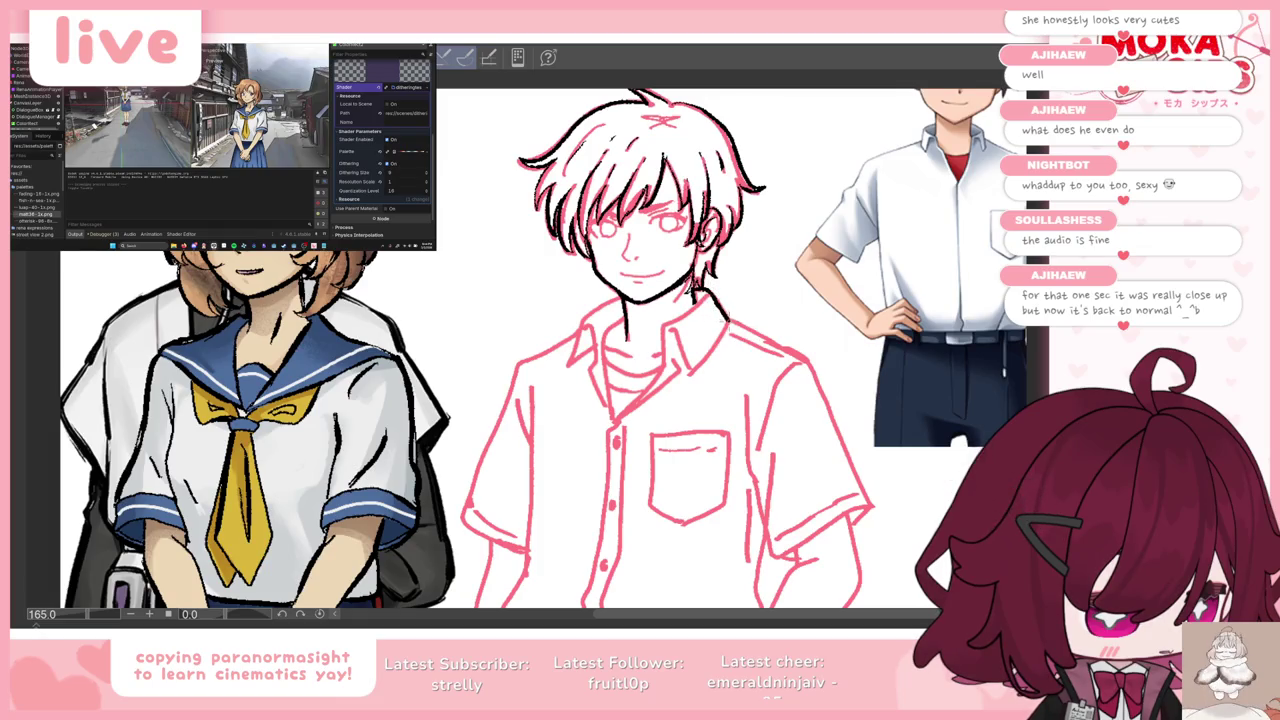
Step: Trace both collar edges and the short line where the collar opens
{"action": "left_click_drag", "start_coordinate": [674, 331], "coordinate": [688, 374]}
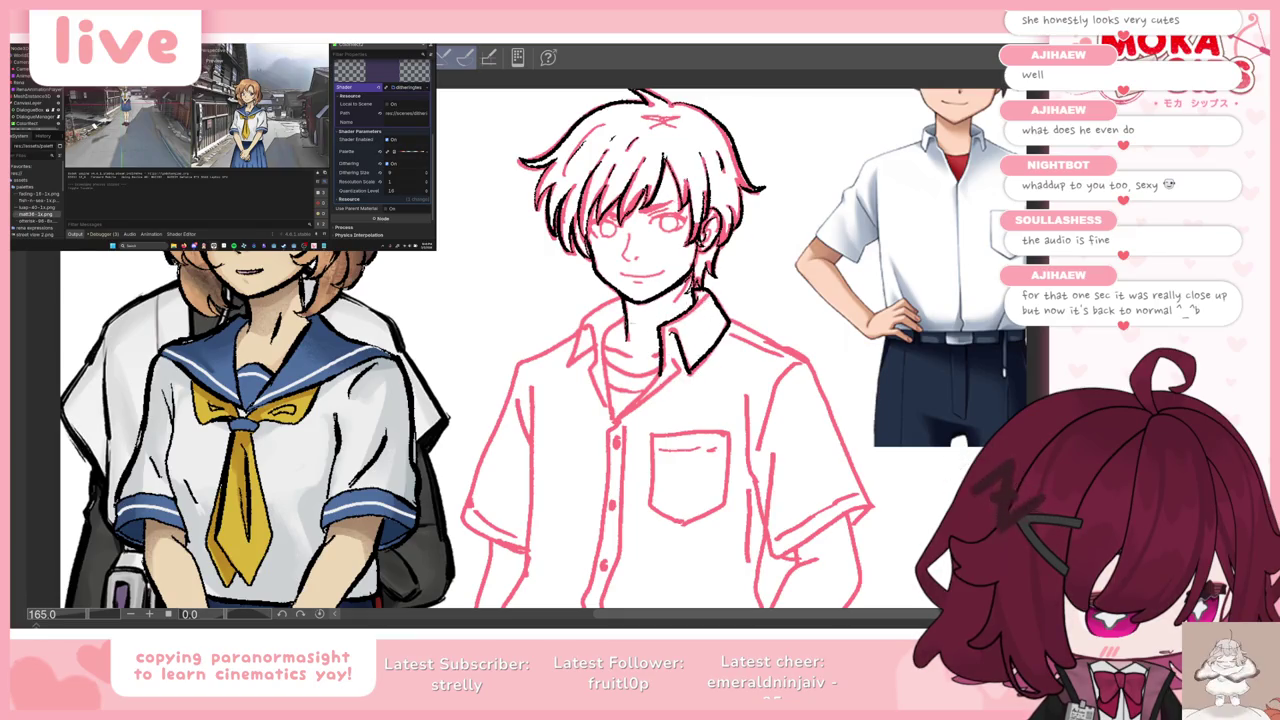
{"action": "key", "text": "ctrl+z"}
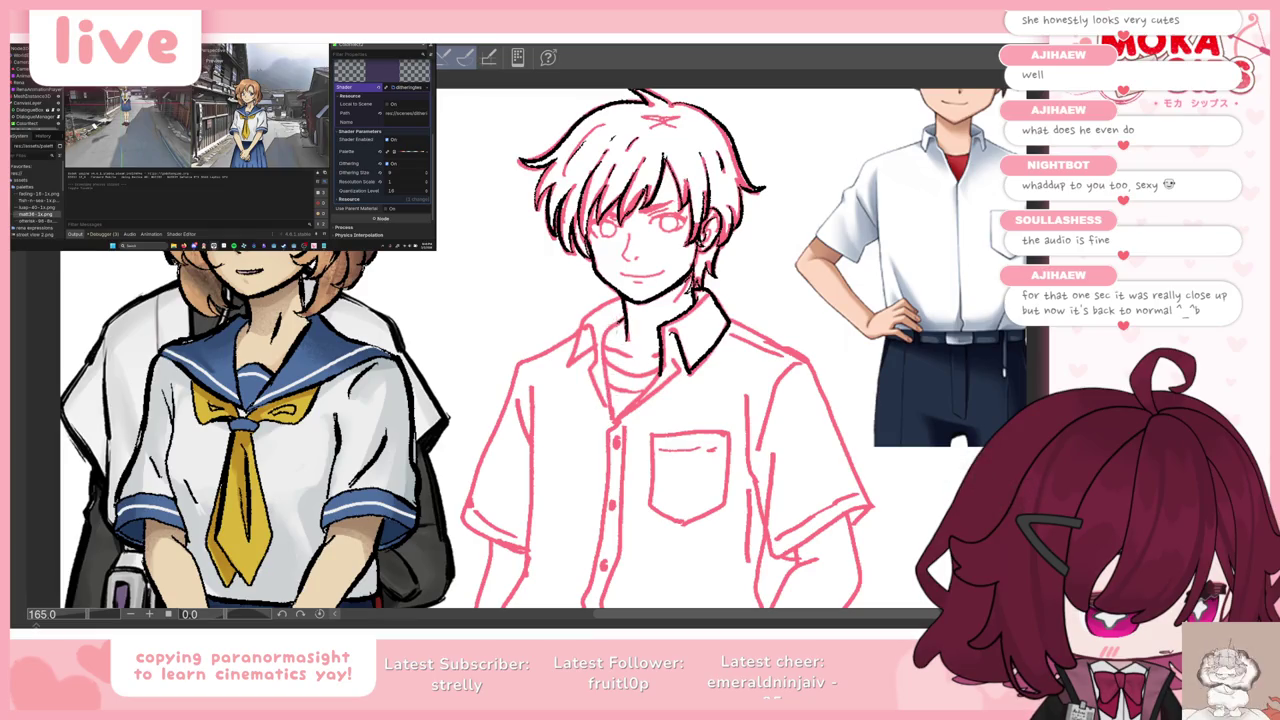
{"action": "left_click_drag", "start_coordinate": [605, 290], "coordinate": [563, 364]}
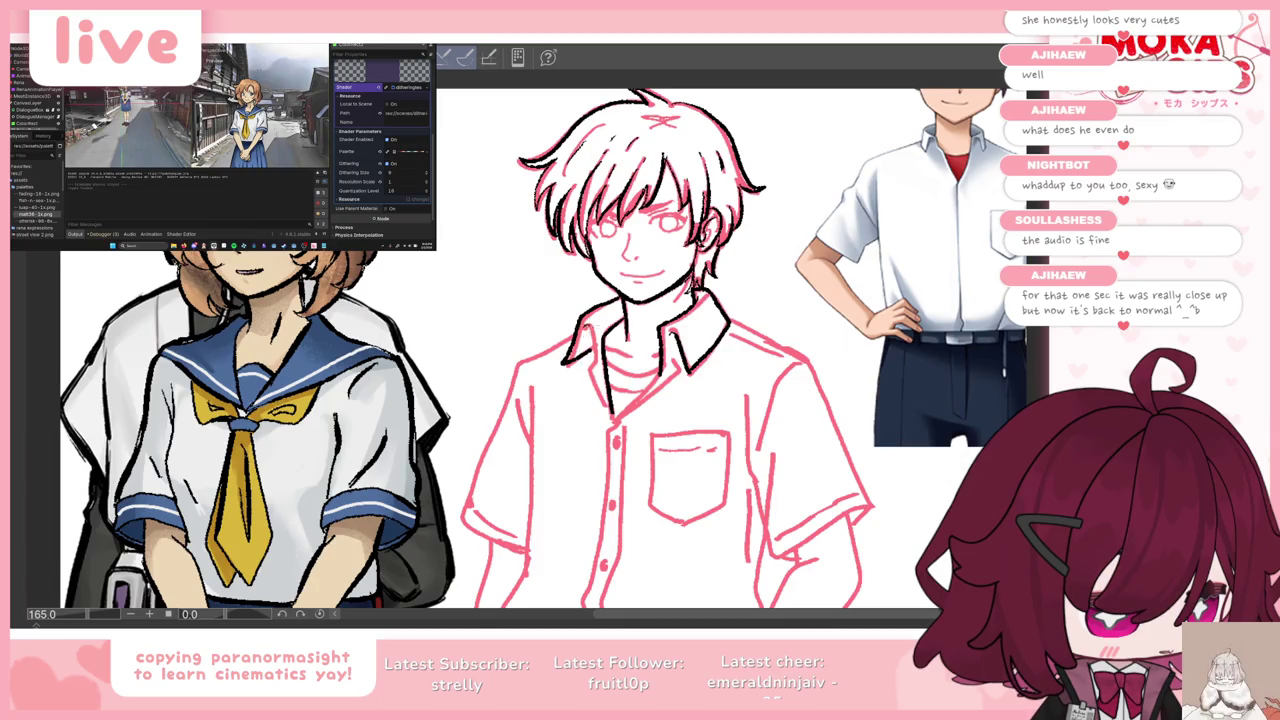
{"action": "left_click_drag", "start_coordinate": [592, 394], "coordinate": [612, 424]}
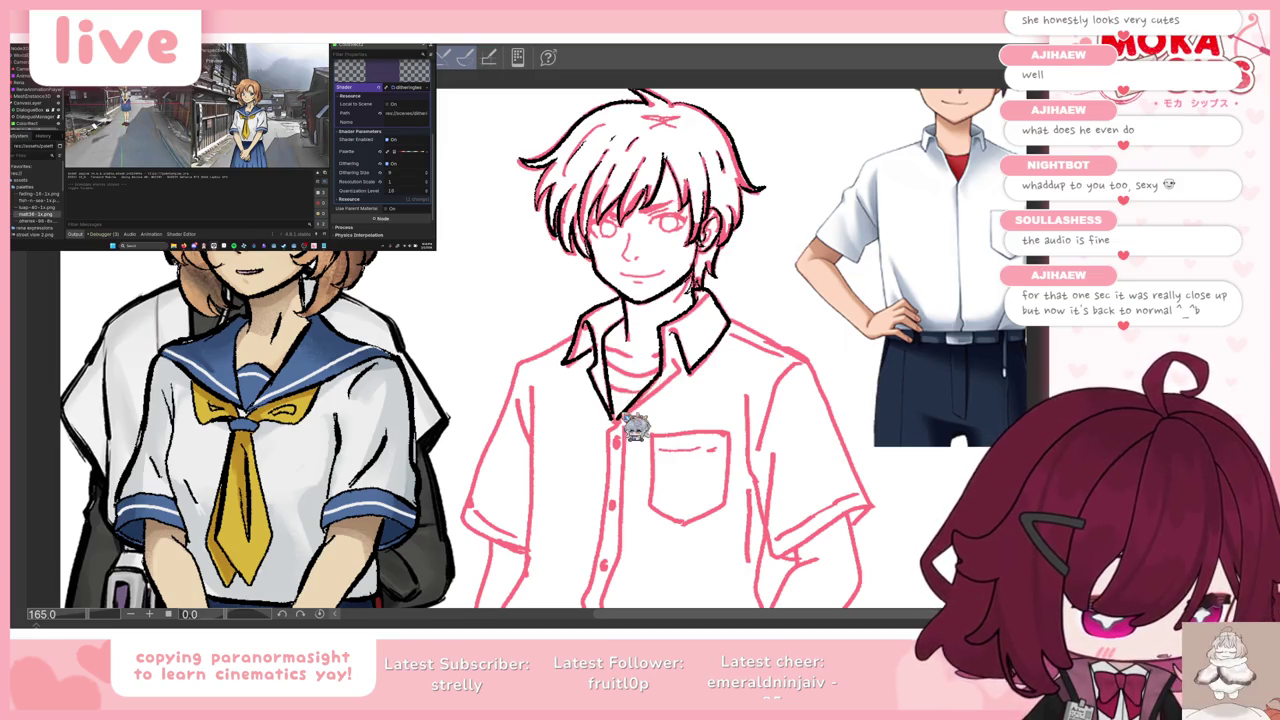
{"action": "left_click_drag", "start_coordinate": [660, 372], "coordinate": [612, 418]}
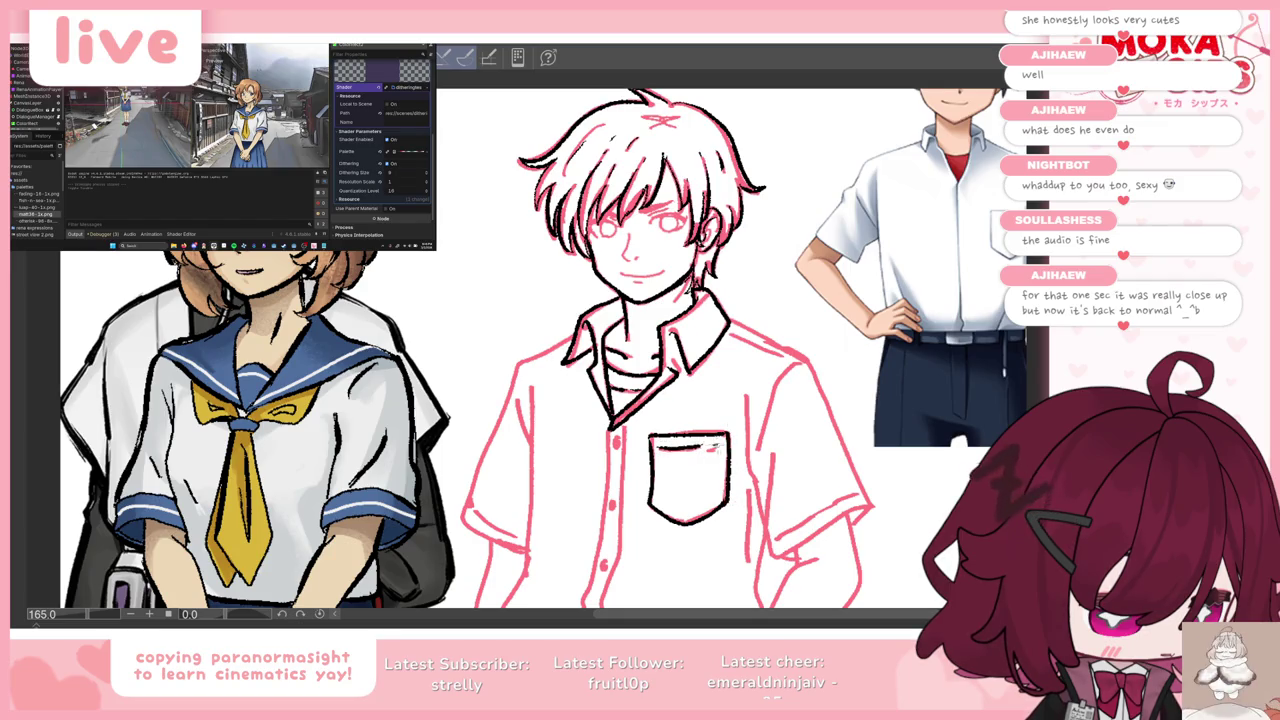
{"action": "key", "text": "Tab"}
{"action": "key", "text": "ctrl+0"}
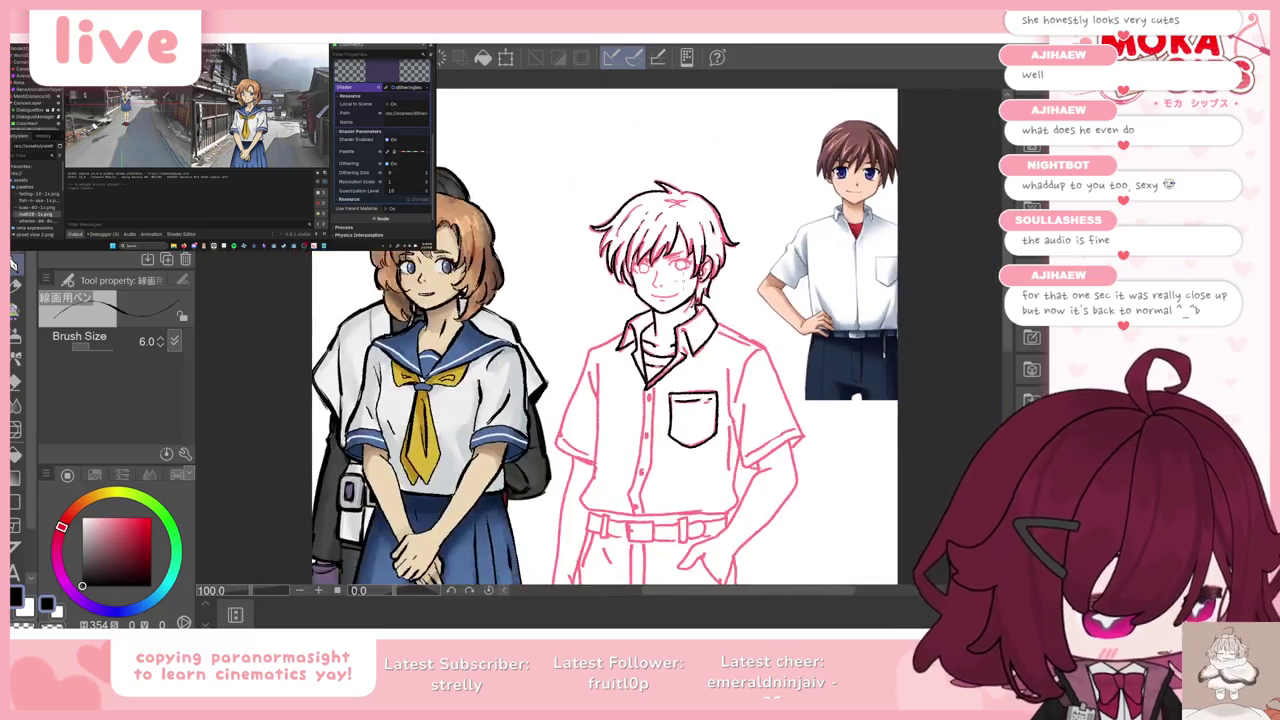
{"action": "key", "text": "ctrl+minus"}
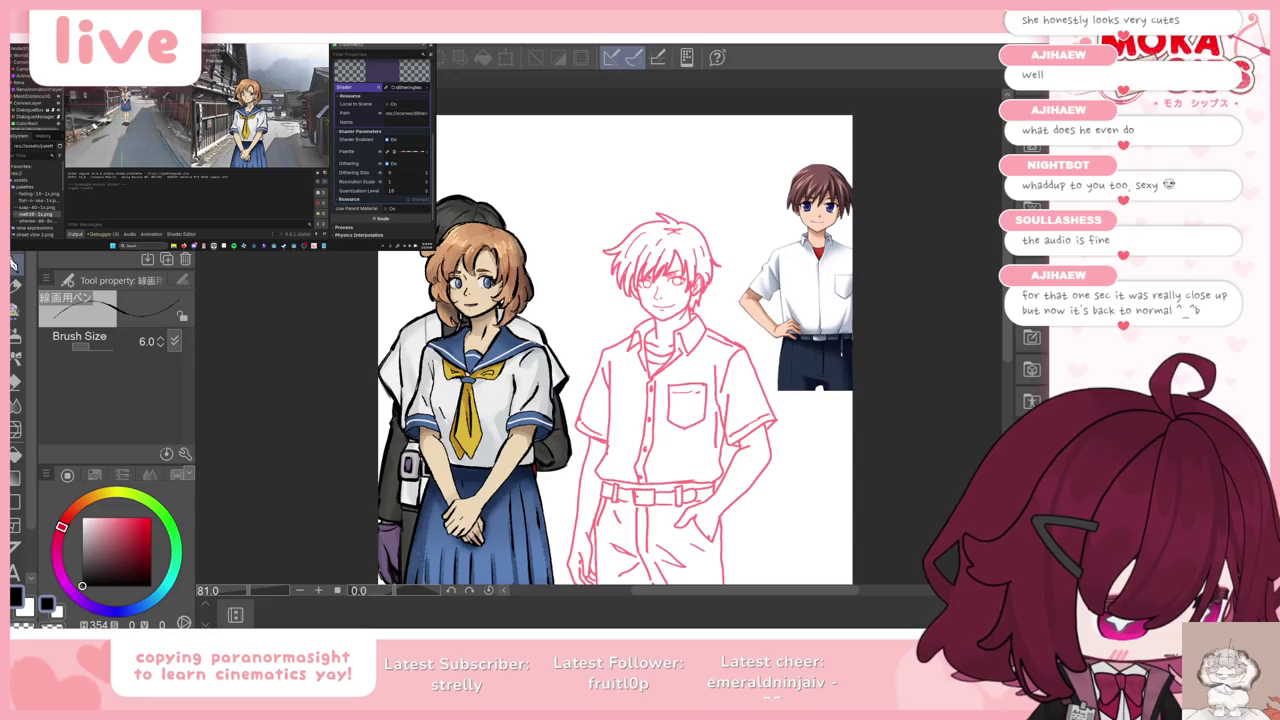
{"action": "key", "text": "ctrl+plus"}
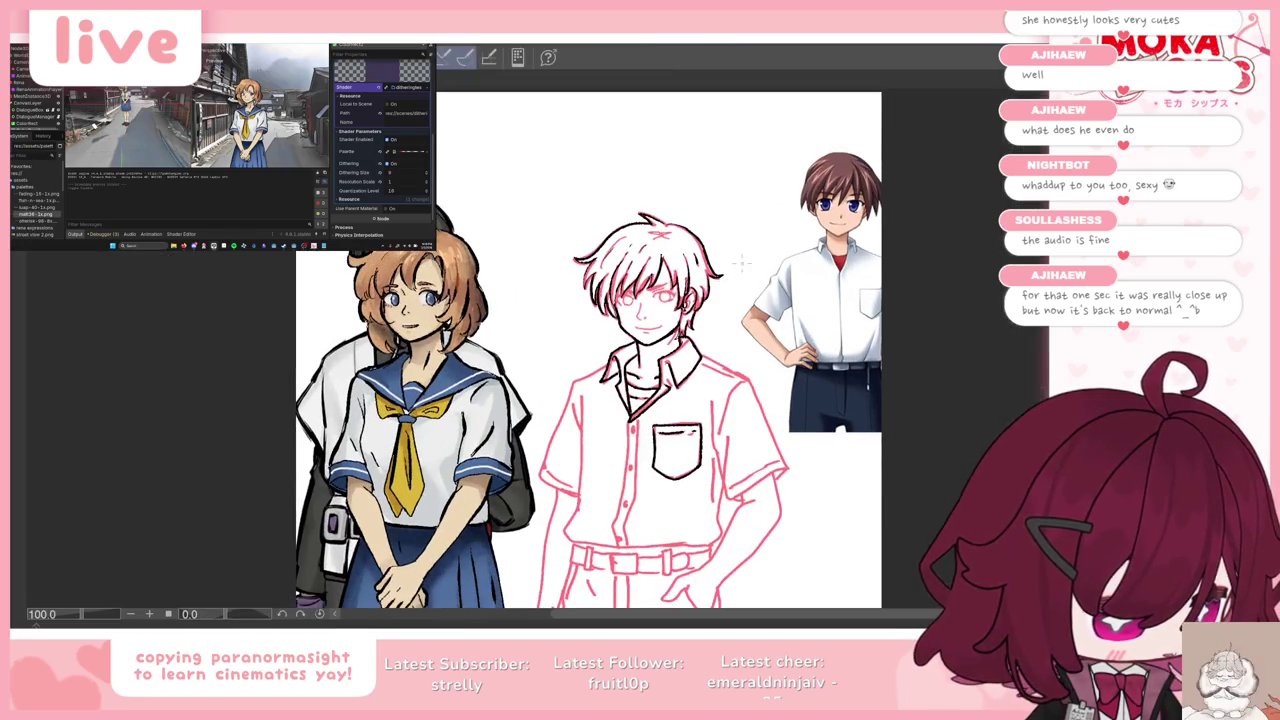
{"action": "key", "text": "Tab"}
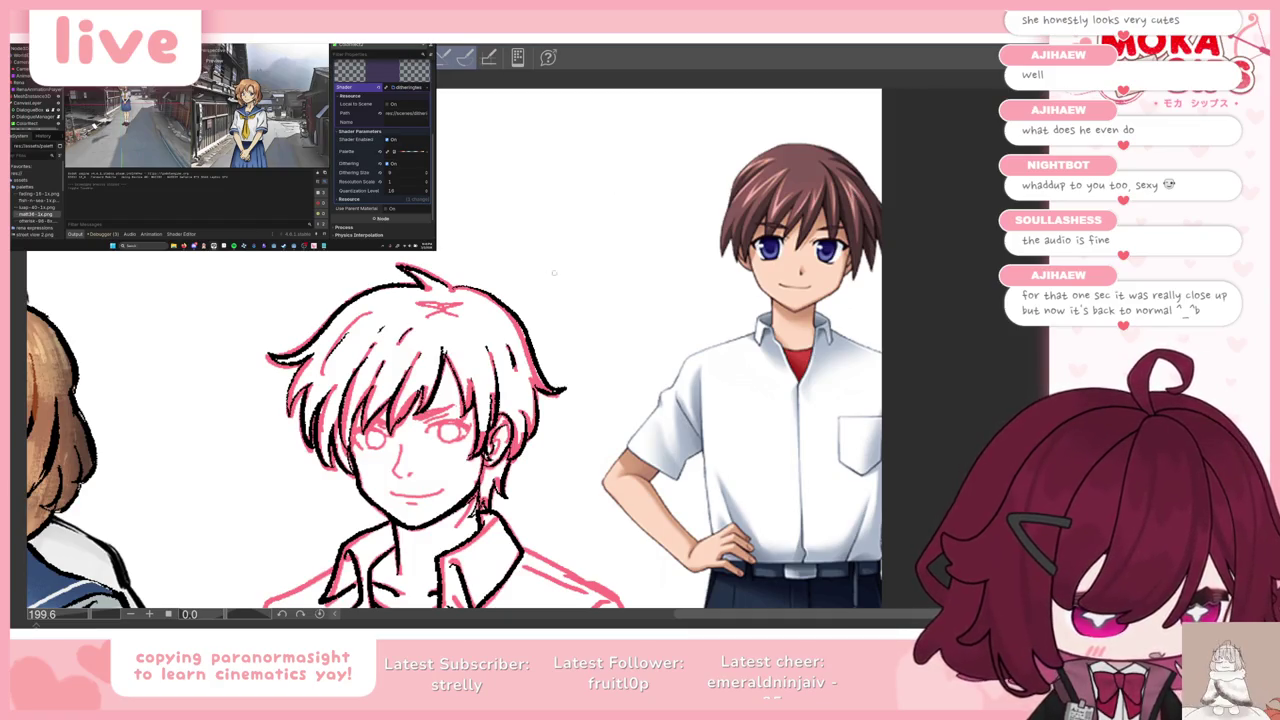
{"action": "scroll", "coordinate": [553, 272], "scroll_direction": "down", "scroll_amount": 3}
{"action": "scroll", "coordinate": [553, 272], "scroll_direction": "up", "scroll_amount": 2}
{"action": "scroll", "coordinate": [553, 272], "scroll_direction": "up", "scroll_amount": 1}
{"action": "scroll", "coordinate": [553, 272], "scroll_direction": "up", "scroll_amount": 1}
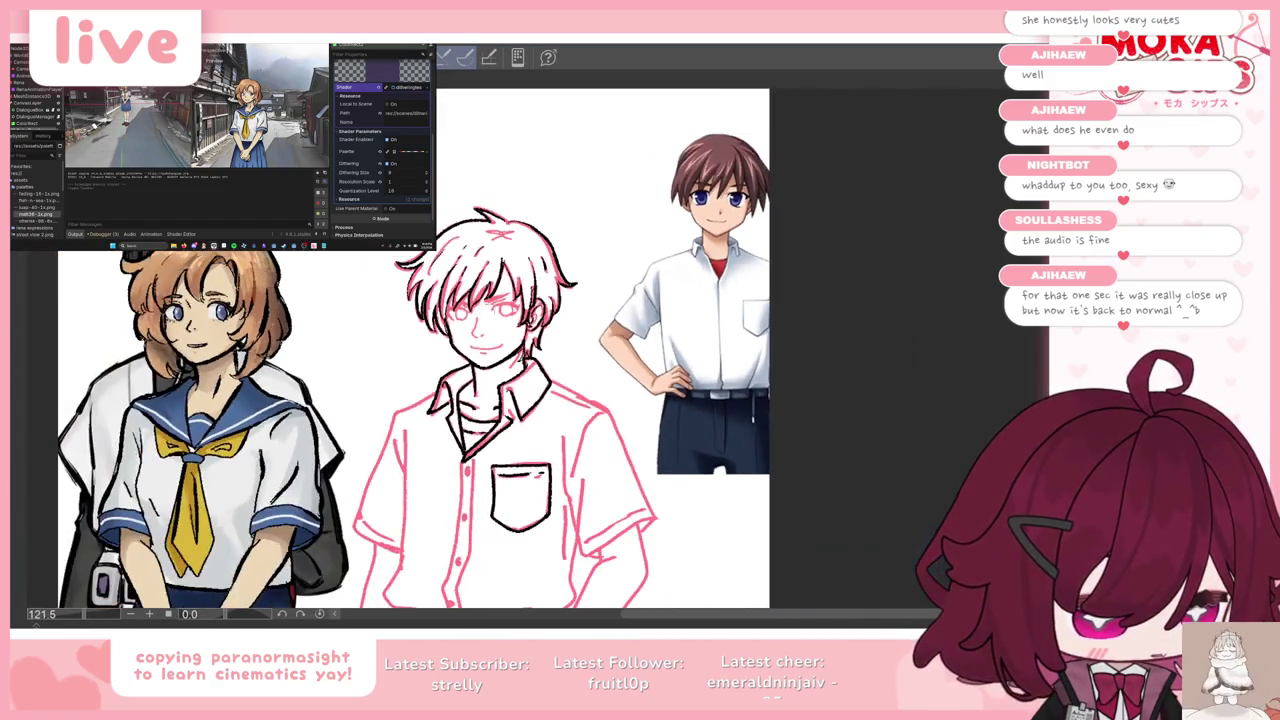
{"action": "scroll", "coordinate": [870, 228], "scroll_direction": "up", "scroll_amount": 2}
{"action": "scroll", "coordinate": [870, 228], "scroll_direction": "down", "scroll_amount": 2}
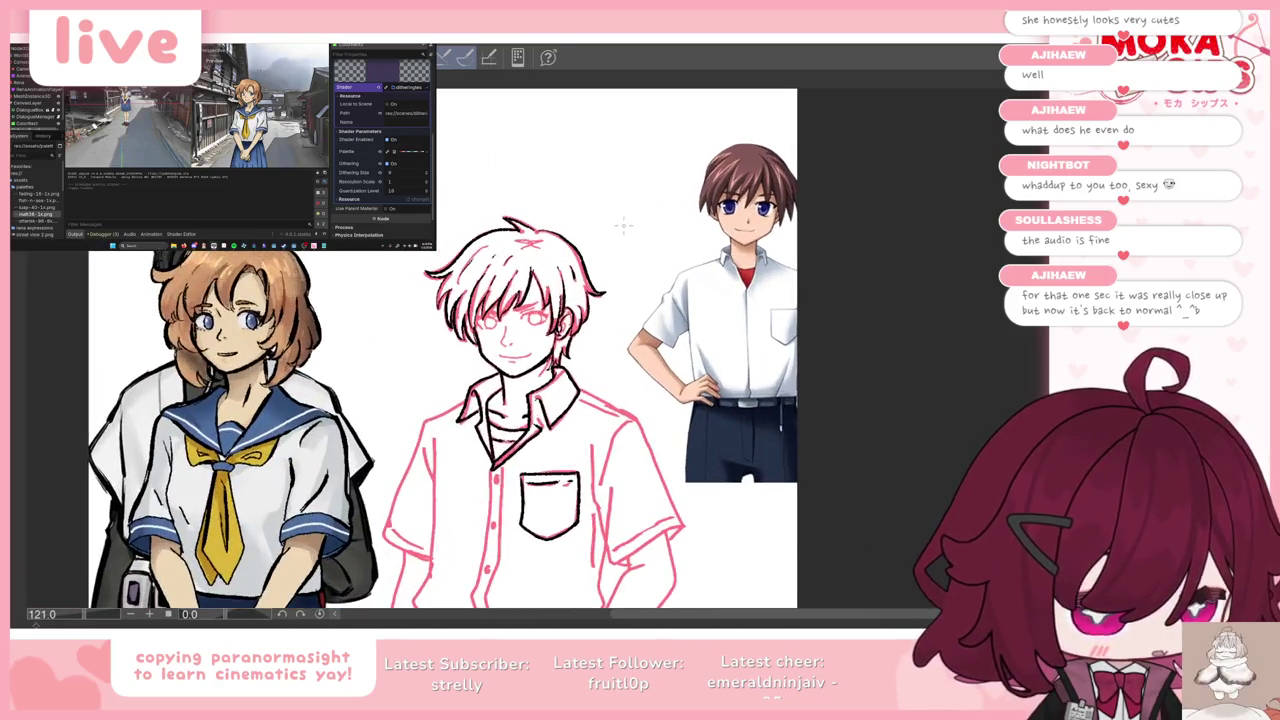
{"action": "key", "text": "Tab"}
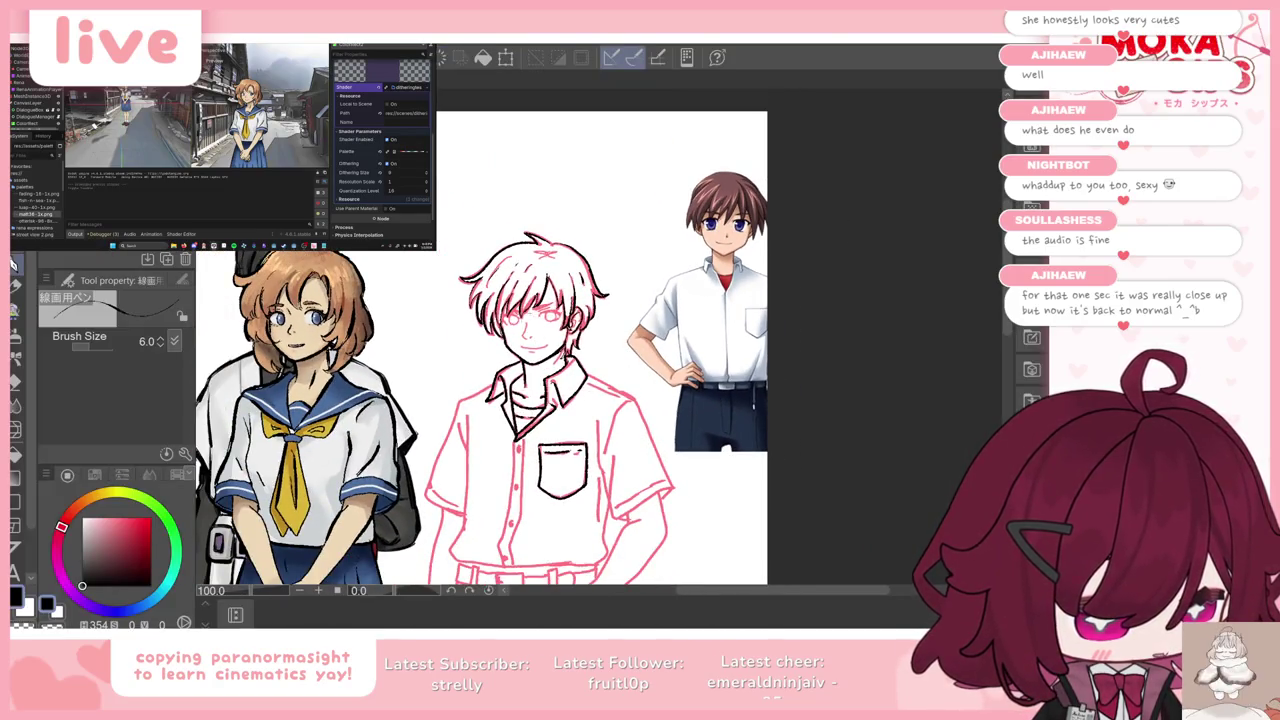
{"action": "scroll", "coordinate": [553, 300], "scroll_direction": "up", "scroll_amount": 2}
{"action": "scroll", "coordinate": [553, 300], "scroll_direction": "up", "scroll_amount": 2}
{"action": "scroll", "coordinate": [553, 300], "scroll_direction": "down", "scroll_amount": 1}
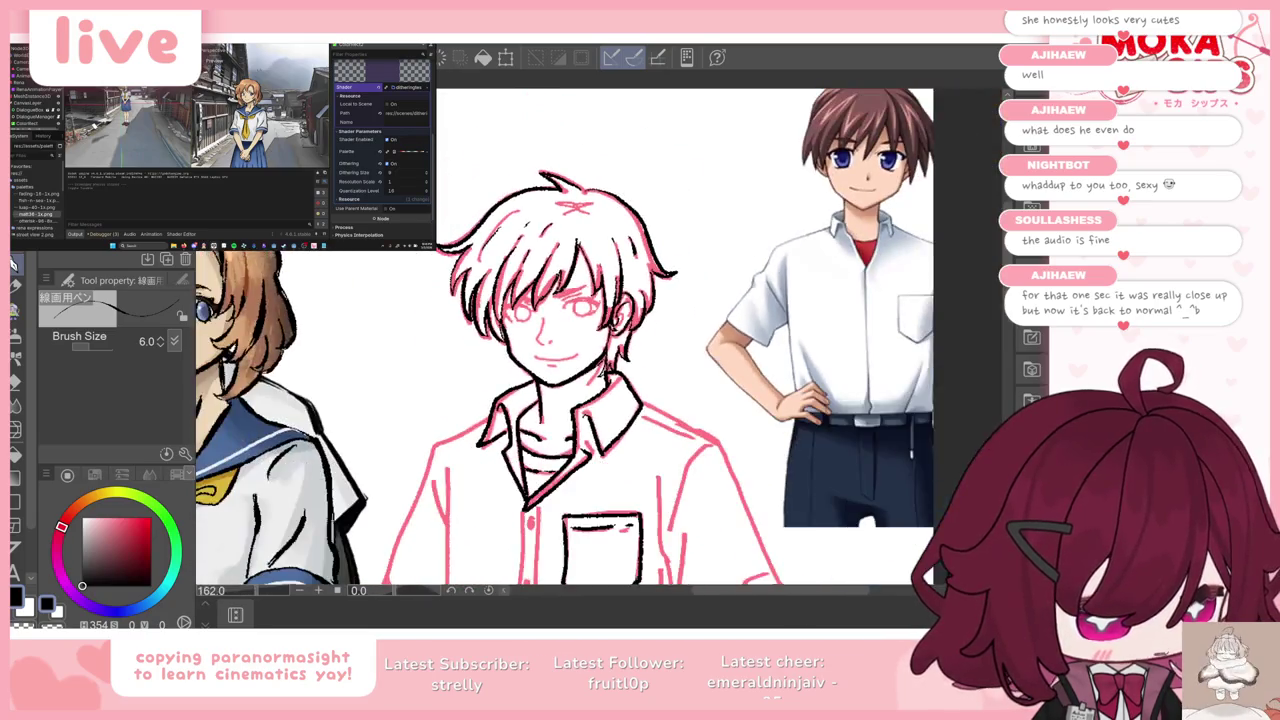
{"action": "scroll", "coordinate": [553, 300], "scroll_direction": "down", "scroll_amount": 1}
{"action": "key", "text": "ctrl+alt+0"}
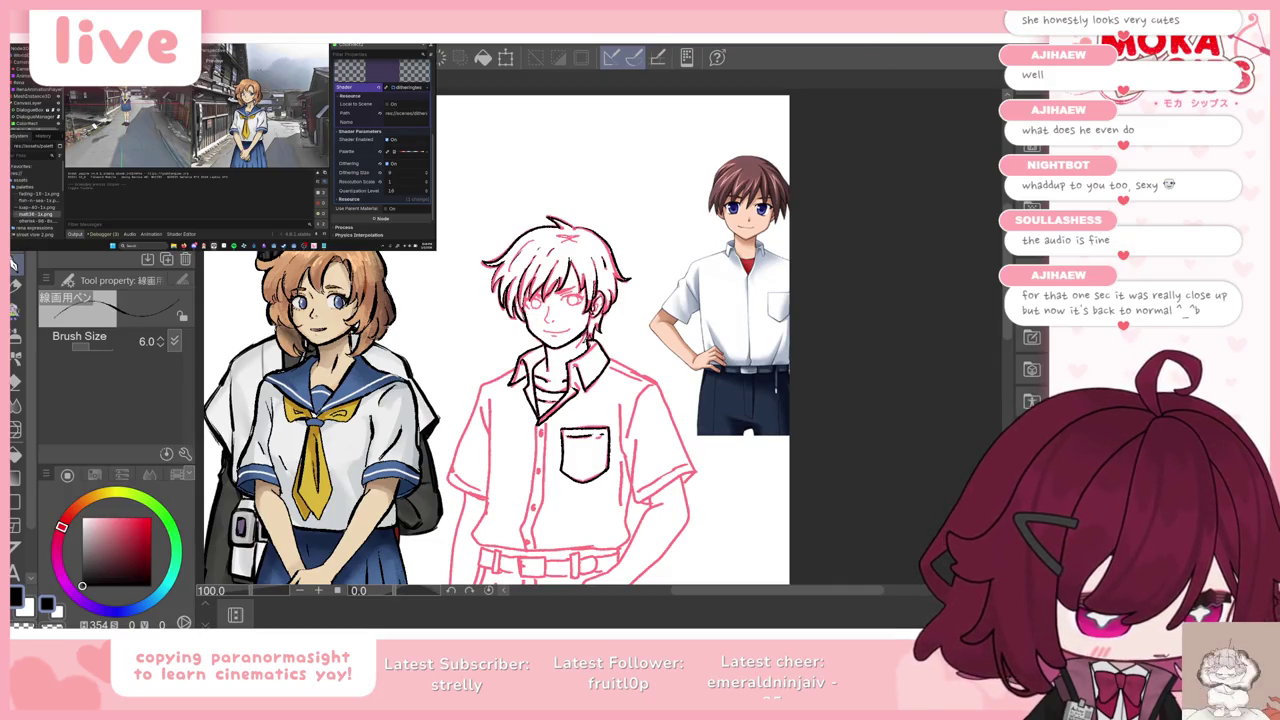
{"action": "scroll", "coordinate": [554, 315], "scroll_direction": "up", "scroll_amount": 2}
{"action": "scroll", "coordinate": [554, 315], "scroll_direction": "up", "scroll_amount": 3}
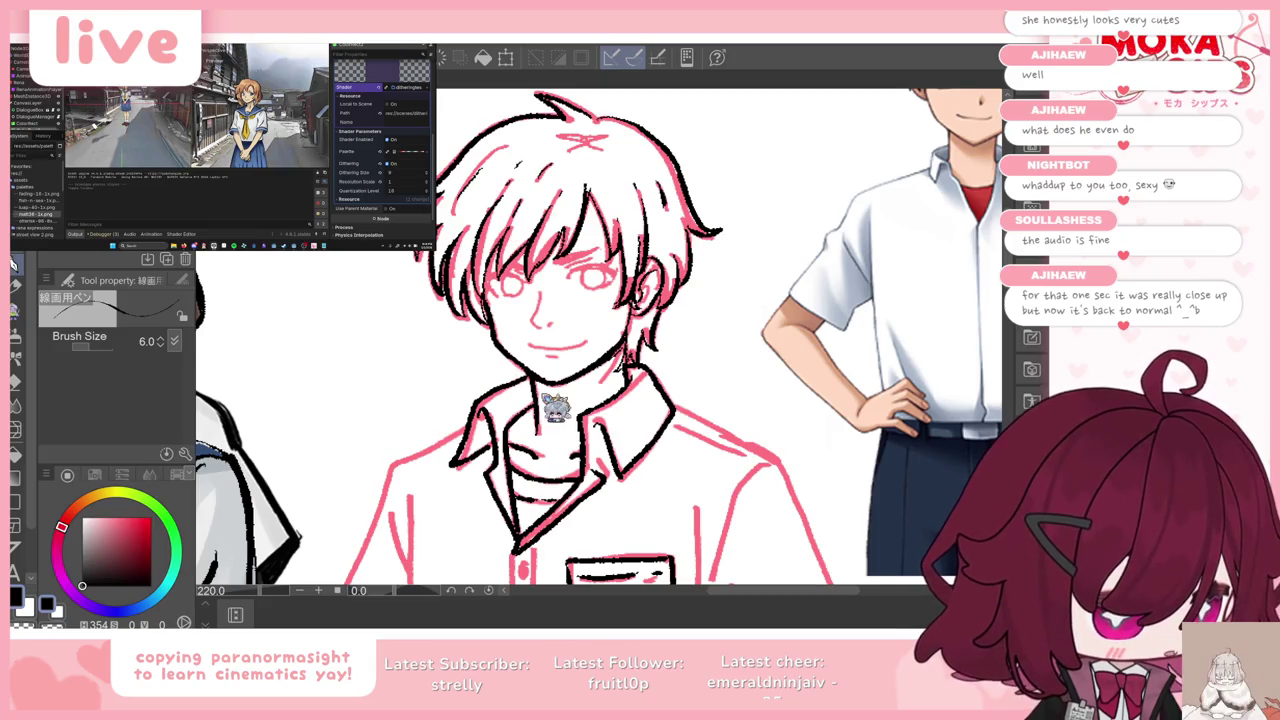
{"action": "scroll", "coordinate": [545, 400], "scroll_direction": "down", "scroll_amount": 2}
{"action": "scroll", "coordinate": [545, 400], "scroll_direction": "down", "scroll_amount": 2}
{"action": "scroll", "coordinate": [545, 400], "scroll_direction": "down", "scroll_amount": 1}
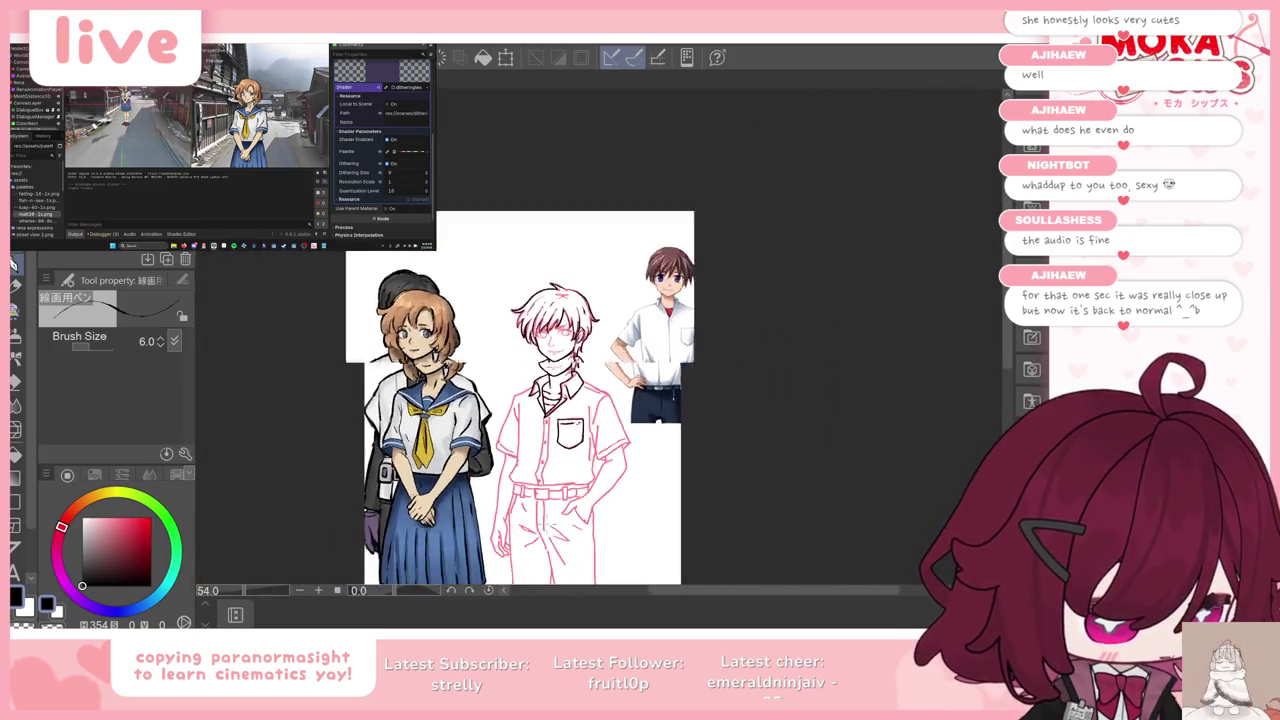
{"action": "scroll", "coordinate": [545, 400], "scroll_direction": "up", "scroll_amount": 1}
{"action": "key", "text": "Tab"}
{"action": "scroll", "coordinate": [545, 400], "scroll_direction": "down", "scroll_amount": 1}
{"action": "scroll", "coordinate": [545, 400], "scroll_direction": "up", "scroll_amount": 2}
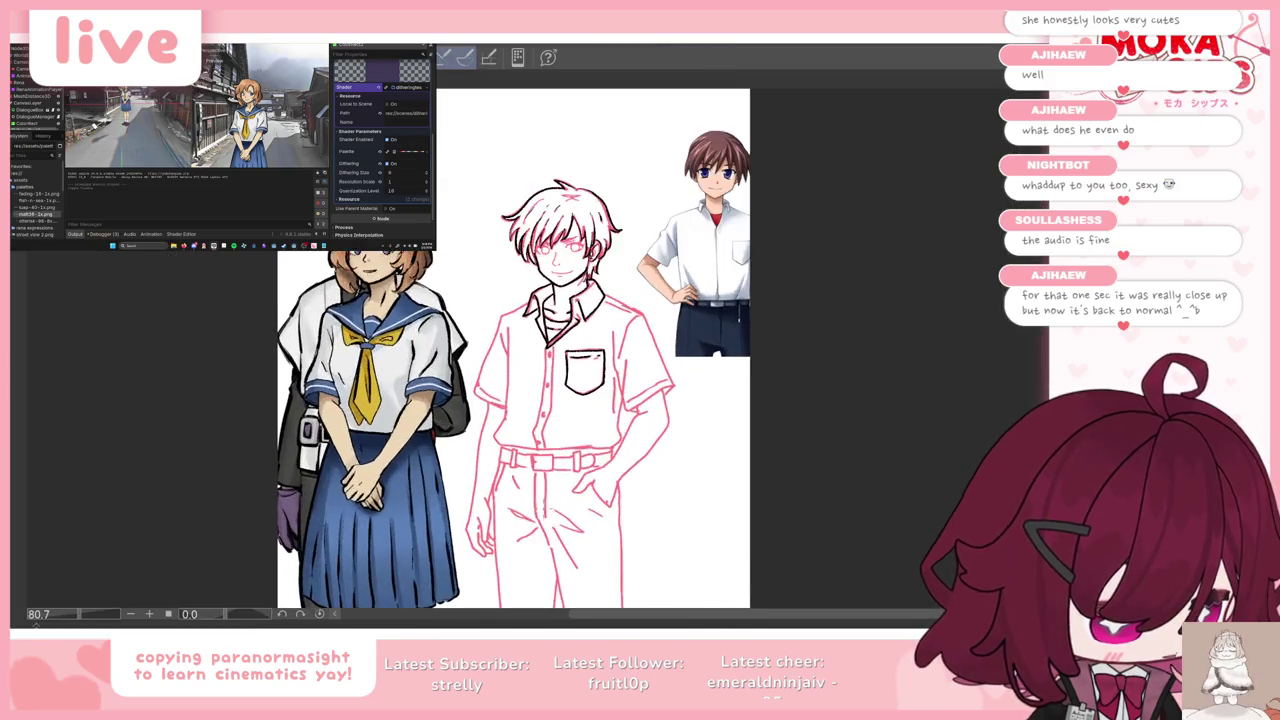
{"action": "scroll", "coordinate": [545, 400], "scroll_direction": "up", "scroll_amount": 1}
{"action": "scroll", "coordinate": [541, 295], "scroll_direction": "up", "scroll_amount": 2}
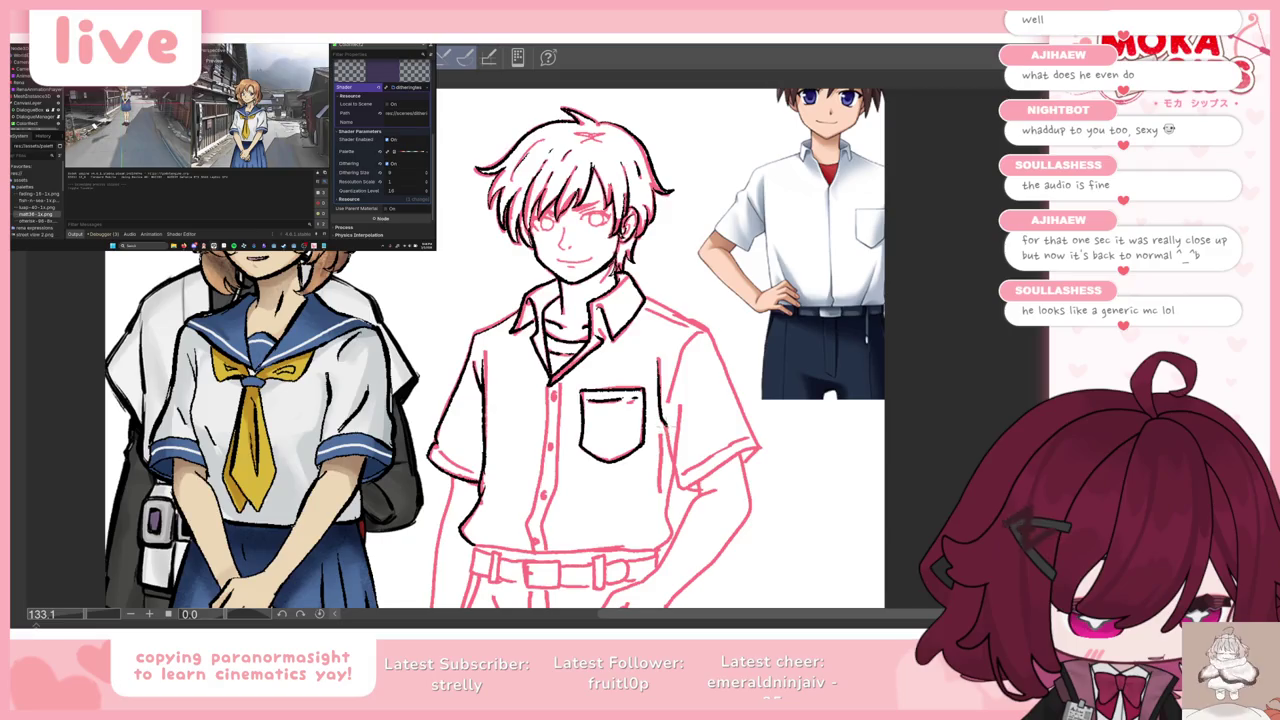
Step: Extend the ink down the shirt's right side and draw the placket line down the front
{"action": "left_click_drag", "start_coordinate": [666, 428], "coordinate": [678, 480]}
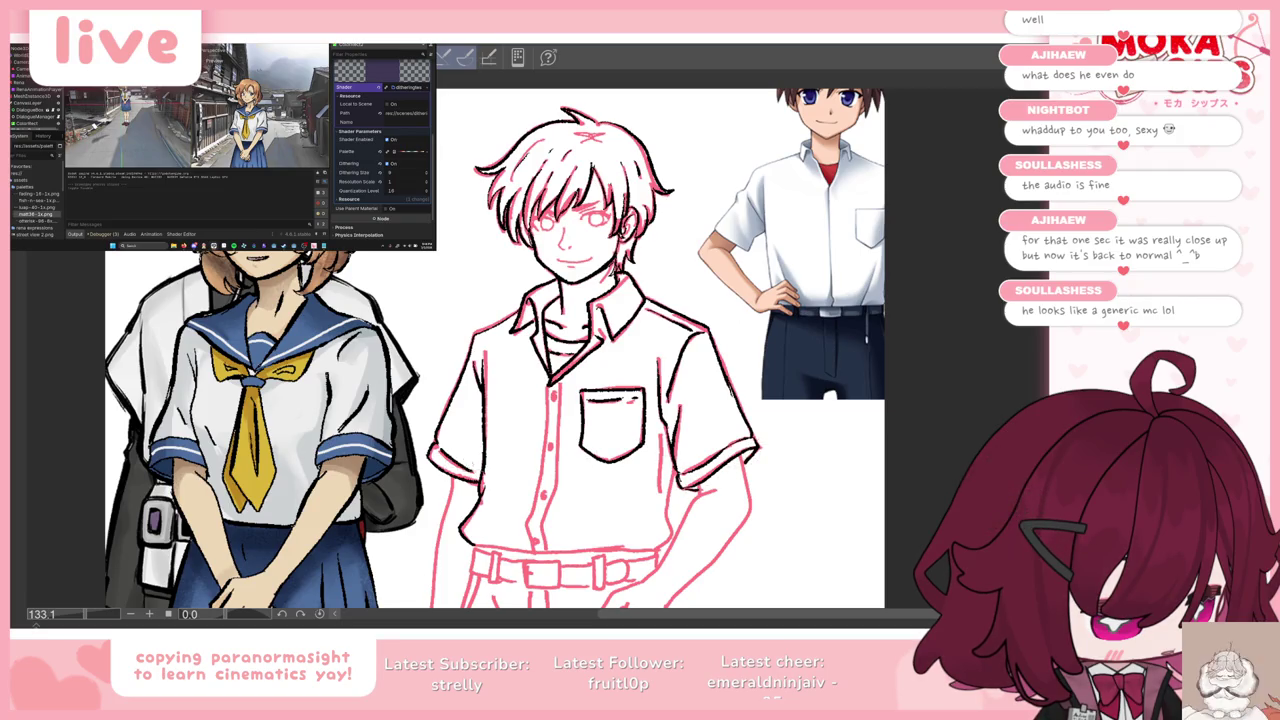
{"action": "left_click_drag", "start_coordinate": [551, 383], "coordinate": [532, 518]}
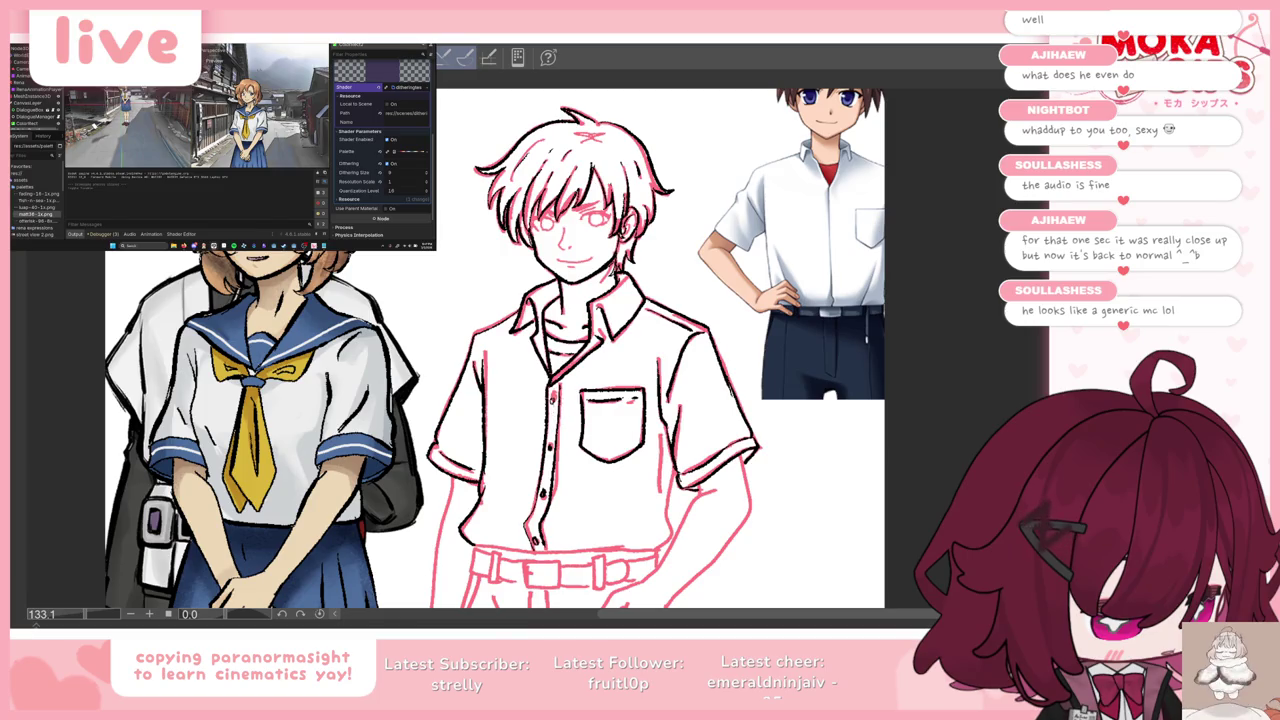
{"action": "scroll", "coordinate": [600, 400], "scroll_direction": "down", "scroll_amount": 2}
Step: Outline the boy's right sleeve and arm down to the wrist
{"action": "scroll", "coordinate": [550, 420], "scroll_direction": "up", "scroll_amount": 2}
{"action": "scroll", "coordinate": [550, 420], "scroll_direction": "up", "scroll_amount": 3}
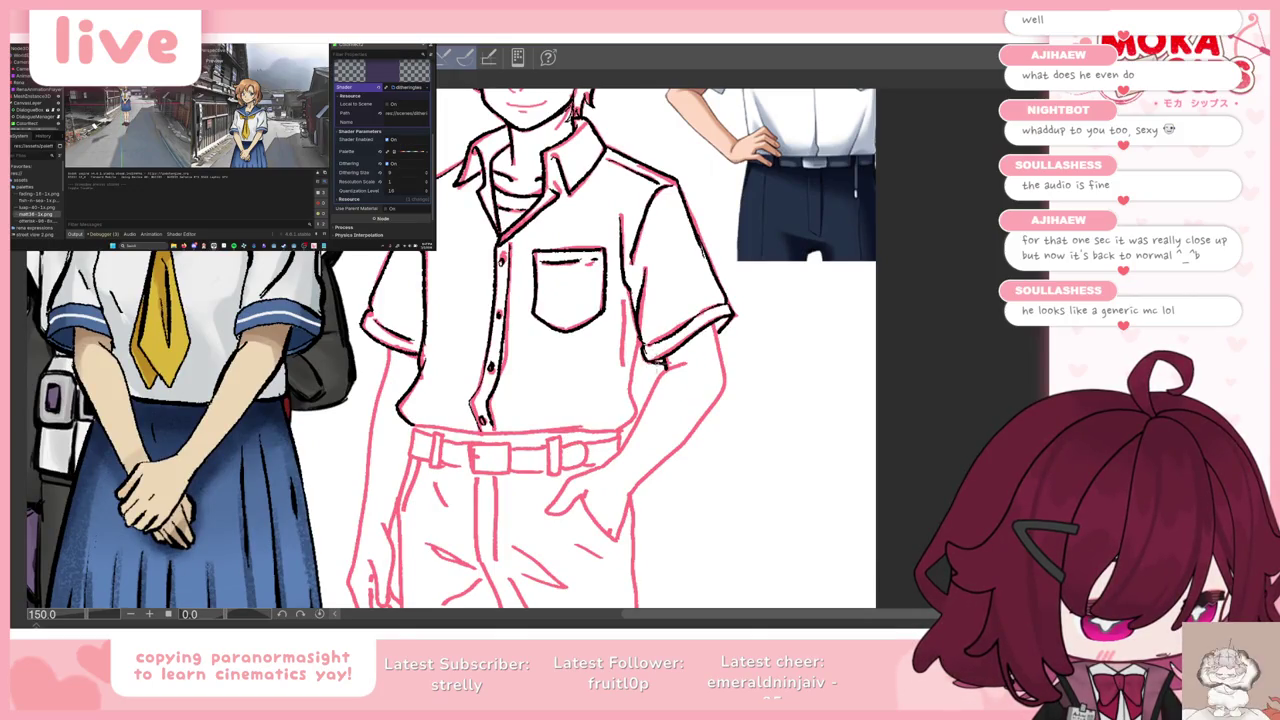
{"action": "left_click_drag", "start_coordinate": [712, 328], "coordinate": [722, 378]}
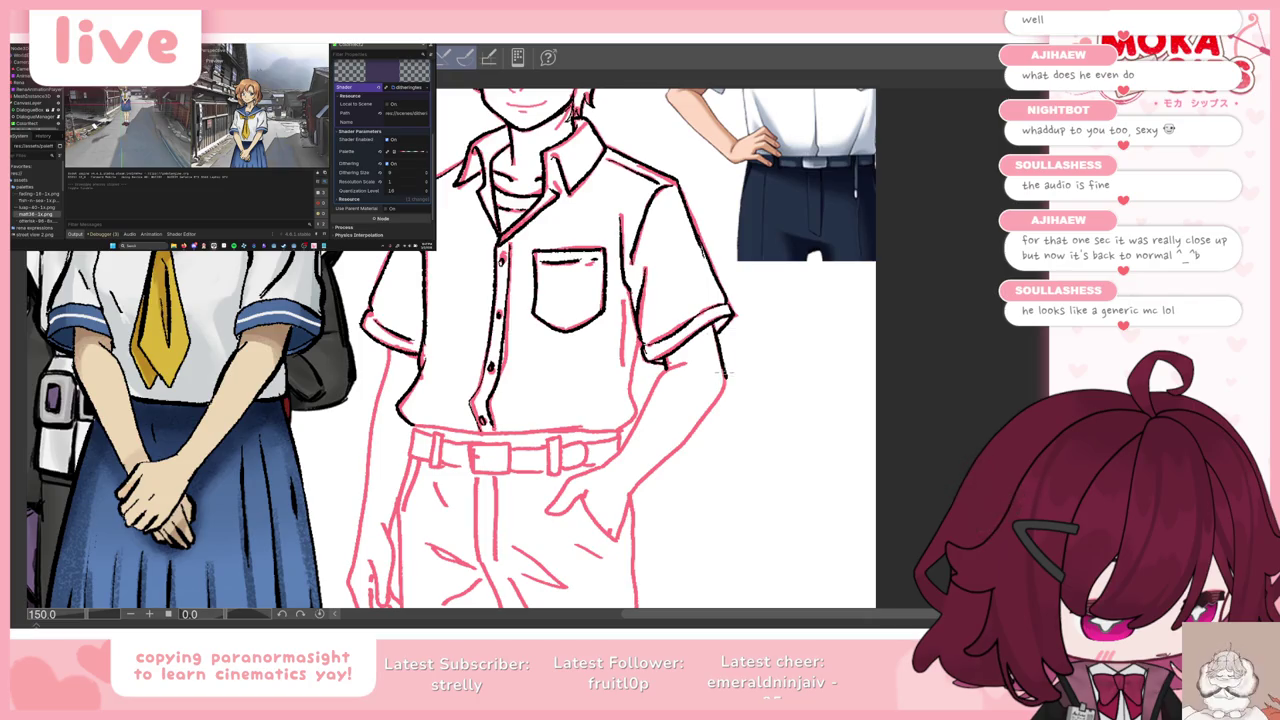
{"action": "left_click_drag", "start_coordinate": [721, 372], "coordinate": [726, 398]}
{"action": "key", "text": "ctrl+z"}
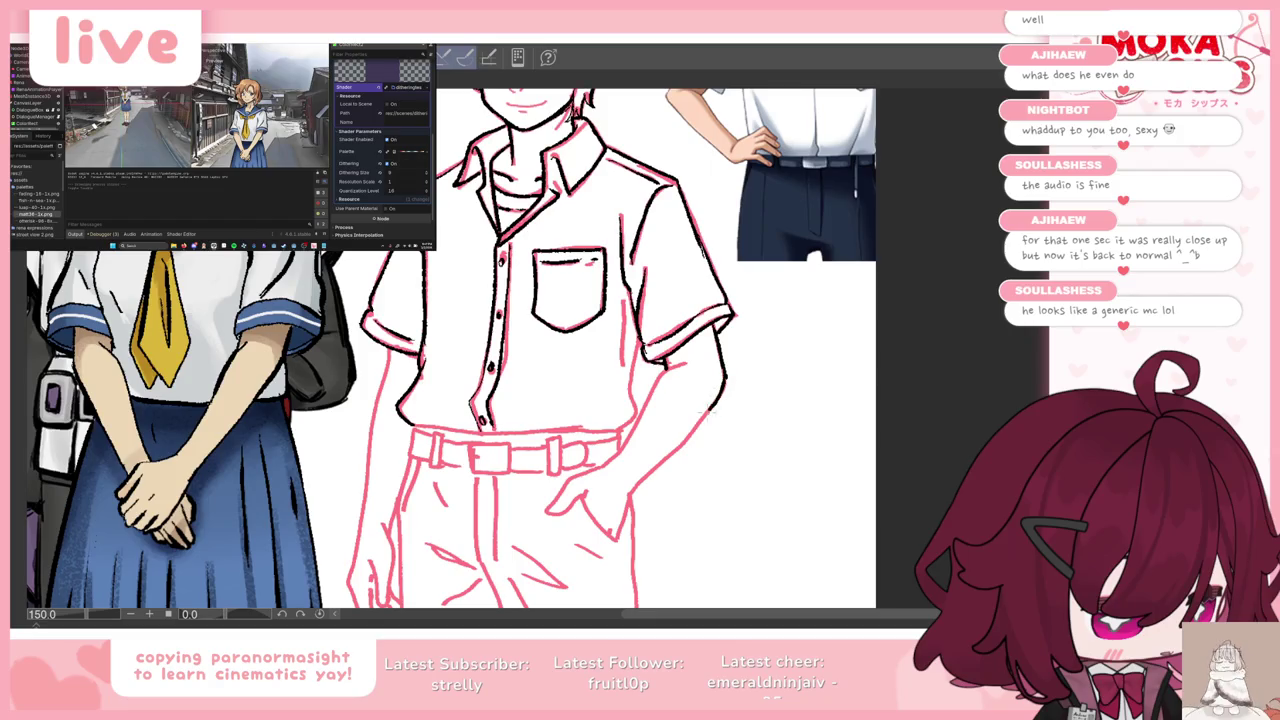
{"action": "left_click_drag", "start_coordinate": [726, 380], "coordinate": [631, 493]}
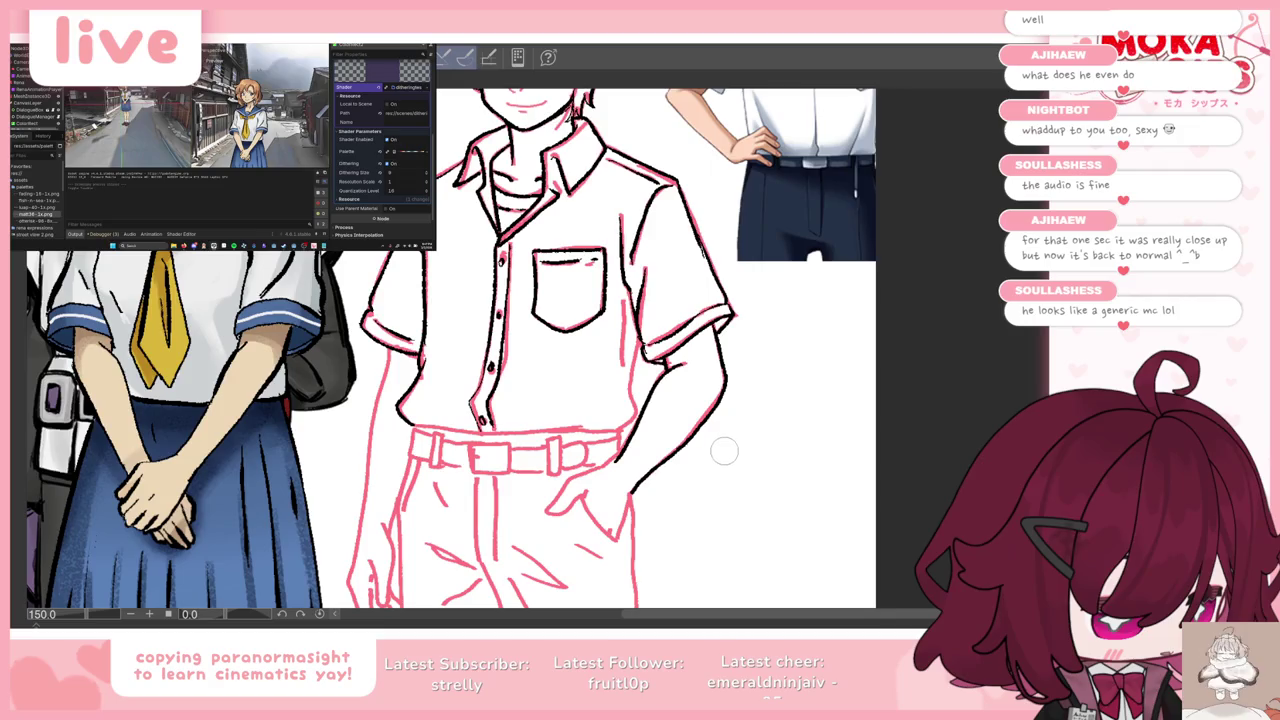
Step: Return to the line pen and ink the arm down to the hand tucked in the pocket
{"action": "key", "text": "Tab"}
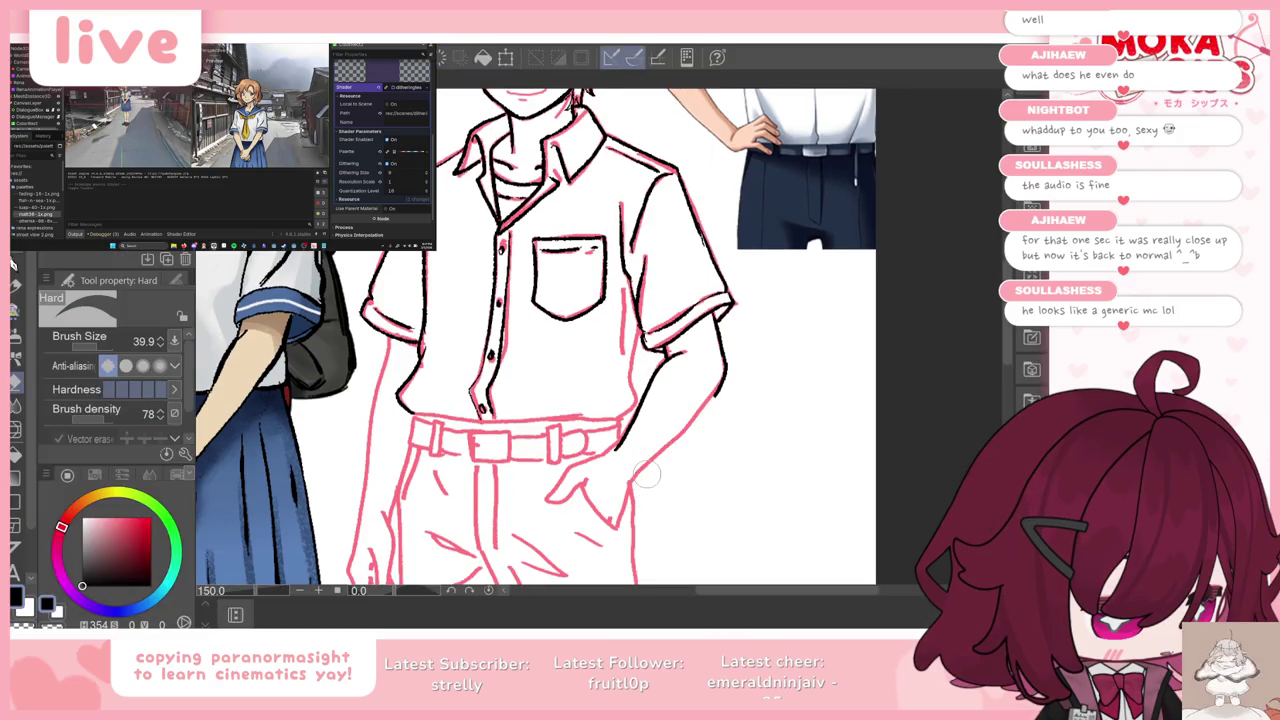
{"action": "key", "text": "p"}
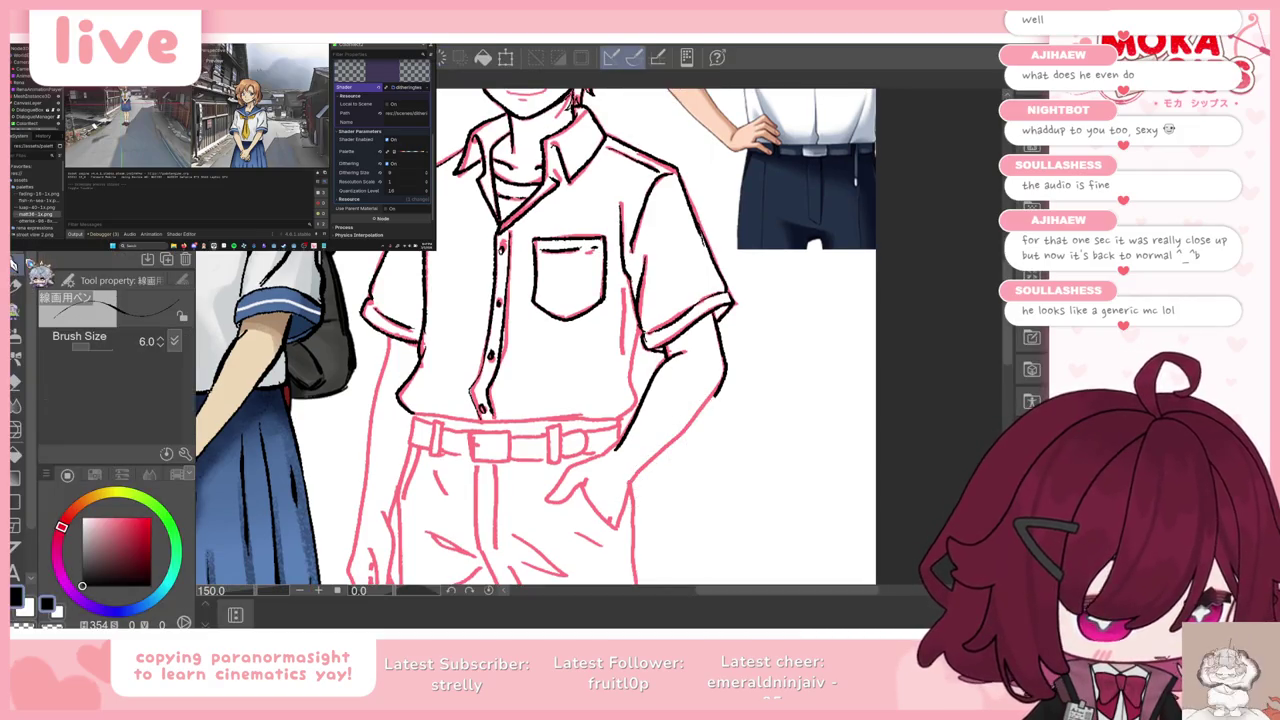
{"action": "left_click_drag", "start_coordinate": [716, 394], "coordinate": [632, 480]}
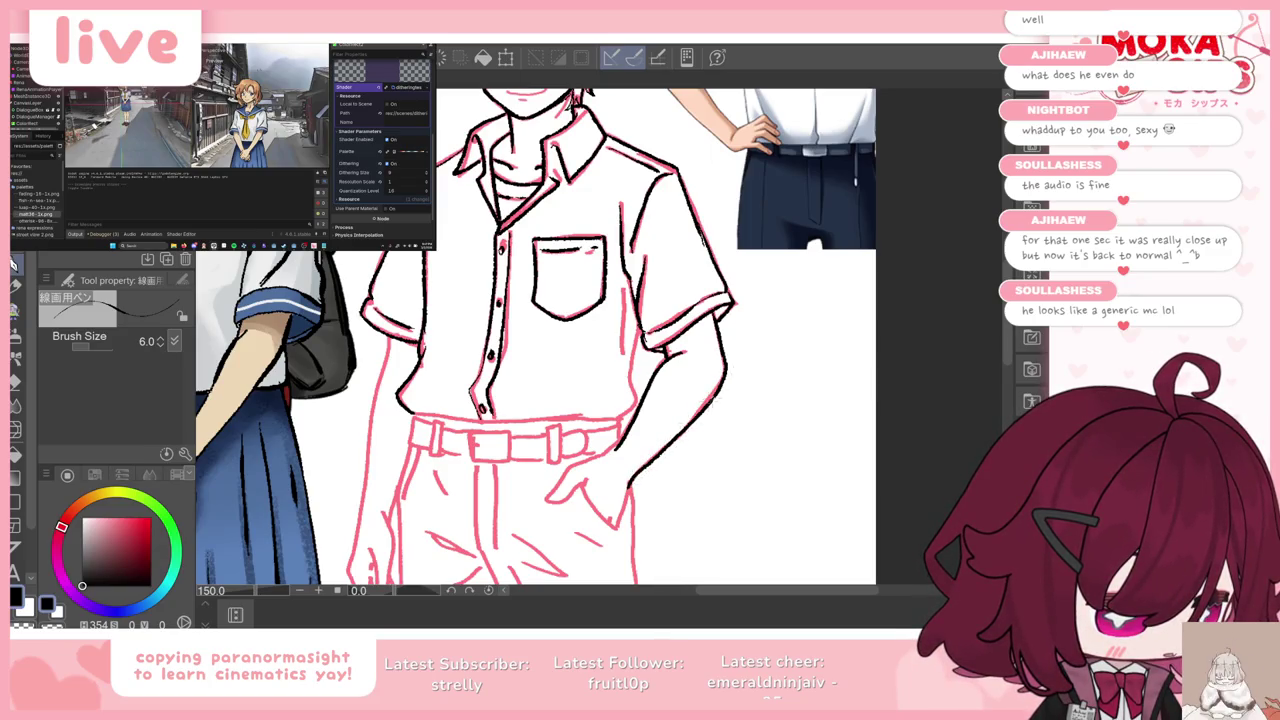
{"action": "left_click_drag", "start_coordinate": [612, 450], "coordinate": [590, 460]}
{"action": "key", "text": "ctrl+z"}
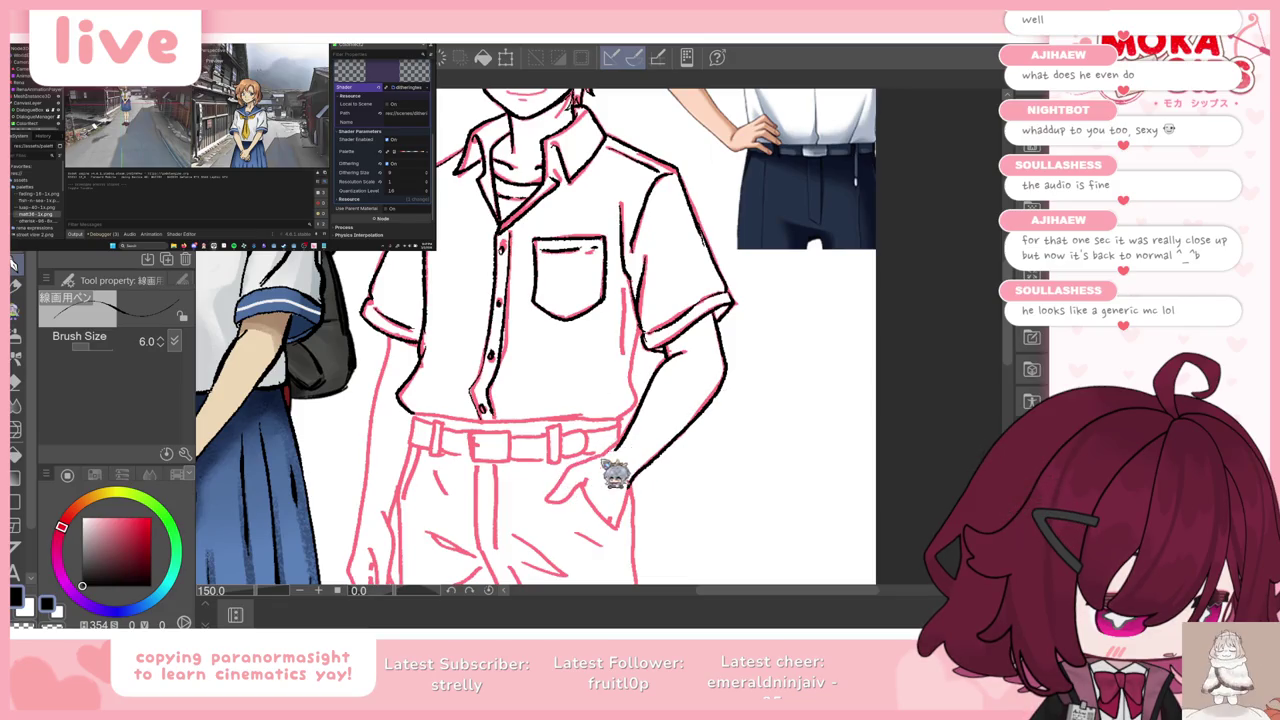
{"action": "mouse_move", "coordinate": [626, 440]}
{"action": "left_mouse_down"}
{"action": "mouse_move", "coordinate": [584, 462]}
{"action": "mouse_move", "coordinate": [612, 527]}
{"action": "left_mouse_up"}
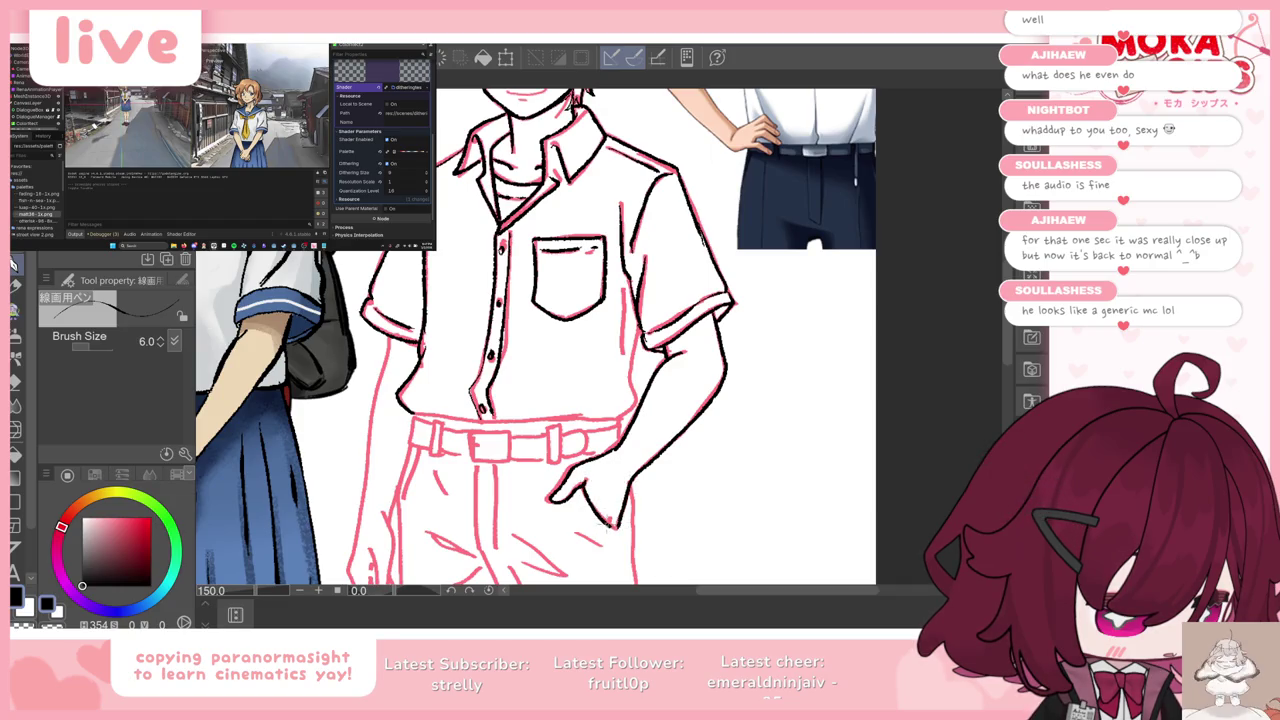
Step: Ink the right forearm outline, both ends of the shirt hem and the shirt's right edge
{"action": "left_click_drag", "start_coordinate": [718, 335], "coordinate": [725, 385]}
{"action": "left_click_drag", "start_coordinate": [420, 413], "coordinate": [462, 419]}
{"action": "left_click_drag", "start_coordinate": [610, 413], "coordinate": [624, 428]}
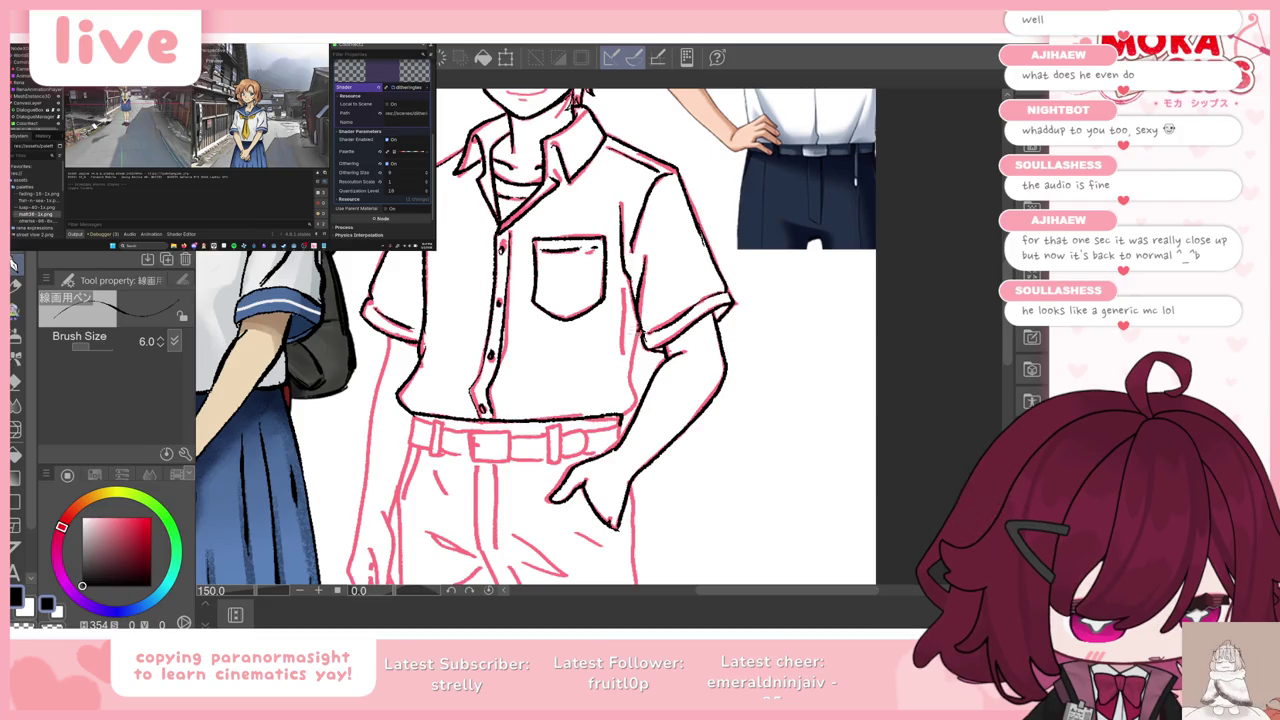
{"action": "left_click_drag", "start_coordinate": [631, 293], "coordinate": [620, 362]}
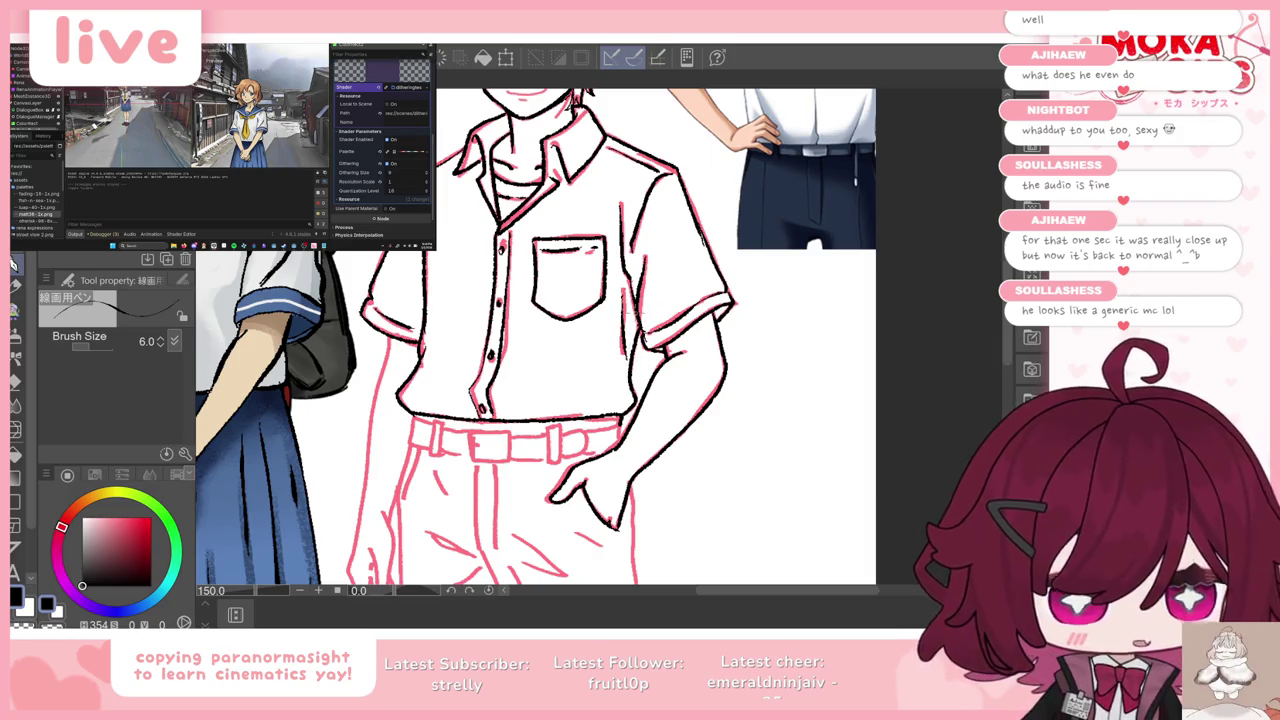
{"action": "scroll", "coordinate": [535, 335], "scroll_direction": "down", "scroll_amount": 3}
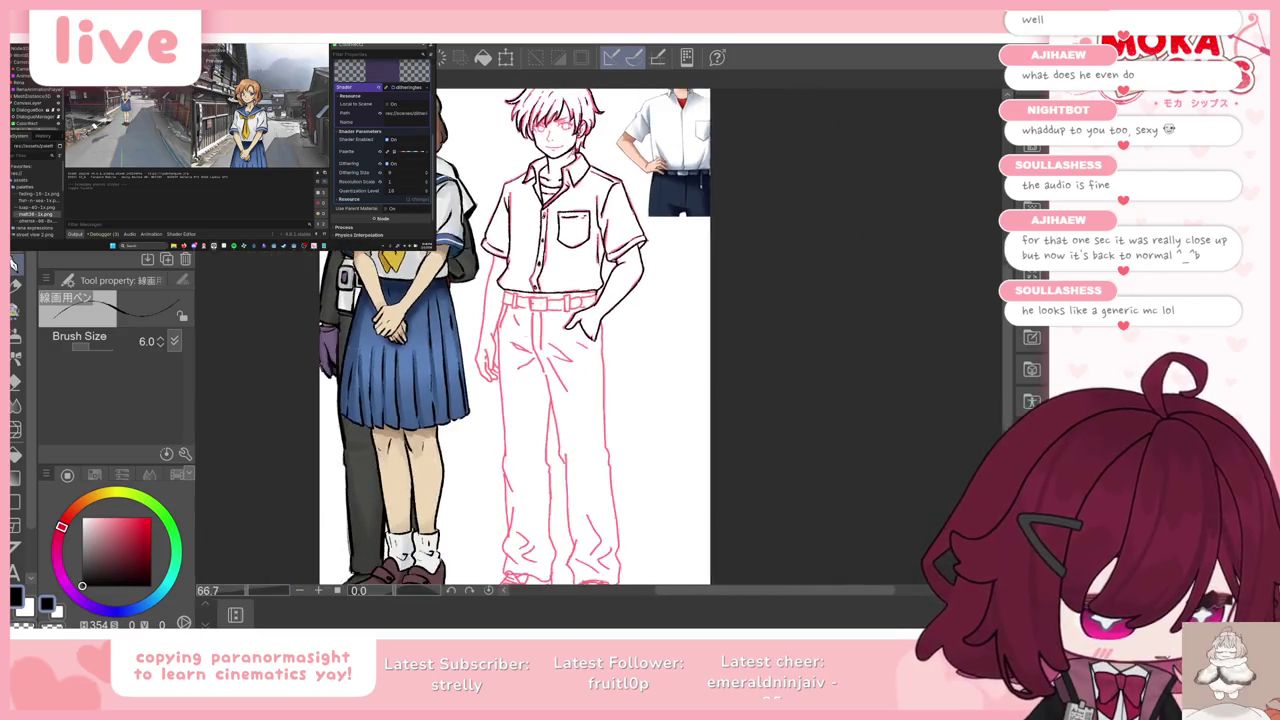
Step: Ink the belt's lower edge and the belt loop right of the buckle in black
{"action": "scroll", "coordinate": [535, 335], "scroll_direction": "up", "scroll_amount": 2}
{"action": "scroll", "coordinate": [510, 335], "scroll_direction": "down", "scroll_amount": 1}
{"action": "scroll", "coordinate": [510, 335], "scroll_direction": "down", "scroll_amount": 1}
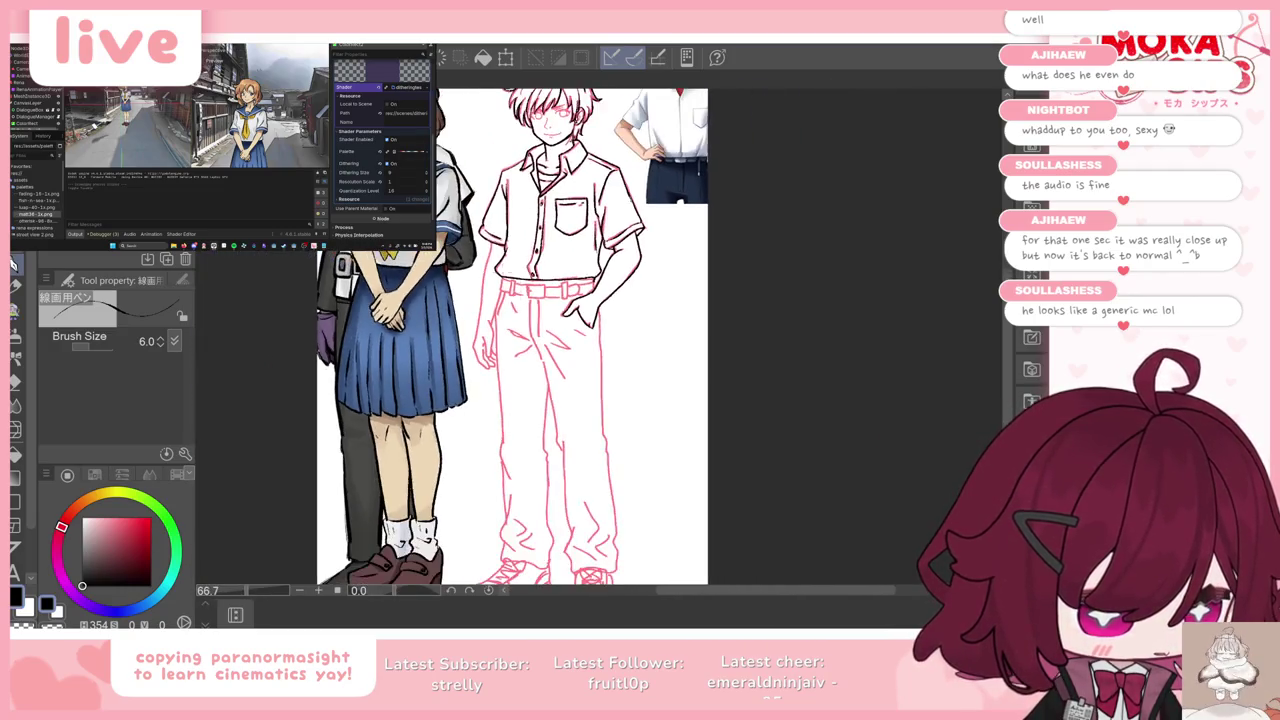
{"action": "scroll", "coordinate": [485, 294], "scroll_direction": "up", "scroll_amount": 1}
{"action": "scroll", "coordinate": [485, 294], "scroll_direction": "up", "scroll_amount": 1}
{"action": "scroll", "coordinate": [485, 294], "scroll_direction": "up", "scroll_amount": 1}
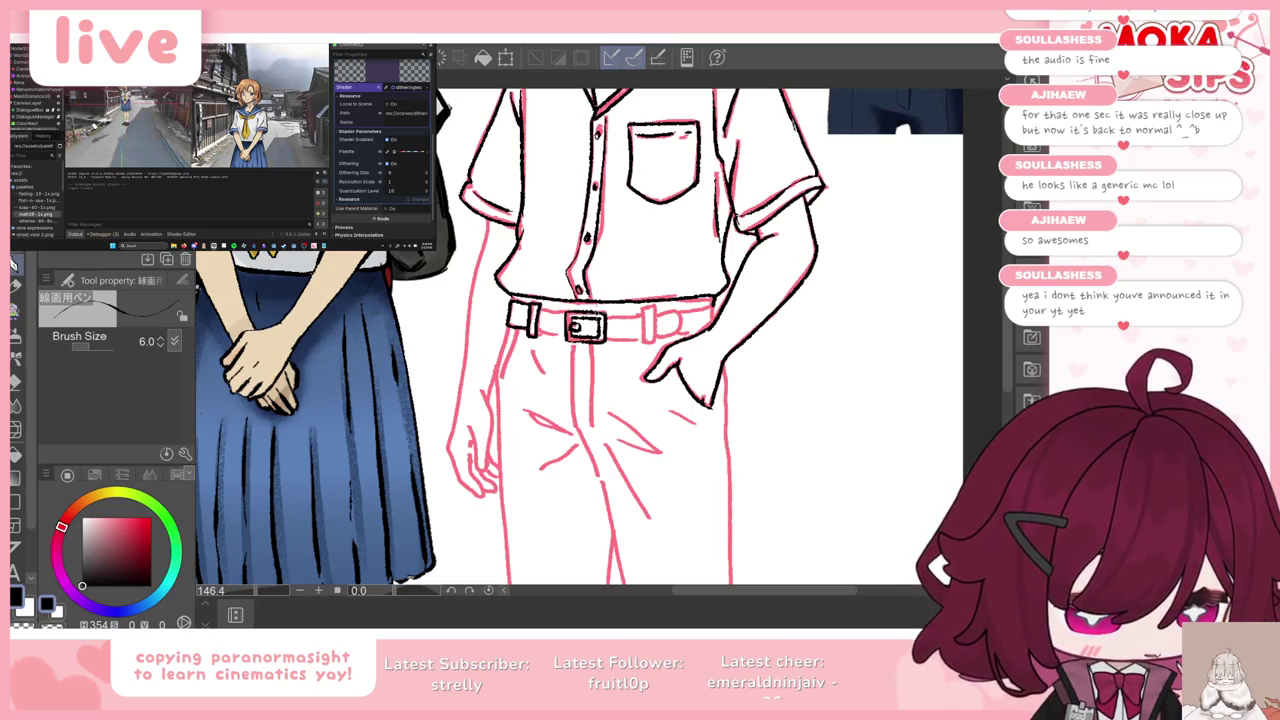
{"action": "left_click_drag", "start_coordinate": [606, 338], "coordinate": [714, 318]}
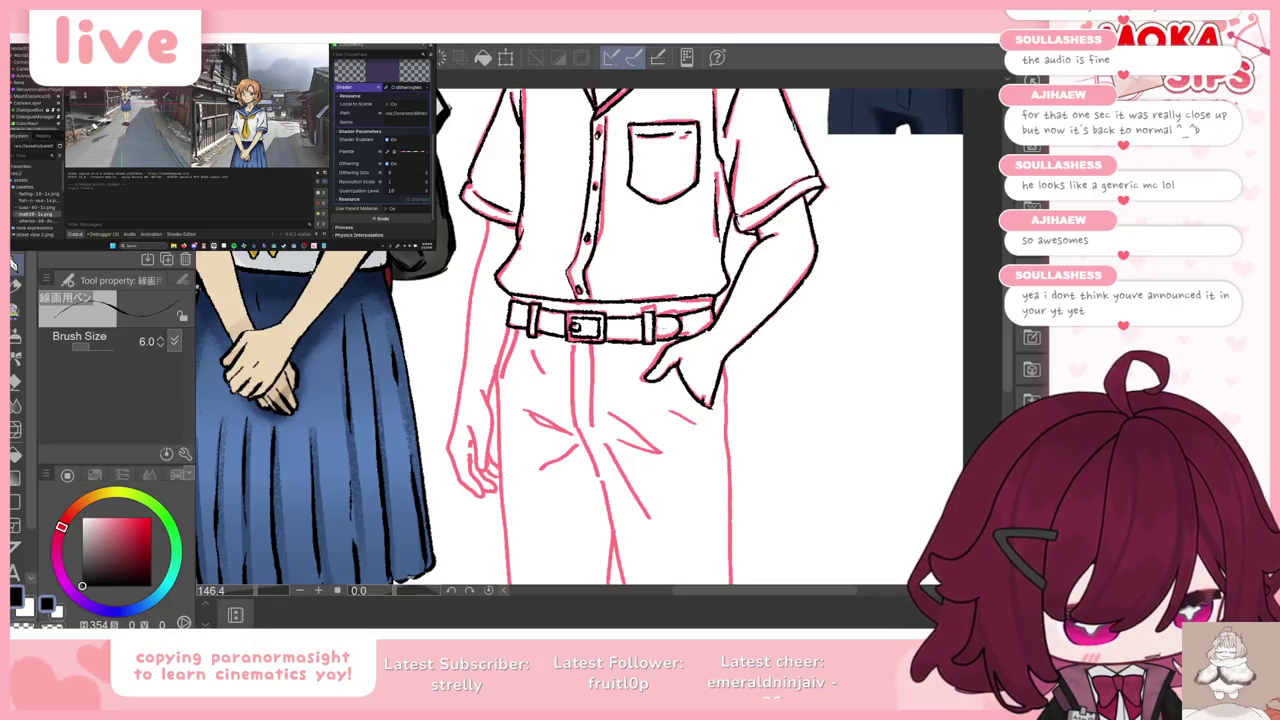
{"action": "left_click_drag", "start_coordinate": [650, 306], "coordinate": [684, 338]}
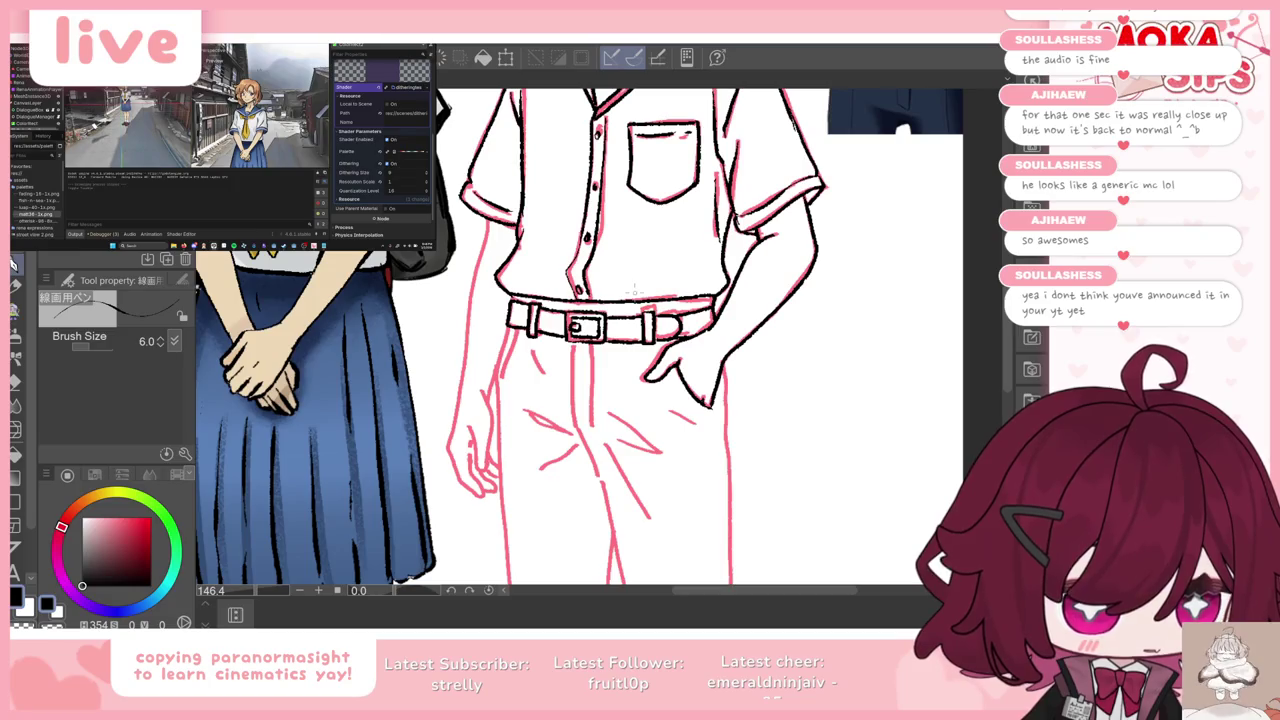
{"action": "scroll", "coordinate": [630, 400], "scroll_direction": "down", "scroll_amount": 2}
Step: Trace a line down the boy's arm and ink two crease lines on the pants near the hip
{"action": "scroll", "coordinate": [630, 400], "scroll_direction": "down", "scroll_amount": 2}
{"action": "scroll", "coordinate": [620, 380], "scroll_direction": "up", "scroll_amount": 2}
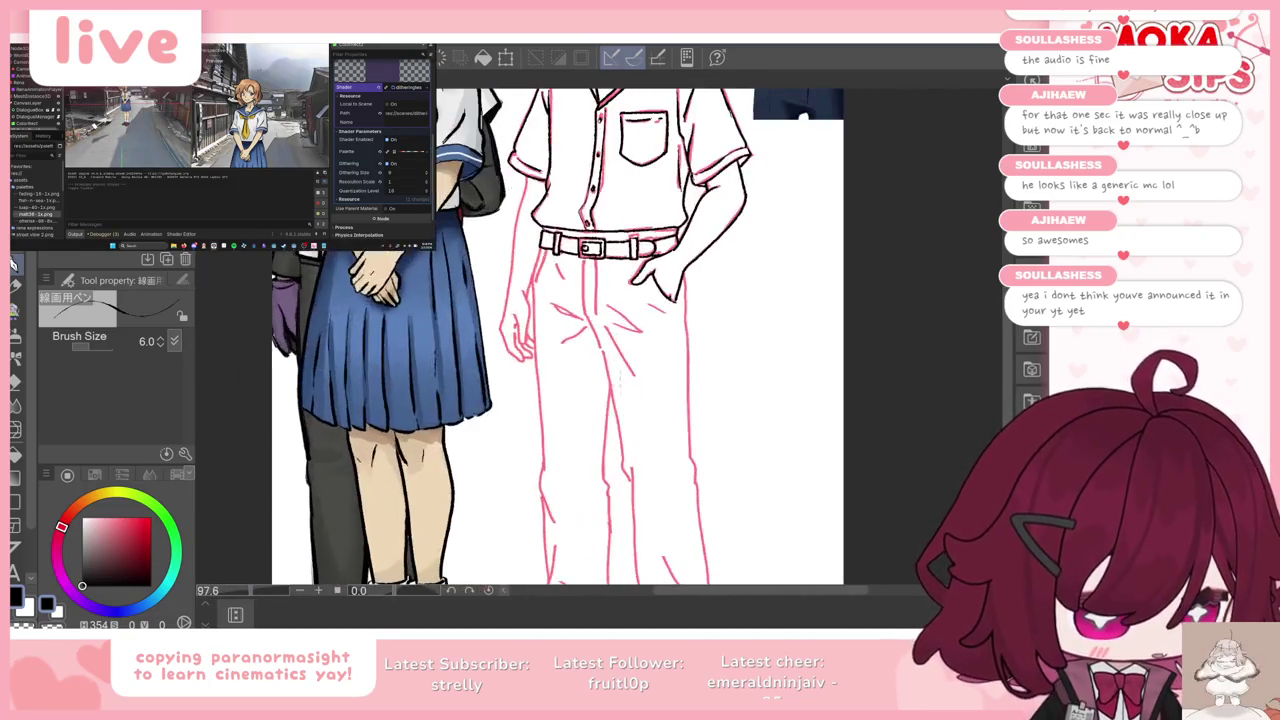
{"action": "scroll", "coordinate": [620, 378], "scroll_direction": "down", "scroll_amount": 2}
{"action": "scroll", "coordinate": [622, 336], "scroll_direction": "up", "scroll_amount": 1}
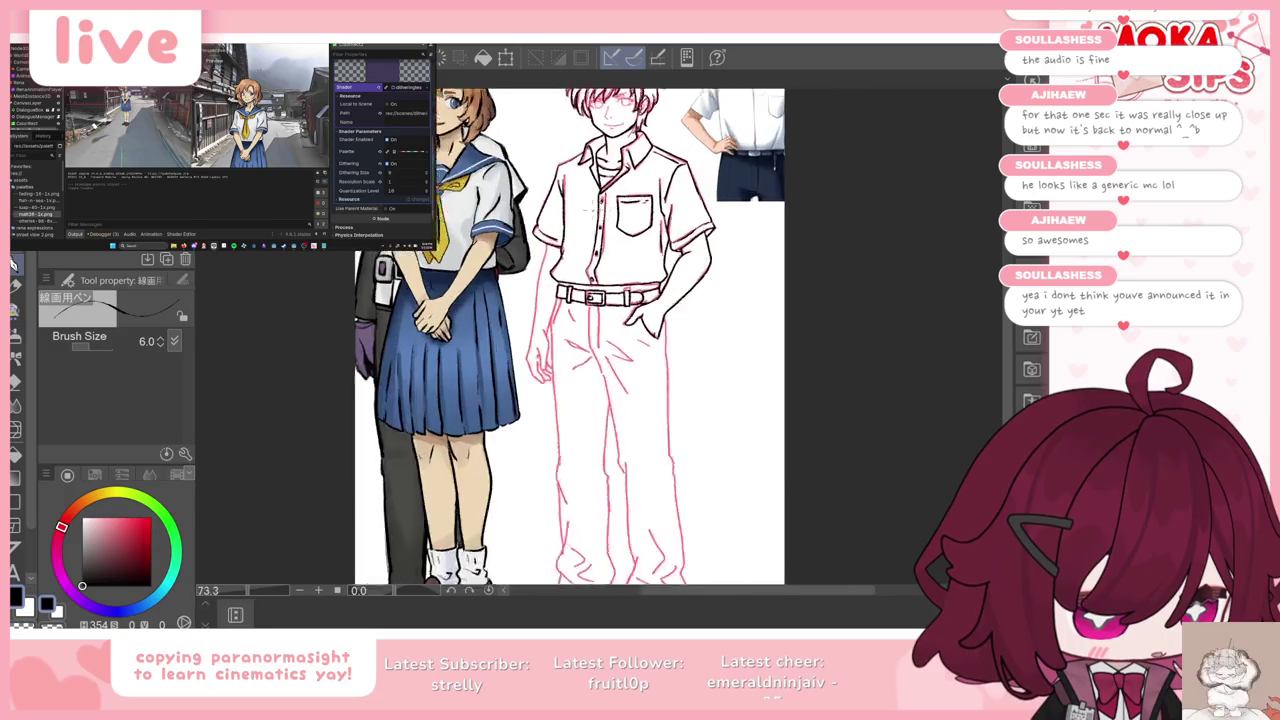
{"action": "scroll", "coordinate": [578, 226], "scroll_direction": "up", "scroll_amount": 2}
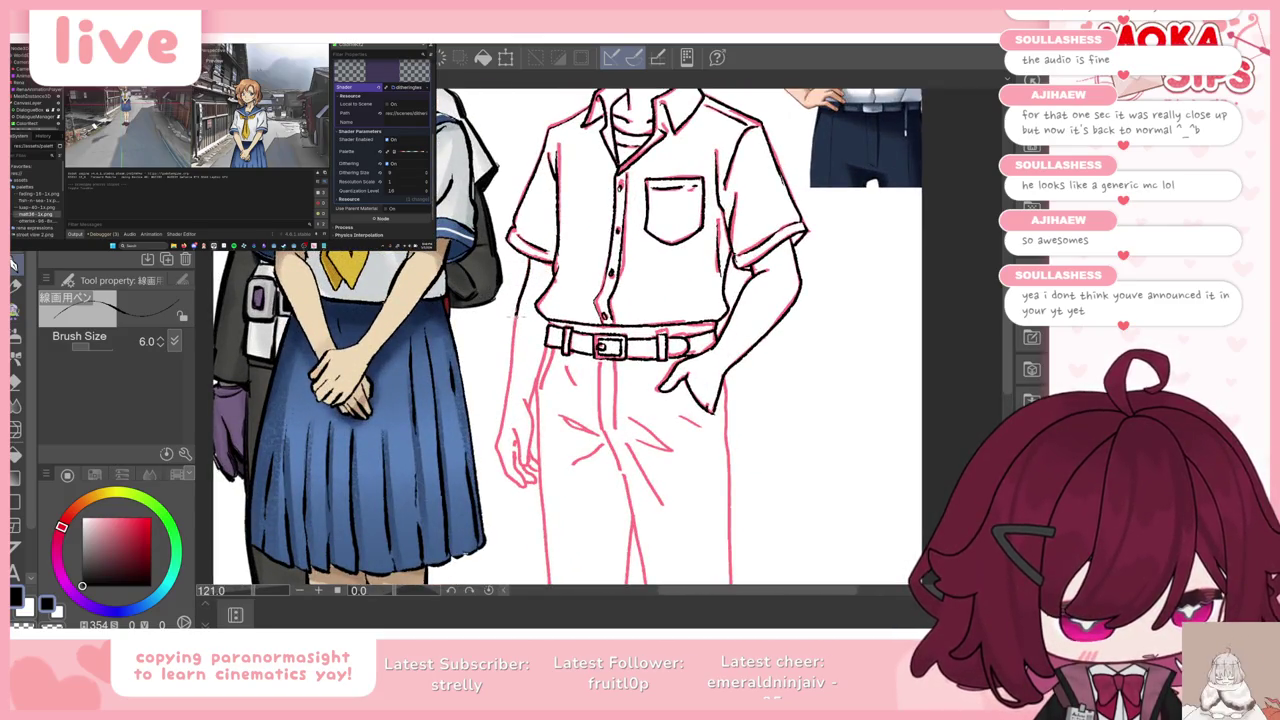
{"action": "left_click_drag", "start_coordinate": [535, 260], "coordinate": [503, 400]}
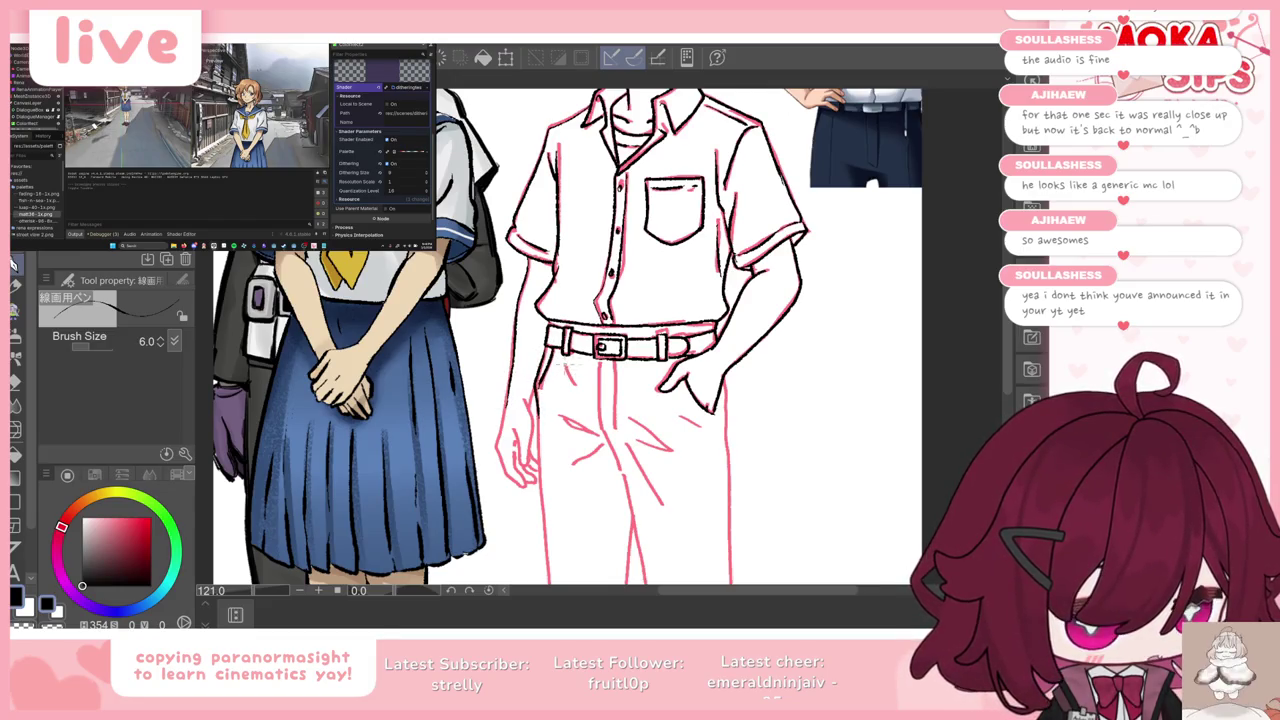
{"action": "scroll", "coordinate": [988, 322], "scroll_direction": "down", "scroll_amount": 3}
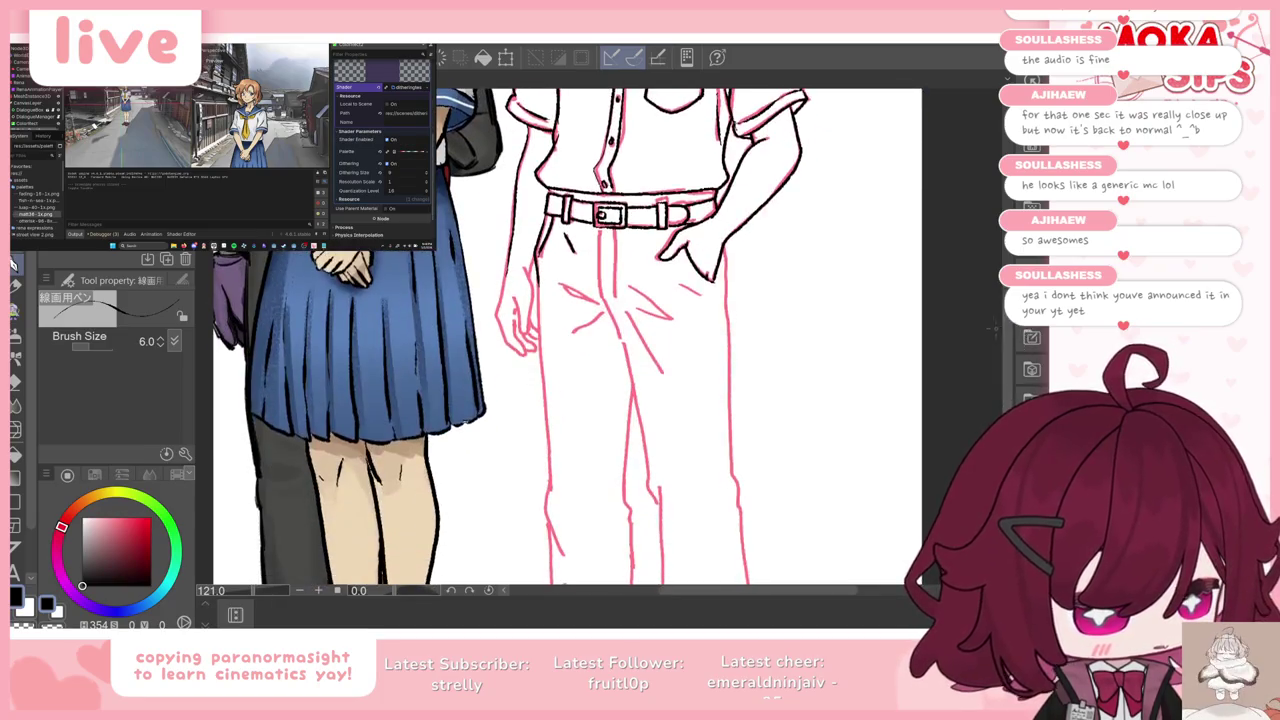
{"action": "left_click_drag", "start_coordinate": [590, 246], "coordinate": [620, 352]}
{"action": "left_click_drag", "start_coordinate": [613, 232], "coordinate": [618, 302]}
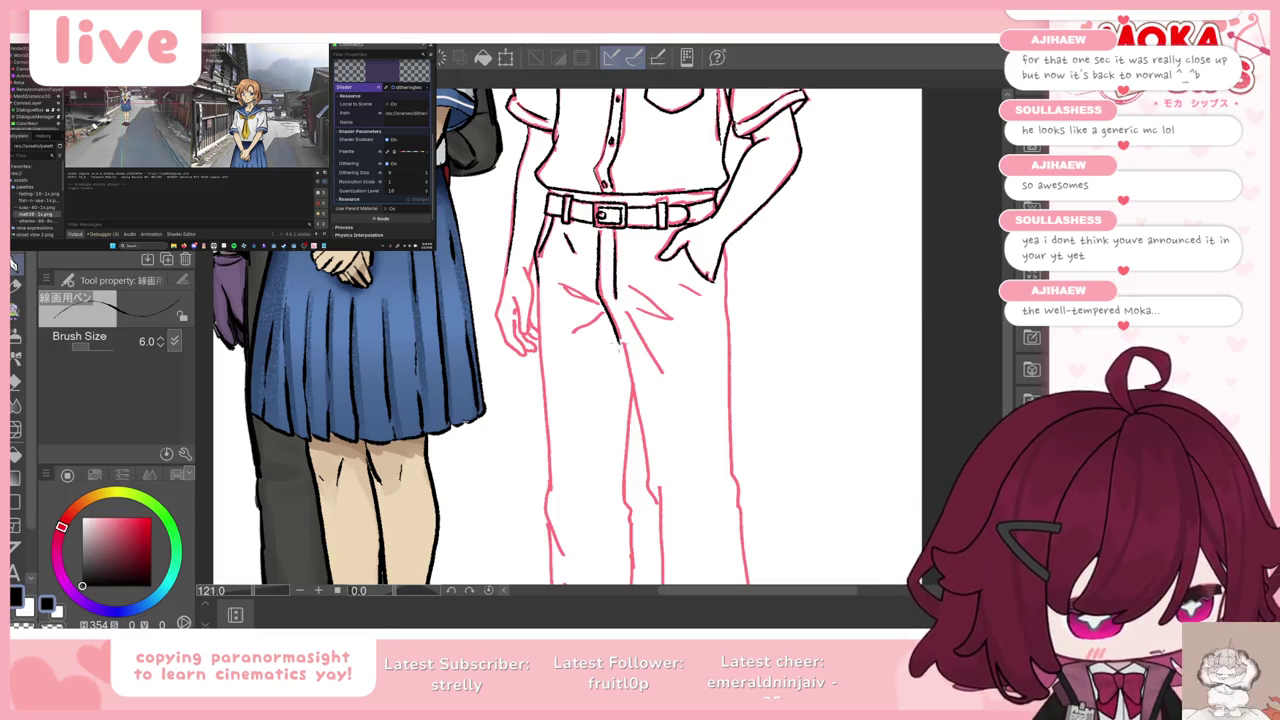
Step: Ink a short hip fold, extend the inner-leg line, then hide the pink sketch
{"action": "left_click_drag", "start_coordinate": [630, 388], "coordinate": [648, 480]}
{"action": "key", "text": "ctrl+z"}
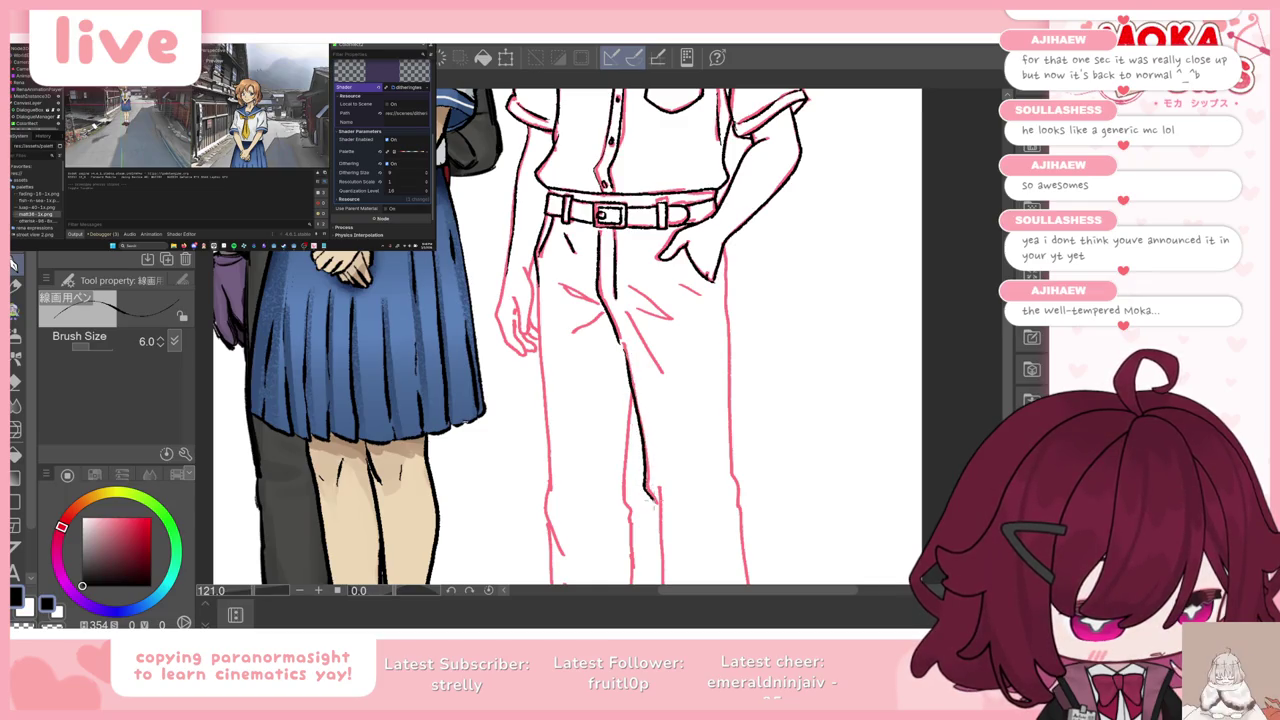
{"action": "key", "text": "ctrl+z"}
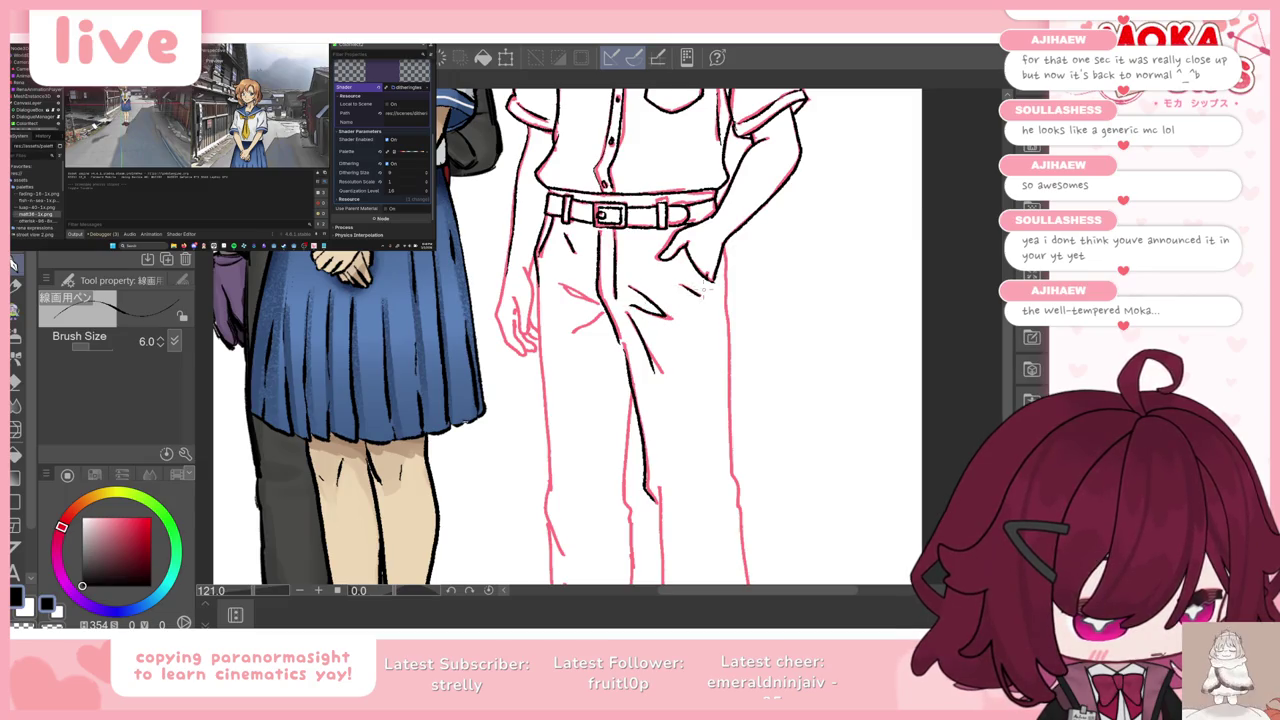
{"action": "left_click_drag", "start_coordinate": [562, 288], "coordinate": [580, 296]}
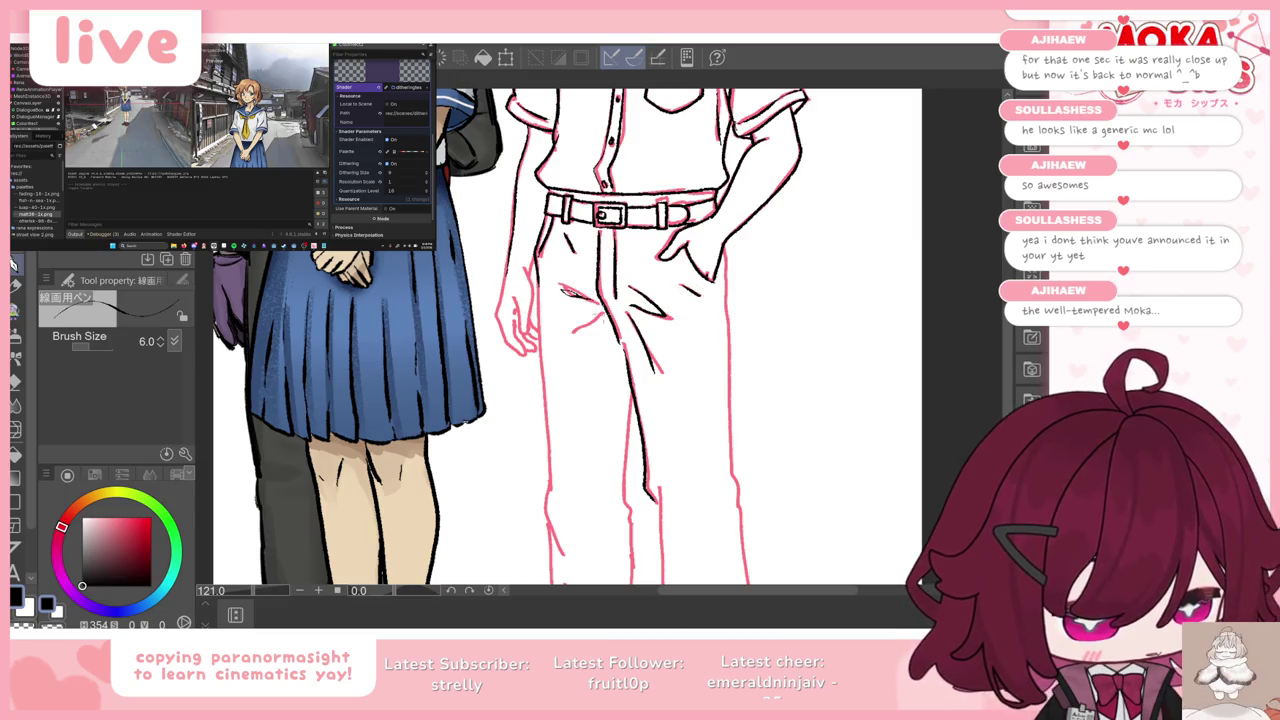
{"action": "scroll", "coordinate": [560, 340], "scroll_direction": "down", "scroll_amount": 4}
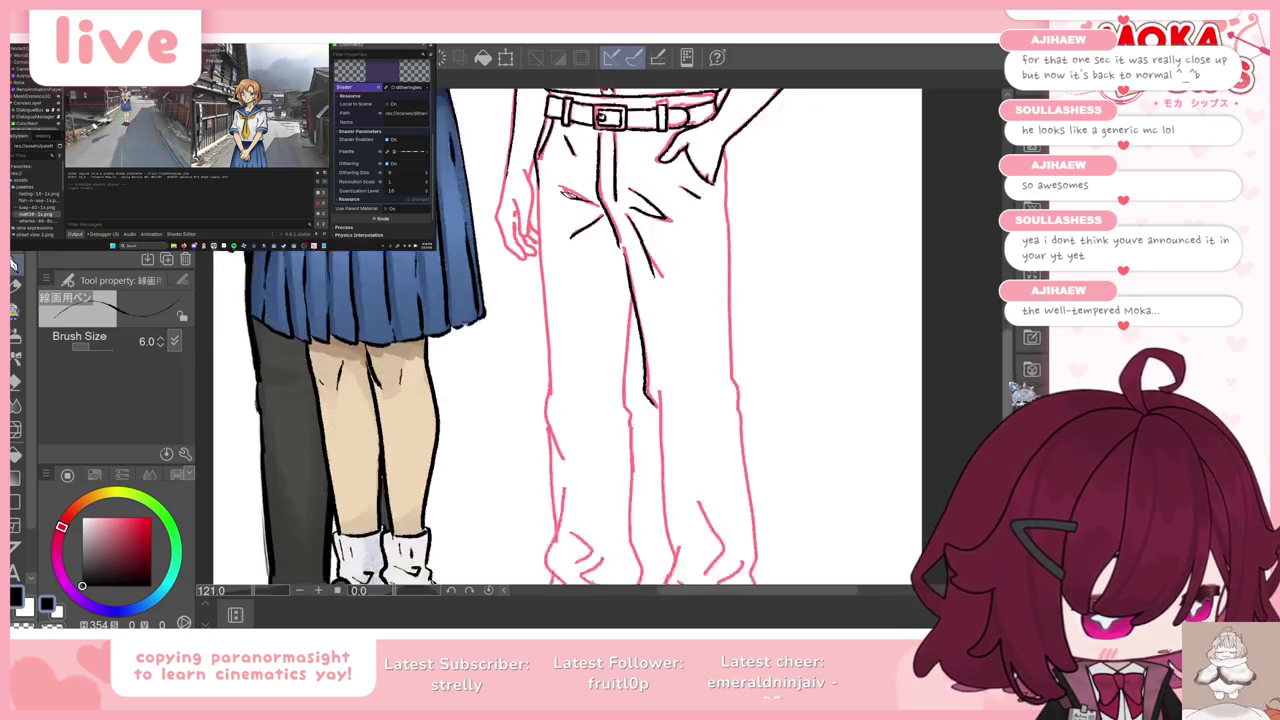
{"action": "scroll", "coordinate": [560, 340], "scroll_direction": "down", "scroll_amount": 1}
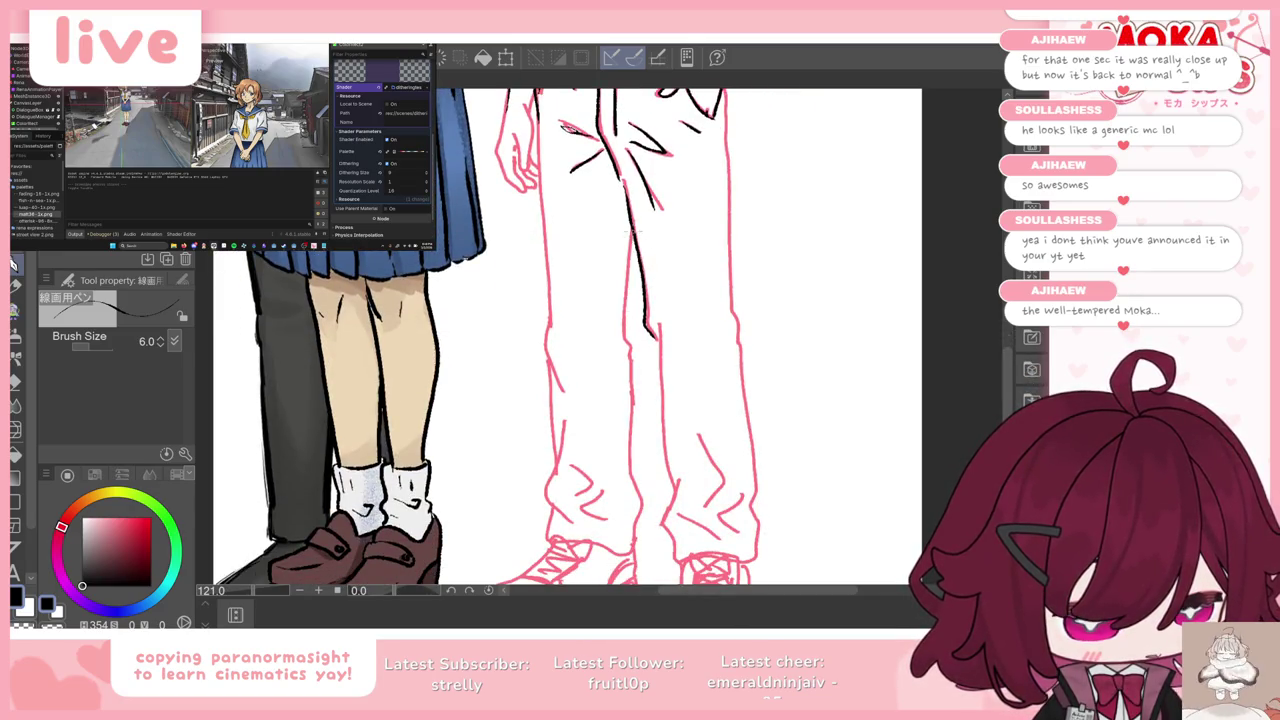
{"action": "left_click_drag", "start_coordinate": [629, 410], "coordinate": [641, 502]}
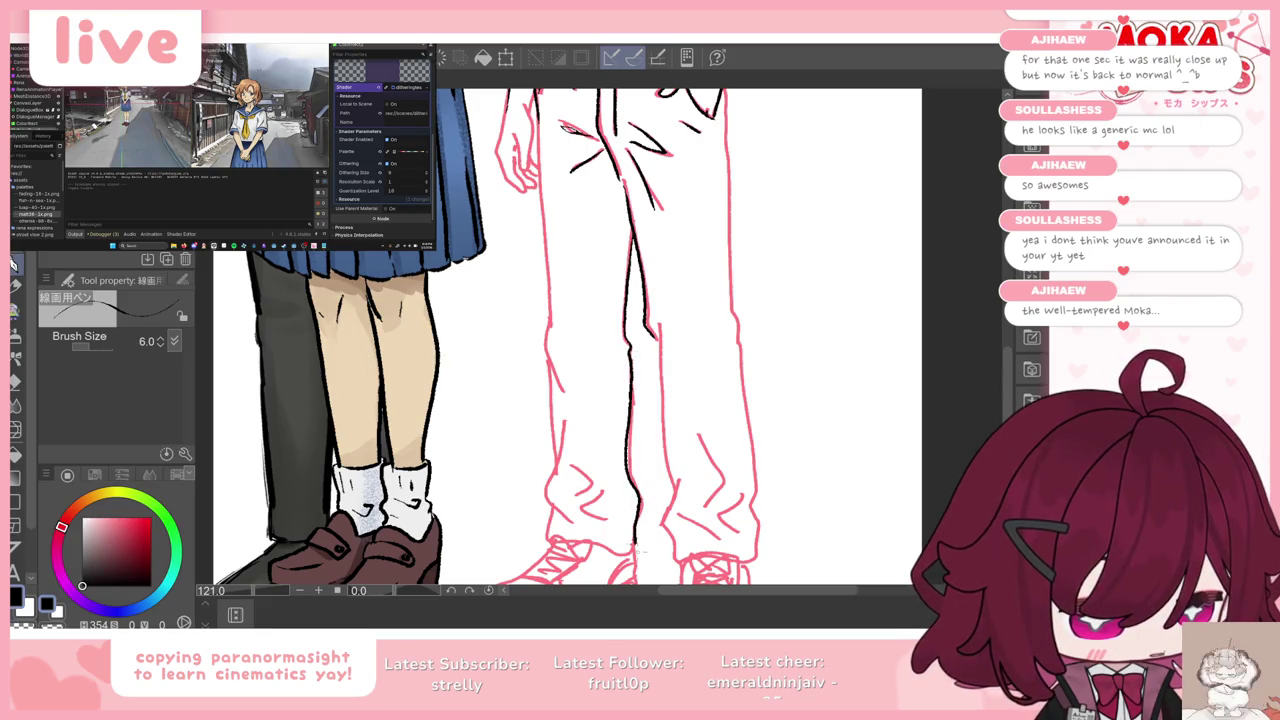
{"action": "key", "text": "ctrl+comma"}
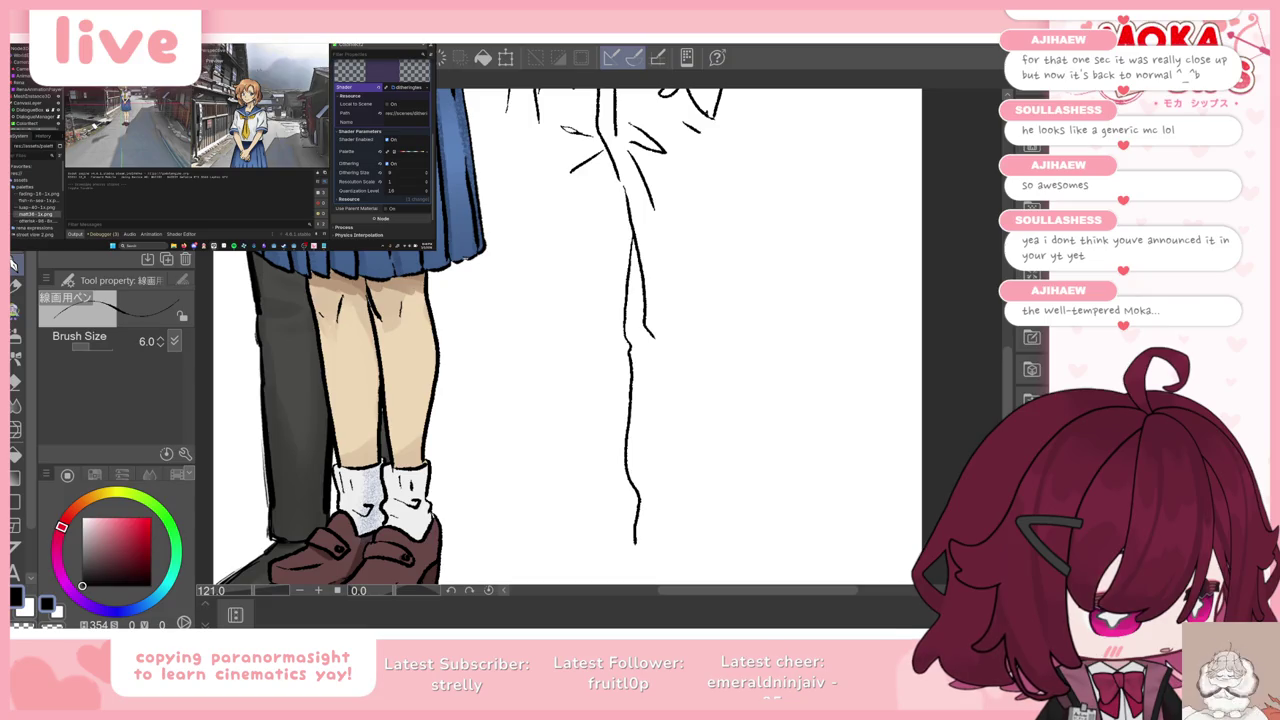
{"action": "scroll", "coordinate": [665, 318], "scroll_direction": "down", "scroll_amount": 3}
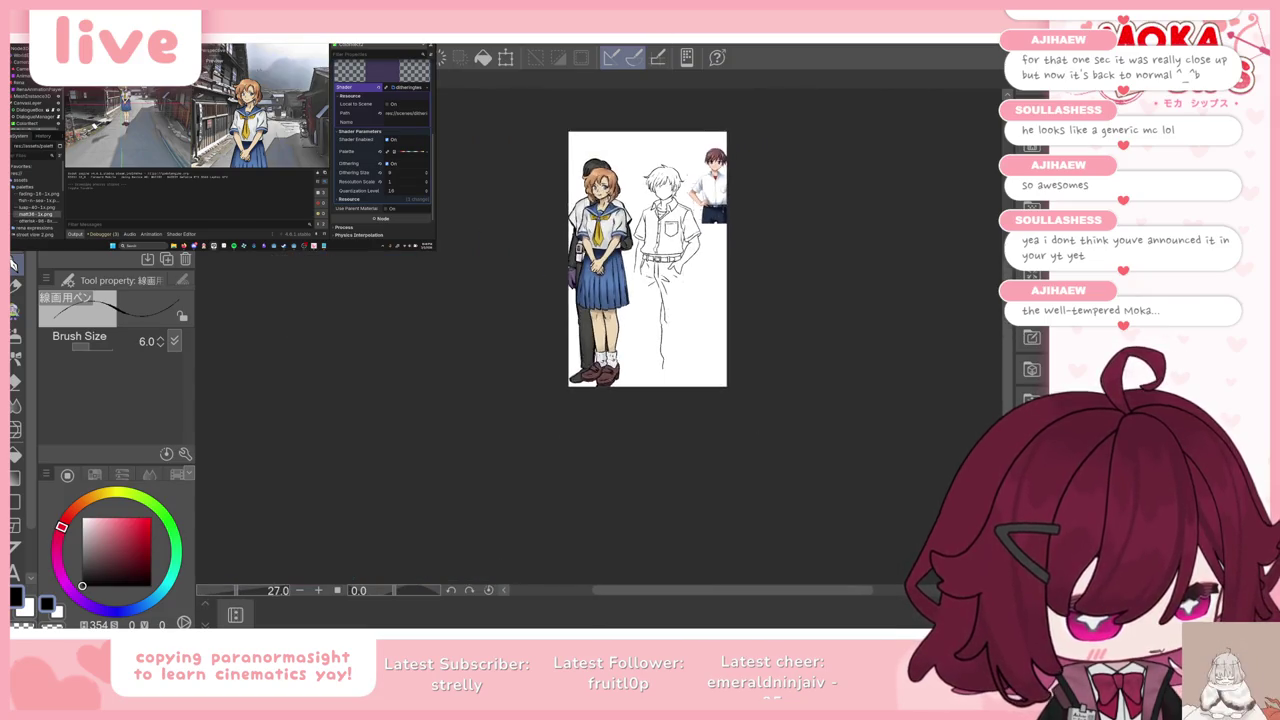
Step: Zoom out over the whole lineup, then zoom back in on the boy's face
{"action": "scroll", "coordinate": [700, 190], "scroll_direction": "up", "scroll_amount": 2}
{"action": "scroll", "coordinate": [704, 183], "scroll_direction": "down", "scroll_amount": 1}
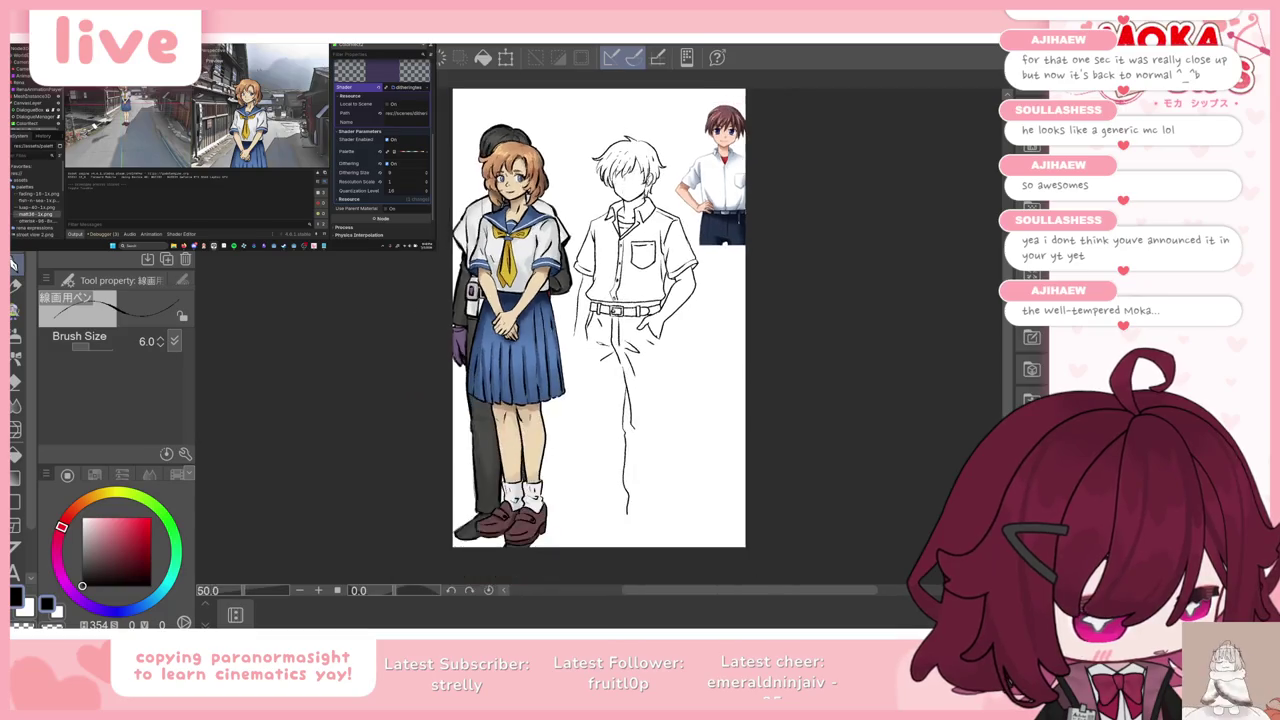
{"action": "scroll", "coordinate": [704, 183], "scroll_direction": "up", "scroll_amount": 1}
{"action": "scroll", "coordinate": [704, 183], "scroll_direction": "up", "scroll_amount": 1}
{"action": "scroll", "coordinate": [704, 183], "scroll_direction": "up", "scroll_amount": 1}
{"action": "scroll", "coordinate": [654, 377], "scroll_direction": "down", "scroll_amount": 2}
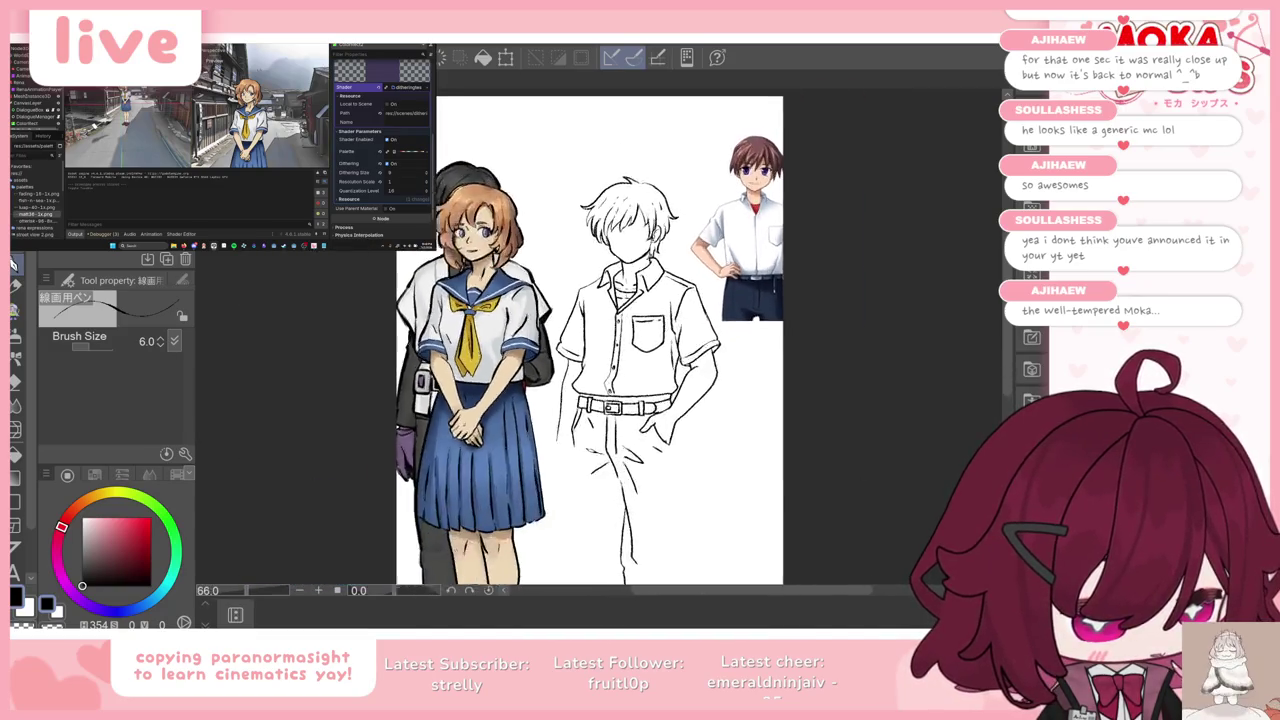
{"action": "scroll", "coordinate": [654, 377], "scroll_direction": "up", "scroll_amount": 1}
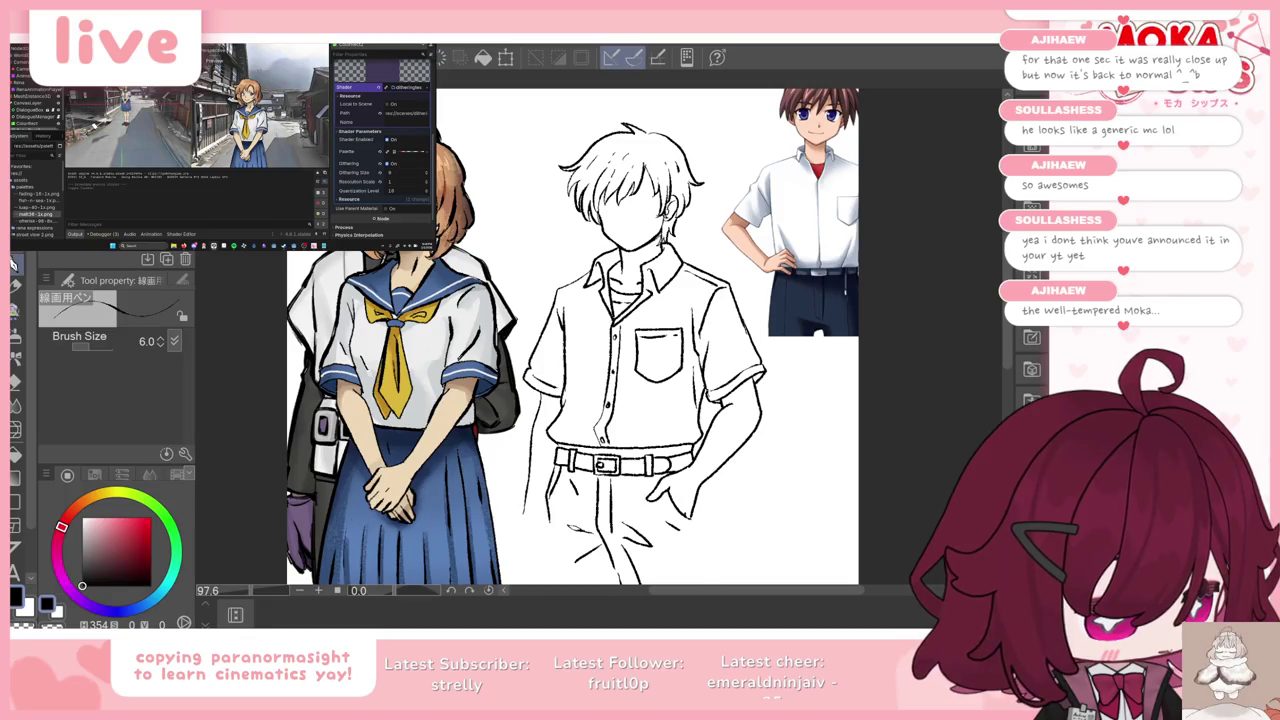
{"action": "scroll", "coordinate": [600, 340], "scroll_direction": "up", "scroll_amount": 1}
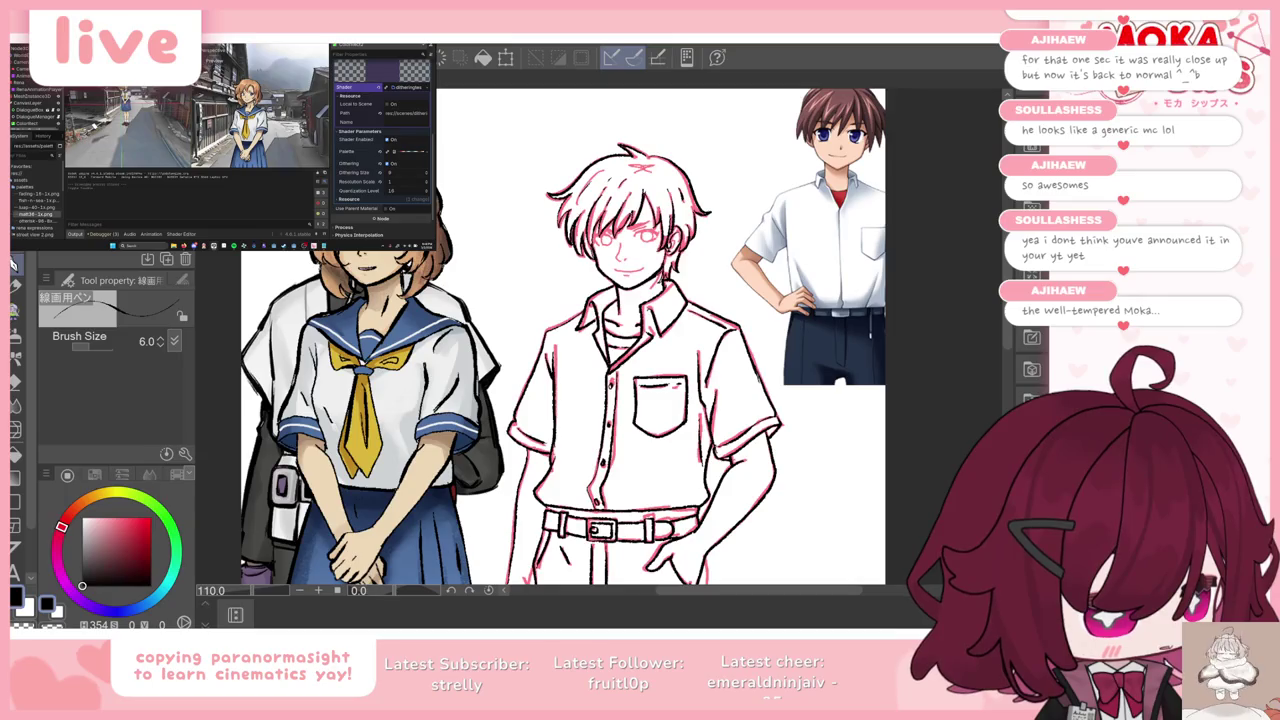
{"action": "scroll", "coordinate": [648, 201], "scroll_direction": "up", "scroll_amount": 3}
{"action": "scroll", "coordinate": [648, 201], "scroll_direction": "up", "scroll_amount": 2}
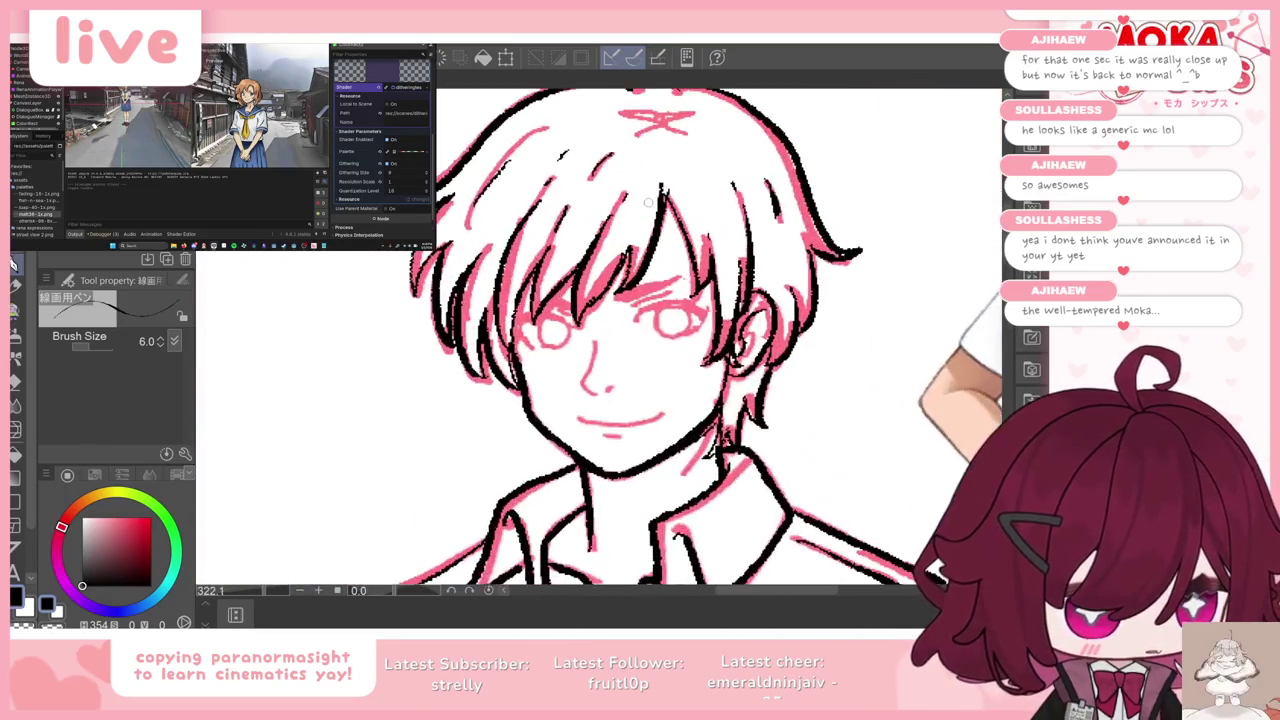
Step: Ink the line above the boy's right eye in black, undoing a trial iris
{"action": "scroll", "coordinate": [648, 201], "scroll_direction": "up", "scroll_amount": 1}
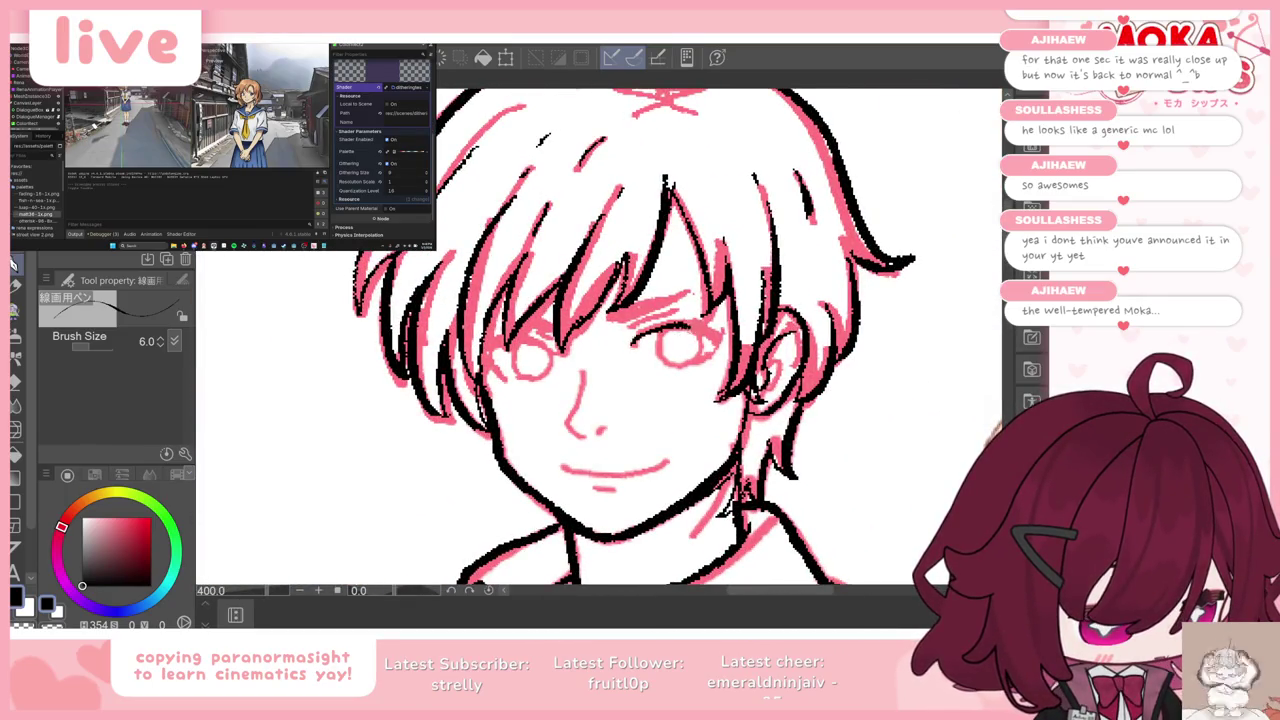
{"action": "mouse_move", "coordinate": [642, 332]}
{"action": "left_mouse_down"}
{"action": "mouse_move", "coordinate": [712, 326]}
{"action": "mouse_move", "coordinate": [688, 320]}
{"action": "mouse_move", "coordinate": [724, 334]}
{"action": "left_mouse_up"}
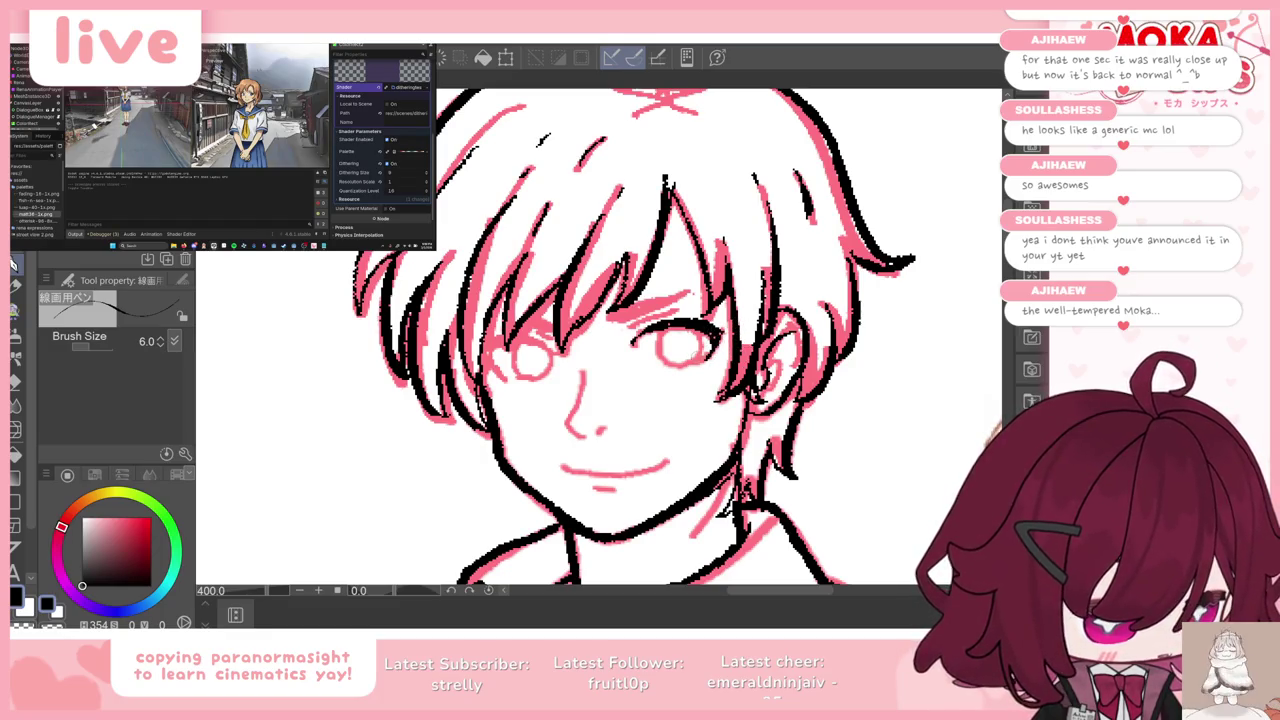
{"action": "left_click_drag", "start_coordinate": [664, 346], "coordinate": [700, 340]}
{"action": "key", "text": "ctrl+z"}
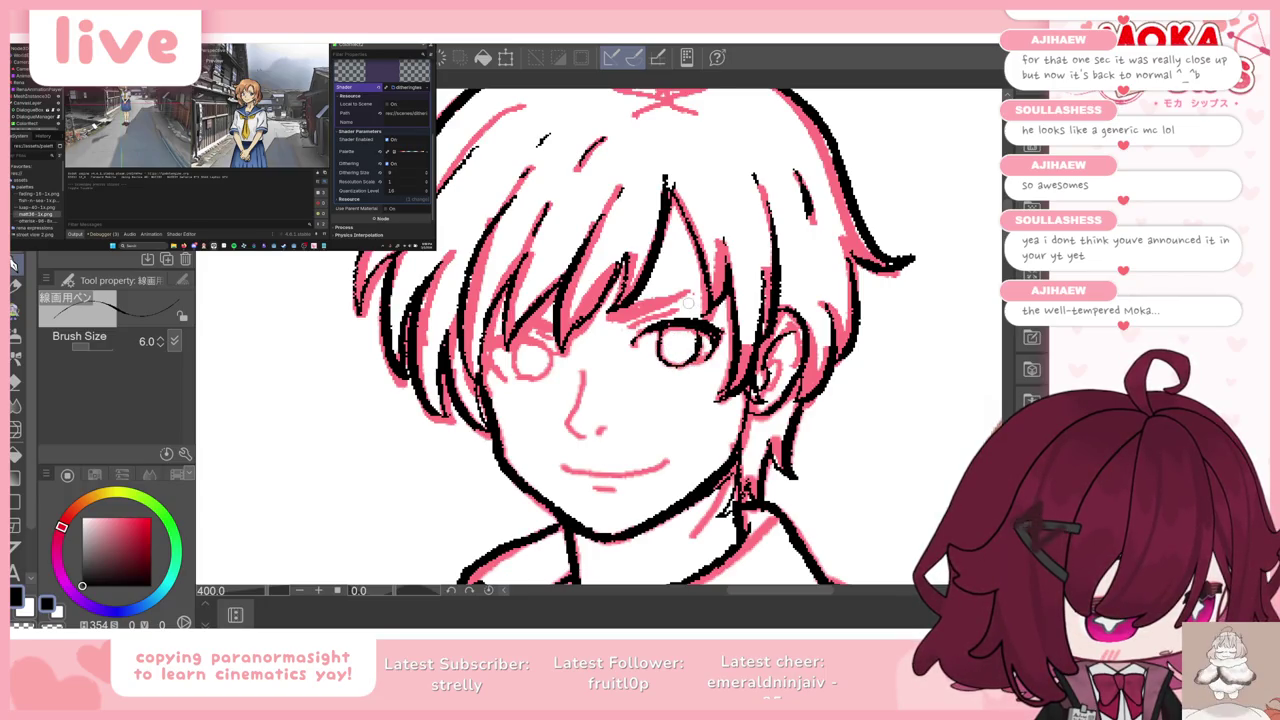
Step: Ink the nose bridge, nose-tip dot, mouth line and left eye outline, then hide the pink sketch
{"action": "left_click_drag", "start_coordinate": [581, 369], "coordinate": [572, 420]}
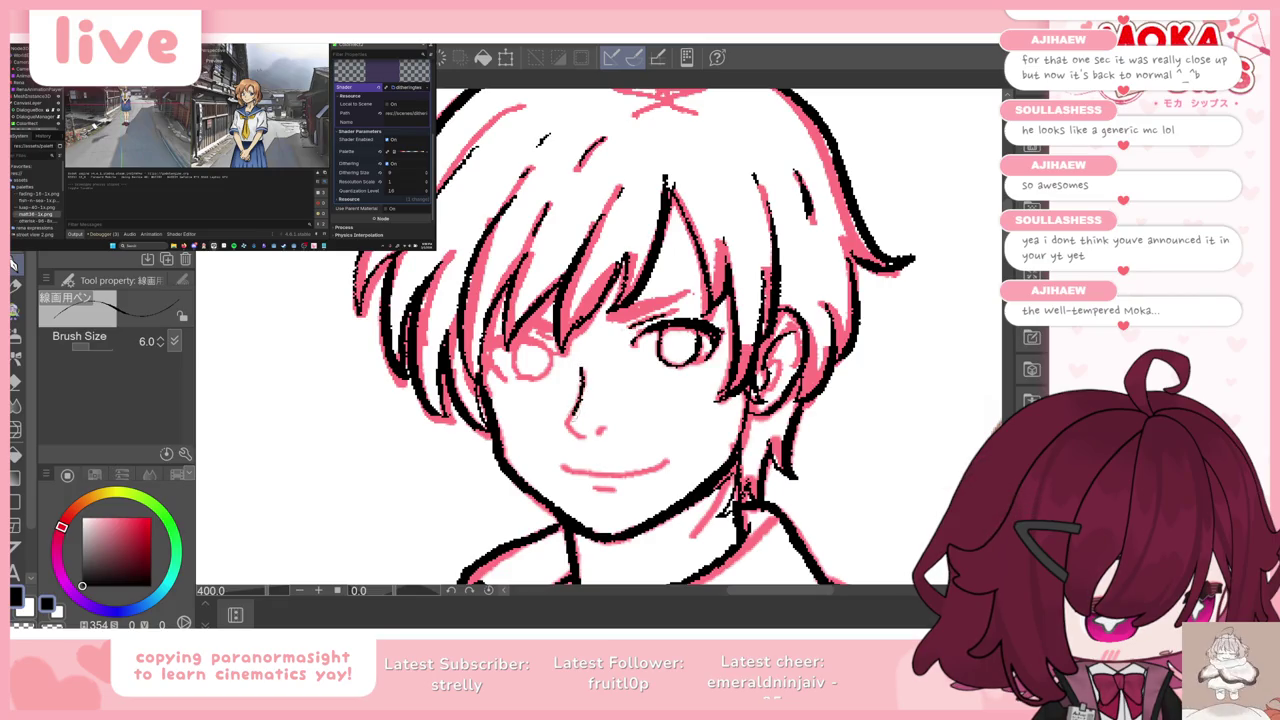
{"action": "left_click", "coordinate": [600, 431]}
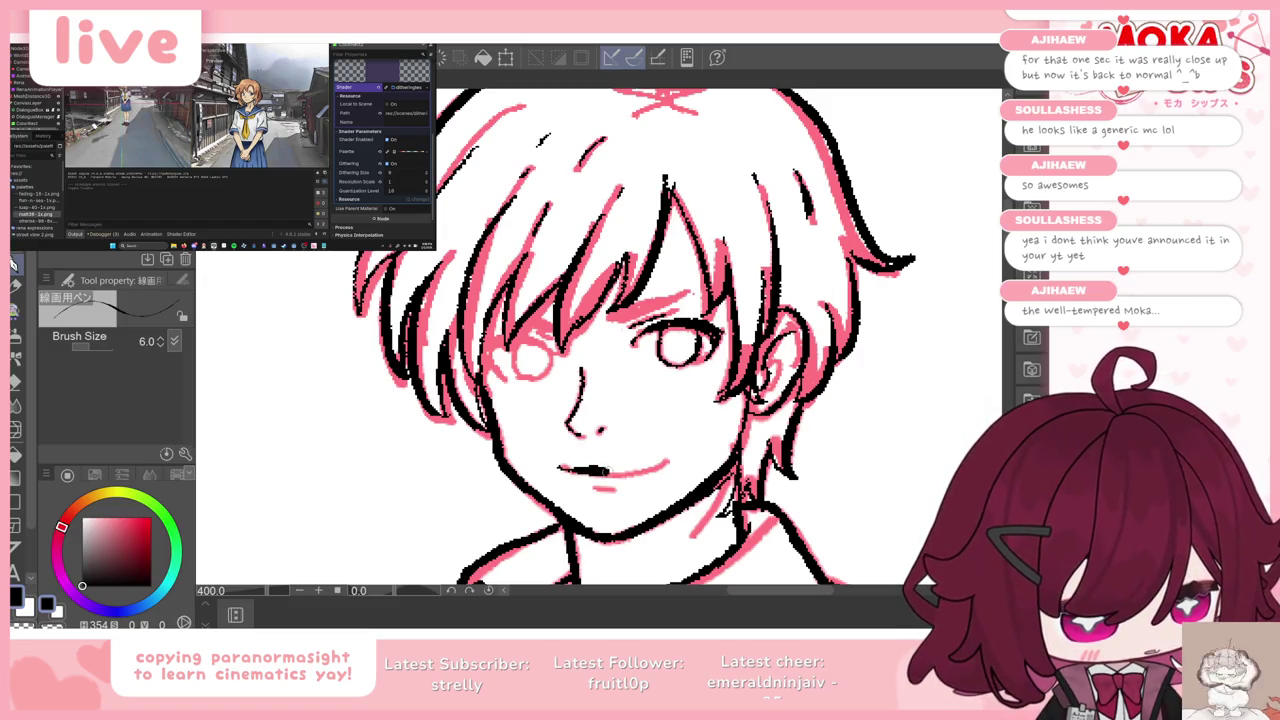
{"action": "mouse_move", "coordinate": [575, 468]}
{"action": "left_mouse_down"}
{"action": "mouse_move", "coordinate": [556, 467]}
{"action": "mouse_move", "coordinate": [664, 463]}
{"action": "left_mouse_up"}
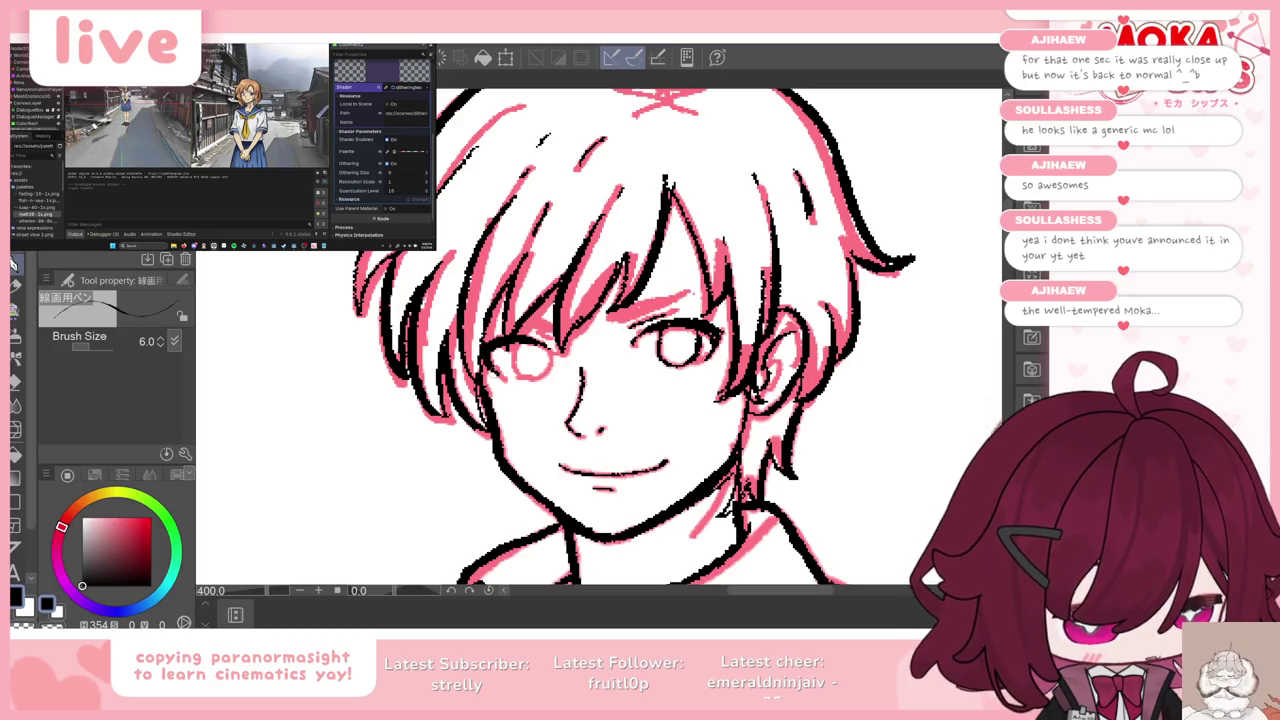
{"action": "left_click_drag", "start_coordinate": [518, 340], "coordinate": [552, 372]}
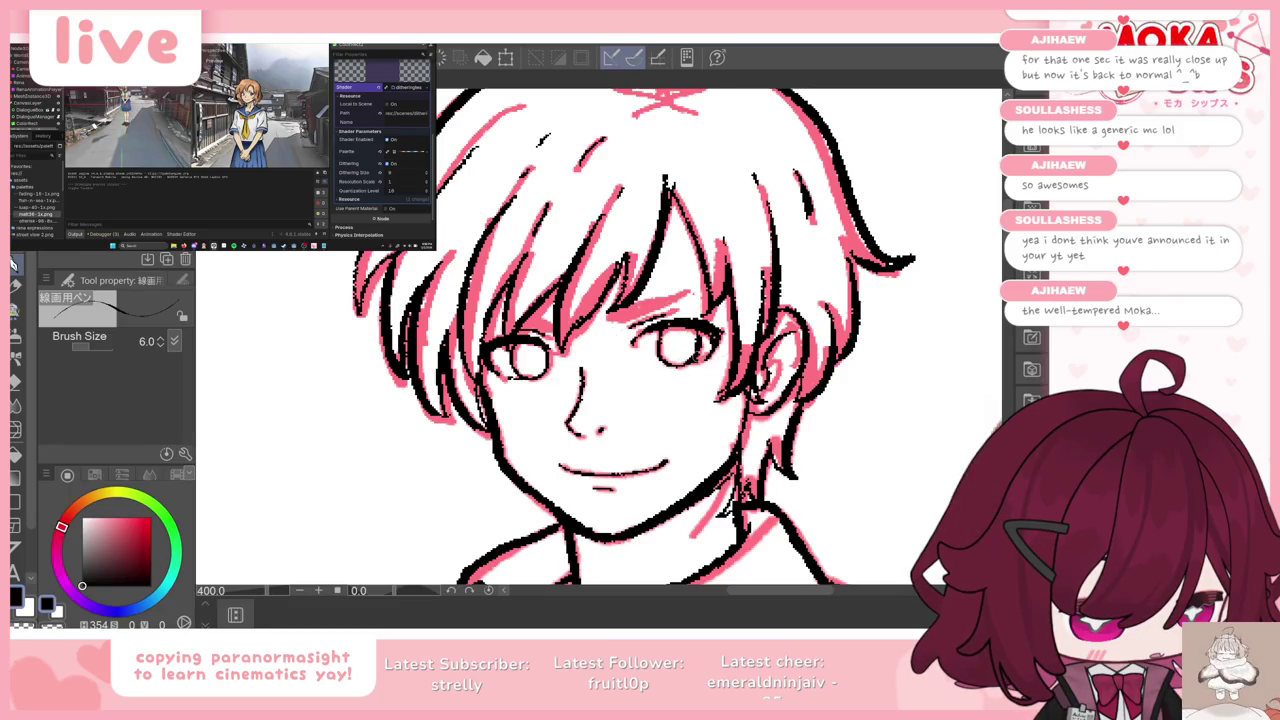
{"action": "key", "text": "ctrl+z"}
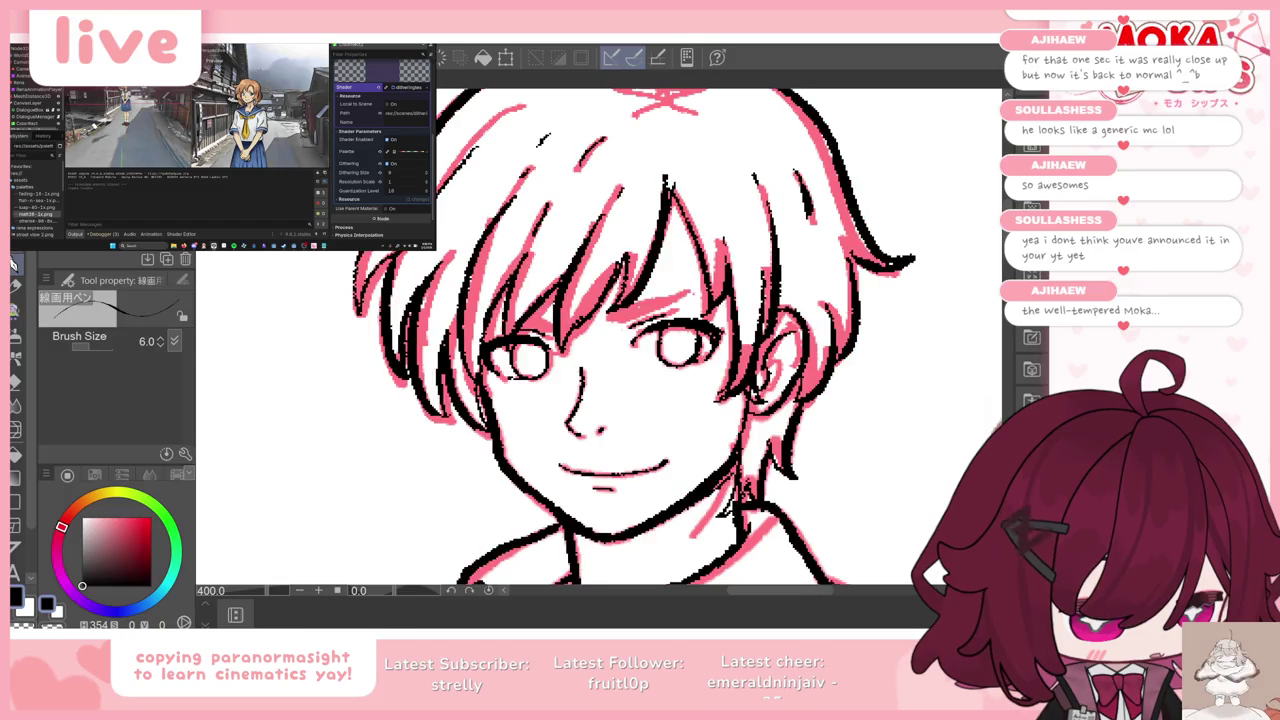
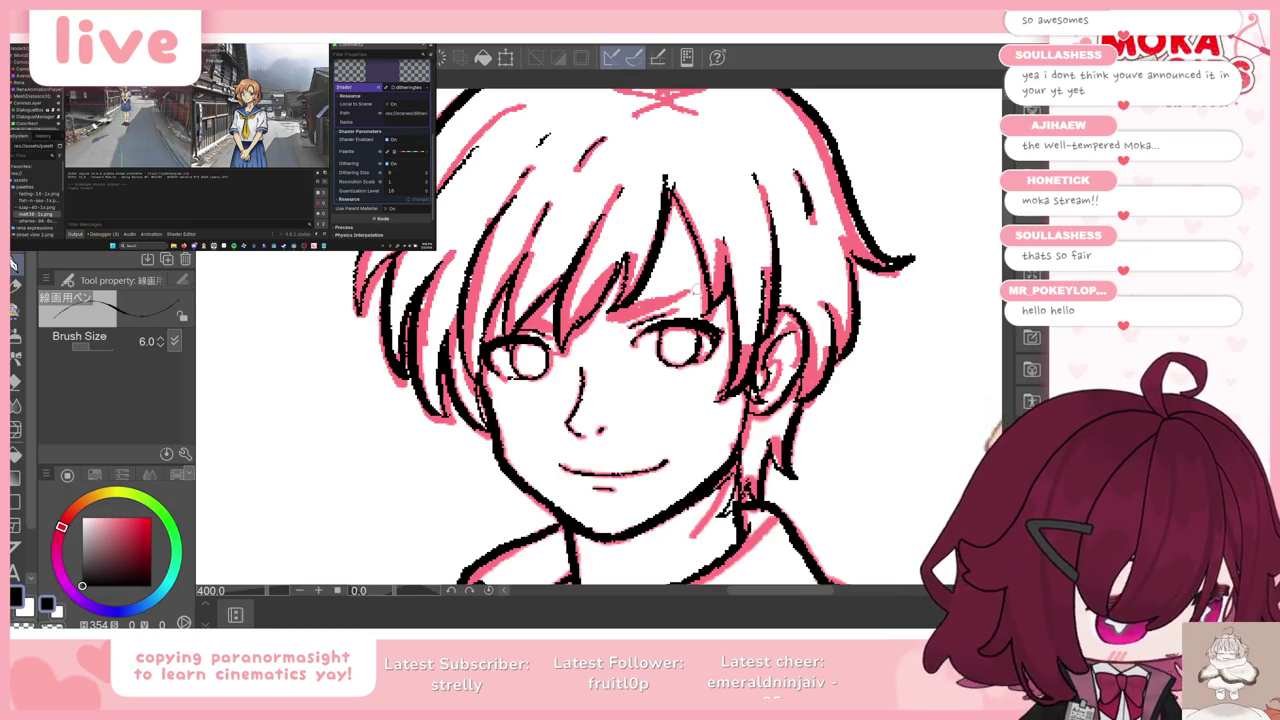
Step: Trace both of the boy's eyebrows in black over the pink sketch with the size 6 pen
{"action": "mouse_move", "coordinate": [670, 290]}
{"action": "left_mouse_down"}
{"action": "mouse_move", "coordinate": [610, 312]}
{"action": "mouse_move", "coordinate": [686, 290]}
{"action": "left_mouse_up"}
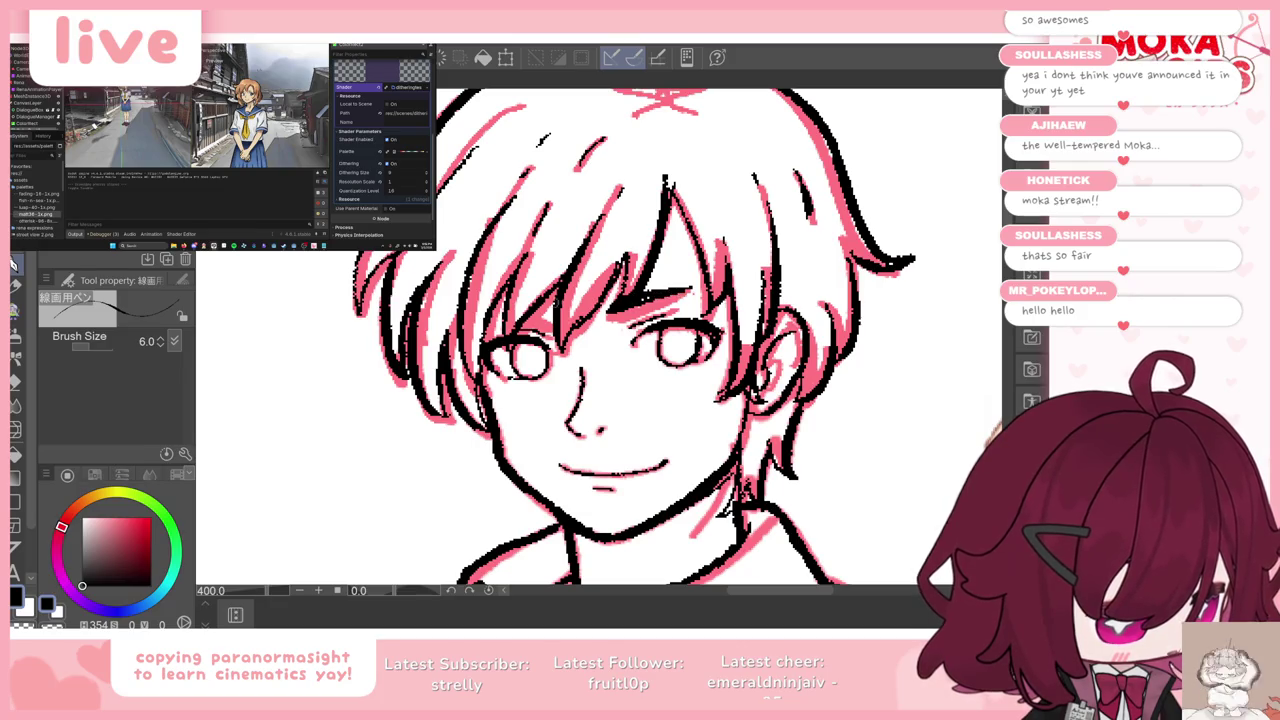
{"action": "left_click_drag", "start_coordinate": [500, 310], "coordinate": [564, 312]}
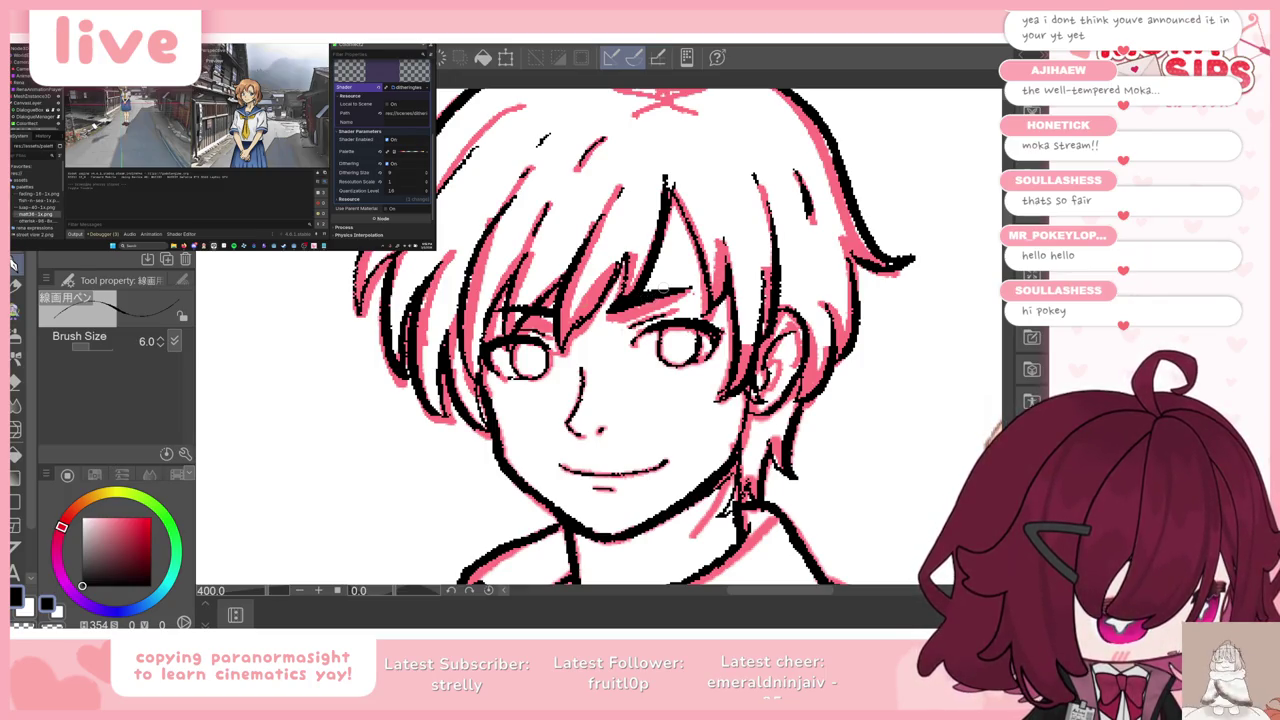
{"action": "scroll", "coordinate": [663, 289], "scroll_direction": "down", "scroll_amount": 2}
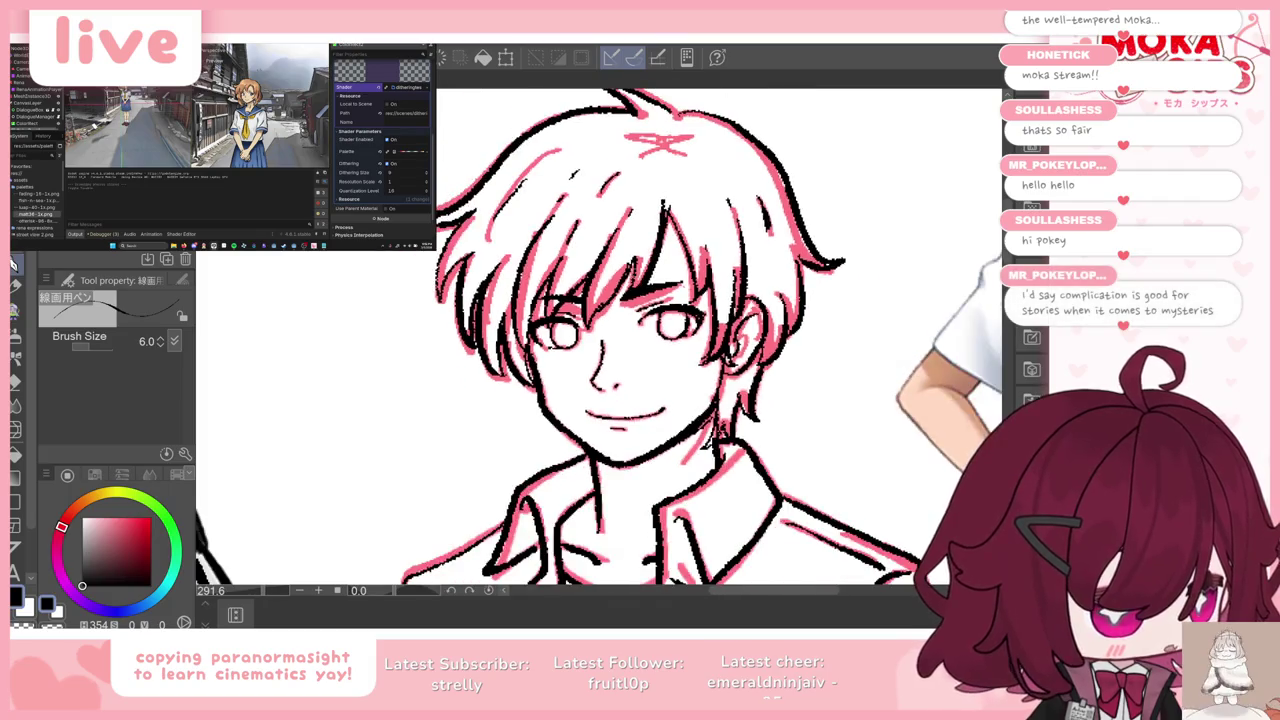
{"action": "scroll", "coordinate": [663, 289], "scroll_direction": "down", "scroll_amount": 1}
{"action": "scroll", "coordinate": [600, 340], "scroll_direction": "down", "scroll_amount": 3}
{"action": "scroll", "coordinate": [600, 340], "scroll_direction": "up", "scroll_amount": 1}
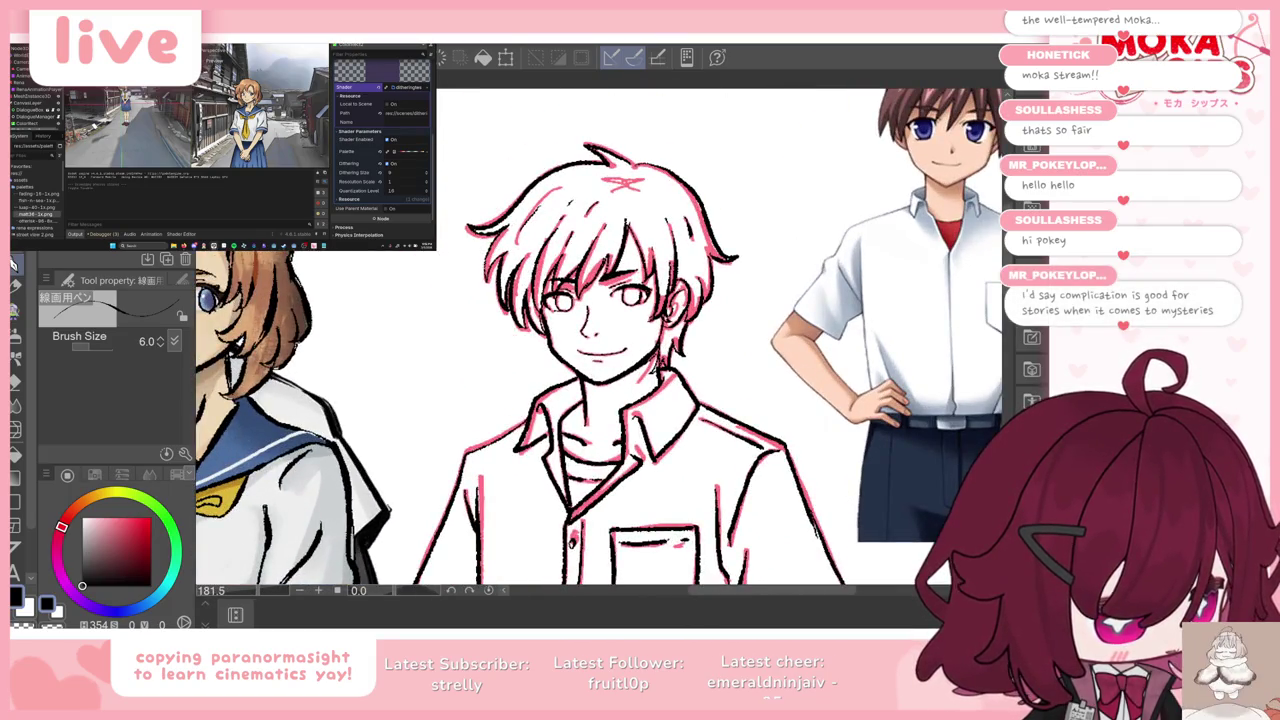
{"action": "key", "text": "Delete"}
{"action": "scroll", "coordinate": [716, 298], "scroll_direction": "down", "scroll_amount": 2}
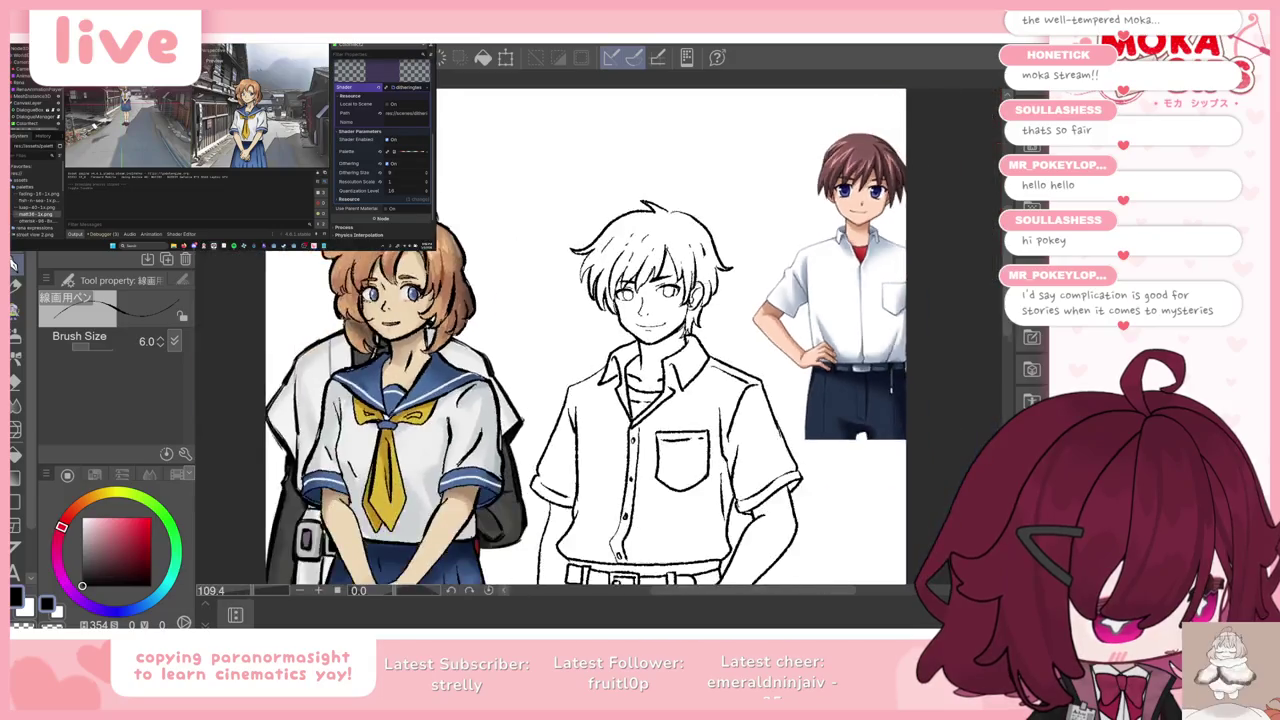
{"action": "scroll", "coordinate": [718, 300], "scroll_direction": "down", "scroll_amount": 2}
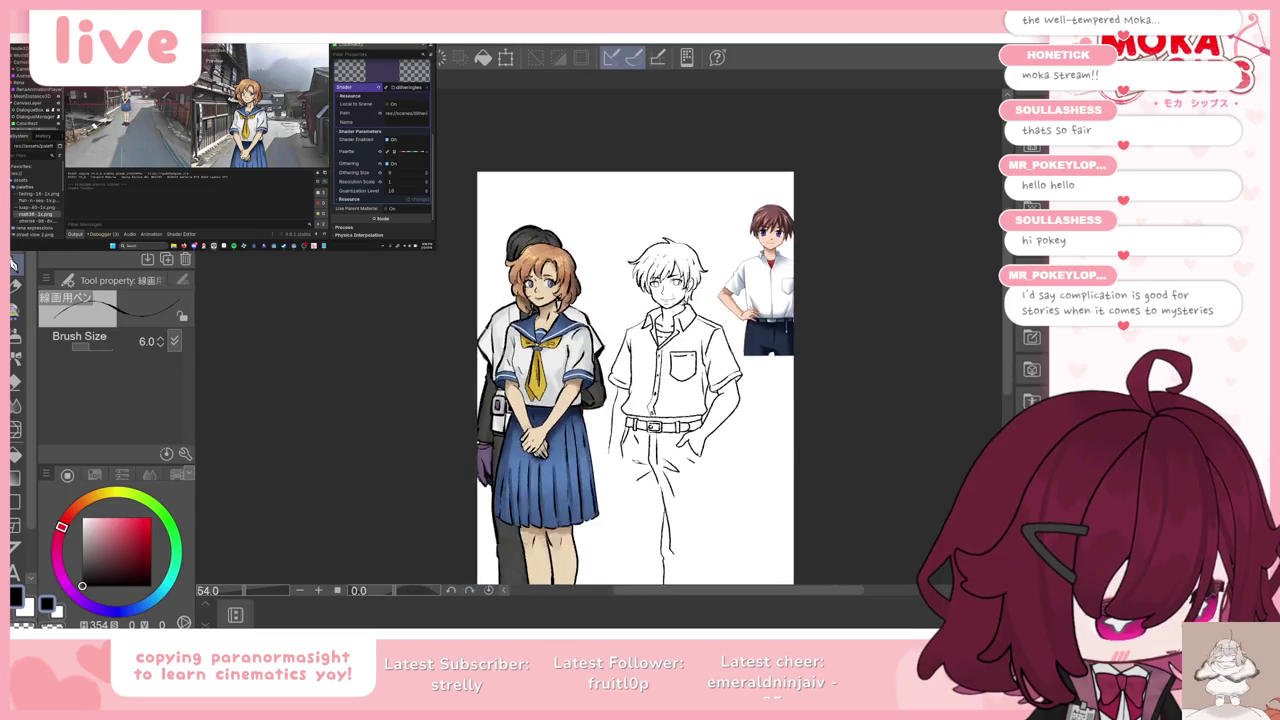
{"action": "scroll", "coordinate": [685, 315], "scroll_direction": "up", "scroll_amount": 2}
{"action": "scroll", "coordinate": [685, 315], "scroll_direction": "up", "scroll_amount": 1}
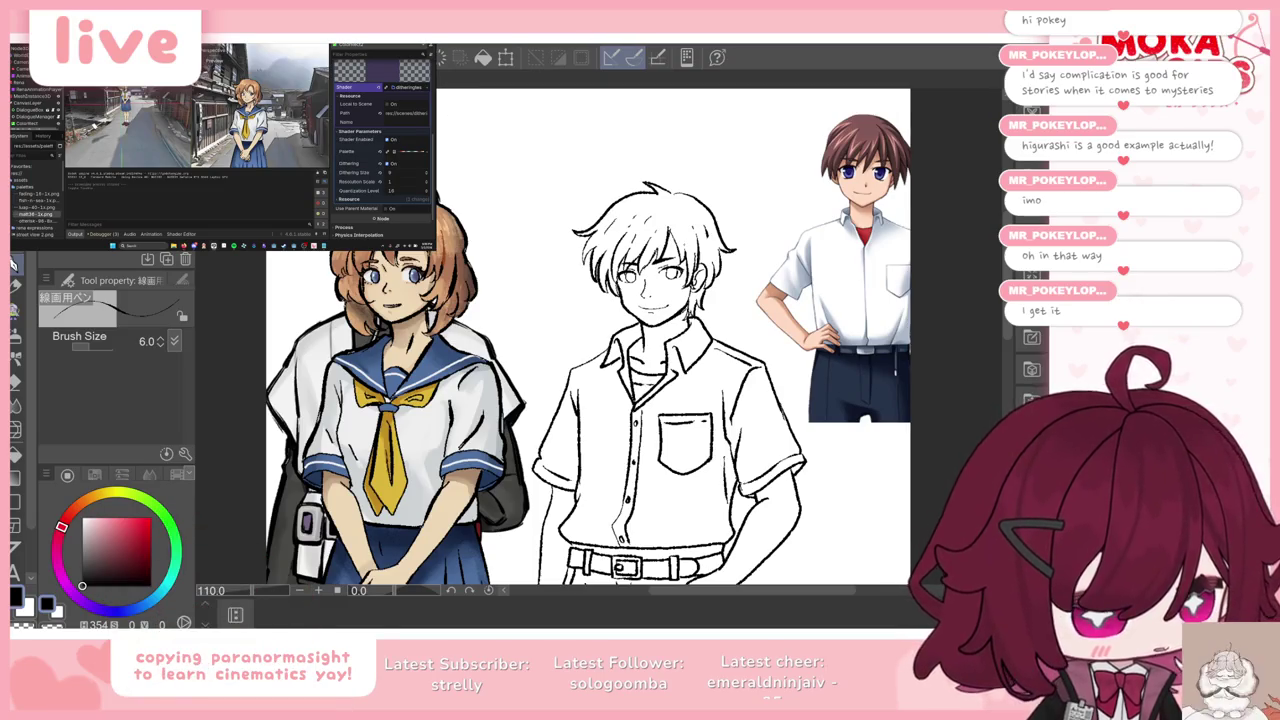
{"action": "scroll", "coordinate": [600, 340], "scroll_direction": "down", "scroll_amount": 2}
{"action": "scroll", "coordinate": [600, 340], "scroll_direction": "down", "scroll_amount": 1}
{"action": "scroll", "coordinate": [600, 340], "scroll_direction": "up", "scroll_amount": 2}
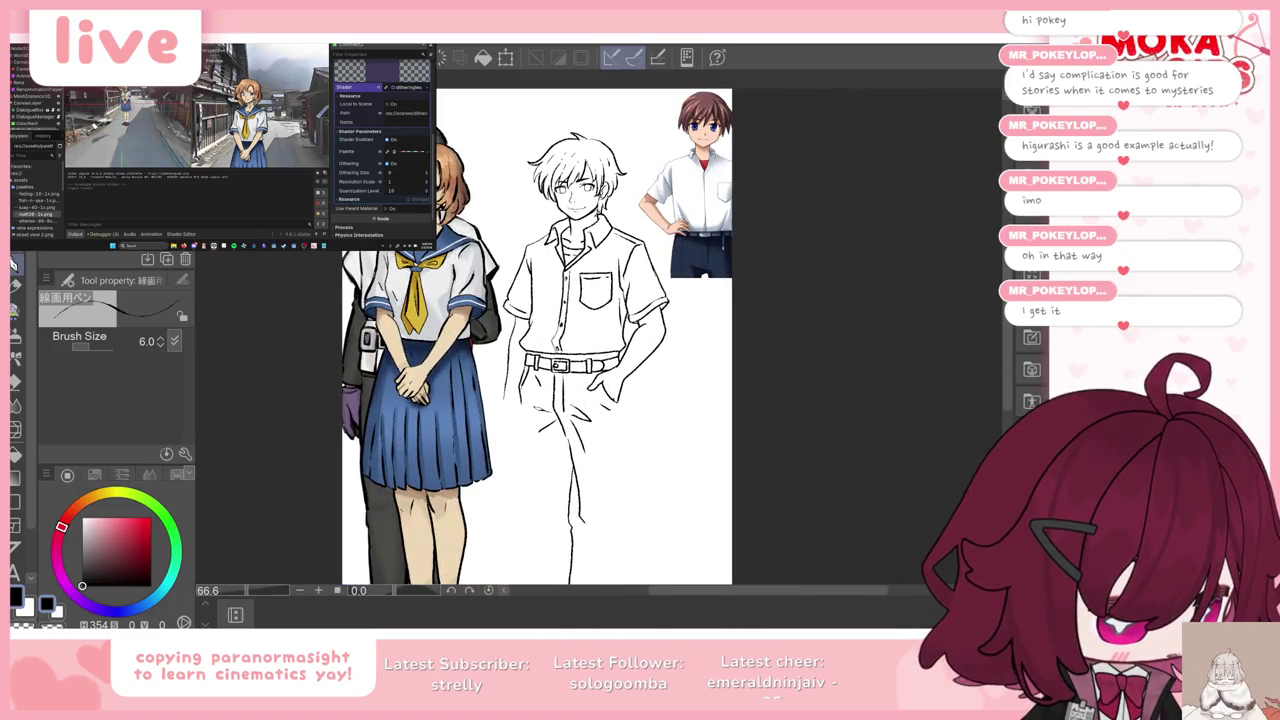
{"action": "key", "text": "ctrl+z"}
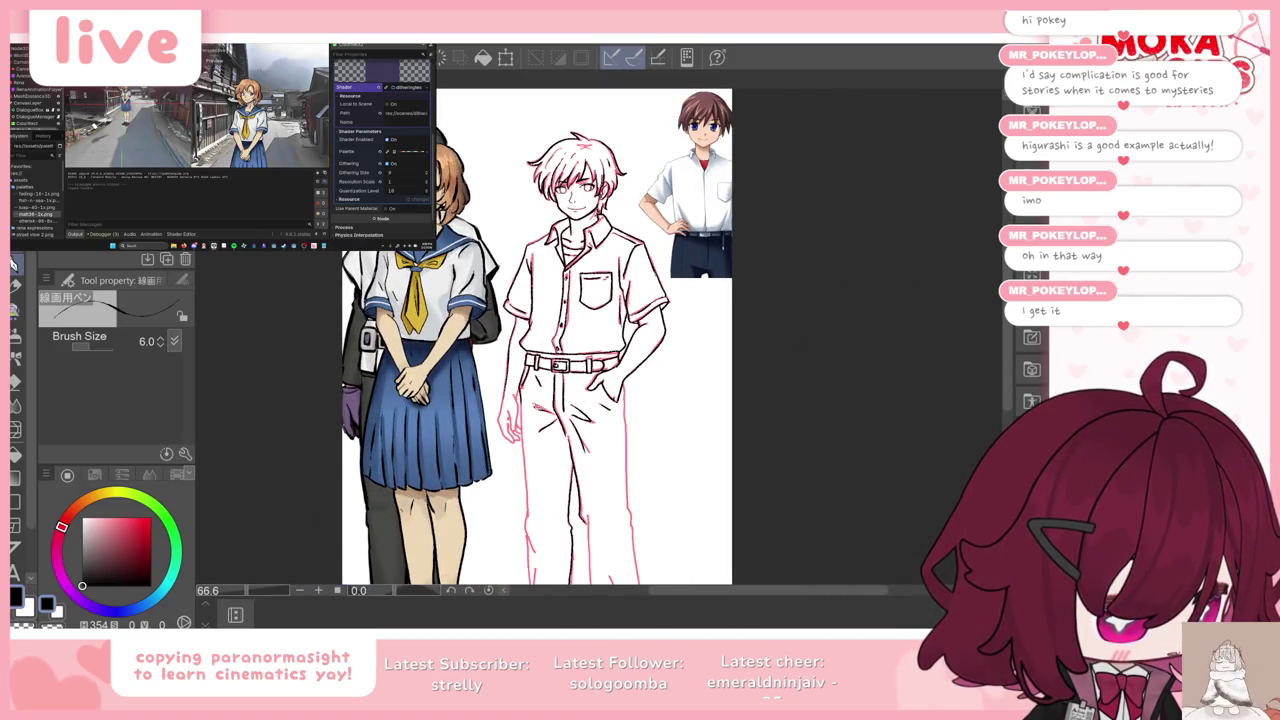
{"action": "scroll", "coordinate": [540, 340], "scroll_direction": "down", "scroll_amount": 1}
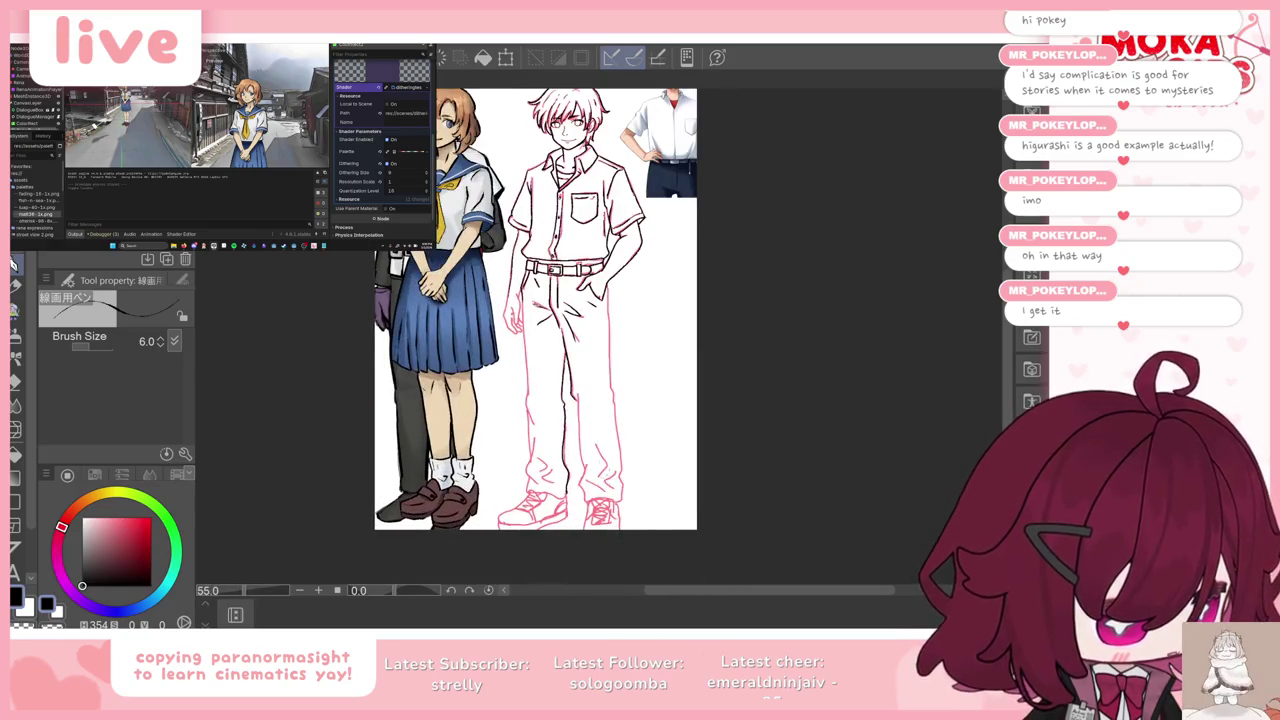
{"action": "scroll", "coordinate": [501, 268], "scroll_direction": "up", "scroll_amount": 1}
{"action": "scroll", "coordinate": [501, 268], "scroll_direction": "up", "scroll_amount": 1}
{"action": "scroll", "coordinate": [501, 268], "scroll_direction": "up", "scroll_amount": 2}
{"action": "scroll", "coordinate": [501, 268], "scroll_direction": "up", "scroll_amount": 1}
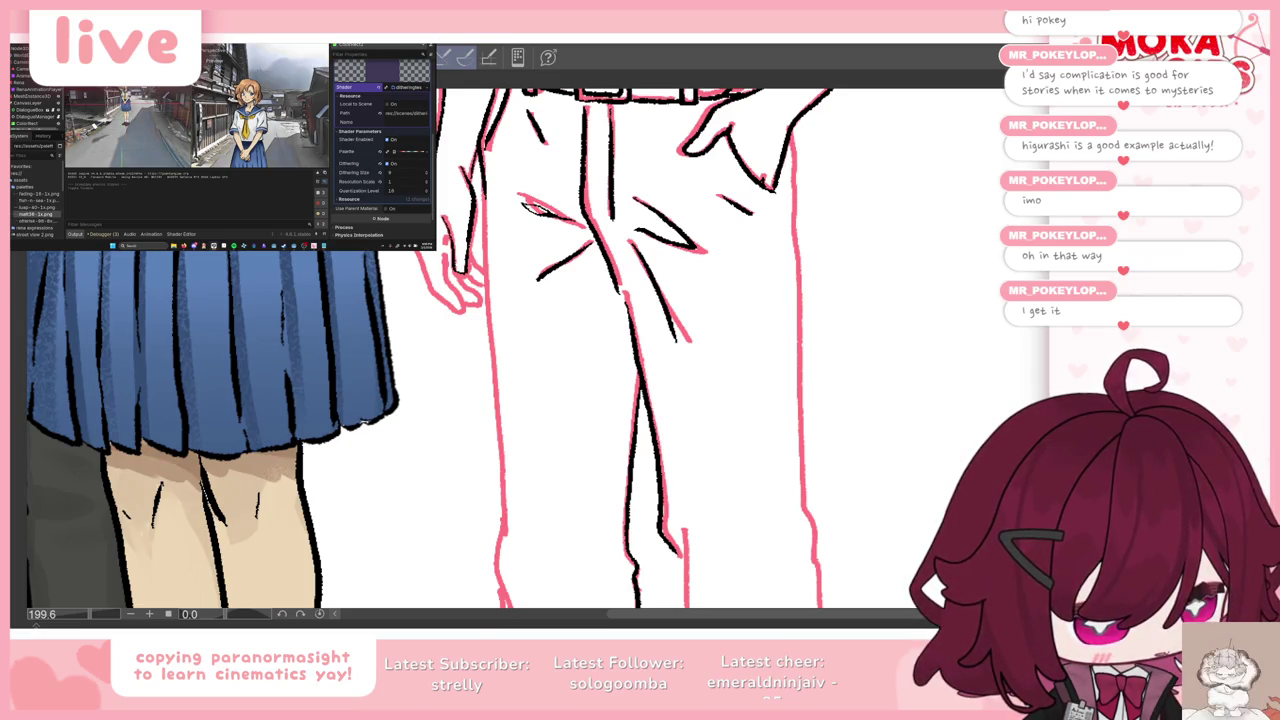
Step: Ink the edge of the boy's hand and the trouser's outer edge, undoing failed strokes
{"action": "left_click_drag", "start_coordinate": [418, 262], "coordinate": [436, 296]}
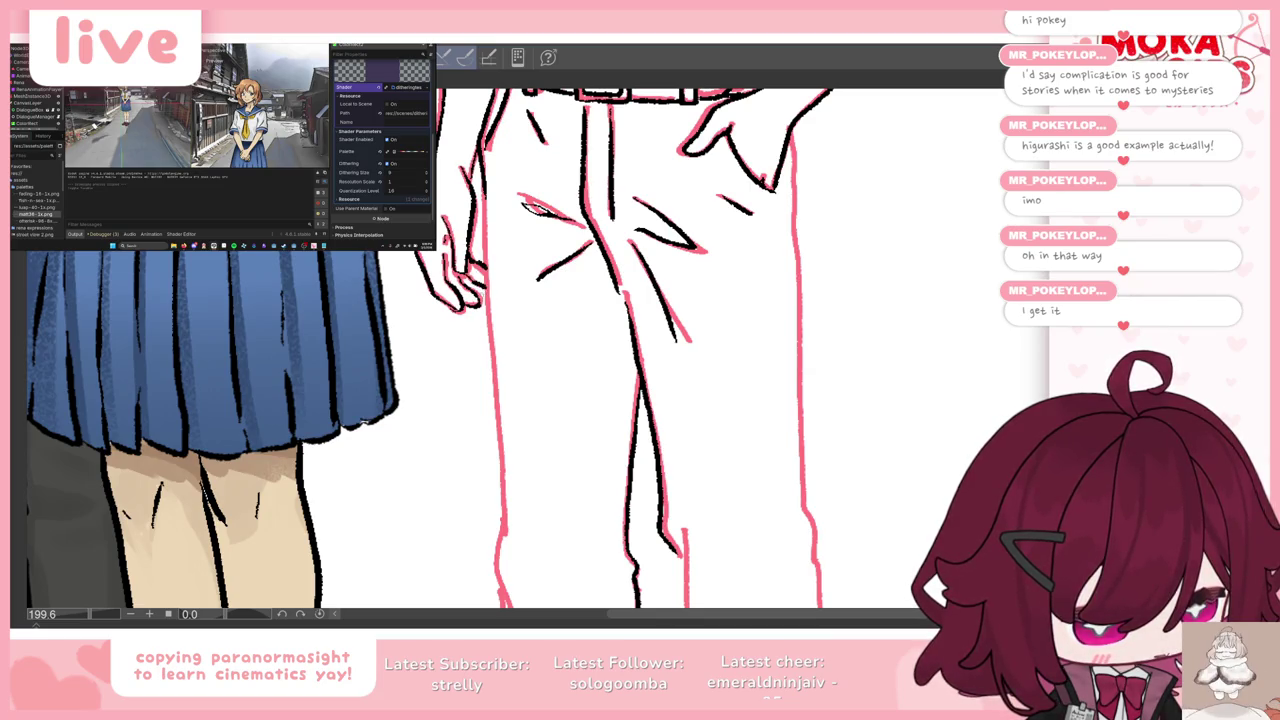
{"action": "left_click_drag", "start_coordinate": [482, 186], "coordinate": [505, 540]}
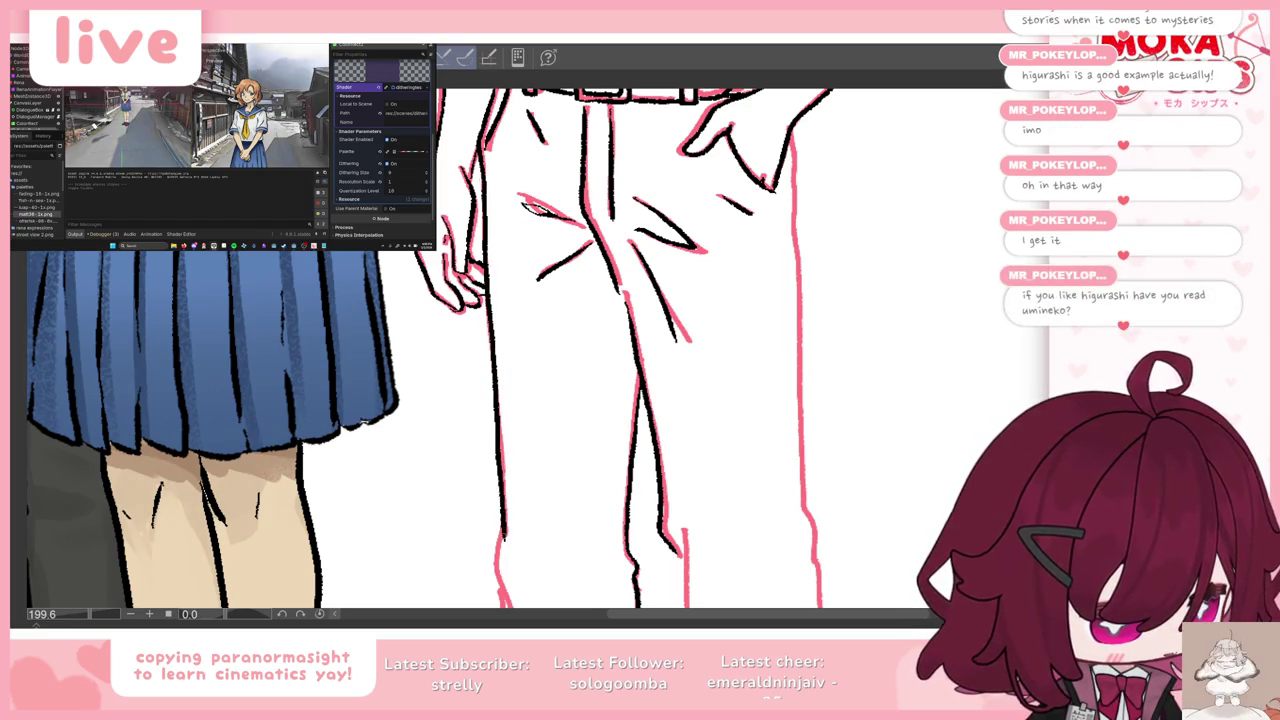
{"action": "scroll", "coordinate": [640, 350], "scroll_direction": "down", "scroll_amount": 3}
{"action": "scroll", "coordinate": [640, 350], "scroll_direction": "down", "scroll_amount": 2}
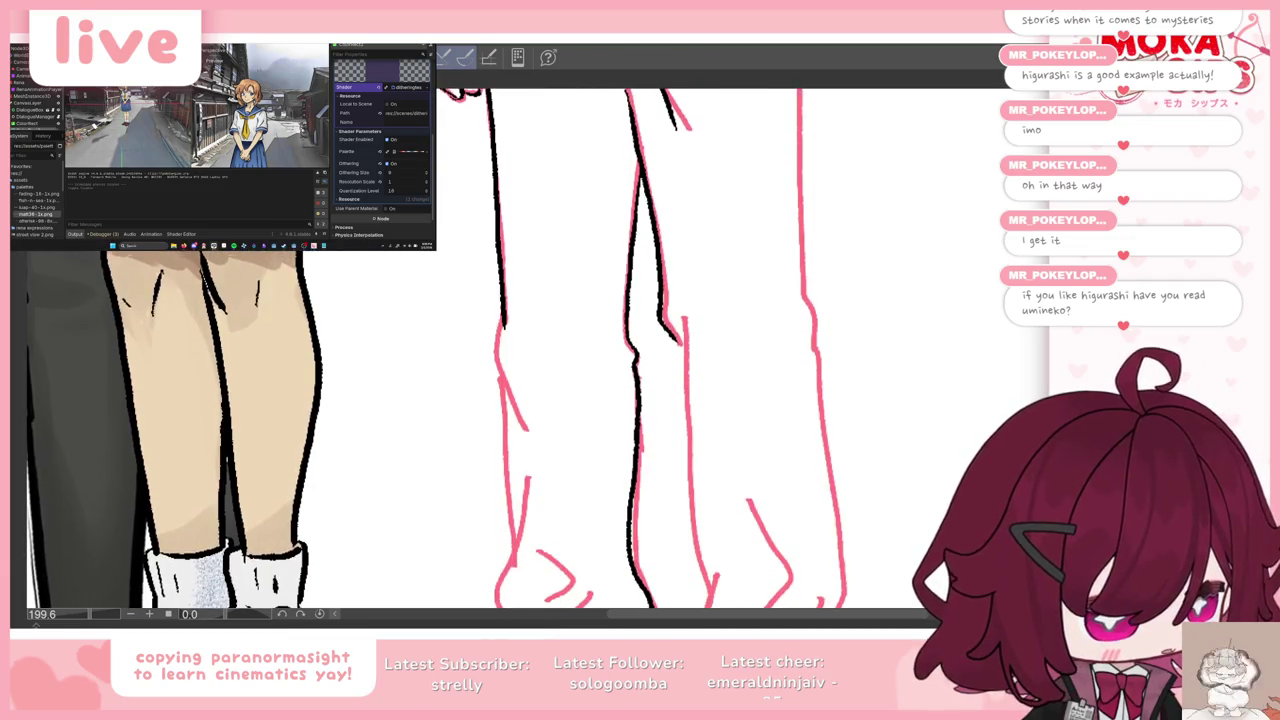
{"action": "mouse_move", "coordinate": [504, 318]}
{"action": "left_mouse_down"}
{"action": "mouse_move", "coordinate": [511, 366]}
{"action": "mouse_move", "coordinate": [495, 345]}
{"action": "mouse_move", "coordinate": [521, 418]}
{"action": "left_mouse_up"}
{"action": "key", "text": "ctrl+z"}
{"action": "key", "text": "ctrl+z"}
{"action": "mouse_move", "coordinate": [500, 368]}
{"action": "left_mouse_down"}
{"action": "mouse_move", "coordinate": [512, 518]}
{"action": "mouse_move", "coordinate": [502, 394]}
{"action": "mouse_move", "coordinate": [517, 486]}
{"action": "left_mouse_up"}
{"action": "key", "text": "ctrl+z"}
{"action": "key", "text": "ctrl+z"}
{"action": "left_click_drag", "start_coordinate": [500, 378], "coordinate": [514, 550]}
{"action": "key", "text": "ctrl+z"}
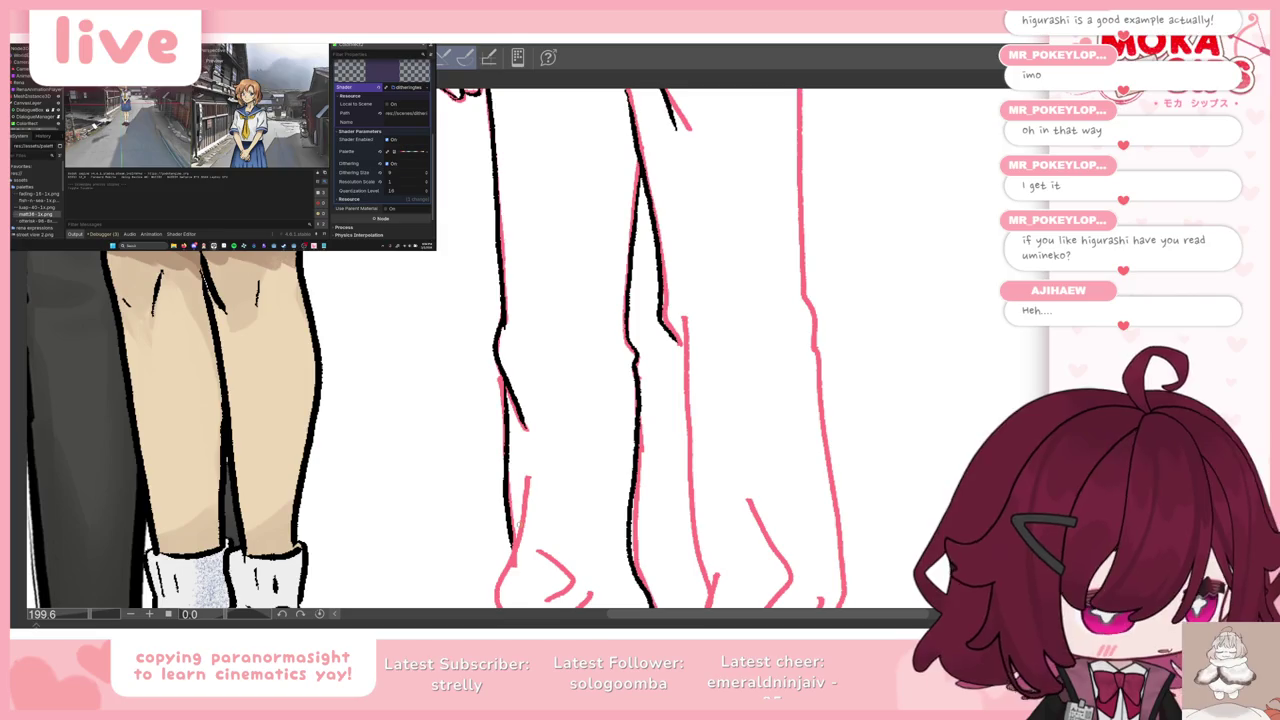
Step: Ink the left trouser leg outline, its zigzag folds and the bottom edge of the hem
{"action": "scroll", "coordinate": [427, 418], "scroll_direction": "down", "scroll_amount": 5}
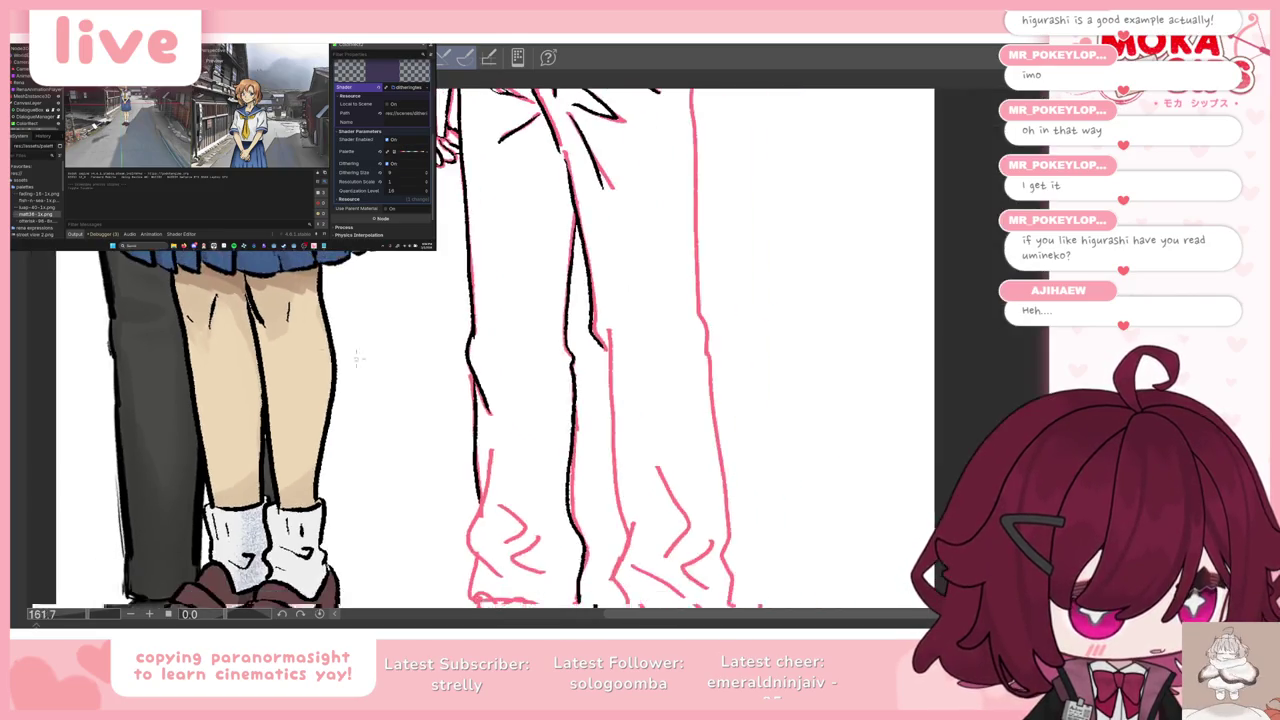
{"action": "scroll", "coordinate": [358, 454], "scroll_direction": "up", "scroll_amount": 1}
{"action": "scroll", "coordinate": [358, 454], "scroll_direction": "up", "scroll_amount": 1}
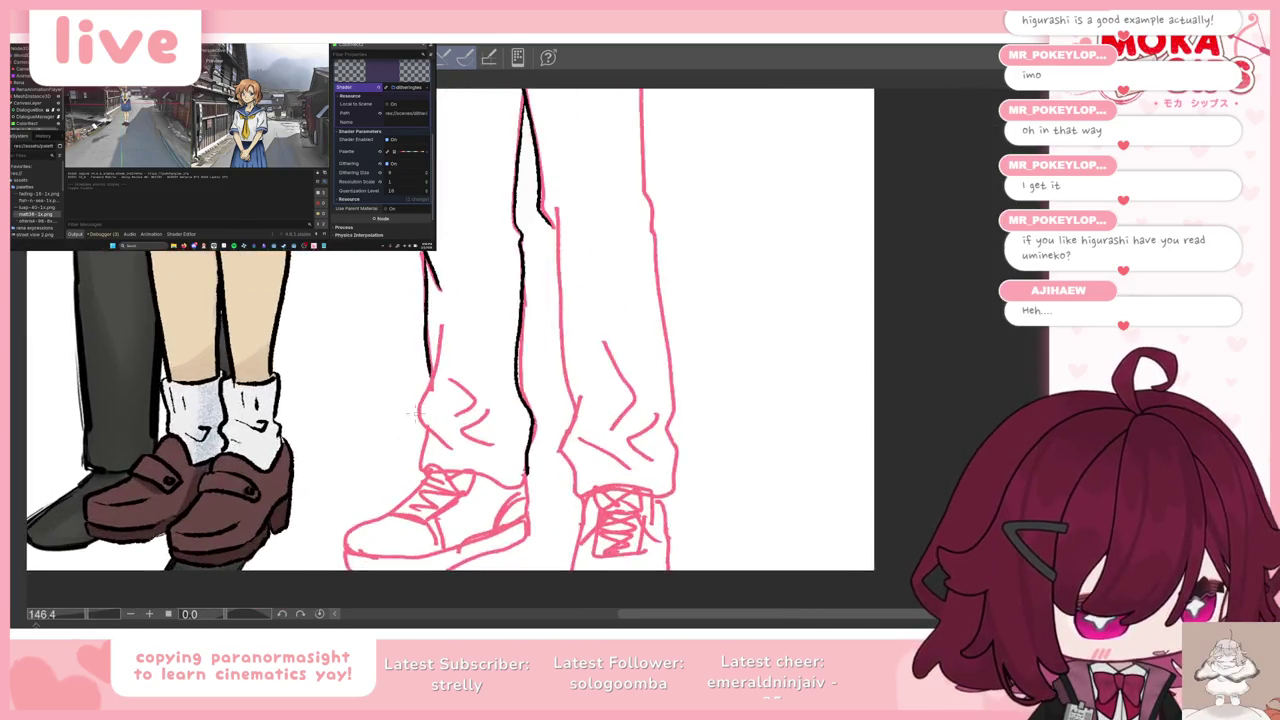
{"action": "scroll", "coordinate": [419, 374], "scroll_direction": "up", "scroll_amount": 4}
{"action": "mouse_move", "coordinate": [462, 266]}
{"action": "left_mouse_down"}
{"action": "mouse_move", "coordinate": [440, 390]}
{"action": "mouse_move", "coordinate": [450, 318]}
{"action": "mouse_move", "coordinate": [412, 424]}
{"action": "mouse_move", "coordinate": [480, 510]}
{"action": "left_mouse_up"}
{"action": "key", "text": "ctrl+z"}
{"action": "mouse_move", "coordinate": [472, 368]}
{"action": "left_mouse_down"}
{"action": "mouse_move", "coordinate": [500, 468]}
{"action": "mouse_move", "coordinate": [566, 500]}
{"action": "left_mouse_up"}
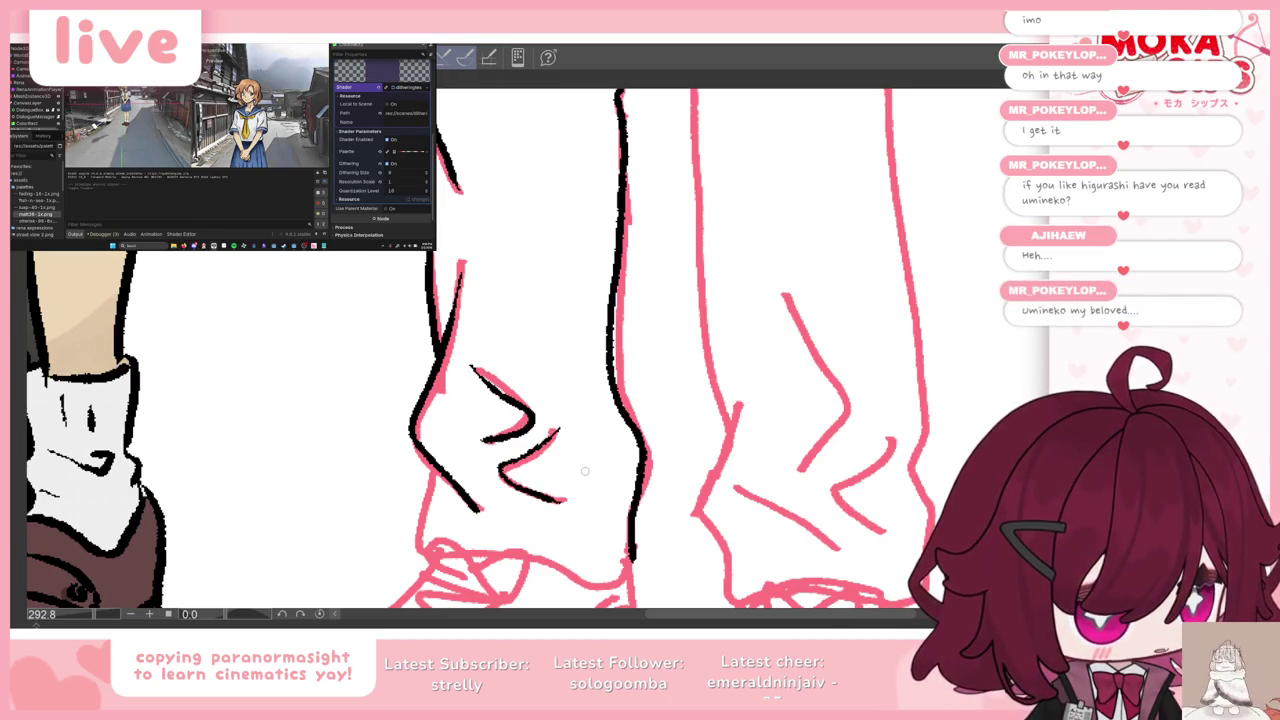
{"action": "scroll", "coordinate": [585, 471], "scroll_direction": "down", "scroll_amount": 5}
{"action": "scroll", "coordinate": [530, 440], "scroll_direction": "up", "scroll_amount": 2}
{"action": "scroll", "coordinate": [530, 440], "scroll_direction": "up", "scroll_amount": 2}
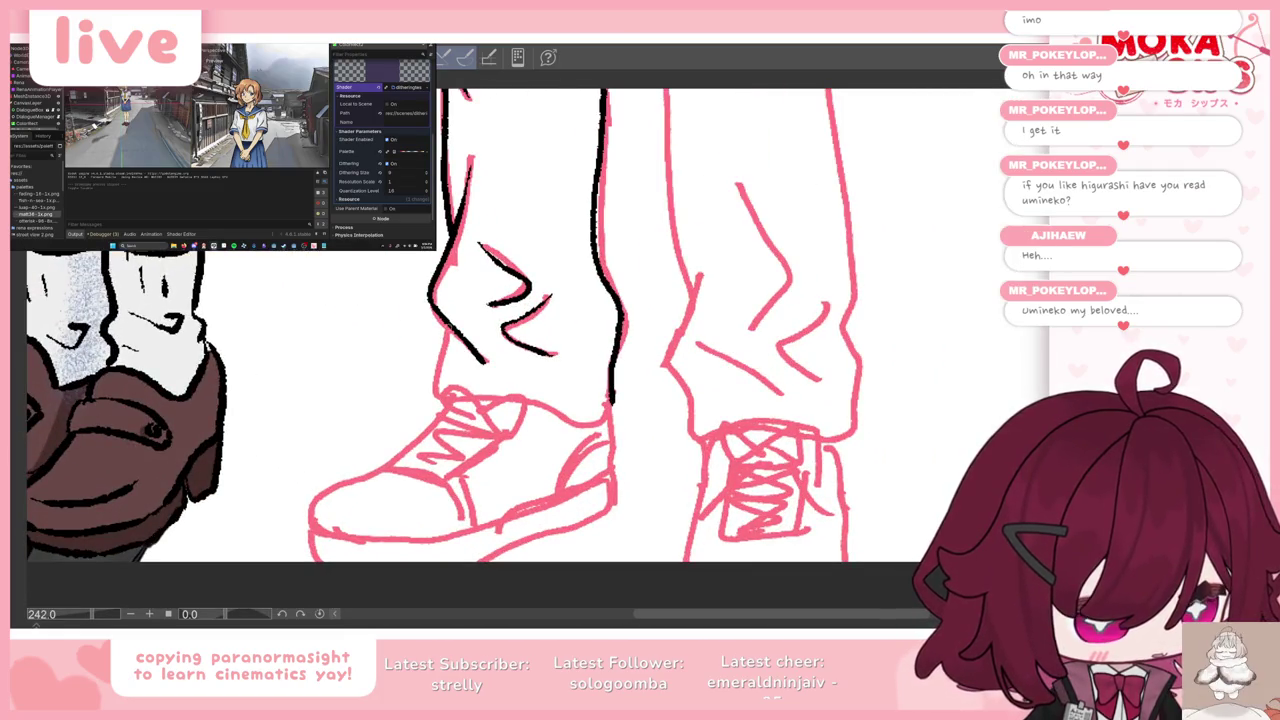
{"action": "left_click_drag", "start_coordinate": [533, 408], "coordinate": [600, 430]}
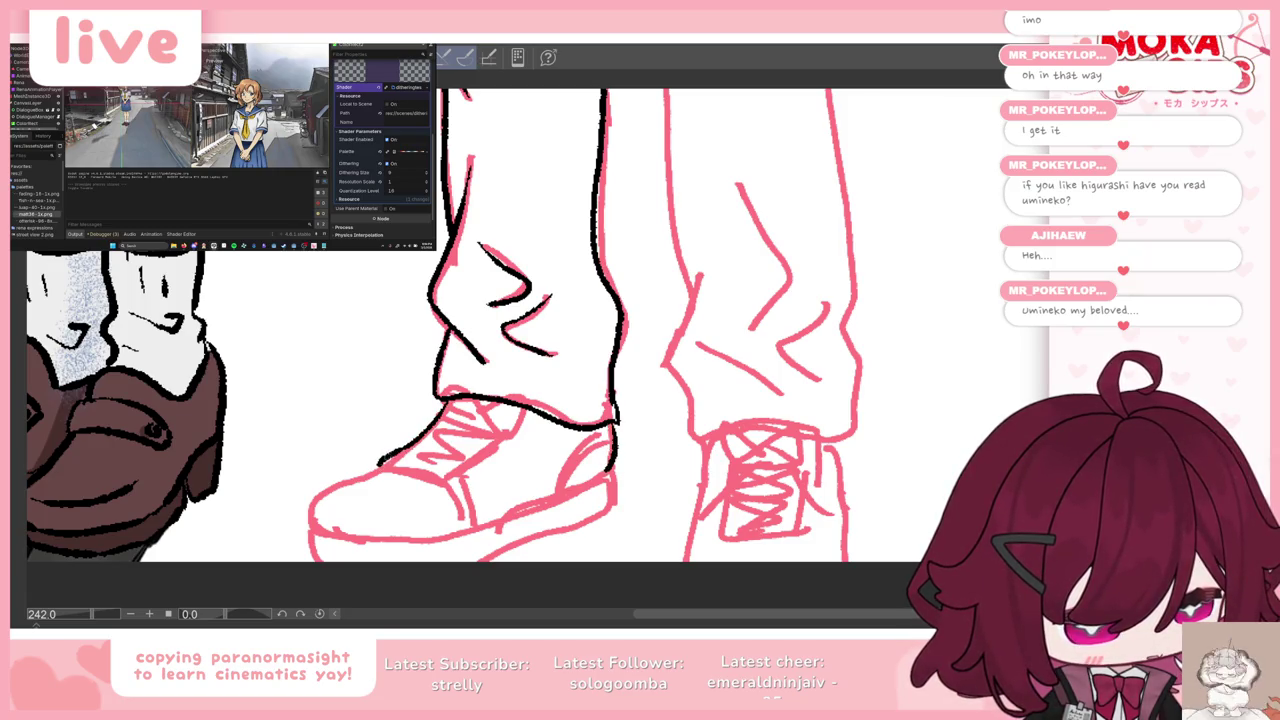
Step: Outline the left sneaker's side, sole, top edge, inner lines and heel, then restore the palettes
{"action": "left_click_drag", "start_coordinate": [380, 463], "coordinate": [310, 538]}
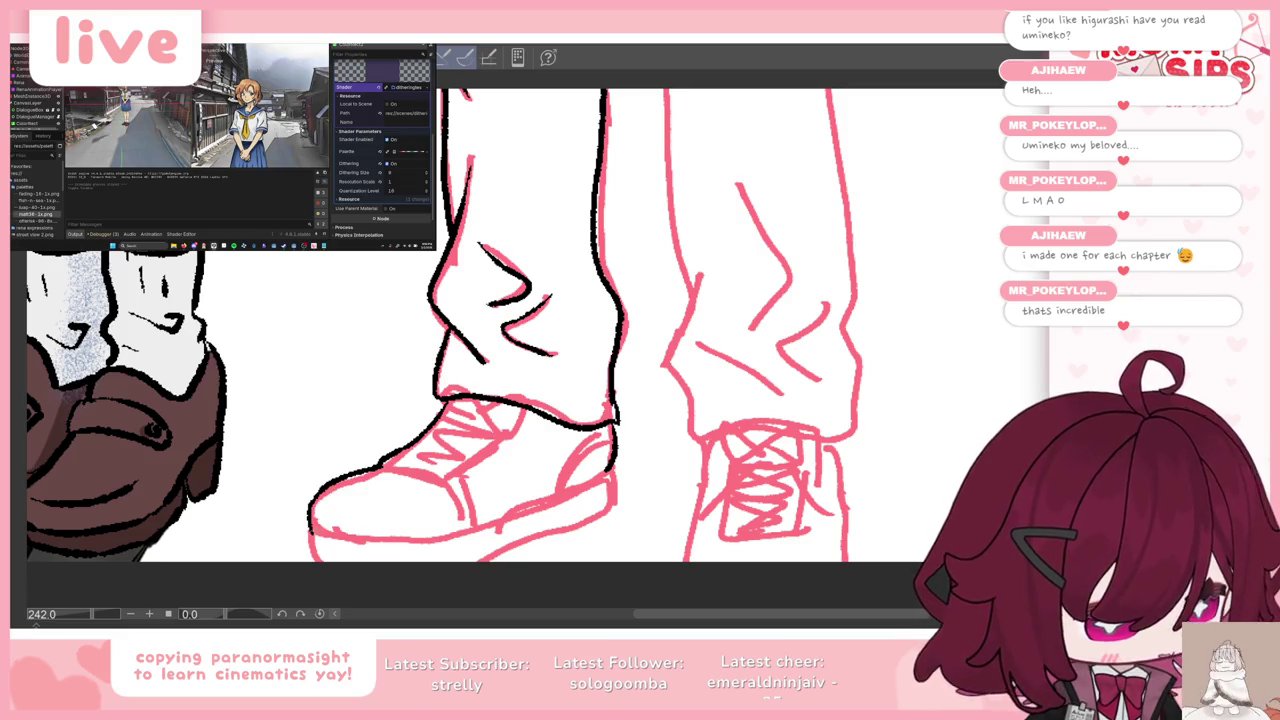
{"action": "left_click_drag", "start_coordinate": [310, 532], "coordinate": [456, 546]}
{"action": "mouse_move", "coordinate": [405, 470]}
{"action": "left_mouse_down"}
{"action": "mouse_move", "coordinate": [465, 508]}
{"action": "mouse_move", "coordinate": [470, 526]}
{"action": "mouse_move", "coordinate": [604, 482]}
{"action": "left_mouse_up"}
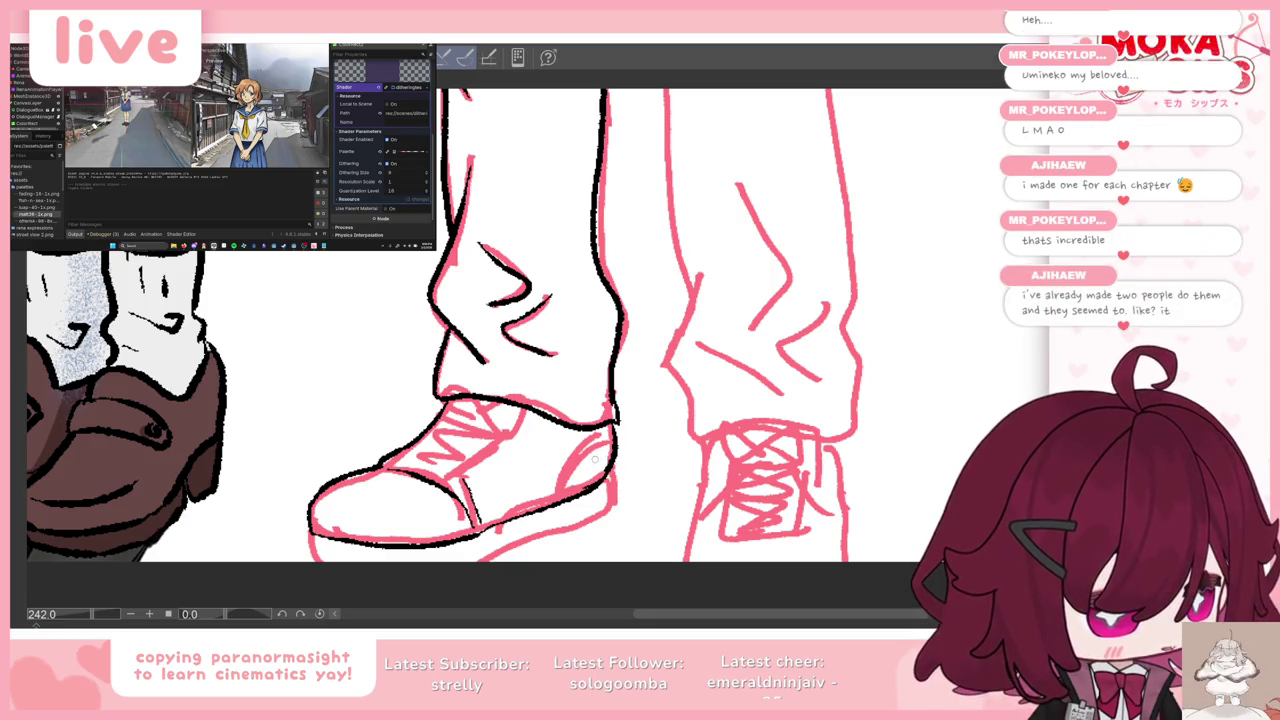
{"action": "left_click_drag", "start_coordinate": [440, 475], "coordinate": [516, 428]}
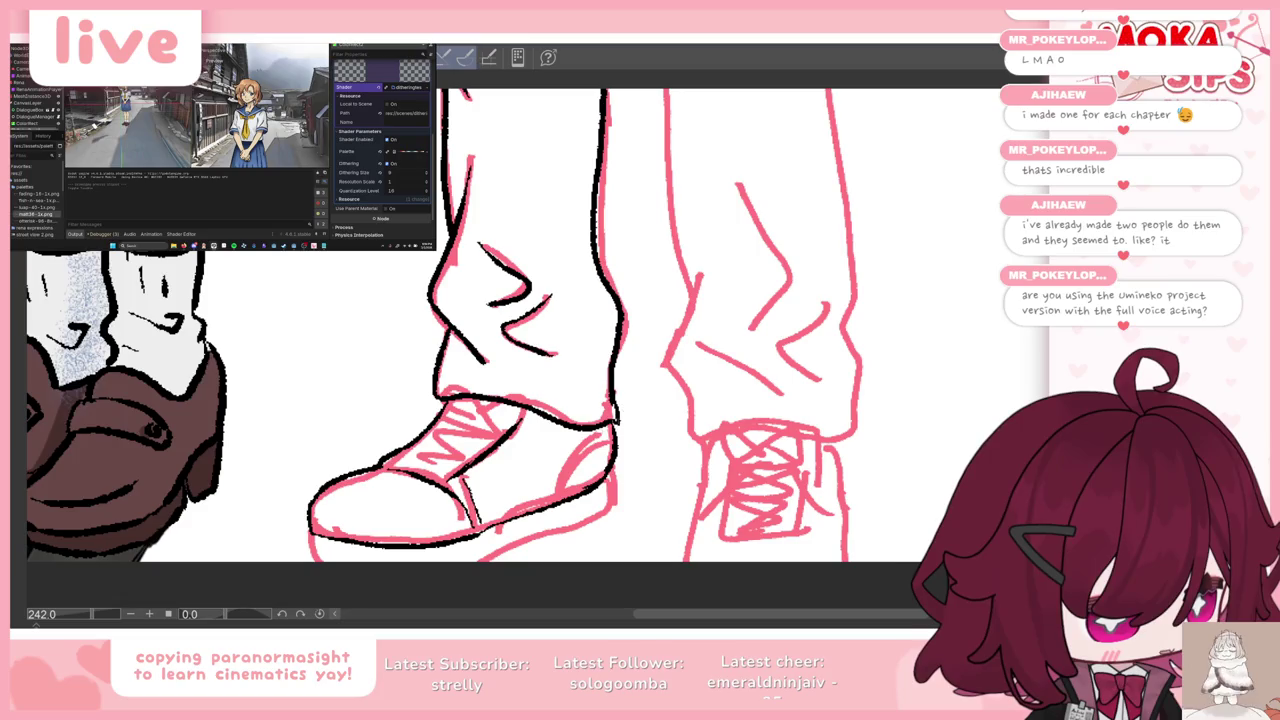
{"action": "left_click_drag", "start_coordinate": [582, 436], "coordinate": [556, 486]}
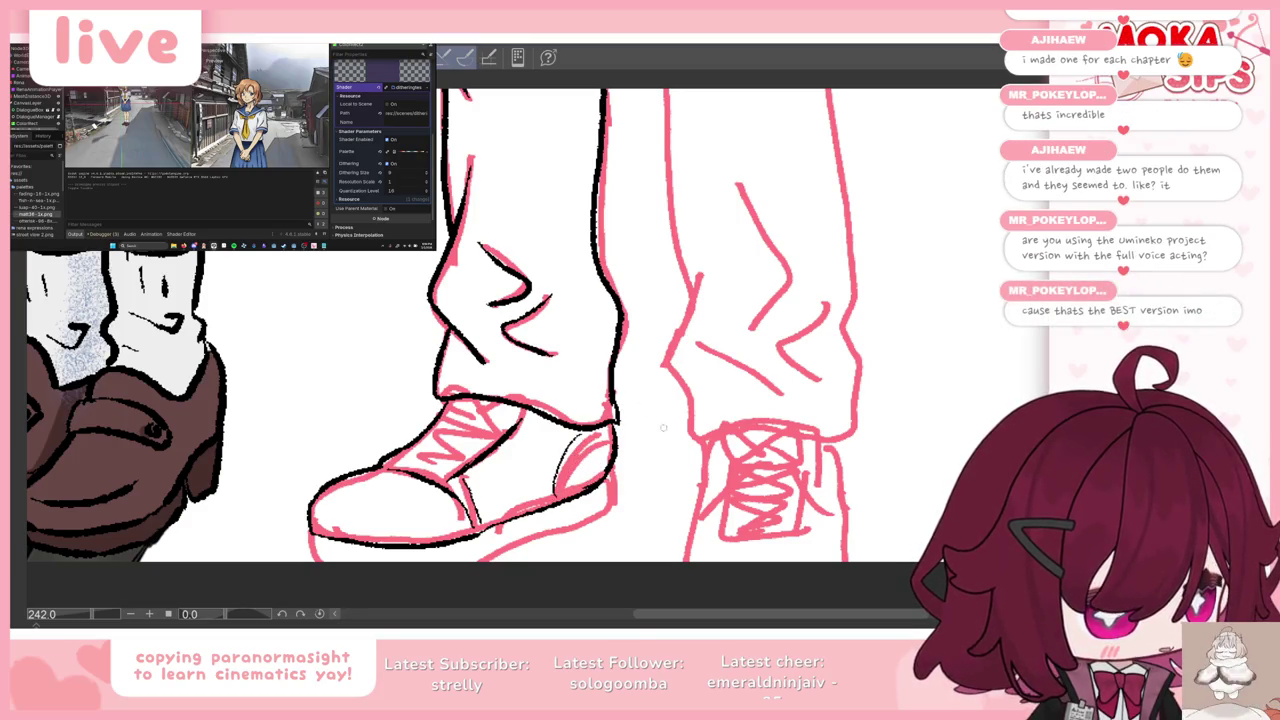
{"action": "key", "text": "Tab"}
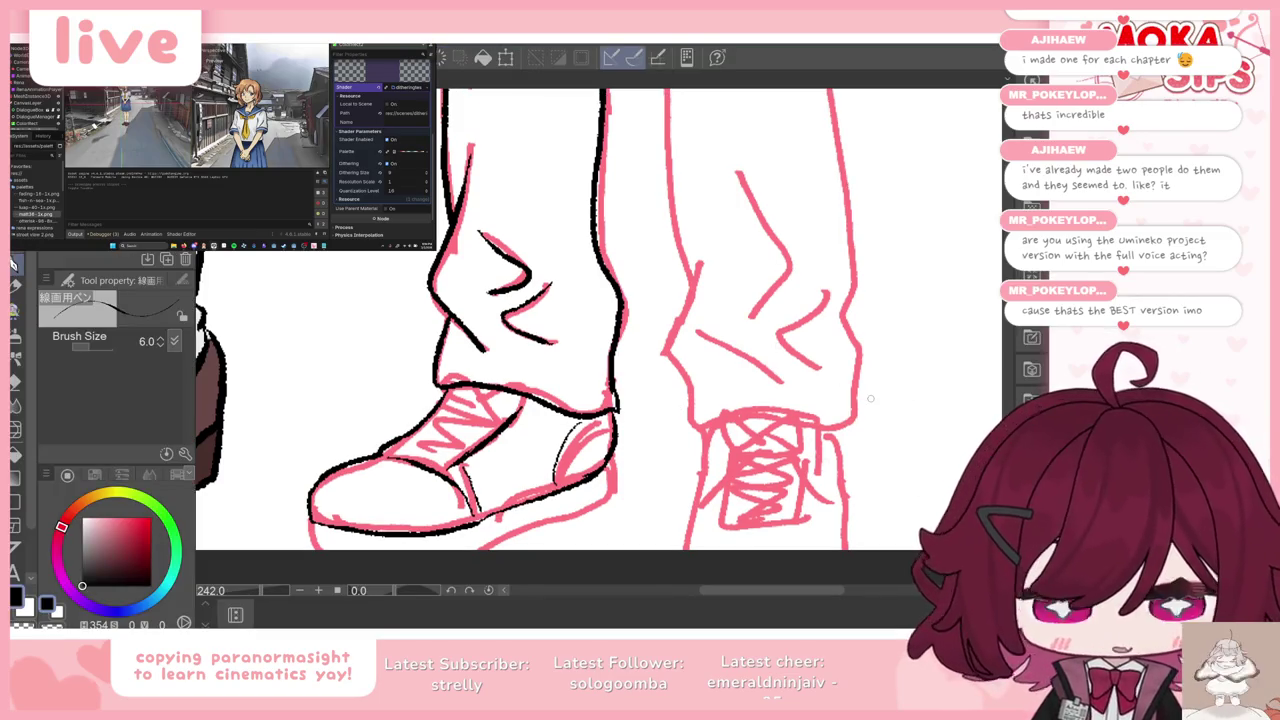
Step: Nudge the boy's sketch and ink layers upward with Free Transform at 100% view
{"action": "key", "text": "ctrl+alt+0"}
{"action": "scroll", "coordinate": [867, 404], "scroll_direction": "down", "scroll_amount": 1}
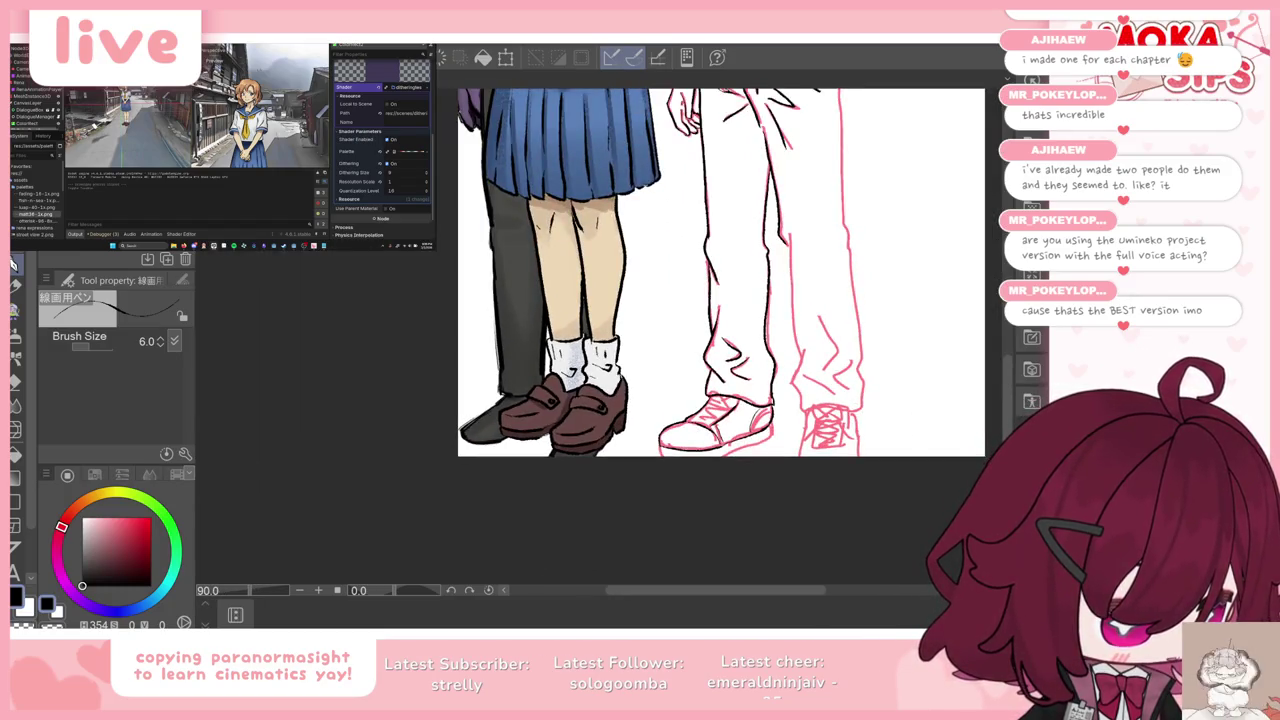
{"action": "scroll", "coordinate": [657, 370], "scroll_direction": "down", "scroll_amount": 3}
{"action": "scroll", "coordinate": [657, 370], "scroll_direction": "down", "scroll_amount": 2}
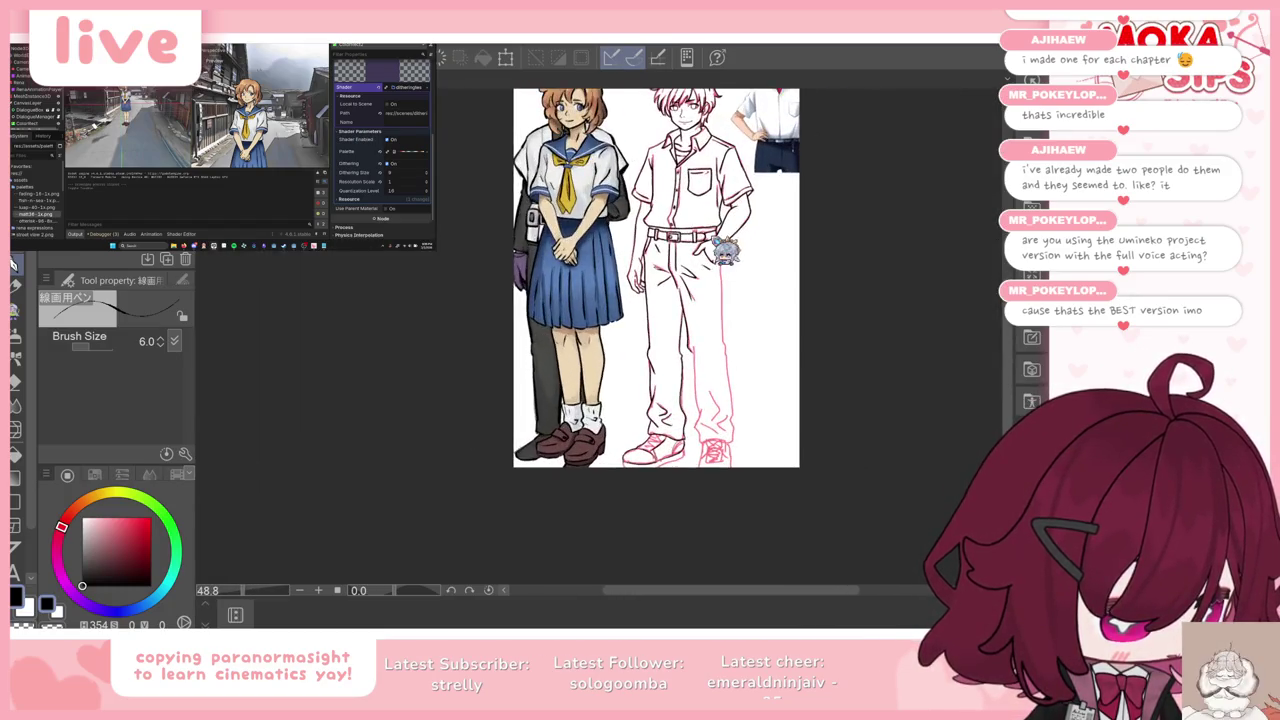
{"action": "key", "text": "ctrl+t"}
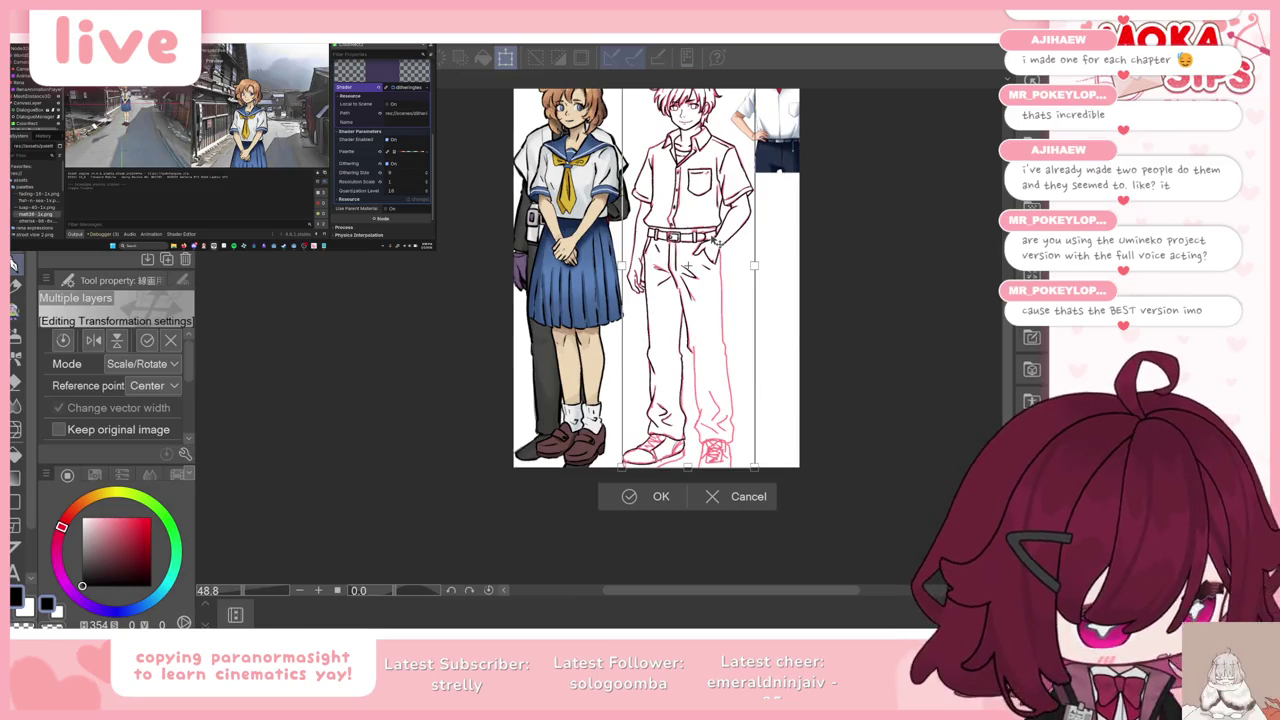
{"action": "key", "text": "Up"}
{"action": "key", "text": "Up"}
{"action": "key", "text": "Up"}
{"action": "key", "text": "Up"}
{"action": "key", "text": "Up"}
{"action": "key", "text": "Up"}
{"action": "key", "text": "Up"}
{"action": "key", "text": "Up"}
{"action": "left_click", "coordinate": [657, 494]}
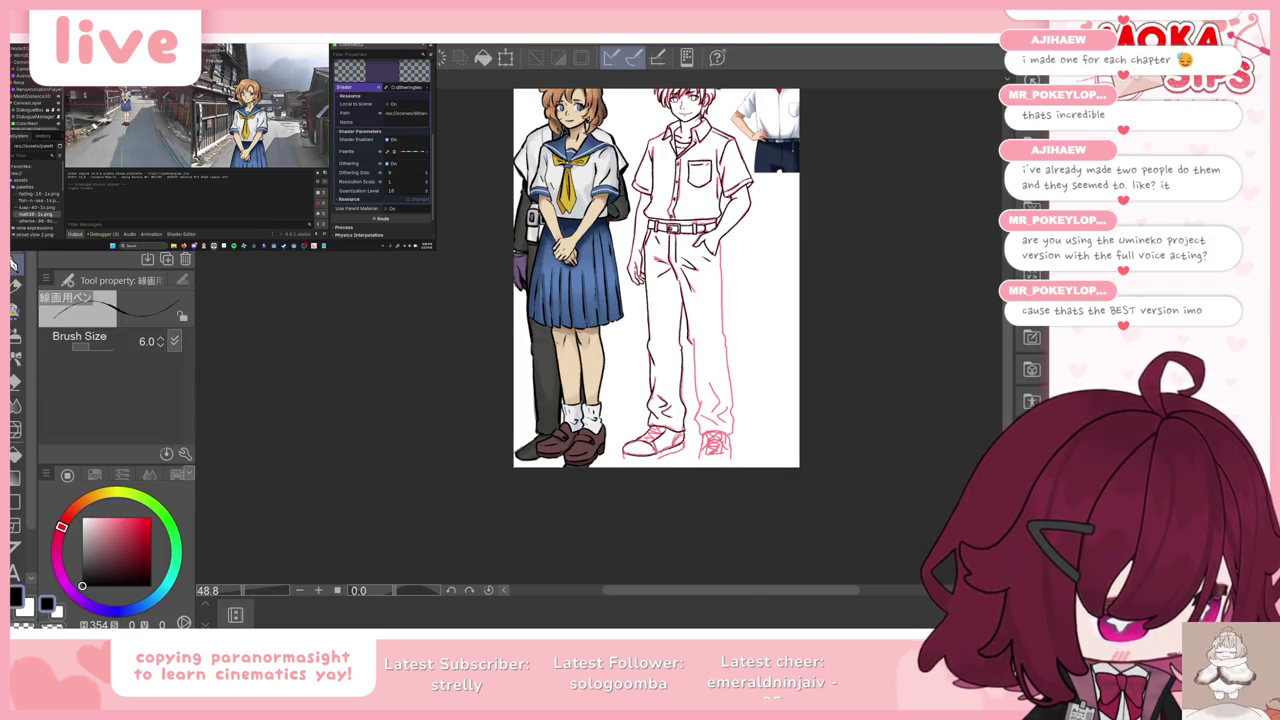
Step: Zoom in on the boy's shoes
{"action": "scroll", "coordinate": [770, 300], "scroll_direction": "down", "scroll_amount": 1}
{"action": "scroll", "coordinate": [703, 425], "scroll_direction": "up", "scroll_amount": 1}
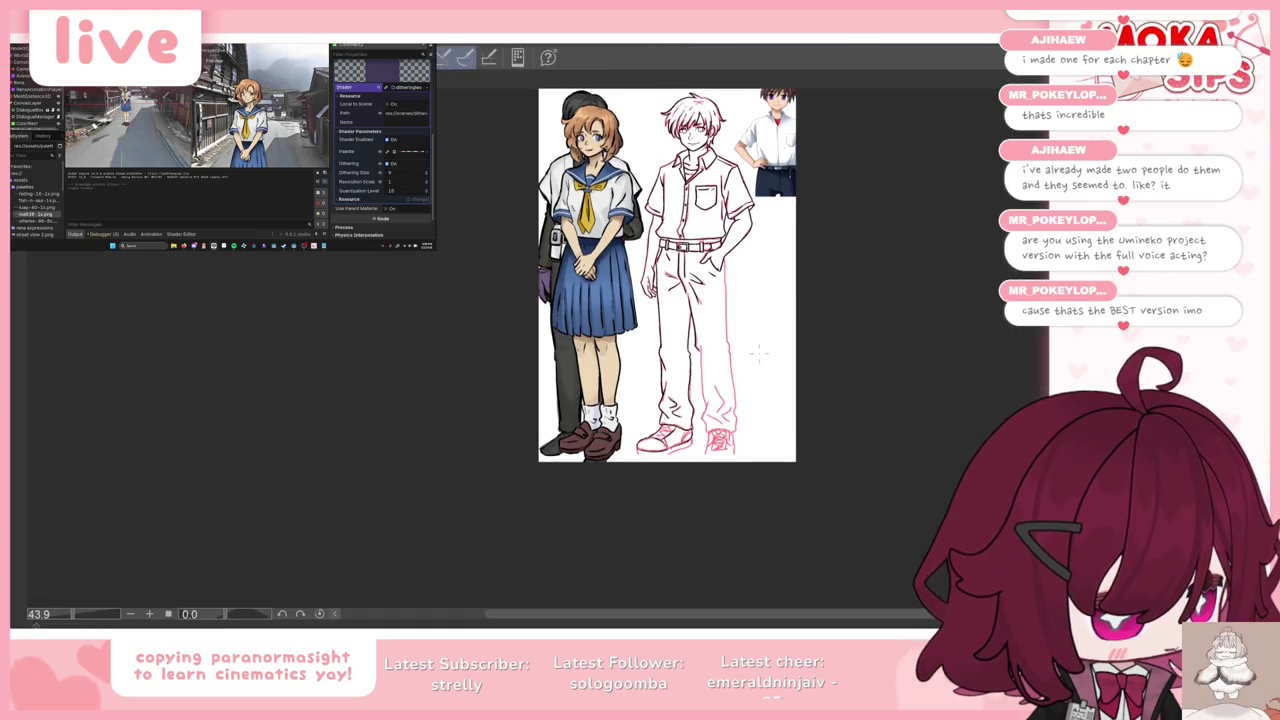
{"action": "scroll", "coordinate": [703, 425], "scroll_direction": "up", "scroll_amount": 2}
{"action": "scroll", "coordinate": [703, 425], "scroll_direction": "up", "scroll_amount": 2}
{"action": "scroll", "coordinate": [703, 425], "scroll_direction": "up", "scroll_amount": 2}
{"action": "scroll", "coordinate": [589, 450], "scroll_direction": "up", "scroll_amount": 2}
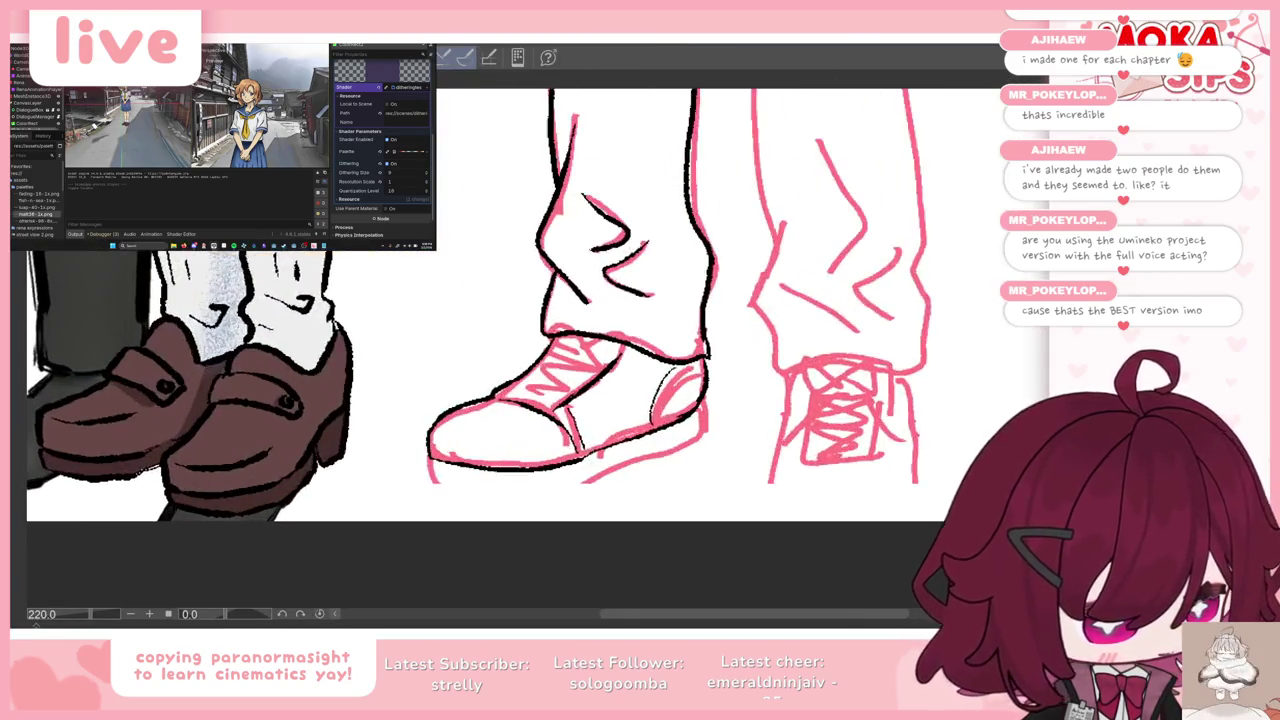
Step: Ink the sneaker's heel edge, sole bottom and the line under the toe, redrawing the toe stroke
{"action": "scroll", "coordinate": [589, 450], "scroll_direction": "up", "scroll_amount": 2}
{"action": "left_click_drag", "start_coordinate": [750, 378], "coordinate": [759, 422]}
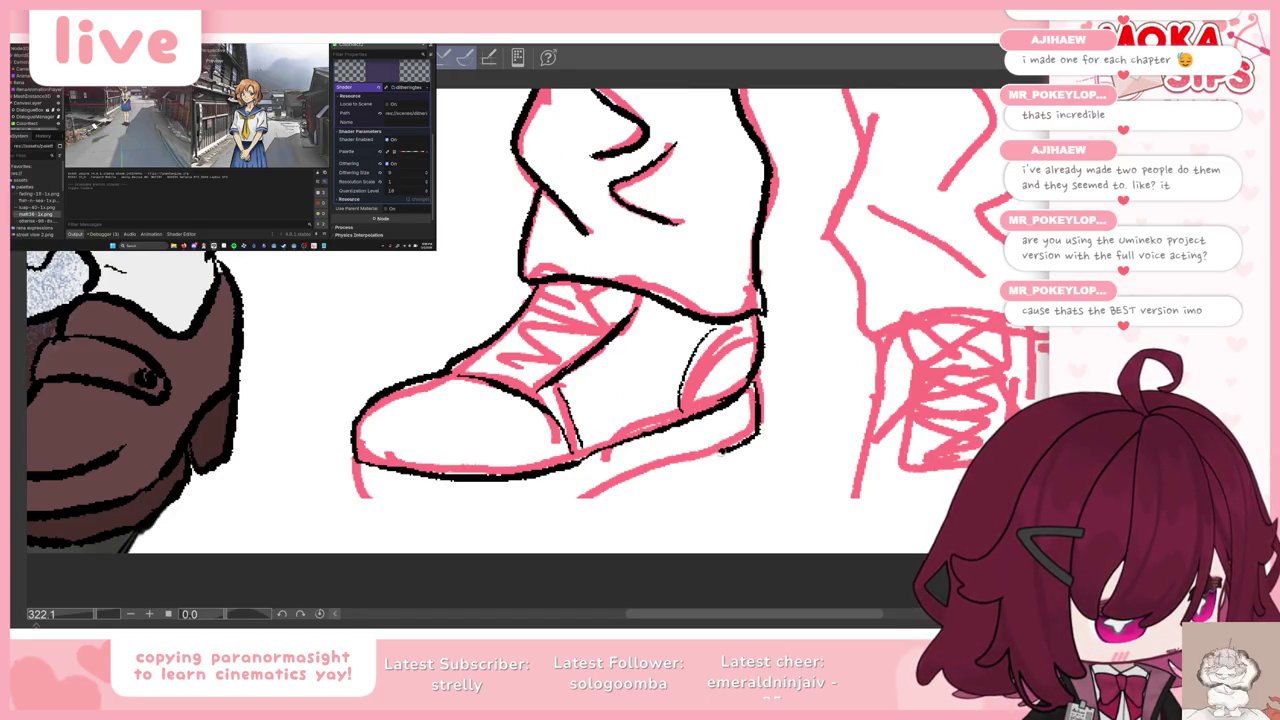
{"action": "left_click_drag", "start_coordinate": [758, 430], "coordinate": [575, 502]}
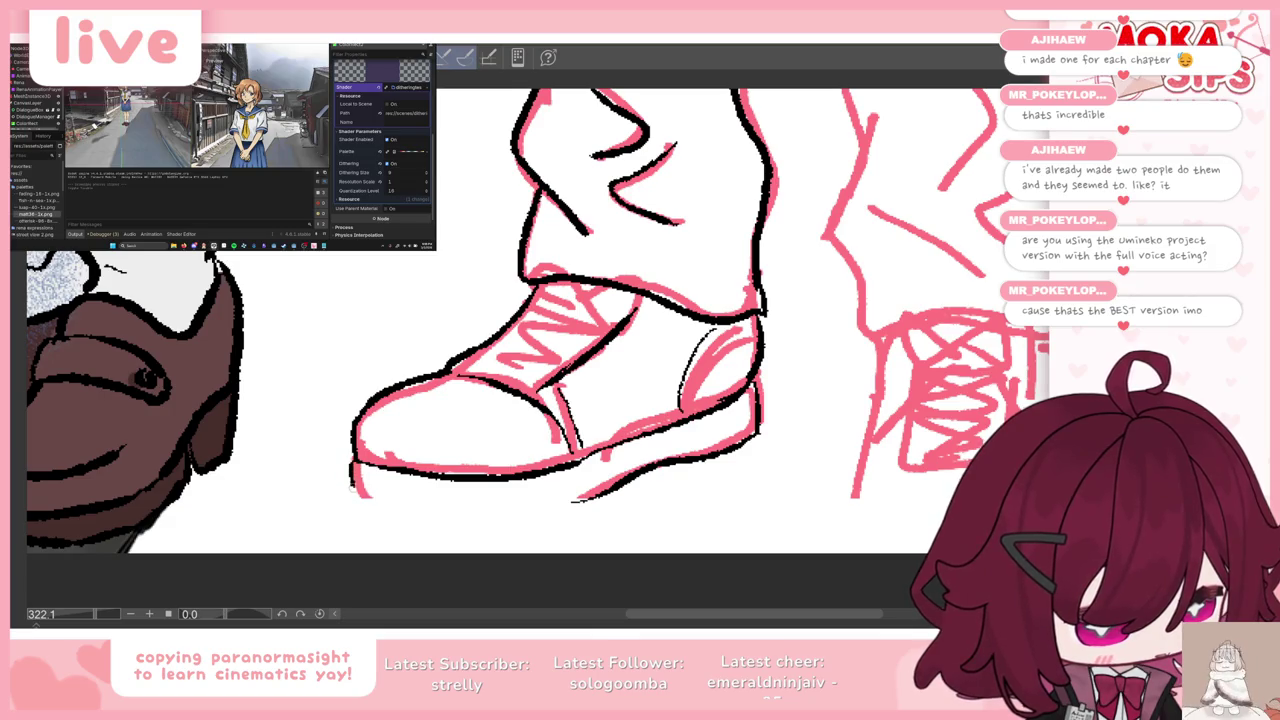
{"action": "left_click_drag", "start_coordinate": [354, 470], "coordinate": [544, 505]}
{"action": "key", "text": "ctrl+z"}
{"action": "mouse_move", "coordinate": [354, 470]}
{"action": "left_mouse_down"}
{"action": "mouse_move", "coordinate": [498, 521]}
{"action": "mouse_move", "coordinate": [598, 496]}
{"action": "left_mouse_up"}
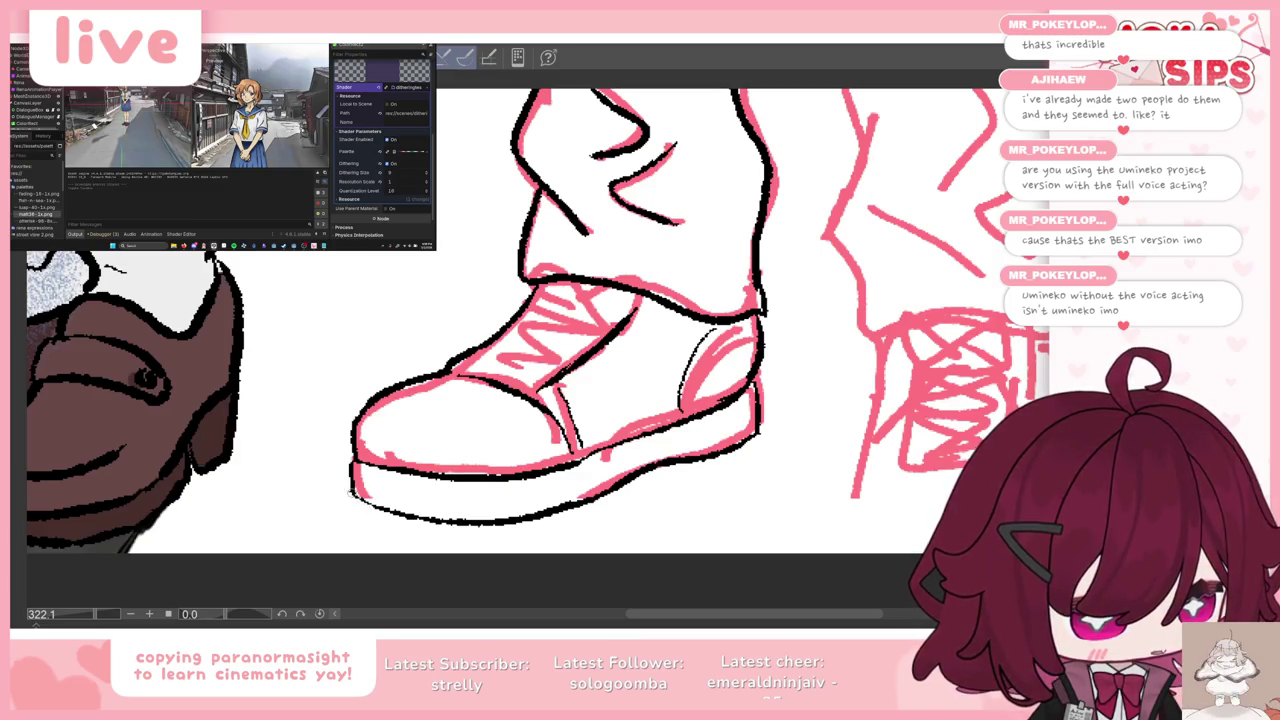
{"action": "left_click_drag", "start_coordinate": [382, 511], "coordinate": [436, 522]}
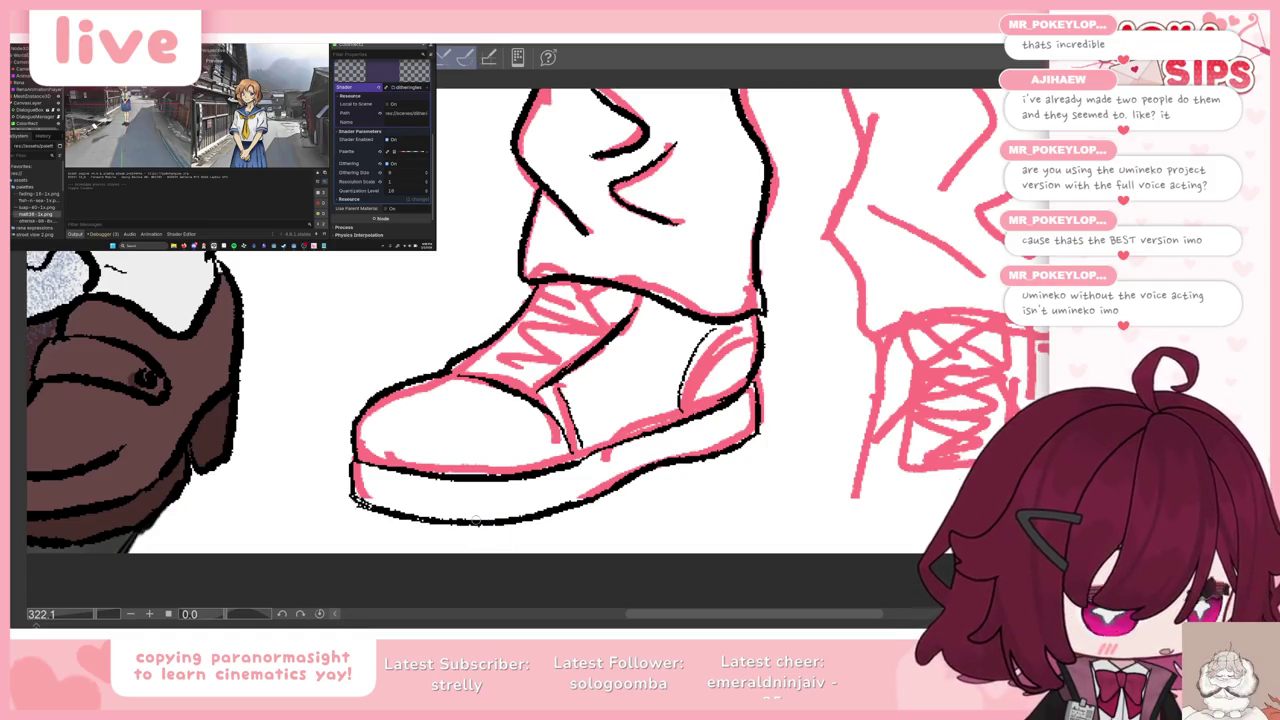
{"action": "scroll", "coordinate": [476, 520], "scroll_direction": "down", "scroll_amount": 3}
Step: Ink the lower trouser leg edges down toward the cuffs, including the right leg's outer edge
{"action": "scroll", "coordinate": [480, 535], "scroll_direction": "down", "scroll_amount": 2}
{"action": "scroll", "coordinate": [484, 542], "scroll_direction": "down", "scroll_amount": 1}
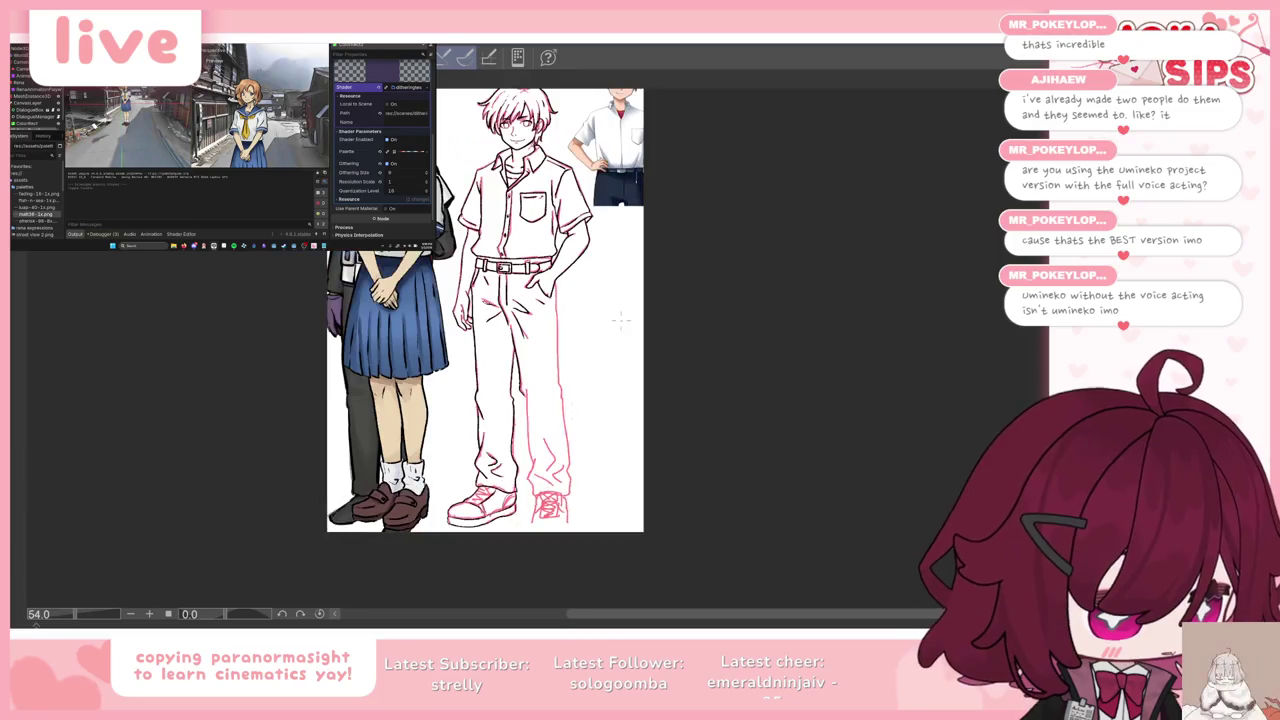
{"action": "scroll", "coordinate": [484, 542], "scroll_direction": "up", "scroll_amount": 1}
{"action": "scroll", "coordinate": [484, 542], "scroll_direction": "up", "scroll_amount": 1}
{"action": "scroll", "coordinate": [484, 542], "scroll_direction": "up", "scroll_amount": 1}
{"action": "scroll", "coordinate": [490, 350], "scroll_direction": "down", "scroll_amount": 1}
{"action": "scroll", "coordinate": [490, 350], "scroll_direction": "up", "scroll_amount": 2}
{"action": "scroll", "coordinate": [490, 350], "scroll_direction": "up", "scroll_amount": 3}
{"action": "scroll", "coordinate": [490, 350], "scroll_direction": "down", "scroll_amount": 5}
{"action": "scroll", "coordinate": [540, 298], "scroll_direction": "up", "scroll_amount": 2}
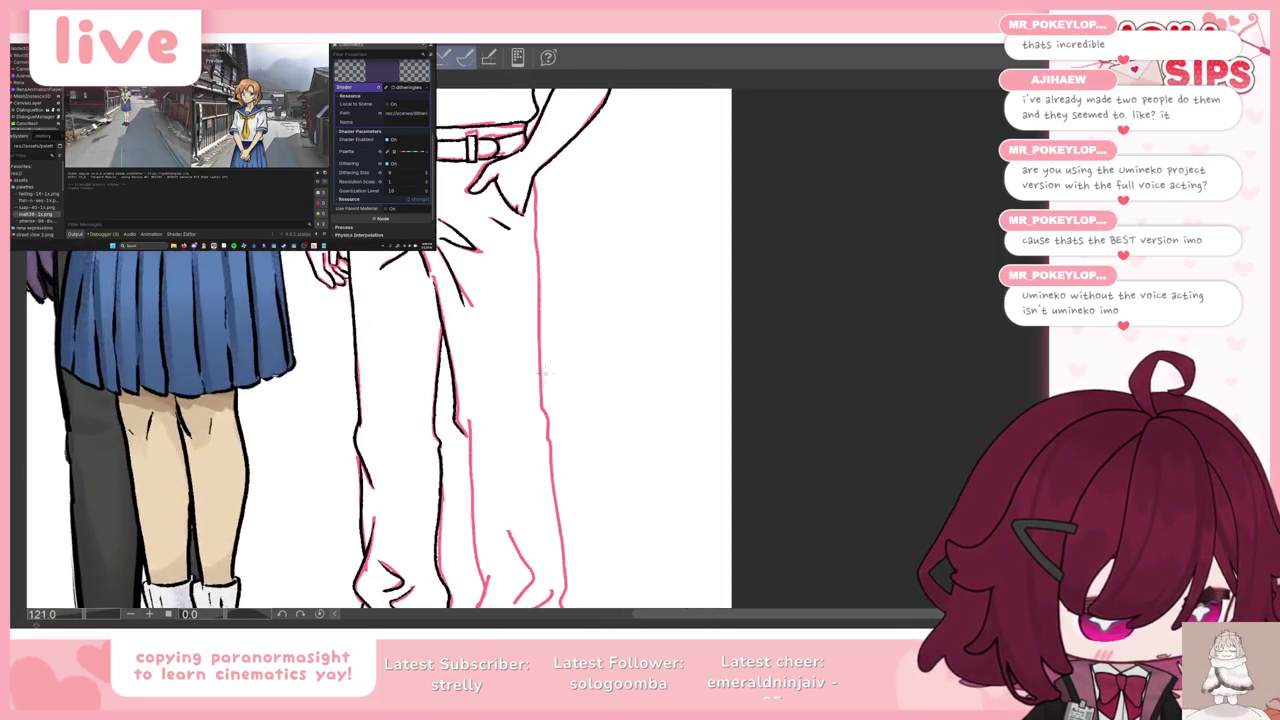
{"action": "scroll", "coordinate": [541, 260], "scroll_direction": "up", "scroll_amount": 1}
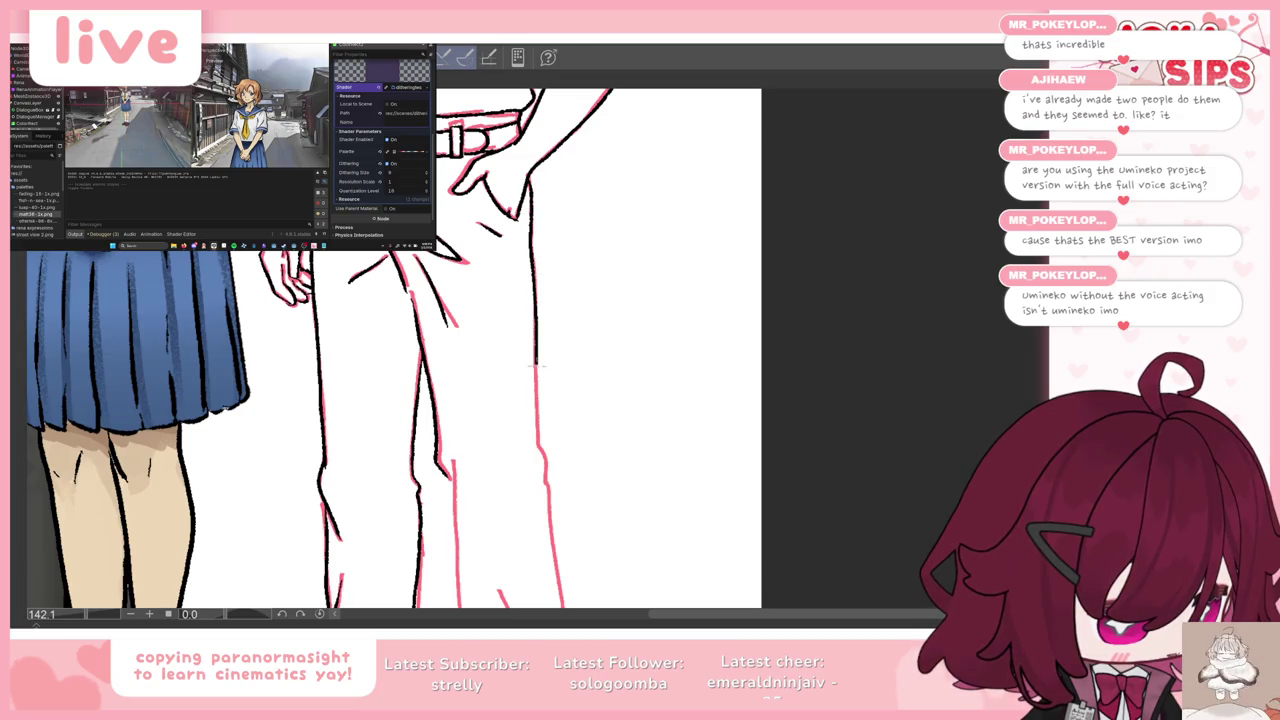
{"action": "left_click_drag", "start_coordinate": [535, 443], "coordinate": [541, 460]}
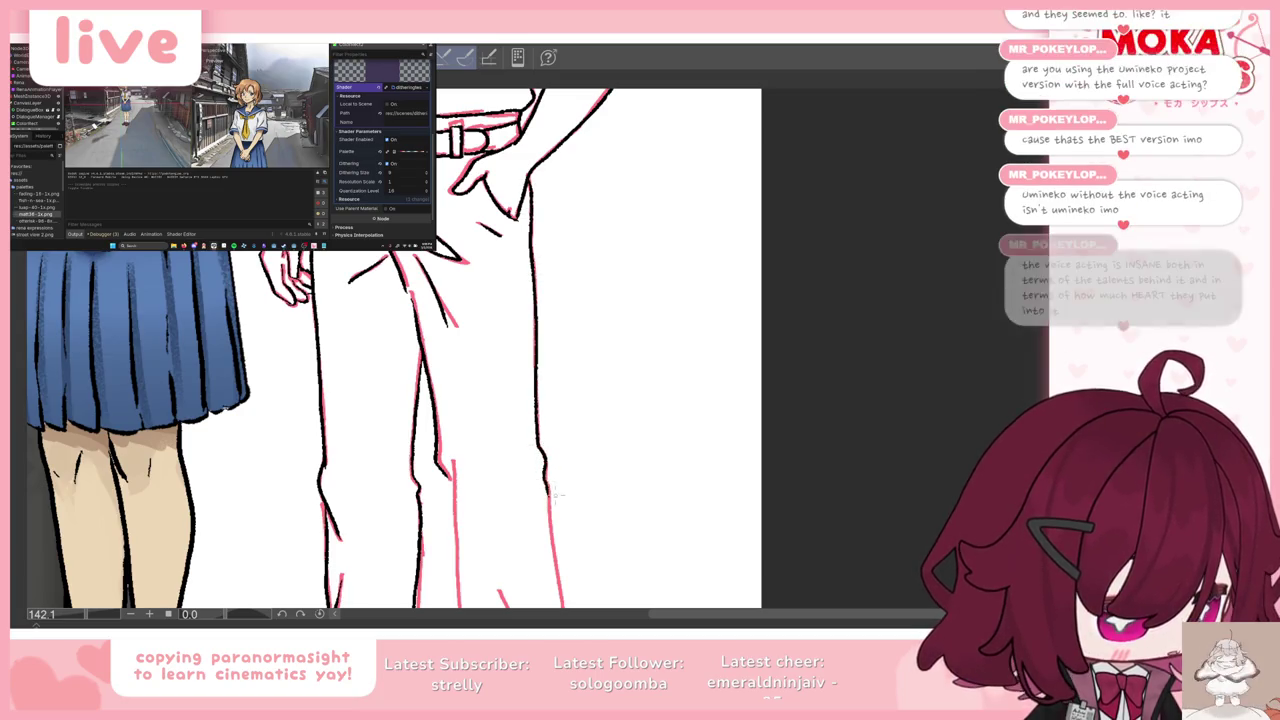
{"action": "scroll", "coordinate": [545, 487], "scroll_direction": "down", "scroll_amount": 5}
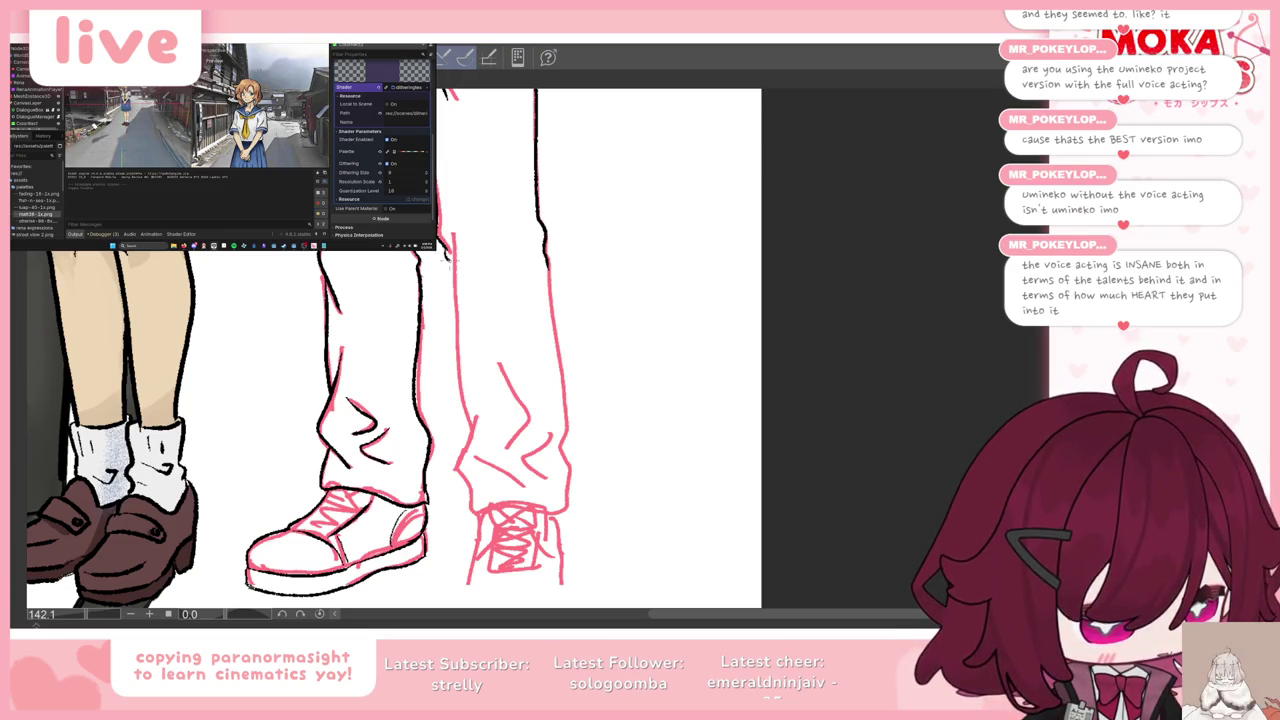
{"action": "left_click_drag", "start_coordinate": [452, 258], "coordinate": [467, 428]}
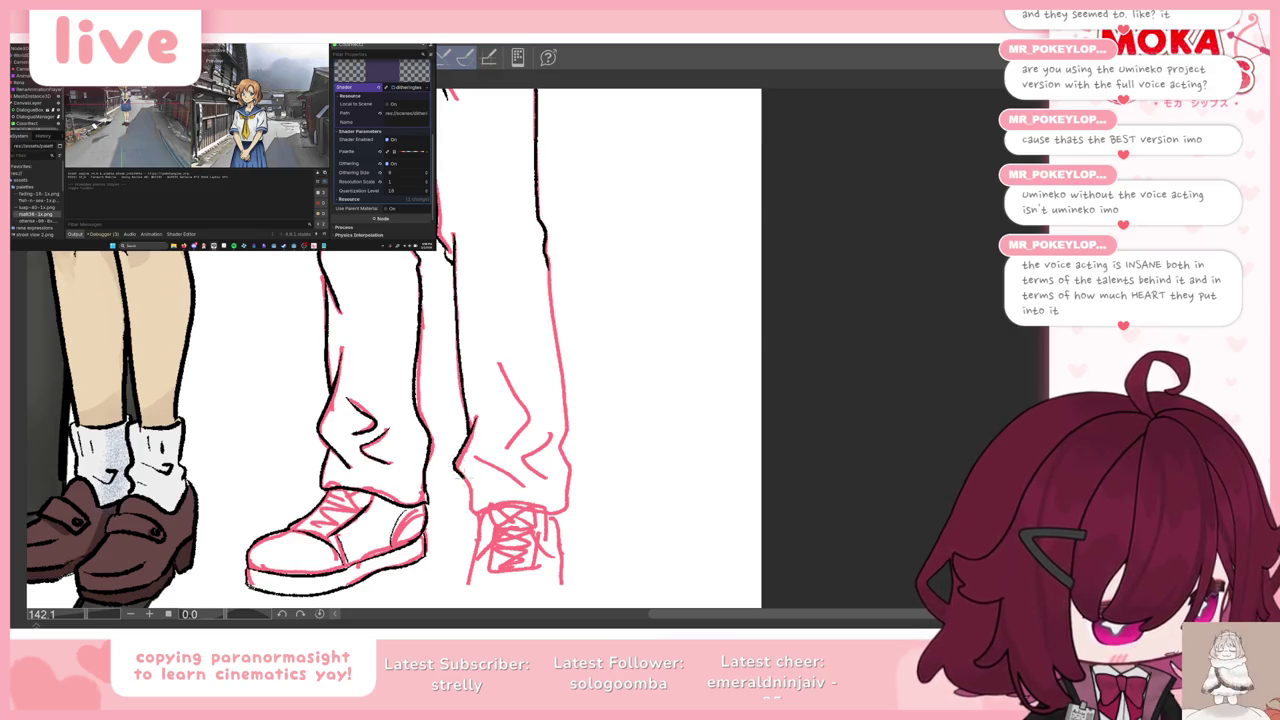
{"action": "left_click_drag", "start_coordinate": [465, 502], "coordinate": [470, 516]}
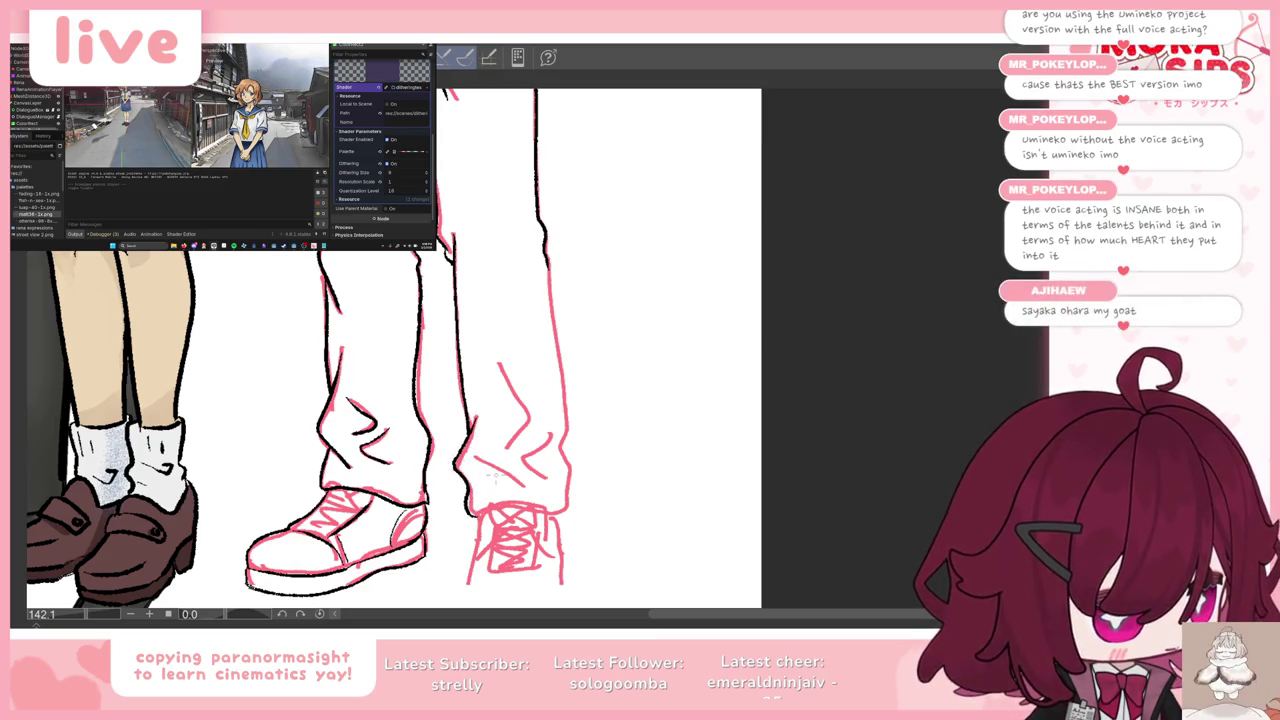
{"action": "left_click_drag", "start_coordinate": [547, 270], "coordinate": [565, 430]}
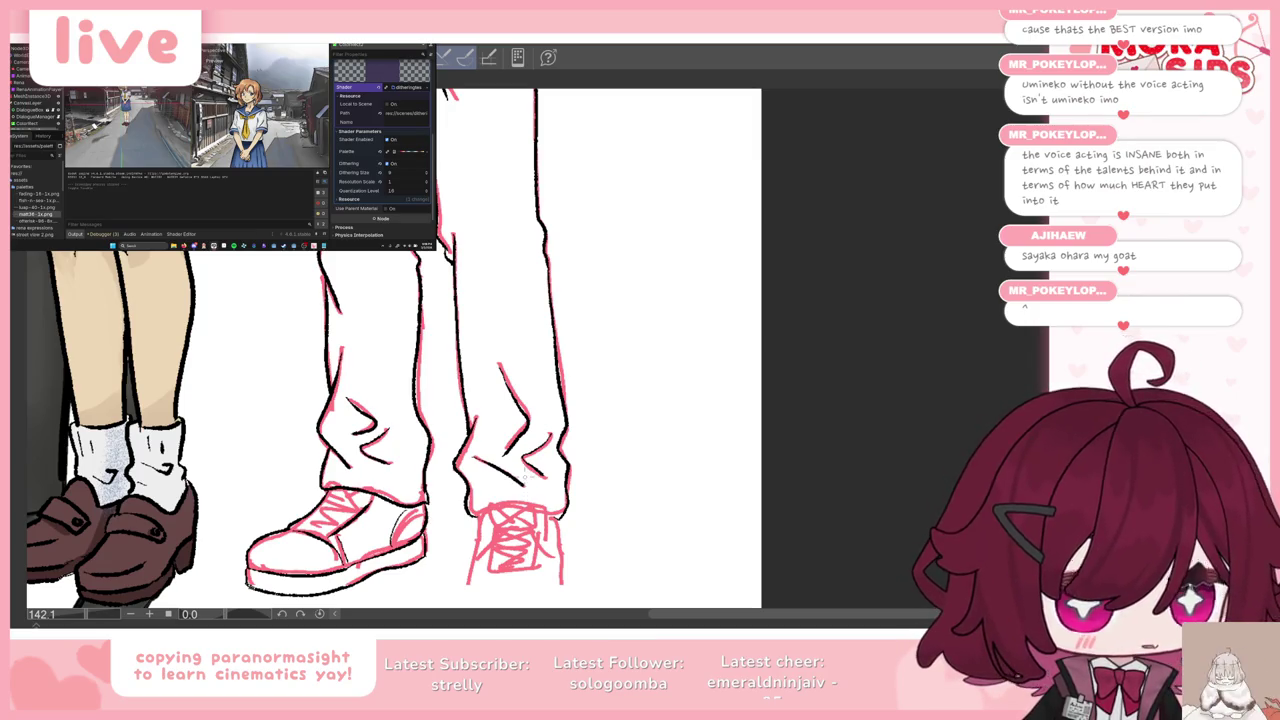
Step: Redraw the right shoe's lower-left contour and bring the palettes back
{"action": "scroll", "coordinate": [395, 362], "scroll_direction": "down", "scroll_amount": 3}
{"action": "scroll", "coordinate": [553, 420], "scroll_direction": "up", "scroll_amount": 2}
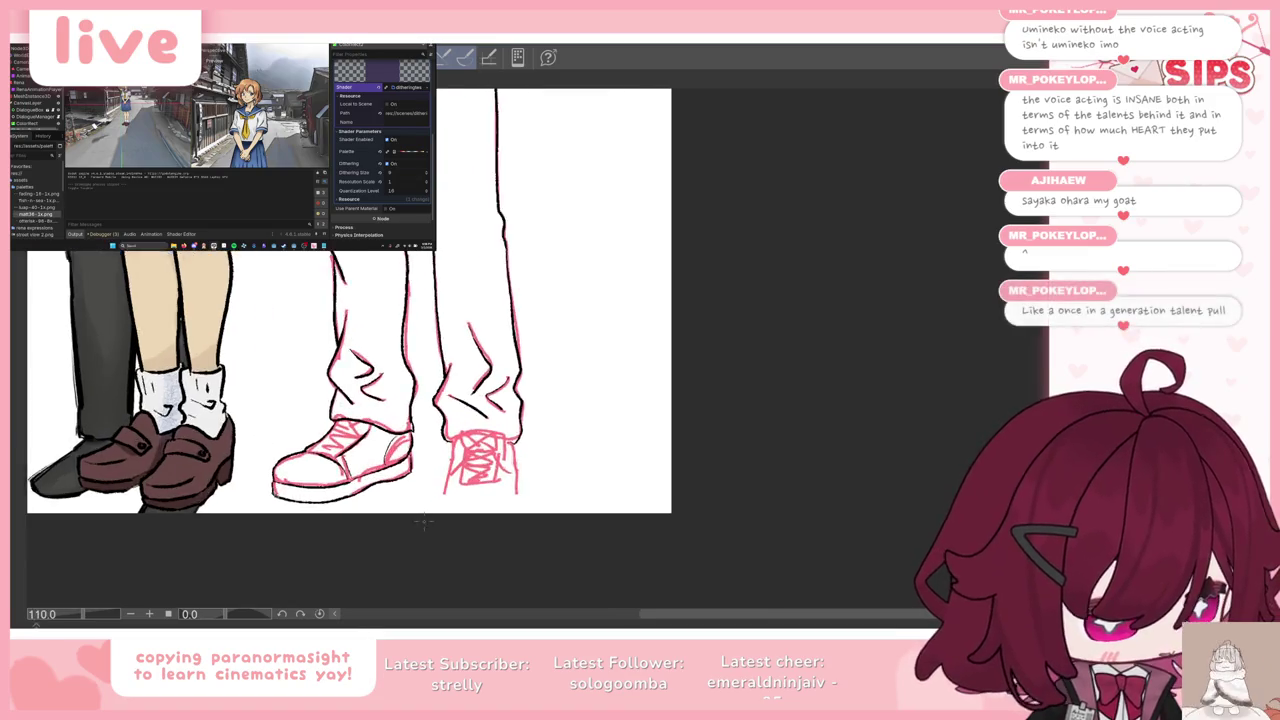
{"action": "scroll", "coordinate": [553, 420], "scroll_direction": "up", "scroll_amount": 2}
{"action": "scroll", "coordinate": [553, 420], "scroll_direction": "up", "scroll_amount": 1}
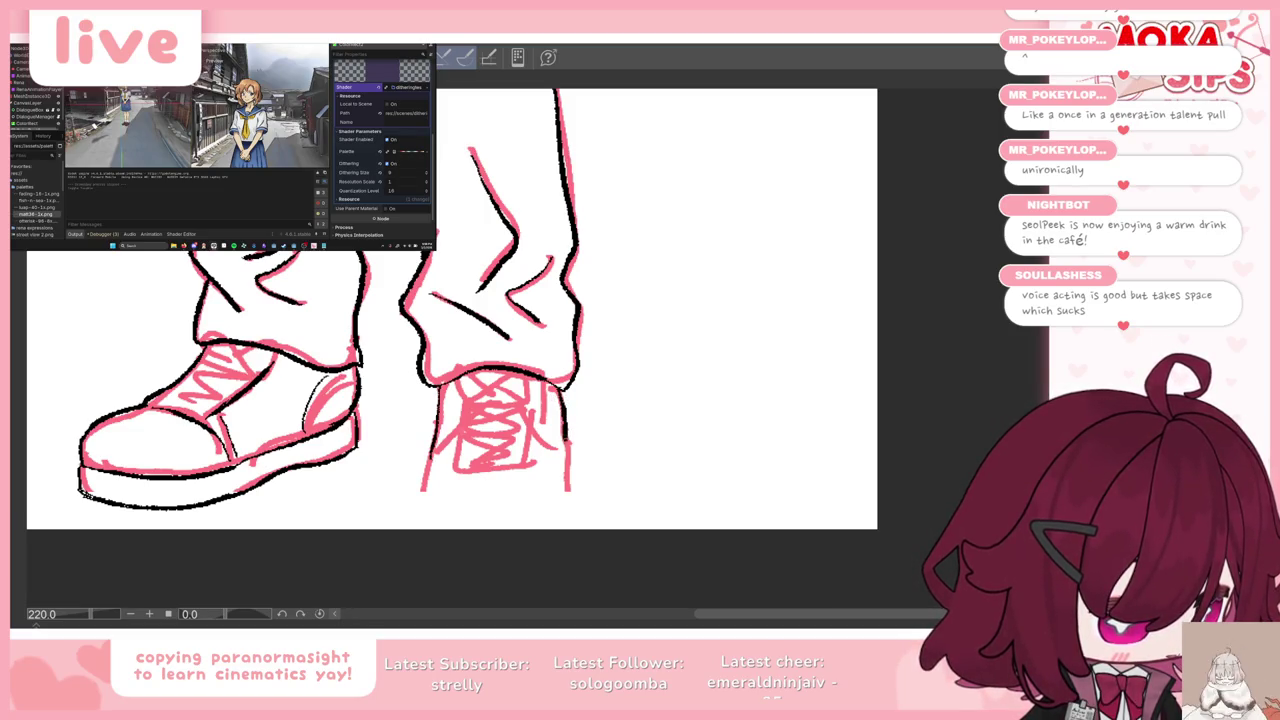
{"action": "key", "text": "ctrl+z"}
{"action": "left_click_drag", "start_coordinate": [432, 448], "coordinate": [422, 490]}
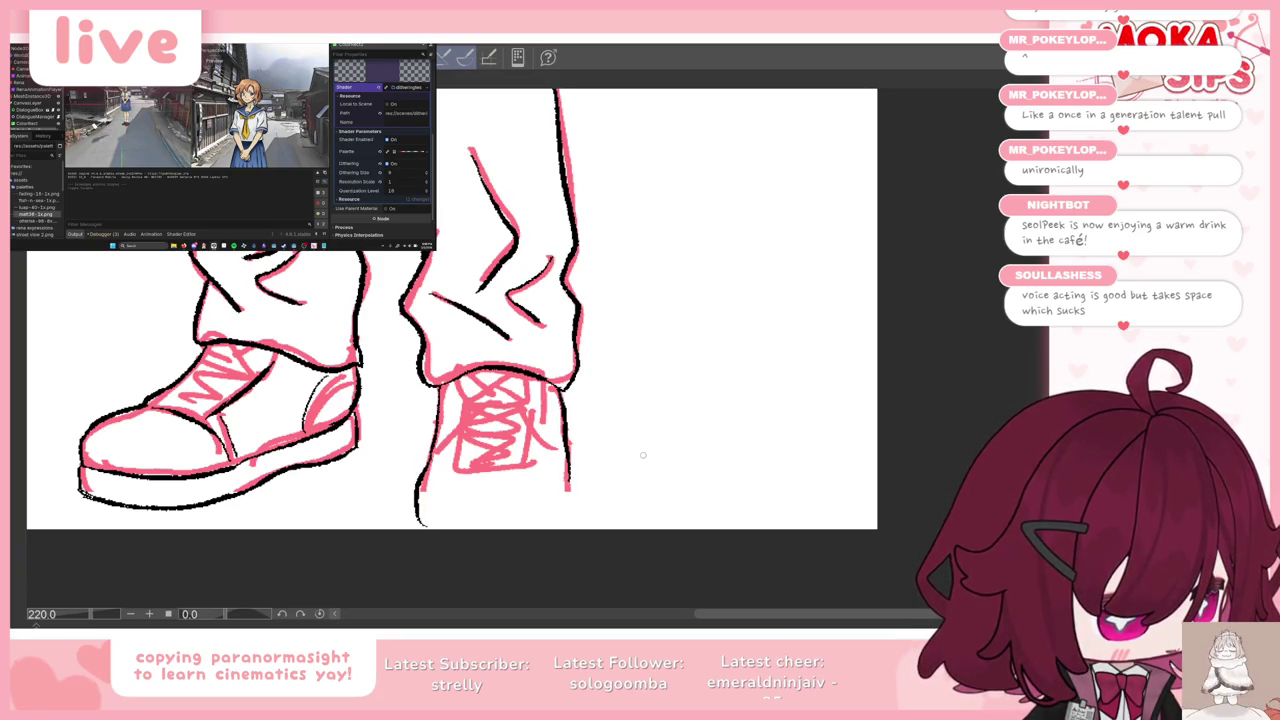
{"action": "key", "text": "Tab"}
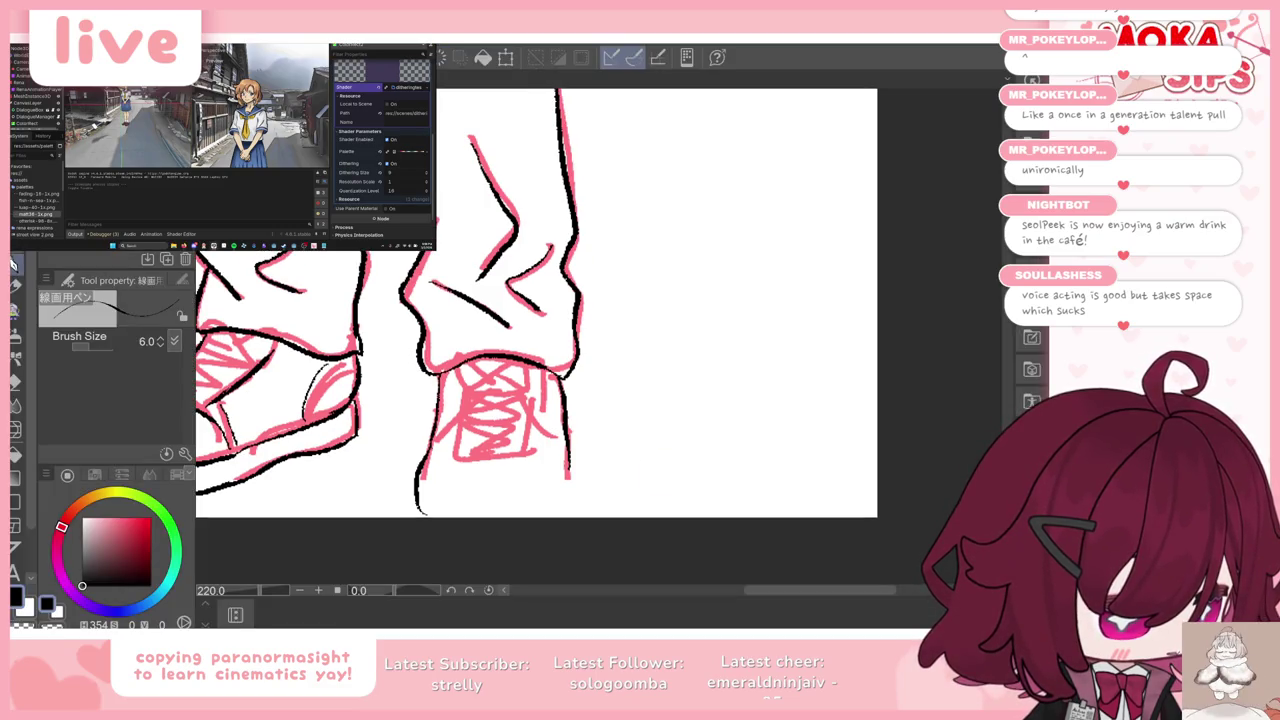
Step: Shift the drawing up slightly with Free Transform
{"action": "key", "text": "ctrl+t"}
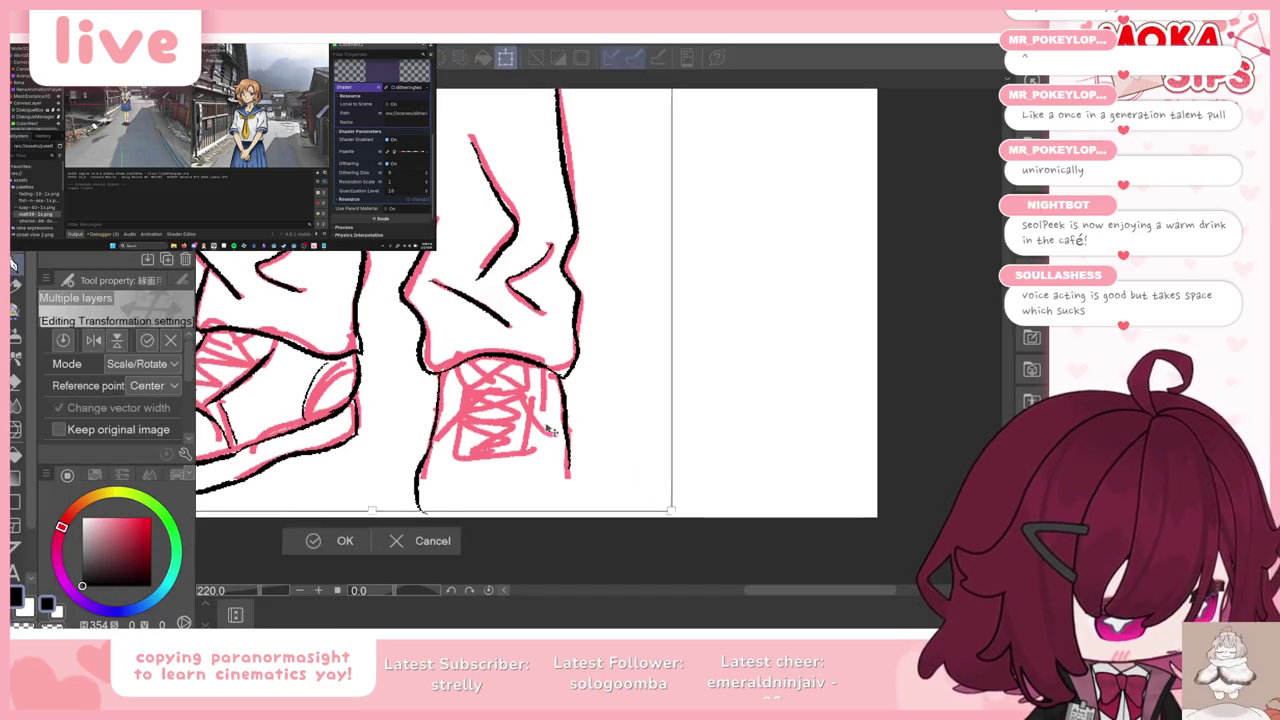
{"action": "left_click_drag", "start_coordinate": [544, 440], "coordinate": [544, 413]}
{"action": "left_click", "coordinate": [350, 532]}
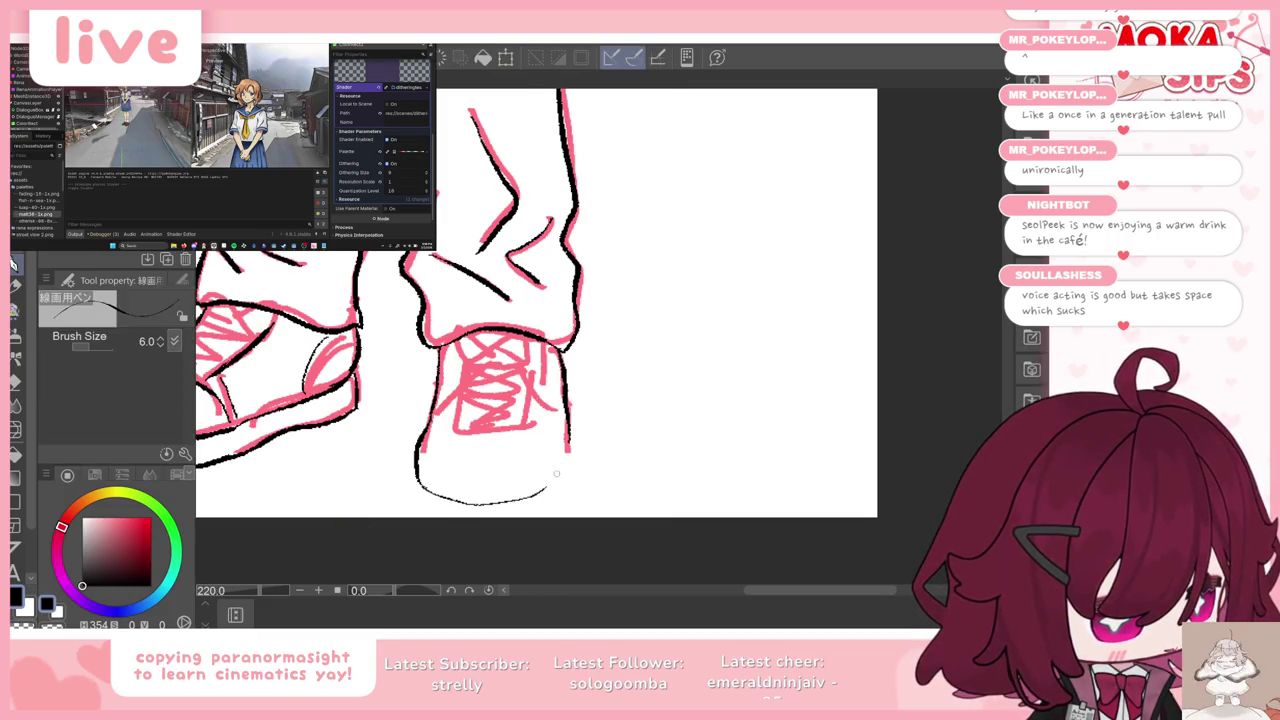
{"action": "left_click_drag", "start_coordinate": [568, 450], "coordinate": [546, 490]}
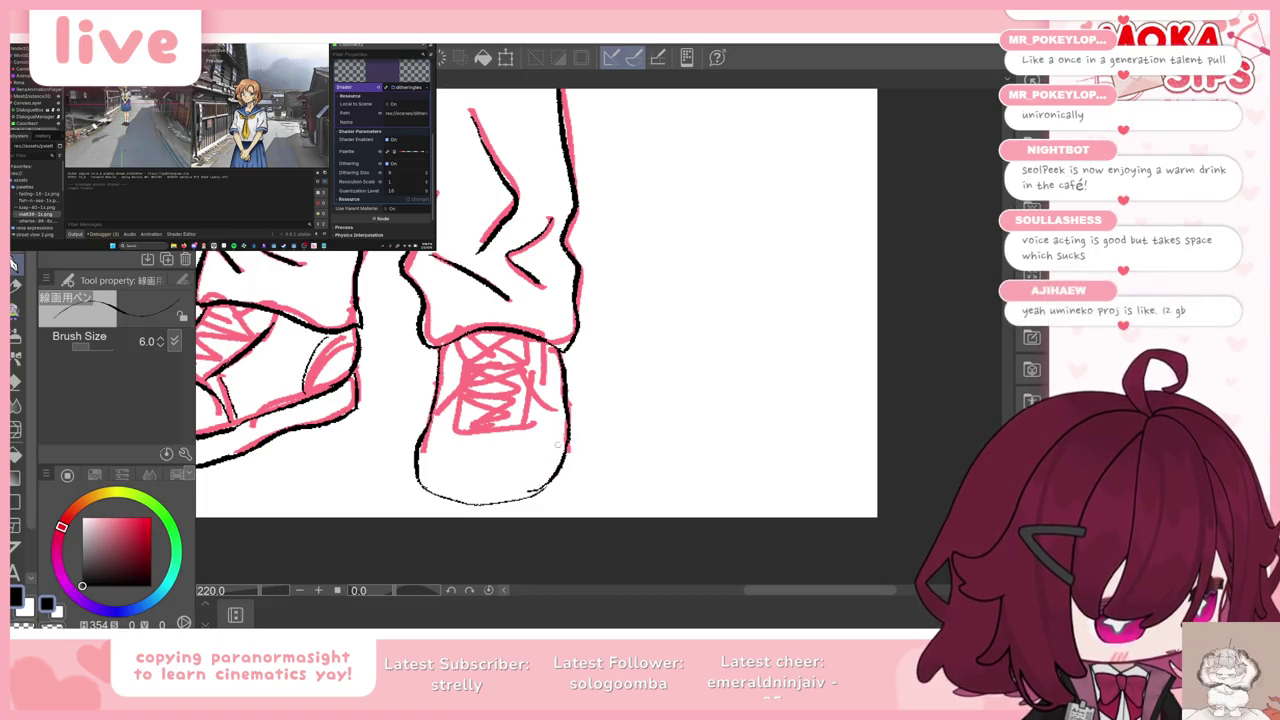
{"action": "key", "text": "Tab"}
Step: Ink a curved line across the right shoe's toe and redraw its lower outline smoothly
{"action": "key", "text": "ctrl+z"}
{"action": "left_click_drag", "start_coordinate": [566, 445], "coordinate": [532, 511]}
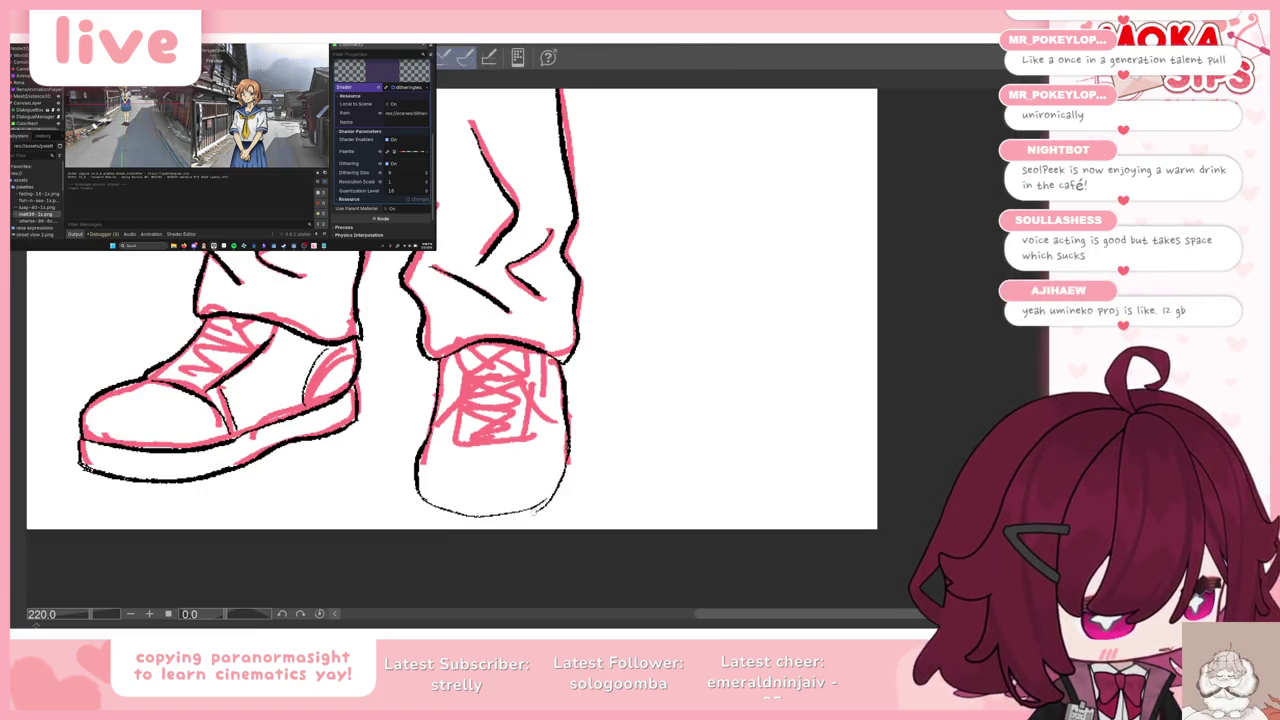
{"action": "key", "text": "ctrl+z"}
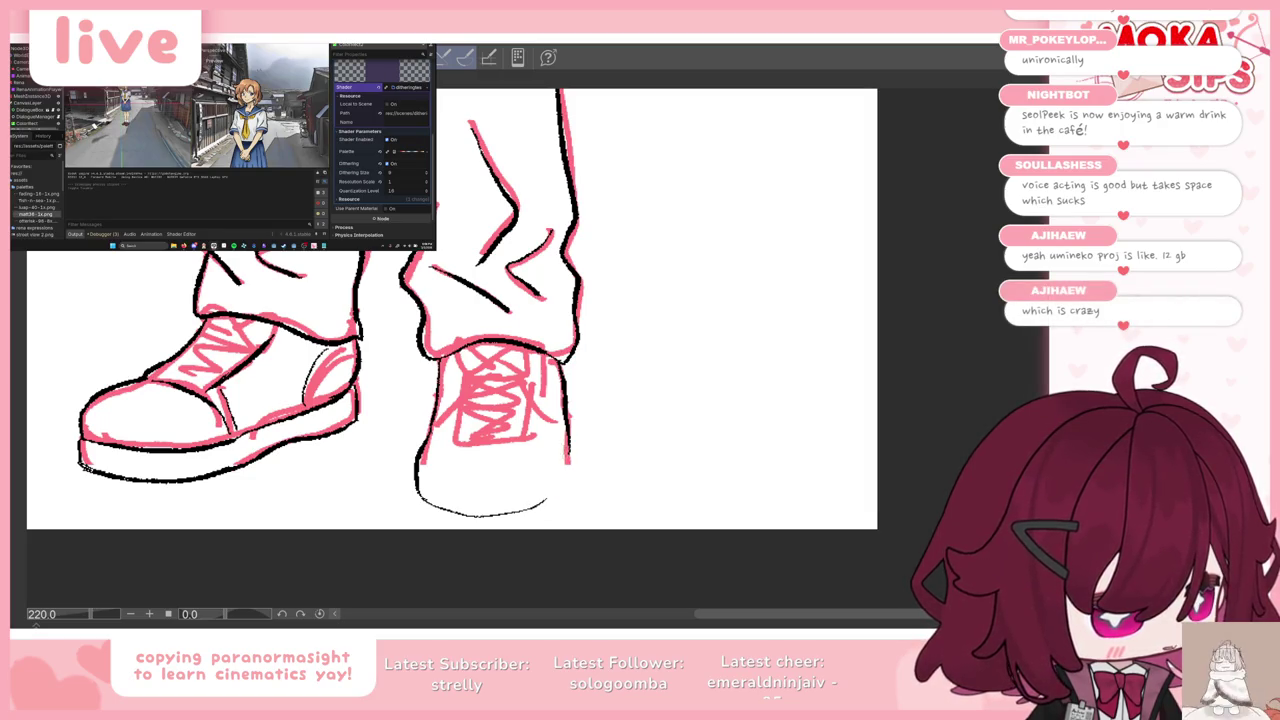
{"action": "key", "text": "ctrl+z"}
{"action": "key", "text": "ctrl+z"}
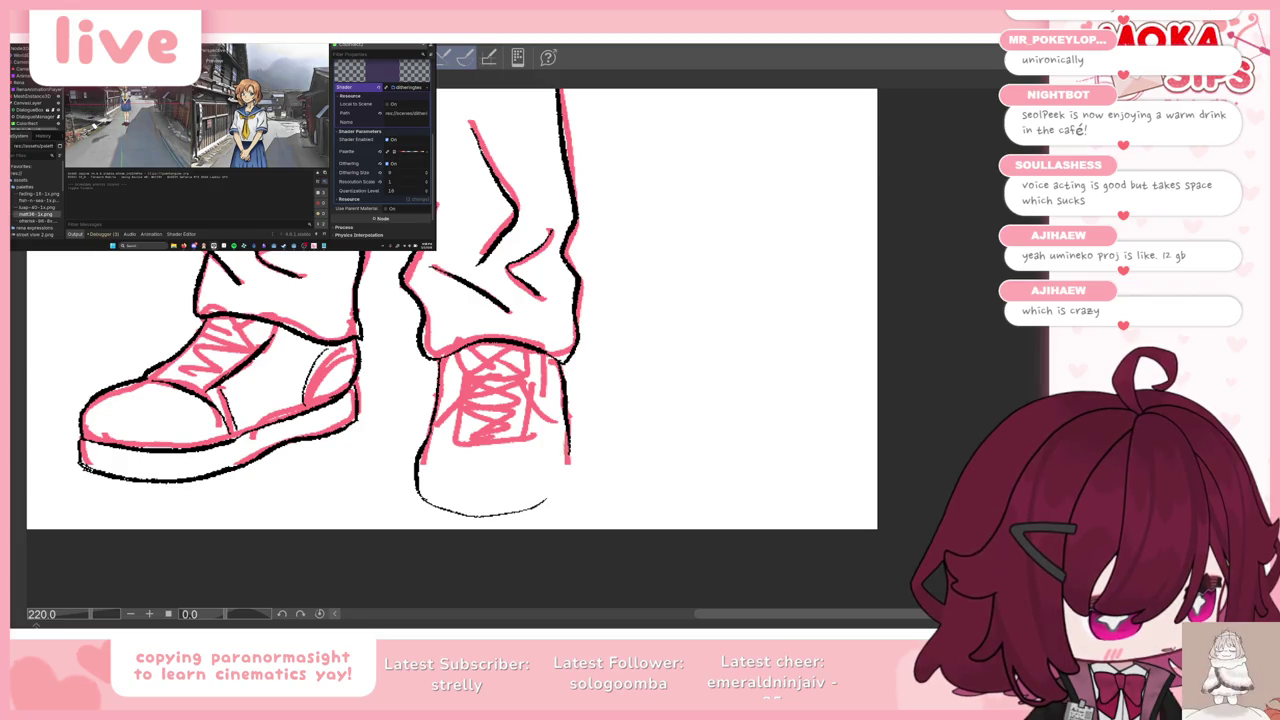
{"action": "left_click_drag", "start_coordinate": [438, 405], "coordinate": [536, 430]}
{"action": "key", "text": "ctrl+z"}
{"action": "left_click_drag", "start_coordinate": [435, 428], "coordinate": [552, 442]}
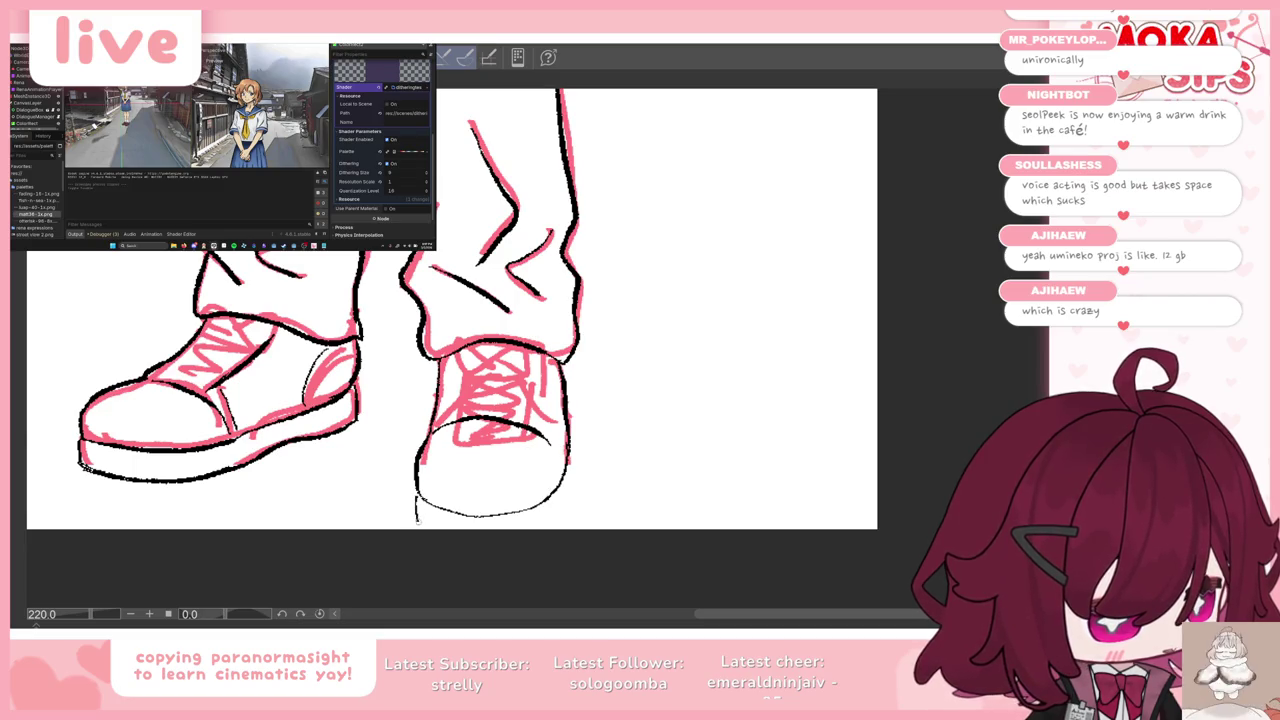
{"action": "mouse_move", "coordinate": [568, 448]}
{"action": "left_mouse_down"}
{"action": "mouse_move", "coordinate": [420, 505]}
{"action": "mouse_move", "coordinate": [430, 525]}
{"action": "left_mouse_up"}
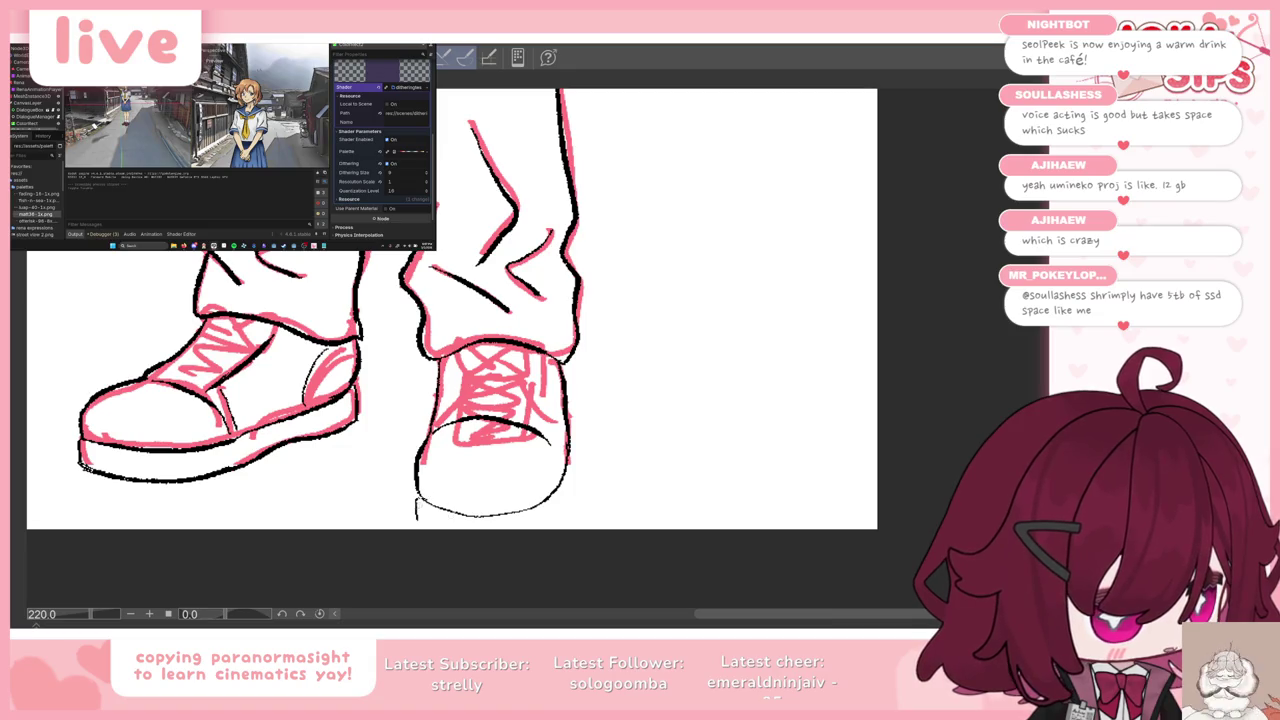
{"action": "left_click_drag", "start_coordinate": [416, 514], "coordinate": [425, 528]}
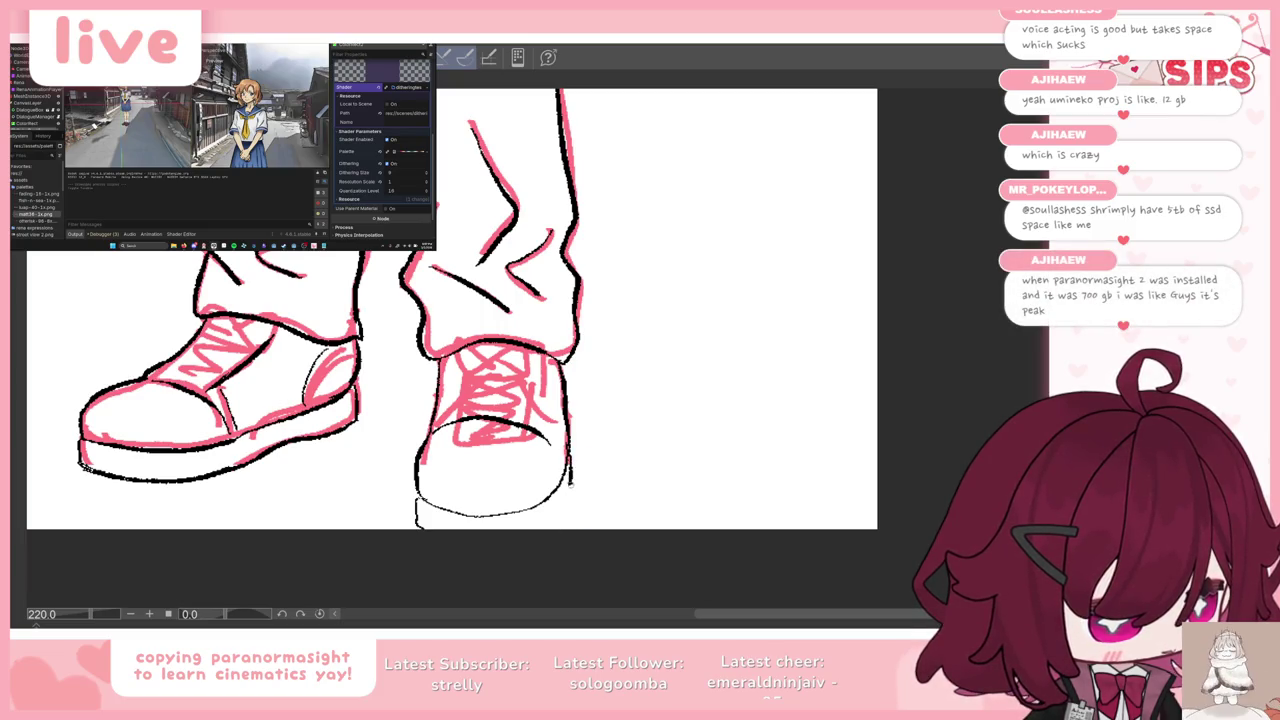
Step: Touch up the right shoe's bottom-right edge and add a short stroke on its side
{"action": "key", "text": "ctrl+z"}
{"action": "left_click_drag", "start_coordinate": [566, 510], "coordinate": [543, 522]}
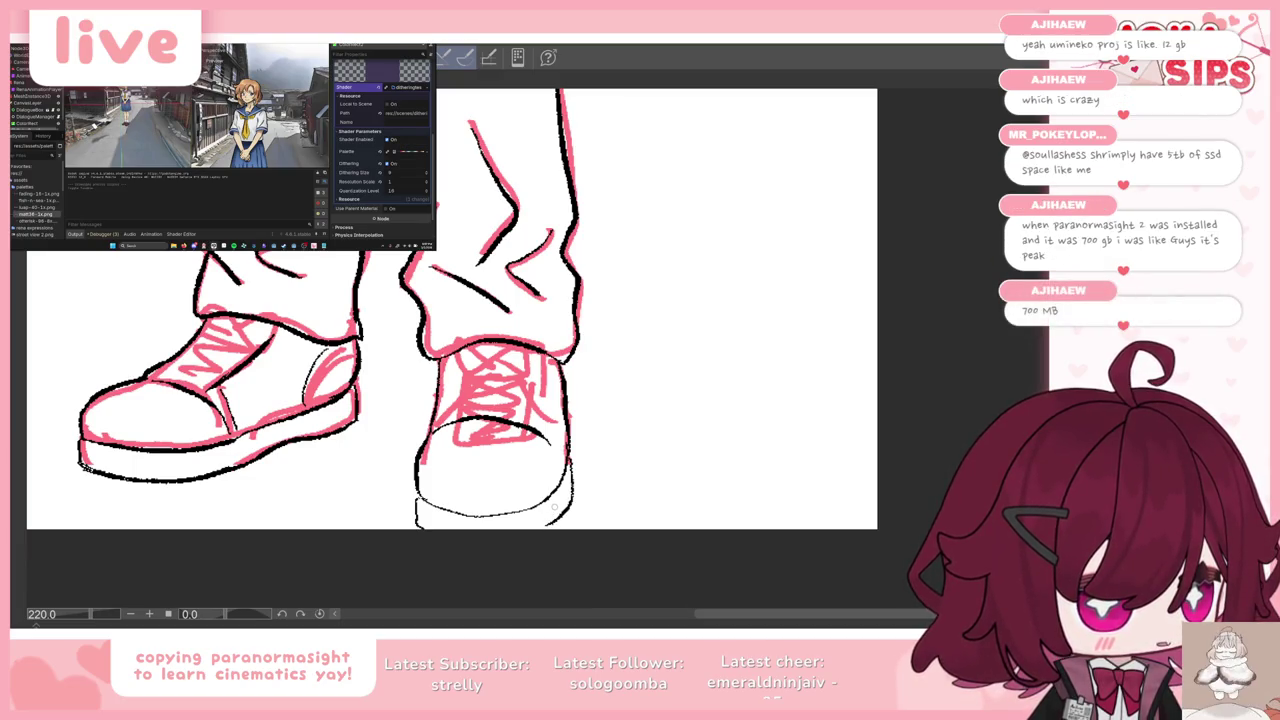
{"action": "key", "text": "ctrl+z"}
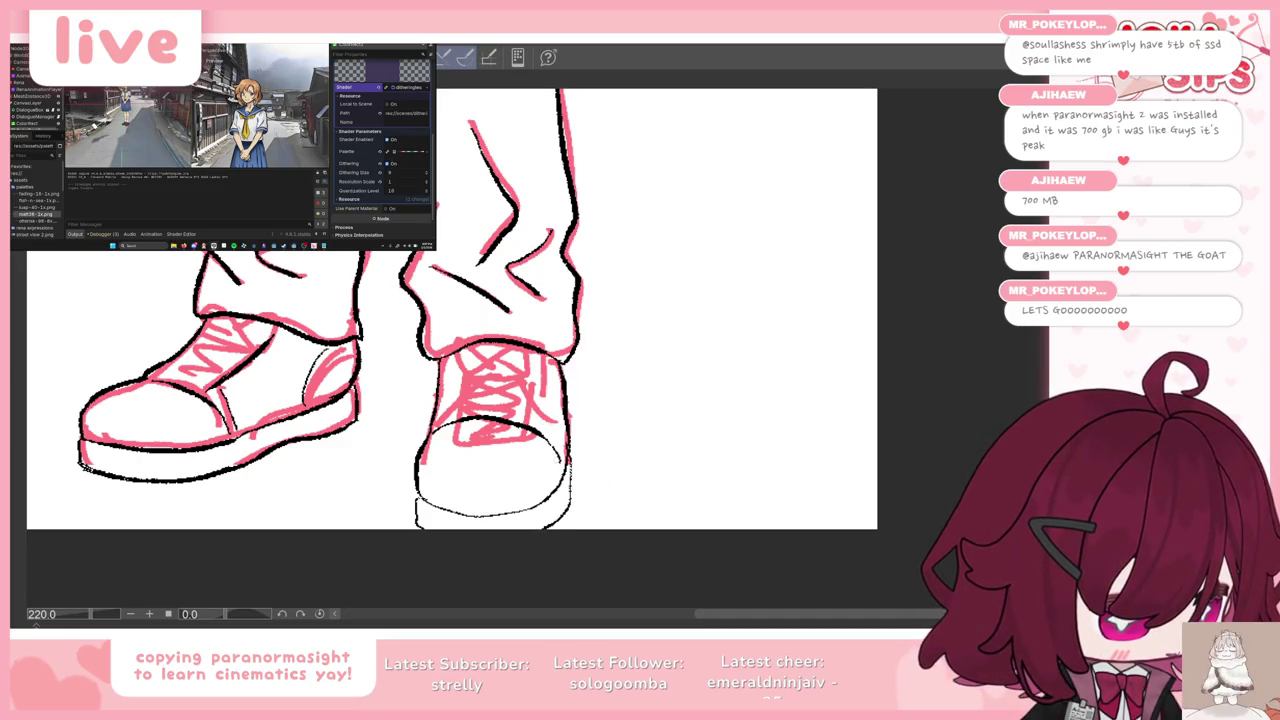
{"action": "left_click_drag", "start_coordinate": [541, 354], "coordinate": [541, 392]}
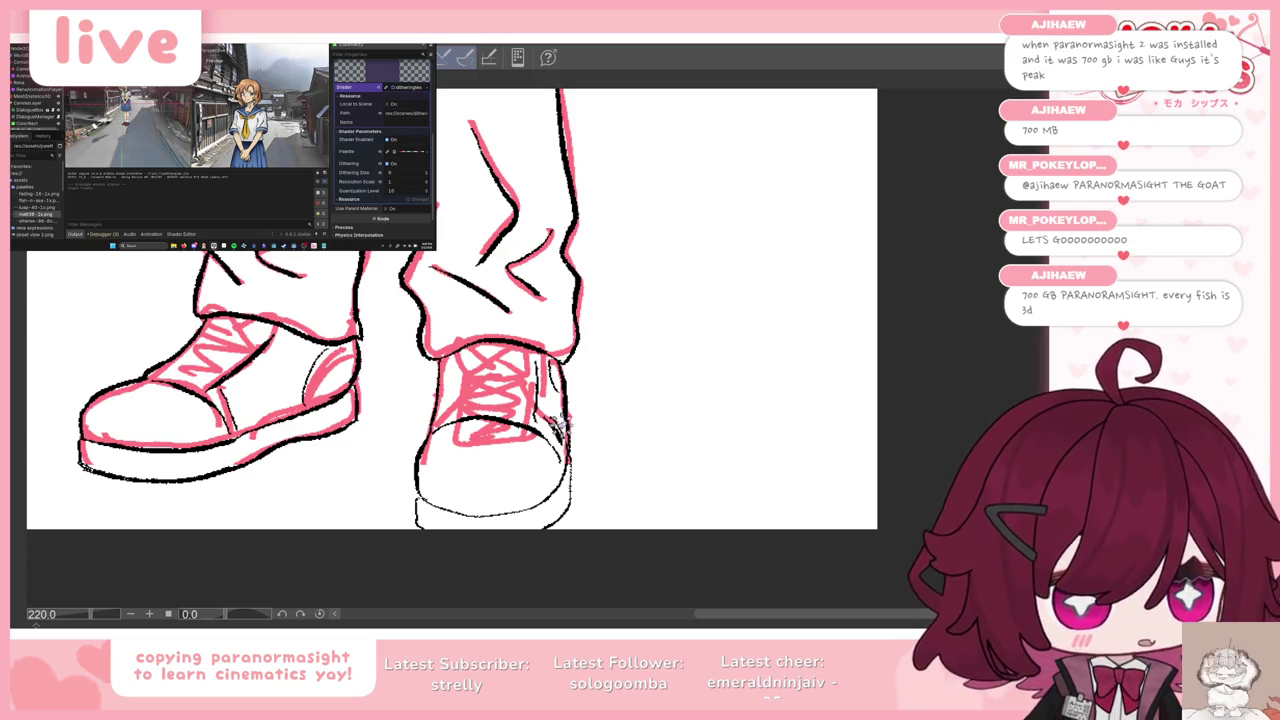
{"action": "scroll", "coordinate": [516, 443], "scroll_direction": "up", "scroll_amount": 1}
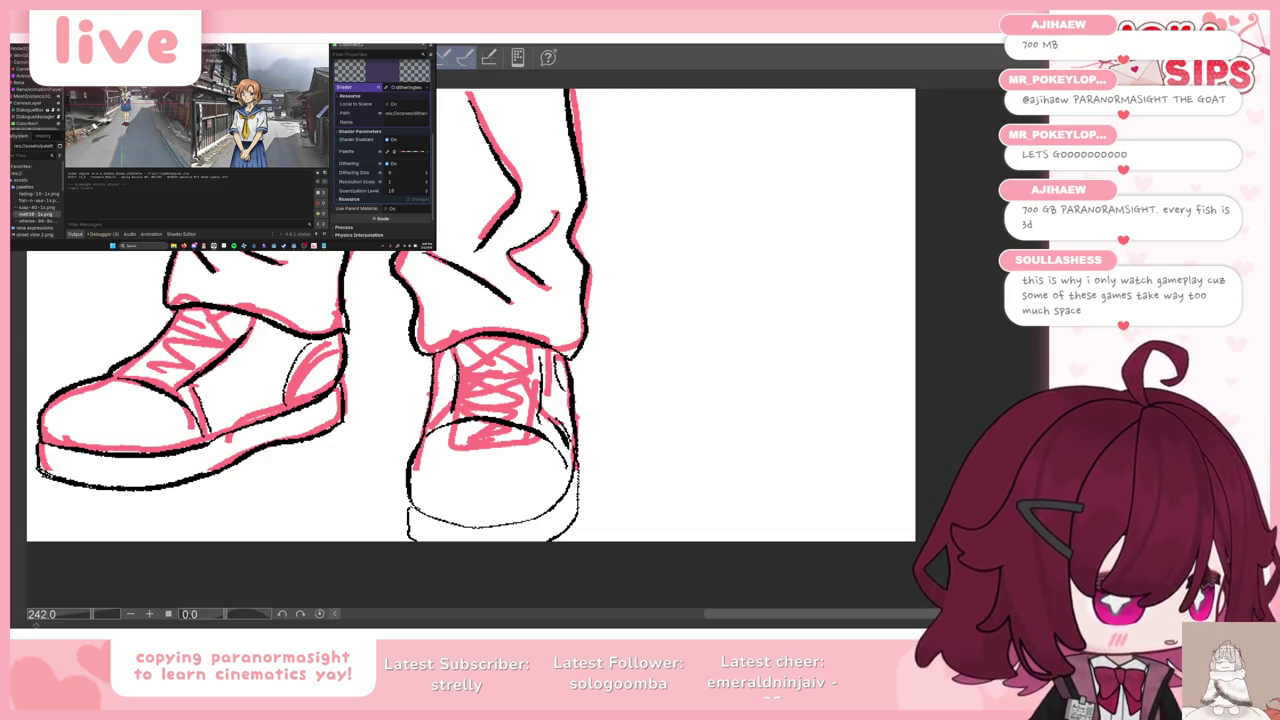
{"action": "scroll", "coordinate": [620, 370], "scroll_direction": "down", "scroll_amount": 2}
{"action": "key", "text": "Tab"}
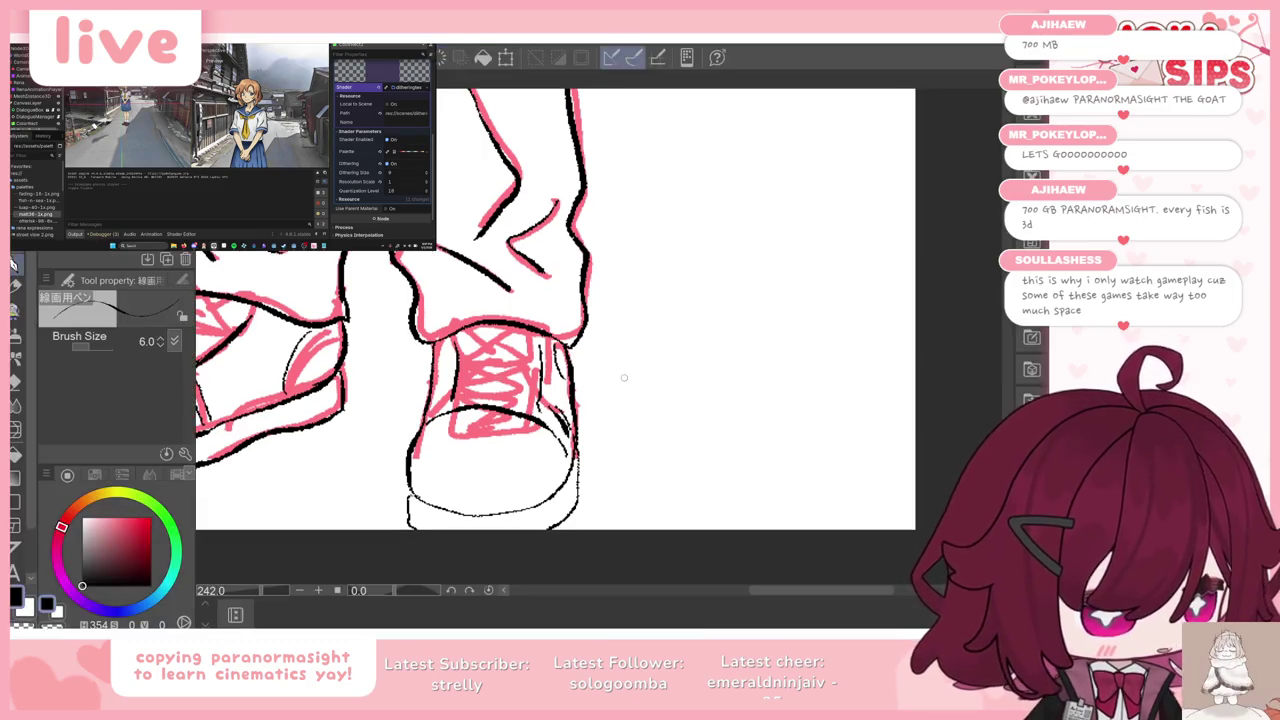
{"action": "scroll", "coordinate": [620, 370], "scroll_direction": "down", "scroll_amount": 2}
{"action": "scroll", "coordinate": [620, 370], "scroll_direction": "down", "scroll_amount": 2}
{"action": "scroll", "coordinate": [530, 320], "scroll_direction": "down", "scroll_amount": 2}
{"action": "scroll", "coordinate": [530, 320], "scroll_direction": "down", "scroll_amount": 2}
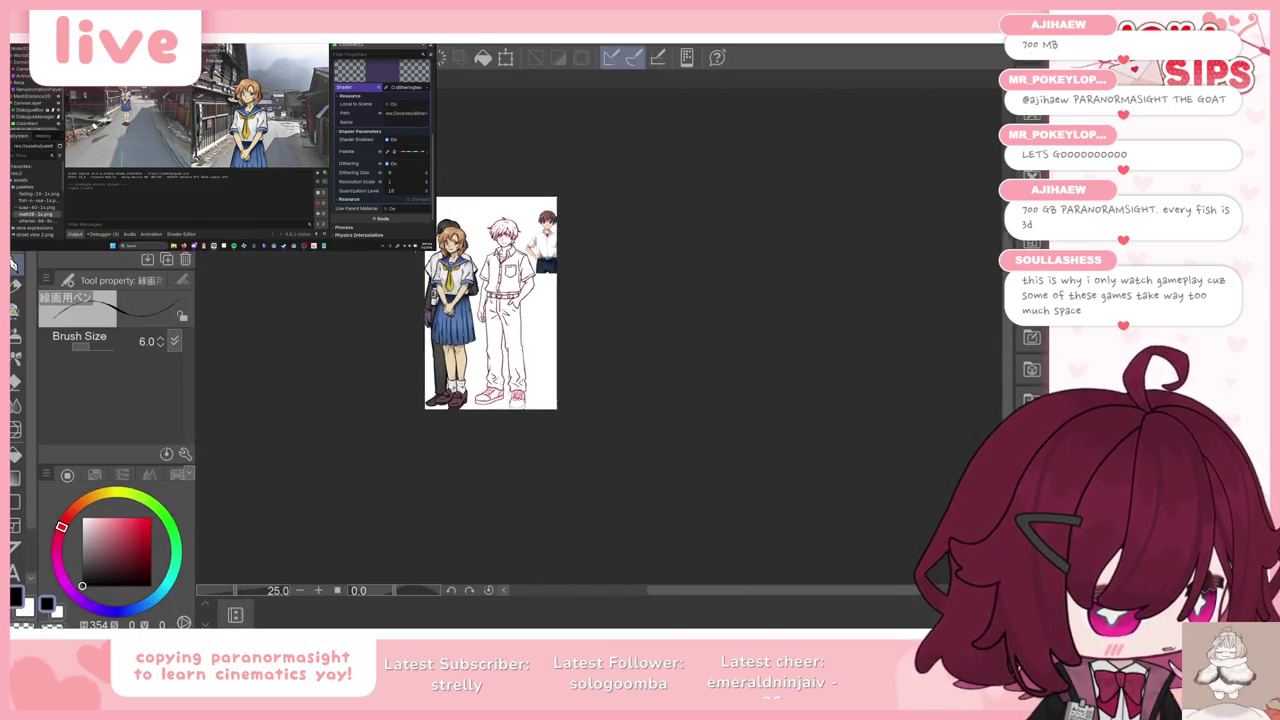
{"action": "scroll", "coordinate": [530, 320], "scroll_direction": "up", "scroll_amount": 1}
{"action": "scroll", "coordinate": [530, 320], "scroll_direction": "up", "scroll_amount": 2}
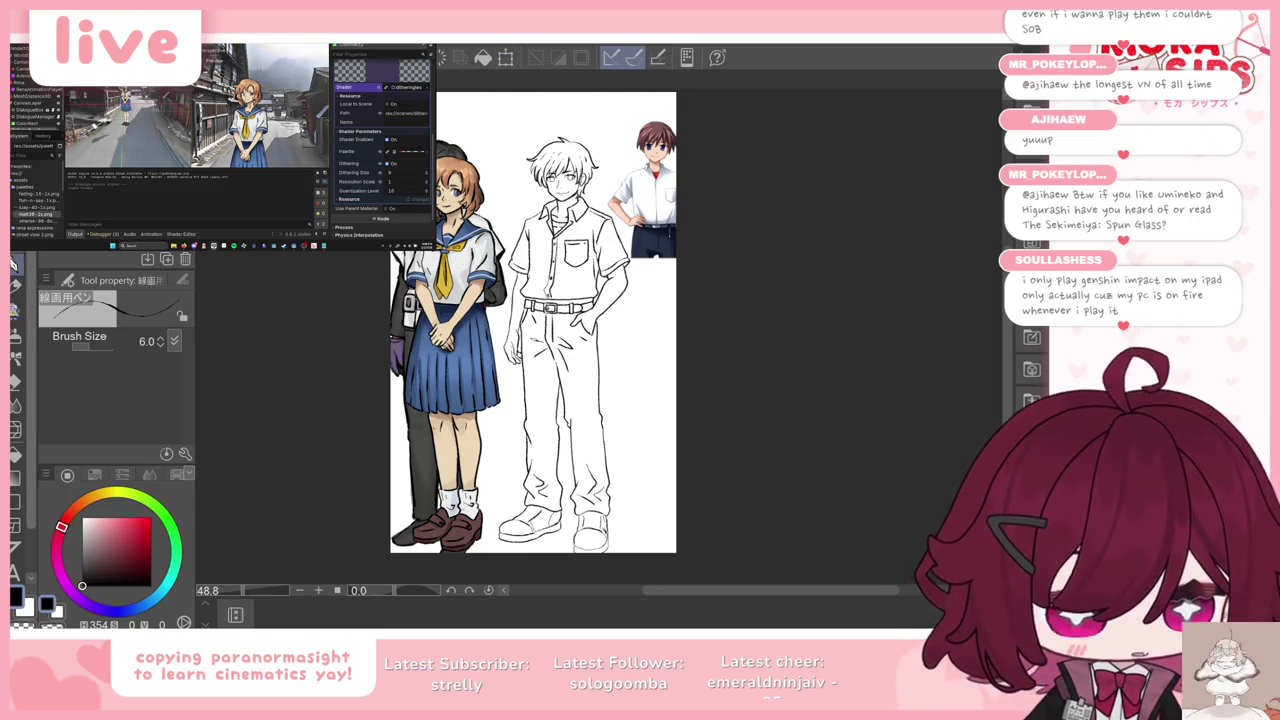
{"action": "key", "text": "g"}
{"action": "left_click", "coordinate": [82, 537]}
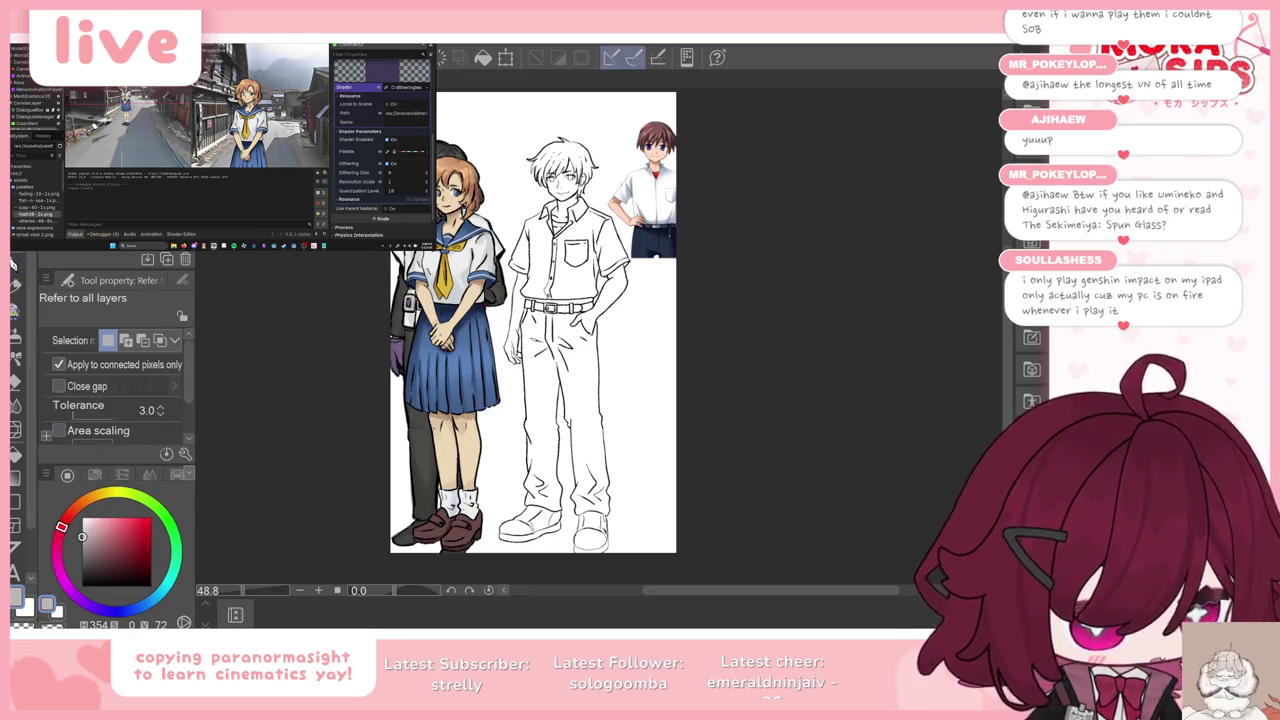
Step: Auto-select the areas inside the boy's line art and trousers with Close gap enabled
{"action": "key", "text": "w"}
{"action": "left_click", "coordinate": [619, 379]}
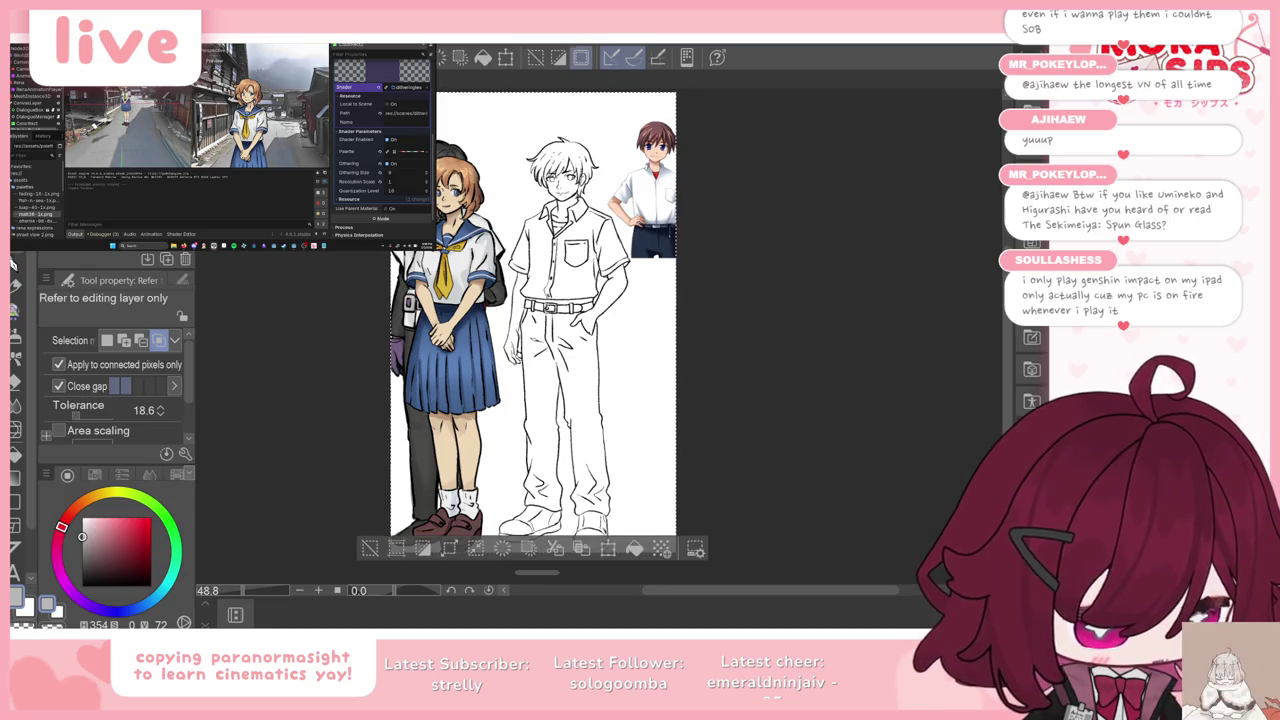
{"action": "left_click", "coordinate": [631, 392]}
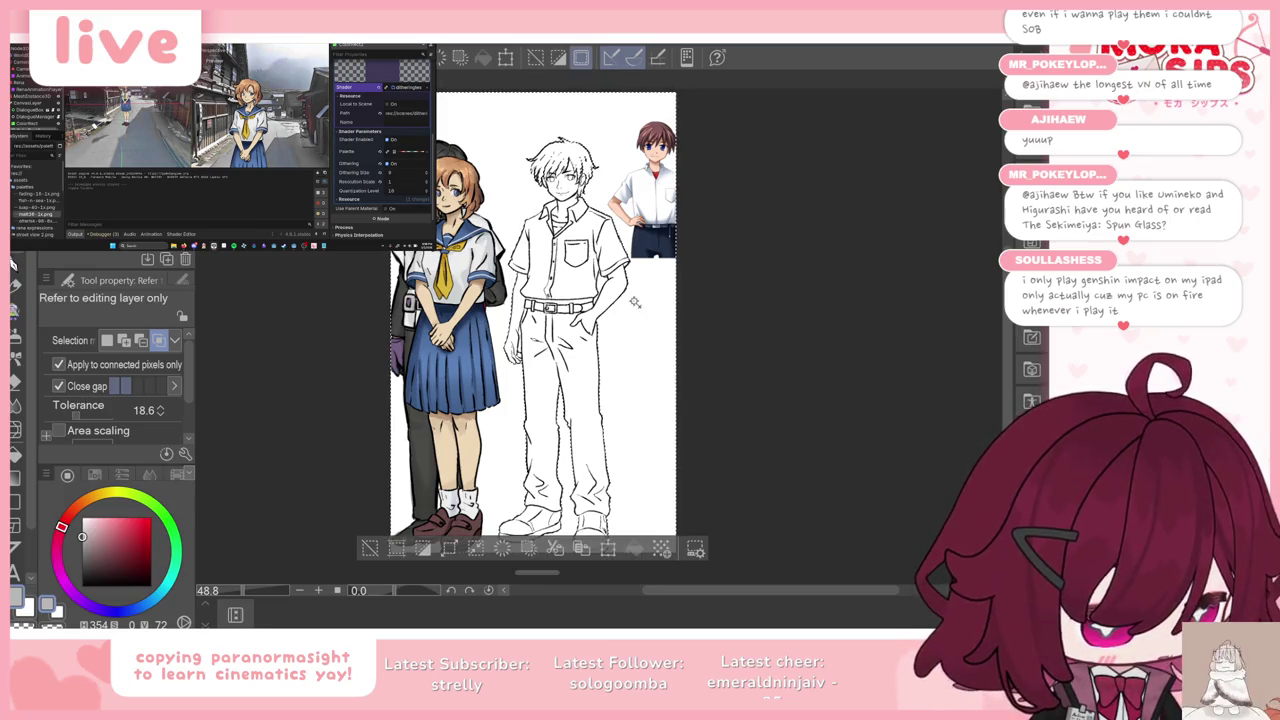
{"action": "scroll", "coordinate": [605, 262], "scroll_direction": "up", "scroll_amount": 2}
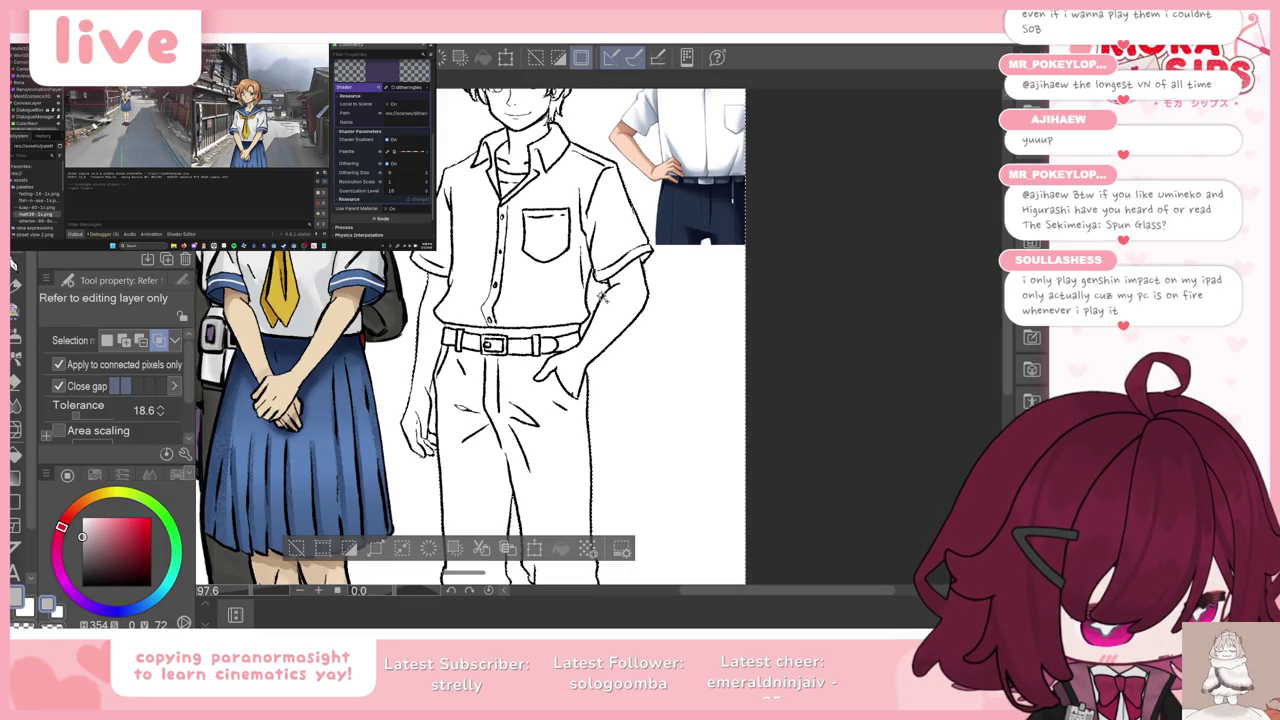
{"action": "left_click", "coordinate": [58, 386]}
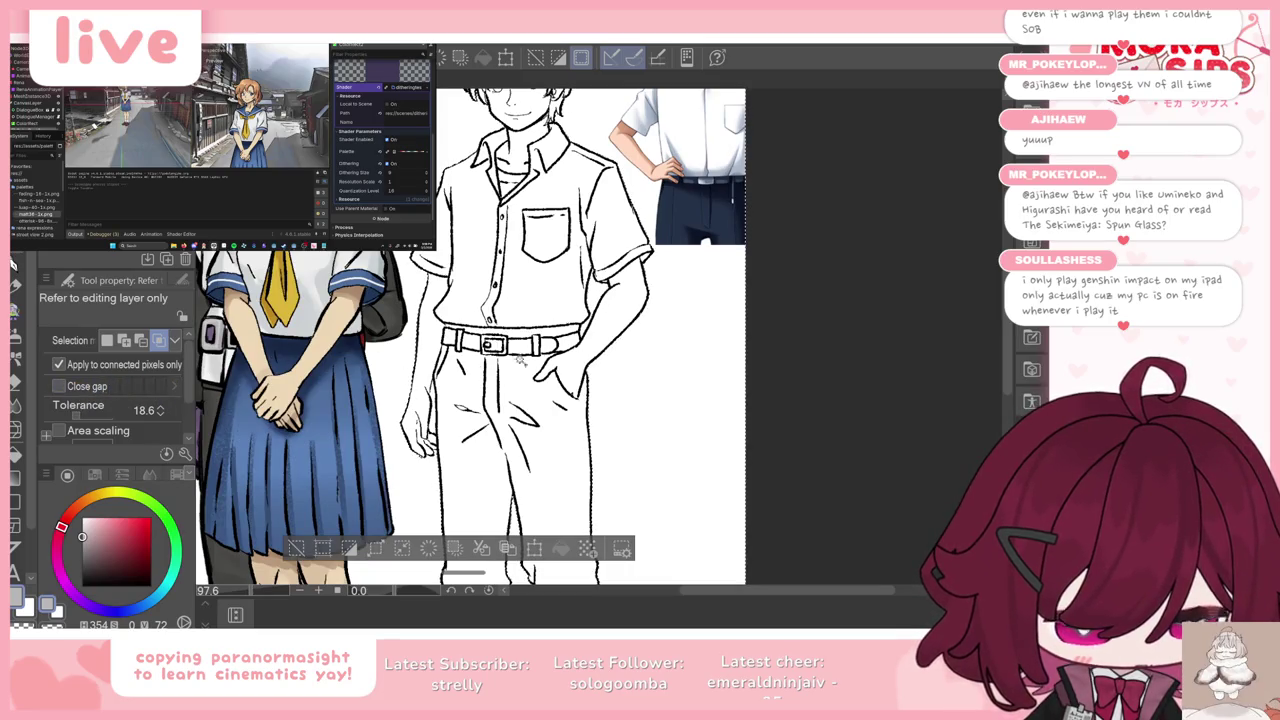
{"action": "scroll", "coordinate": [457, 366], "scroll_direction": "up", "scroll_amount": 2}
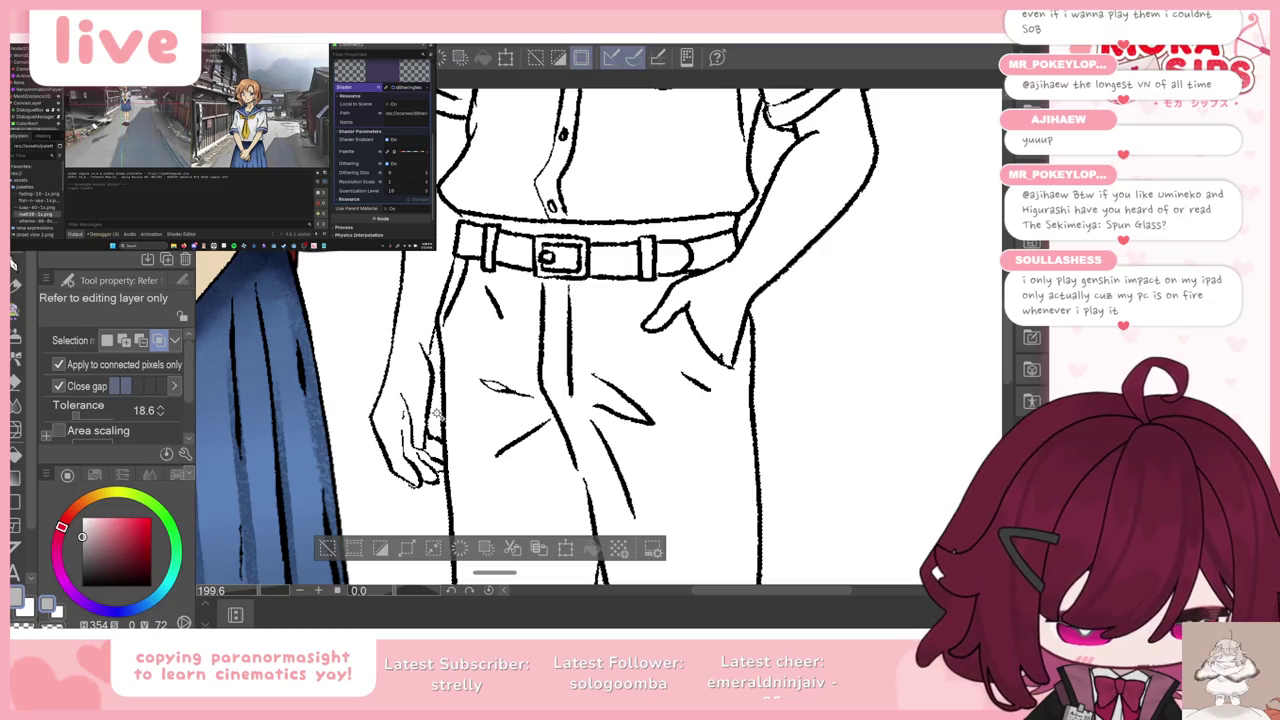
{"action": "left_click", "coordinate": [58, 386]}
Step: Fill the selected figure with grey from the selection launcher and deselect
{"action": "scroll", "coordinate": [418, 301], "scroll_direction": "down", "scroll_amount": 5}
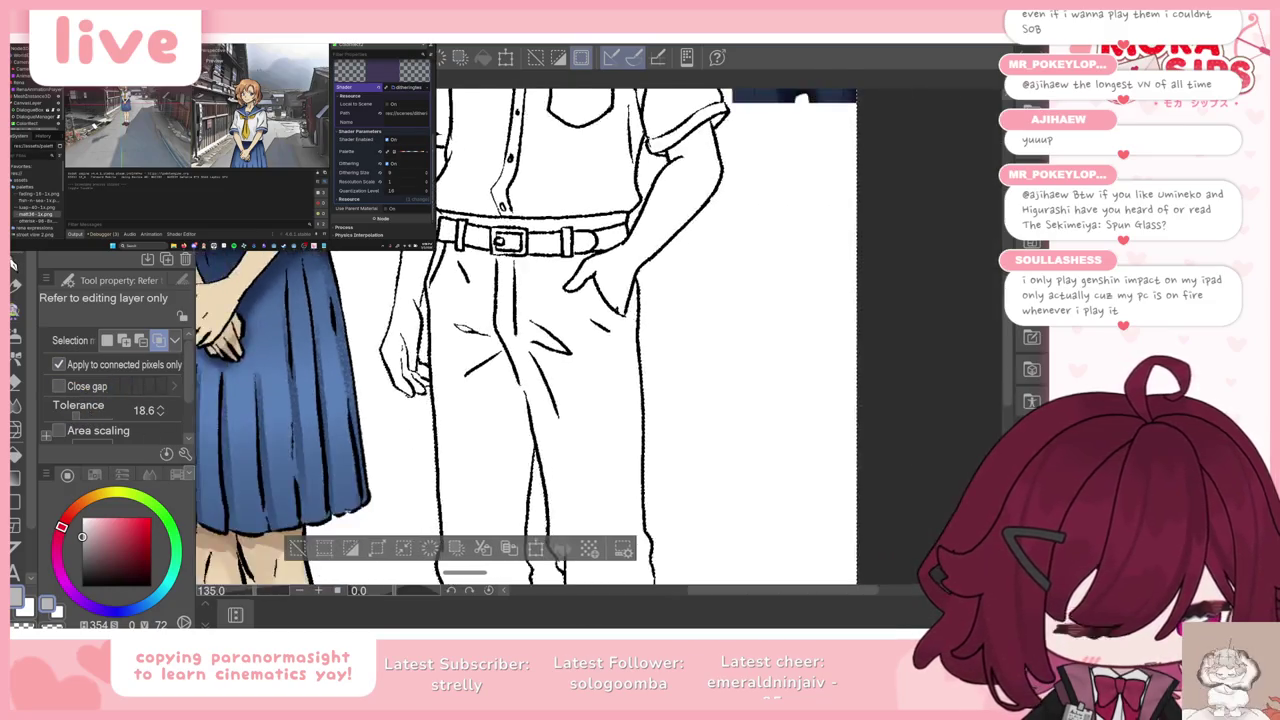
{"action": "scroll", "coordinate": [418, 301], "scroll_direction": "down", "scroll_amount": 1}
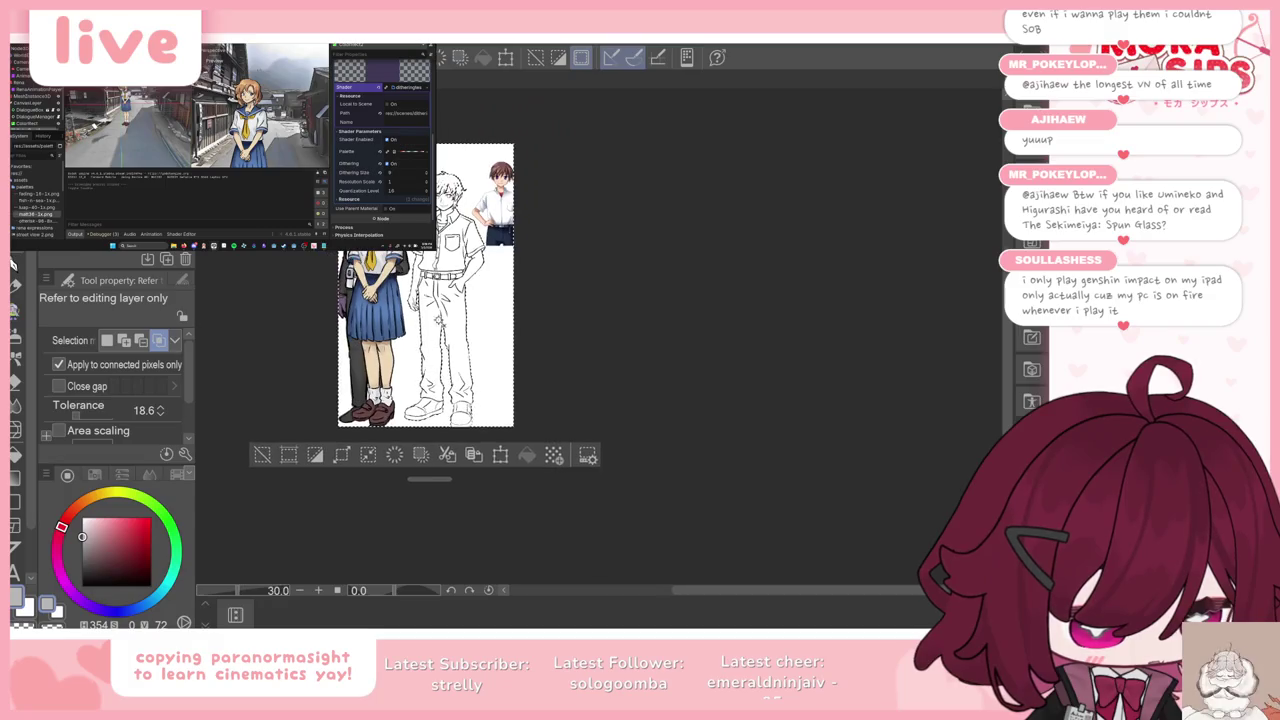
{"action": "scroll", "coordinate": [418, 301], "scroll_direction": "up", "scroll_amount": 2}
{"action": "scroll", "coordinate": [425, 160], "scroll_direction": "up", "scroll_amount": 5}
{"action": "scroll", "coordinate": [425, 160], "scroll_direction": "up", "scroll_amount": 1}
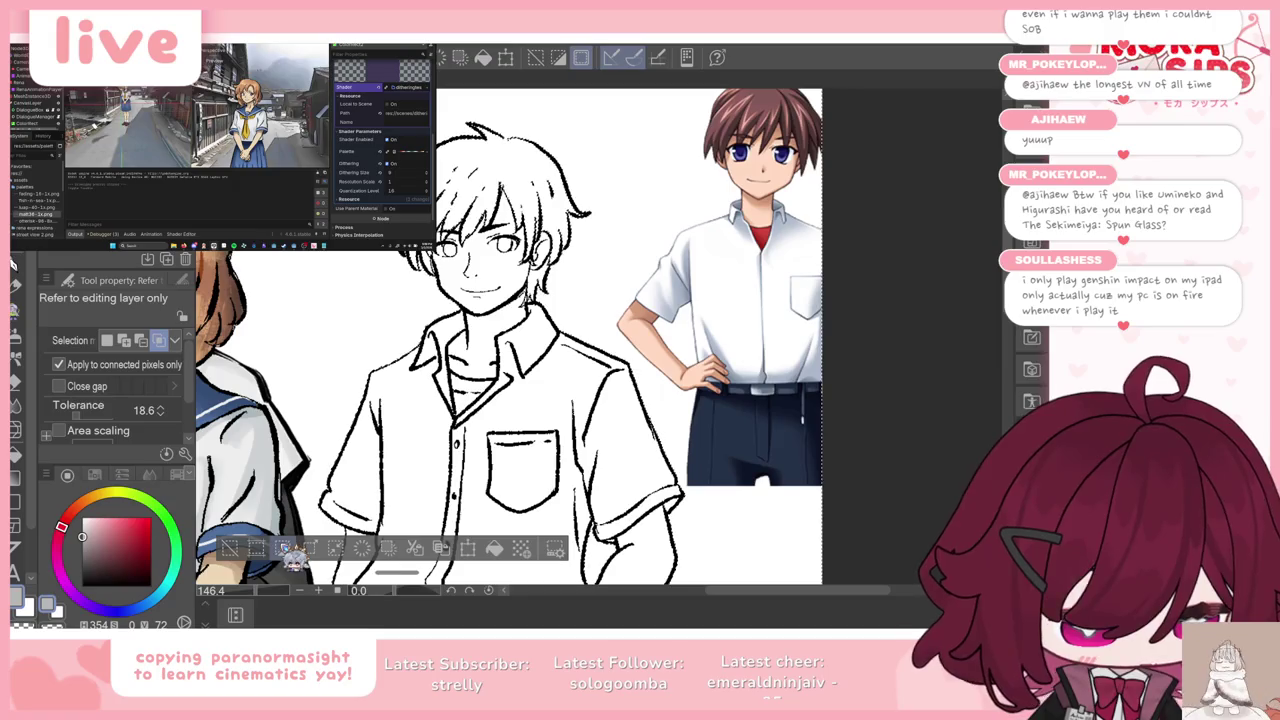
{"action": "left_click", "coordinate": [325, 555]}
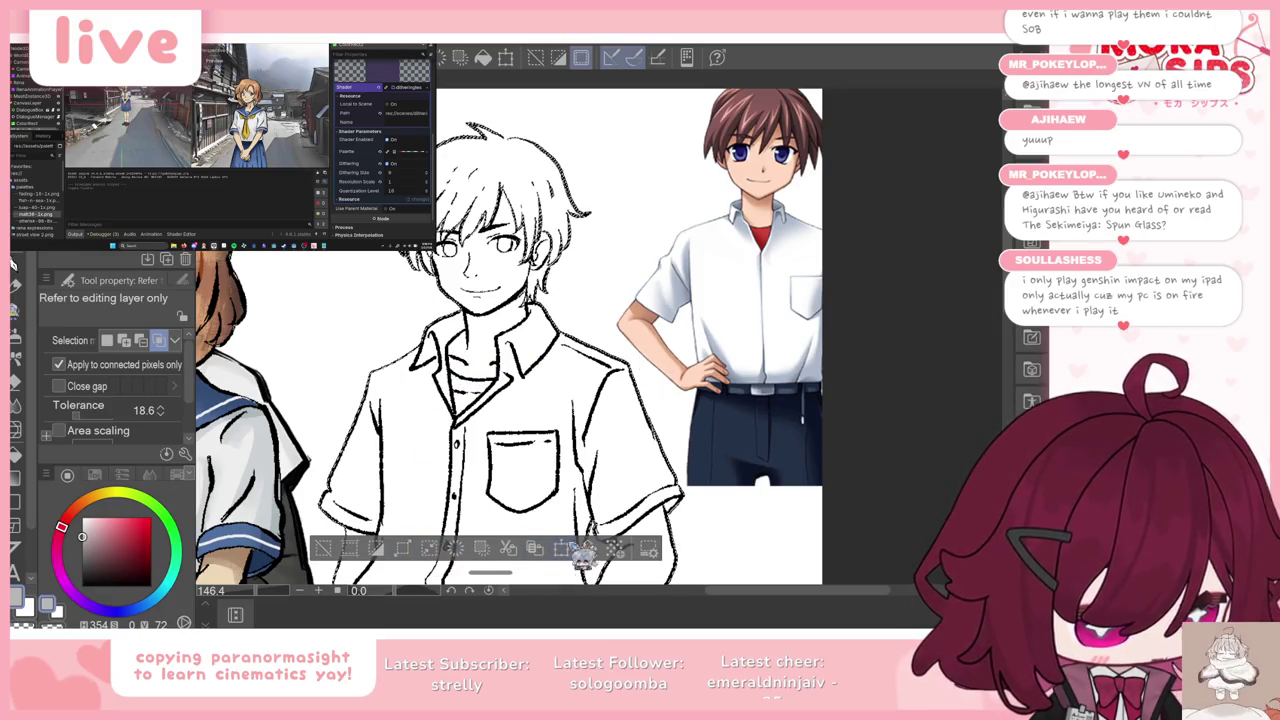
{"action": "left_click", "coordinate": [588, 548]}
{"action": "key", "text": "ctrl+d"}
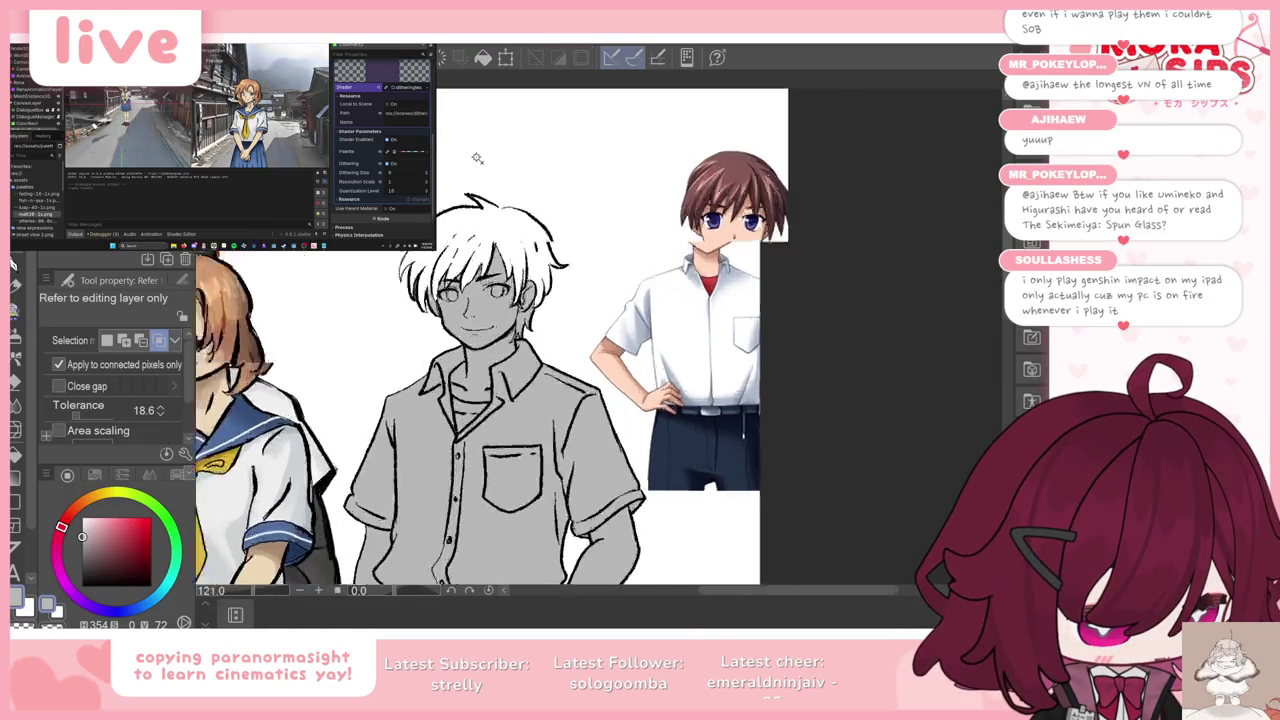
Step: Try an auto-selection on the drawing and clear the unwanted selection
{"action": "scroll", "coordinate": [475, 163], "scroll_direction": "up", "scroll_amount": 3}
{"action": "key", "text": "p"}
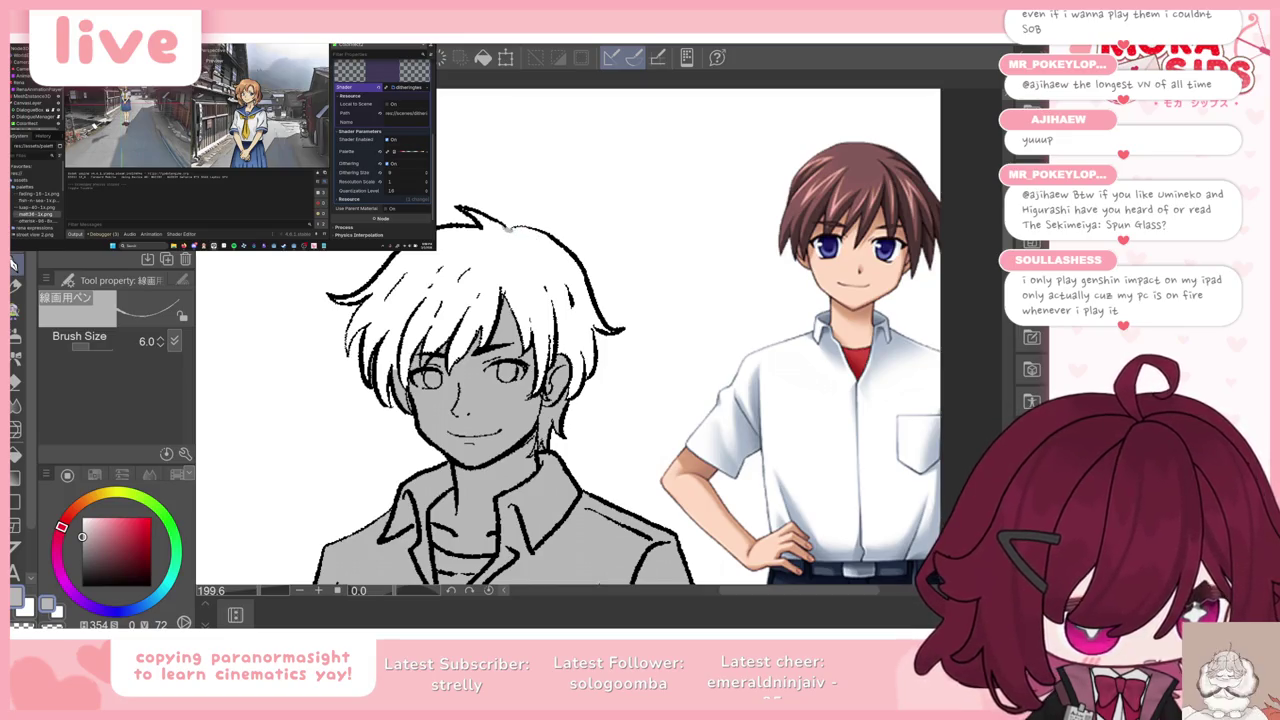
{"action": "key", "text": "w"}
{"action": "left_click", "coordinate": [531, 261]}
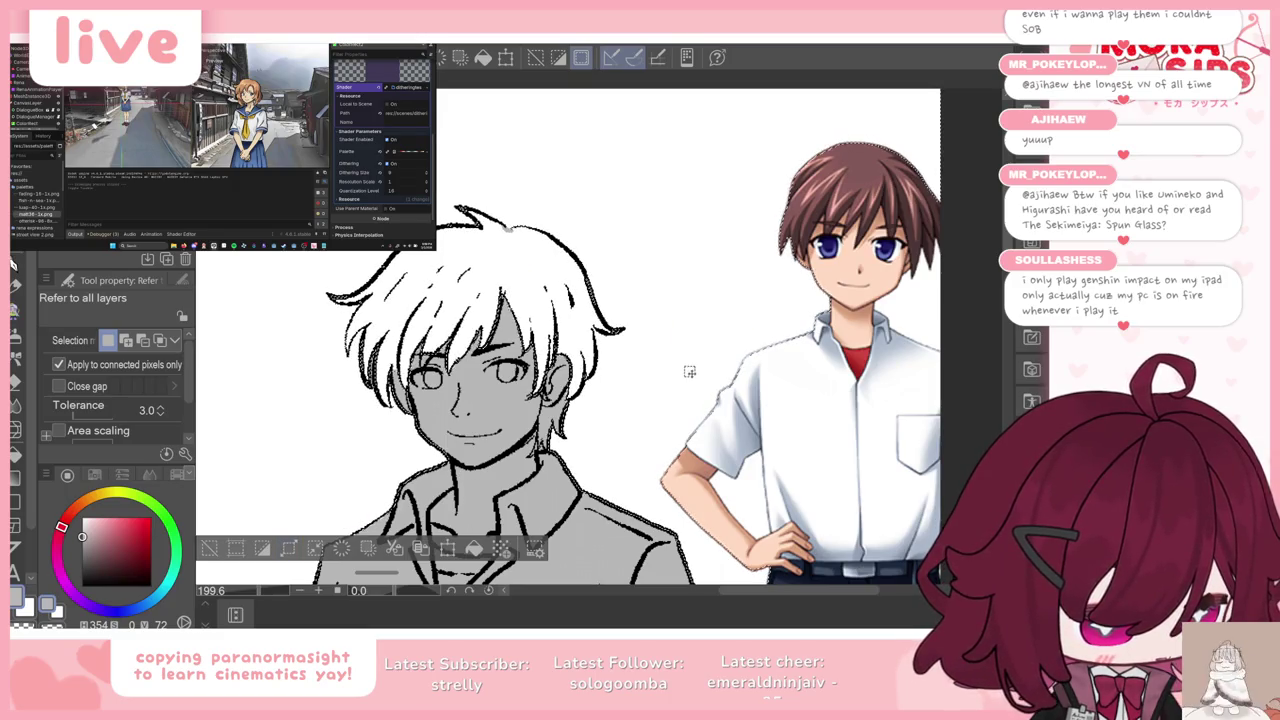
{"action": "key", "text": "ctrl+d"}
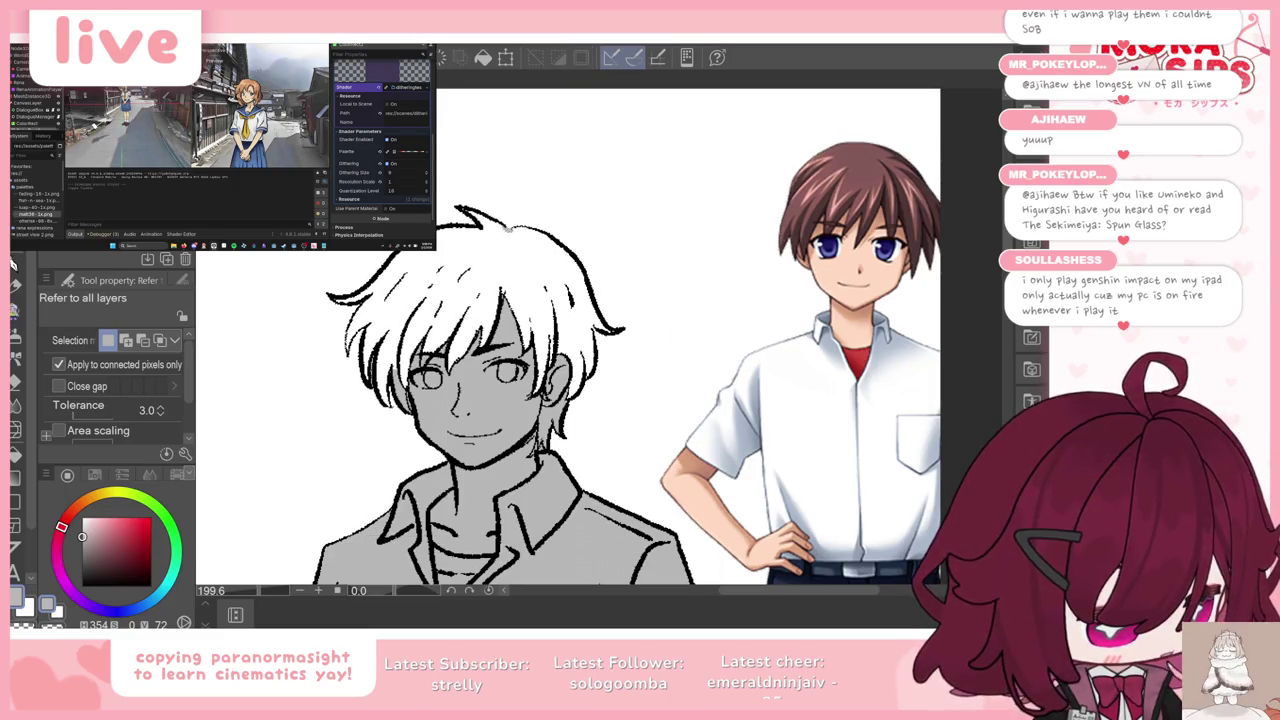
Step: Auto-select the boy's white hair, fill it grey, deselect and return to the pen
{"action": "key", "text": "p"}
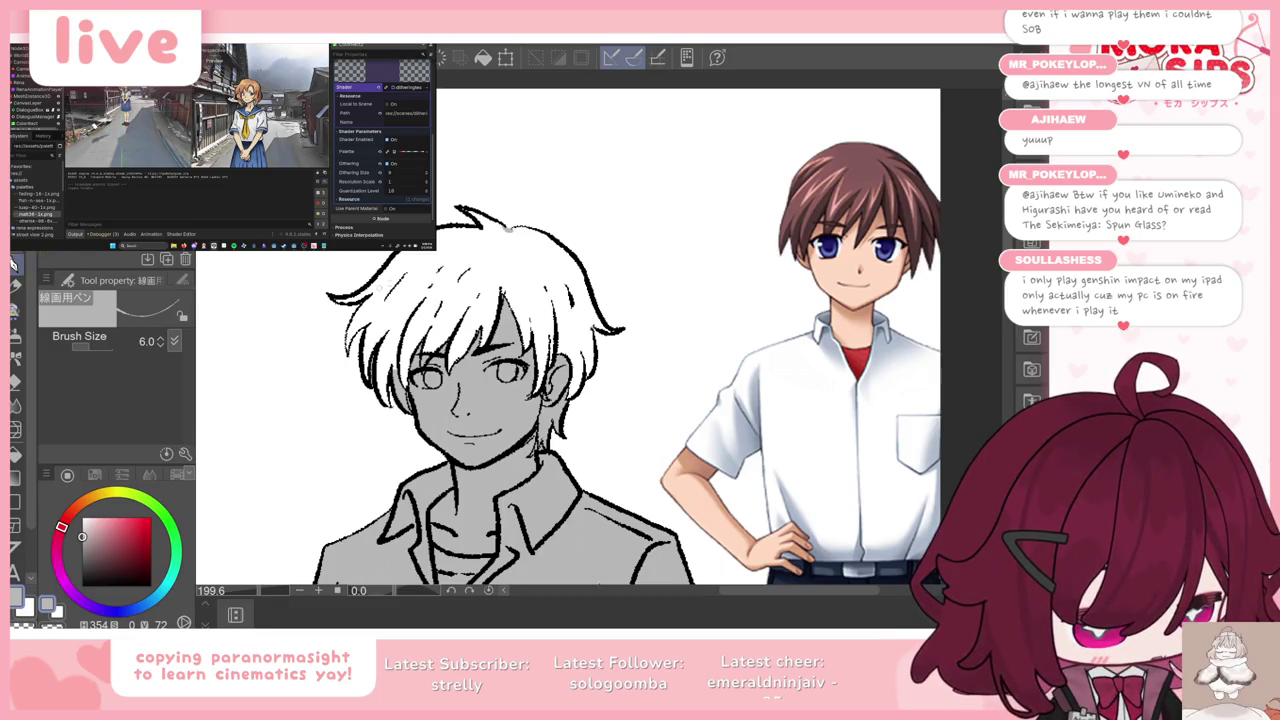
{"action": "key", "text": "w"}
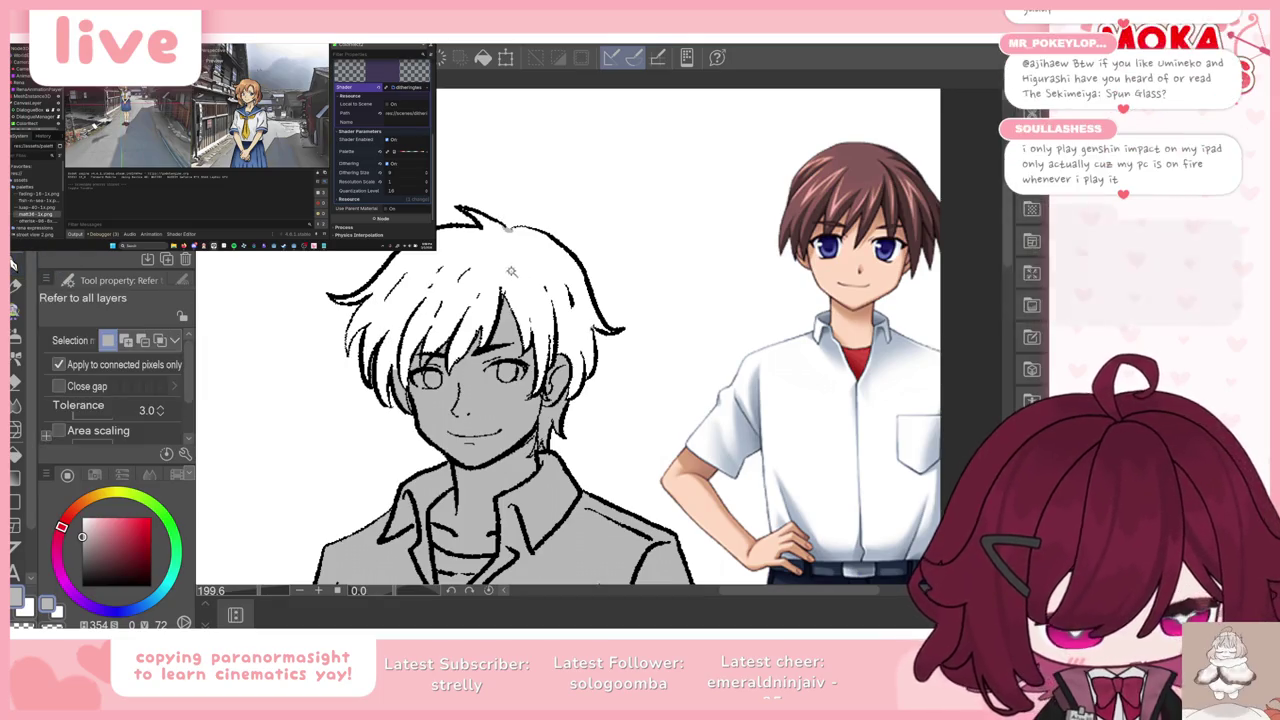
{"action": "left_click", "coordinate": [403, 453]}
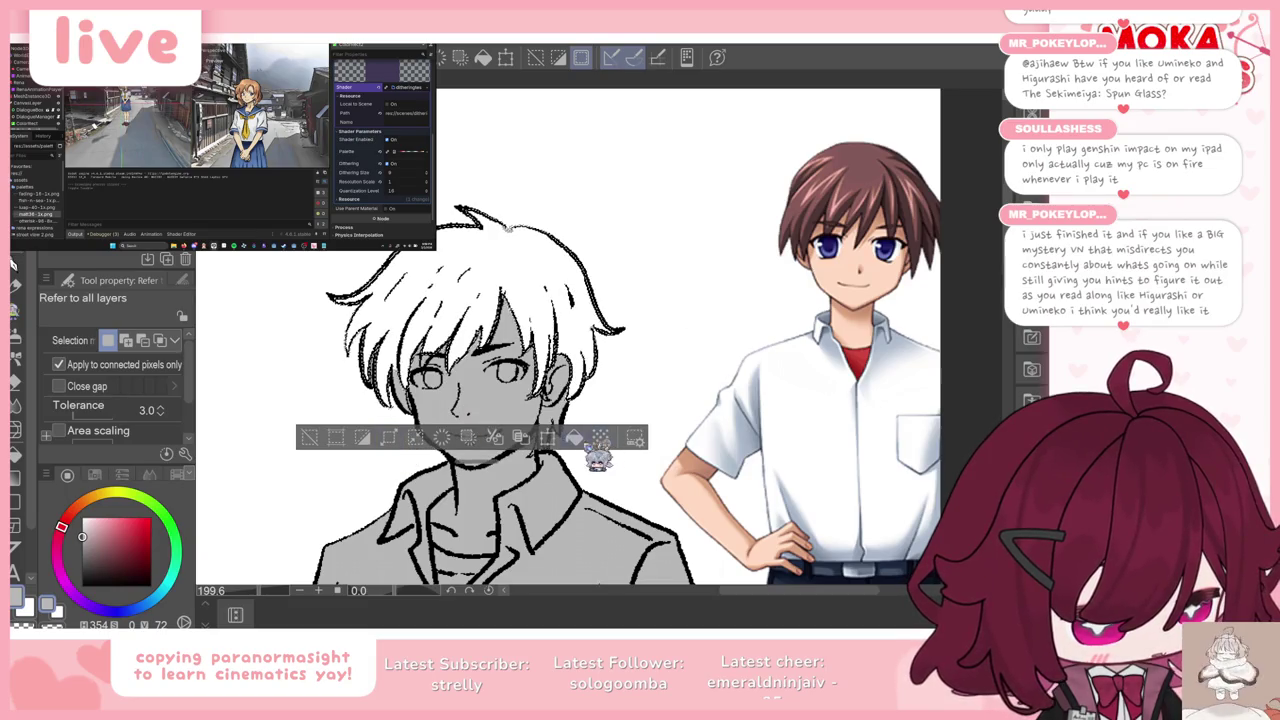
{"action": "key", "text": "alt+BackSpace"}
{"action": "key", "text": "ctrl+d"}
{"action": "key", "text": "p"}
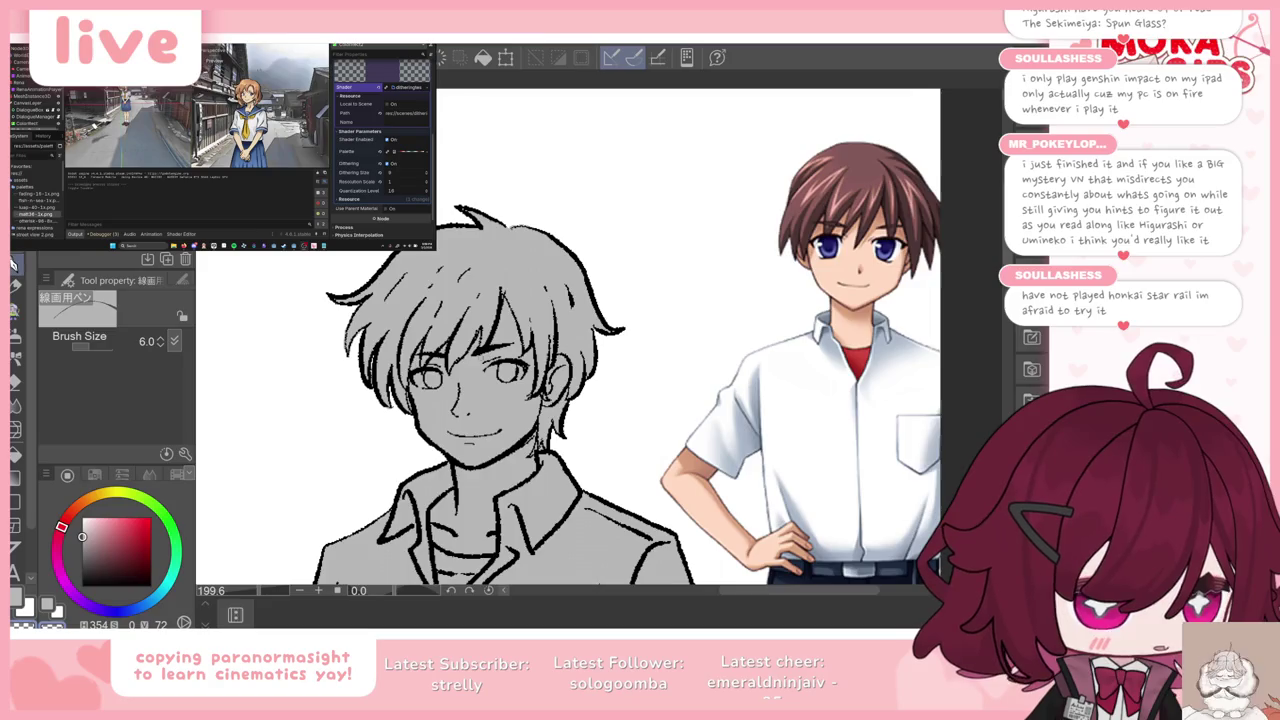
{"action": "scroll", "coordinate": [443, 441], "scroll_direction": "down", "scroll_amount": 3}
{"action": "scroll", "coordinate": [443, 441], "scroll_direction": "down", "scroll_amount": 3}
{"action": "scroll", "coordinate": [443, 441], "scroll_direction": "down", "scroll_amount": 2}
{"action": "scroll", "coordinate": [443, 441], "scroll_direction": "up", "scroll_amount": 1}
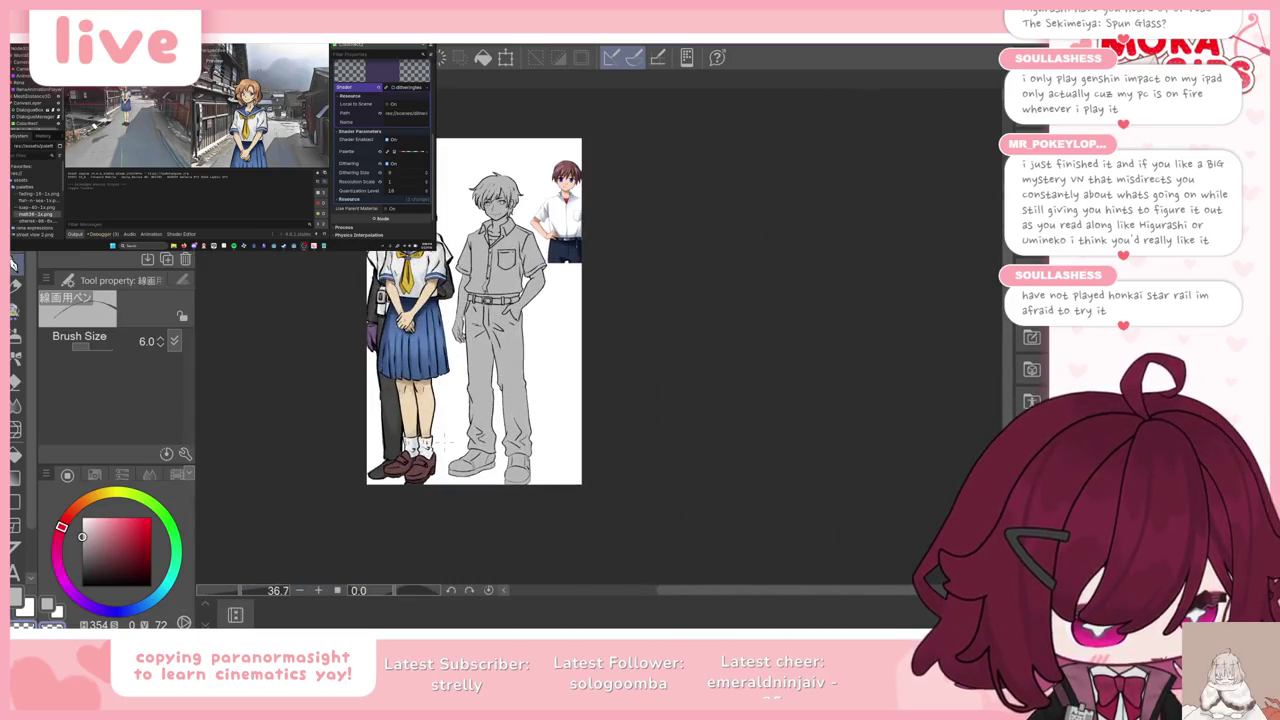
Step: Run a transform on the grey boy figure and confirm it unchanged
{"action": "scroll", "coordinate": [836, 432], "scroll_direction": "up", "scroll_amount": 1}
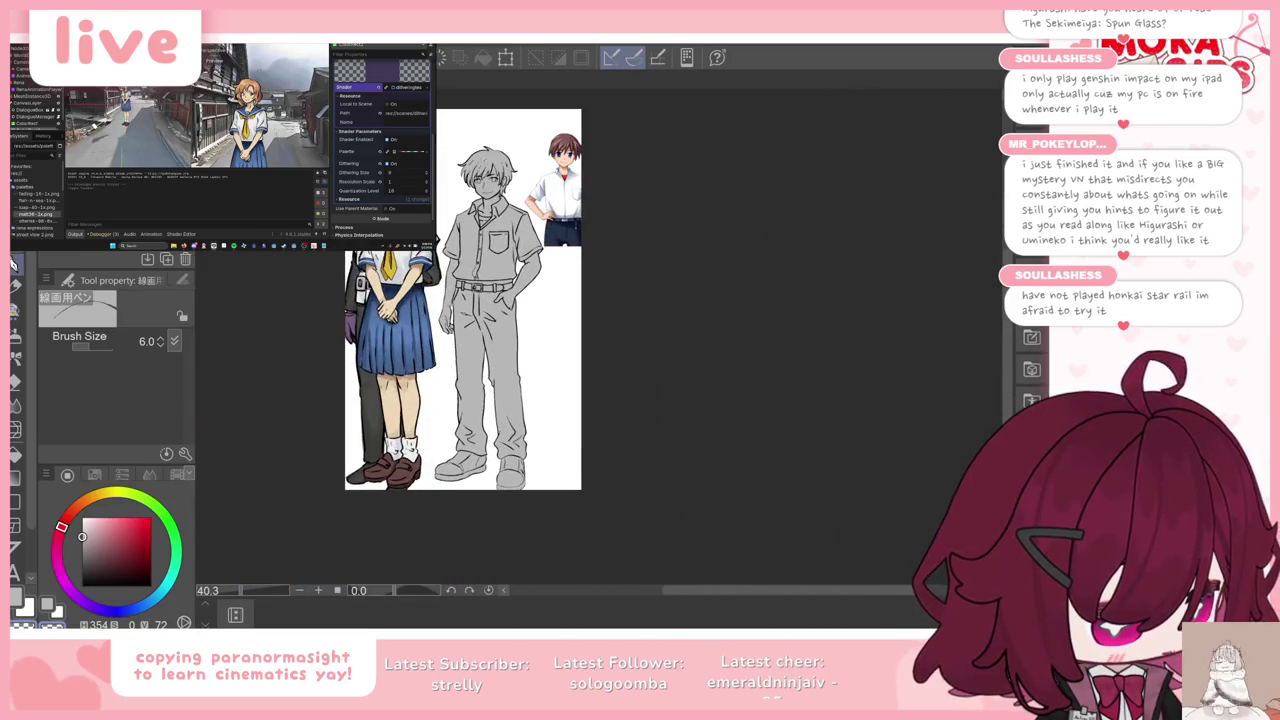
{"action": "scroll", "coordinate": [611, 476], "scroll_direction": "up", "scroll_amount": 1}
{"action": "key", "text": "ctrl+t"}
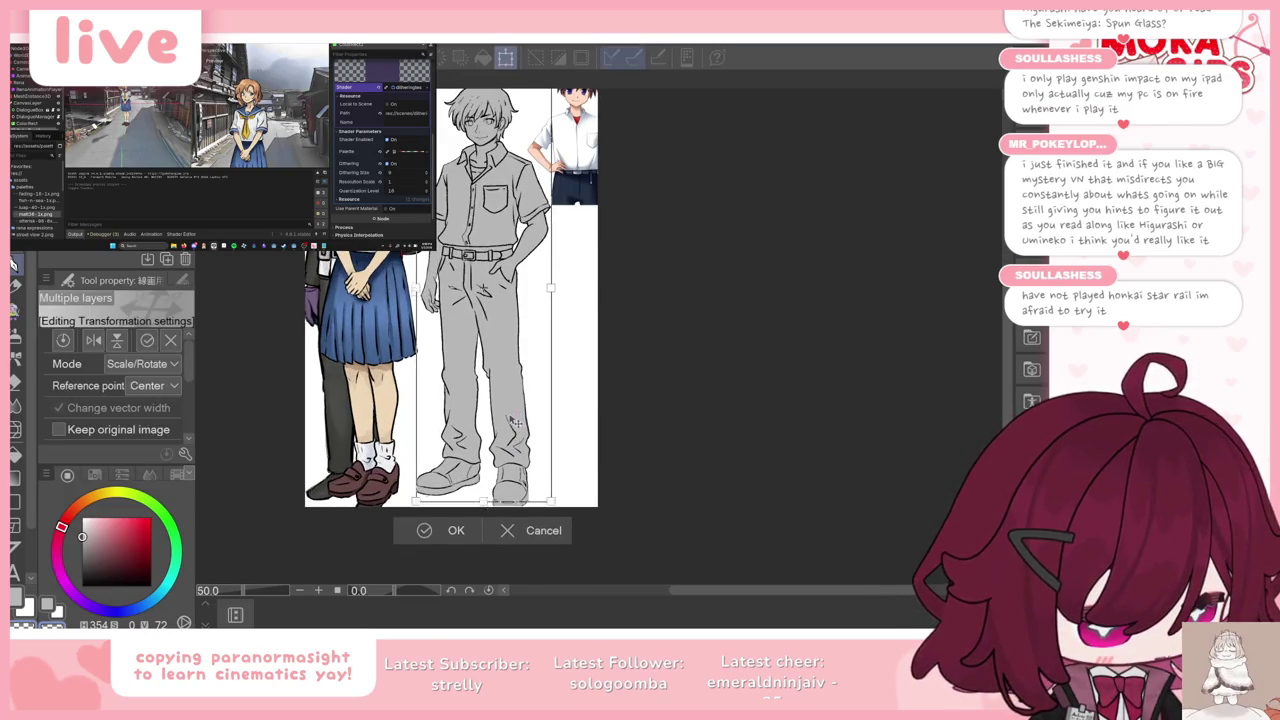
{"action": "left_click", "coordinate": [424, 528]}
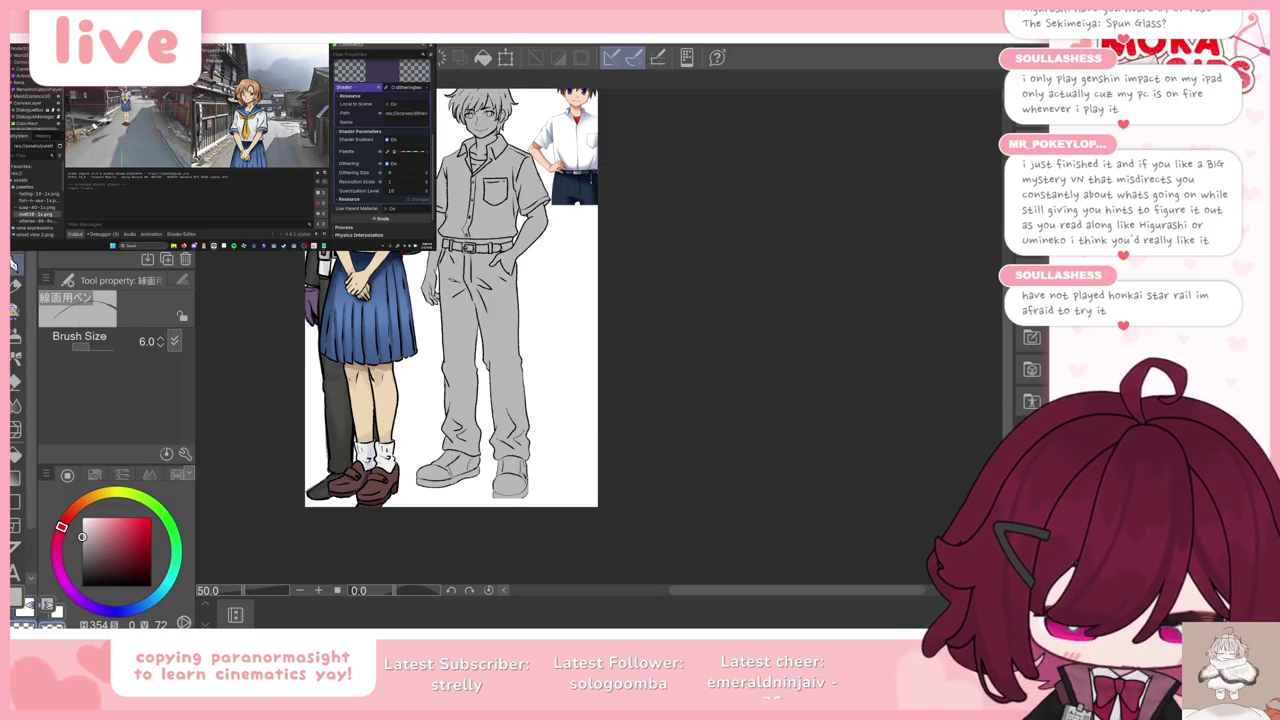
Step: Auto-select the white strip under the boy's shoe and fill it black
{"action": "left_click", "coordinate": [143, 605]}
{"action": "left_click", "coordinate": [113, 570]}
{"action": "scroll", "coordinate": [520, 504], "scroll_direction": "up", "scroll_amount": 2}
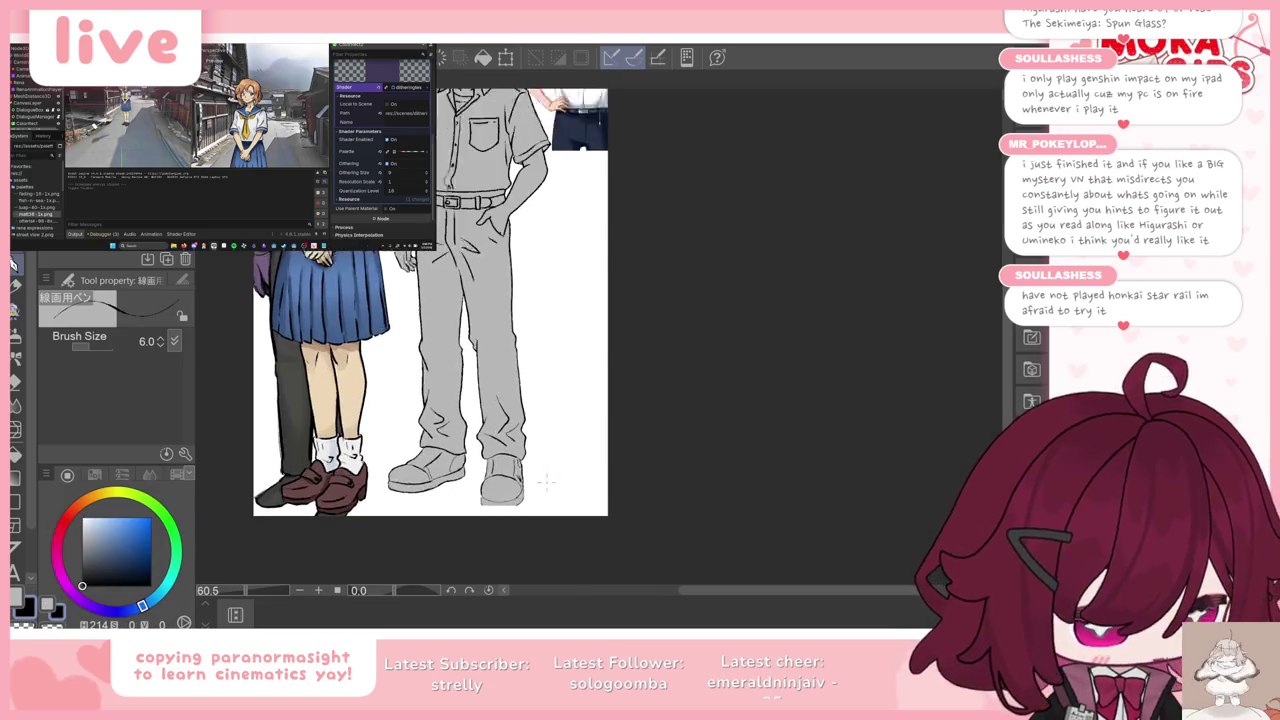
{"action": "scroll", "coordinate": [520, 504], "scroll_direction": "up", "scroll_amount": 2}
{"action": "scroll", "coordinate": [520, 504], "scroll_direction": "up", "scroll_amount": 2}
{"action": "scroll", "coordinate": [520, 504], "scroll_direction": "up", "scroll_amount": 2}
{"action": "scroll", "coordinate": [520, 504], "scroll_direction": "up", "scroll_amount": 1}
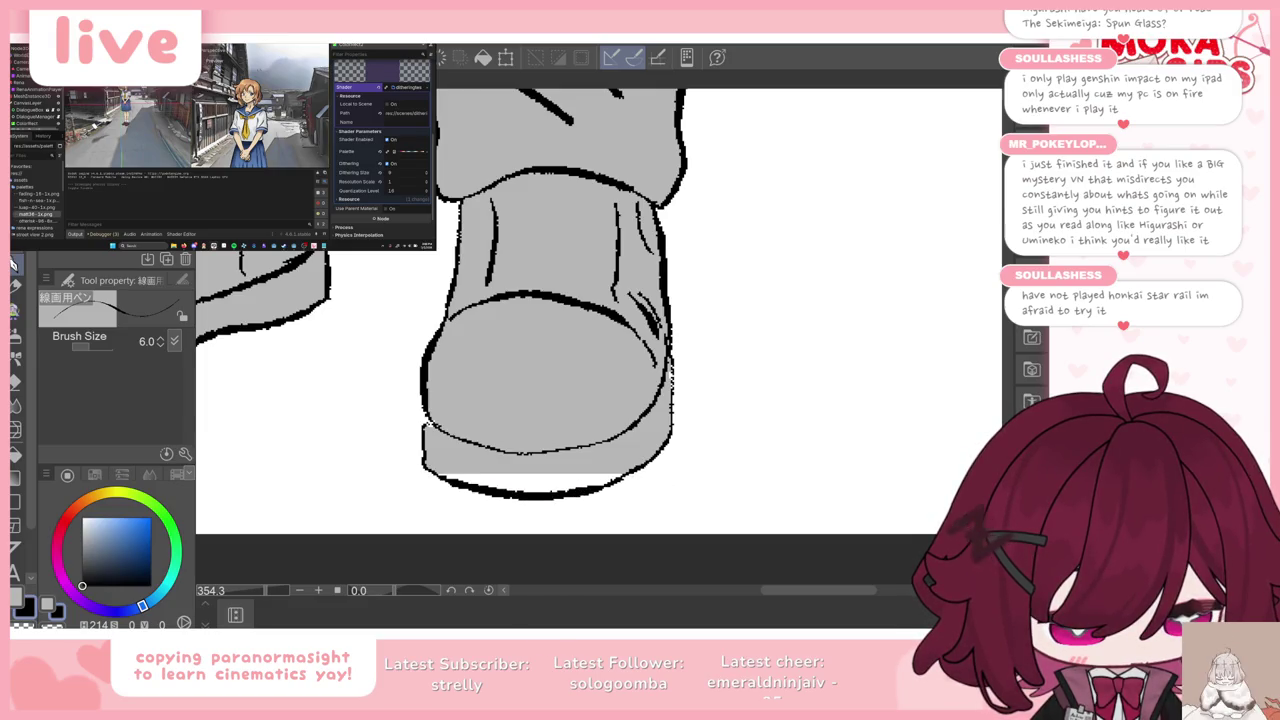
{"action": "key", "text": "w"}
{"action": "left_click", "coordinate": [577, 452]}
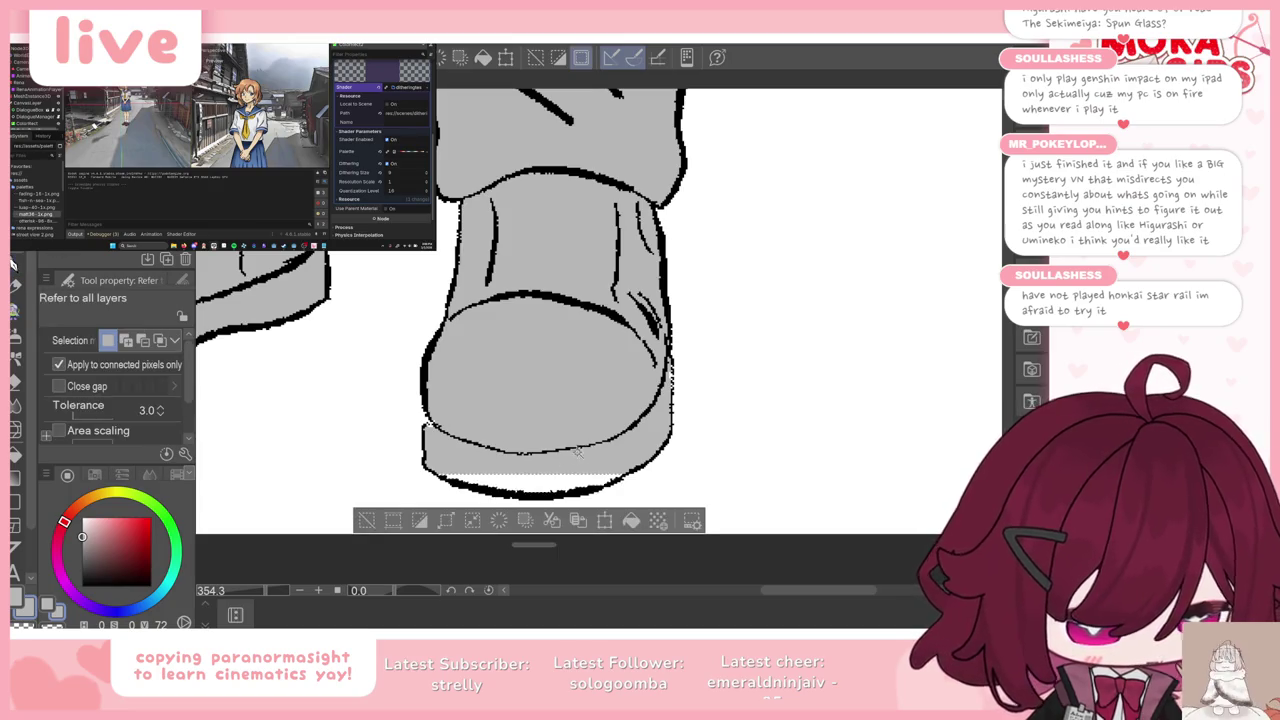
{"action": "left_click", "coordinate": [631, 518]}
{"action": "key", "text": "ctrl+d"}
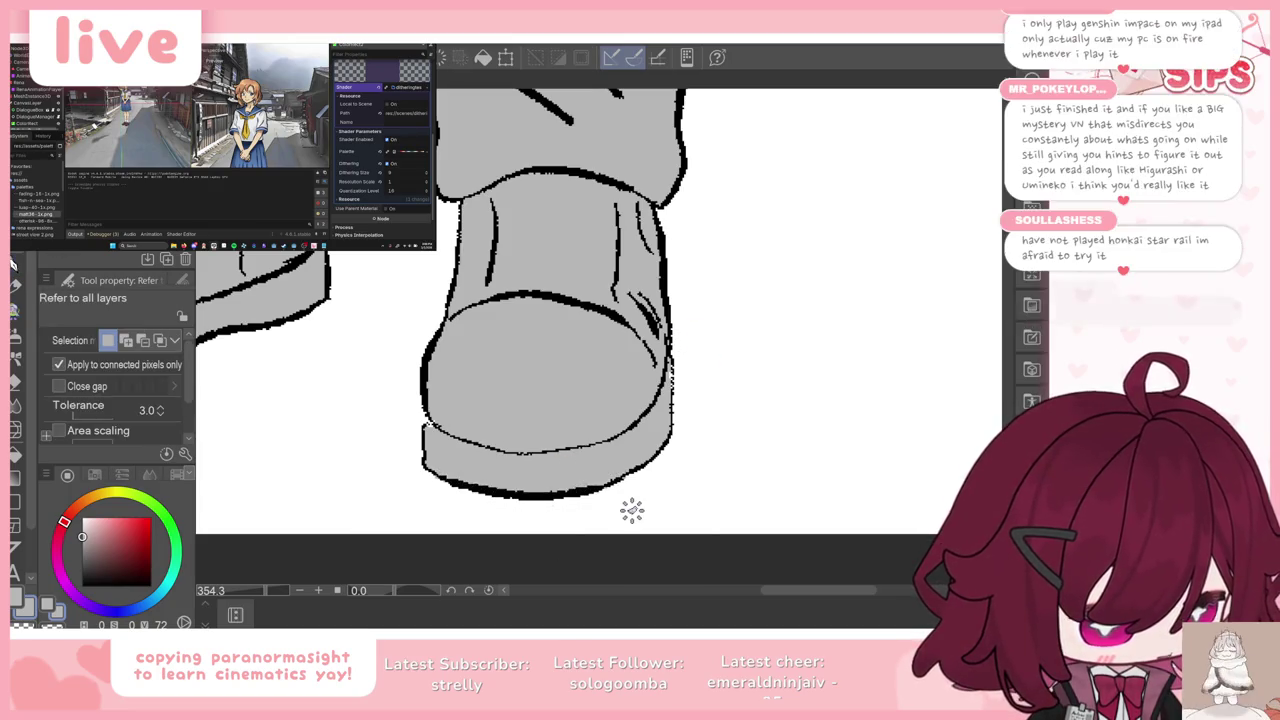
Step: Nudge the grey boy figure a few pixels down to line up with the references
{"action": "scroll", "coordinate": [625, 508], "scroll_direction": "down", "scroll_amount": 4}
{"action": "scroll", "coordinate": [640, 470], "scroll_direction": "down", "scroll_amount": 4}
{"action": "scroll", "coordinate": [654, 428], "scroll_direction": "down", "scroll_amount": 2}
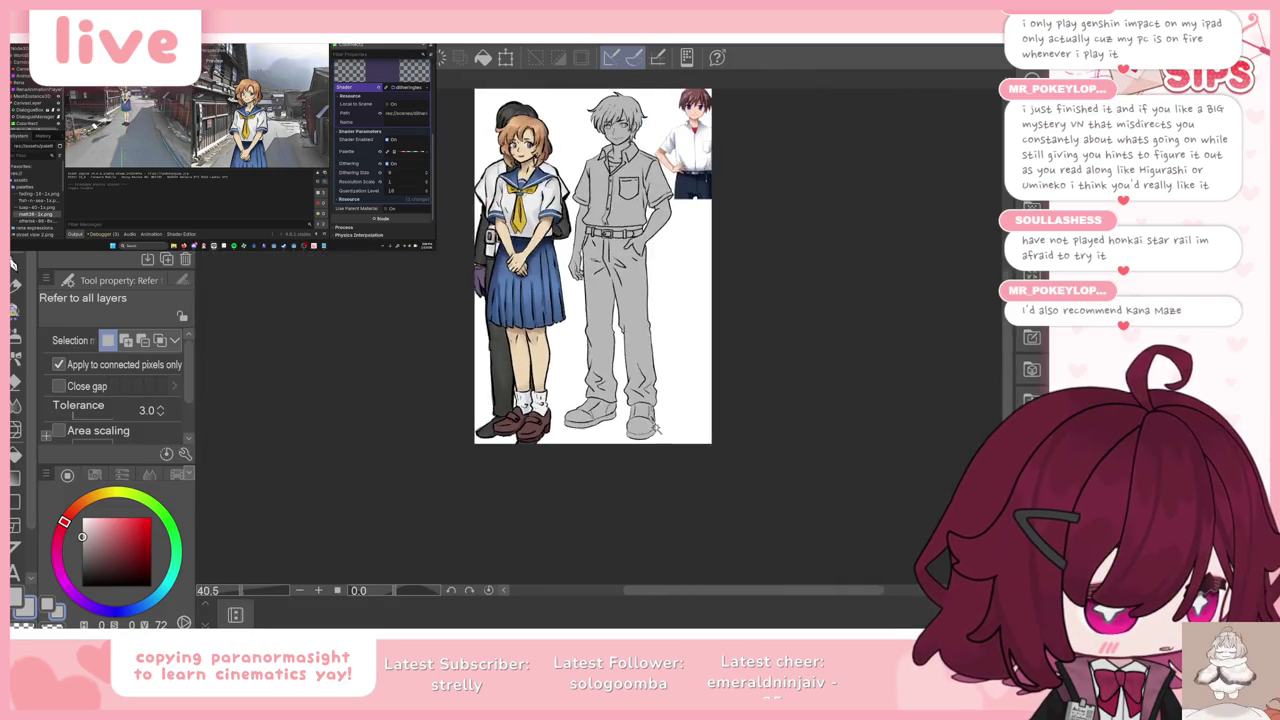
{"action": "scroll", "coordinate": [656, 429], "scroll_direction": "up", "scroll_amount": 2}
{"action": "scroll", "coordinate": [600, 400], "scroll_direction": "down", "scroll_amount": 1}
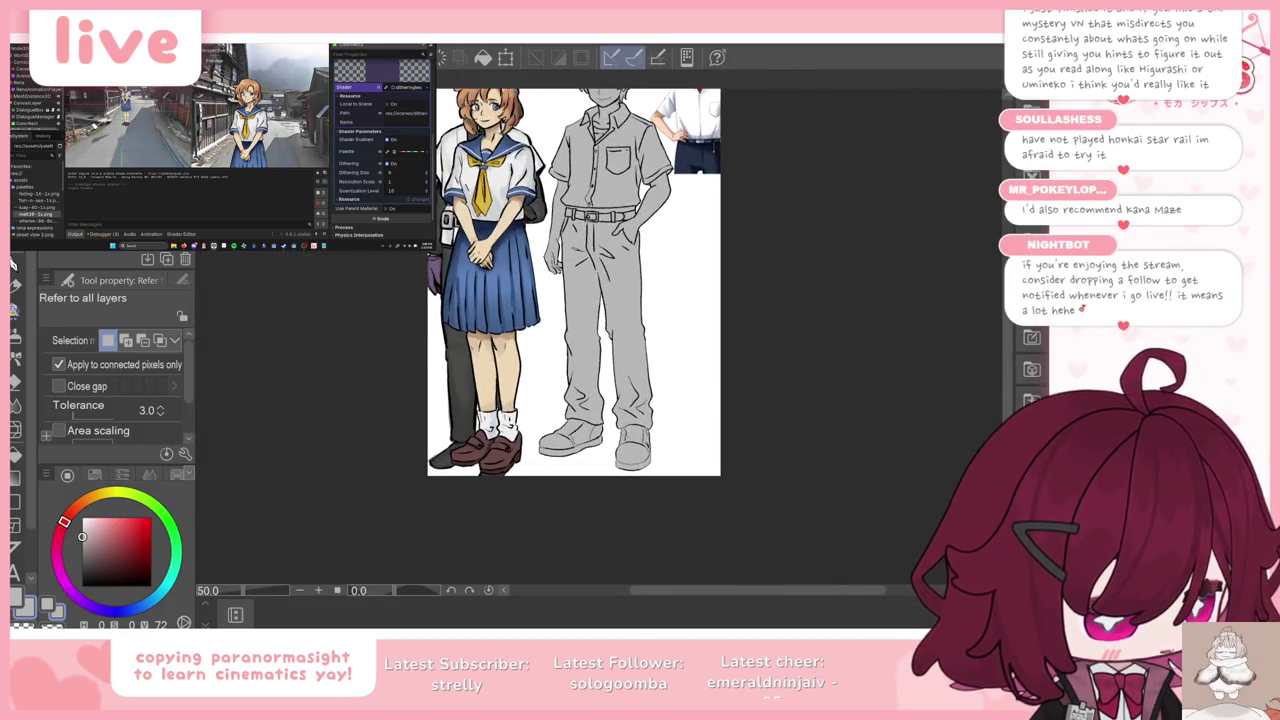
{"action": "scroll", "coordinate": [574, 282], "scroll_direction": "down", "scroll_amount": 1}
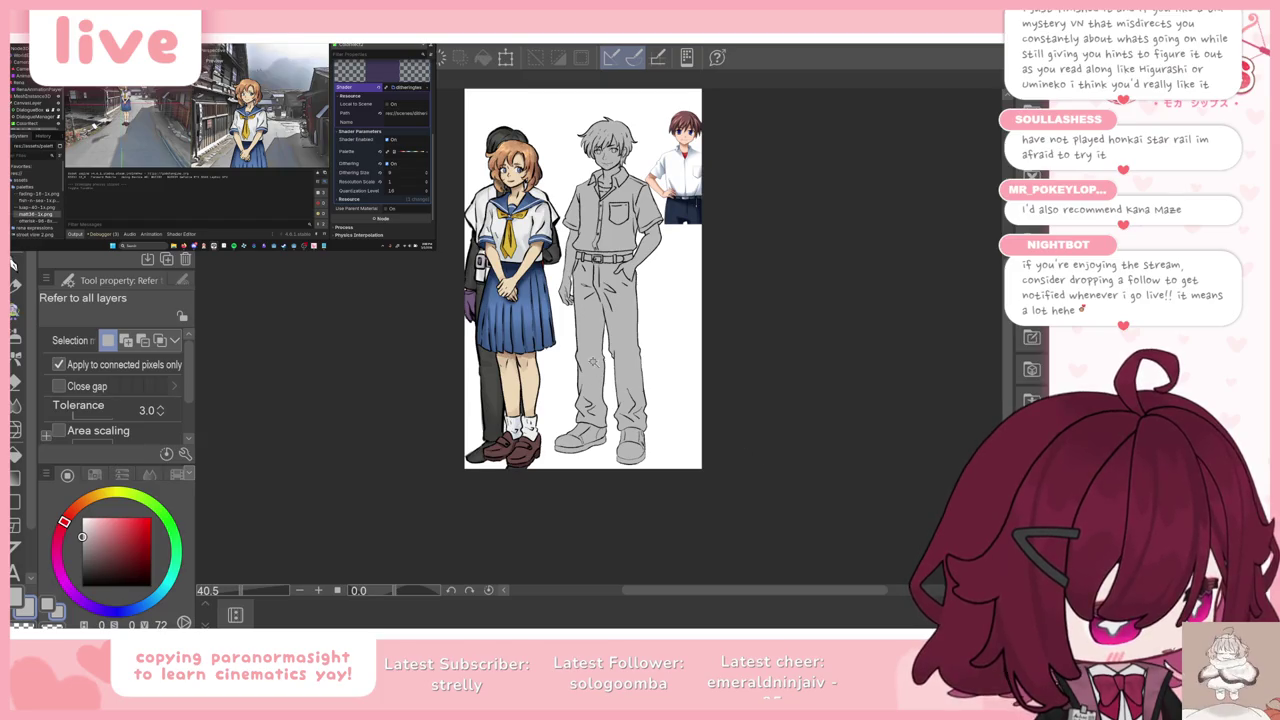
{"action": "key", "text": "ctrl+t"}
{"action": "left_click_drag", "start_coordinate": [630, 358], "coordinate": [632, 363]}
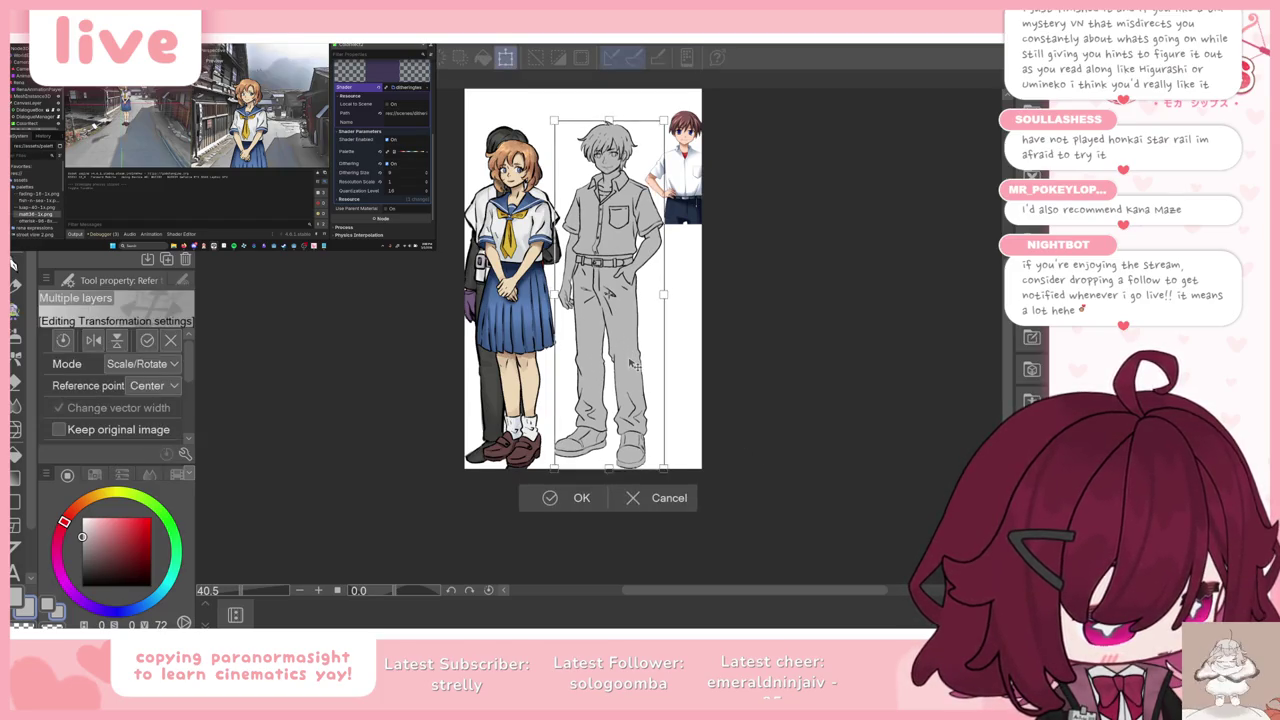
{"action": "left_click", "coordinate": [570, 497]}
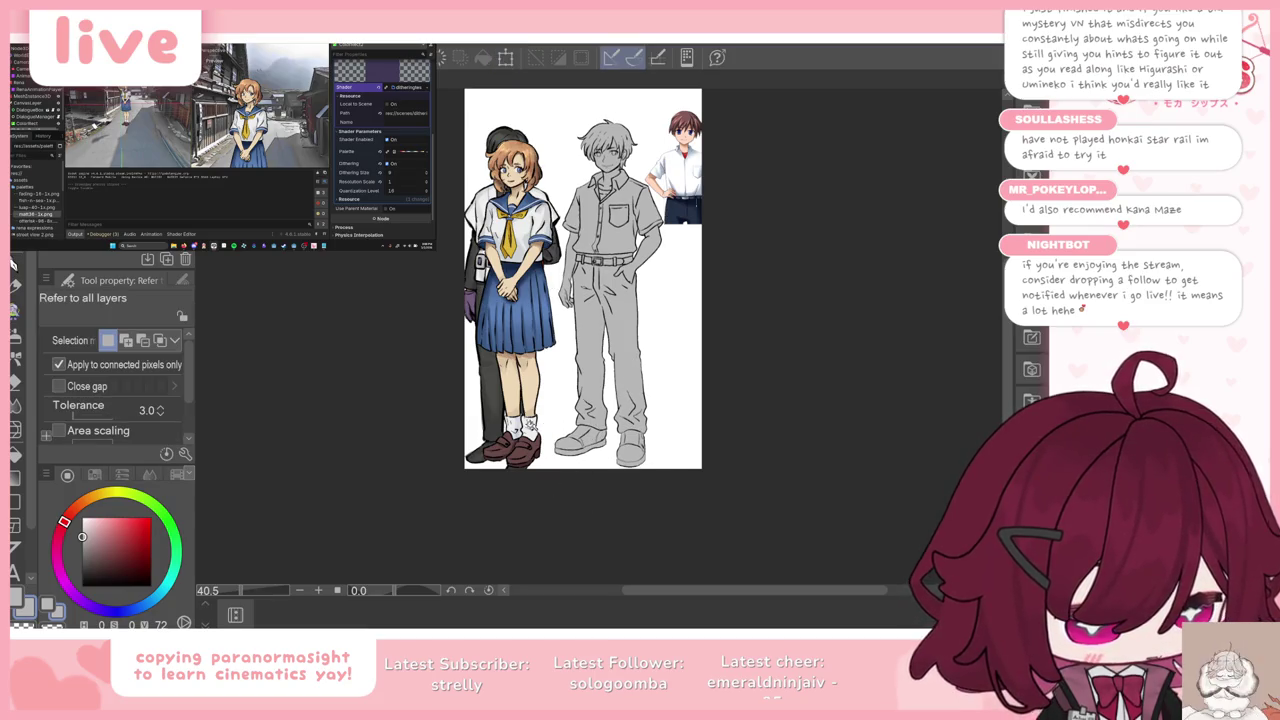
{"action": "key", "text": "ctrl+t"}
{"action": "left_click_drag", "start_coordinate": [636, 411], "coordinate": [636, 420]}
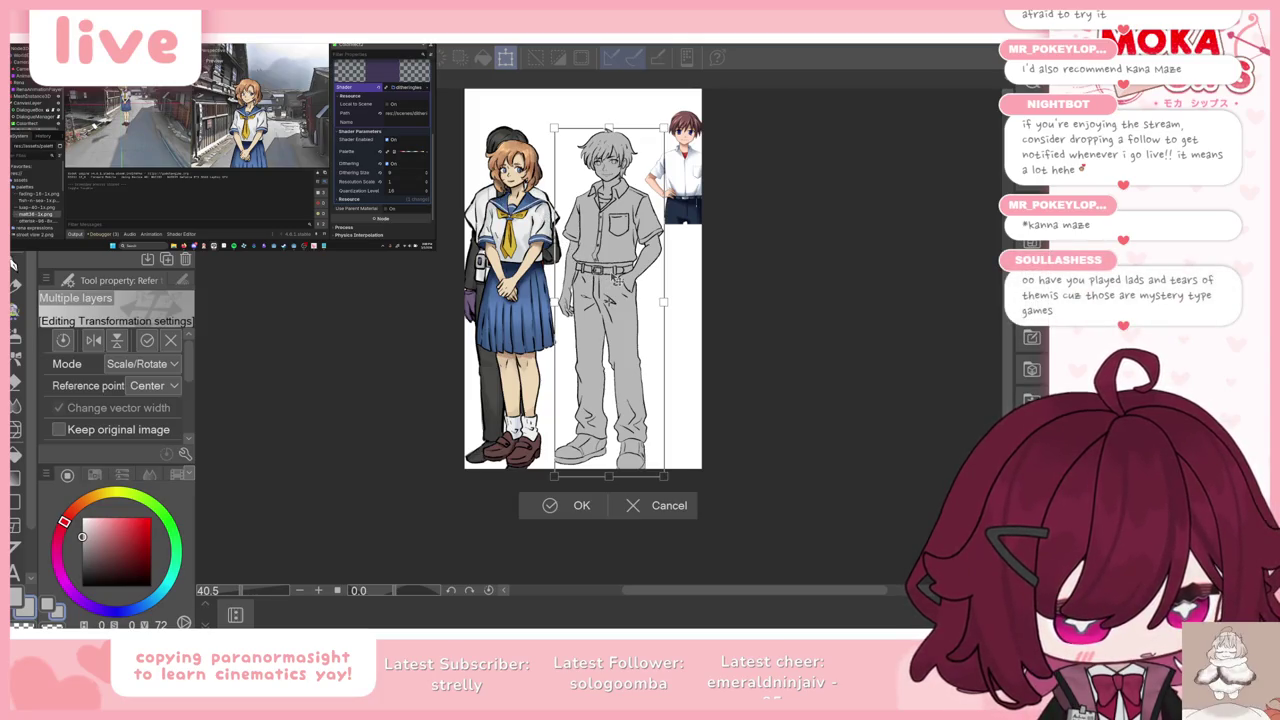
{"action": "left_click_drag", "start_coordinate": [618, 281], "coordinate": [632, 269]}
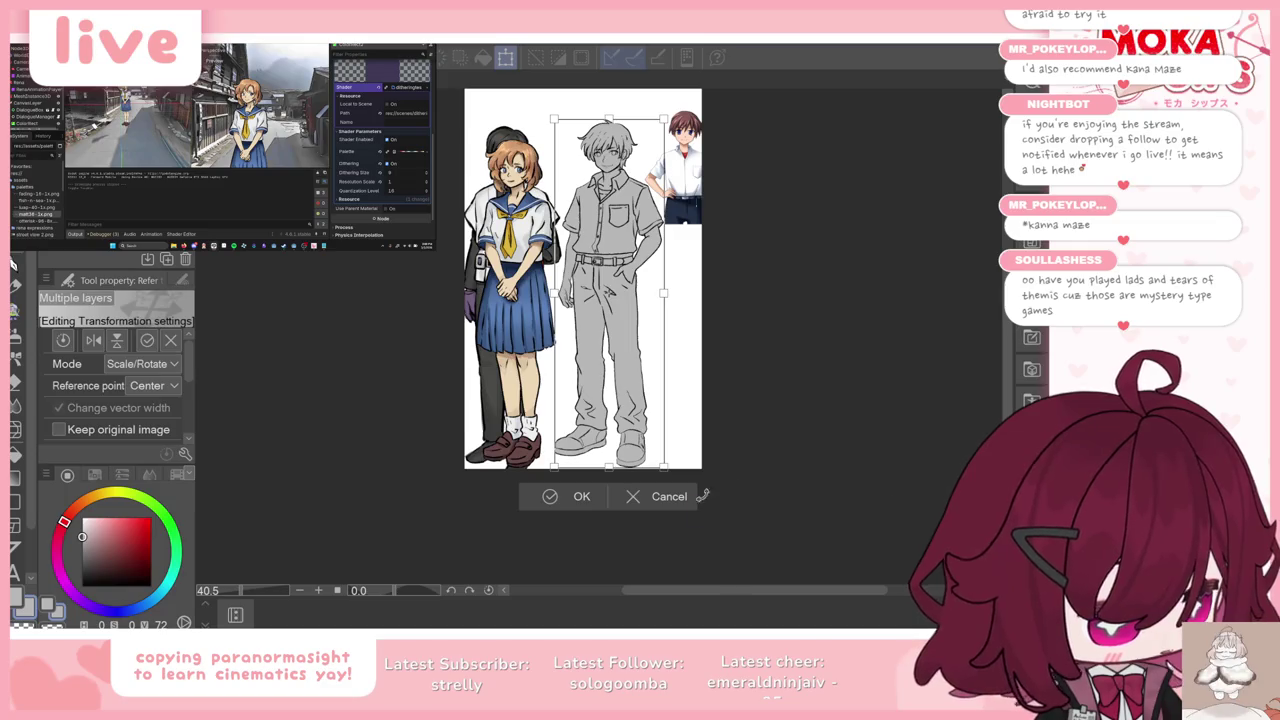
Step: Commit the boy's transform, then shift the schoolgirl reference layer a few pixels lower
{"action": "key", "text": "w"}
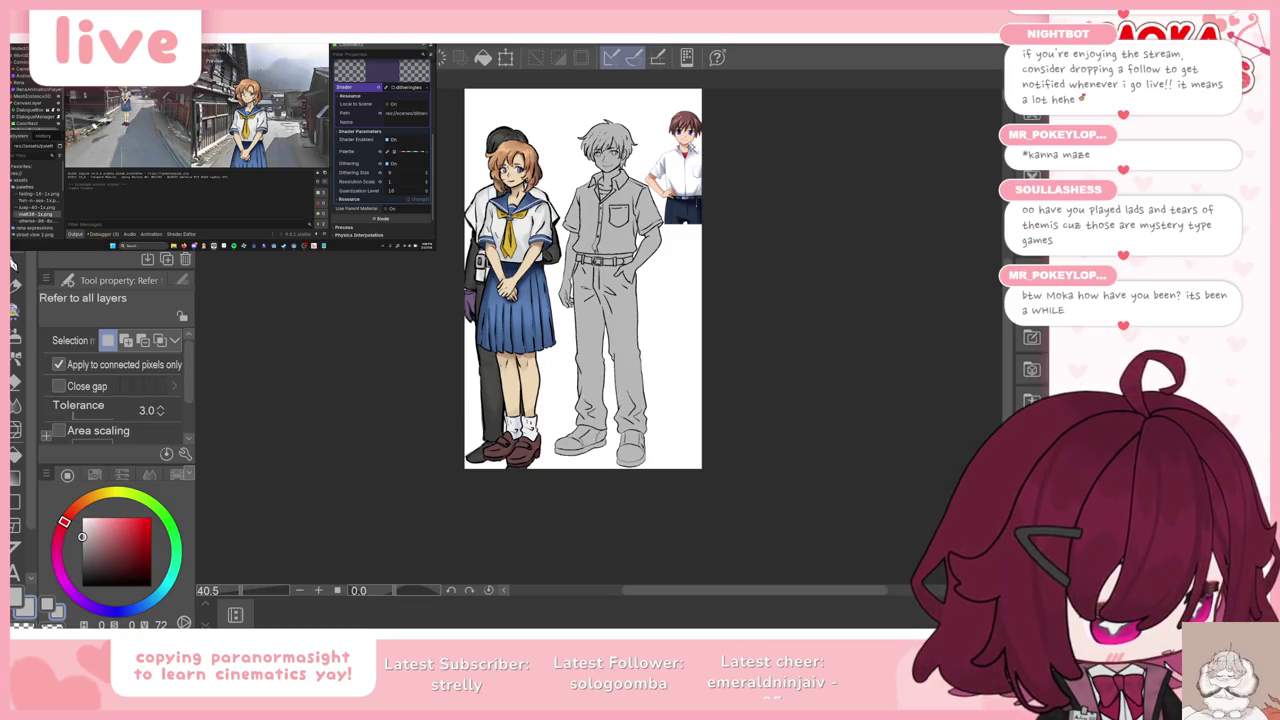
{"action": "key", "text": "k"}
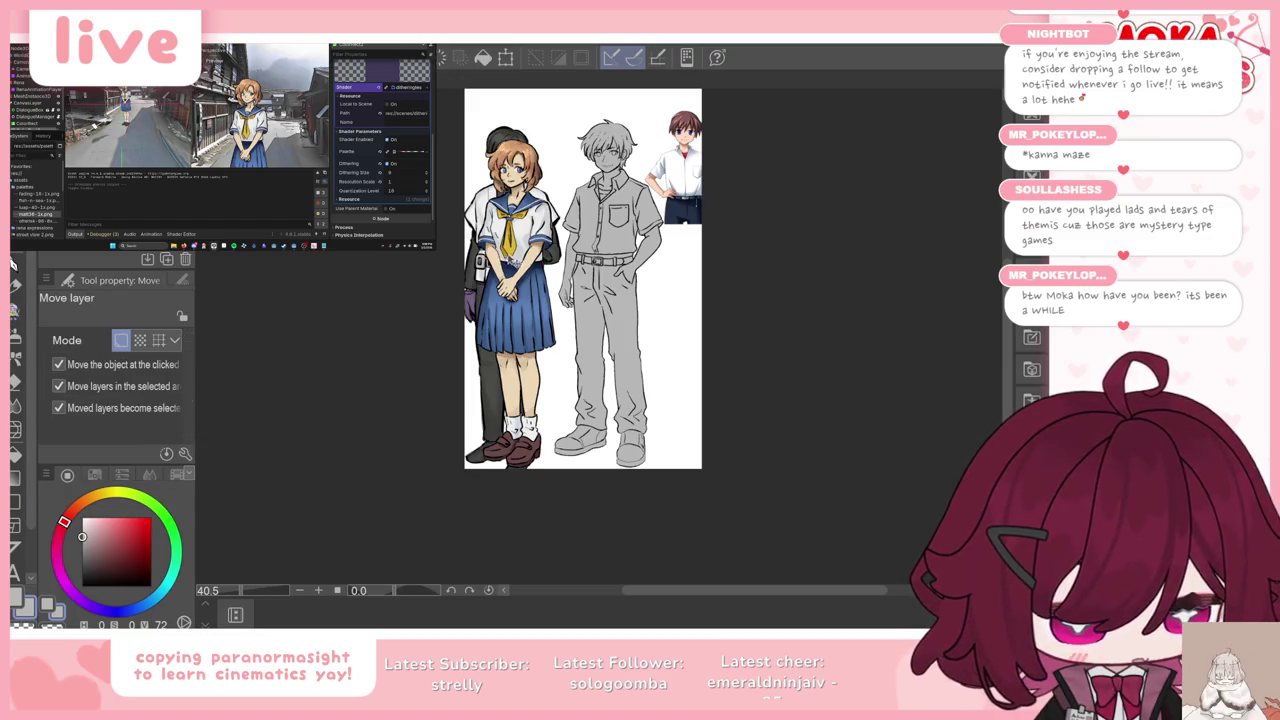
{"action": "key", "text": "ctrl+t"}
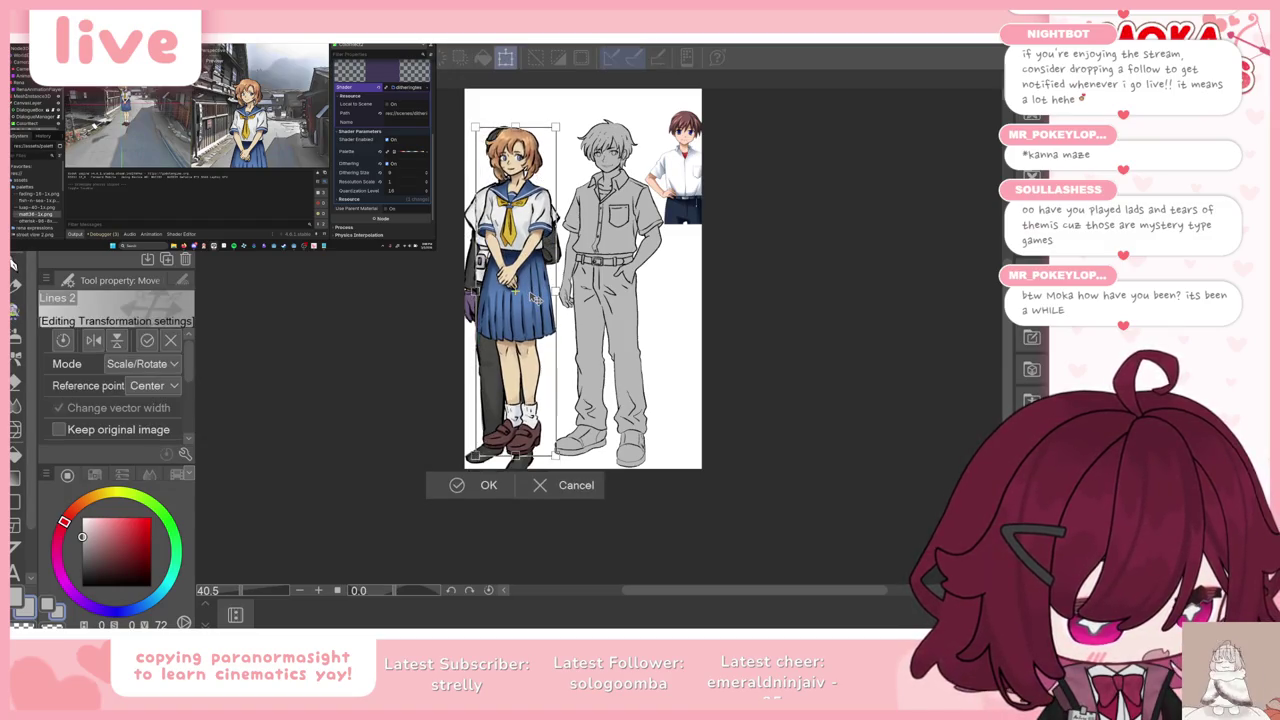
{"action": "left_click_drag", "start_coordinate": [533, 297], "coordinate": [535, 302]}
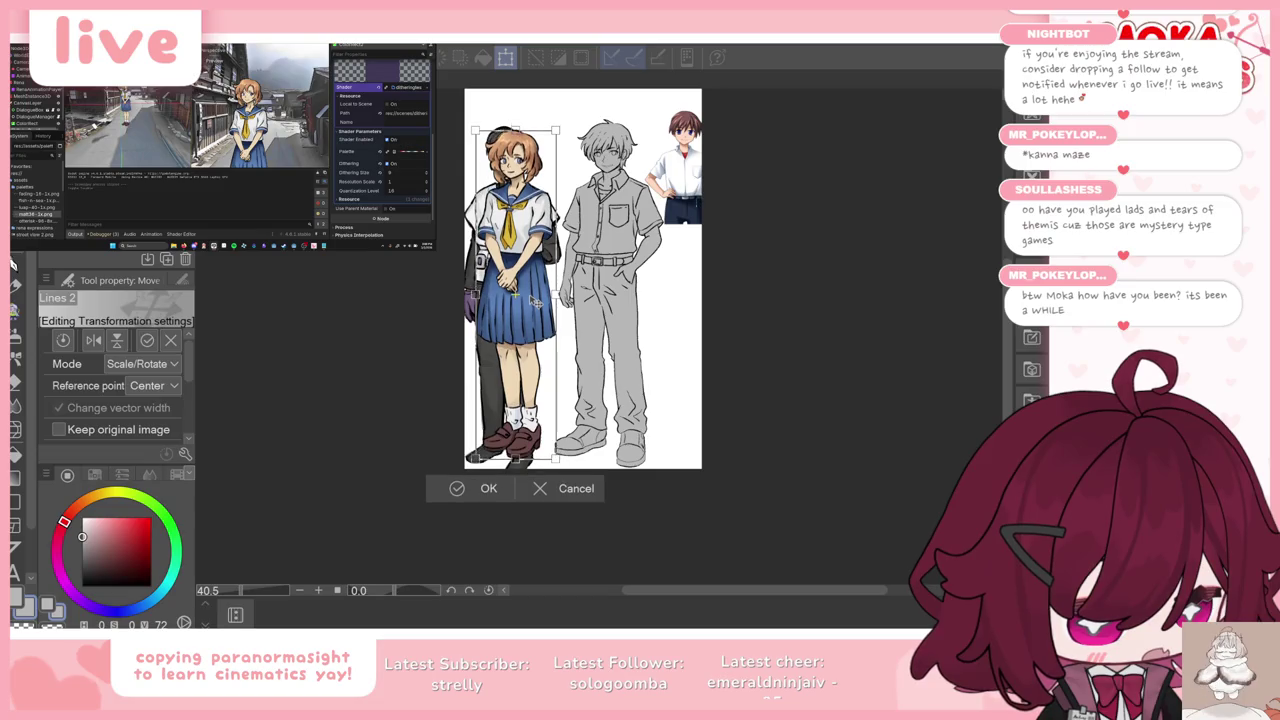
{"action": "left_click", "coordinate": [484, 490]}
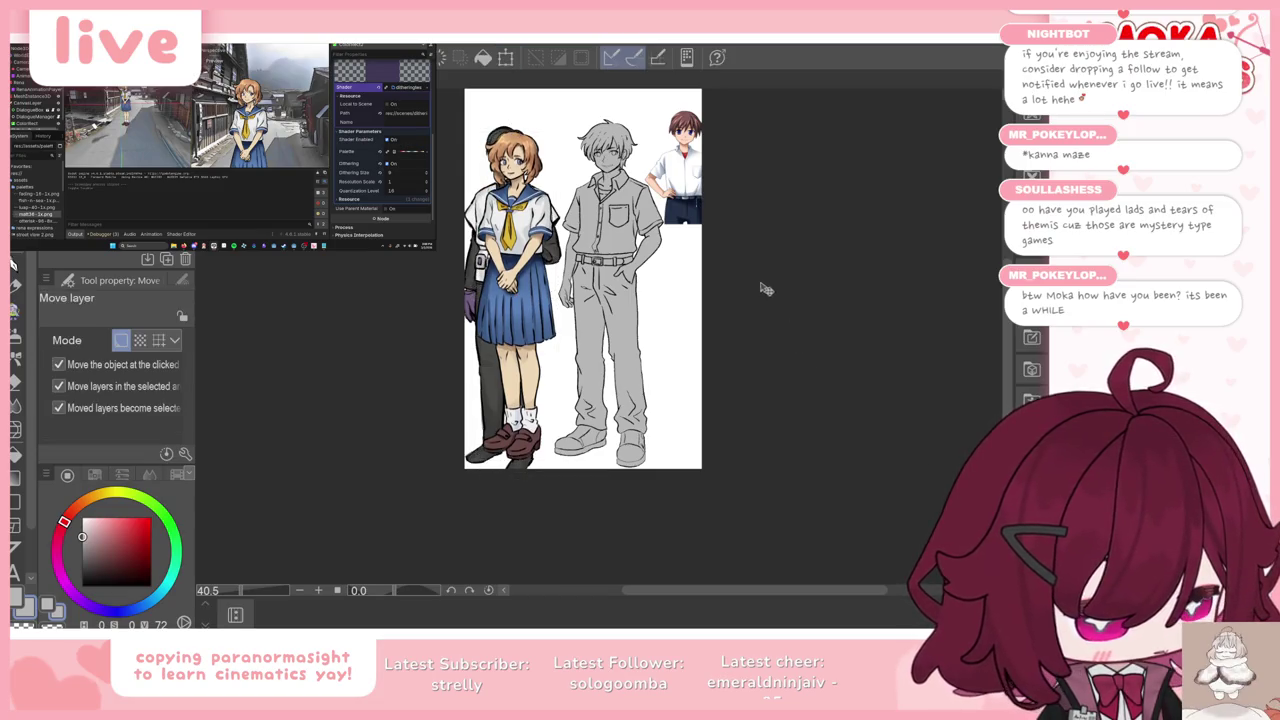
{"action": "scroll", "coordinate": [697, 308], "scroll_direction": "up", "scroll_amount": 2}
{"action": "scroll", "coordinate": [707, 300], "scroll_direction": "down", "scroll_amount": 1}
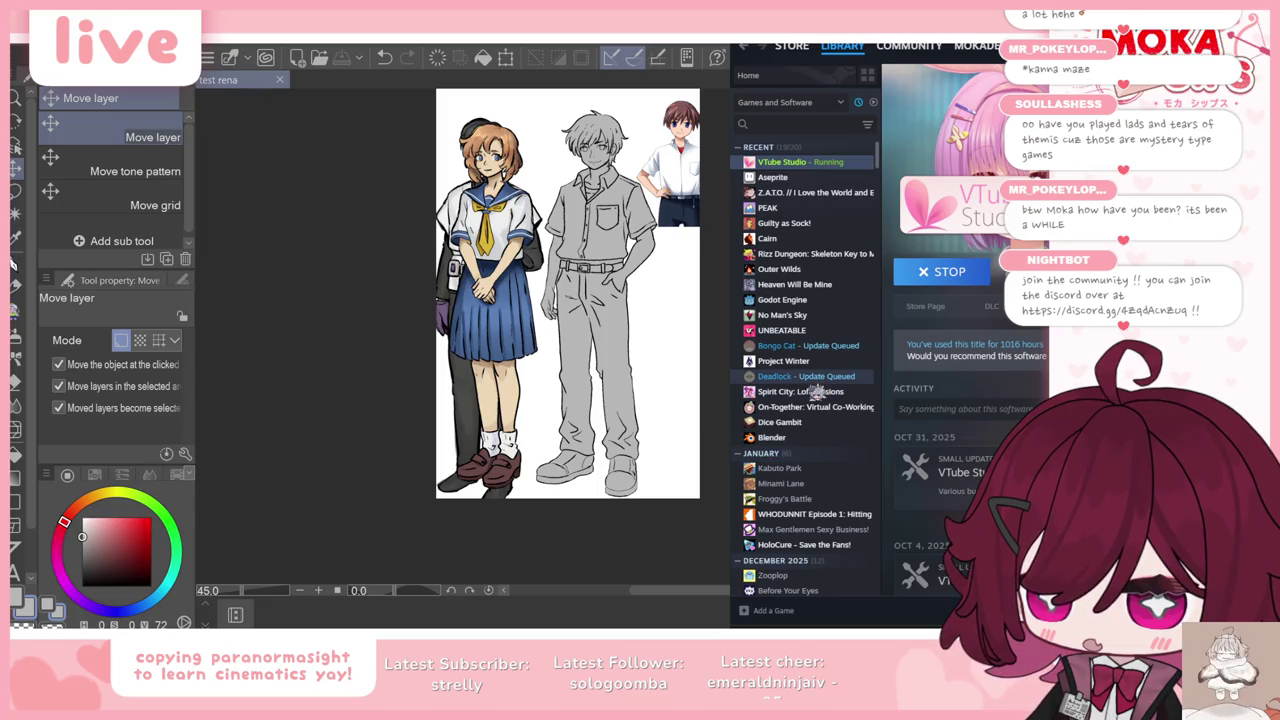
Step: Browse the Steam library from Z.A.T.O. down to GNOSIA and open GNOSIA's store page
{"action": "scroll", "coordinate": [805, 330], "scroll_direction": "down", "scroll_amount": 1}
{"action": "scroll", "coordinate": [800, 260], "scroll_direction": "up", "scroll_amount": 1}
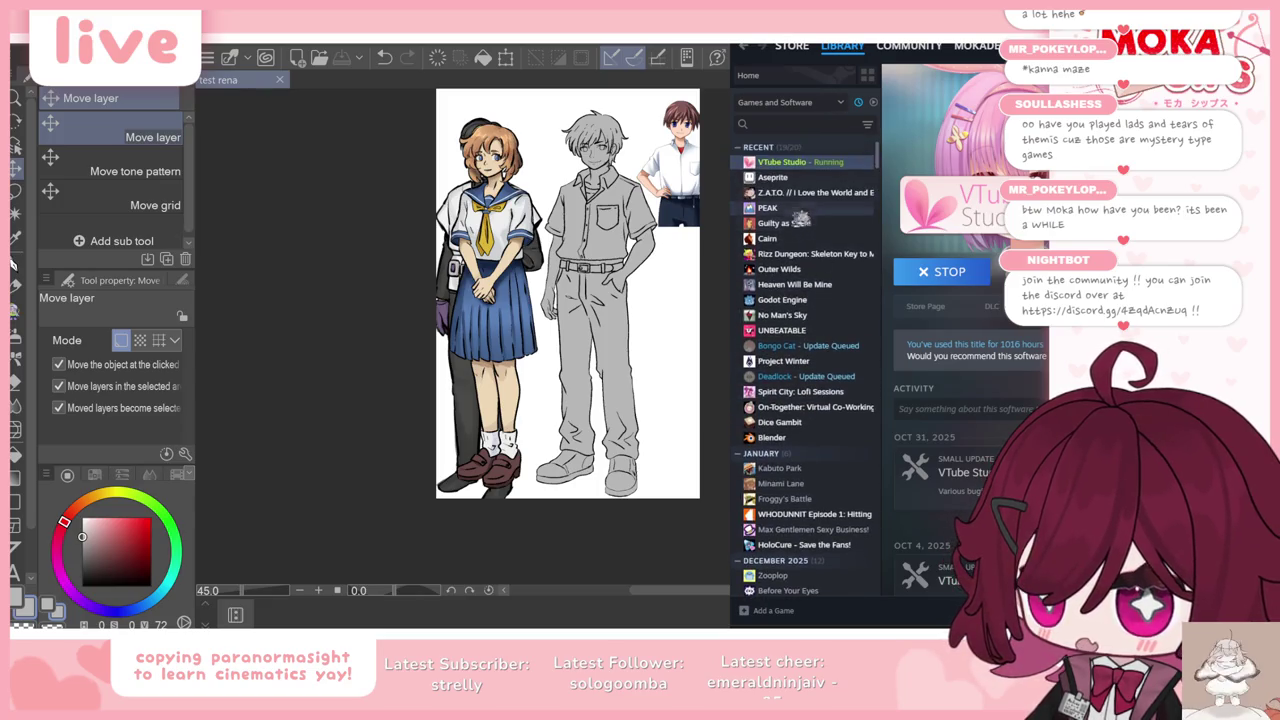
{"action": "left_click", "coordinate": [800, 192]}
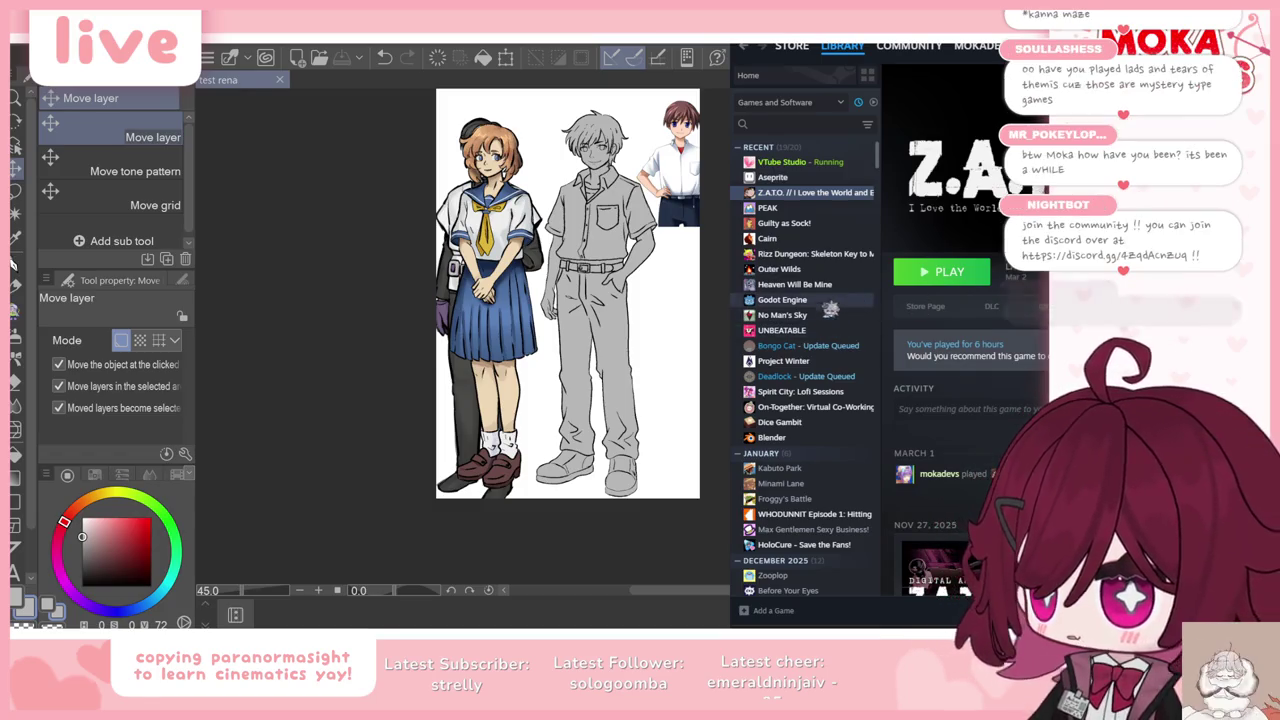
{"action": "scroll", "coordinate": [820, 303], "scroll_direction": "down", "scroll_amount": 1}
{"action": "scroll", "coordinate": [805, 306], "scroll_direction": "down", "scroll_amount": 1}
{"action": "scroll", "coordinate": [795, 310], "scroll_direction": "down", "scroll_amount": 1}
{"action": "scroll", "coordinate": [792, 310], "scroll_direction": "down", "scroll_amount": 3}
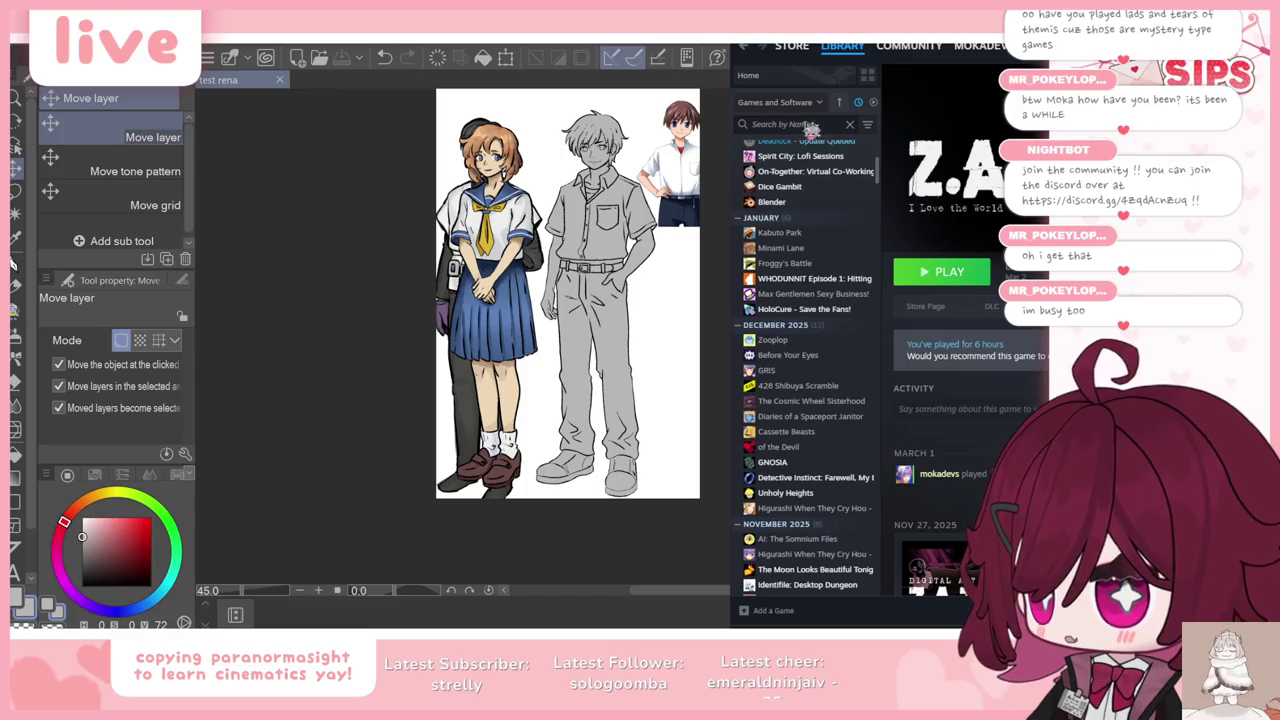
{"action": "scroll", "coordinate": [820, 257], "scroll_direction": "down", "scroll_amount": 2}
{"action": "left_click", "coordinate": [795, 404]}
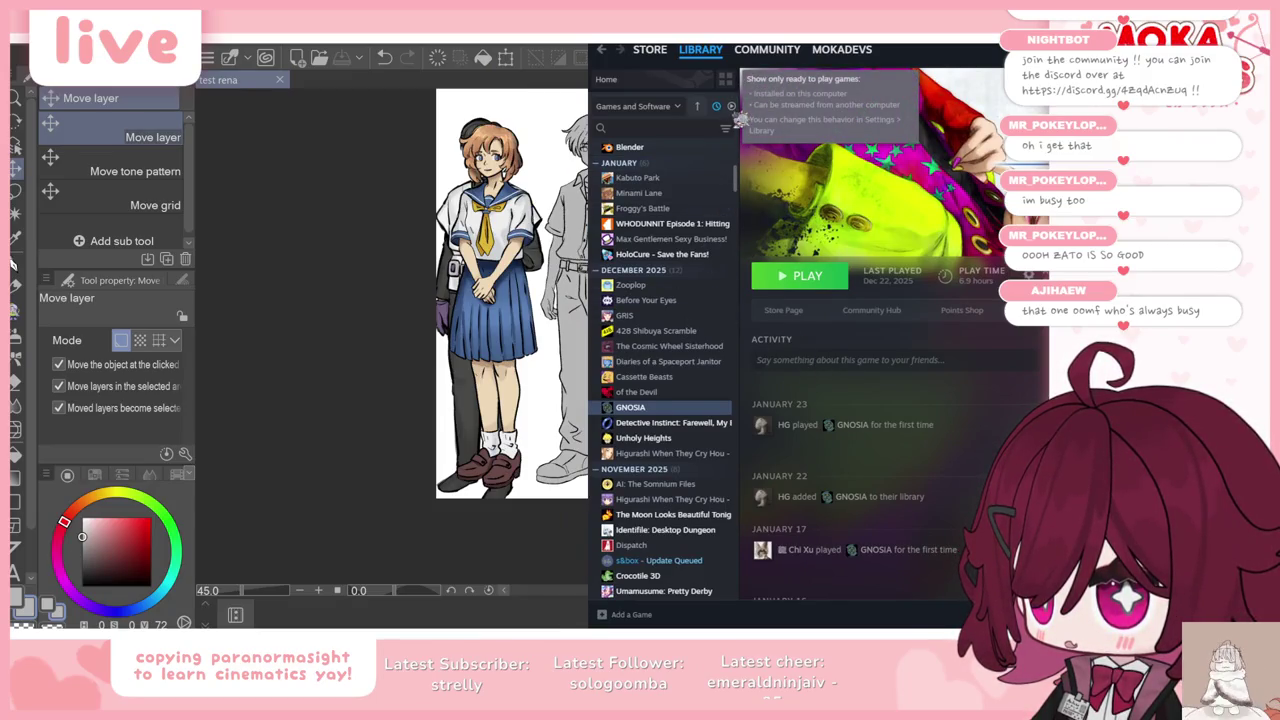
{"action": "left_click", "coordinate": [660, 128]}
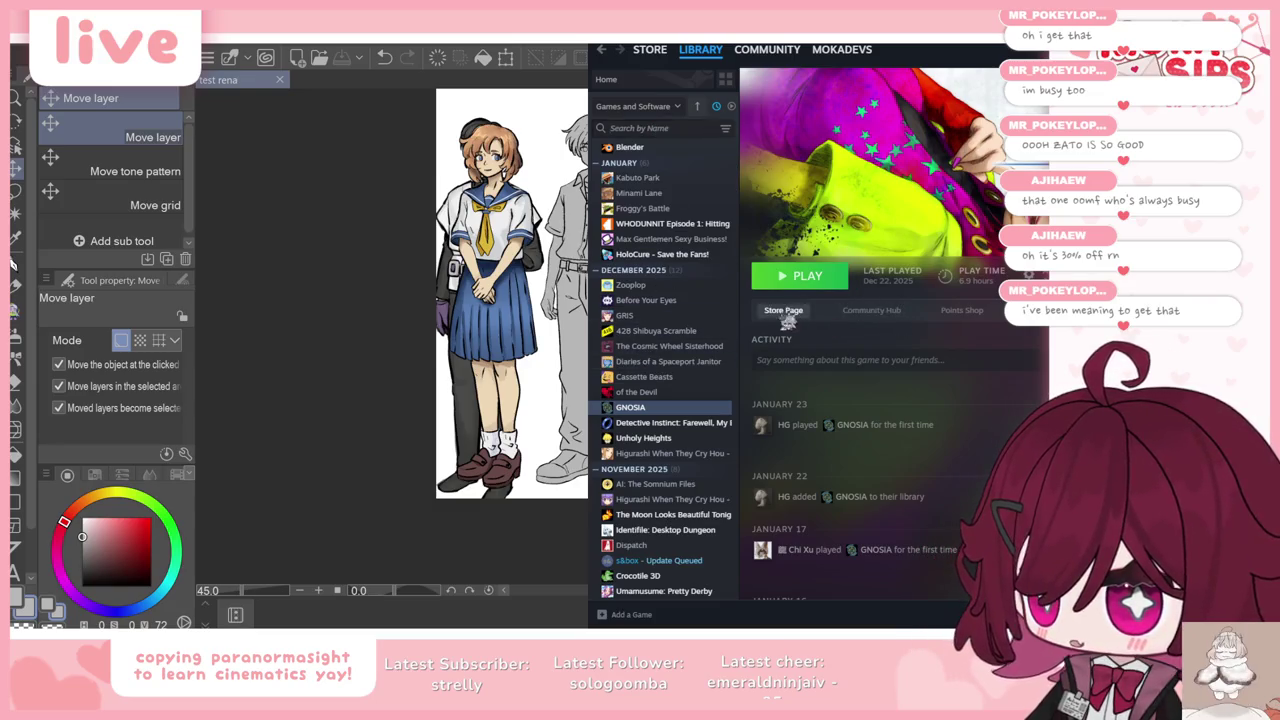
{"action": "left_click", "coordinate": [784, 310]}
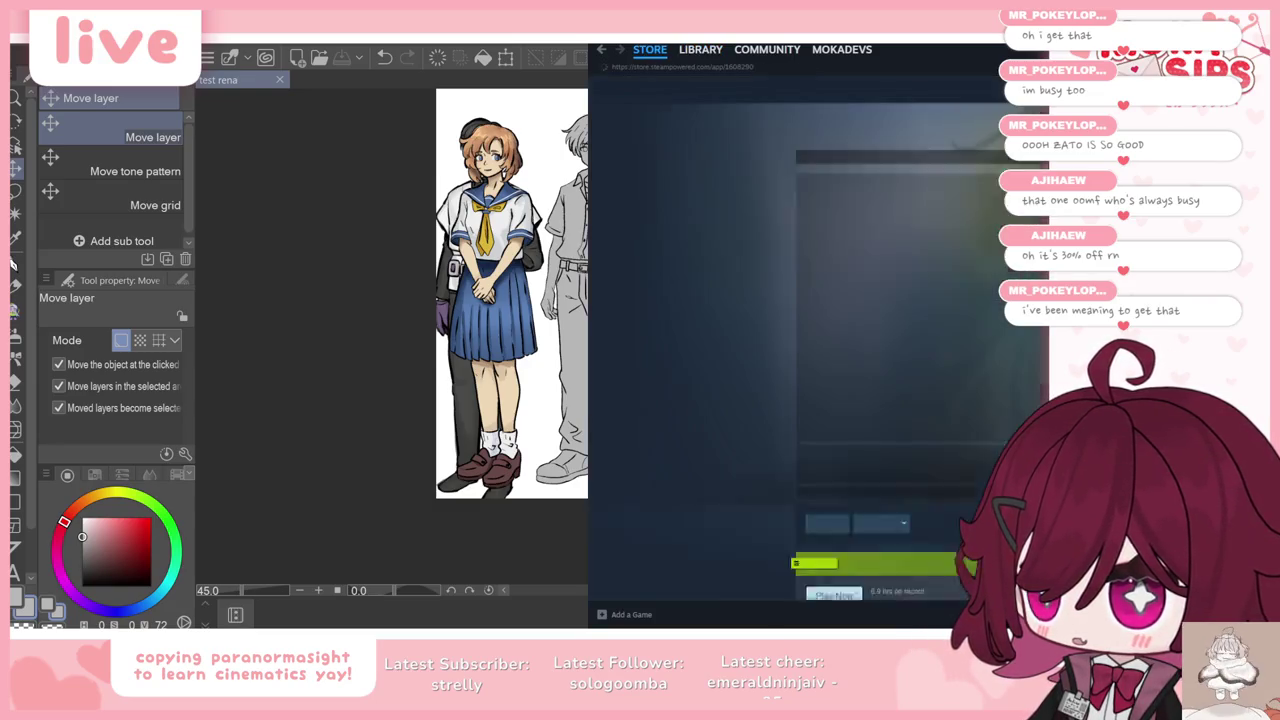
Step: Maximise the Steam window, then lower it to reveal the canvas
{"action": "scroll", "coordinate": [864, 354], "scroll_direction": "down", "scroll_amount": 3}
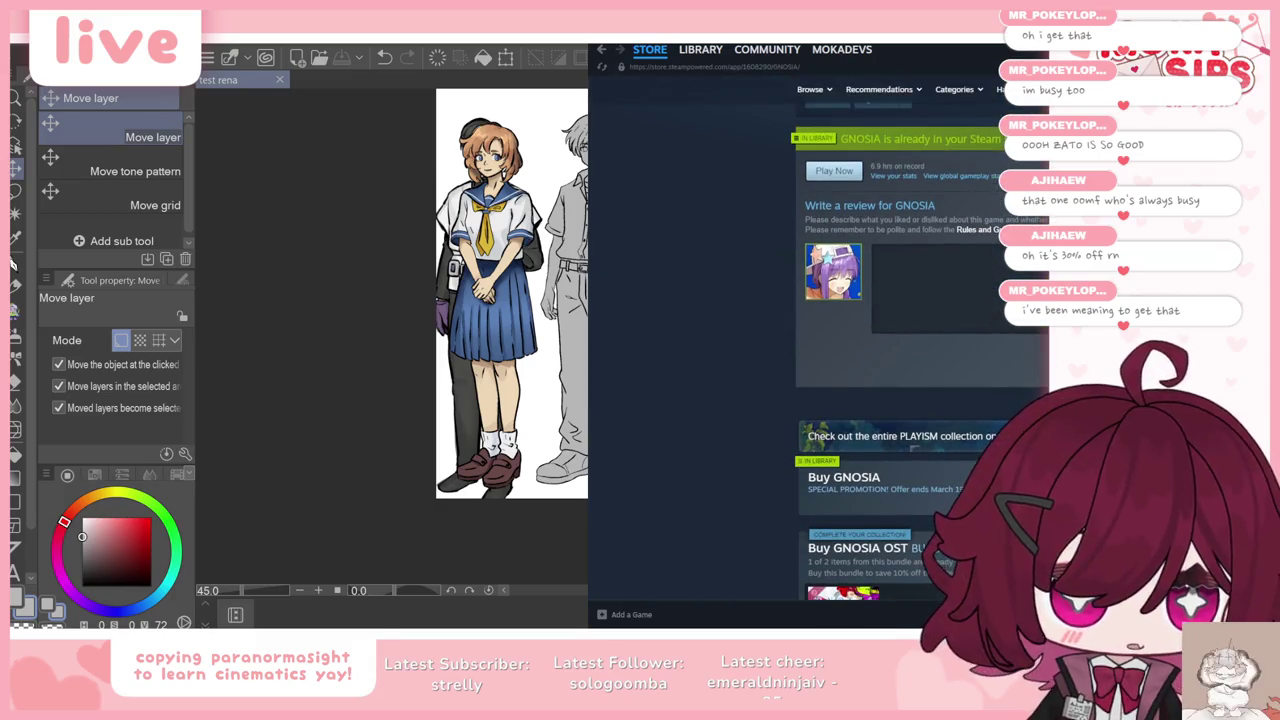
{"action": "key", "text": "super+Up"}
{"action": "key", "text": "super+Down"}
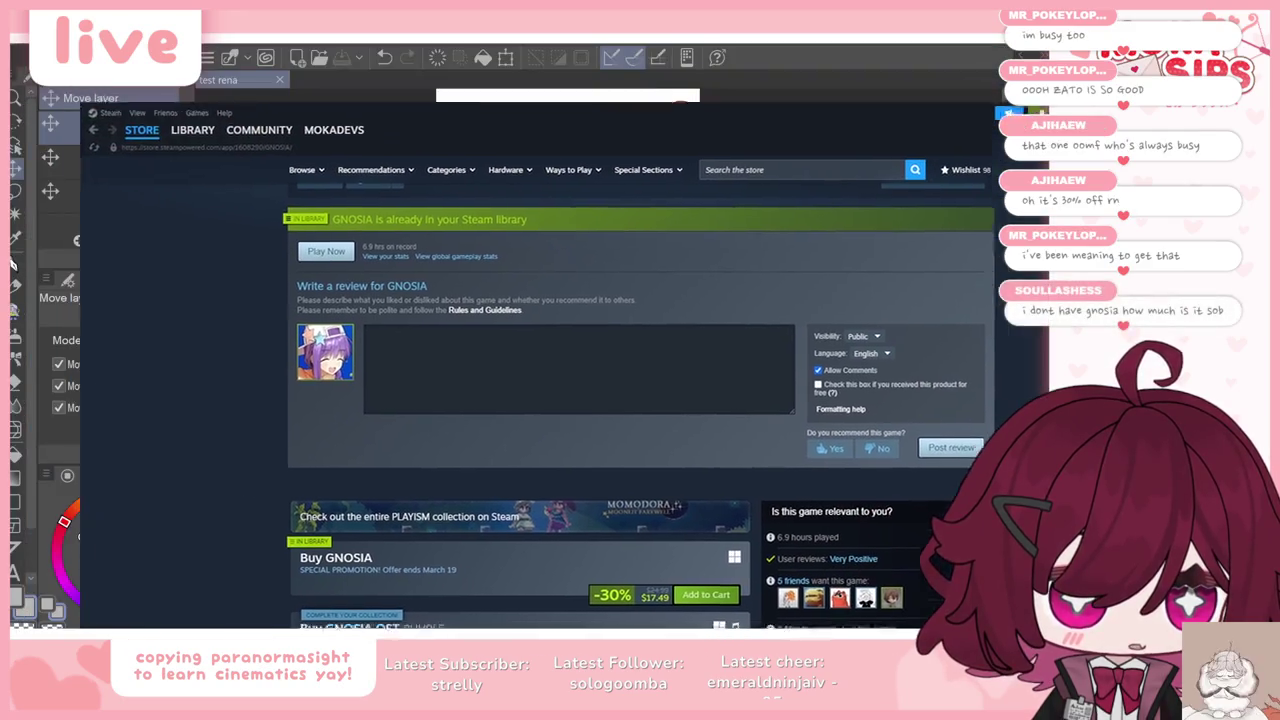
{"action": "scroll", "coordinate": [604, 476], "scroll_direction": "up", "scroll_amount": 3}
{"action": "scroll", "coordinate": [604, 476], "scroll_direction": "up", "scroll_amount": 2}
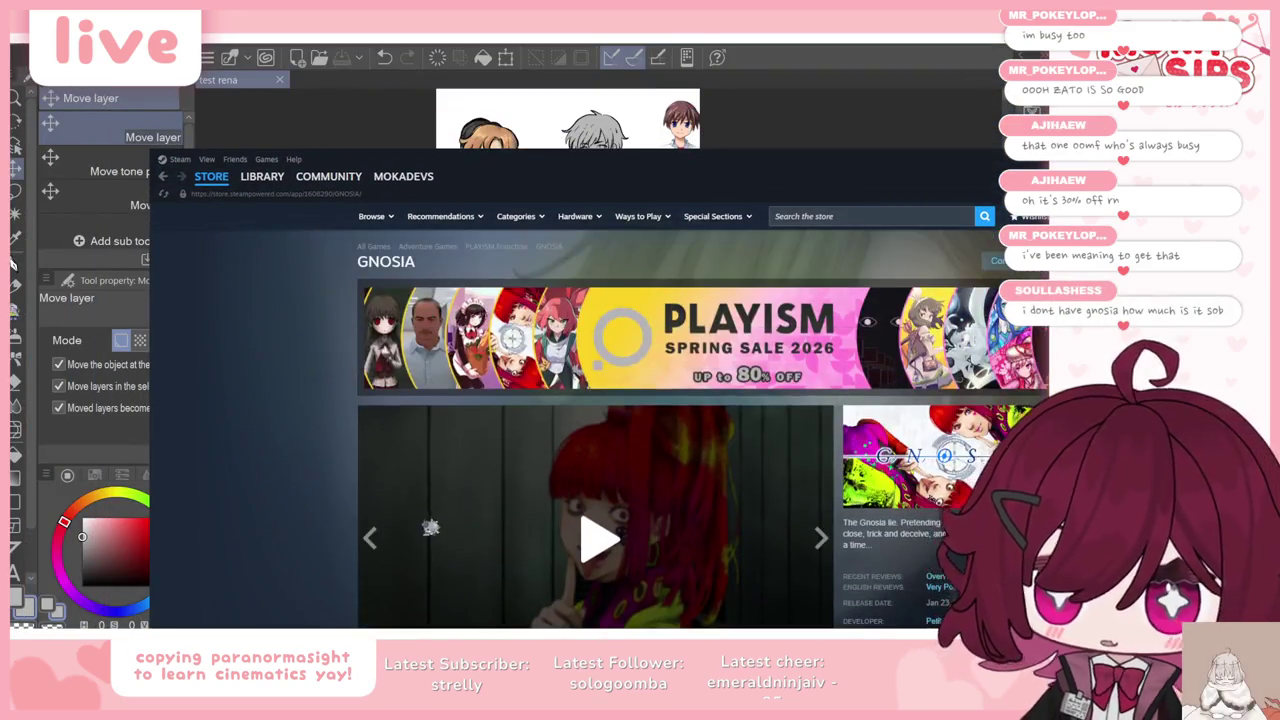
{"action": "scroll", "coordinate": [604, 476], "scroll_direction": "down", "scroll_amount": 1}
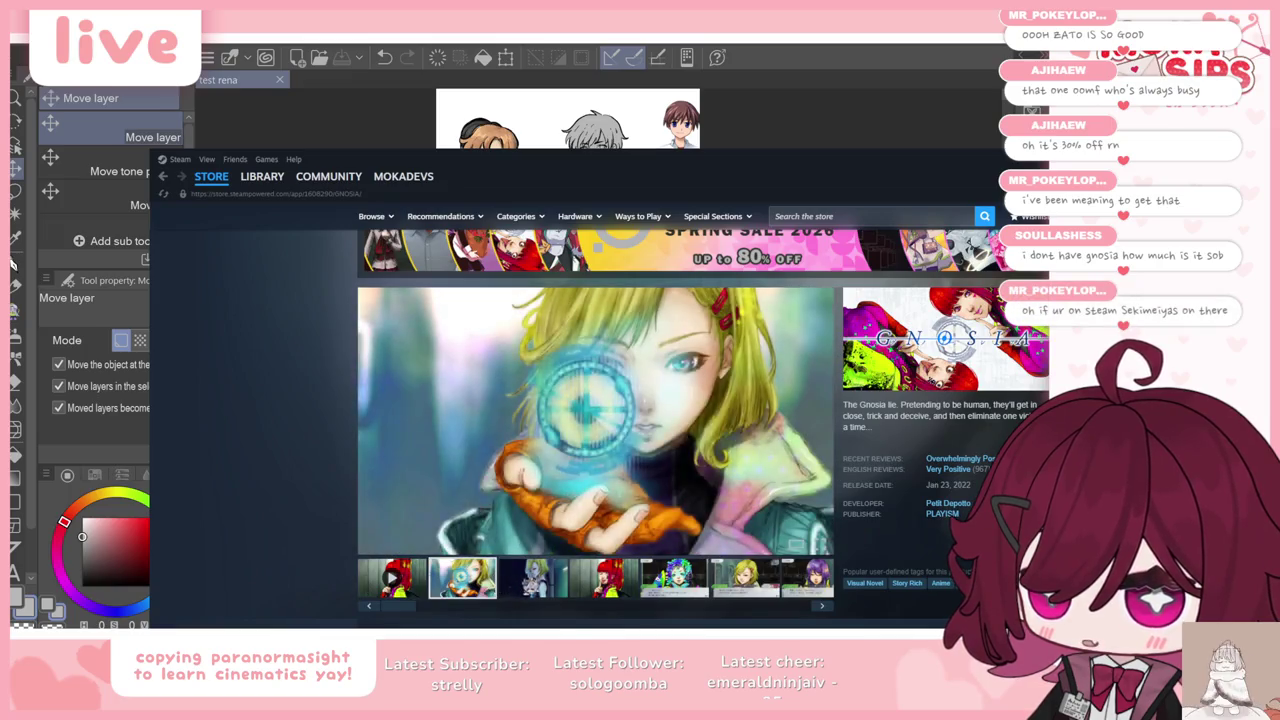
Step: Browse GNOSIA's store screenshots, including the red-, green- and purple-haired characters
{"action": "left_click", "coordinate": [659, 590]}
{"action": "left_click", "coordinate": [744, 578]}
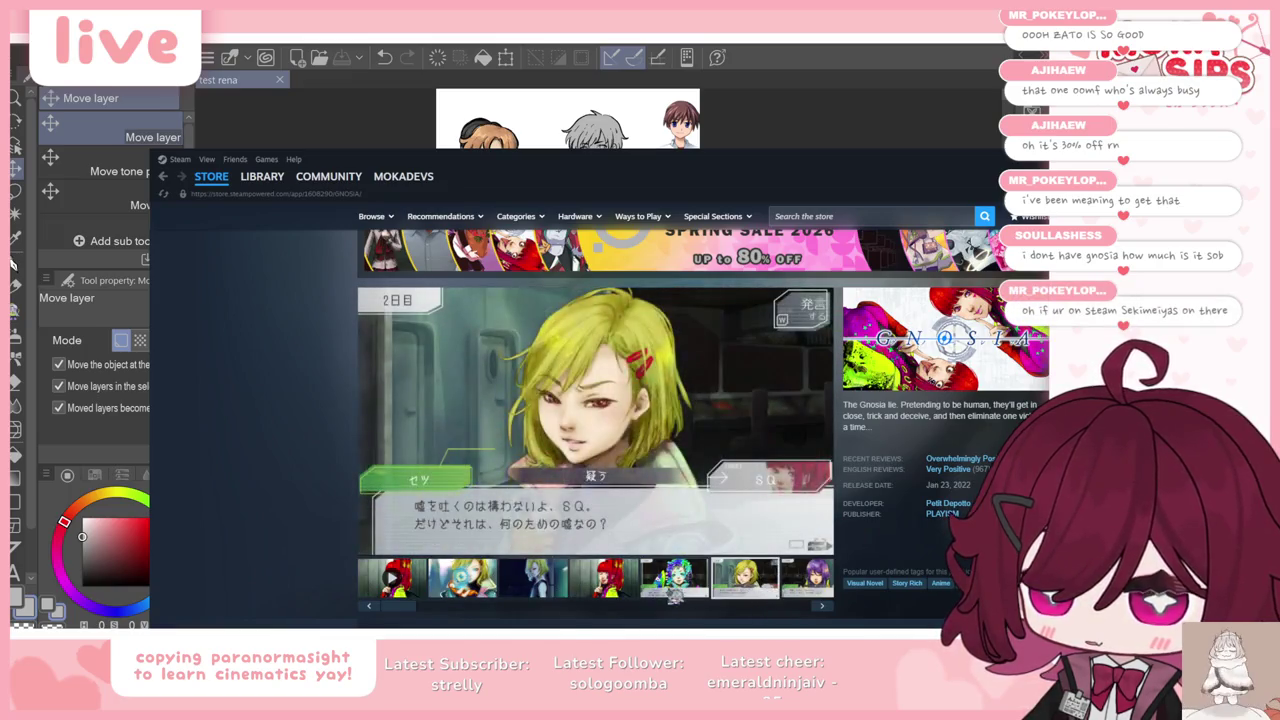
{"action": "left_click", "coordinate": [674, 578]}
{"action": "left_click", "coordinate": [603, 578]}
{"action": "left_click", "coordinate": [674, 578]}
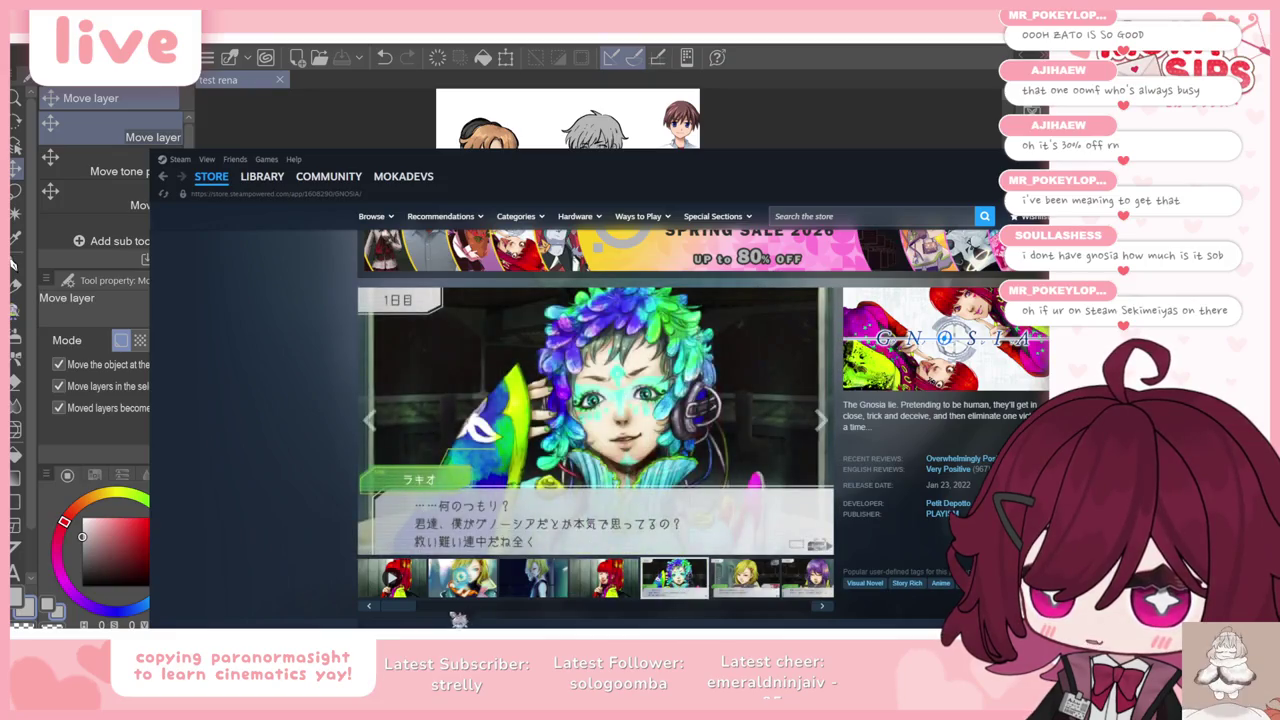
{"action": "left_click_drag", "start_coordinate": [418, 607], "coordinate": [655, 607]}
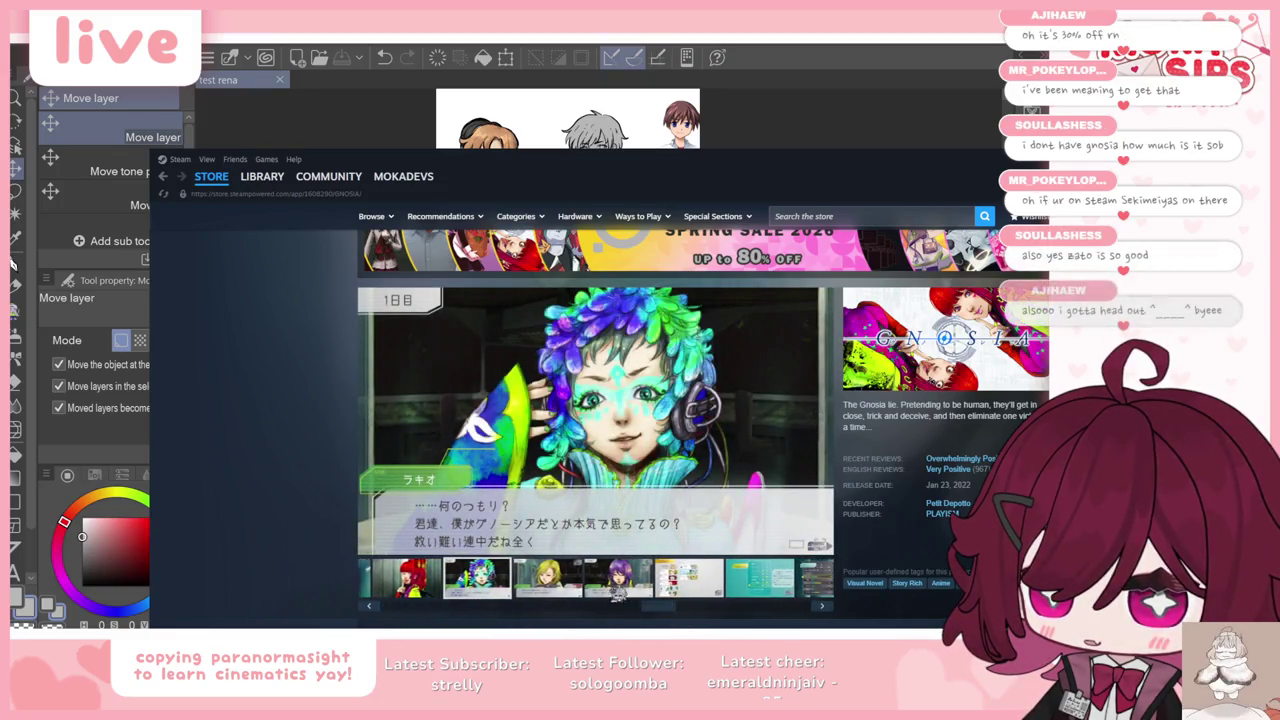
{"action": "left_click", "coordinate": [630, 588]}
{"action": "left_click", "coordinate": [688, 578]}
{"action": "left_click", "coordinate": [759, 578]}
{"action": "mouse_move", "coordinate": [660, 608]}
{"action": "left_mouse_down"}
{"action": "mouse_move", "coordinate": [770, 612]}
{"action": "mouse_move", "coordinate": [508, 606]}
{"action": "left_mouse_up"}
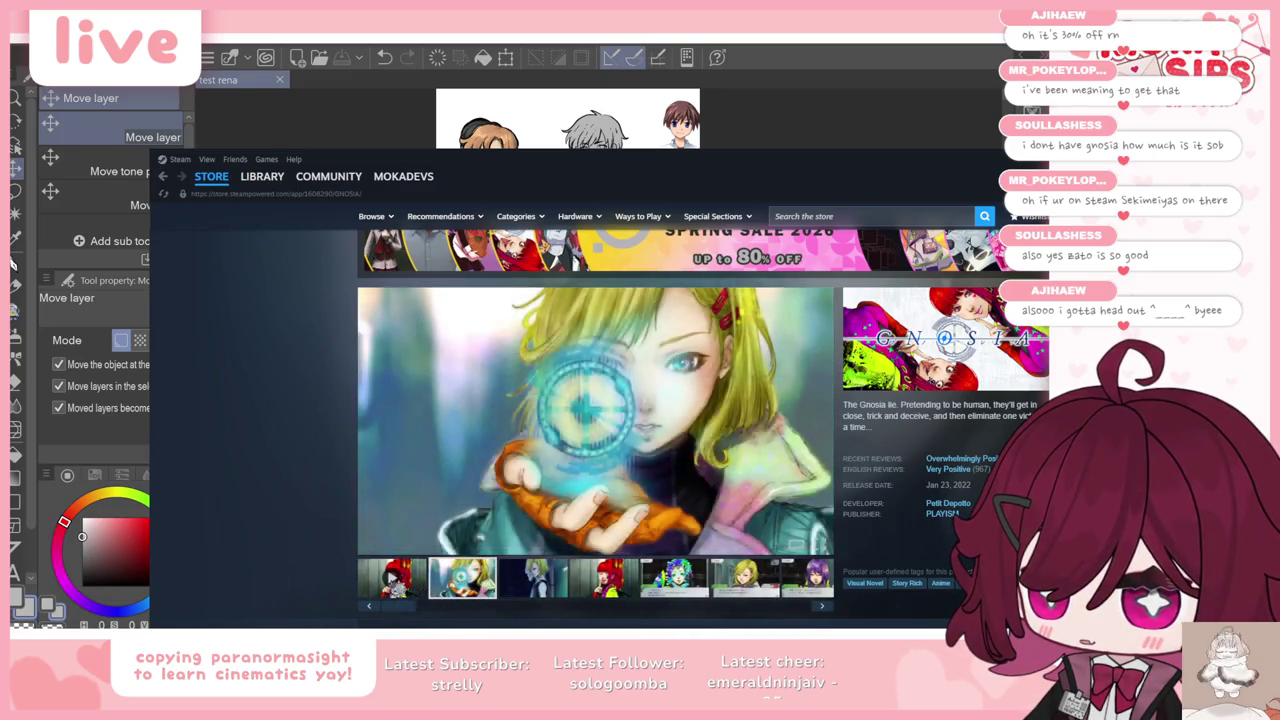
Step: Play GNOSIA's trailer, skipping to 0:11, 0:26 and 0:42, then return to the library
{"action": "left_click", "coordinate": [391, 578]}
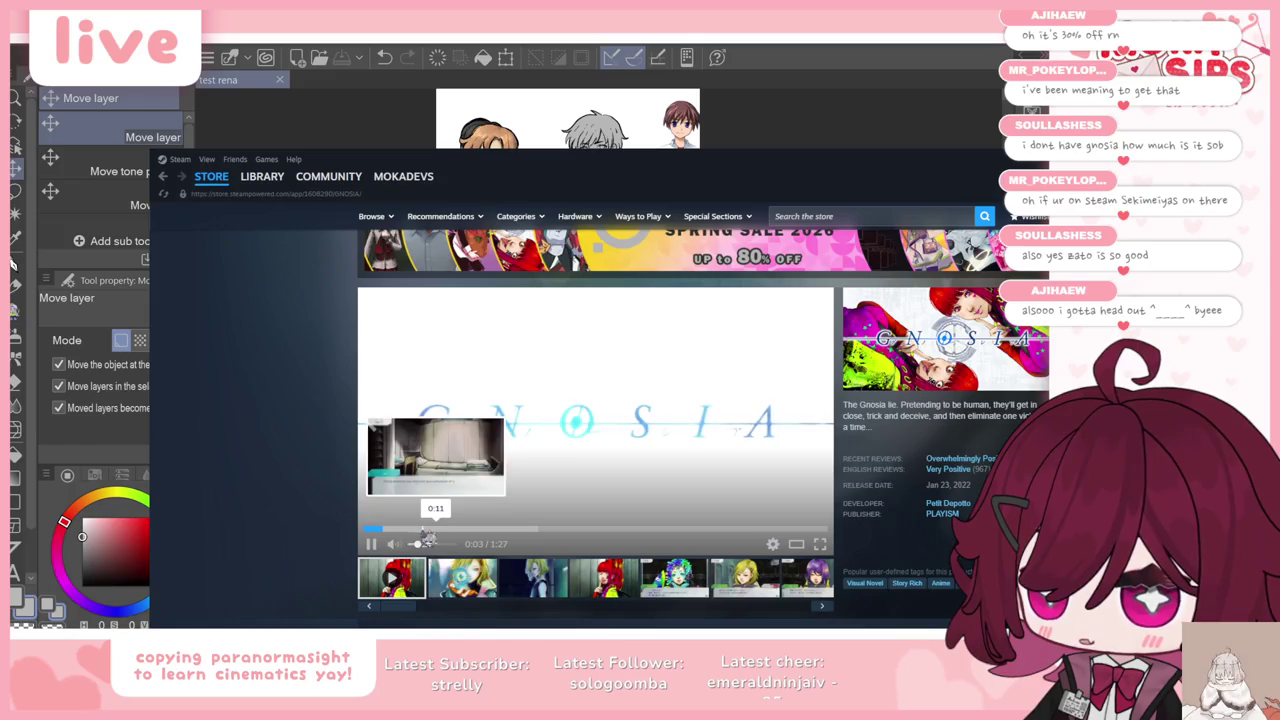
{"action": "left_click", "coordinate": [422, 528]}
{"action": "left_click", "coordinate": [497, 535]}
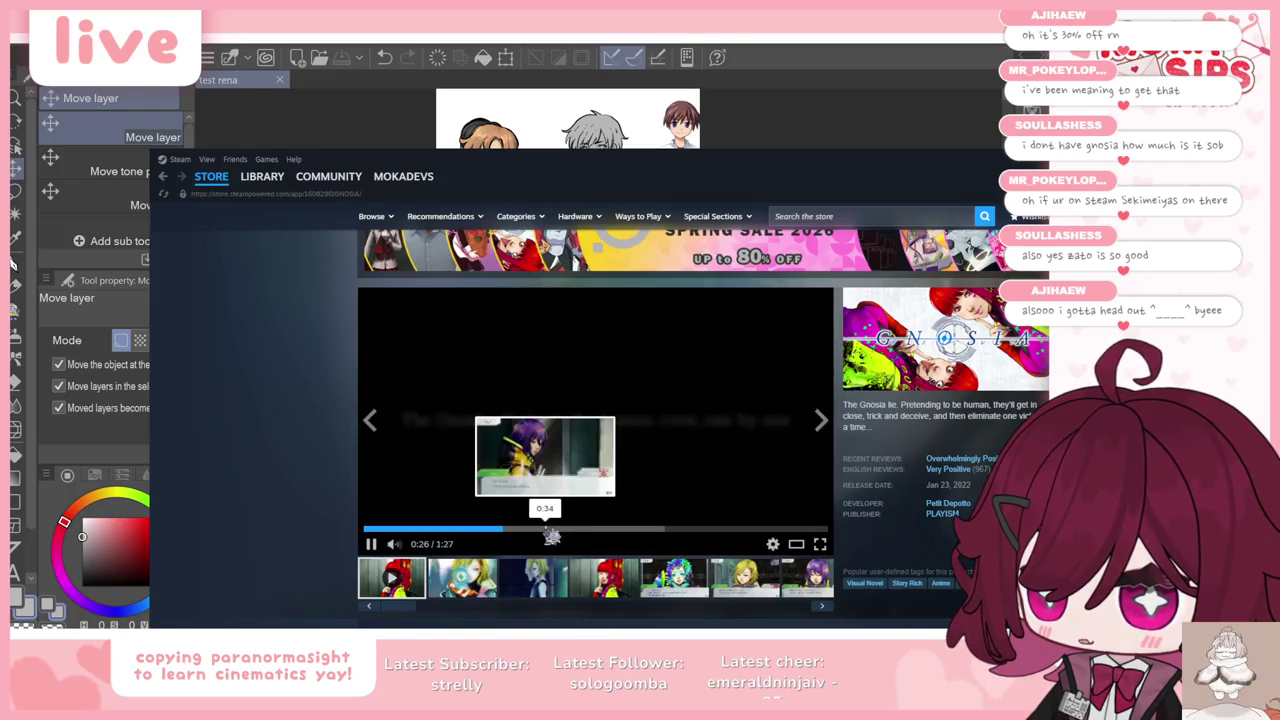
{"action": "left_click", "coordinate": [588, 528]}
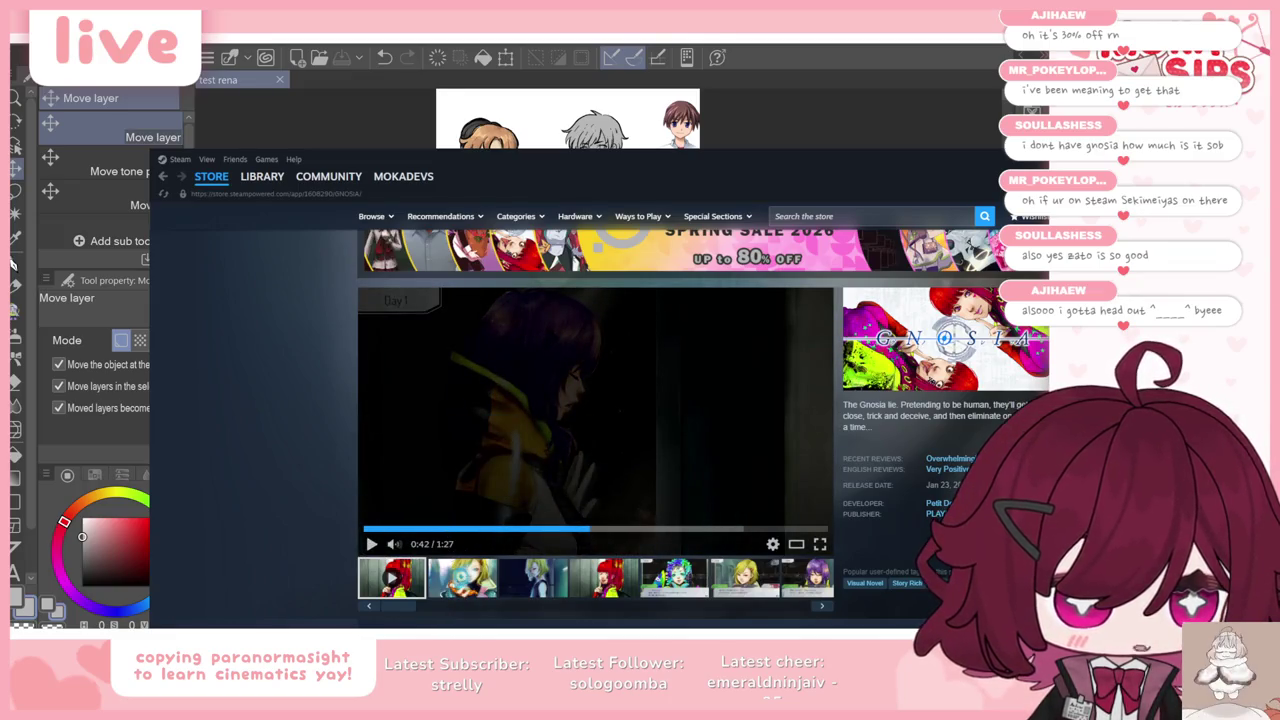
{"action": "scroll", "coordinate": [280, 357], "scroll_direction": "up", "scroll_amount": 2}
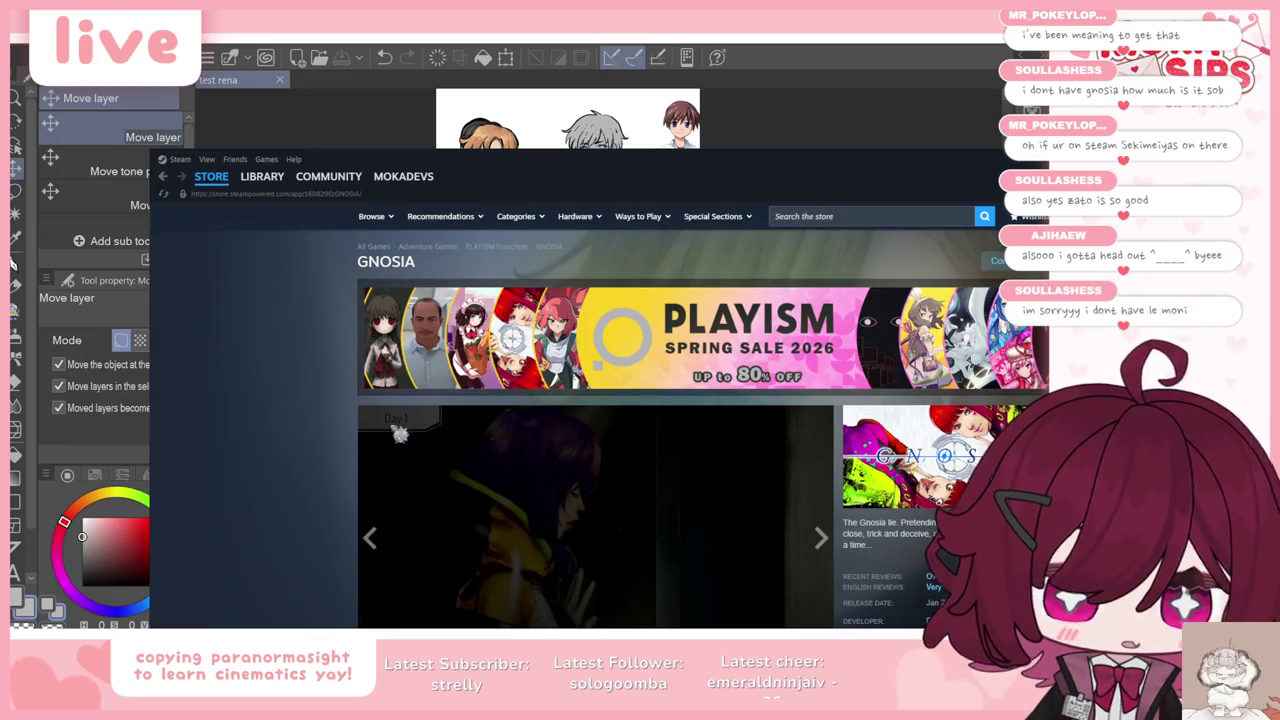
{"action": "left_click", "coordinate": [262, 176]}
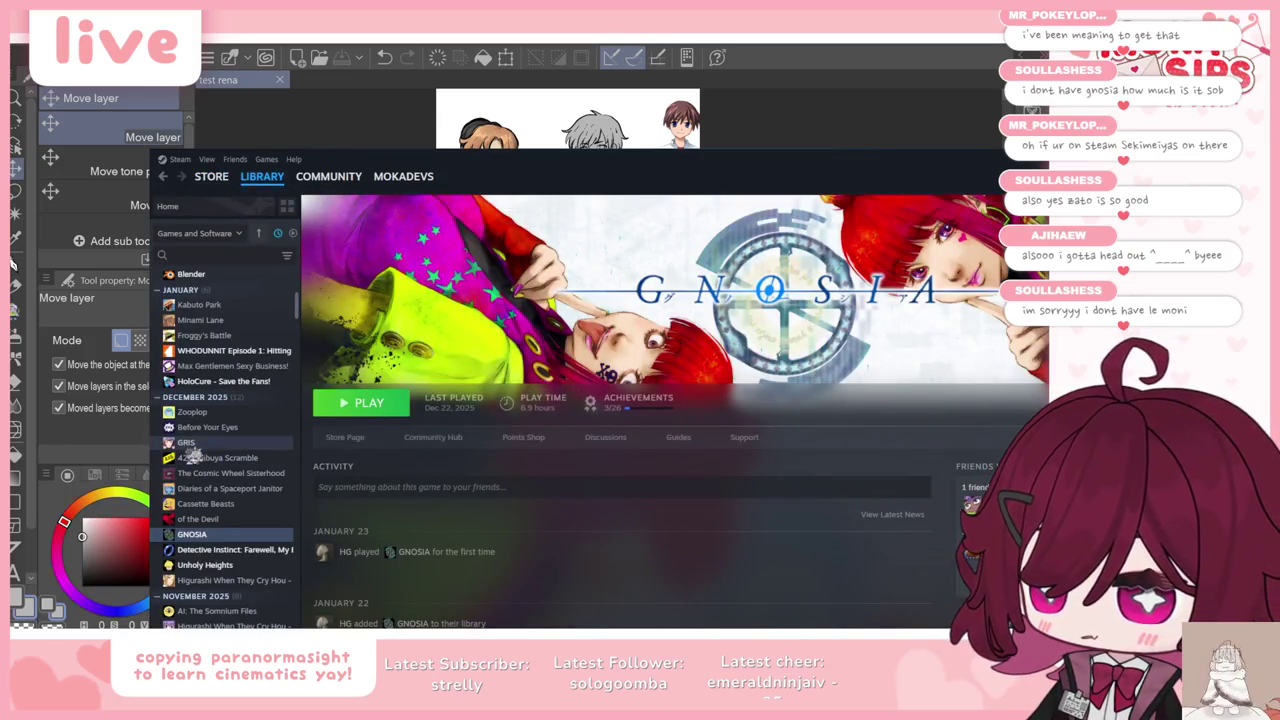
Step: View Higurashi's library page and regroup the list with recent games first
{"action": "left_click", "coordinate": [230, 580]}
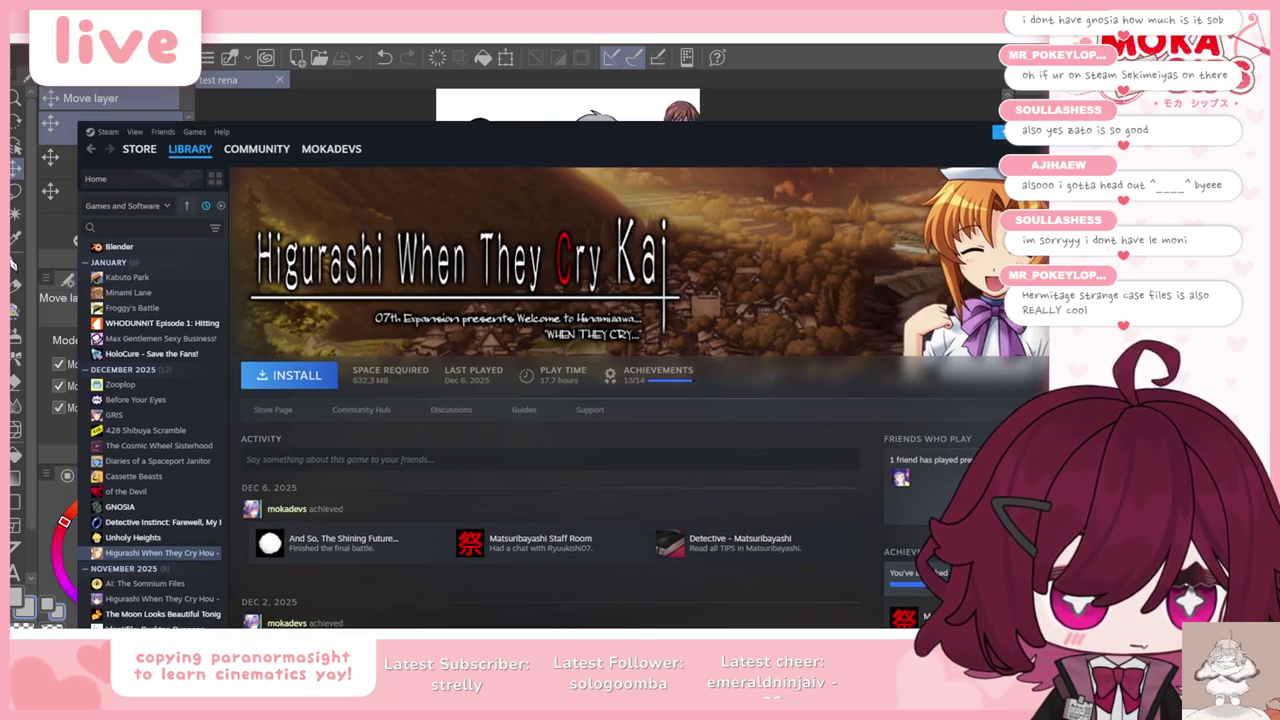
{"action": "left_click", "coordinate": [227, 205]}
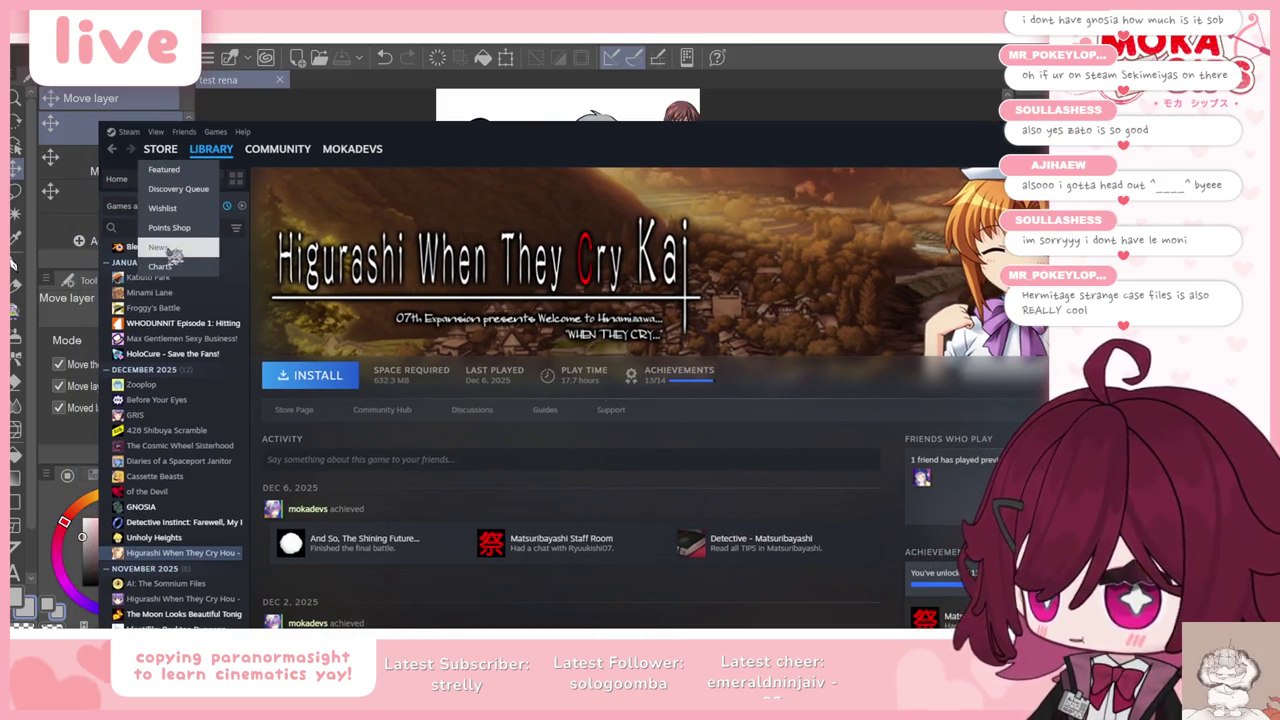
{"action": "left_click", "coordinate": [175, 248]}
Step: Search the library for 'drop', open Sound of Drop's page, and move the window aside
{"action": "left_click", "coordinate": [145, 227]}
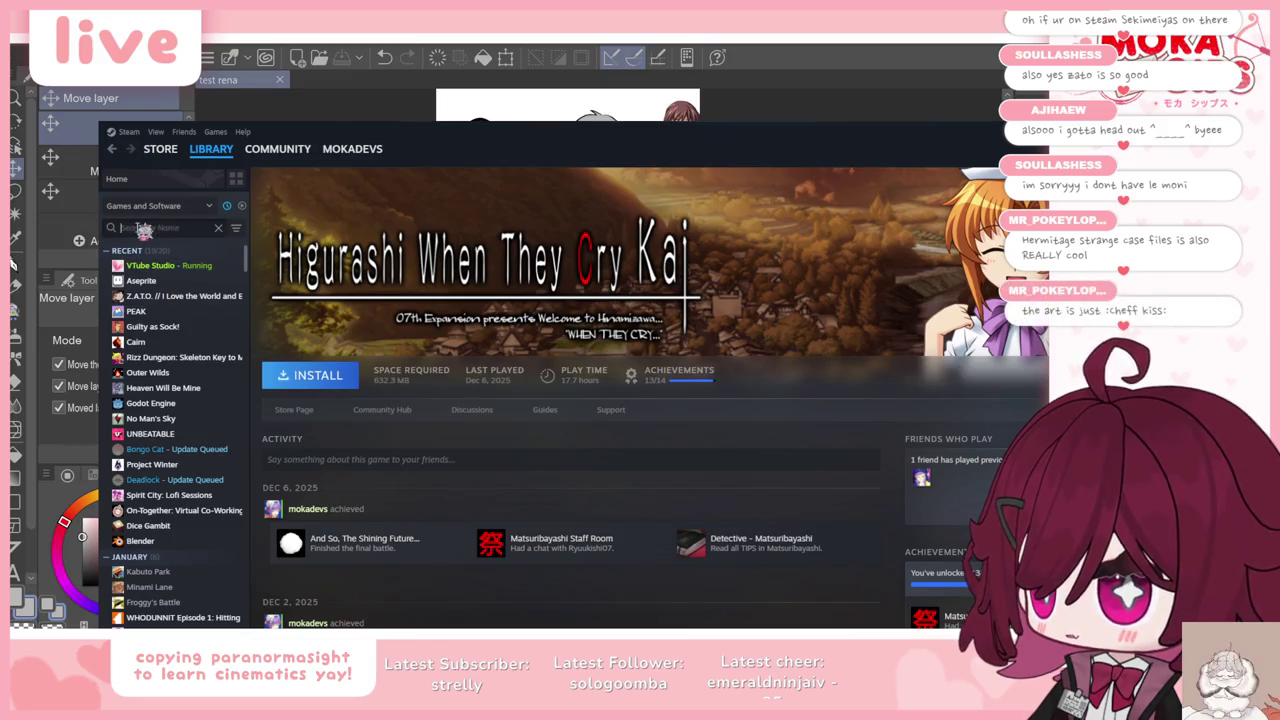
{"action": "type", "text": "fdsfdsdfsdfs"}
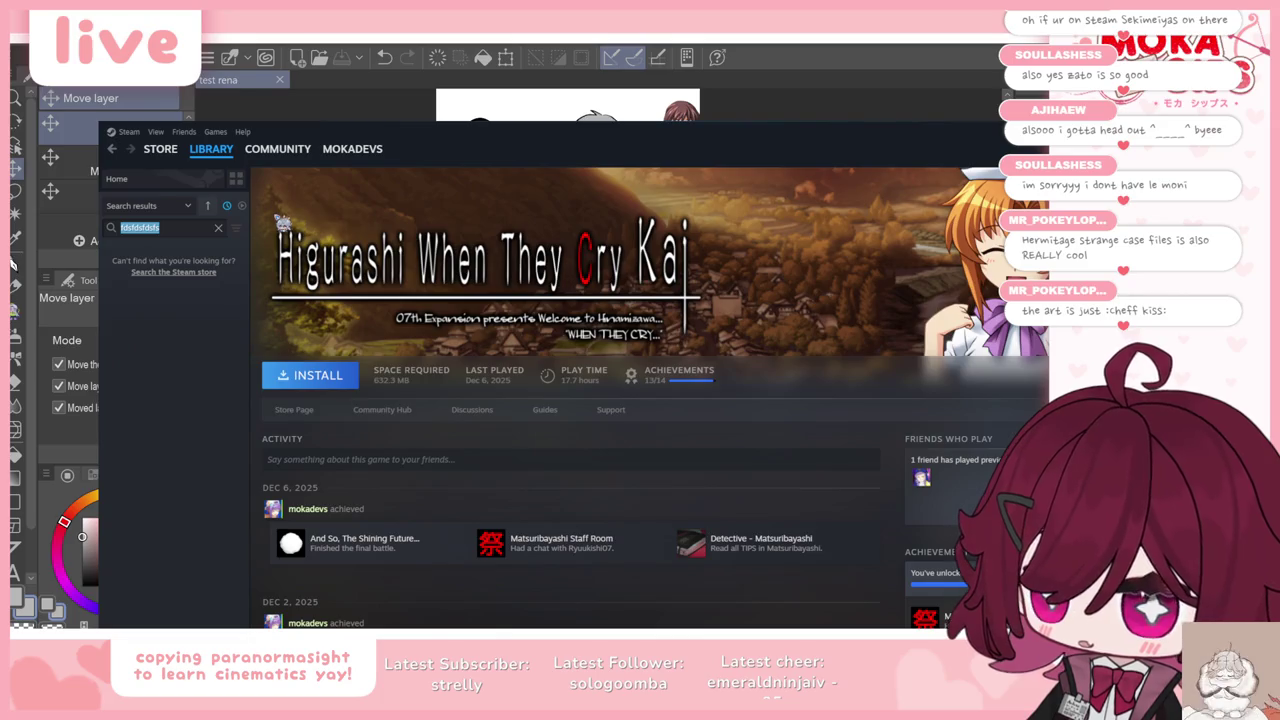
{"action": "key", "text": "BackSpace"}
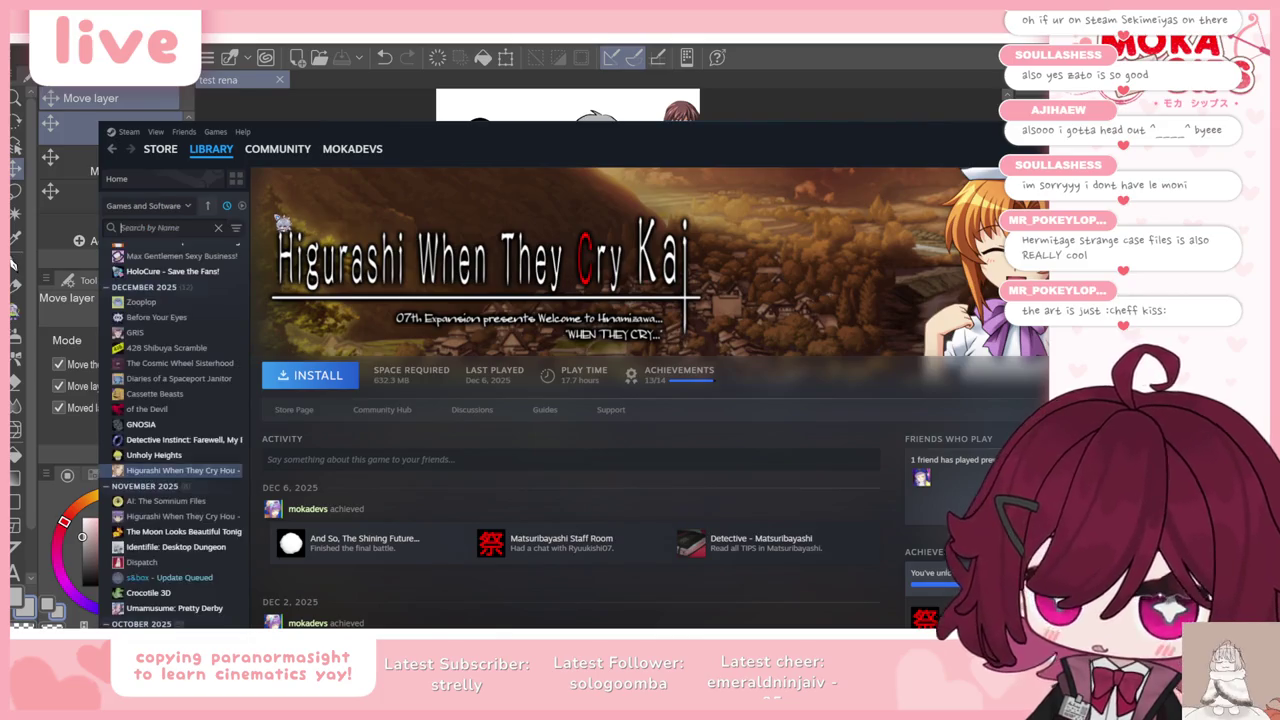
{"action": "type", "text": "tears"}
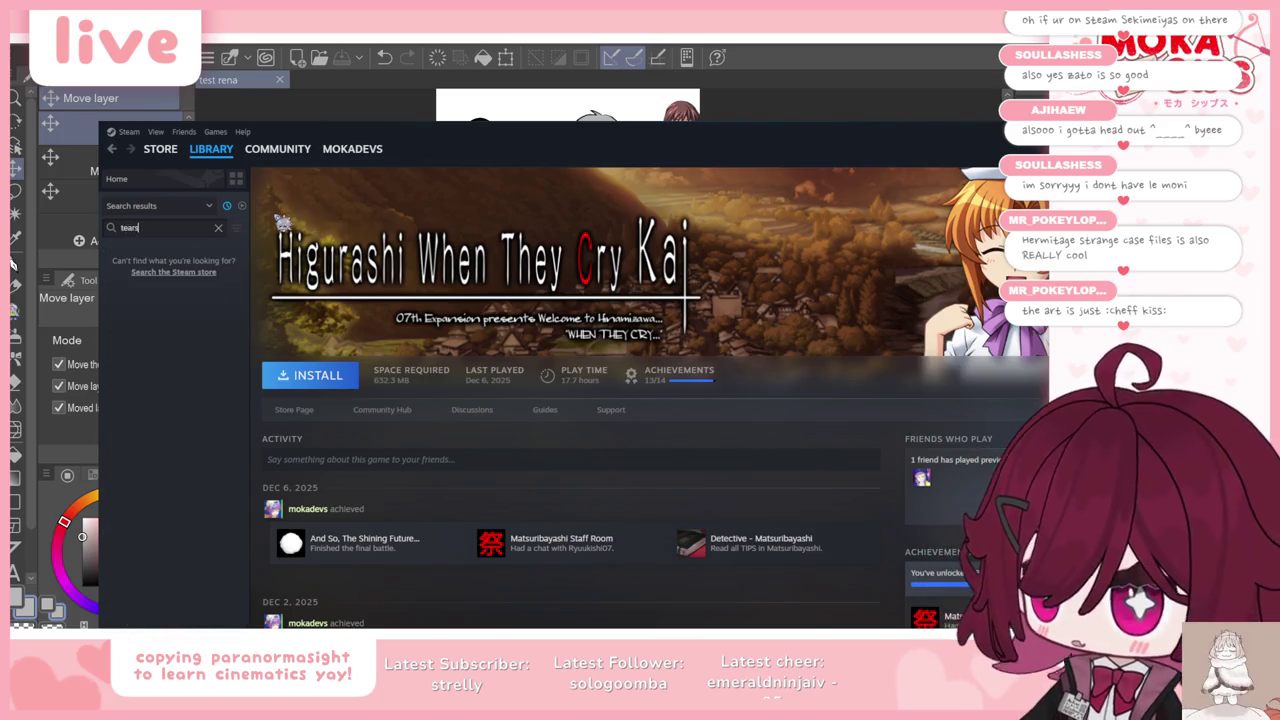
{"action": "left_click", "coordinate": [201, 230]}
{"action": "key", "text": "BackSpace"}
{"action": "key", "text": "BackSpace"}
{"action": "key", "text": "BackSpace"}
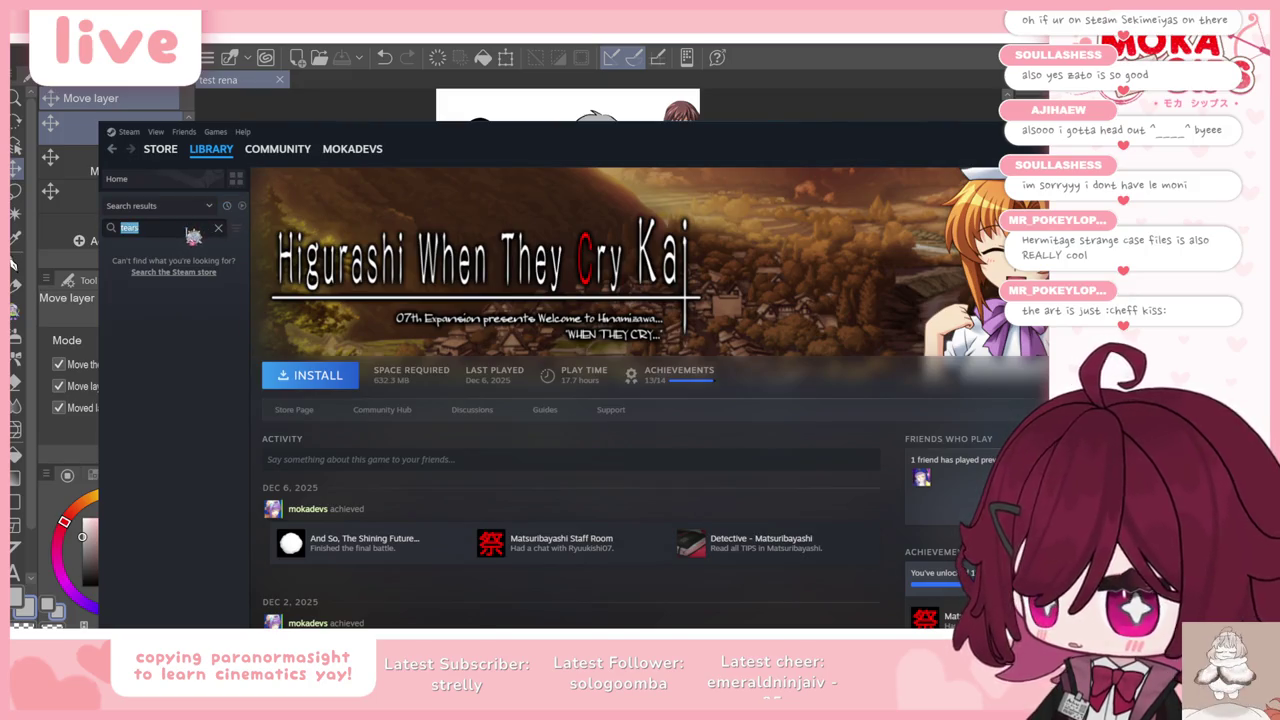
{"action": "type", "text": "themi"}
{"action": "left_click", "coordinate": [215, 228]}
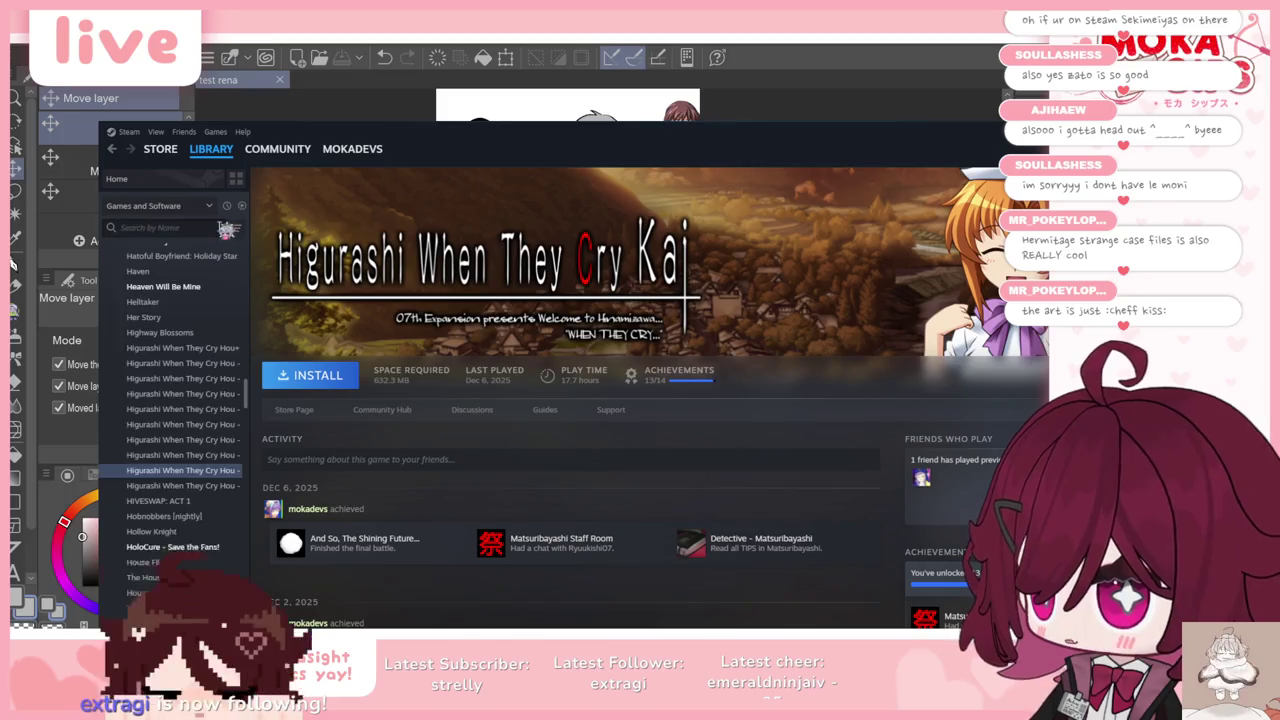
{"action": "type", "text": "drop"}
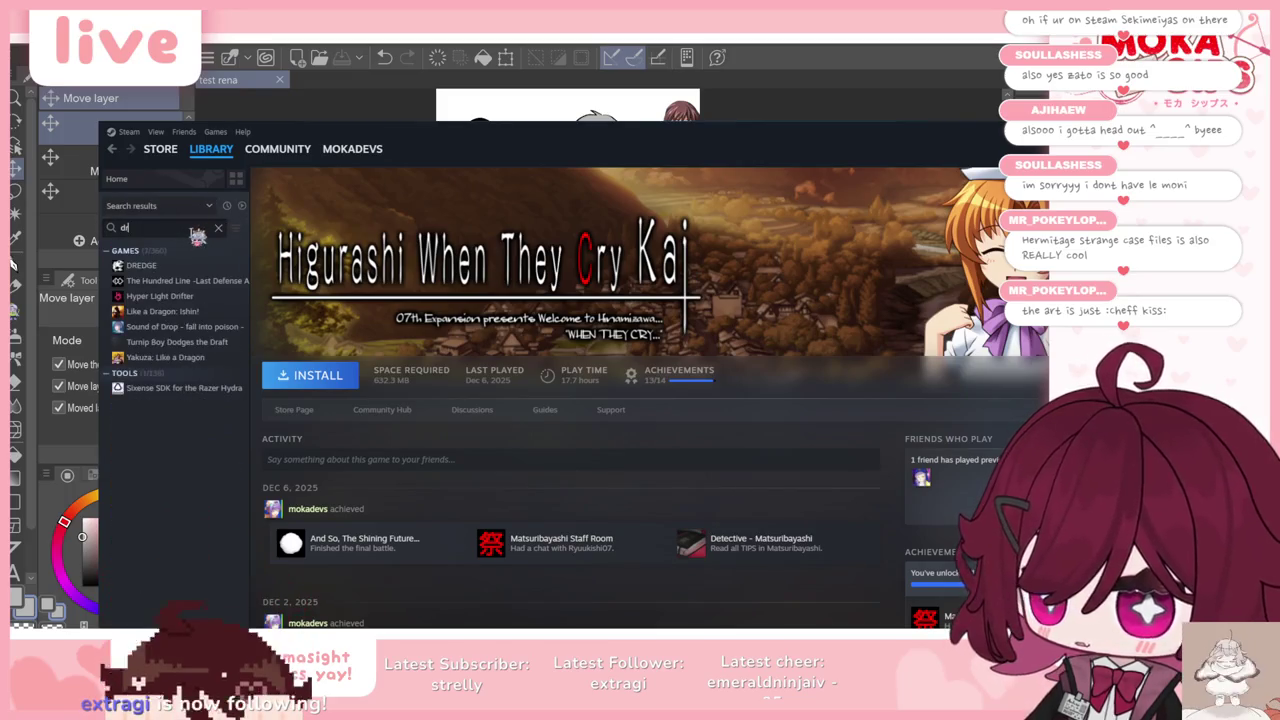
{"action": "left_click", "coordinate": [185, 266]}
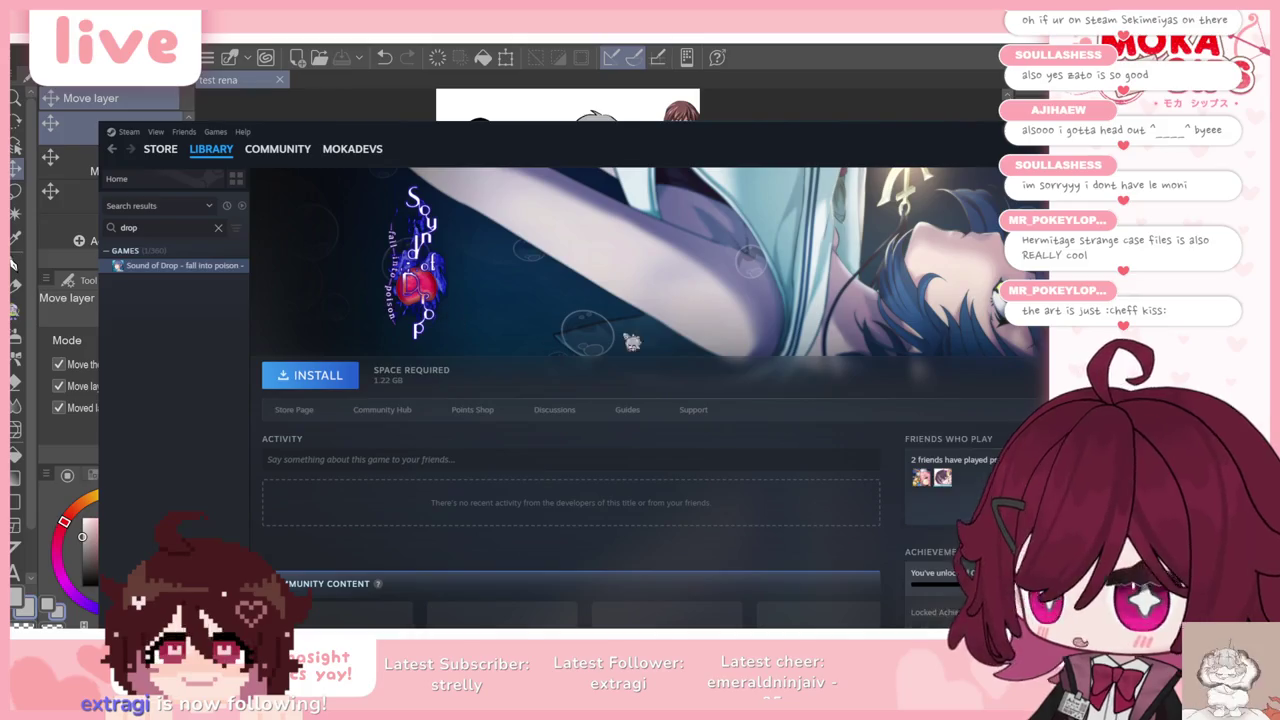
{"action": "left_click_drag", "start_coordinate": [500, 140], "coordinate": [350, 123]}
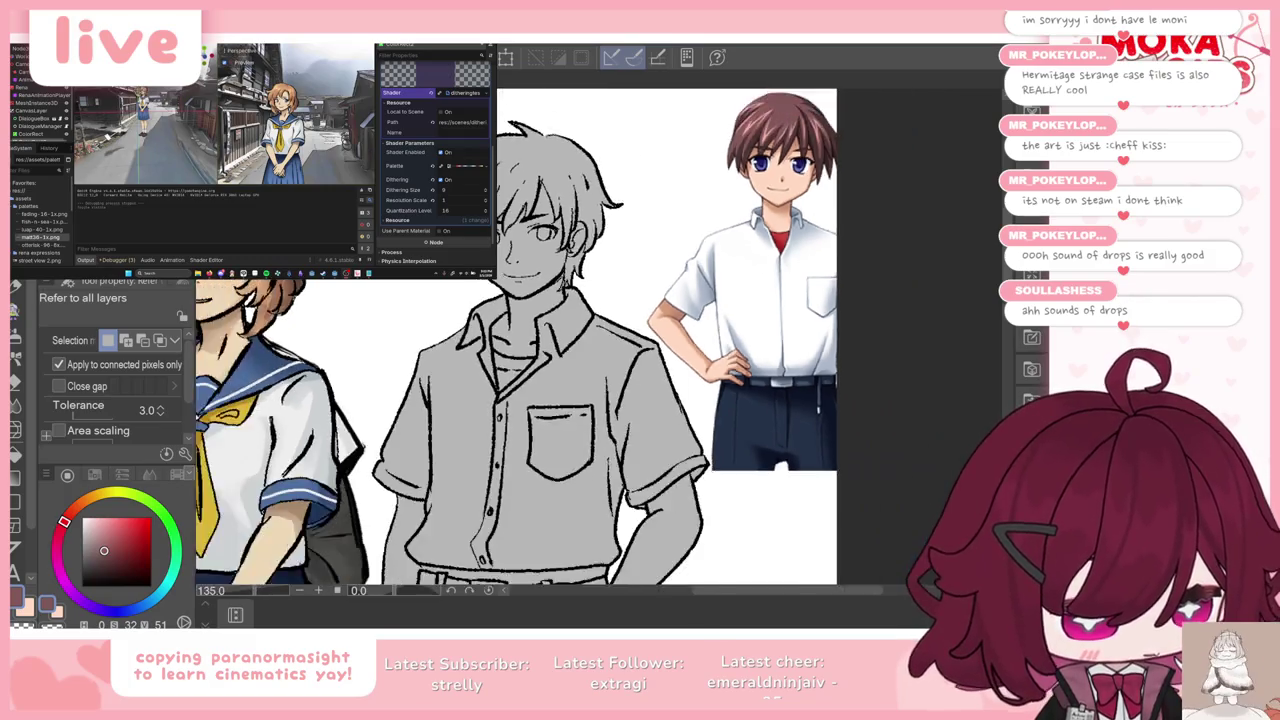
Step: Zoom in and auto-select the boy's arm and hand areas
{"action": "scroll", "coordinate": [570, 330], "scroll_direction": "up", "scroll_amount": 2}
{"action": "key", "text": "ctrl+a"}
{"action": "scroll", "coordinate": [490, 283], "scroll_direction": "up", "scroll_amount": 2}
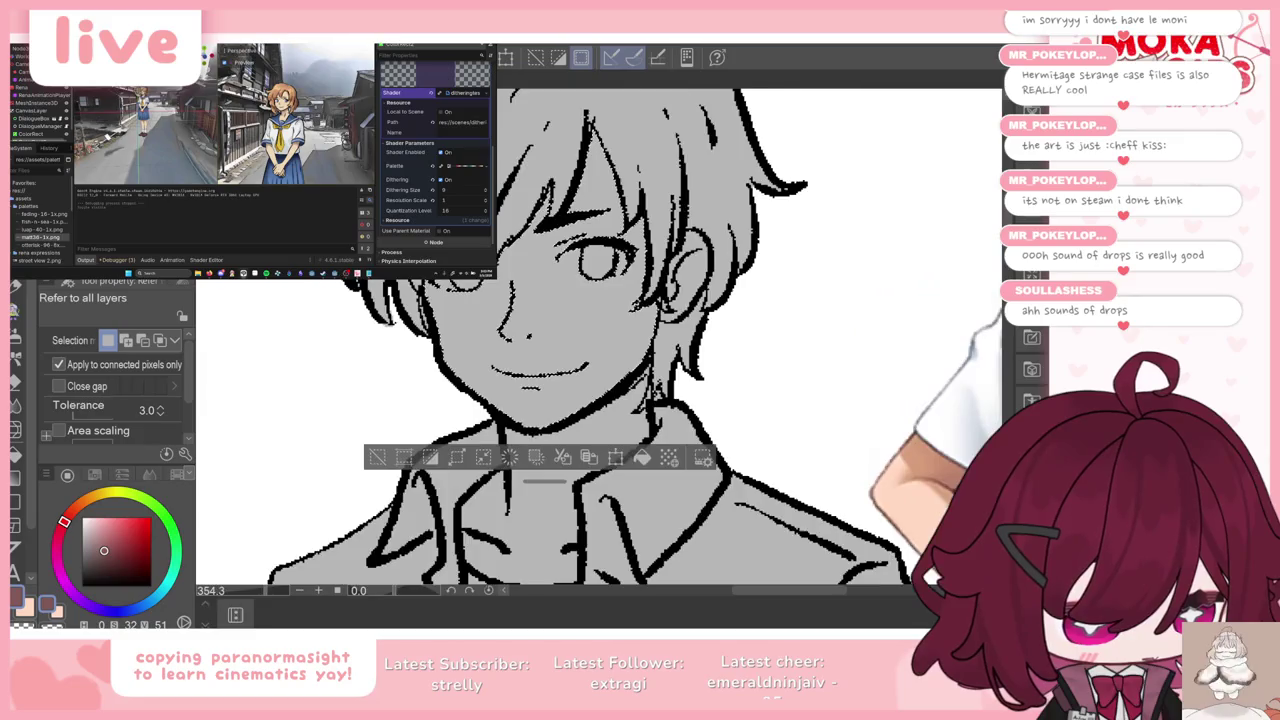
{"action": "scroll", "coordinate": [490, 283], "scroll_direction": "up", "scroll_amount": 1}
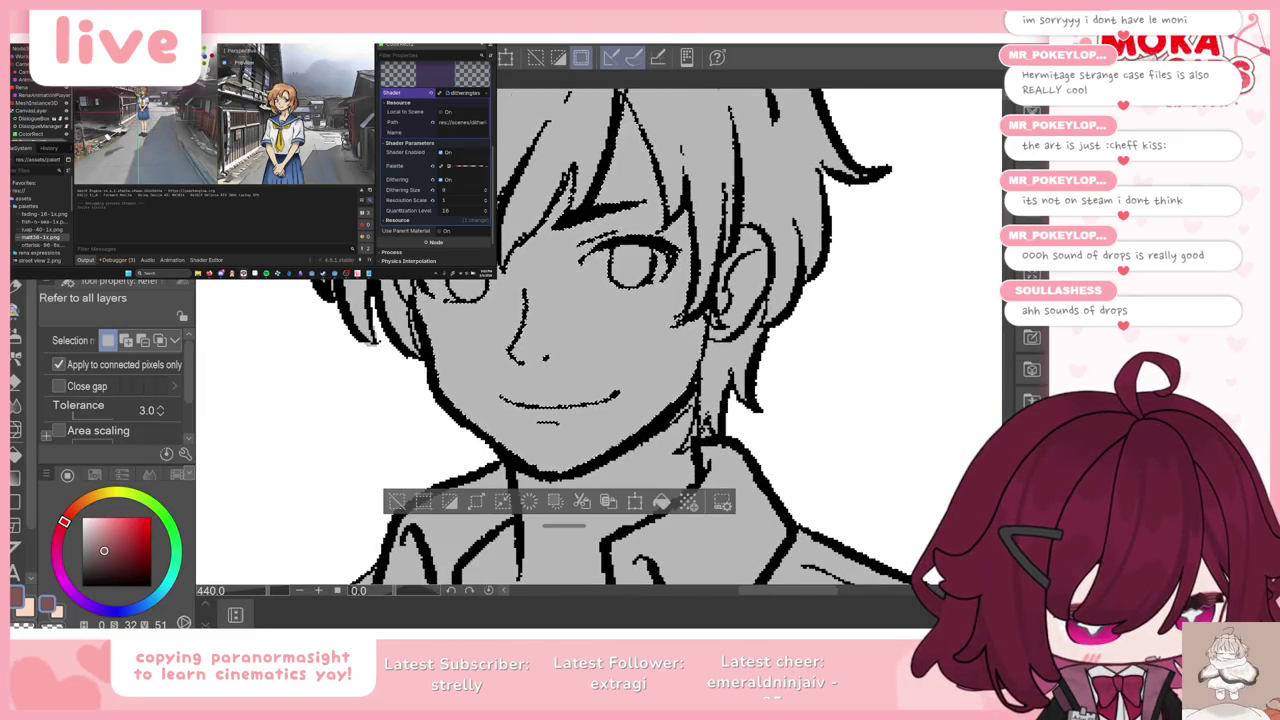
{"action": "scroll", "coordinate": [652, 320], "scroll_direction": "down", "scroll_amount": 3}
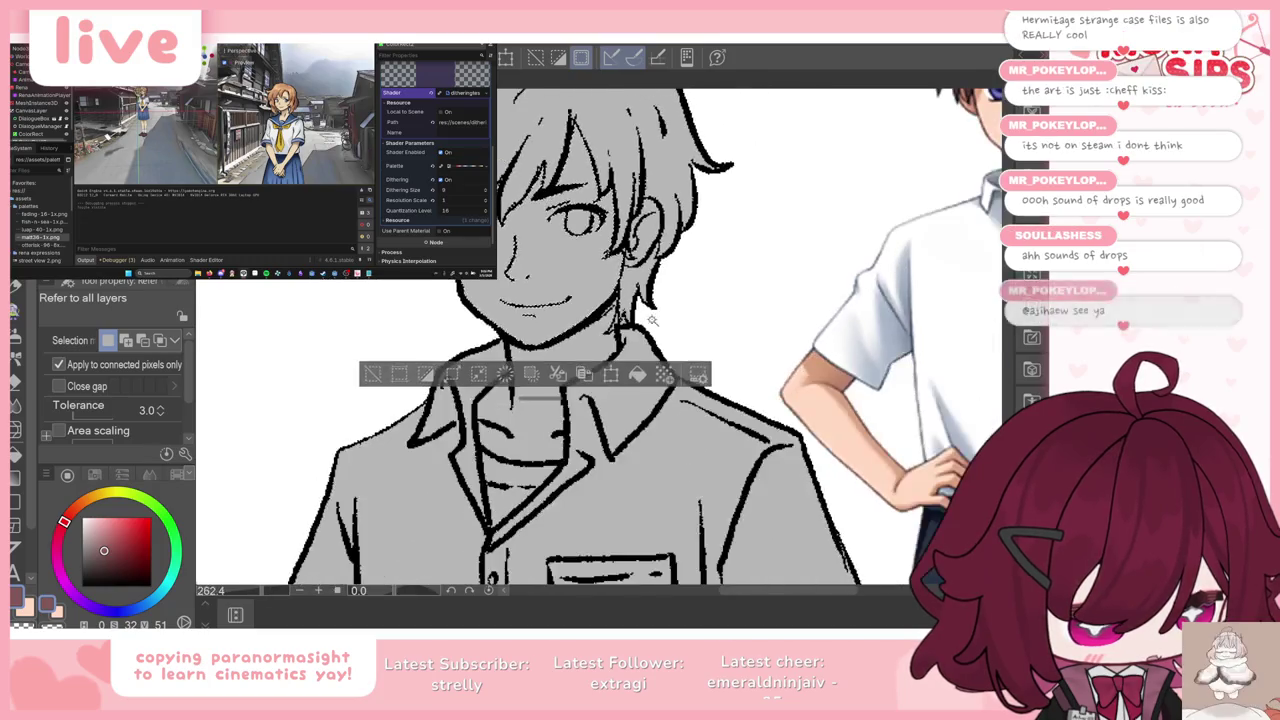
{"action": "left_click", "coordinate": [571, 349]}
{"action": "scroll", "coordinate": [570, 345], "scroll_direction": "down", "scroll_amount": 2}
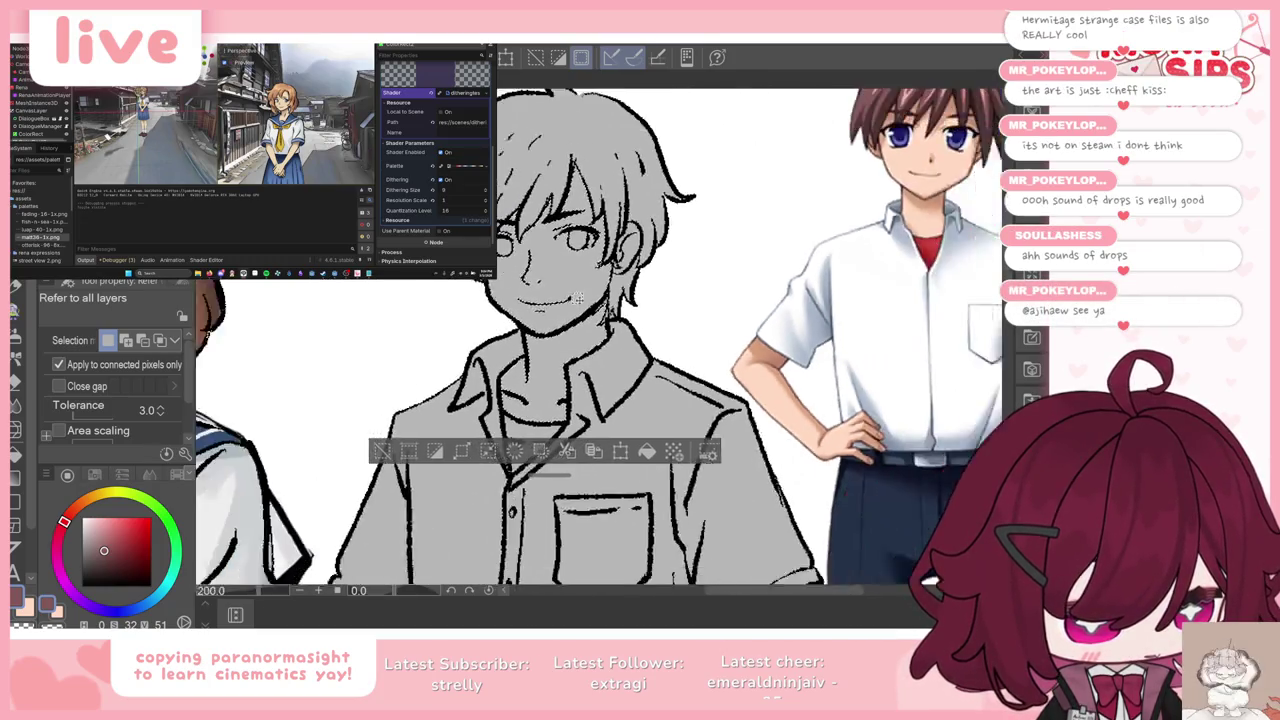
{"action": "scroll", "coordinate": [580, 330], "scroll_direction": "down", "scroll_amount": 2}
{"action": "scroll", "coordinate": [590, 318], "scroll_direction": "down", "scroll_amount": 1}
{"action": "left_click", "coordinate": [642, 405]}
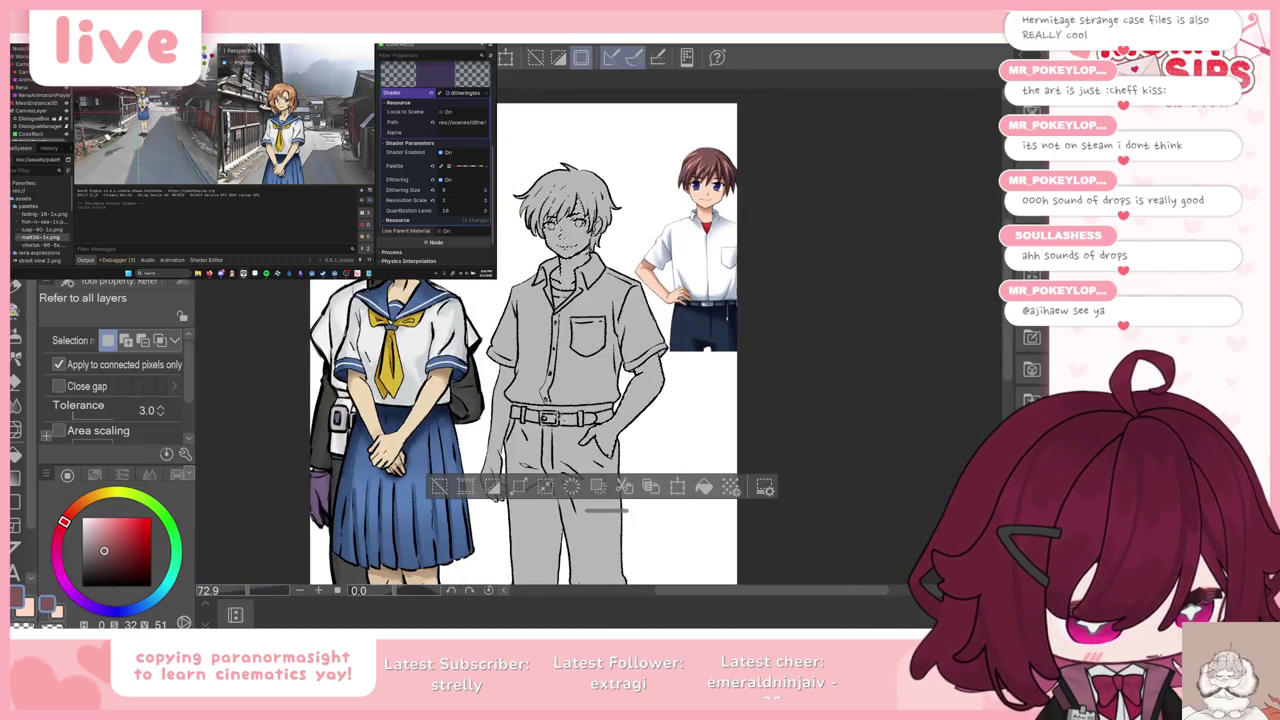
{"action": "scroll", "coordinate": [494, 411], "scroll_direction": "down", "scroll_amount": 2}
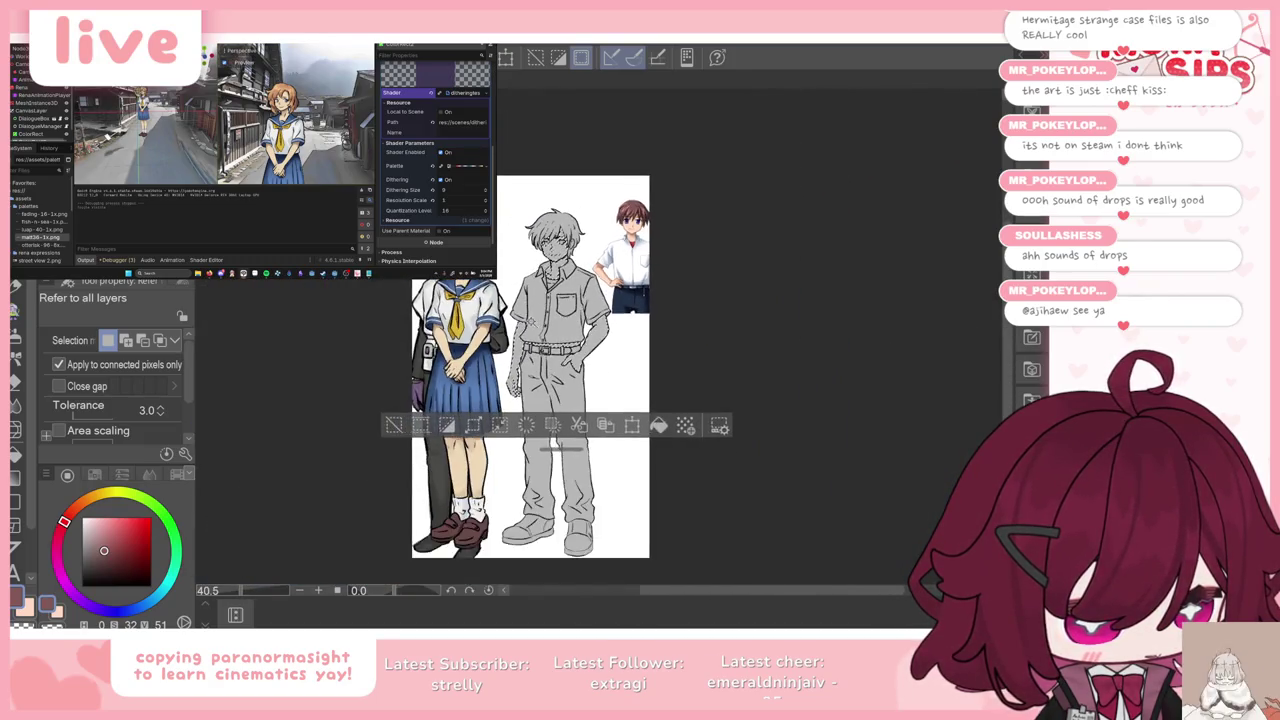
{"action": "scroll", "coordinate": [515, 387], "scroll_direction": "up", "scroll_amount": 1}
{"action": "scroll", "coordinate": [525, 370], "scroll_direction": "up", "scroll_amount": 1}
{"action": "scroll", "coordinate": [525, 370], "scroll_direction": "up", "scroll_amount": 1}
{"action": "scroll", "coordinate": [525, 370], "scroll_direction": "up", "scroll_amount": 1}
{"action": "scroll", "coordinate": [525, 370], "scroll_direction": "up", "scroll_amount": 1}
{"action": "scroll", "coordinate": [650, 535], "scroll_direction": "up", "scroll_amount": 1}
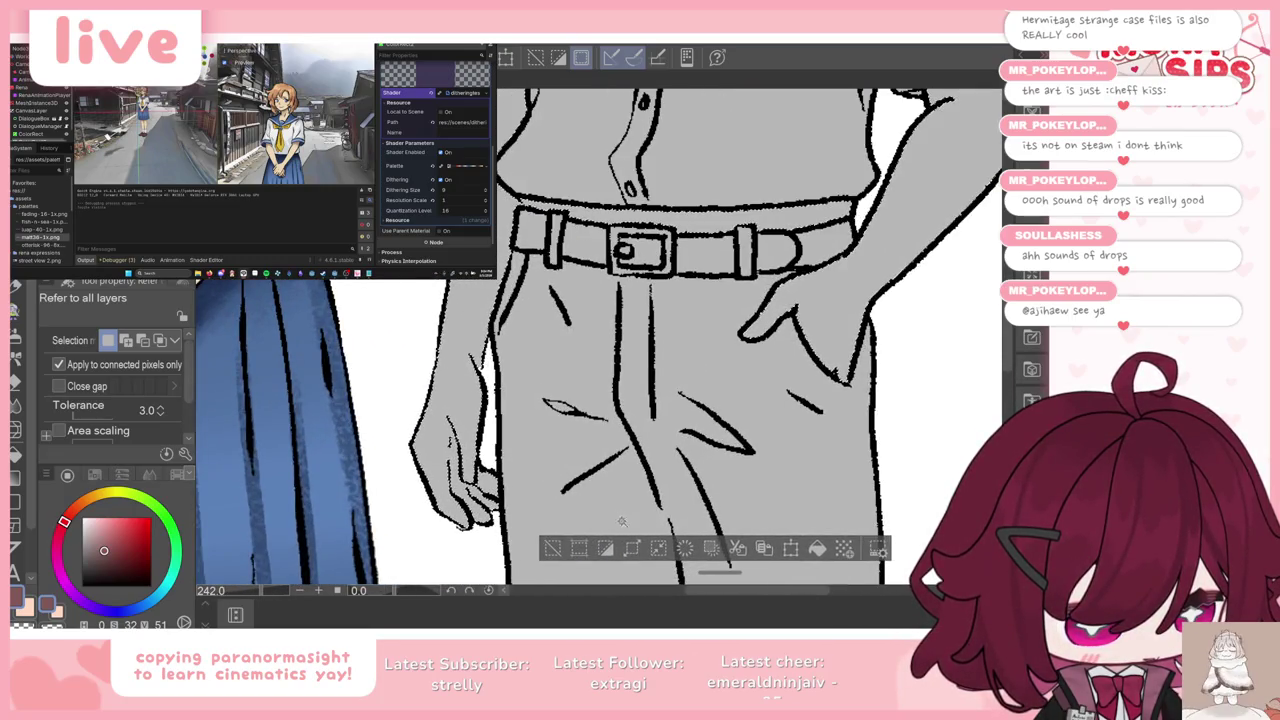
{"action": "left_click", "coordinate": [718, 340]}
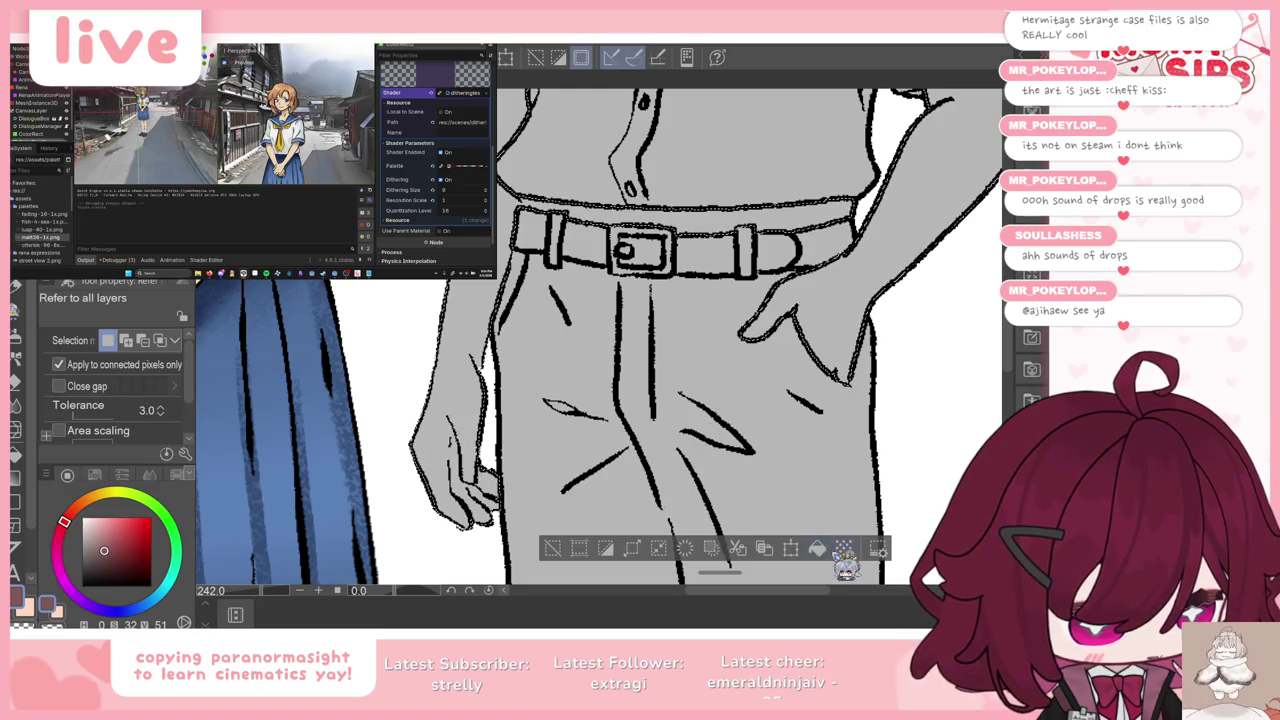
Step: Fill the selected arms and hands light peach, replacing a brown attempt, then deselect
{"action": "left_click", "coordinate": [817, 548]}
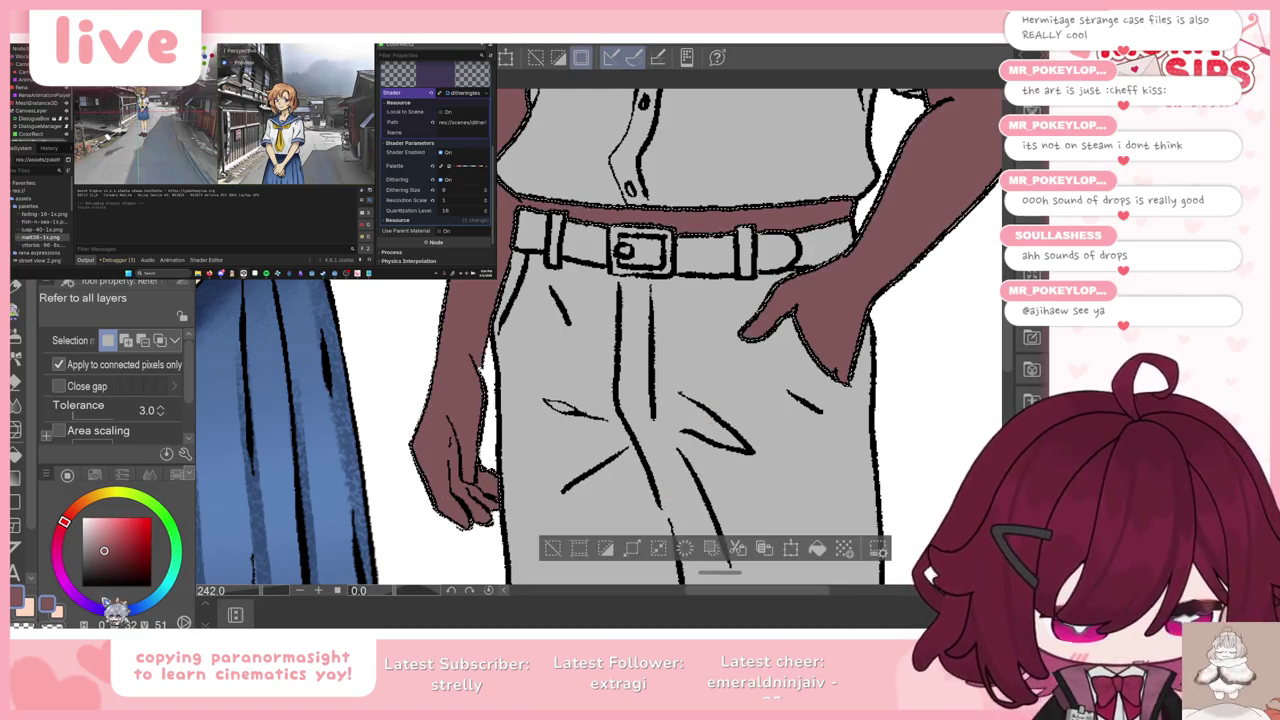
{"action": "key", "text": "ctrl+z"}
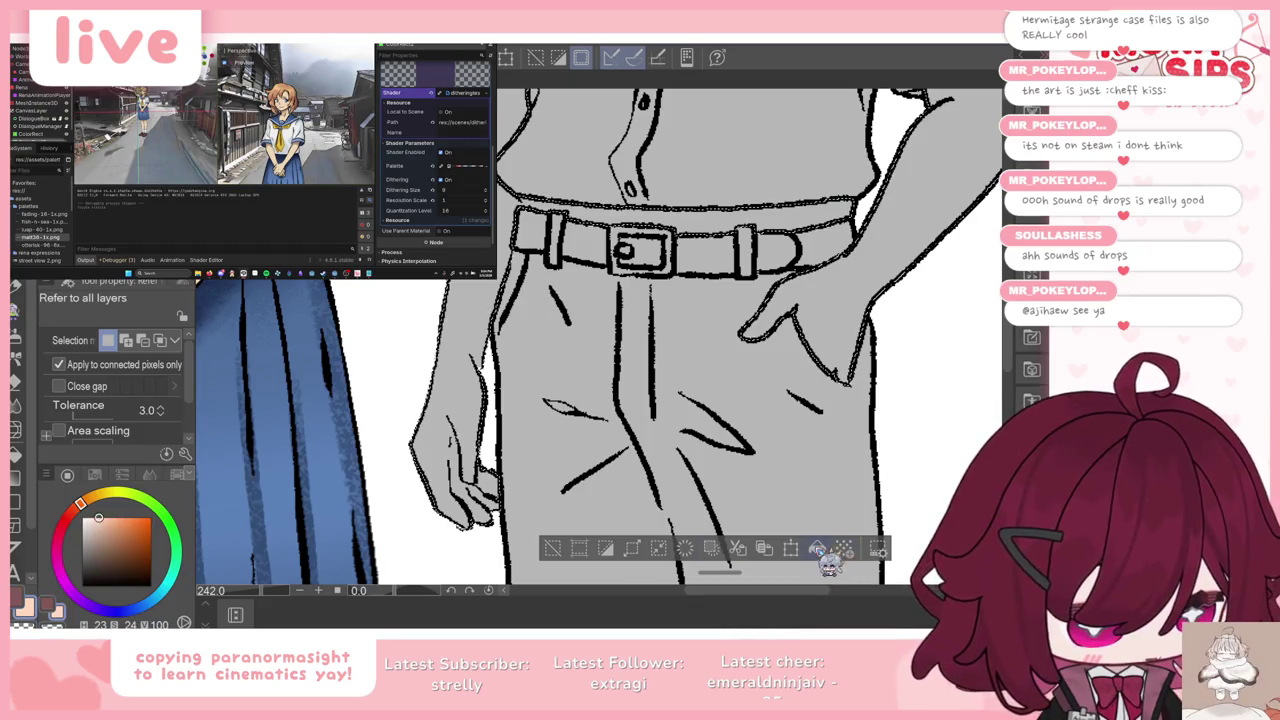
{"action": "left_click", "coordinate": [817, 548]}
{"action": "key", "text": "ctrl+d"}
{"action": "scroll", "coordinate": [628, 424], "scroll_direction": "down", "scroll_amount": 2}
{"action": "scroll", "coordinate": [600, 380], "scroll_direction": "down", "scroll_amount": 2}
{"action": "scroll", "coordinate": [570, 320], "scroll_direction": "down", "scroll_amount": 1}
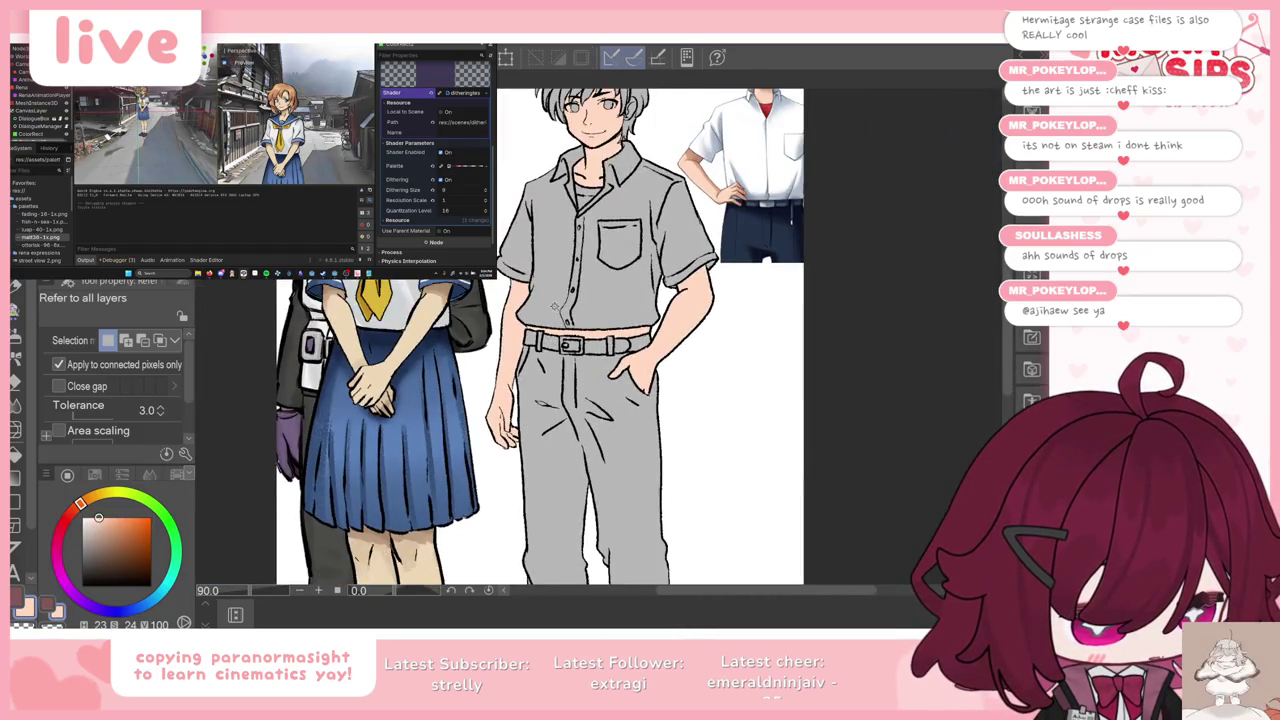
{"action": "scroll", "coordinate": [555, 298], "scroll_direction": "up", "scroll_amount": 1}
{"action": "key", "text": "e"}
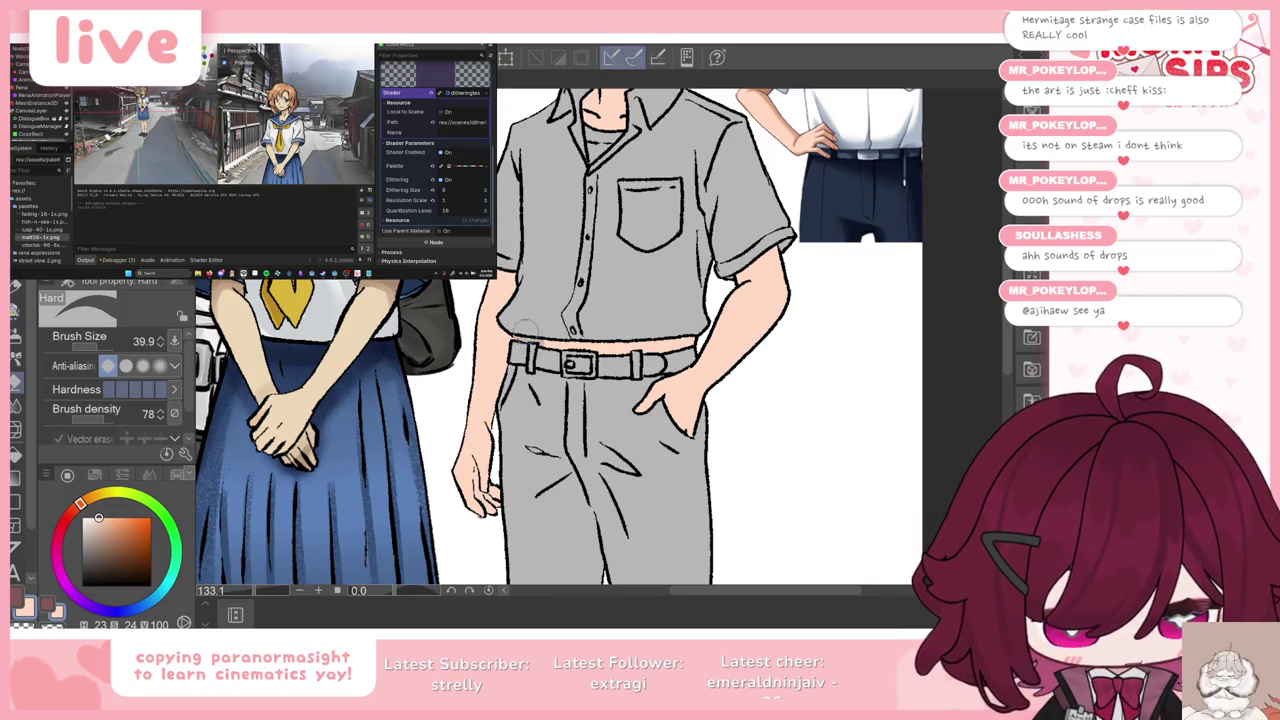
Step: Fill the boy's belt area with grey and clear the selection
{"action": "key", "text": "w"}
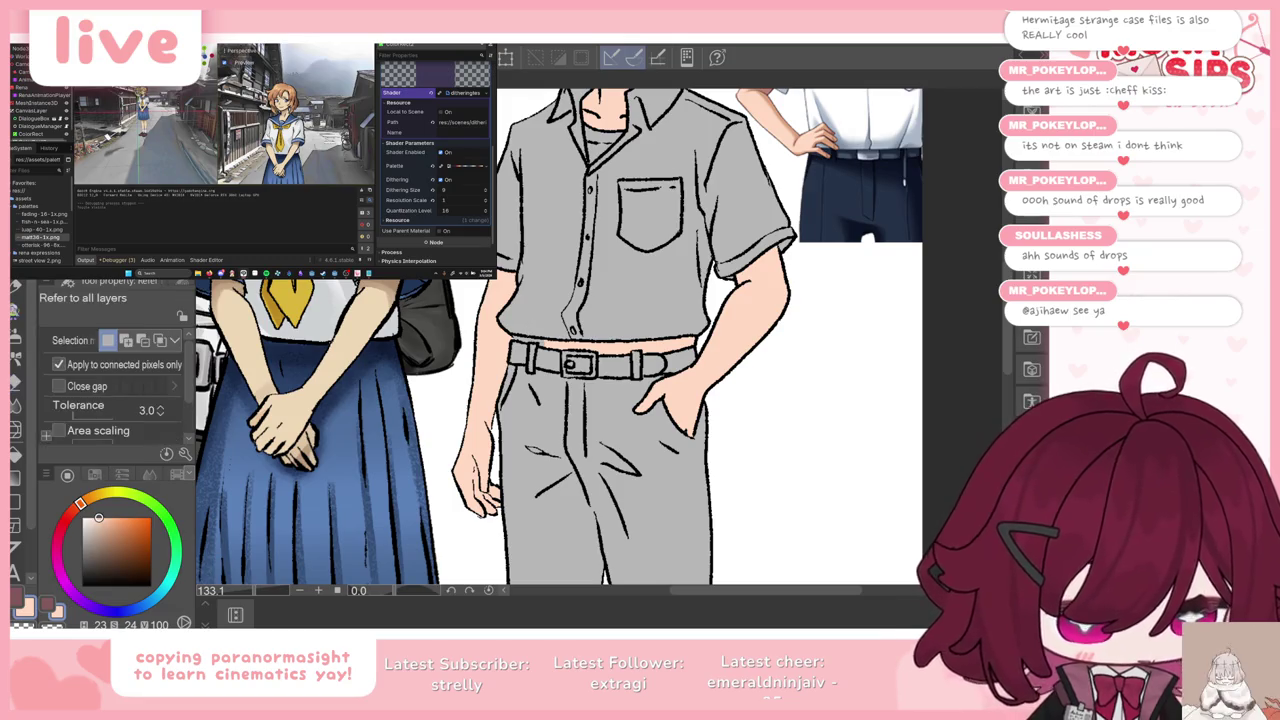
{"action": "left_click", "coordinate": [651, 346]}
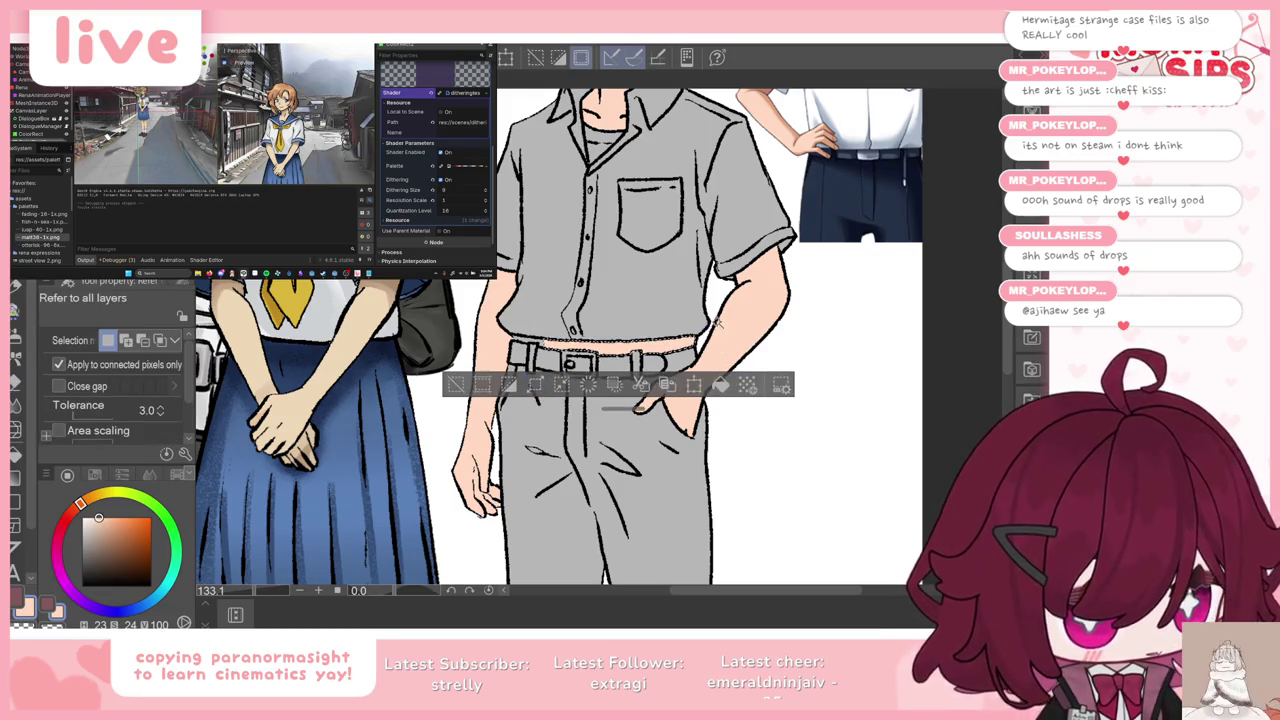
{"action": "left_click", "coordinate": [590, 386]}
{"action": "key", "text": "ctrl+d"}
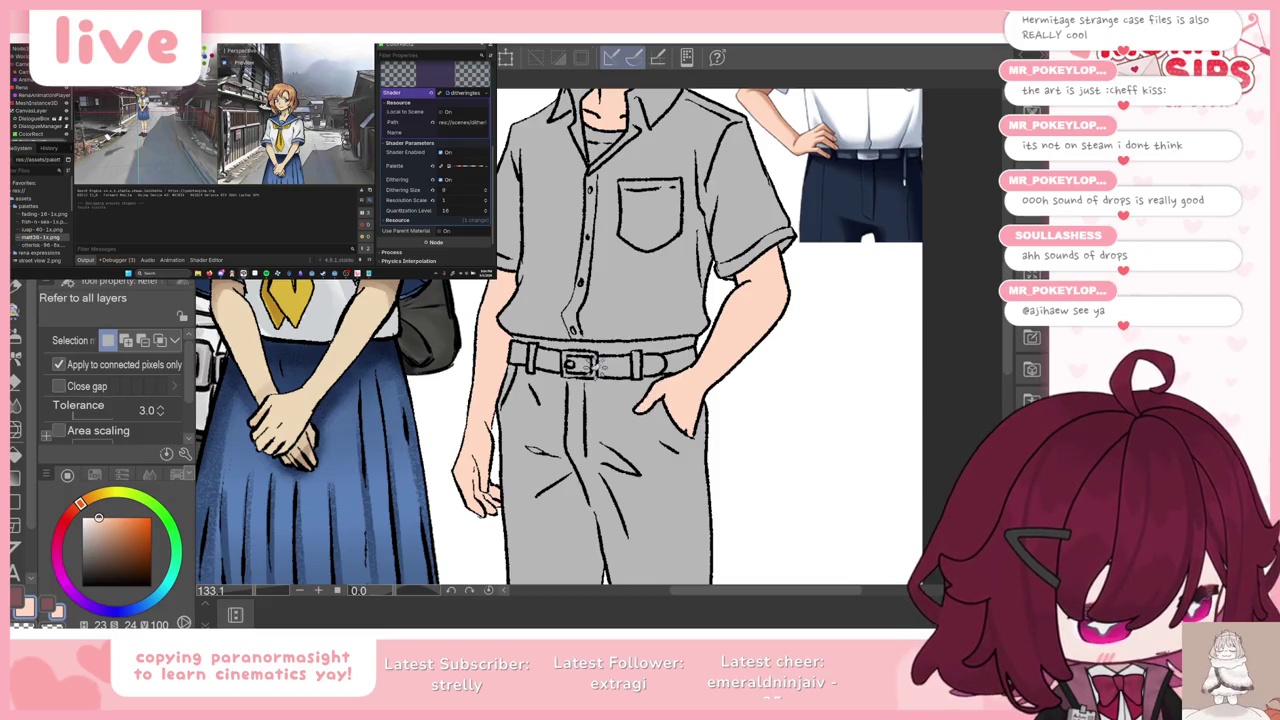
{"action": "scroll", "coordinate": [598, 368], "scroll_direction": "down", "scroll_amount": 2}
{"action": "scroll", "coordinate": [598, 330], "scroll_direction": "down", "scroll_amount": 1}
{"action": "scroll", "coordinate": [598, 280], "scroll_direction": "up", "scroll_amount": 4}
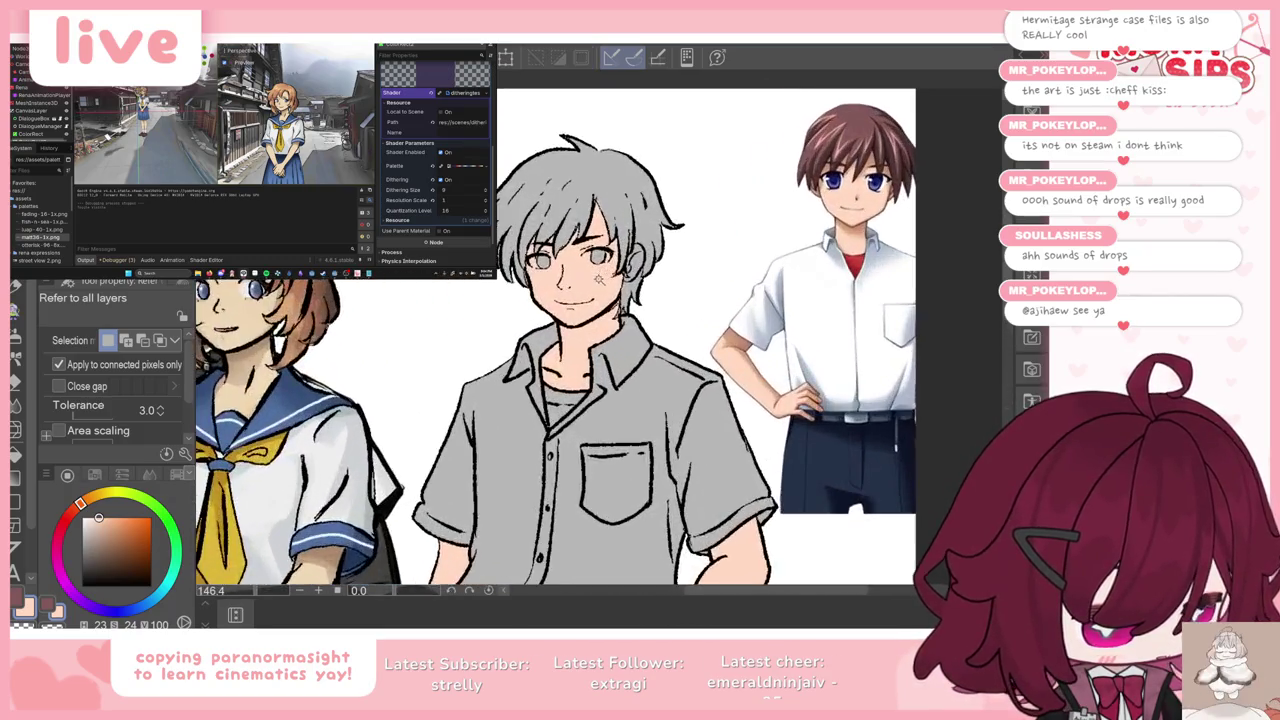
{"action": "scroll", "coordinate": [610, 240], "scroll_direction": "up", "scroll_amount": 4}
Step: Shrink the eraser, then trial-select the face area and undo that selection
{"action": "key", "text": "e"}
{"action": "key", "text": "bracketleft"}
{"action": "key", "text": "bracketleft"}
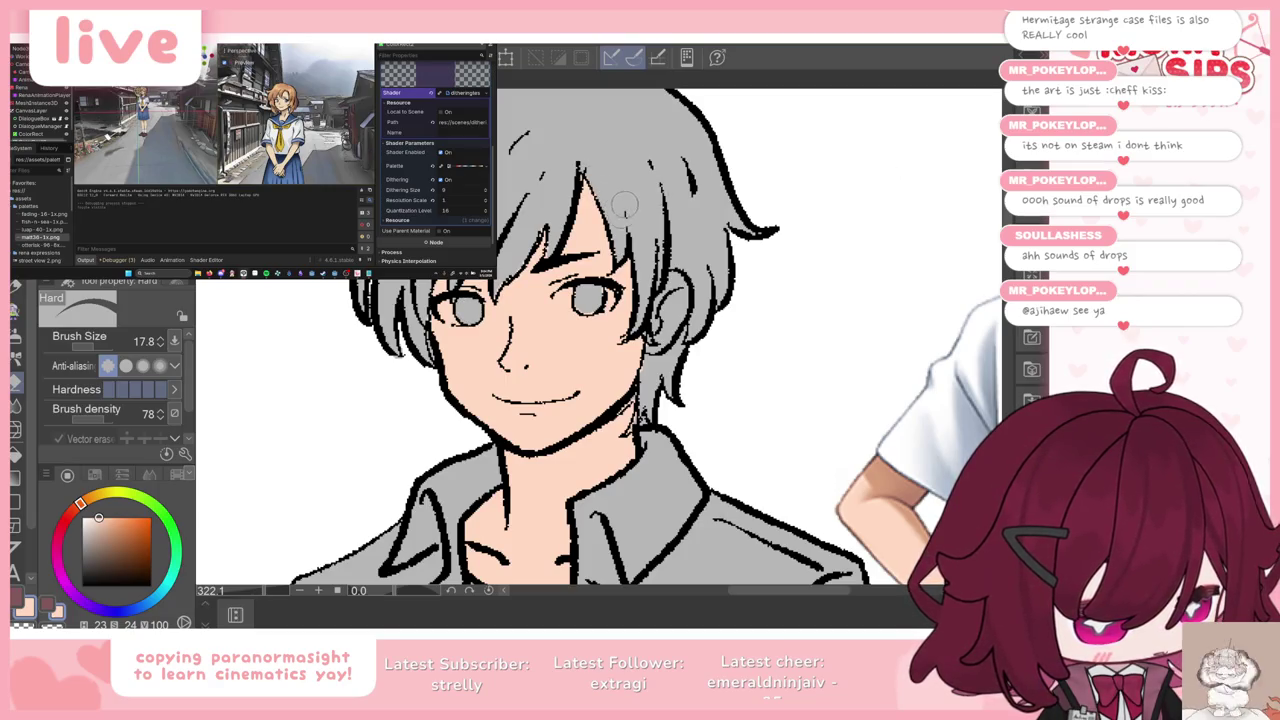
{"action": "key", "text": "w"}
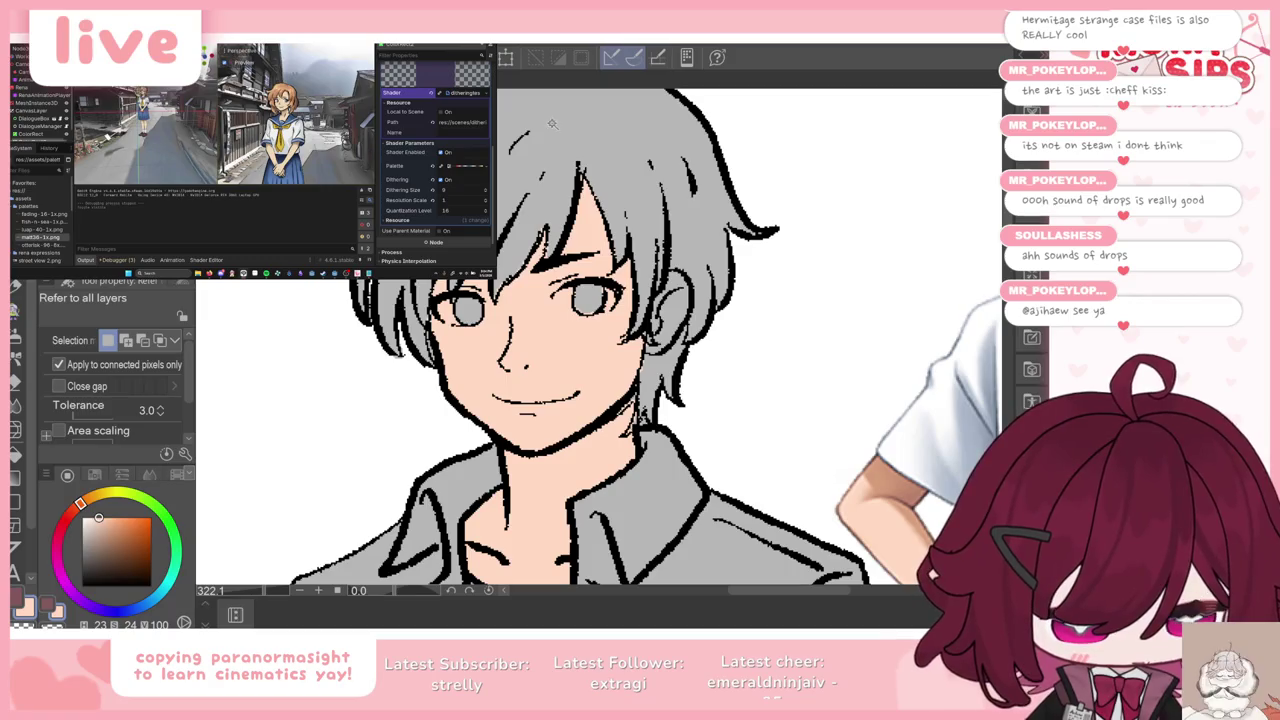
{"action": "left_click", "coordinate": [468, 408]}
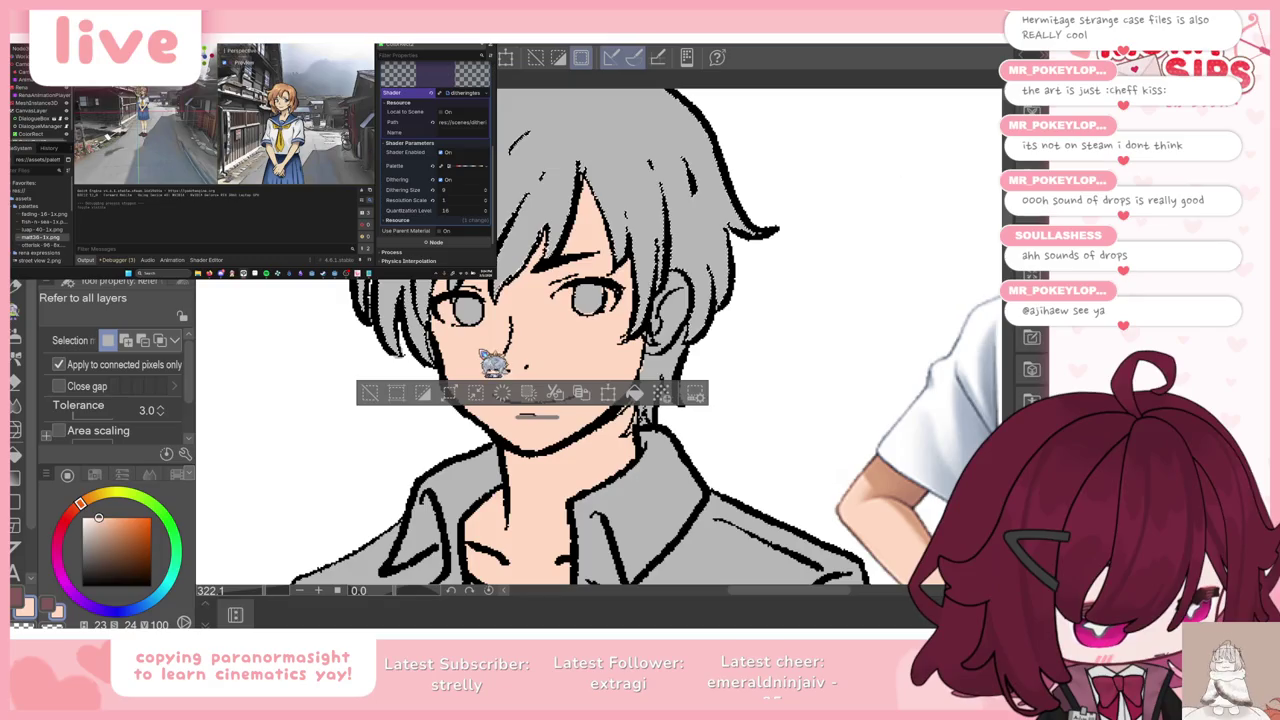
{"action": "key", "text": "ctrl+z"}
{"action": "key", "text": "ctrl+z"}
{"action": "key", "text": "ctrl+z"}
{"action": "key", "text": "ctrl+z"}
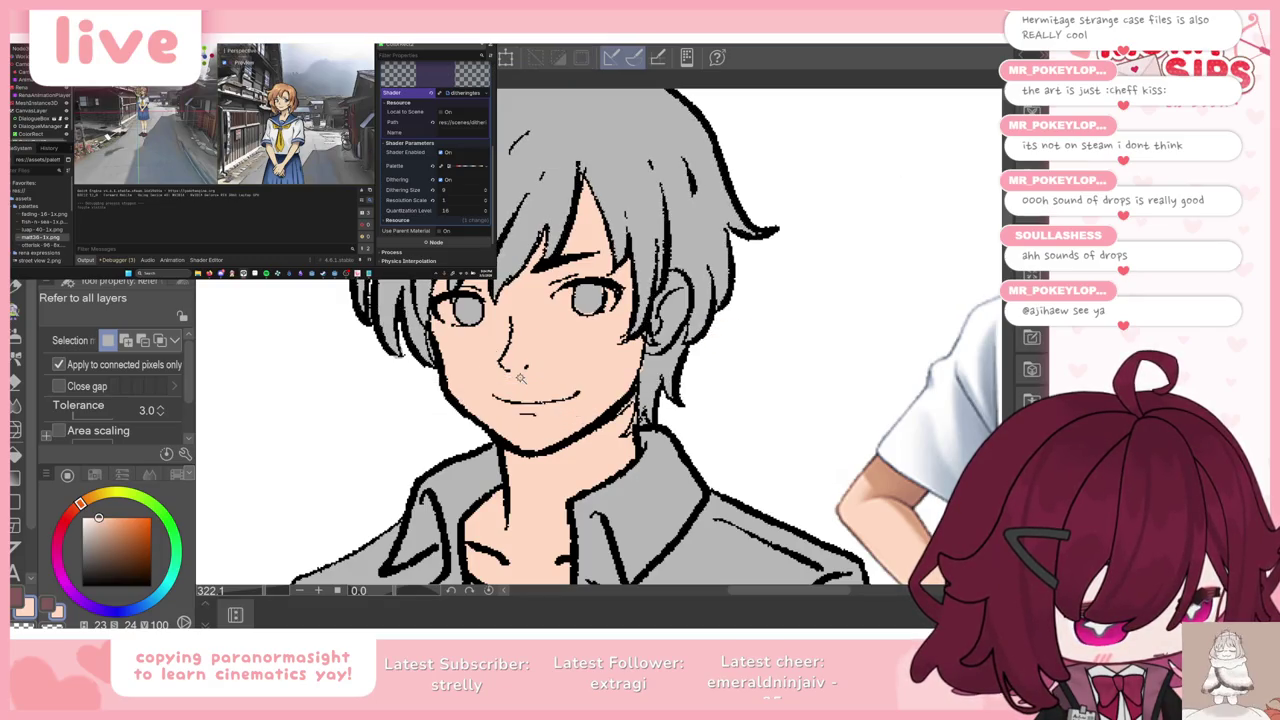
Step: Switch to the eraser and scroll around the boy's figure
{"action": "key", "text": "e"}
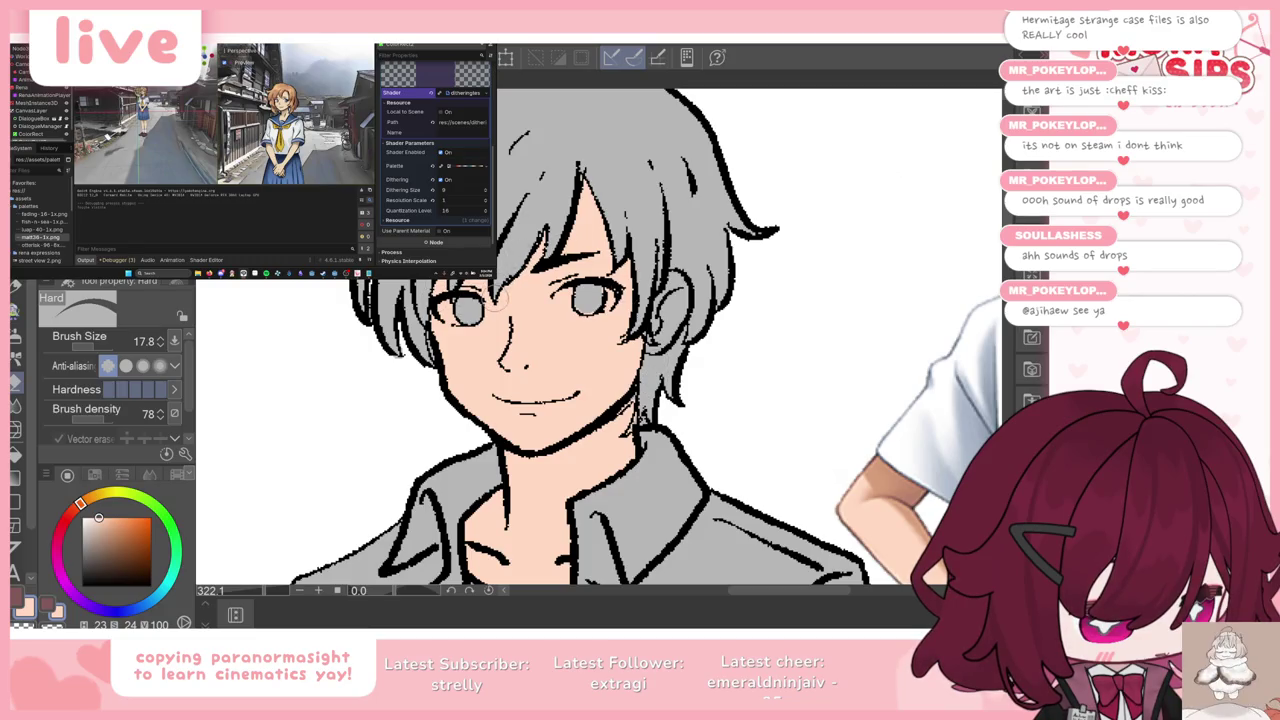
{"action": "scroll", "coordinate": [585, 225], "scroll_direction": "down", "scroll_amount": 4}
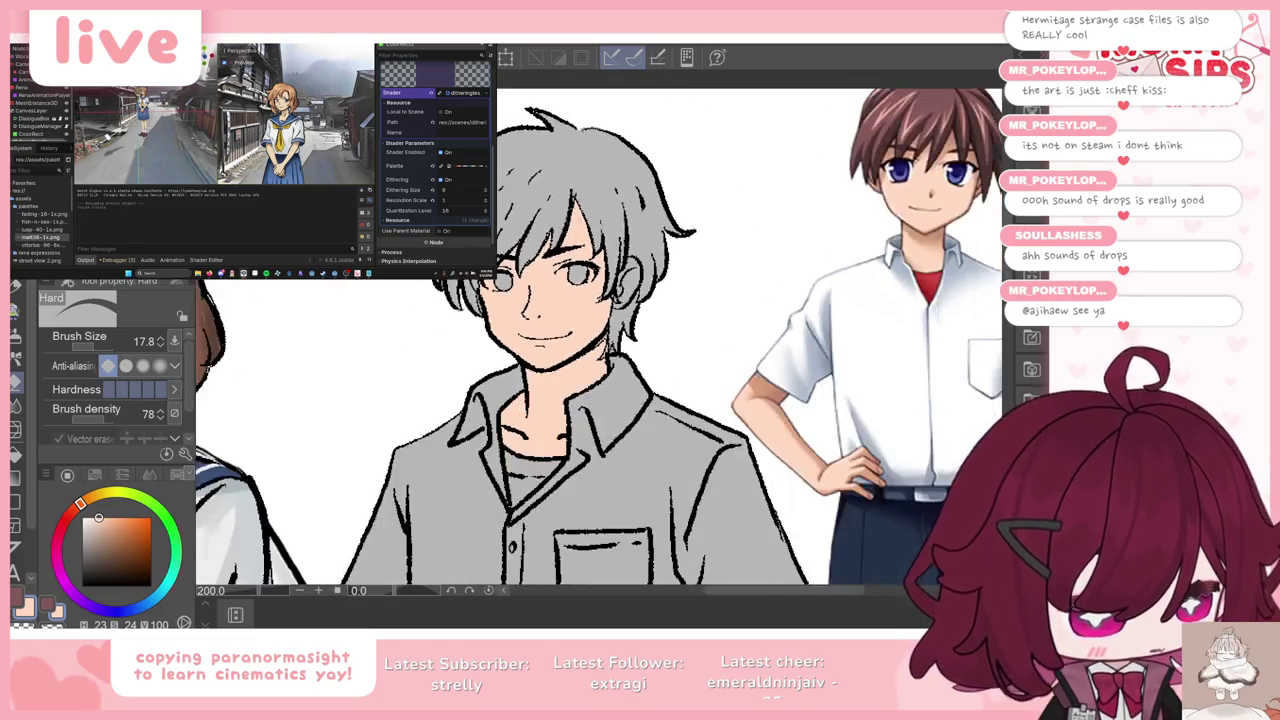
{"action": "scroll", "coordinate": [585, 225], "scroll_direction": "down", "scroll_amount": 4}
{"action": "scroll", "coordinate": [530, 340], "scroll_direction": "up", "scroll_amount": 2}
{"action": "scroll", "coordinate": [530, 340], "scroll_direction": "down", "scroll_amount": 3}
{"action": "scroll", "coordinate": [530, 340], "scroll_direction": "up", "scroll_amount": 3}
{"action": "scroll", "coordinate": [530, 340], "scroll_direction": "down", "scroll_amount": 1}
{"action": "scroll", "coordinate": [705, 112], "scroll_direction": "up", "scroll_amount": 3}
{"action": "scroll", "coordinate": [705, 112], "scroll_direction": "up", "scroll_amount": 3}
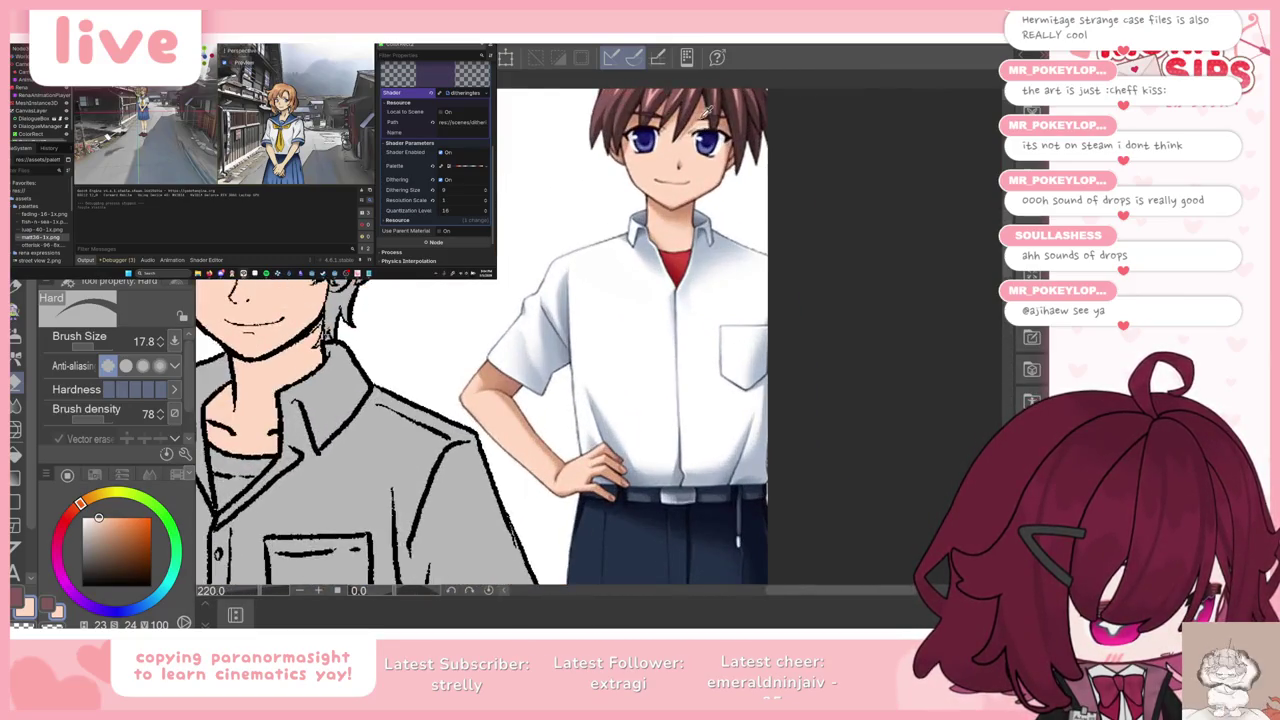
Step: Switch to a thicker drawing pen, reduce its size, and pan across the canvas
{"action": "key", "text": "p"}
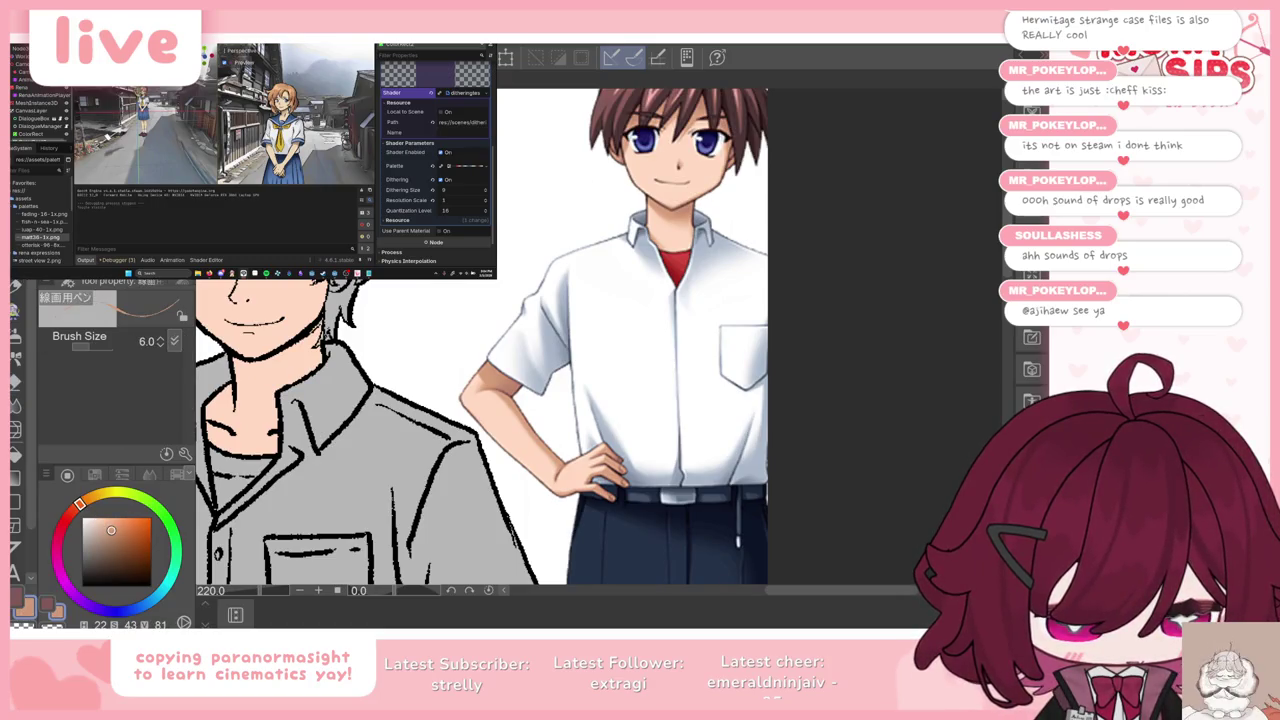
{"action": "key", "text": "p"}
{"action": "scroll", "coordinate": [423, 256], "scroll_direction": "down", "scroll_amount": 2}
{"action": "scroll", "coordinate": [423, 256], "scroll_direction": "down", "scroll_amount": 2}
{"action": "key", "text": "bracketleft"}
{"action": "key", "text": "bracketleft"}
{"action": "key", "text": "bracketleft"}
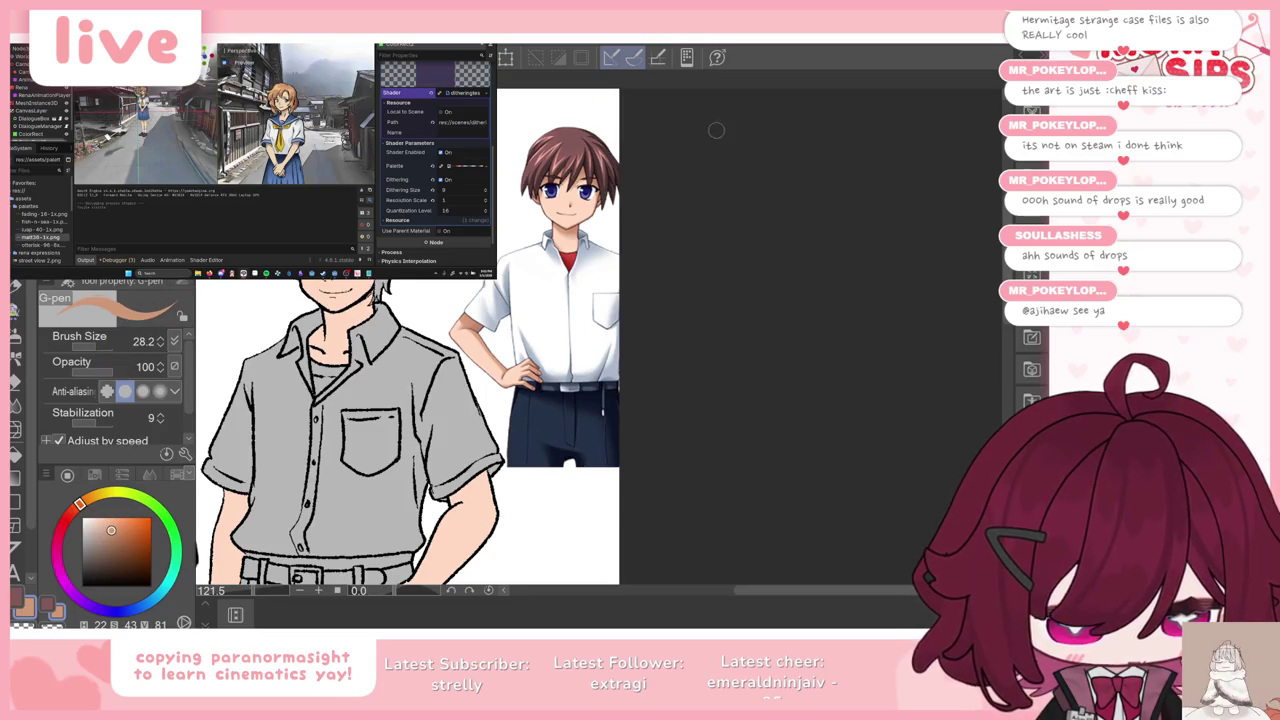
{"action": "scroll", "coordinate": [716, 129], "scroll_direction": "left", "scroll_amount": 1}
{"action": "scroll", "coordinate": [716, 129], "scroll_direction": "left", "scroll_amount": 1}
{"action": "scroll", "coordinate": [716, 129], "scroll_direction": "left", "scroll_amount": 1}
{"action": "scroll", "coordinate": [716, 129], "scroll_direction": "down", "scroll_amount": 1}
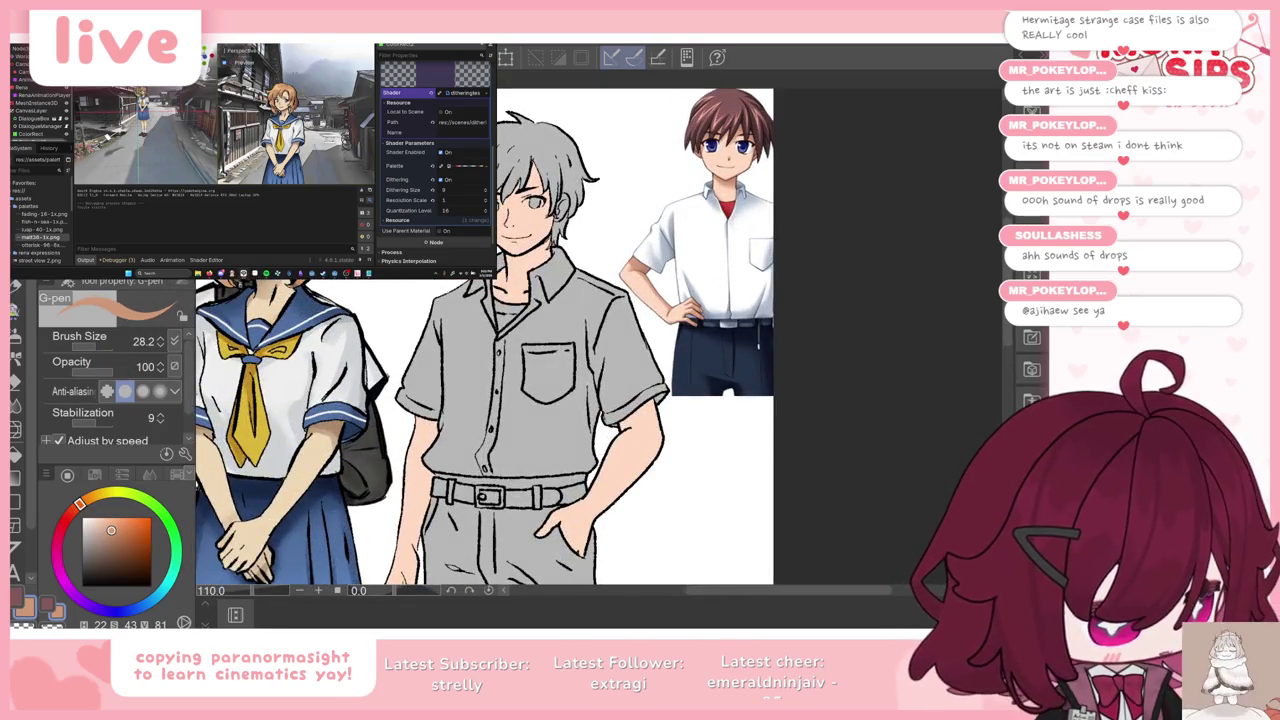
{"action": "scroll", "coordinate": [509, 342], "scroll_direction": "down", "scroll_amount": 1}
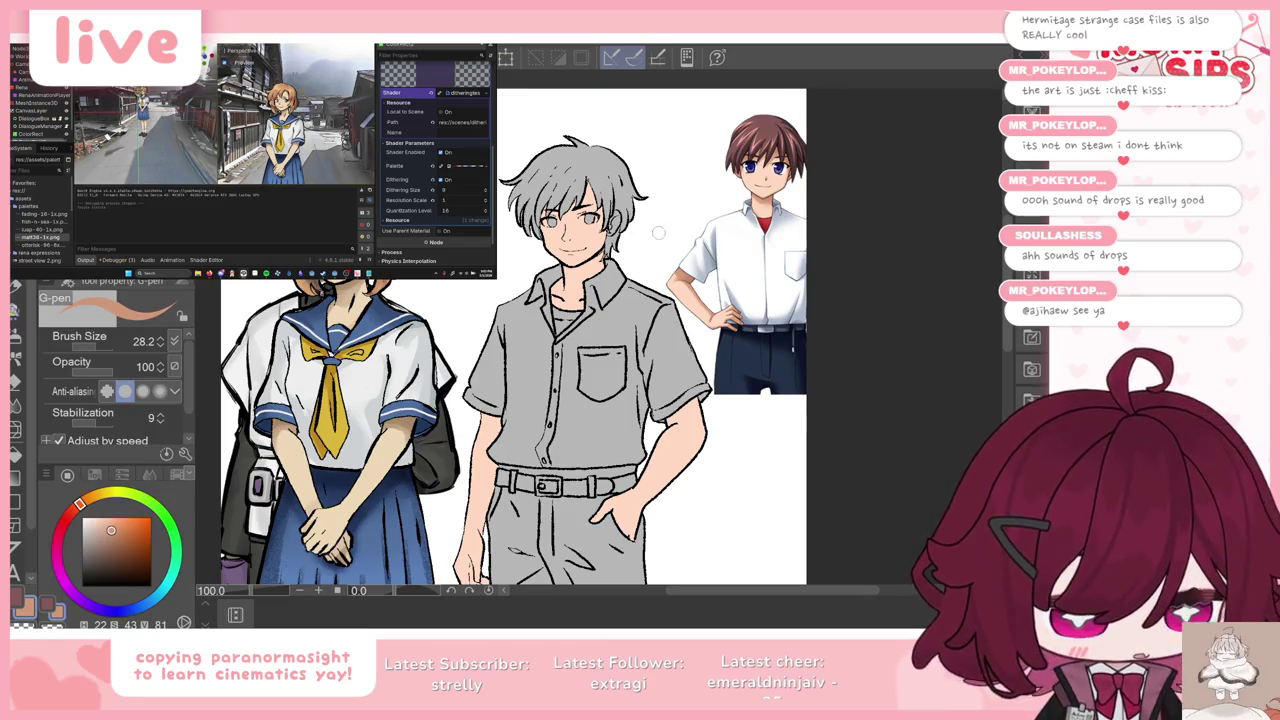
{"action": "scroll", "coordinate": [658, 233], "scroll_direction": "down", "scroll_amount": 1}
{"action": "scroll", "coordinate": [620, 265], "scroll_direction": "up", "scroll_amount": 1}
{"action": "scroll", "coordinate": [590, 298], "scroll_direction": "up", "scroll_amount": 1}
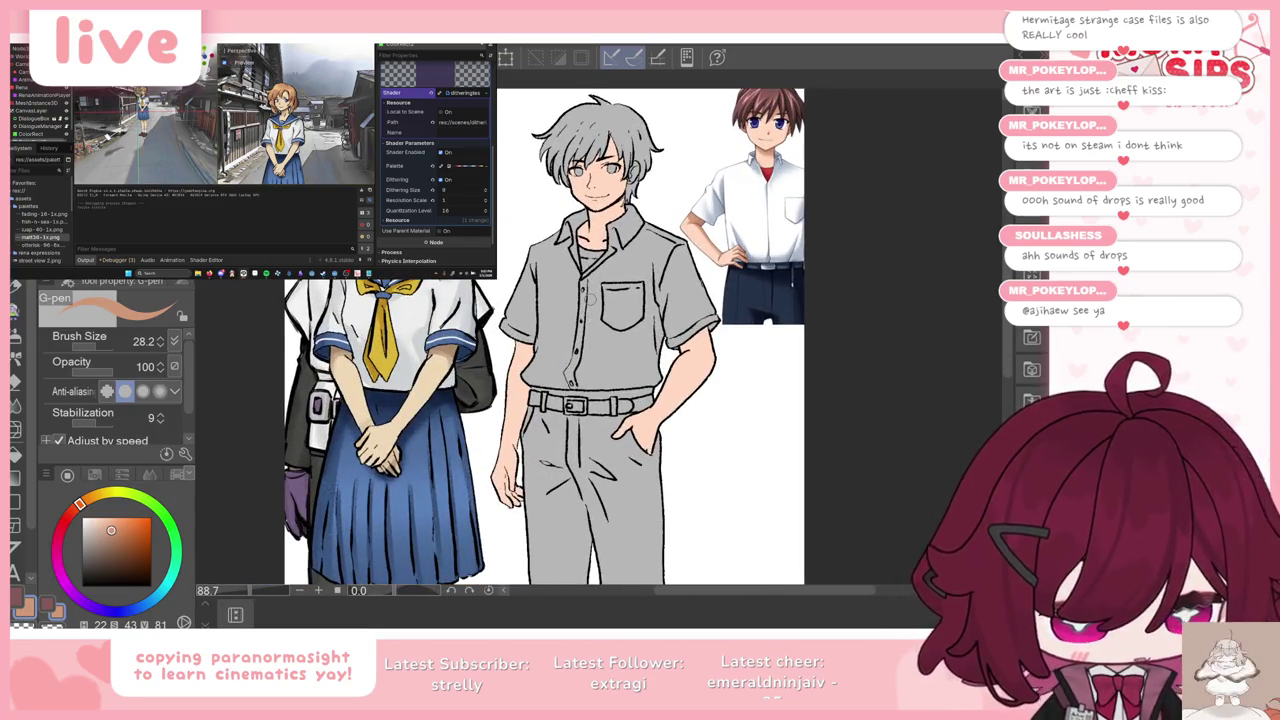
{"action": "key", "text": "g"}
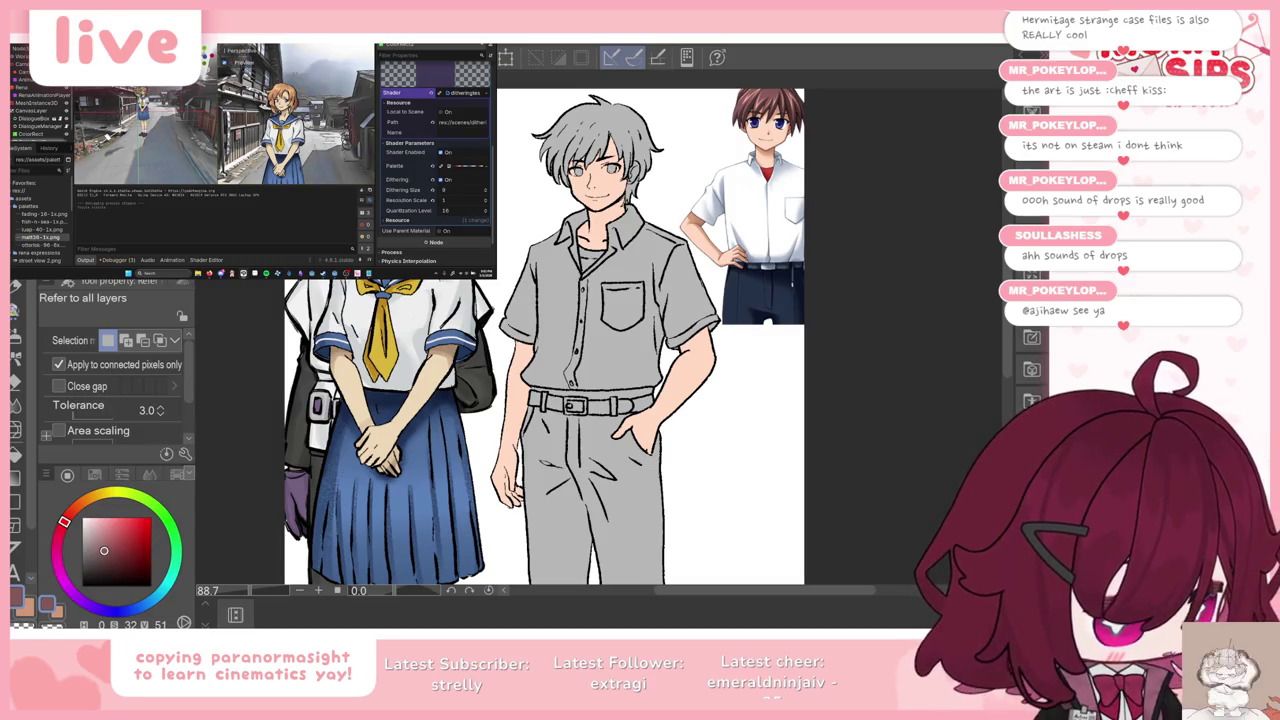
Step: Fill the boy's grey hair area with brown and clear the selection
{"action": "left_click", "coordinate": [620, 125]}
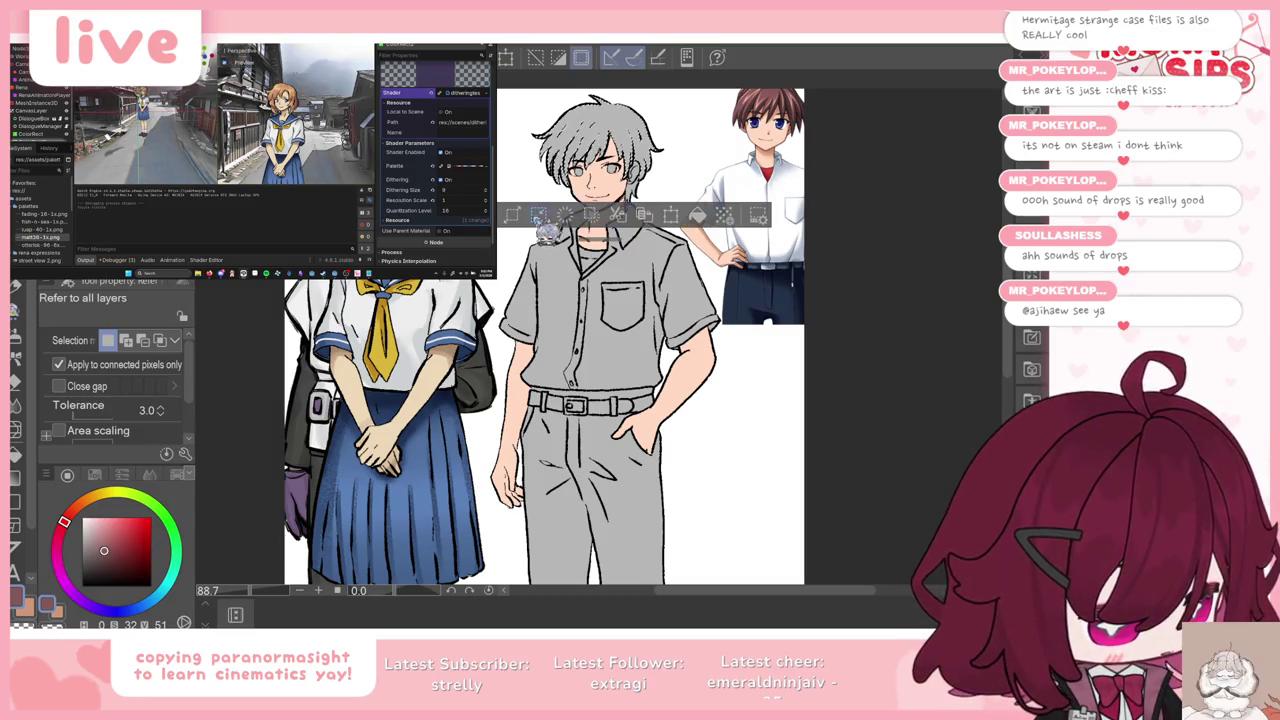
{"action": "left_click", "coordinate": [697, 215]}
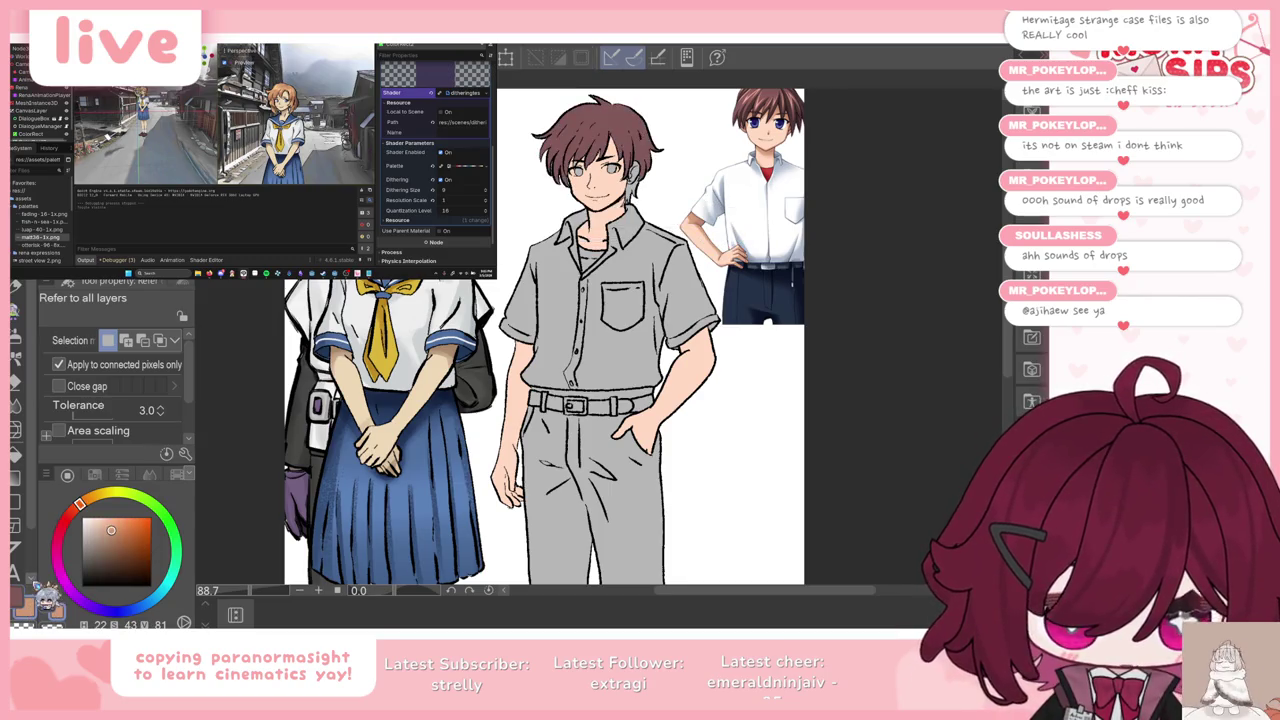
{"action": "left_click", "coordinate": [607, 190], "text": "alt"}
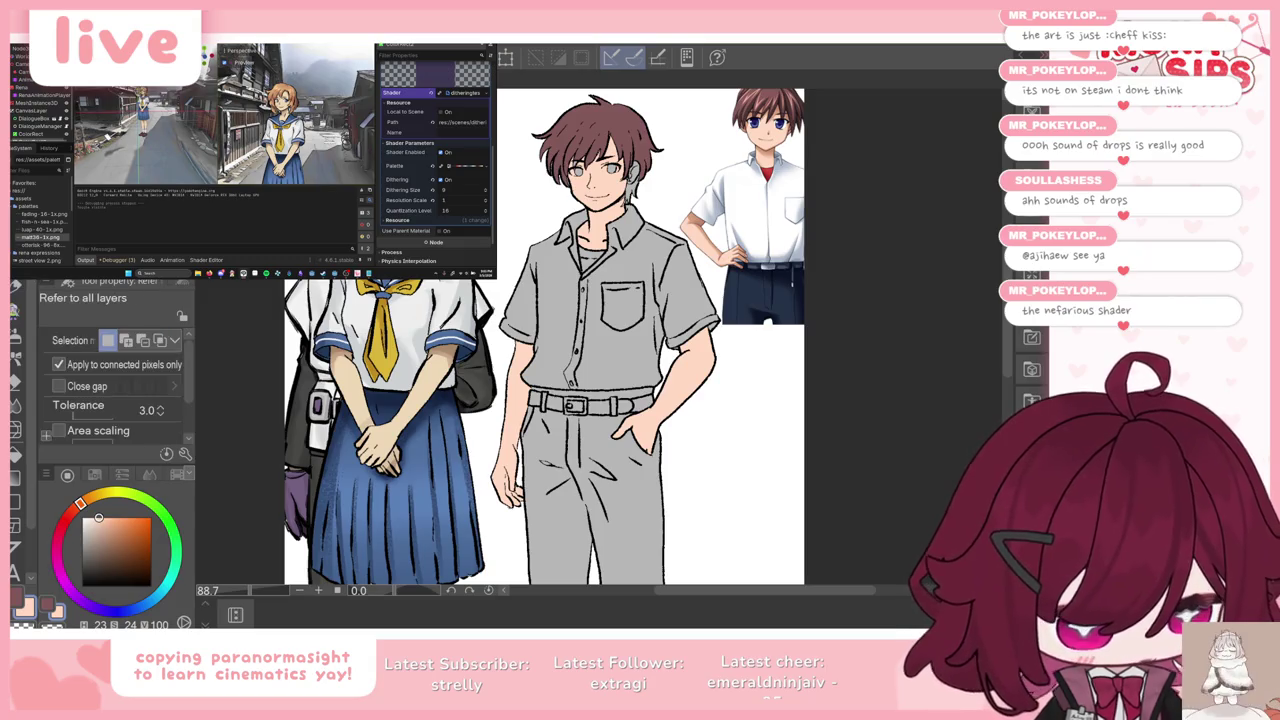
{"action": "left_click", "coordinate": [634, 176]}
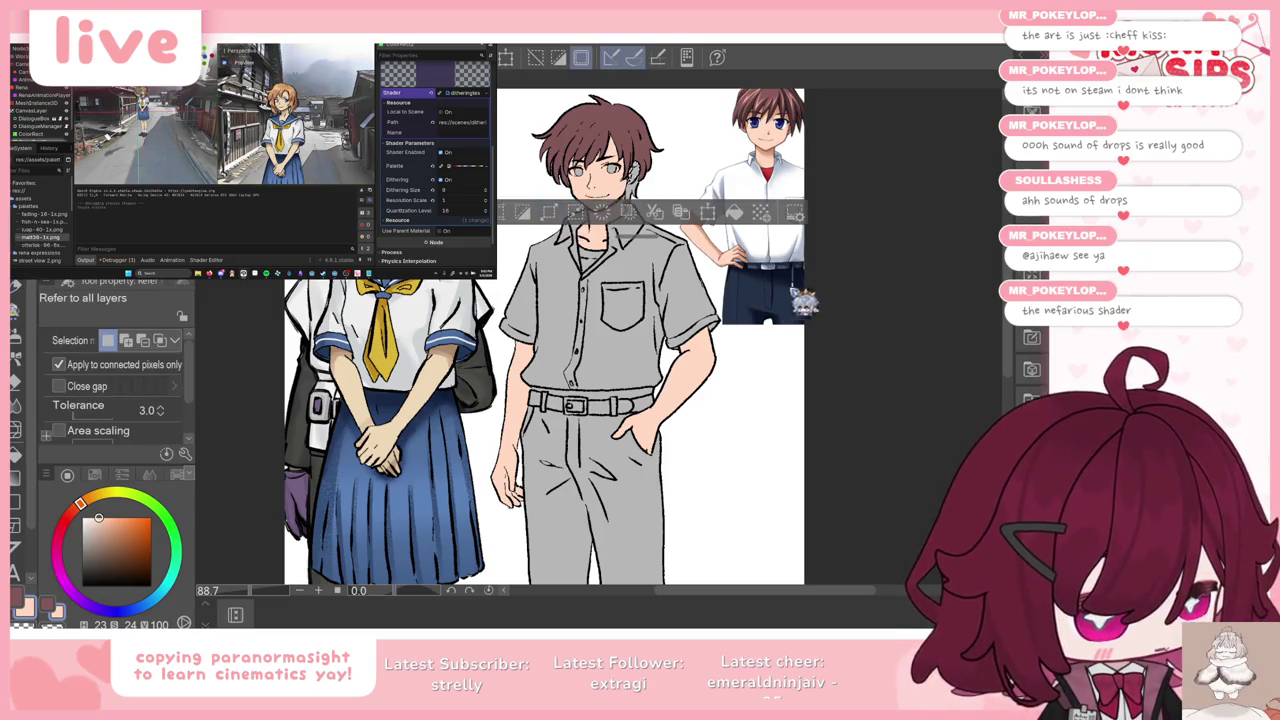
{"action": "key", "text": "ctrl+d"}
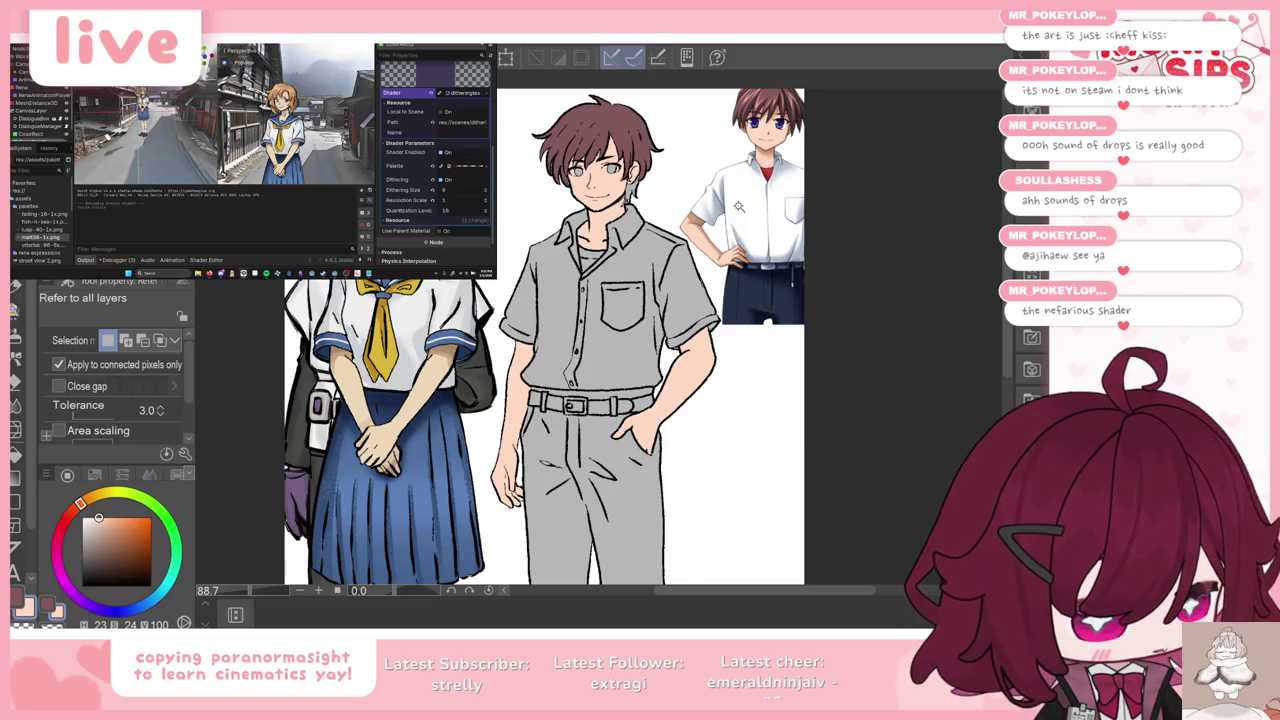
{"action": "scroll", "coordinate": [720, 190], "scroll_direction": "up", "scroll_amount": 4}
{"action": "scroll", "coordinate": [684, 150], "scroll_direction": "up", "scroll_amount": 5}
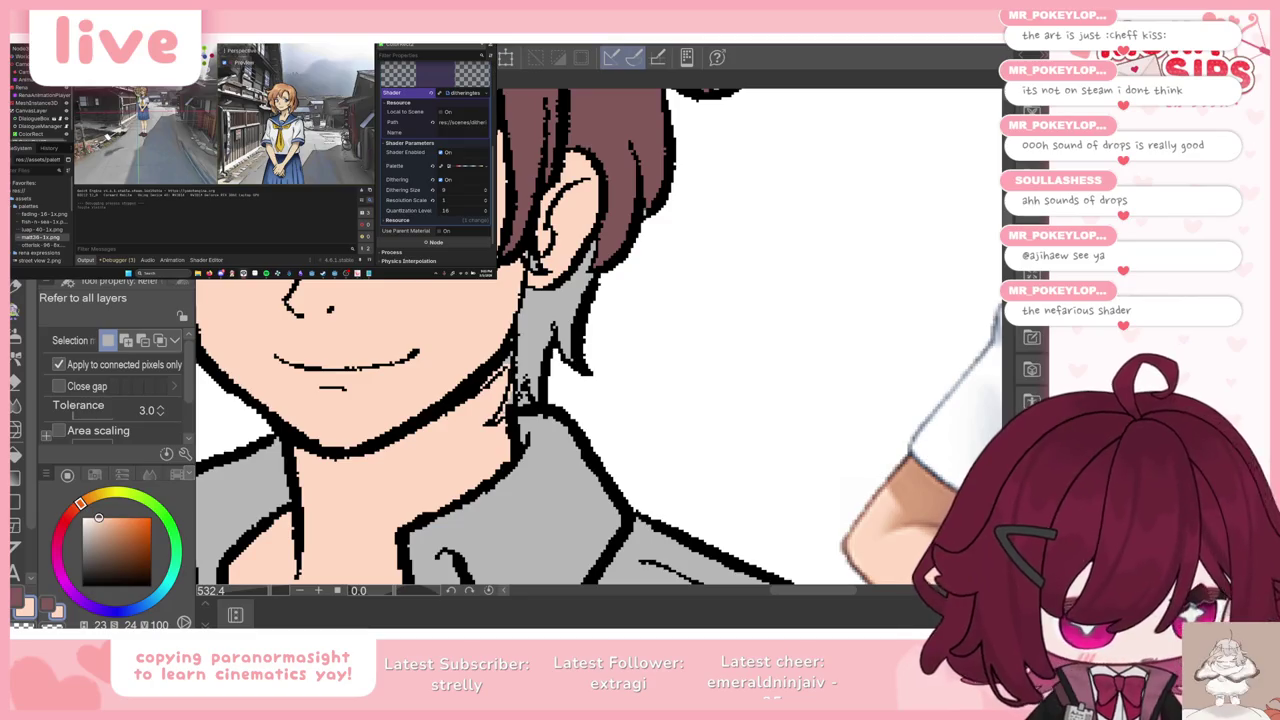
Step: Paint brown hair strands from ear to collar, then erase stray pixels at size 6.3
{"action": "left_click", "coordinate": [600, 160], "text": "alt"}
{"action": "key", "text": "p"}
{"action": "mouse_move", "coordinate": [543, 238]}
{"action": "left_mouse_down"}
{"action": "mouse_move", "coordinate": [518, 388]}
{"action": "mouse_move", "coordinate": [548, 385]}
{"action": "left_mouse_up"}
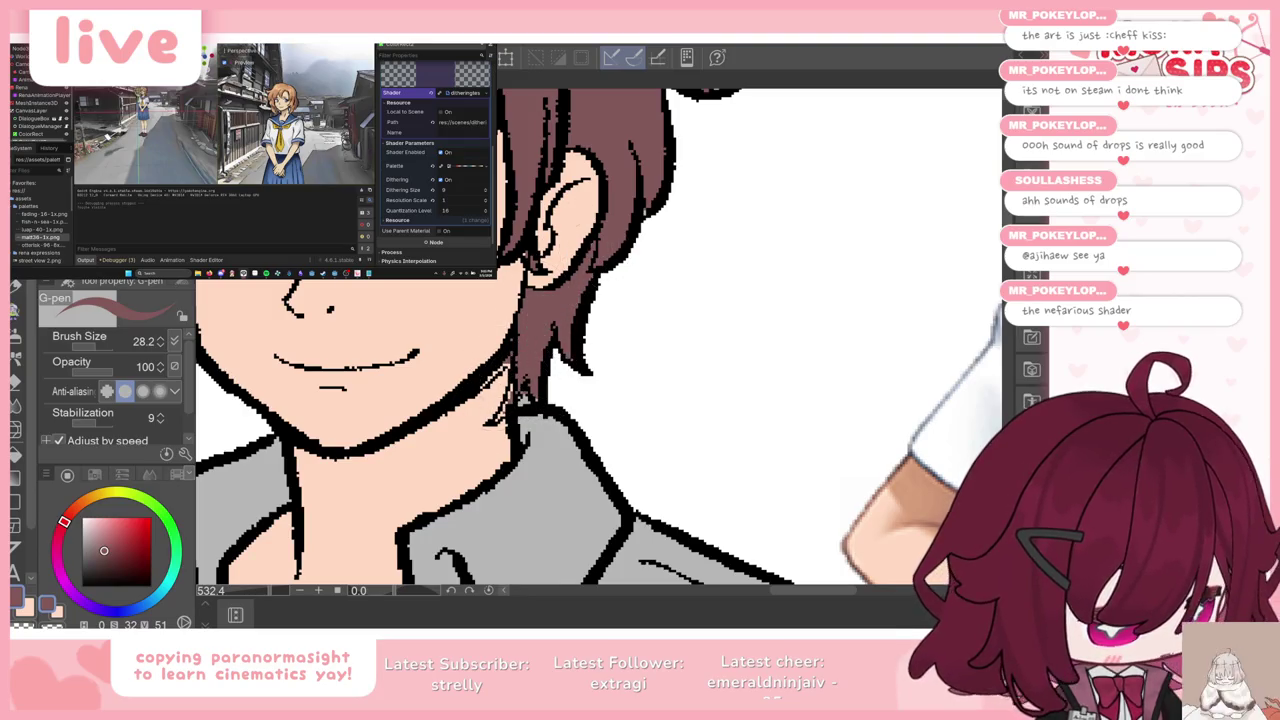
{"action": "key", "text": "e"}
{"action": "left_click_drag", "start_coordinate": [508, 368], "coordinate": [493, 370]}
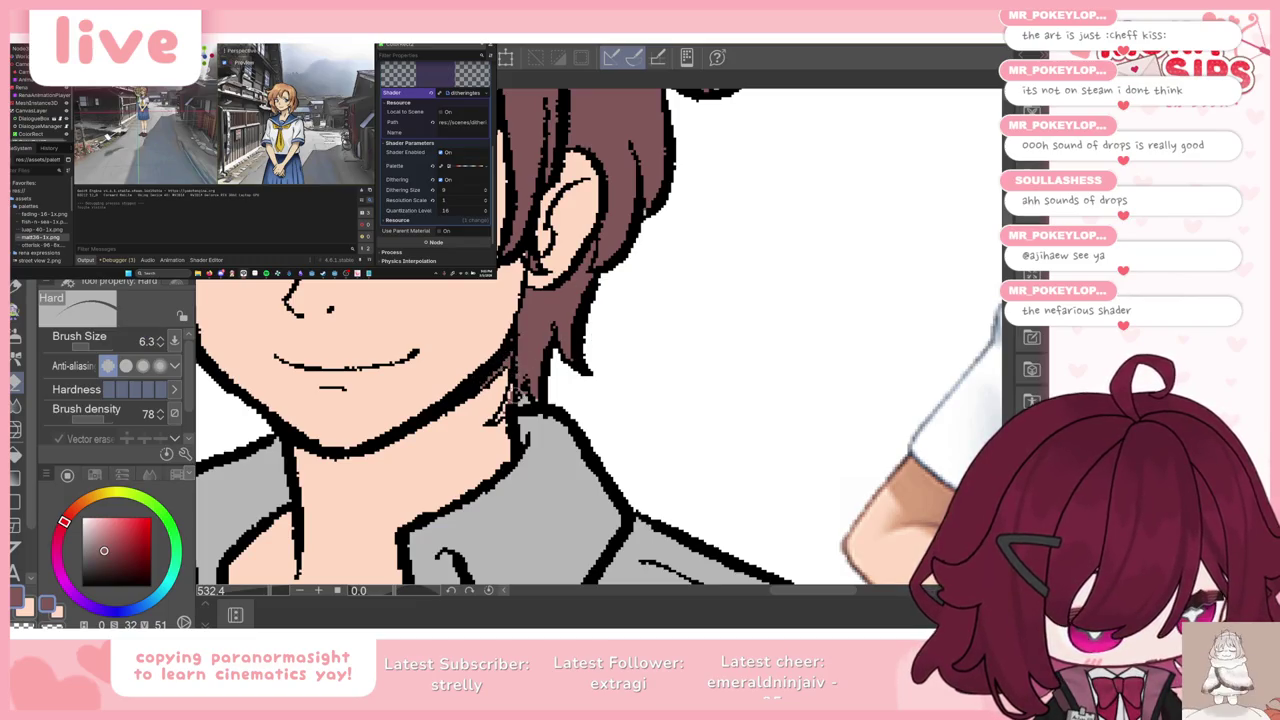
{"action": "left_click", "coordinate": [522, 400]}
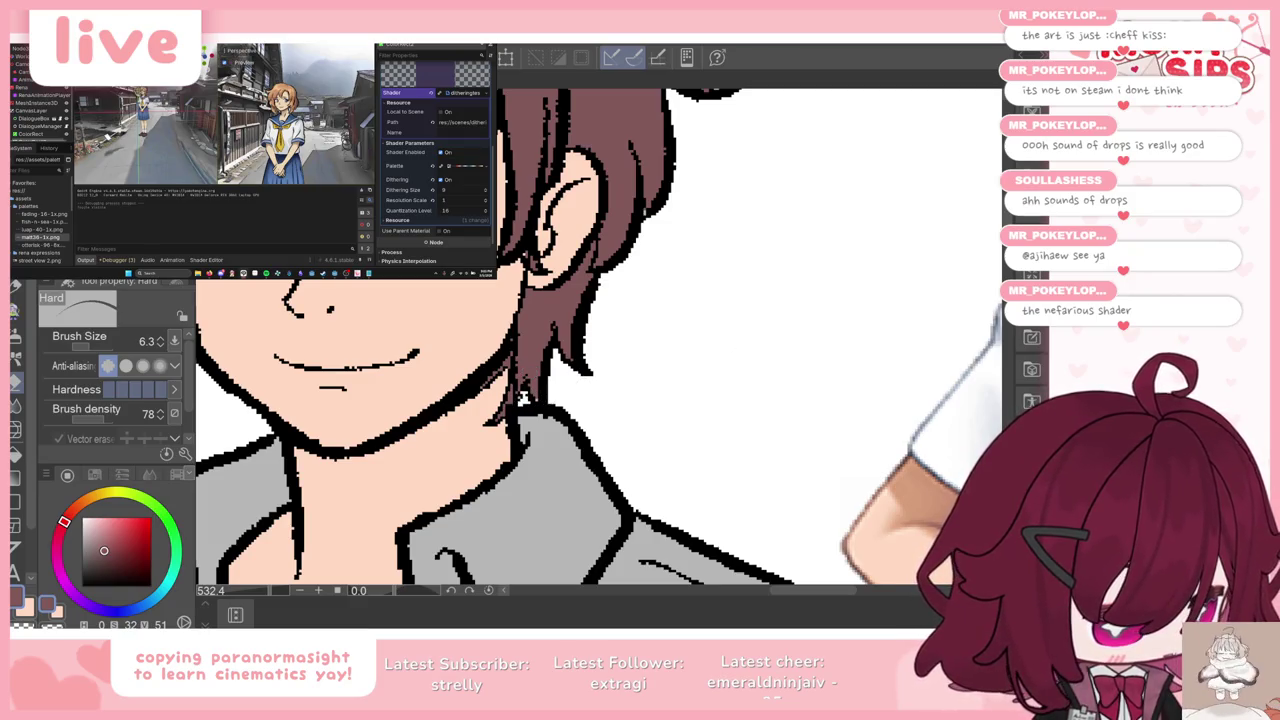
{"action": "left_click", "coordinate": [522, 398]}
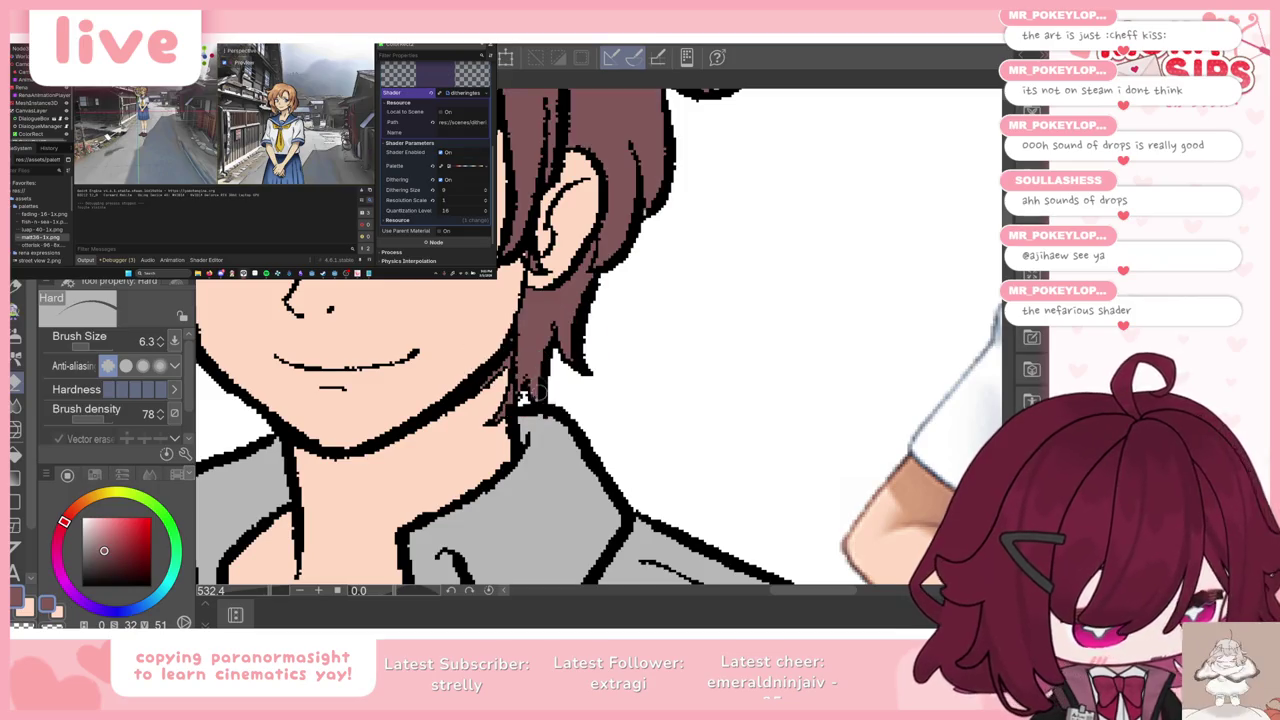
Step: Reduce the pen to size 12.6 and return to the eraser for line tidying
{"action": "key", "text": "p"}
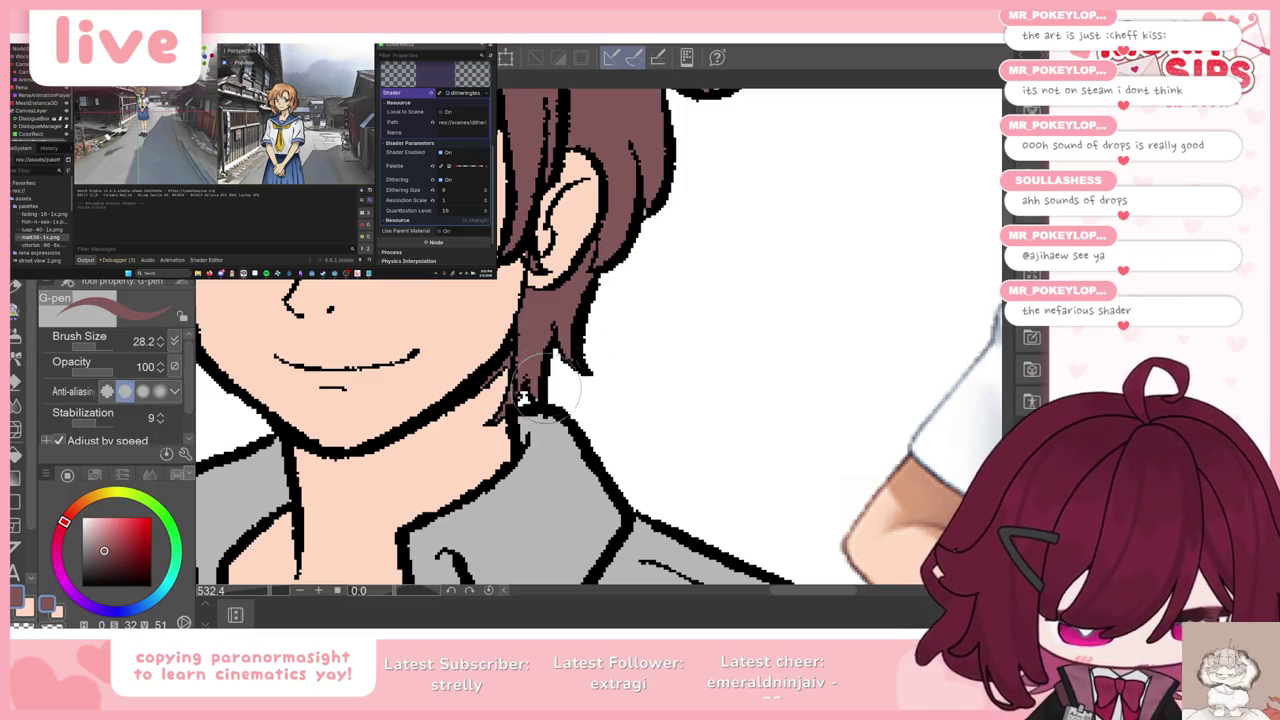
{"action": "key", "text": "bracketleft"}
{"action": "key", "text": "bracketleft"}
{"action": "key", "text": "bracketleft"}
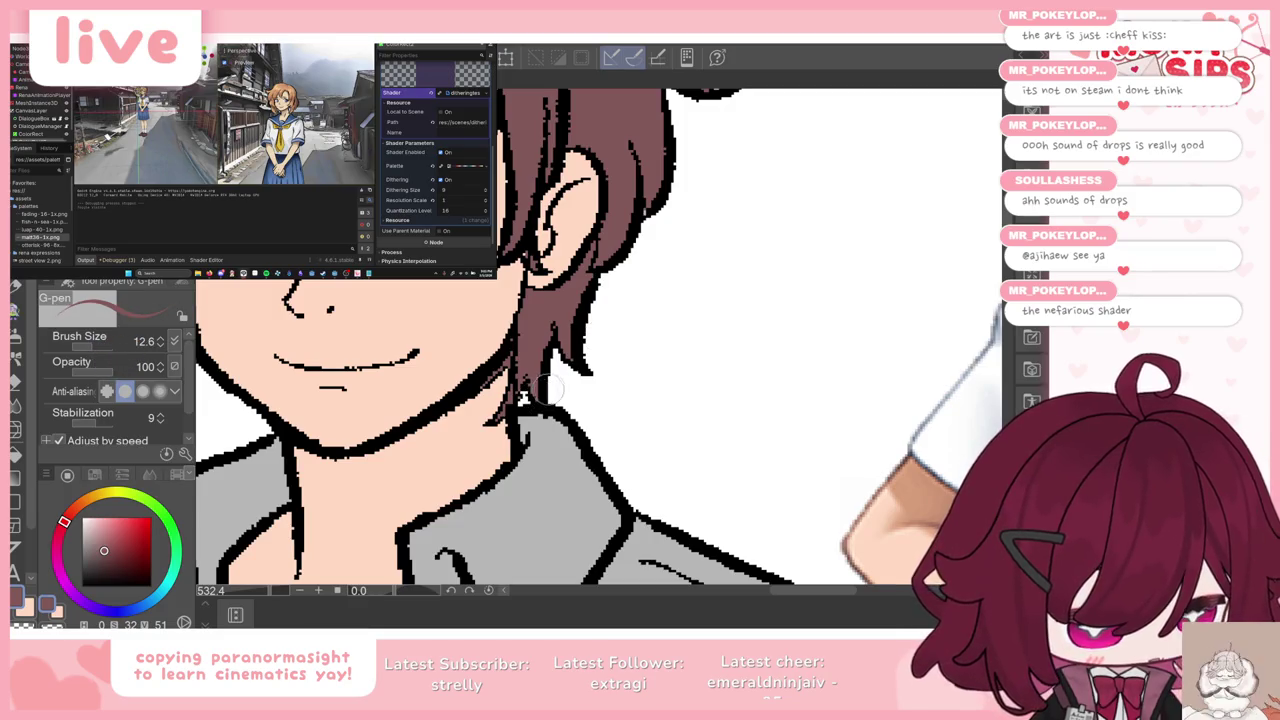
{"action": "scroll", "coordinate": [646, 340], "scroll_direction": "down", "scroll_amount": 2}
{"action": "scroll", "coordinate": [644, 336], "scroll_direction": "down", "scroll_amount": 2}
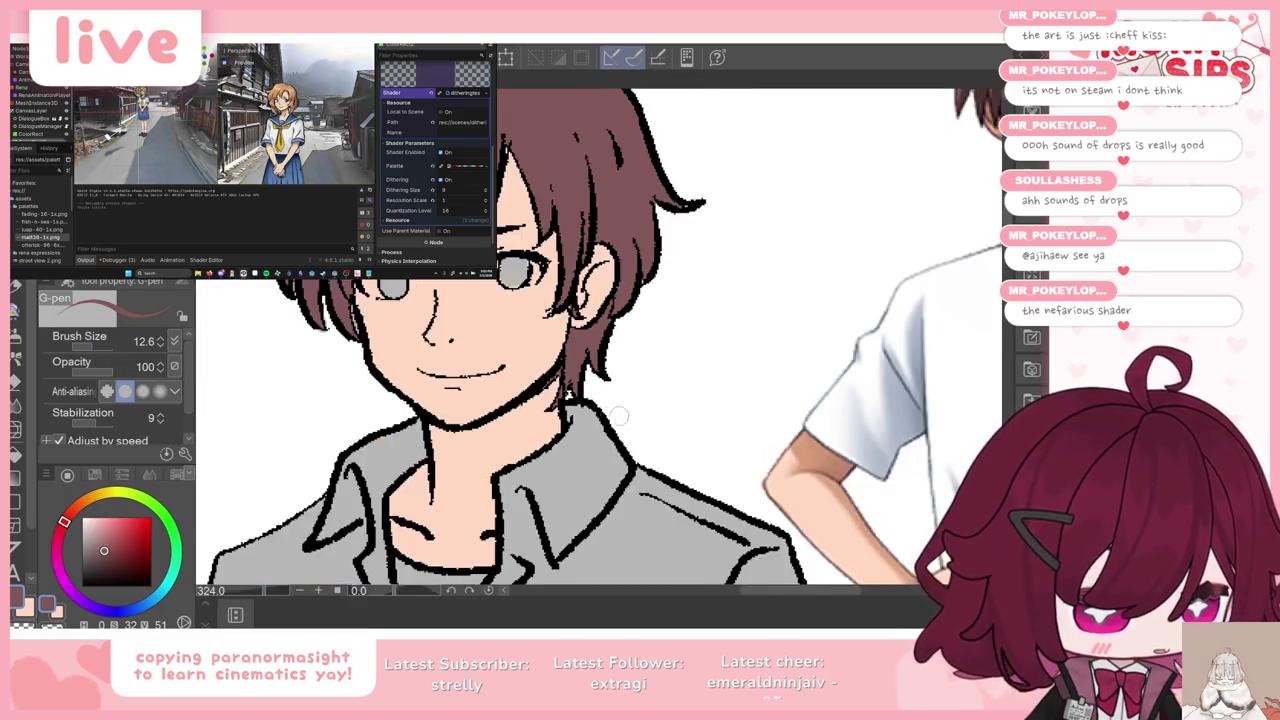
{"action": "scroll", "coordinate": [370, 292], "scroll_direction": "down", "scroll_amount": 2}
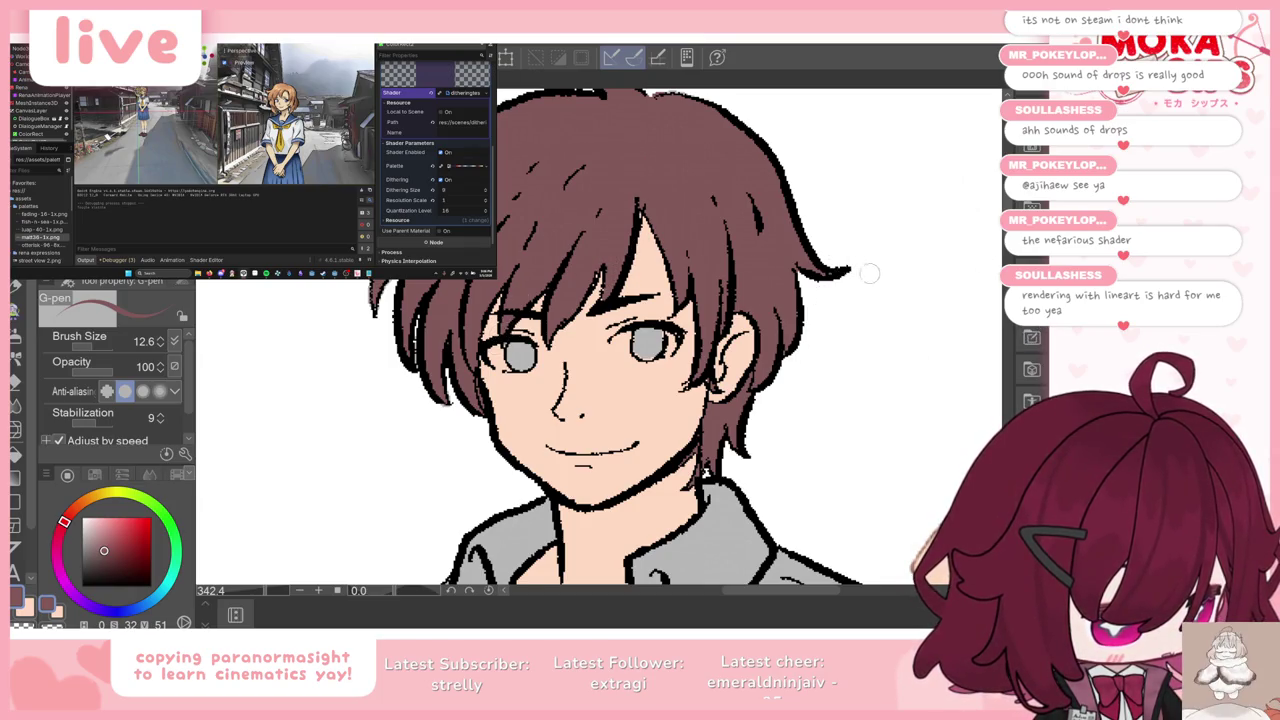
{"action": "scroll", "coordinate": [592, 180], "scroll_direction": "up", "scroll_amount": 3}
{"action": "scroll", "coordinate": [592, 180], "scroll_direction": "up", "scroll_amount": 1}
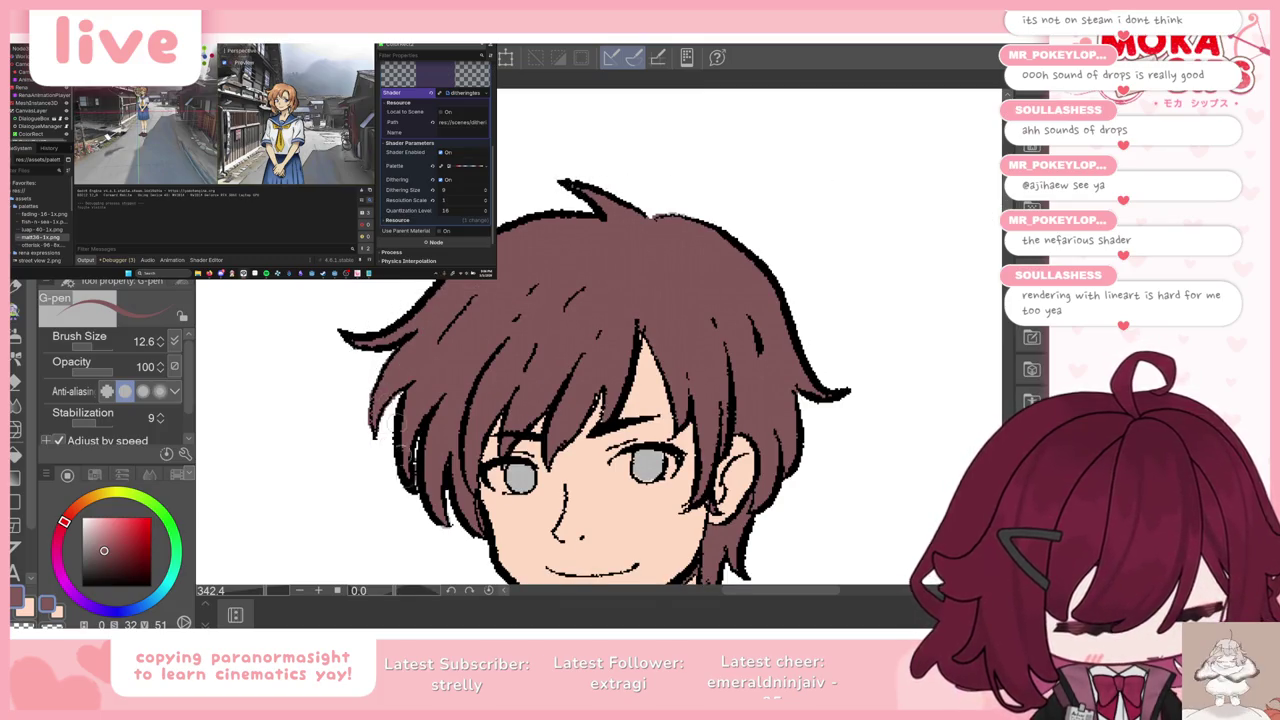
{"action": "key", "text": "e"}
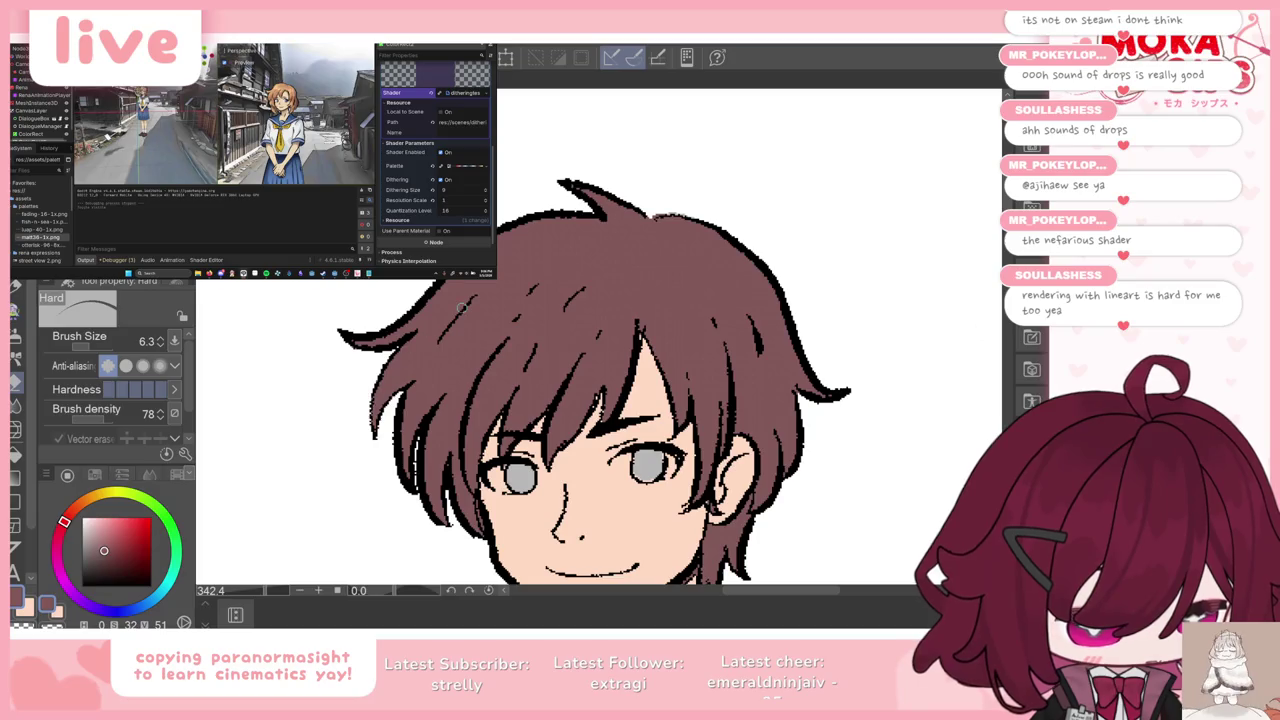
{"action": "scroll", "coordinate": [470, 280], "scroll_direction": "down", "scroll_amount": 2}
{"action": "scroll", "coordinate": [470, 280], "scroll_direction": "down", "scroll_amount": 3}
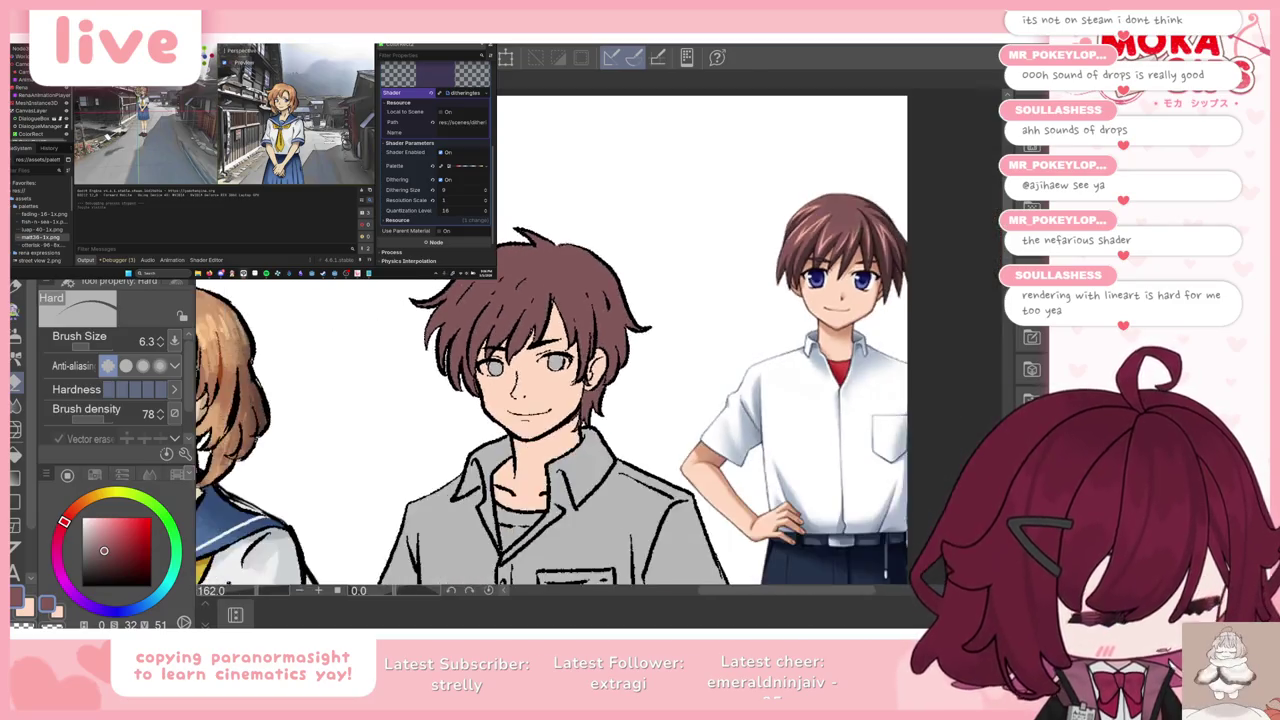
Step: Sample red from the reference boy's undershirt
{"action": "scroll", "coordinate": [578, 180], "scroll_direction": "down", "scroll_amount": 2}
{"action": "scroll", "coordinate": [578, 180], "scroll_direction": "down", "scroll_amount": 1}
{"action": "scroll", "coordinate": [578, 180], "scroll_direction": "up", "scroll_amount": 1}
{"action": "scroll", "coordinate": [578, 180], "scroll_direction": "up", "scroll_amount": 1}
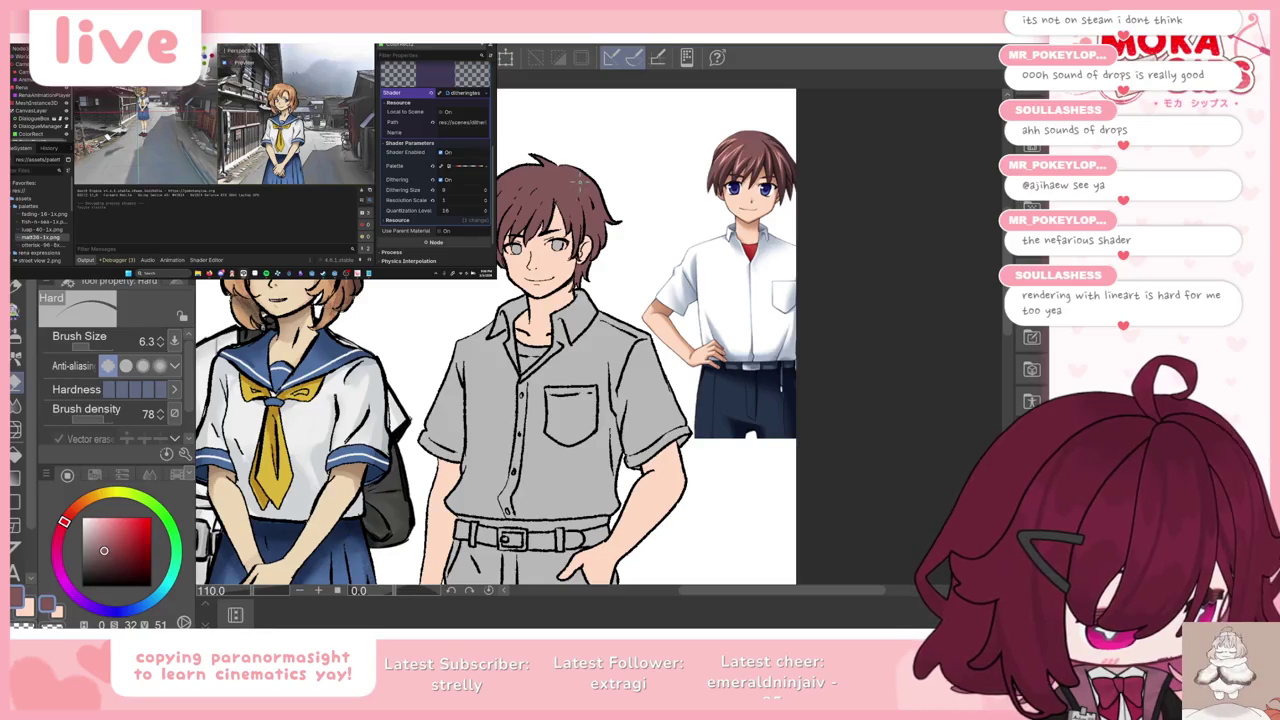
{"action": "scroll", "coordinate": [578, 180], "scroll_direction": "up", "scroll_amount": 1}
{"action": "scroll", "coordinate": [578, 180], "scroll_direction": "up", "scroll_amount": 1}
{"action": "scroll", "coordinate": [578, 180], "scroll_direction": "down", "scroll_amount": 1}
{"action": "scroll", "coordinate": [578, 180], "scroll_direction": "down", "scroll_amount": 2}
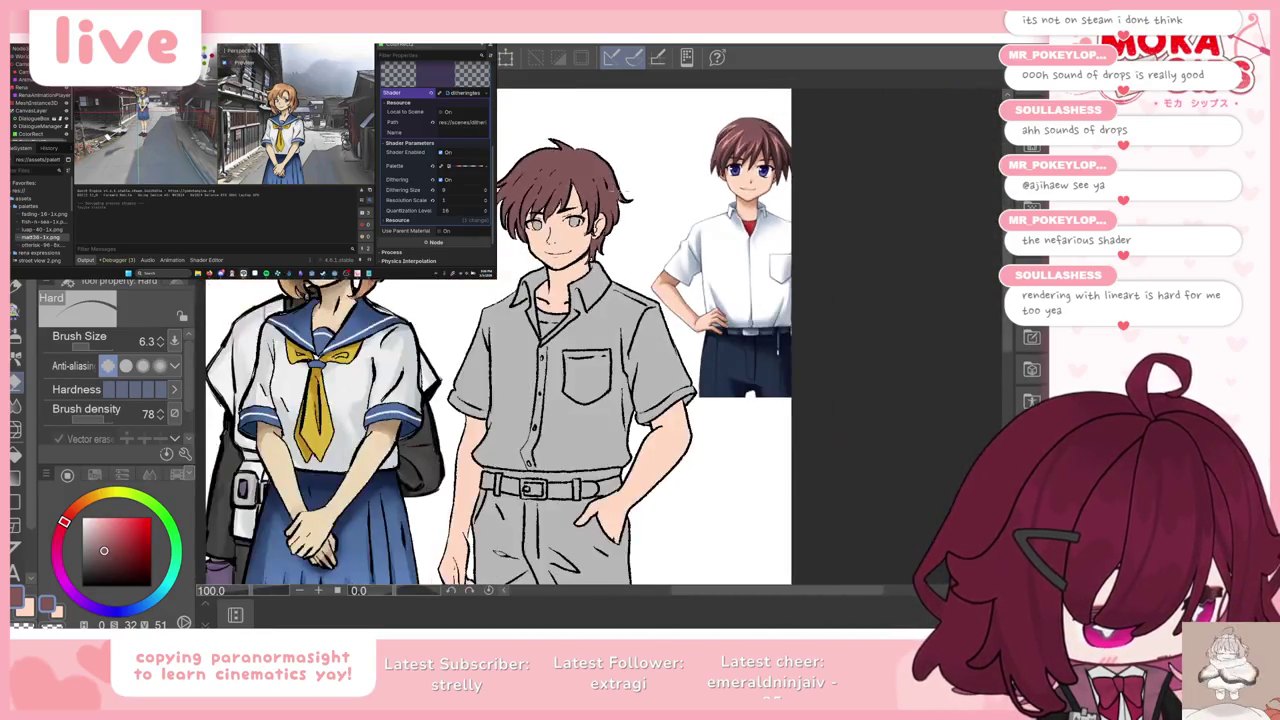
{"action": "scroll", "coordinate": [622, 196], "scroll_direction": "down", "scroll_amount": 2}
{"action": "scroll", "coordinate": [680, 220], "scroll_direction": "up", "scroll_amount": 1}
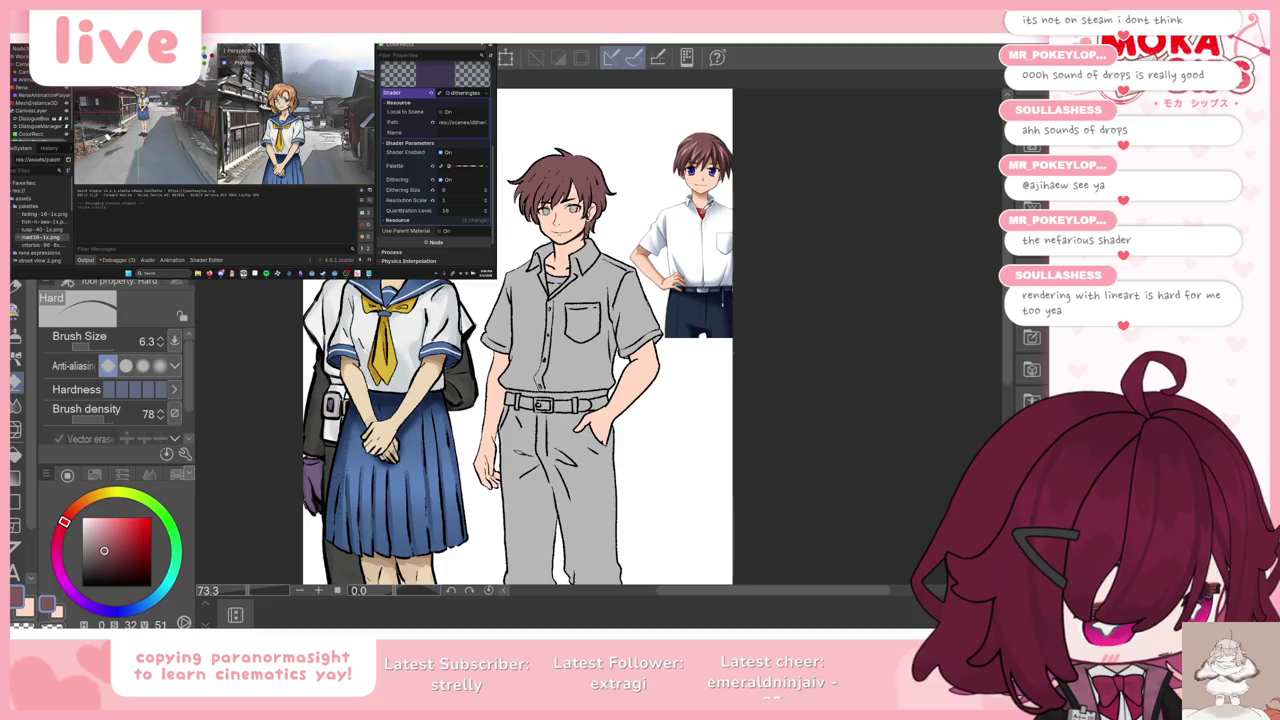
{"action": "scroll", "coordinate": [703, 207], "scroll_direction": "up", "scroll_amount": 4}
{"action": "scroll", "coordinate": [703, 205], "scroll_direction": "up", "scroll_amount": 4}
{"action": "left_click", "coordinate": [706, 192], "text": "alt"}
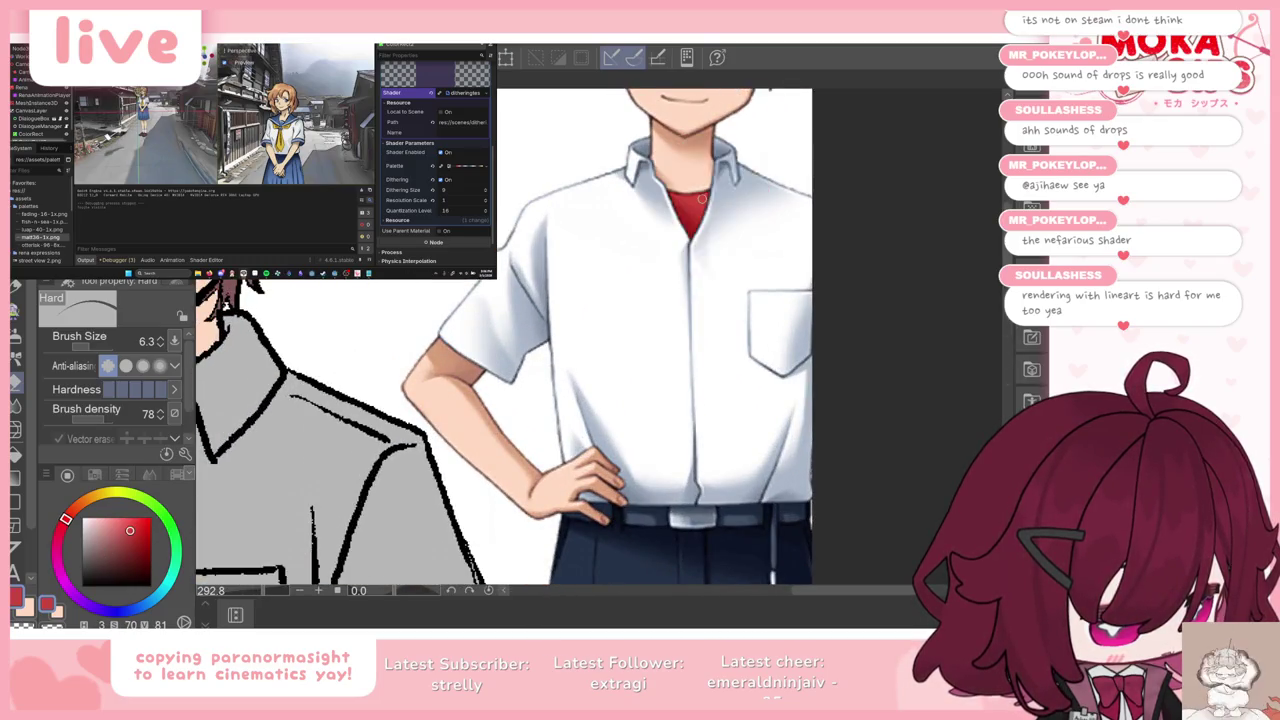
{"action": "scroll", "coordinate": [706, 192], "scroll_direction": "down", "scroll_amount": 6}
{"action": "scroll", "coordinate": [706, 192], "scroll_direction": "down", "scroll_amount": 3}
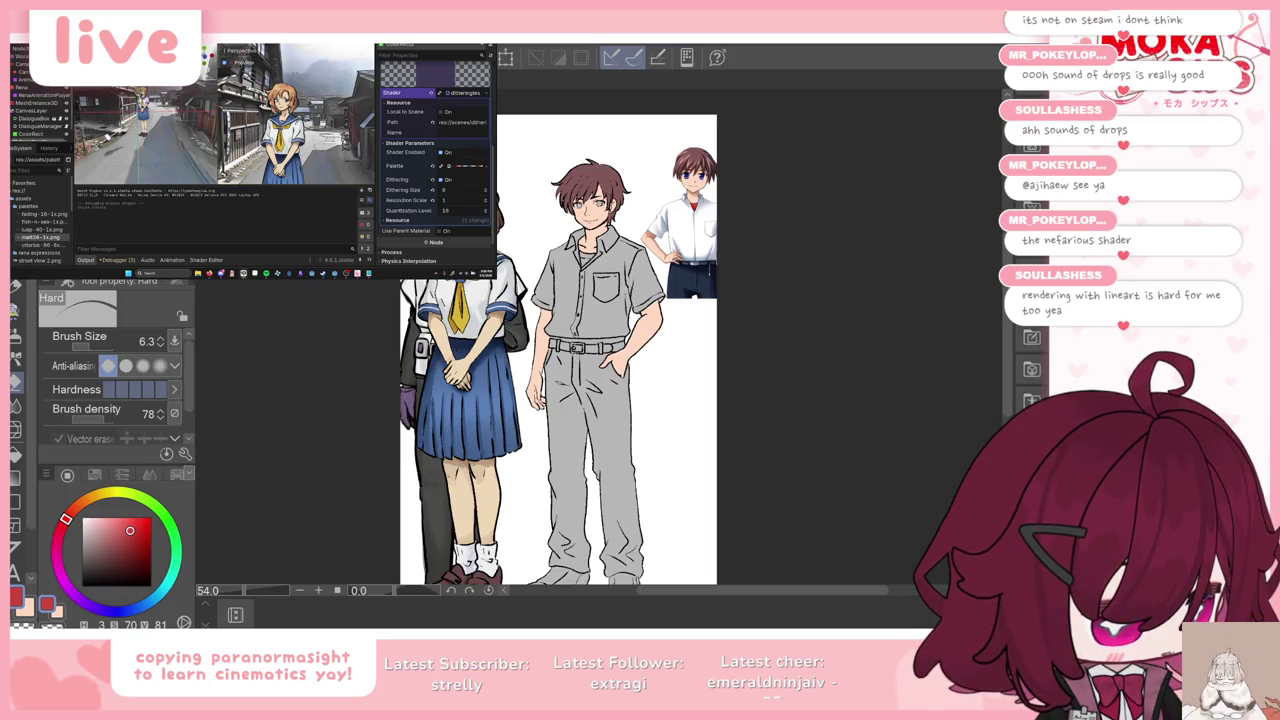
Step: Fill the inner shirt at the boy's neck with red and deselect
{"action": "key", "text": "g"}
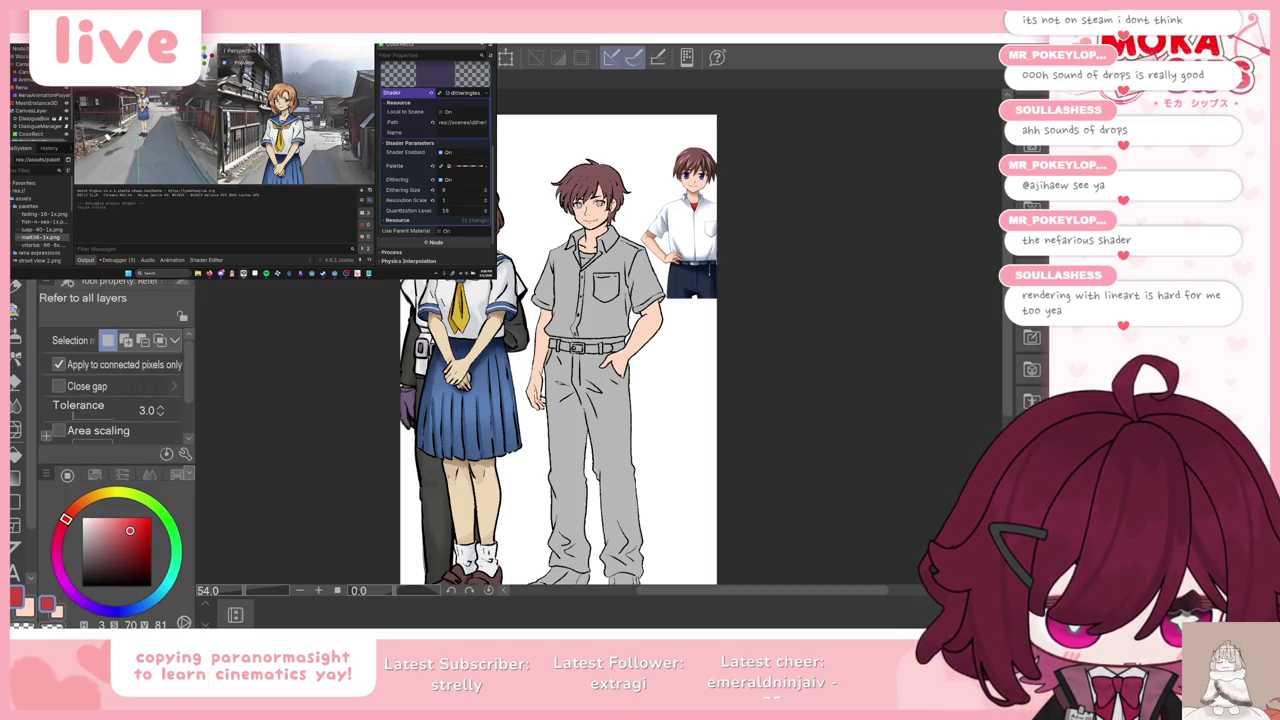
{"action": "scroll", "coordinate": [564, 238], "scroll_direction": "up", "scroll_amount": 2}
{"action": "scroll", "coordinate": [597, 257], "scroll_direction": "up", "scroll_amount": 2}
{"action": "left_click", "coordinate": [588, 256]}
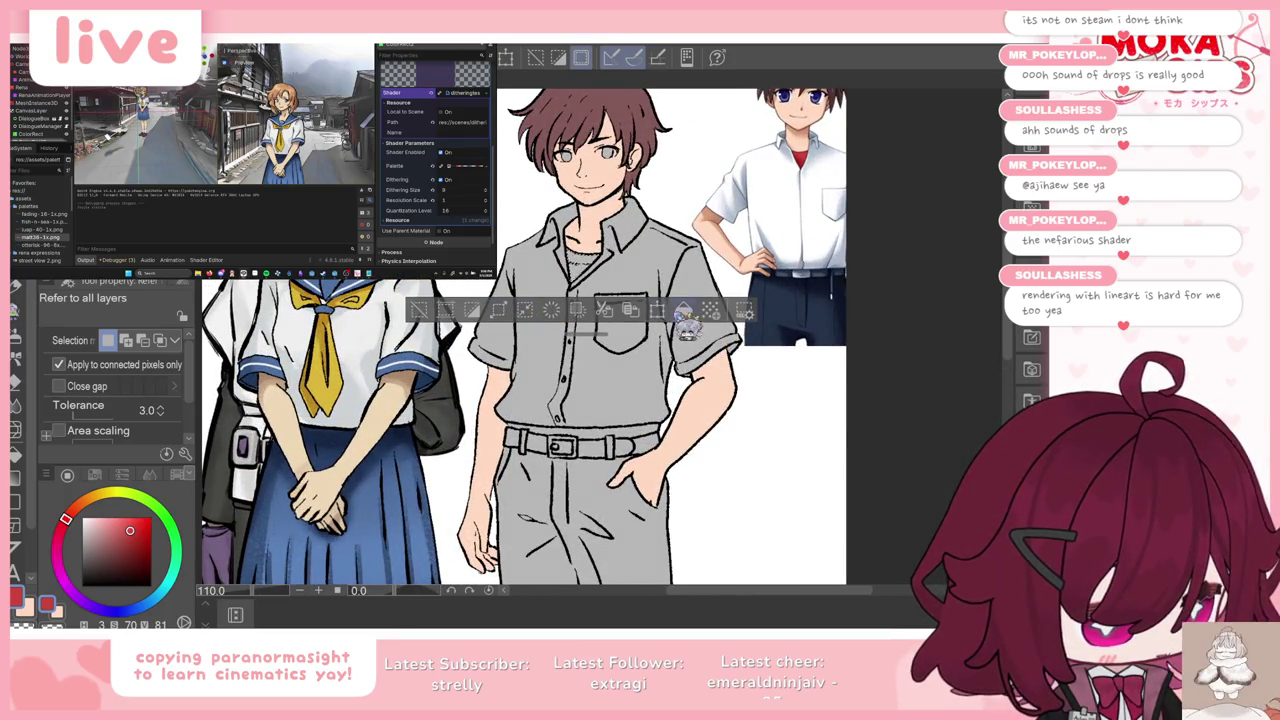
{"action": "left_click", "coordinate": [583, 265]}
{"action": "scroll", "coordinate": [656, 264], "scroll_direction": "down", "scroll_amount": 2}
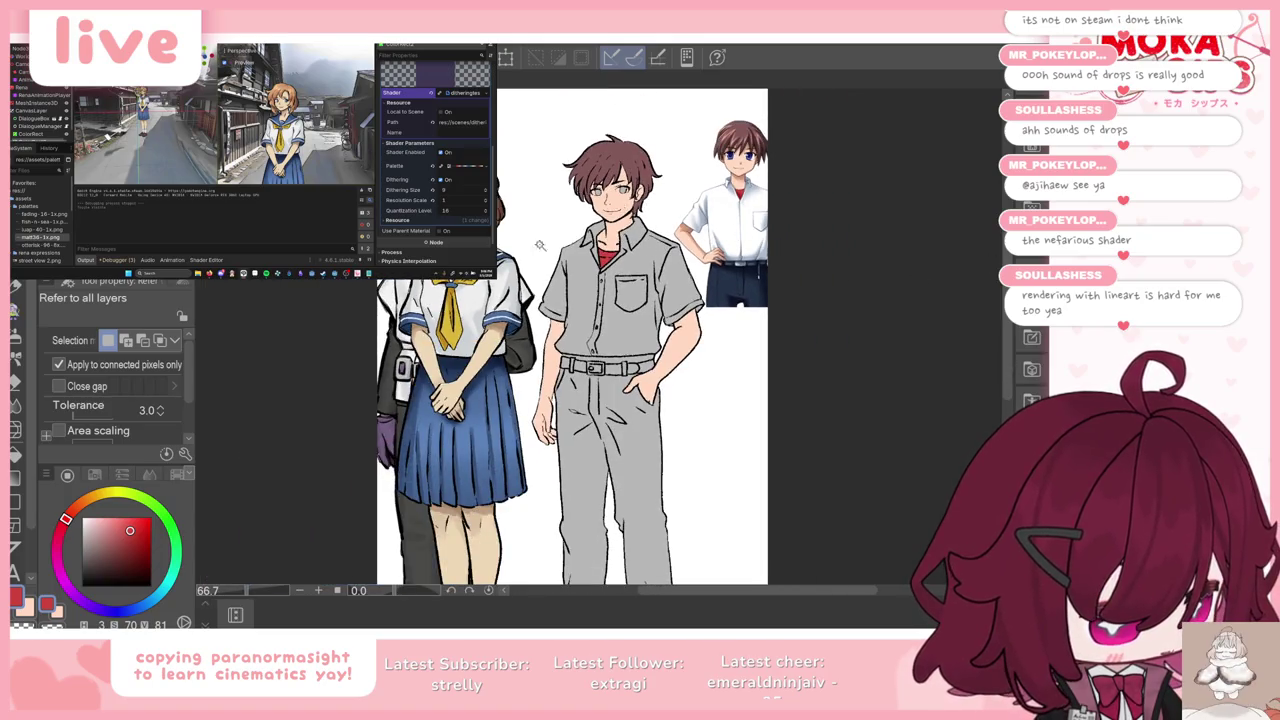
{"action": "scroll", "coordinate": [540, 245], "scroll_direction": "up", "scroll_amount": 2}
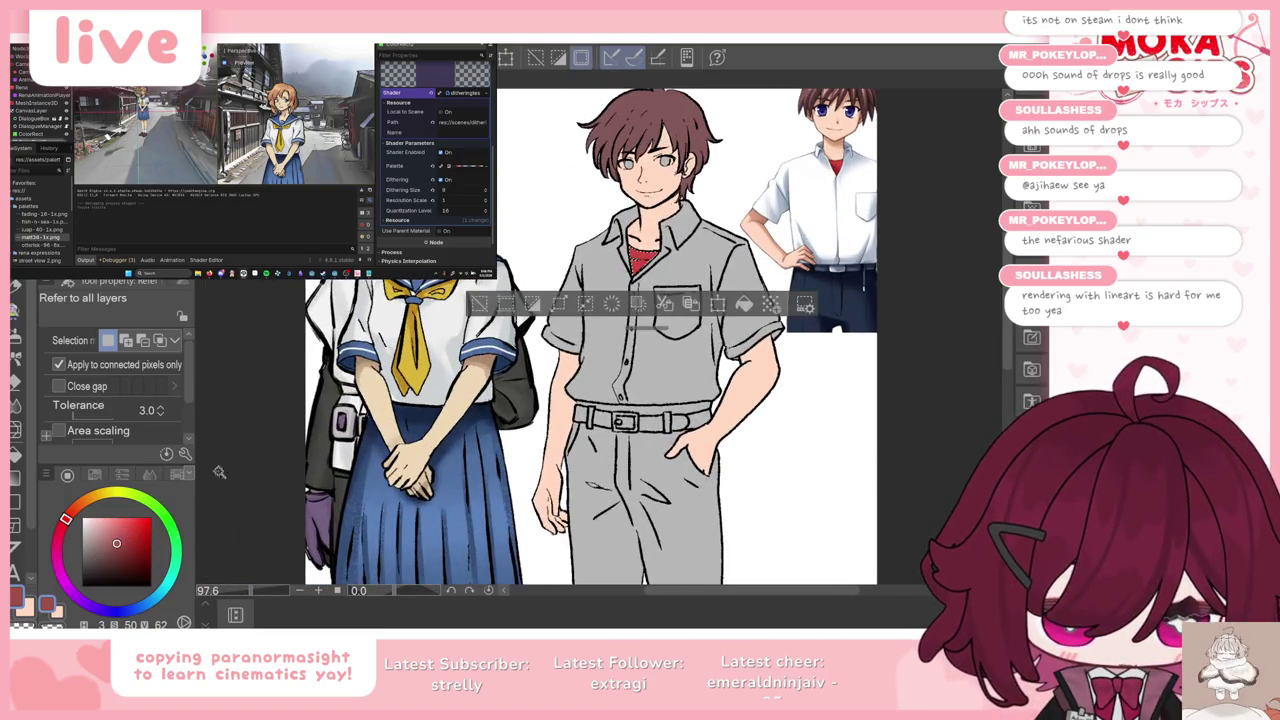
{"action": "key", "text": "ctrl+d"}
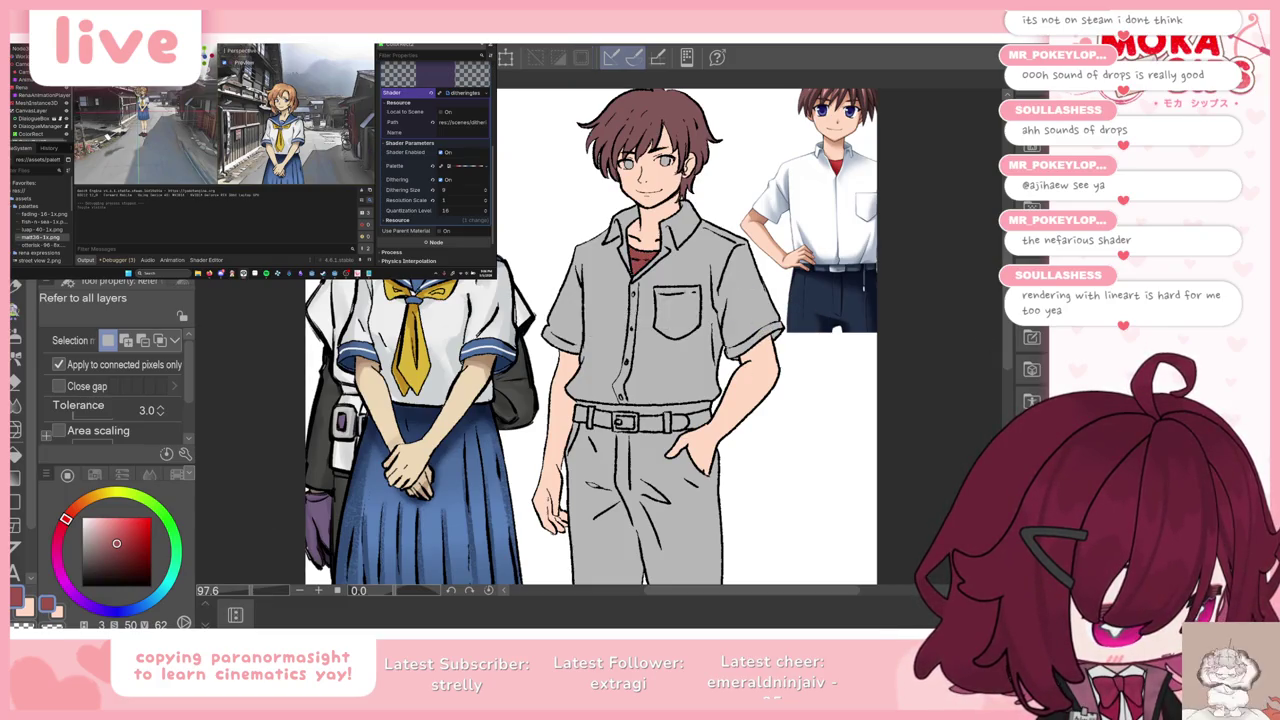
Step: Fill the boy's shirt with white sampled from the reference shirt, then deselect
{"action": "scroll", "coordinate": [724, 190], "scroll_direction": "up", "scroll_amount": 3}
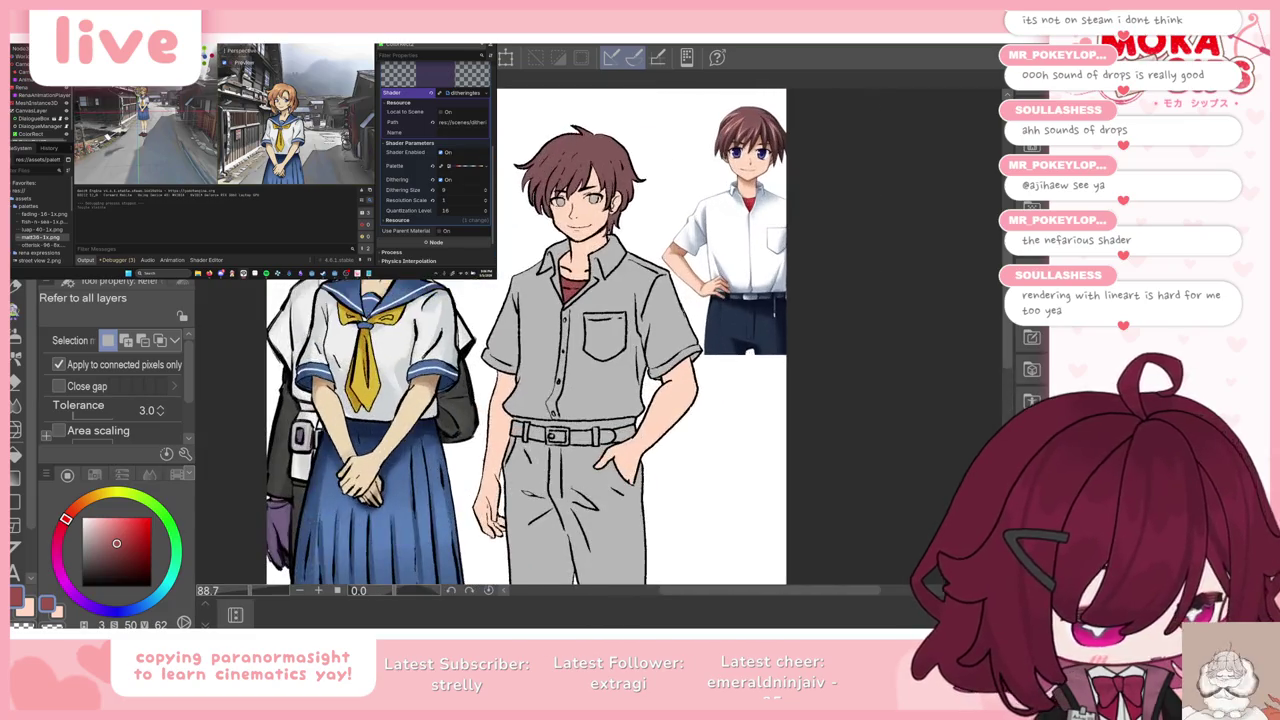
{"action": "key", "text": "i"}
{"action": "left_click", "coordinate": [737, 228]}
{"action": "key", "text": "g"}
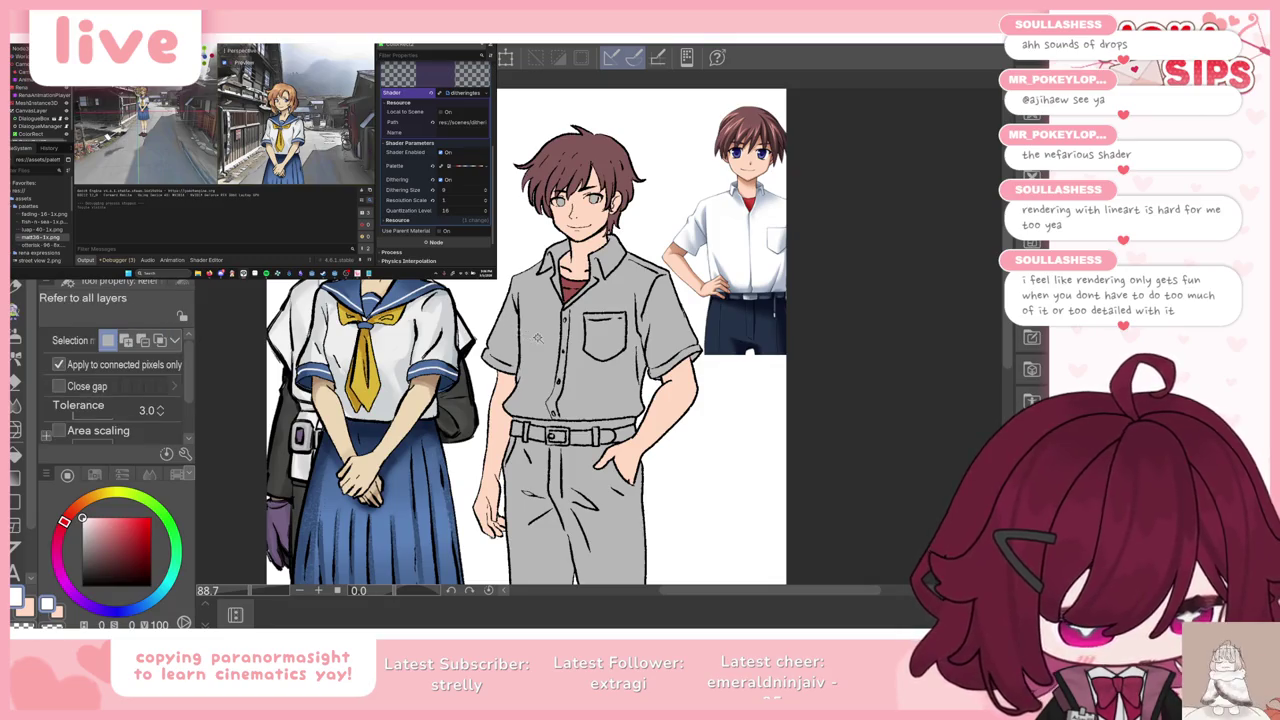
{"action": "left_click", "coordinate": [637, 293]}
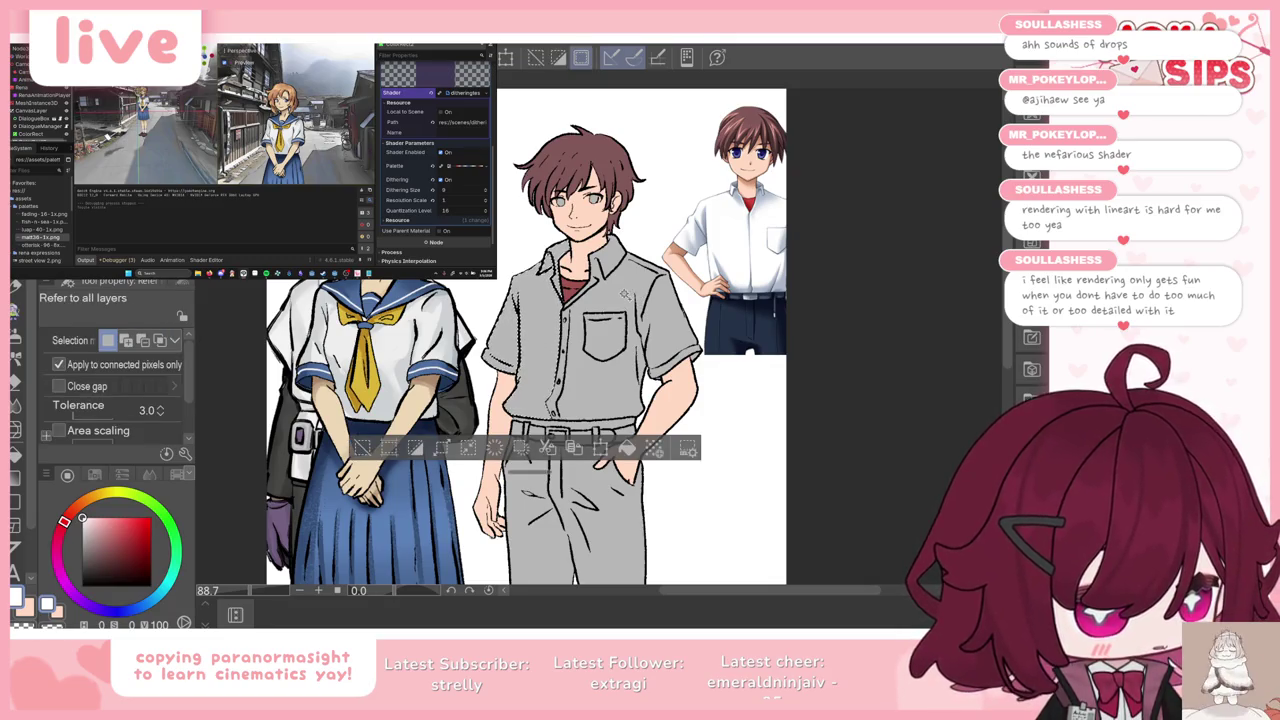
{"action": "left_click", "coordinate": [609, 273], "text": "shift"}
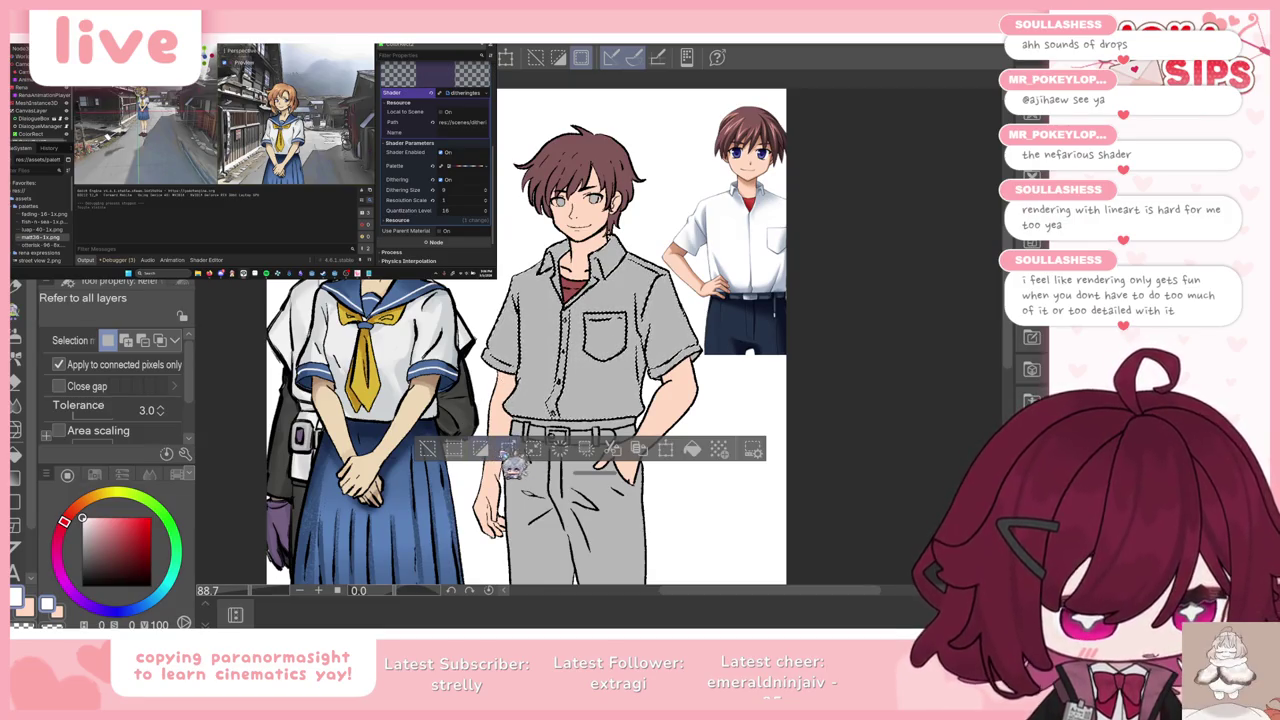
{"action": "left_click", "coordinate": [693, 450]}
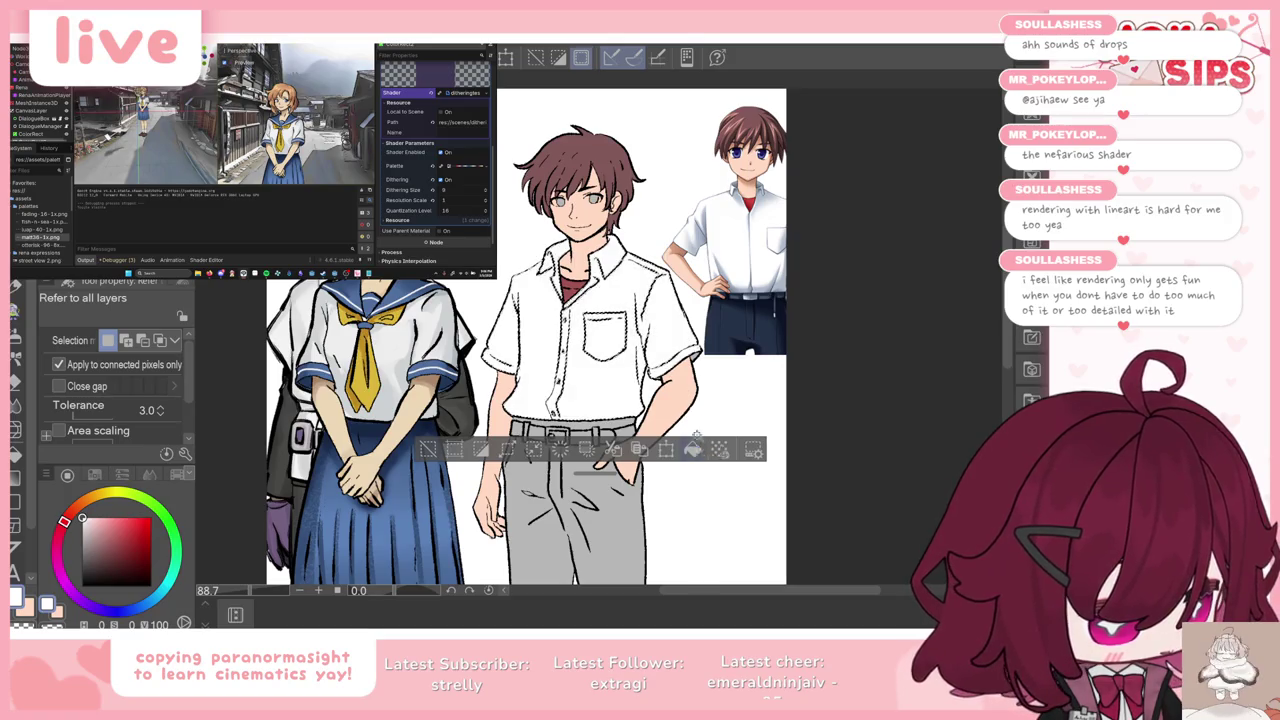
{"action": "key", "text": "ctrl+d"}
{"action": "scroll", "coordinate": [538, 252], "scroll_direction": "up", "scroll_amount": 2}
Step: Eyedrop navy from the reference boy's trousers and fill the boy's trousers with it
{"action": "key", "text": "p"}
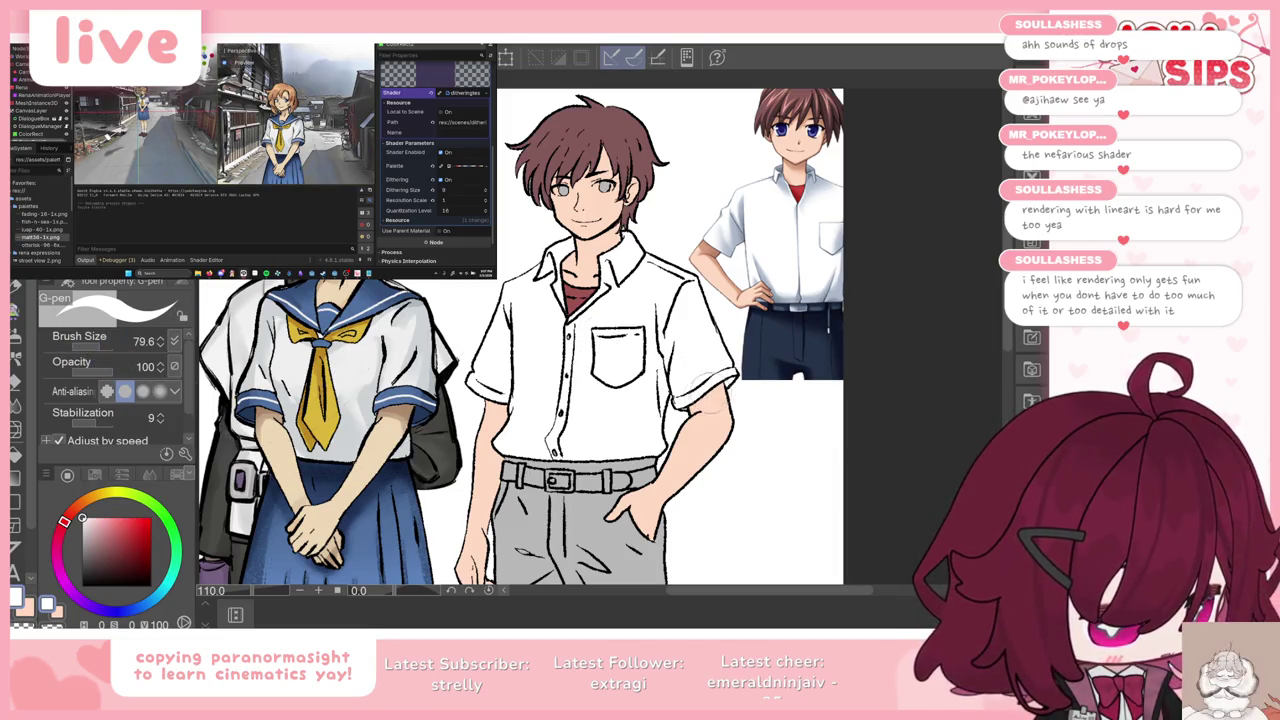
{"action": "scroll", "coordinate": [551, 156], "scroll_direction": "up", "scroll_amount": 4}
{"action": "scroll", "coordinate": [545, 260], "scroll_direction": "down", "scroll_amount": 5}
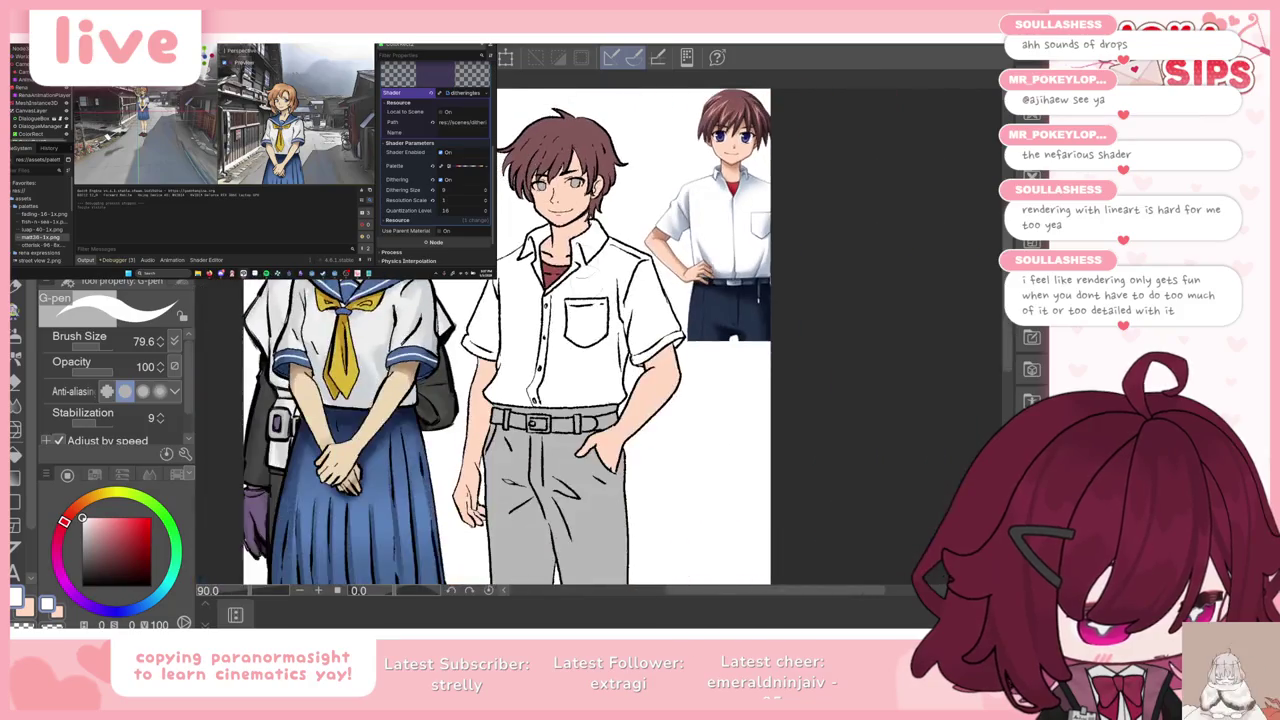
{"action": "scroll", "coordinate": [538, 364], "scroll_direction": "up", "scroll_amount": 2}
{"action": "scroll", "coordinate": [539, 364], "scroll_direction": "up", "scroll_amount": 2}
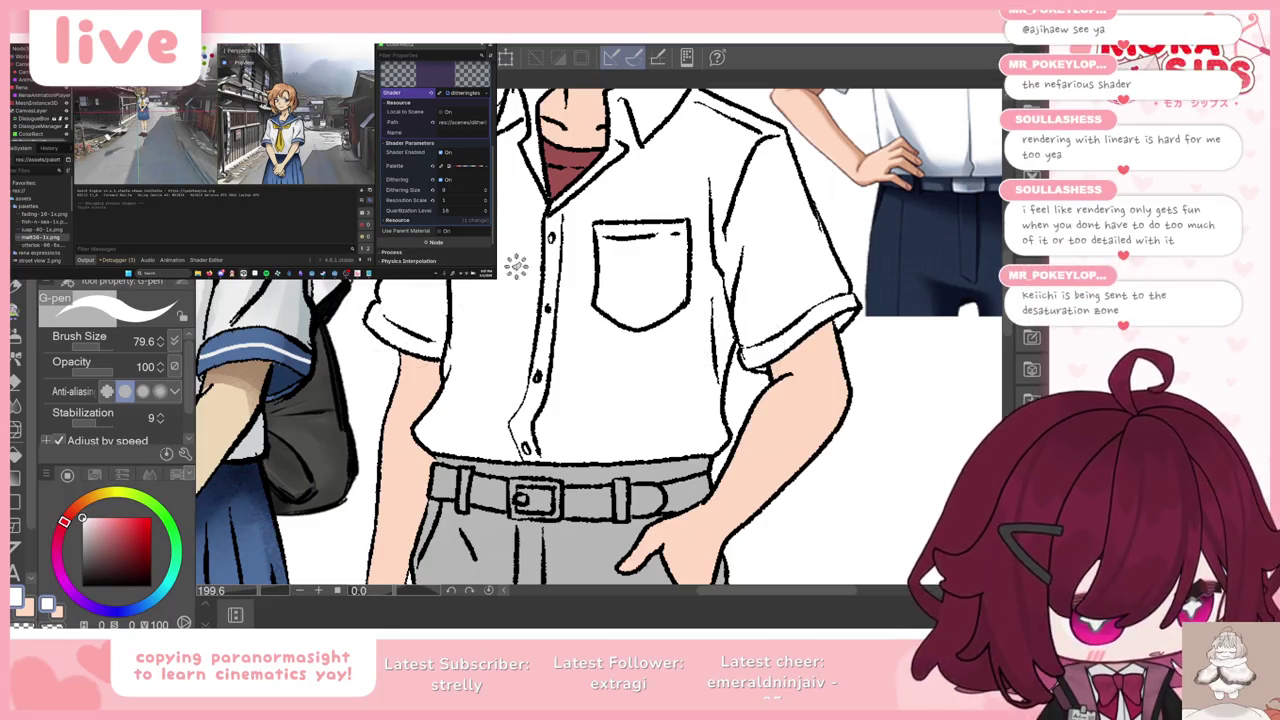
{"action": "scroll", "coordinate": [585, 272], "scroll_direction": "down", "scroll_amount": 2}
{"action": "scroll", "coordinate": [585, 272], "scroll_direction": "down", "scroll_amount": 2}
{"action": "scroll", "coordinate": [585, 272], "scroll_direction": "down", "scroll_amount": 2}
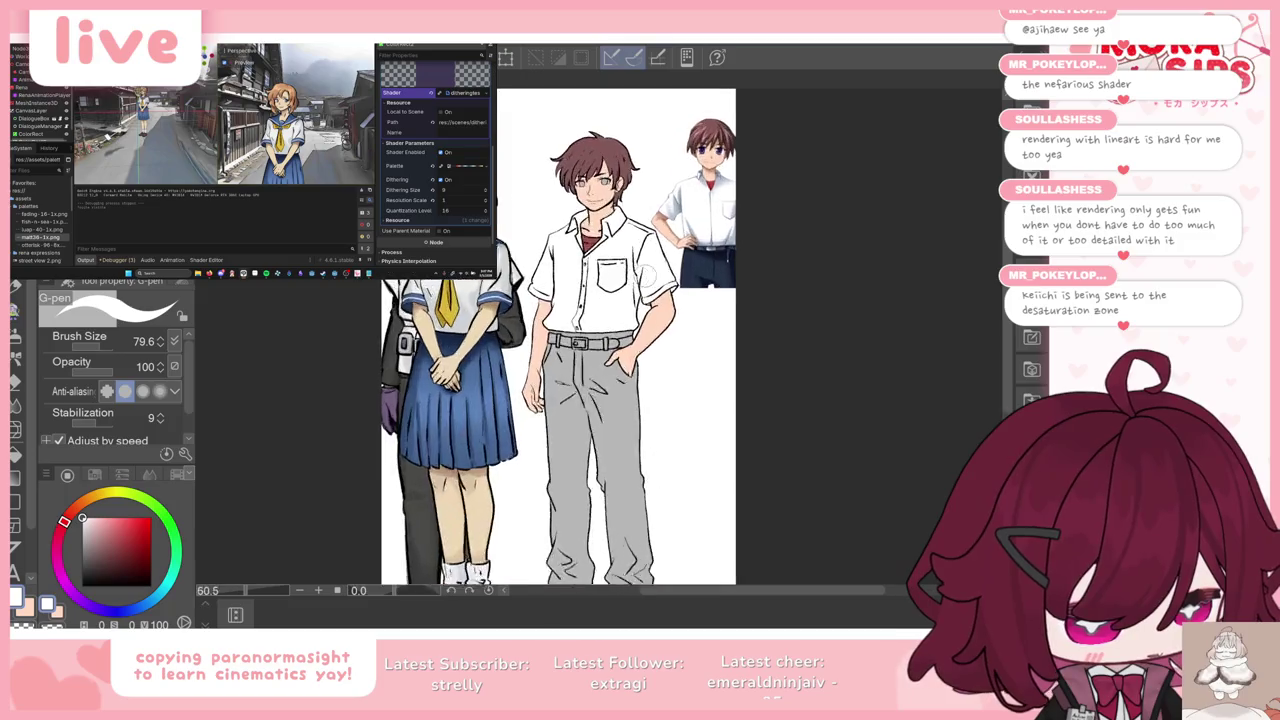
{"action": "scroll", "coordinate": [676, 268], "scroll_direction": "up", "scroll_amount": 2}
{"action": "left_click", "coordinate": [713, 265], "text": "alt"}
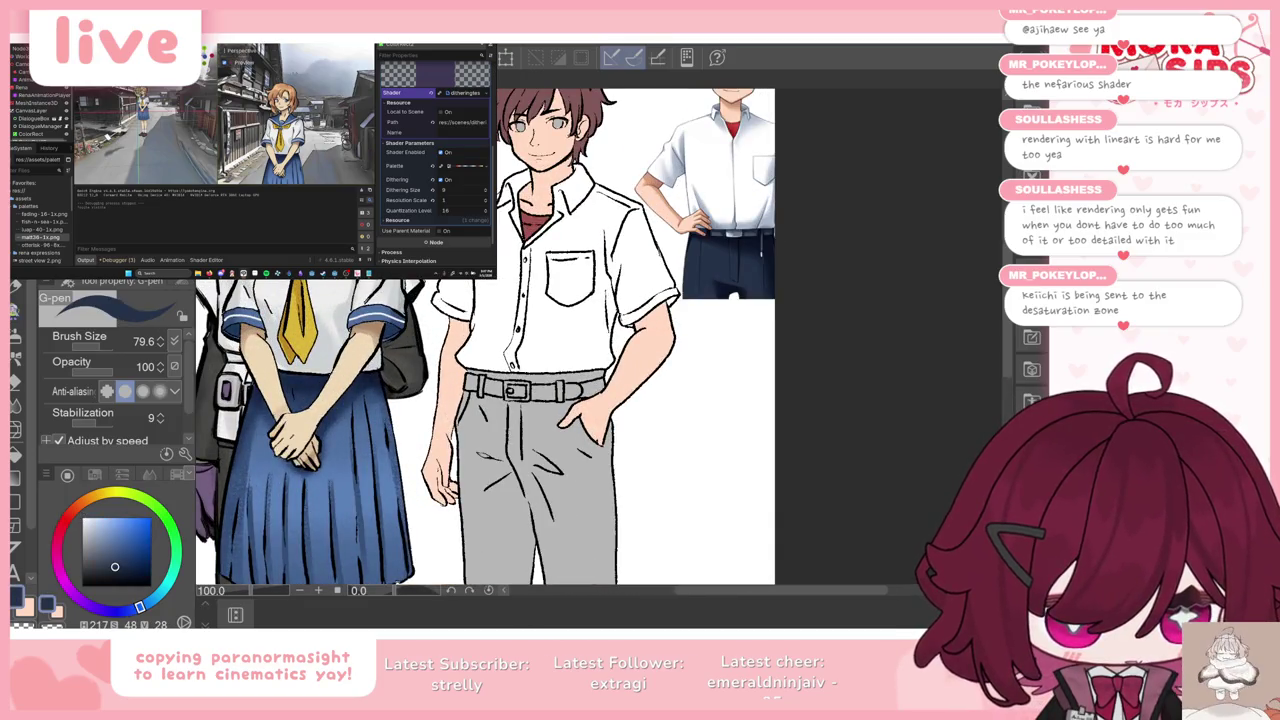
{"action": "key", "text": "g"}
{"action": "scroll", "coordinate": [703, 454], "scroll_direction": "down", "scroll_amount": 2}
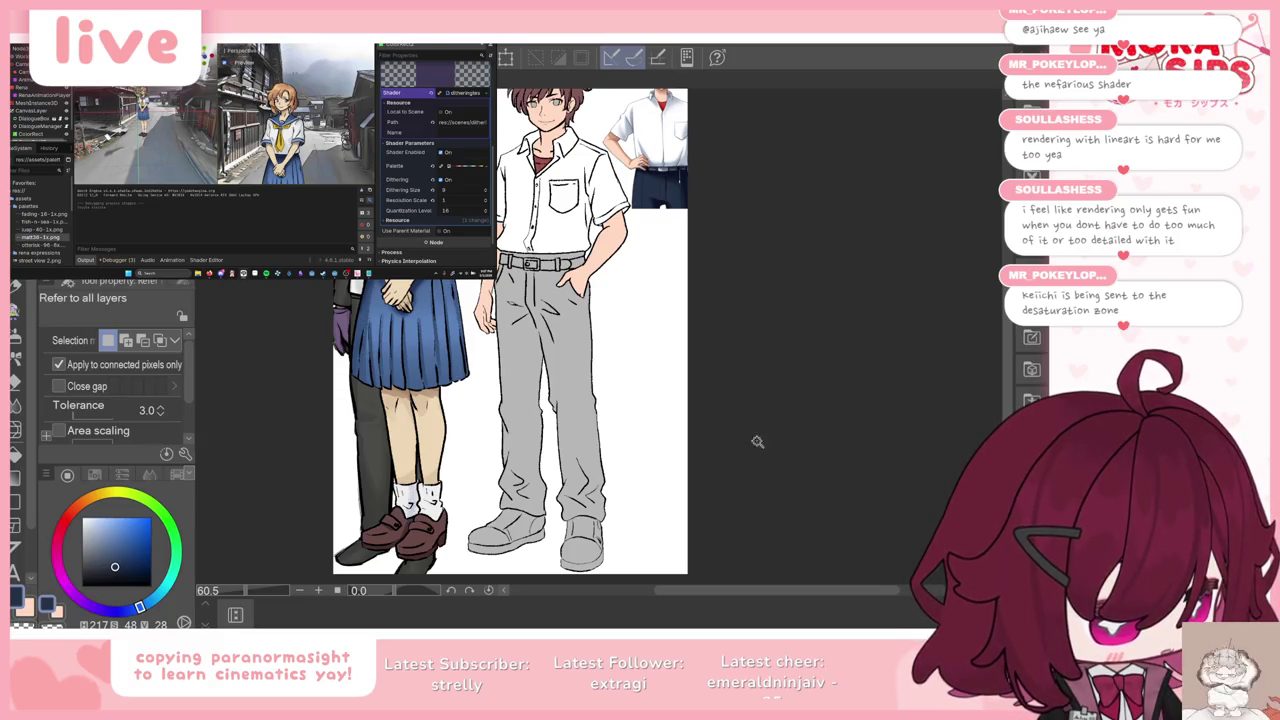
{"action": "left_click", "coordinate": [567, 331]}
{"action": "scroll", "coordinate": [567, 331], "scroll_direction": "up", "scroll_amount": 3}
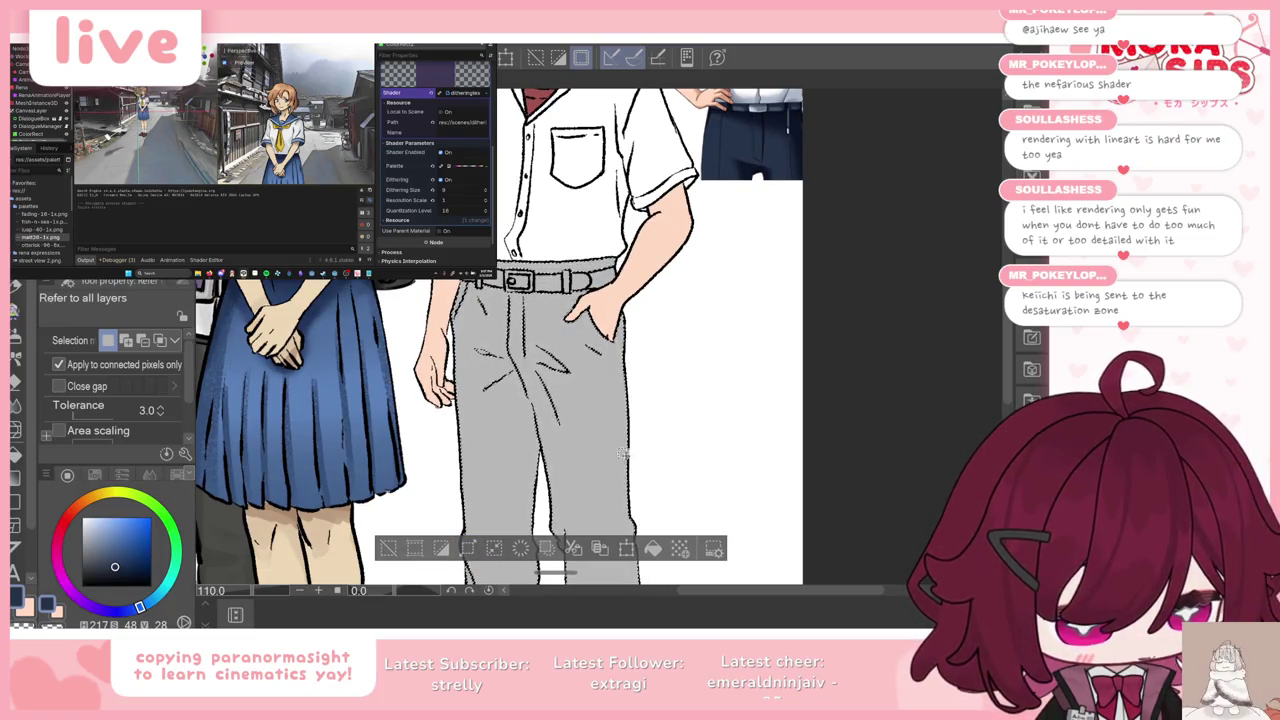
{"action": "left_click", "coordinate": [652, 548]}
Step: Deselect the navy-filled trousers and return to the pen
{"action": "key", "text": "ctrl+d"}
{"action": "scroll", "coordinate": [568, 386], "scroll_direction": "down", "scroll_amount": 3}
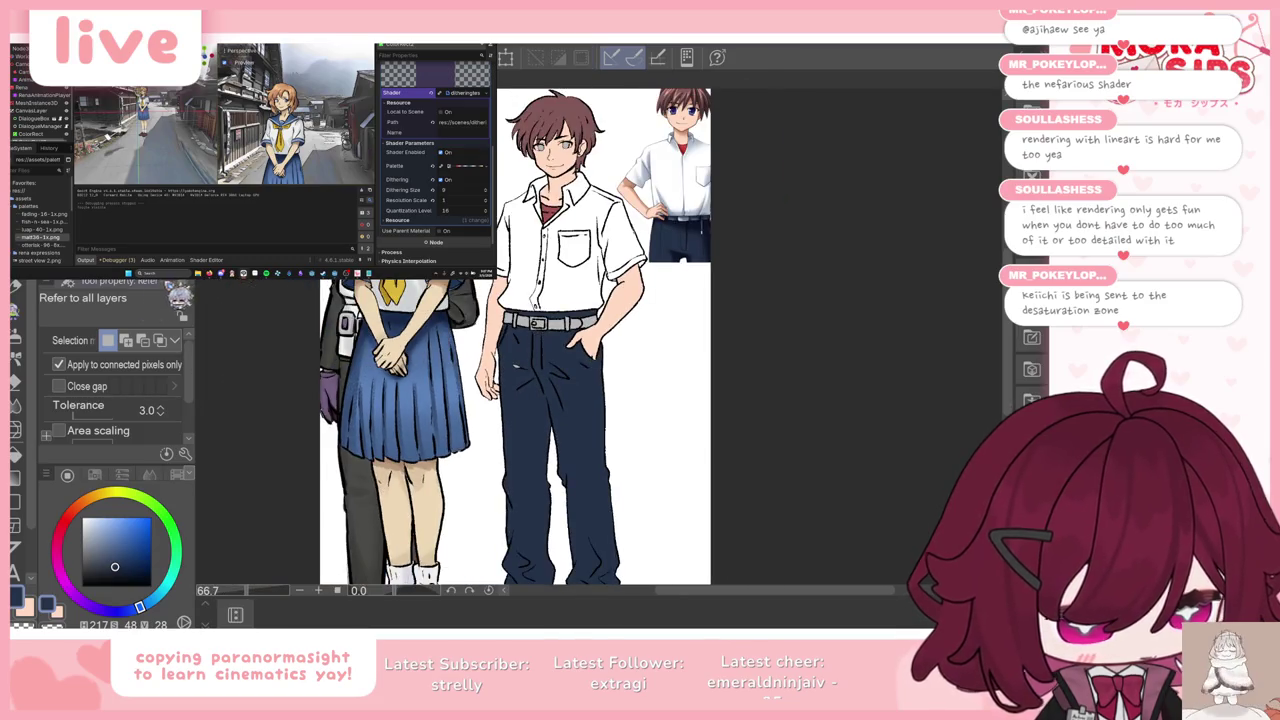
{"action": "key", "text": "p"}
{"action": "scroll", "coordinate": [560, 372], "scroll_direction": "up", "scroll_amount": 3}
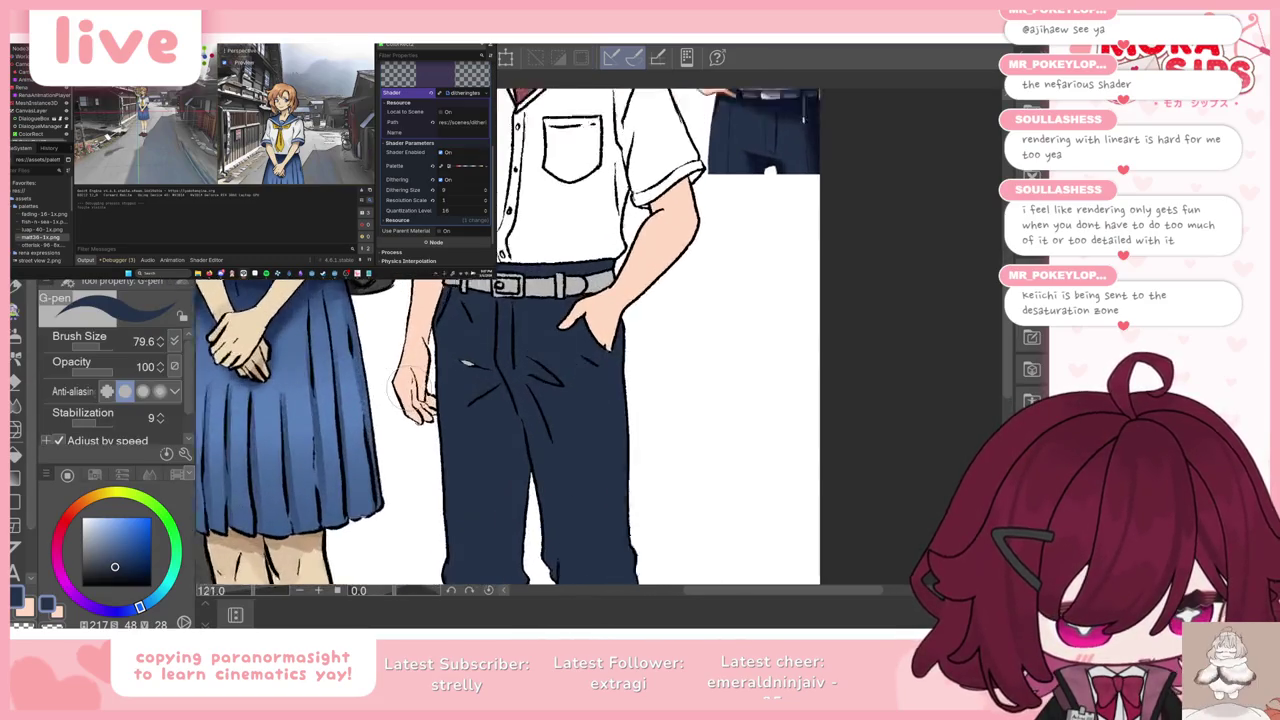
{"action": "scroll", "coordinate": [497, 376], "scroll_direction": "down", "scroll_amount": 1}
{"action": "scroll", "coordinate": [520, 390], "scroll_direction": "down", "scroll_amount": 2}
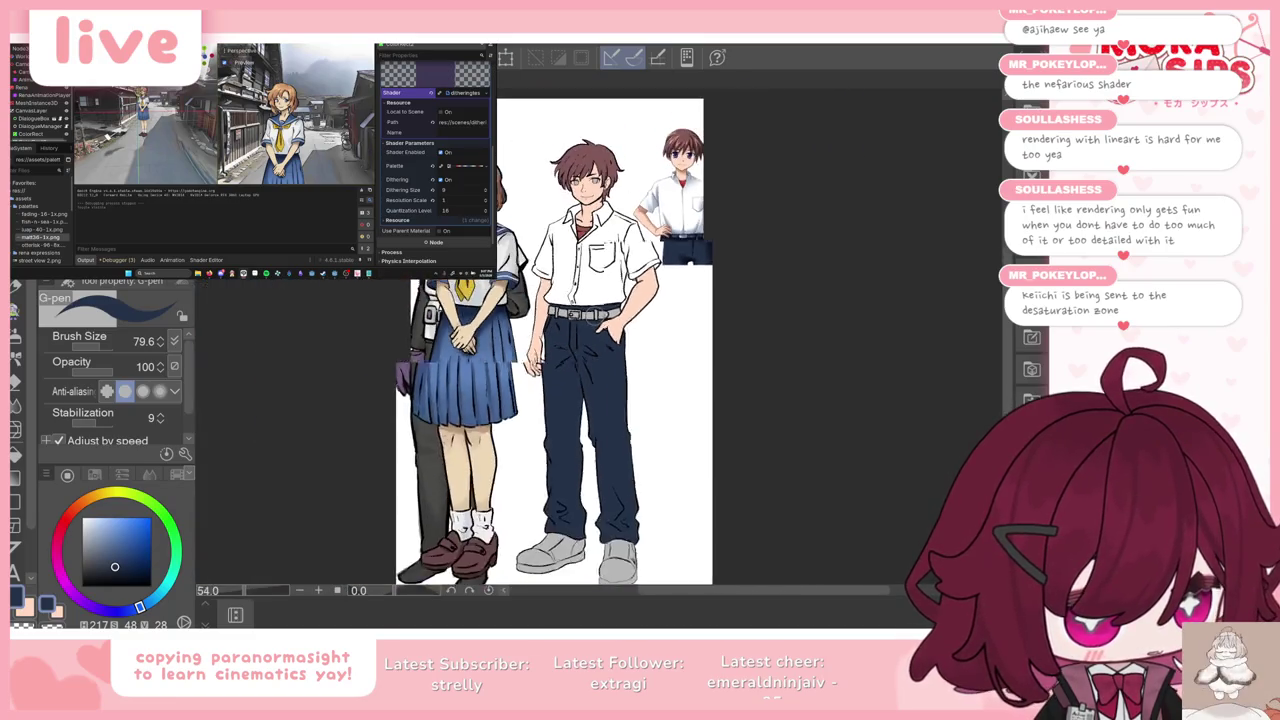
{"action": "scroll", "coordinate": [560, 410], "scroll_direction": "down", "scroll_amount": 1}
{"action": "scroll", "coordinate": [601, 430], "scroll_direction": "up", "scroll_amount": 3}
{"action": "scroll", "coordinate": [601, 430], "scroll_direction": "down", "scroll_amount": 2}
{"action": "scroll", "coordinate": [590, 400], "scroll_direction": "up", "scroll_amount": 1}
{"action": "scroll", "coordinate": [600, 225], "scroll_direction": "down", "scroll_amount": 1}
{"action": "scroll", "coordinate": [600, 225], "scroll_direction": "up", "scroll_amount": 1}
{"action": "scroll", "coordinate": [697, 186], "scroll_direction": "up", "scroll_amount": 2}
{"action": "scroll", "coordinate": [697, 186], "scroll_direction": "up", "scroll_amount": 2}
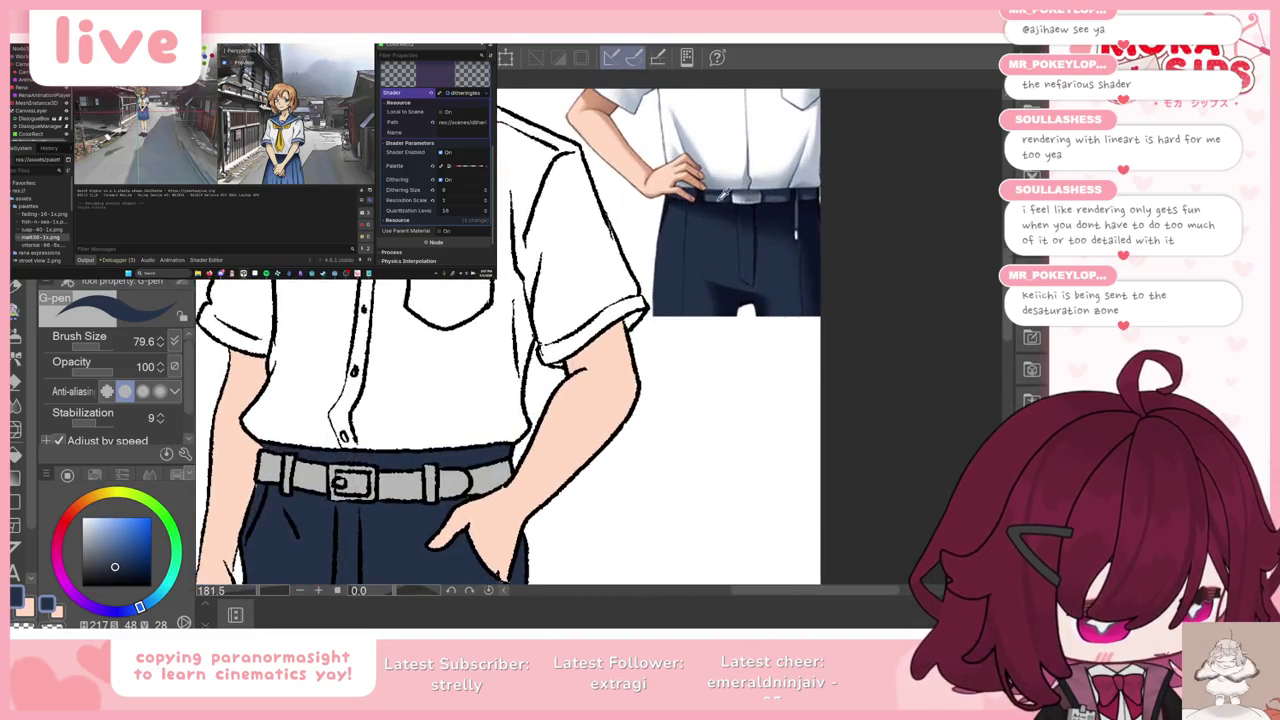
Step: Test a Fill-tool selection around the belt area, then clear it
{"action": "key", "text": "g"}
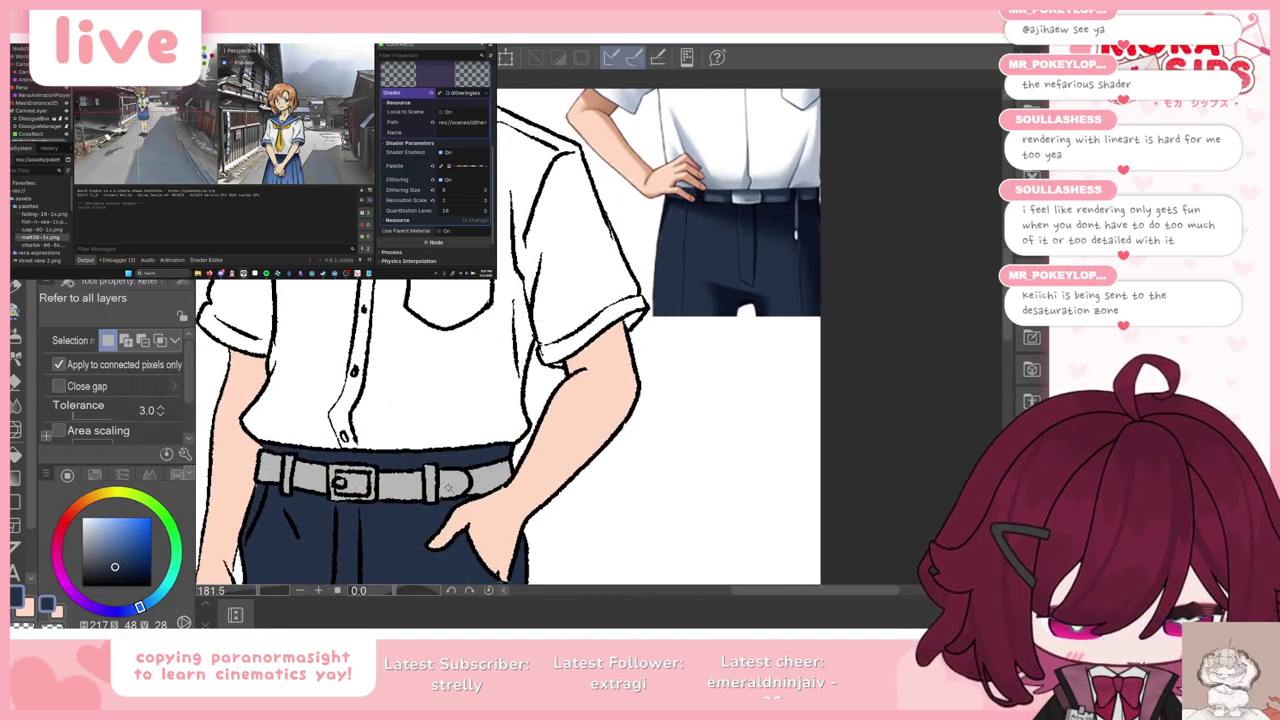
{"action": "left_click", "coordinate": [418, 484]}
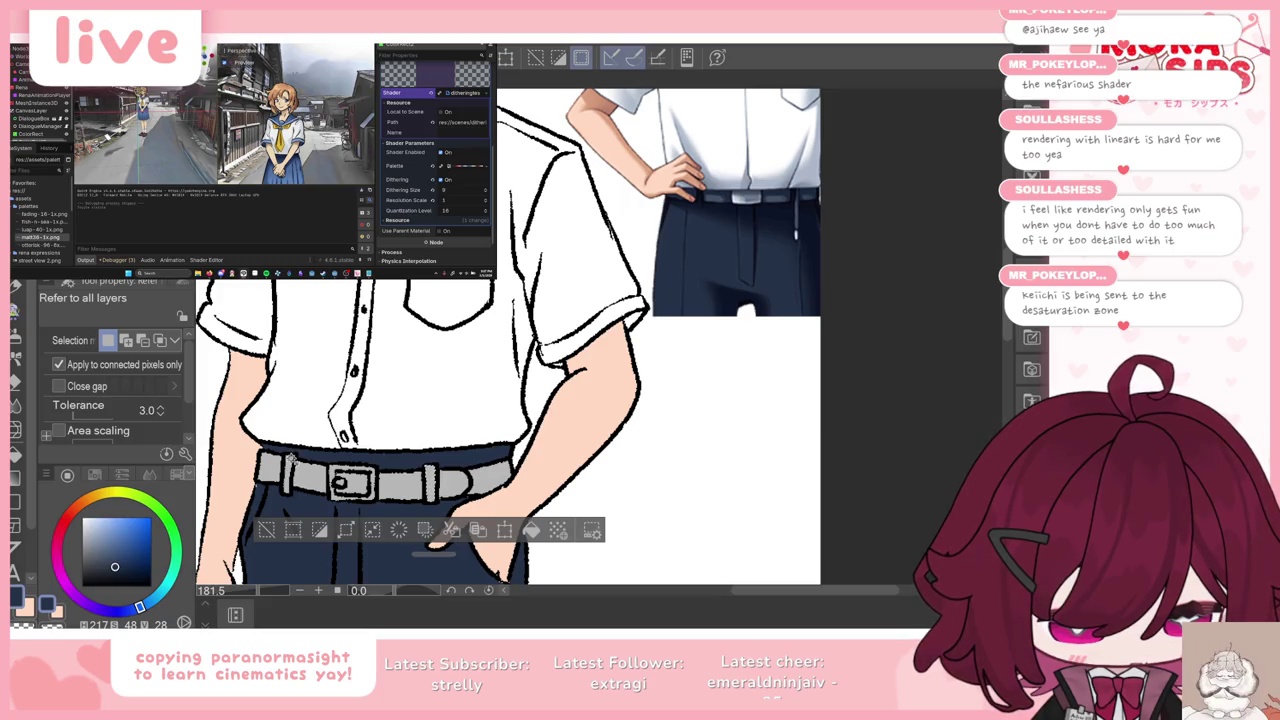
{"action": "left_click", "coordinate": [291, 462]}
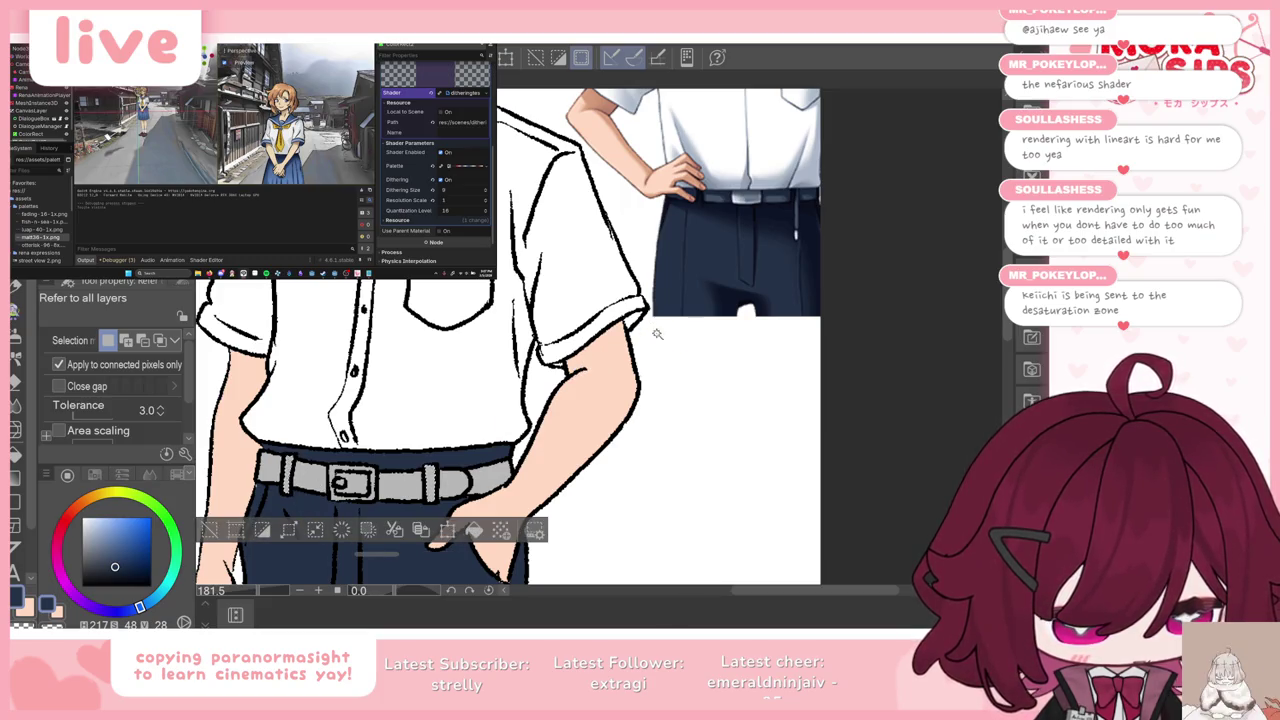
{"action": "key", "text": "ctrl+d"}
{"action": "scroll", "coordinate": [463, 437], "scroll_direction": "down", "scroll_amount": 2}
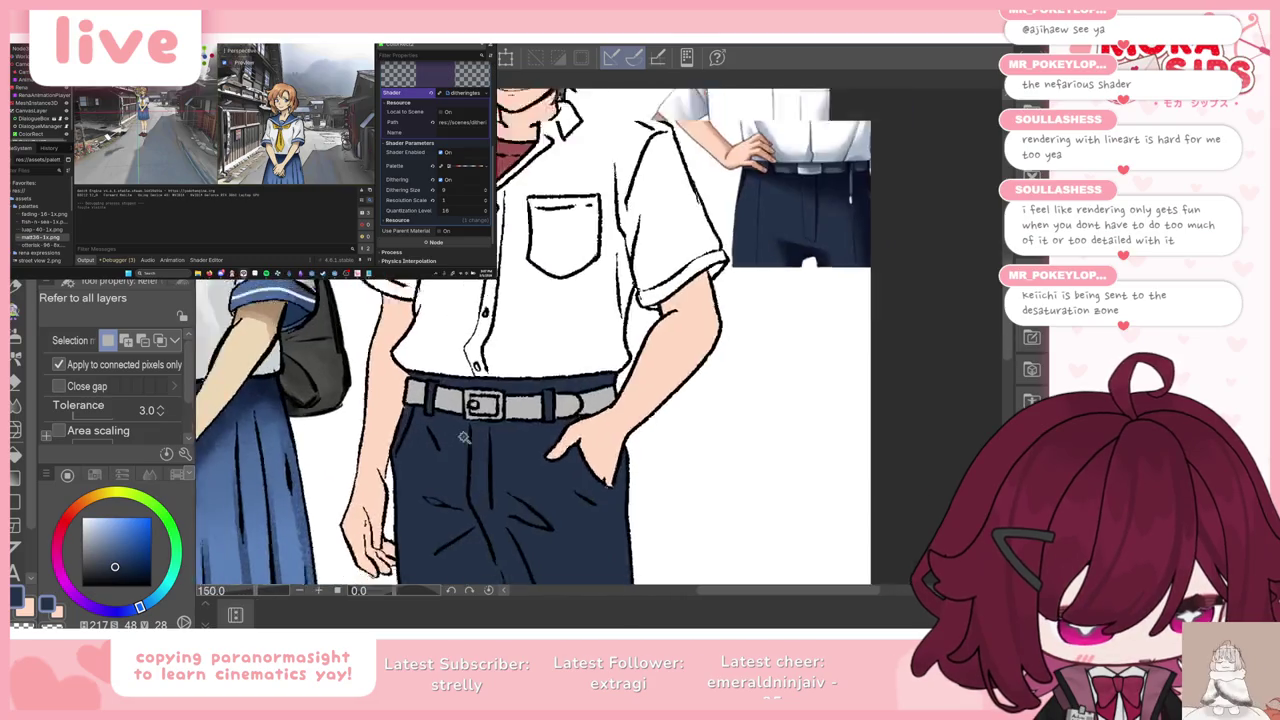
{"action": "scroll", "coordinate": [463, 437], "scroll_direction": "down", "scroll_amount": 2}
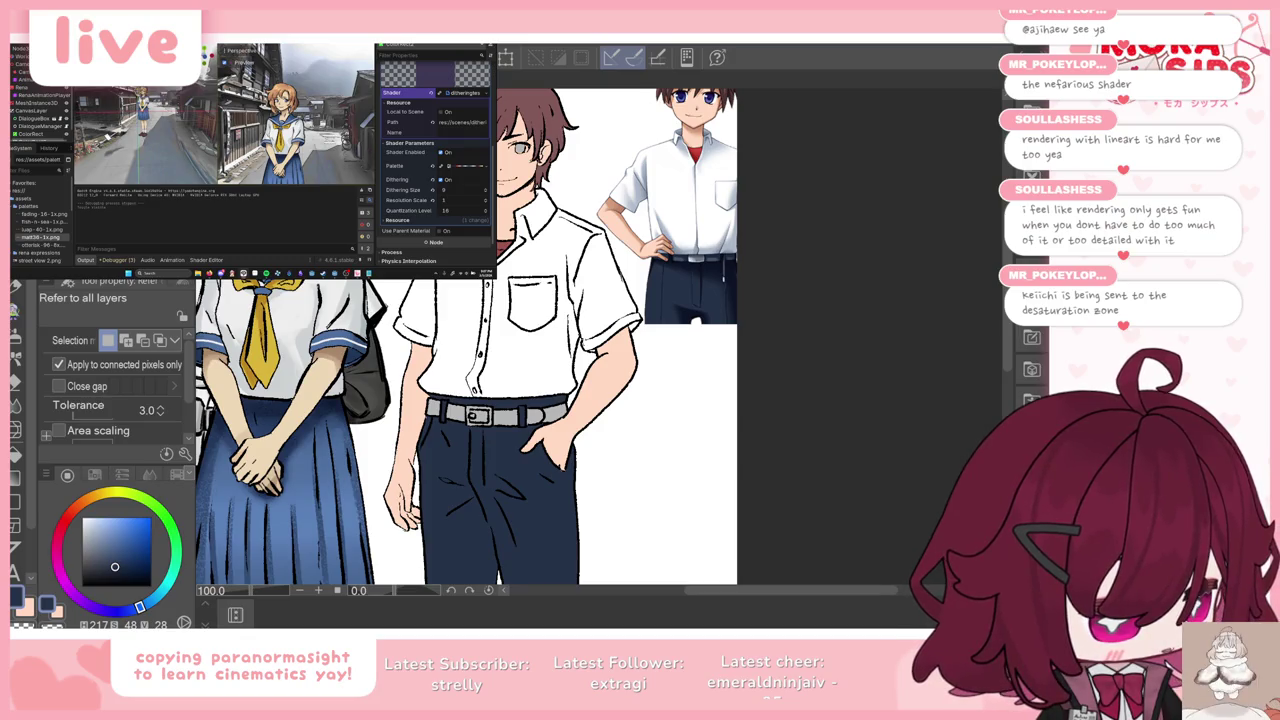
Step: Sample the reference belt's greyish blue and test selecting the buckle circle and frame
{"action": "key", "text": "i"}
{"action": "scroll", "coordinate": [708, 243], "scroll_direction": "up", "scroll_amount": 2}
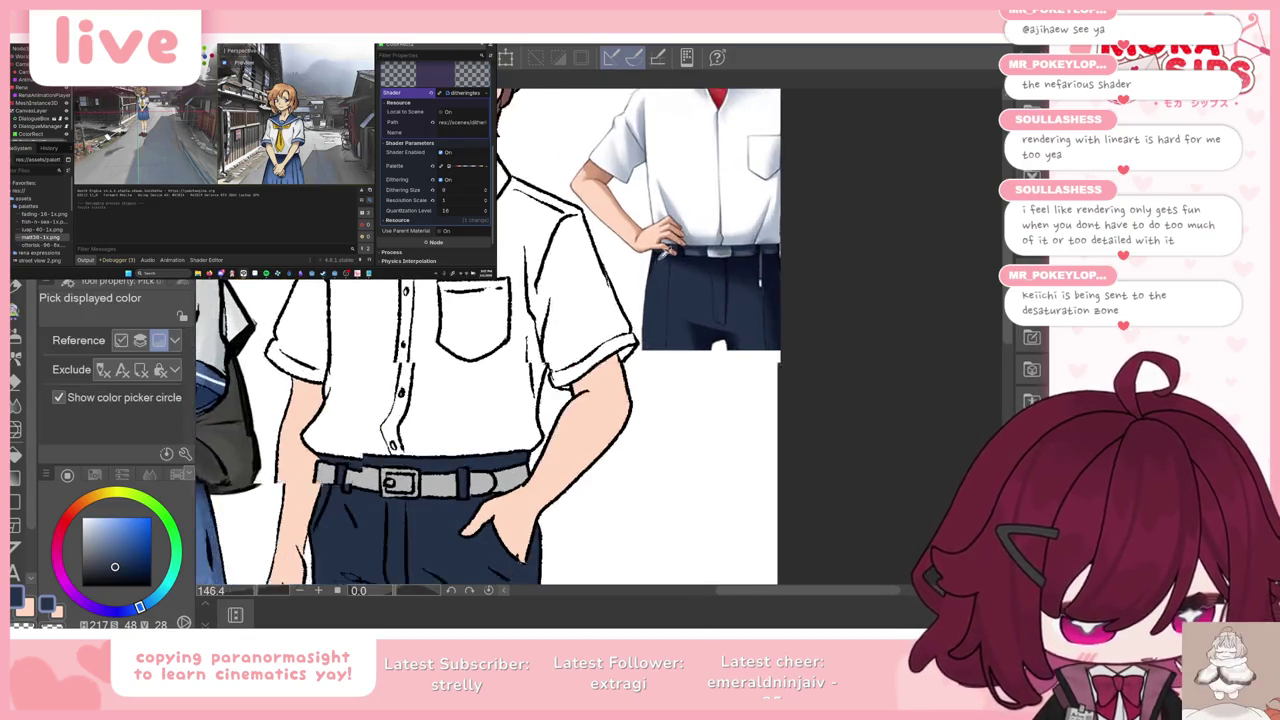
{"action": "scroll", "coordinate": [708, 243], "scroll_direction": "up", "scroll_amount": 2}
{"action": "left_click", "coordinate": [733, 252]}
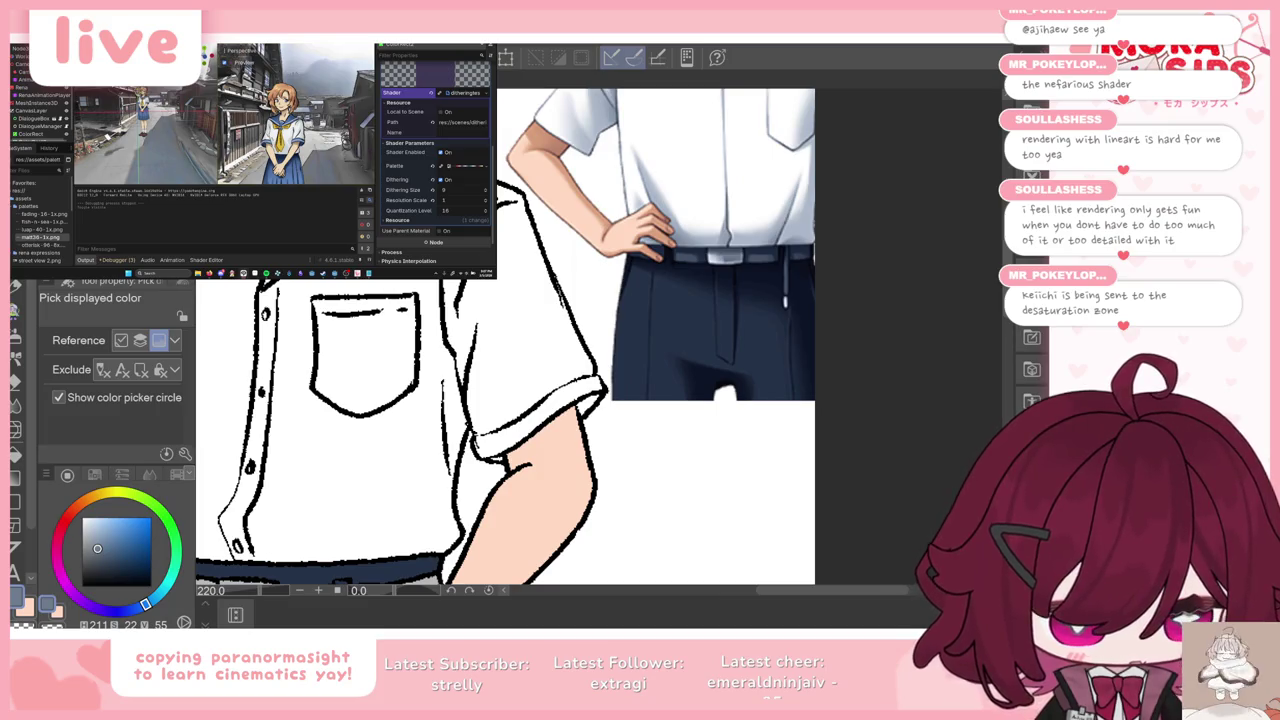
{"action": "key", "text": "g"}
{"action": "scroll", "coordinate": [450, 440], "scroll_direction": "up", "scroll_amount": 2}
{"action": "scroll", "coordinate": [450, 440], "scroll_direction": "up", "scroll_amount": 2}
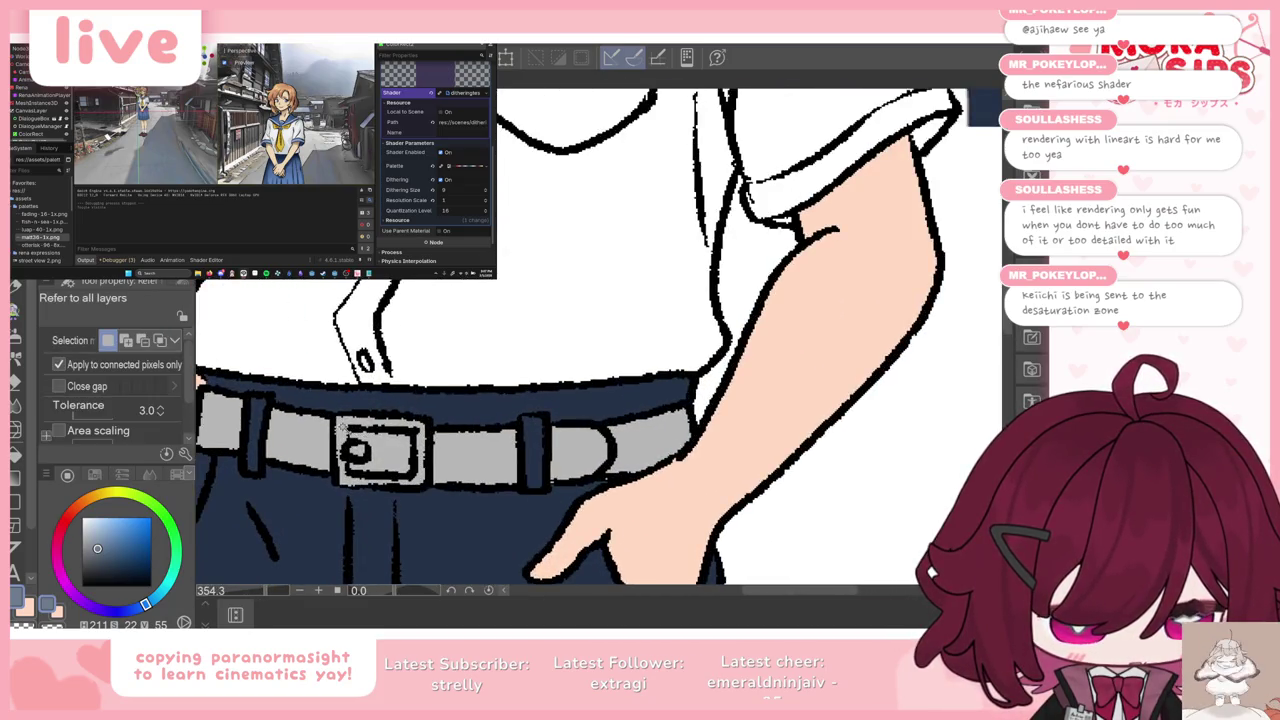
{"action": "left_click", "coordinate": [356, 450]}
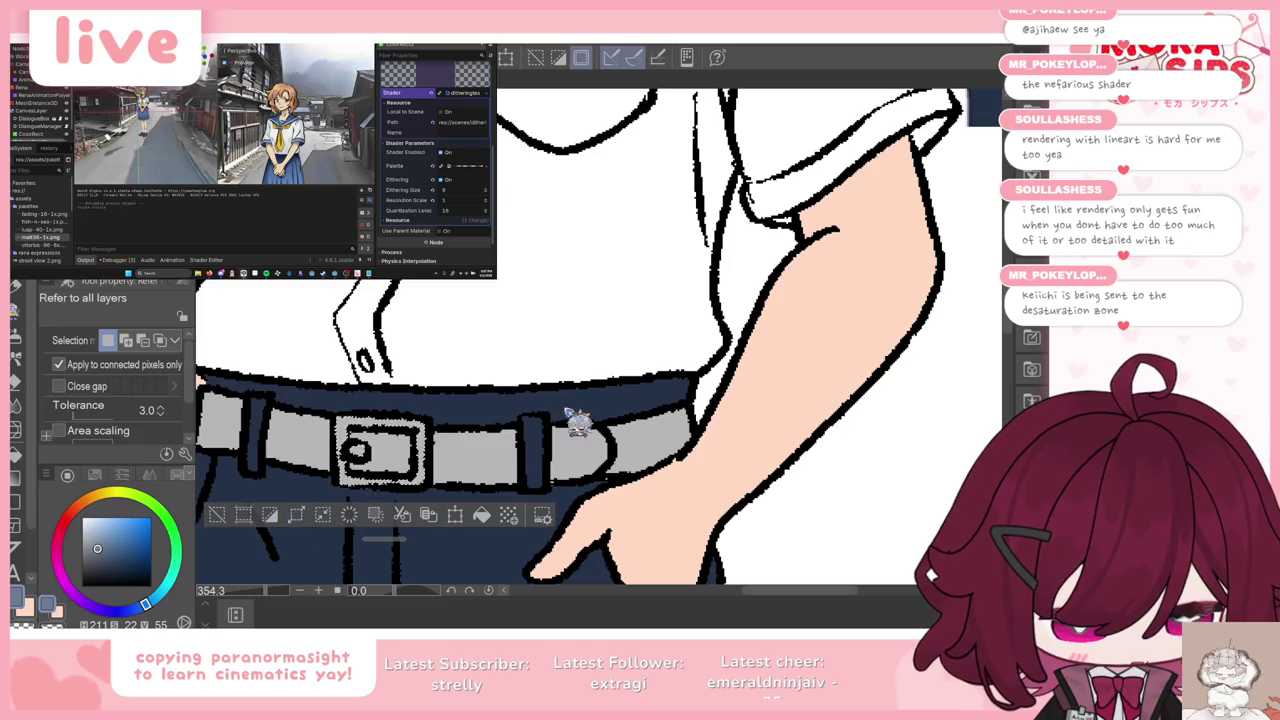
{"action": "left_click", "coordinate": [400, 424]}
{"action": "key", "text": "ctrl+d"}
{"action": "scroll", "coordinate": [506, 335], "scroll_direction": "down", "scroll_amount": 3}
Step: Sample the dark red from the girl's shoe as the paint colour
{"action": "key", "text": "p"}
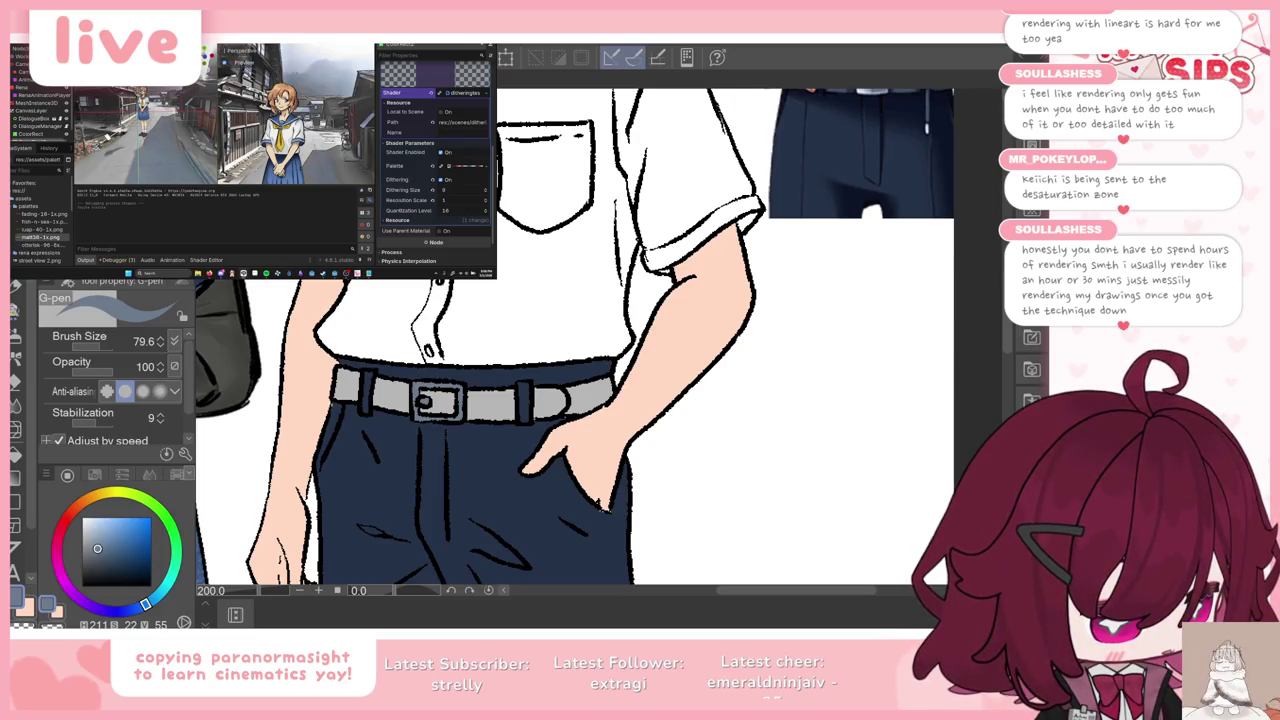
{"action": "scroll", "coordinate": [815, 380], "scroll_direction": "down", "scroll_amount": 2}
{"action": "scroll", "coordinate": [876, 180], "scroll_direction": "up", "scroll_amount": 2}
{"action": "scroll", "coordinate": [876, 180], "scroll_direction": "up", "scroll_amount": 2}
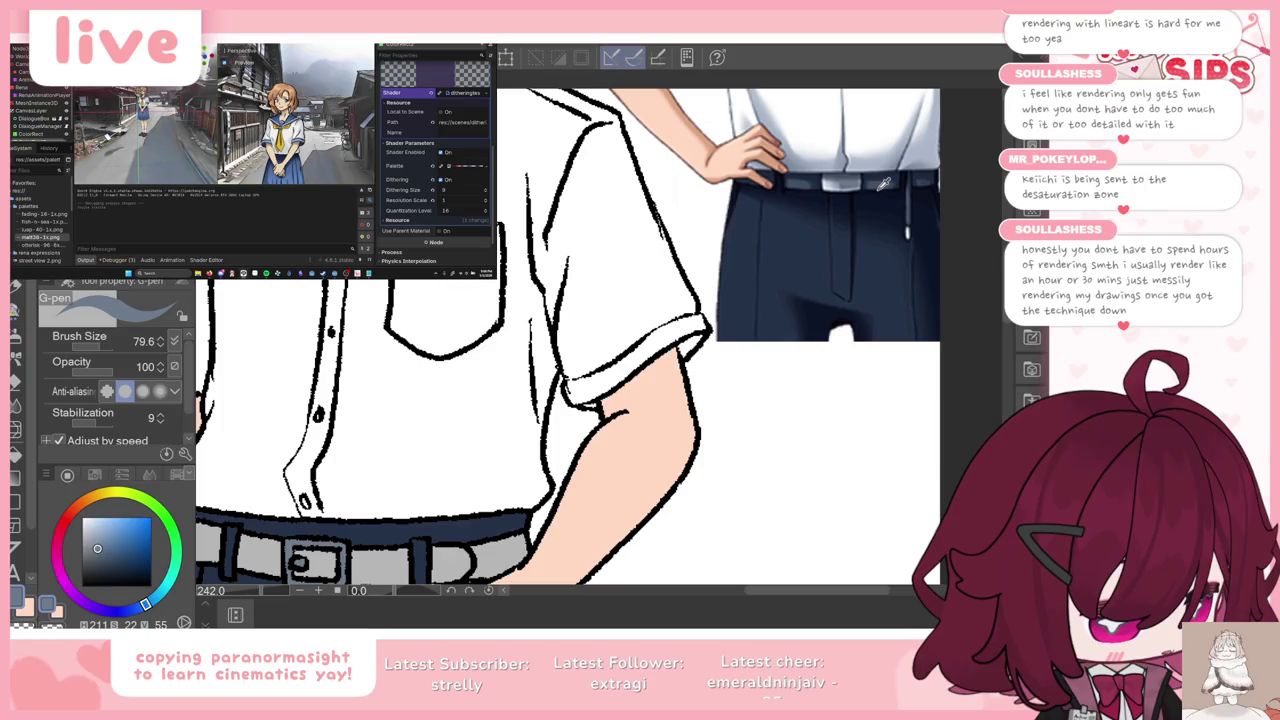
{"action": "scroll", "coordinate": [890, 178], "scroll_direction": "down", "scroll_amount": 2}
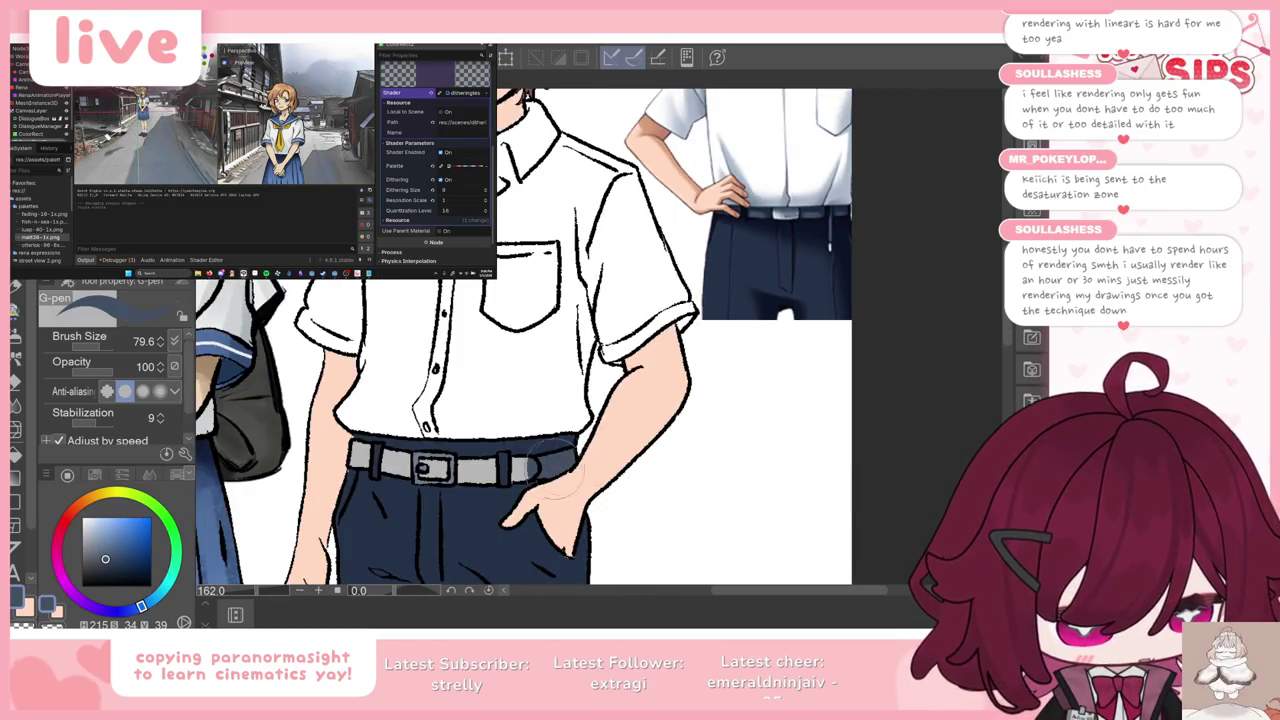
{"action": "scroll", "coordinate": [715, 337], "scroll_direction": "down", "scroll_amount": 1}
{"action": "scroll", "coordinate": [715, 337], "scroll_direction": "down", "scroll_amount": 1}
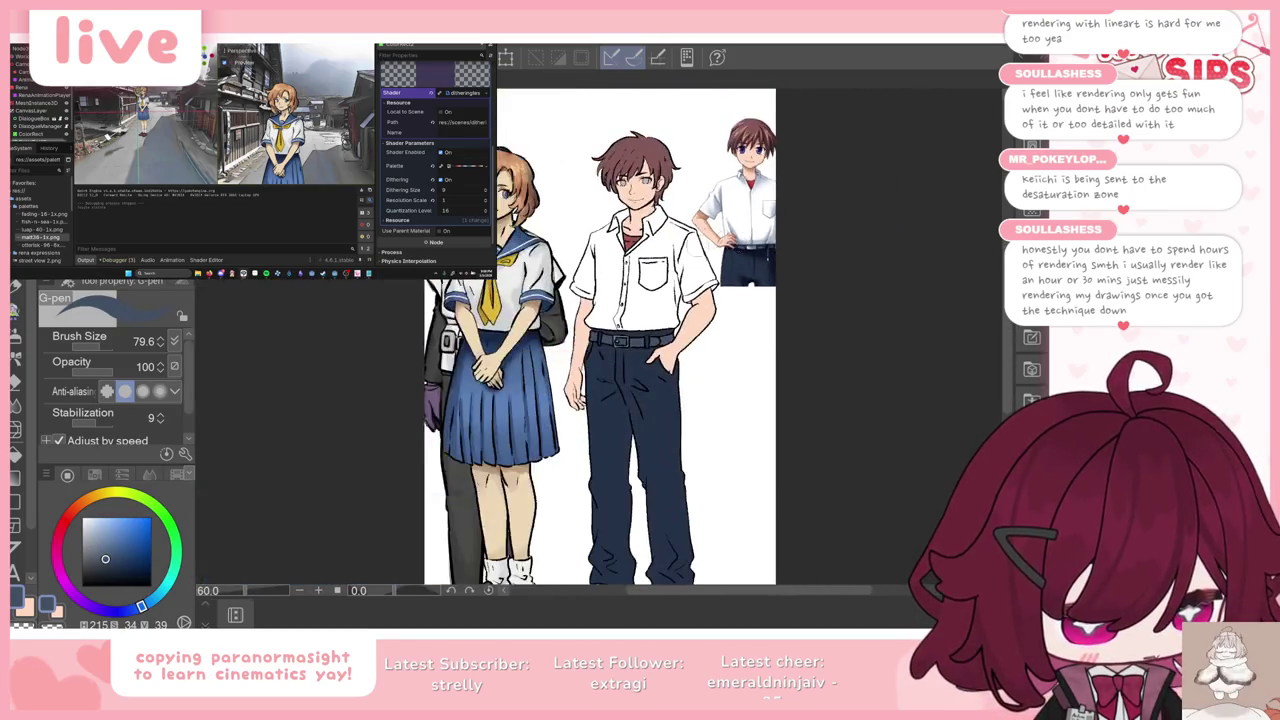
{"action": "scroll", "coordinate": [715, 337], "scroll_direction": "down", "scroll_amount": 1}
{"action": "scroll", "coordinate": [568, 481], "scroll_direction": "up", "scroll_amount": 1}
{"action": "scroll", "coordinate": [568, 481], "scroll_direction": "up", "scroll_amount": 1}
{"action": "left_click", "coordinate": [596, 457], "text": "alt"}
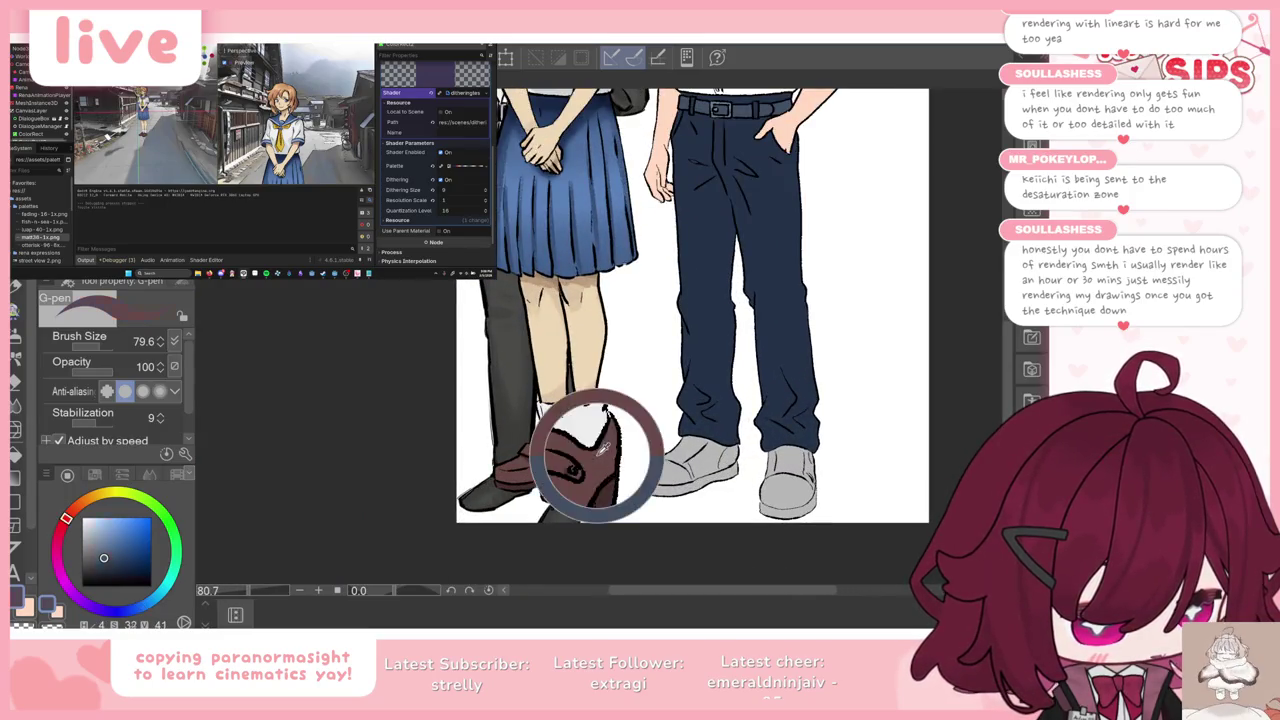
Step: Fill both of the boy's grey shoes dark brown and deselect
{"action": "key", "text": "g"}
{"action": "scroll", "coordinate": [725, 473], "scroll_direction": "up", "scroll_amount": 1}
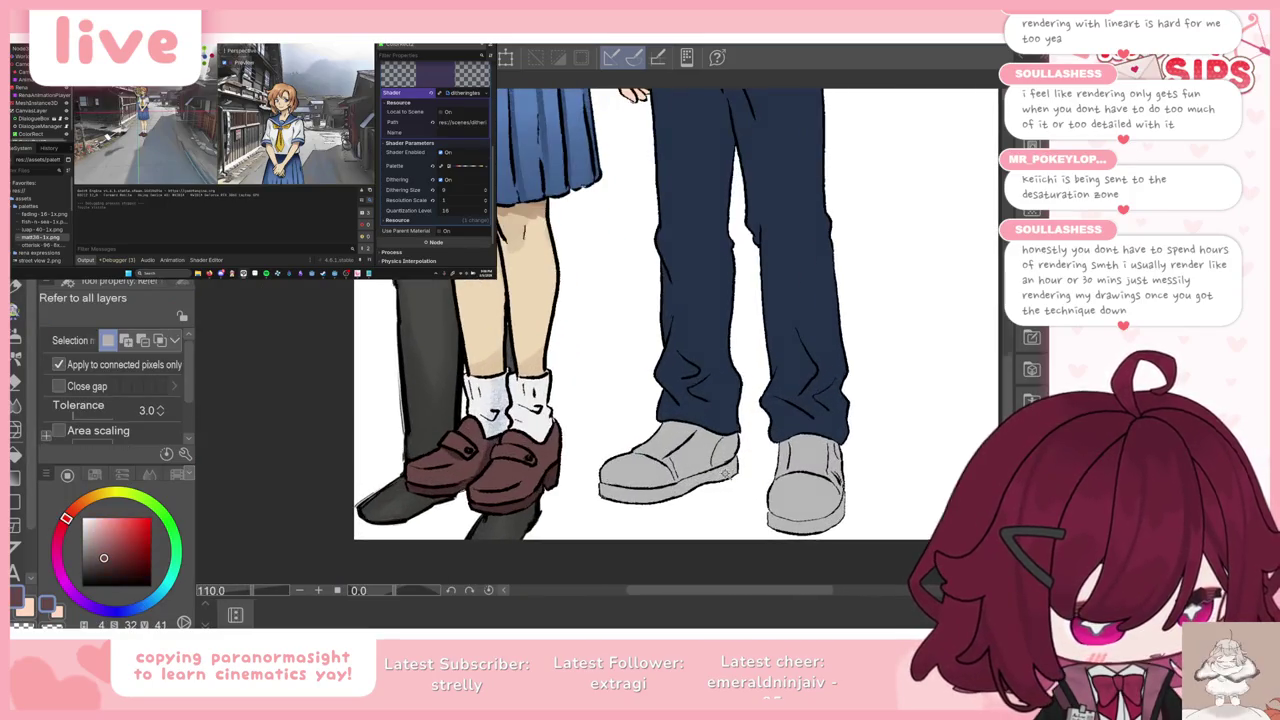
{"action": "left_click", "coordinate": [704, 463]}
{"action": "left_click", "coordinate": [791, 445], "text": "shift"}
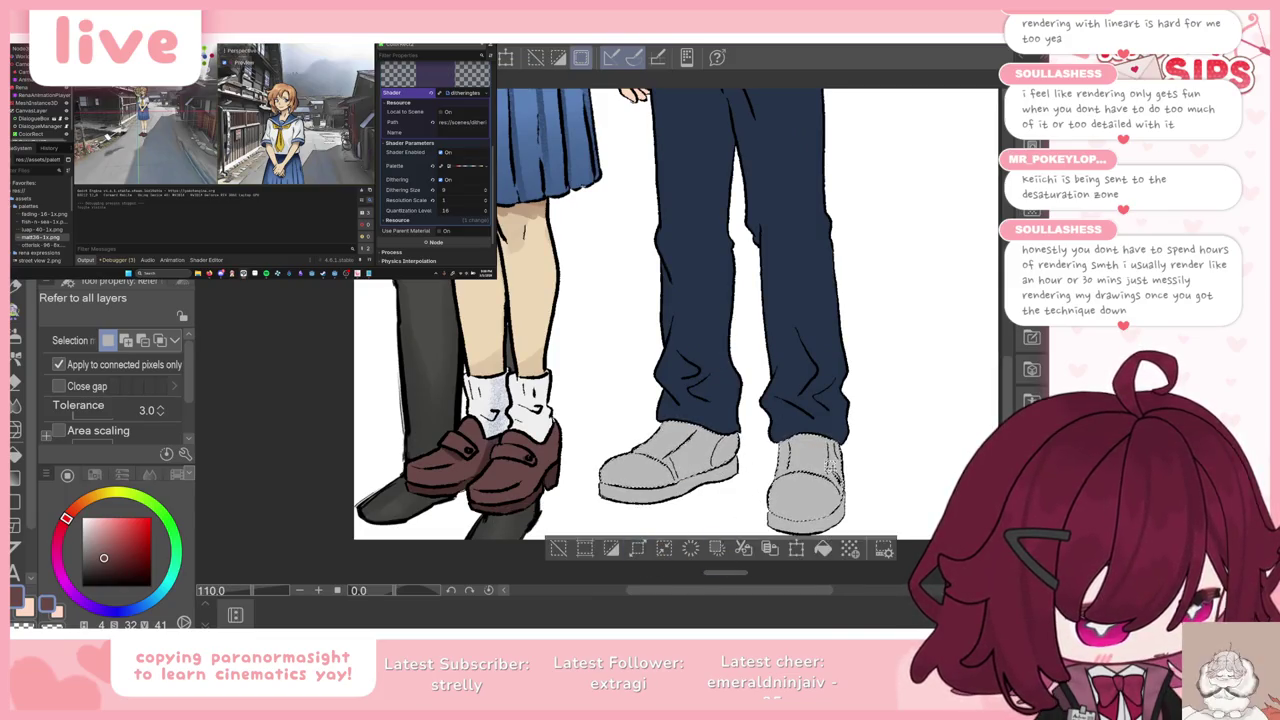
{"action": "left_click", "coordinate": [822, 549]}
{"action": "key", "text": "ctrl+d"}
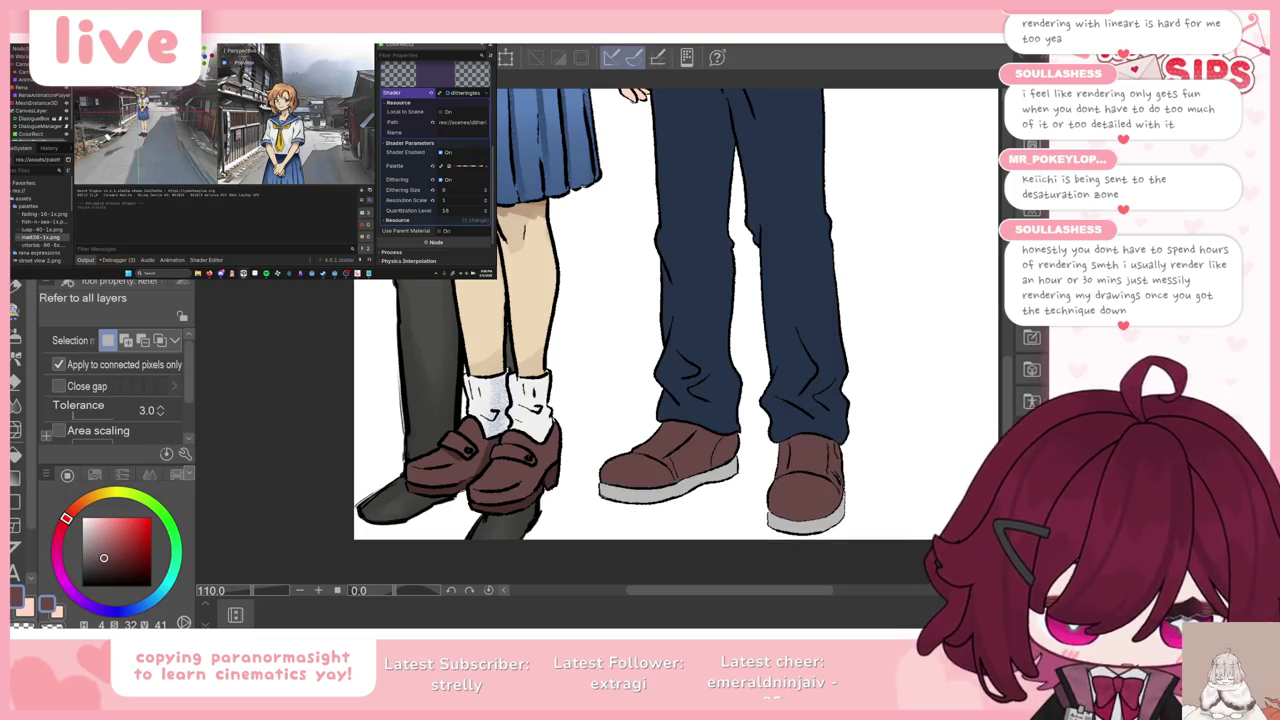
Step: Sample the new shoe brown and fill the grey soles of both shoes with it
{"action": "key", "text": "i"}
{"action": "left_click", "coordinate": [456, 483]}
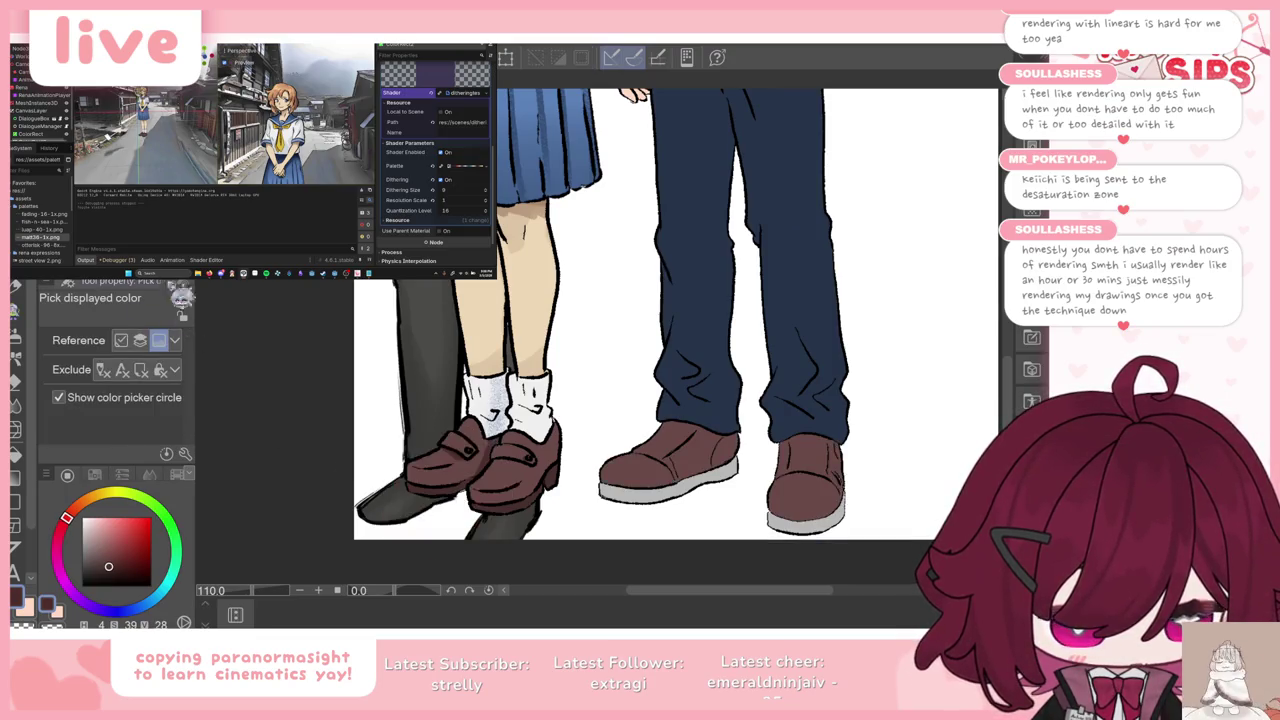
{"action": "key", "text": "g"}
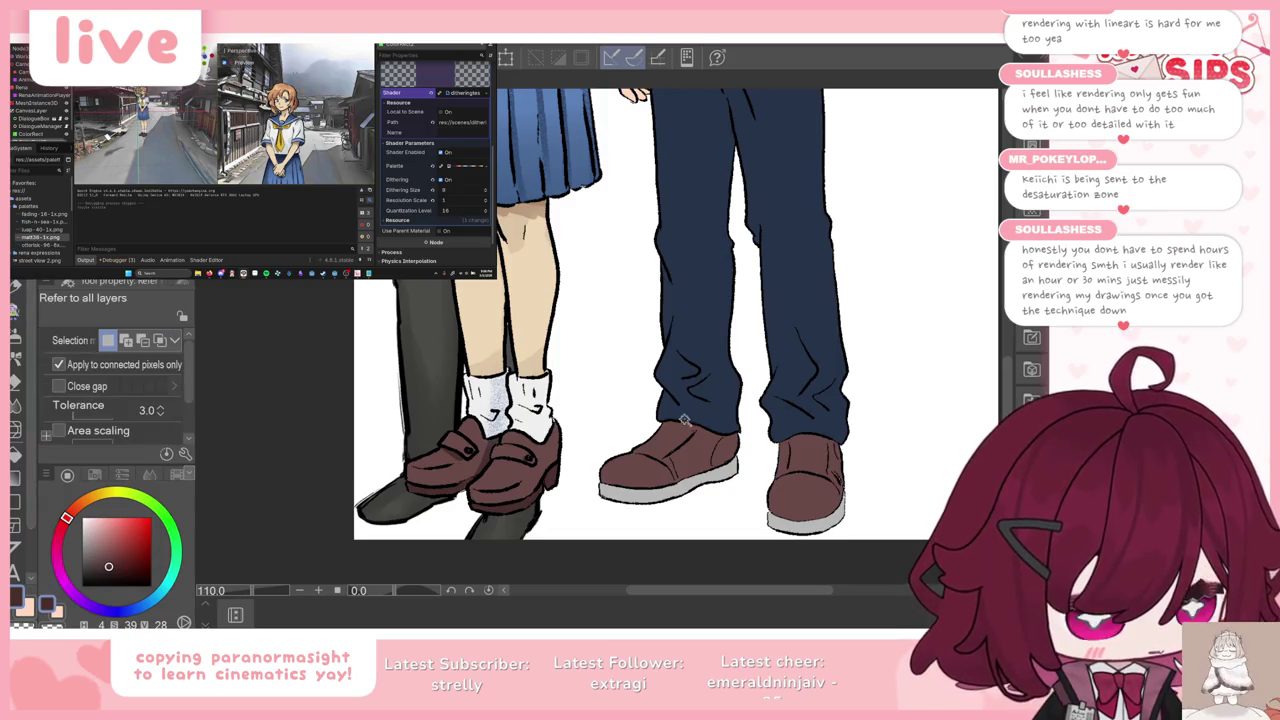
{"action": "left_click", "coordinate": [661, 485]}
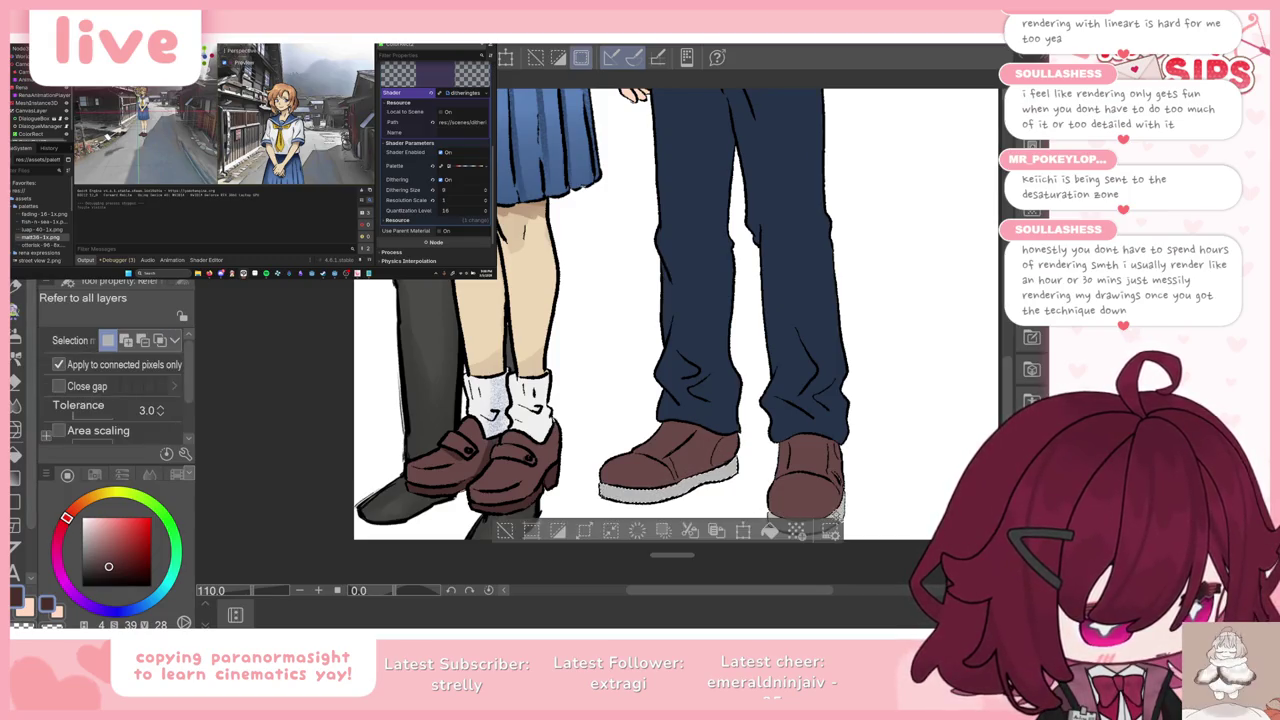
{"action": "left_click", "coordinate": [834, 514], "text": "shift"}
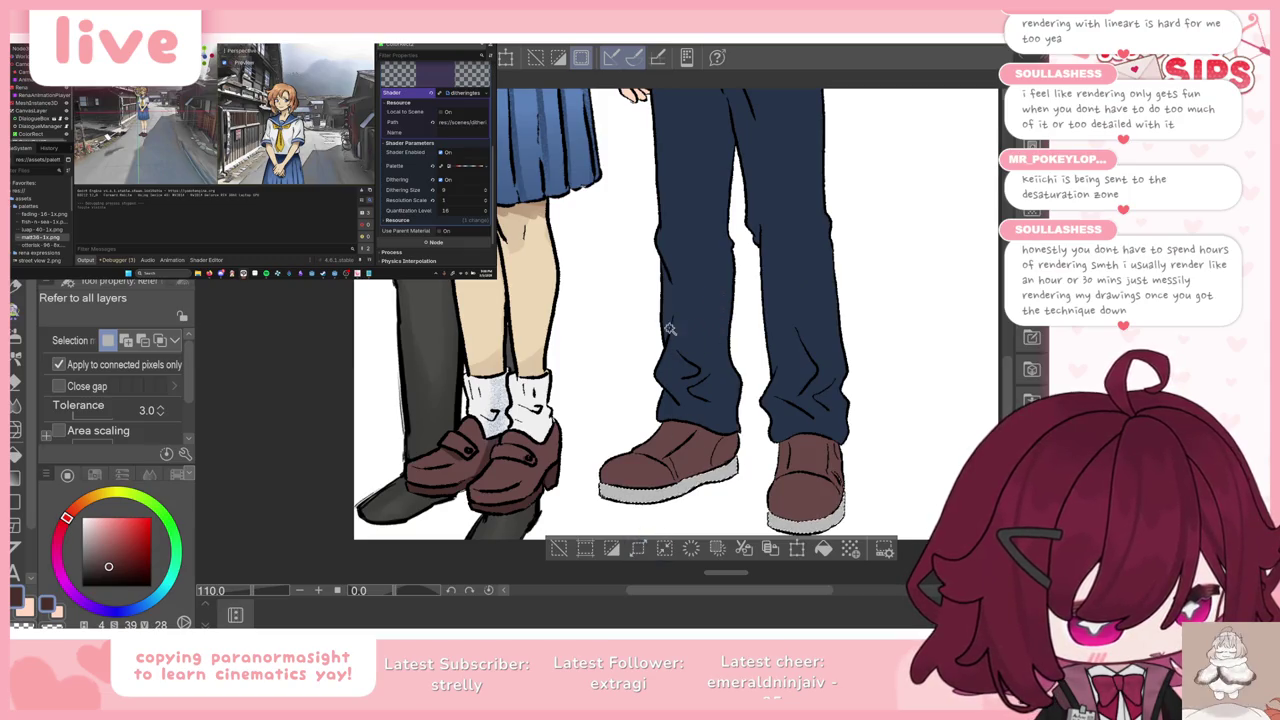
{"action": "key", "text": "Delete"}
{"action": "key", "text": "ctrl+d"}
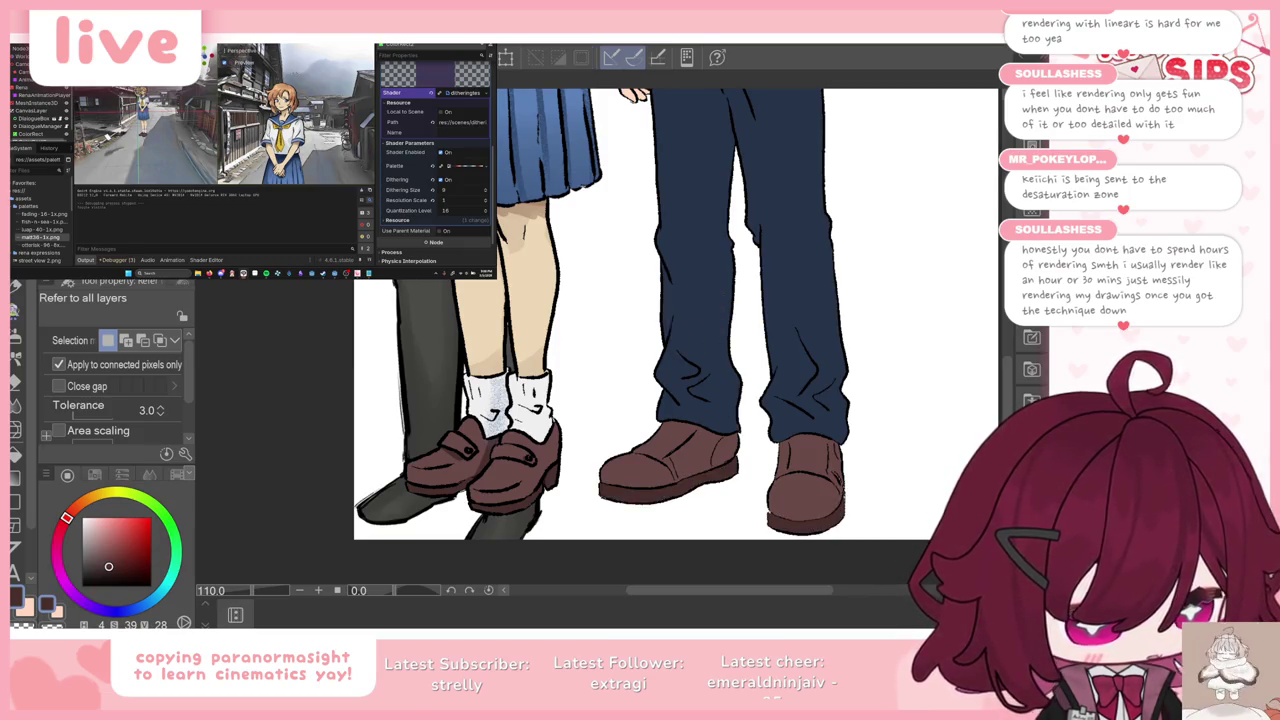
Step: Pick the brown from the left shoe and return to the G-pen
{"action": "key", "text": "i"}
{"action": "left_click", "coordinate": [513, 462]}
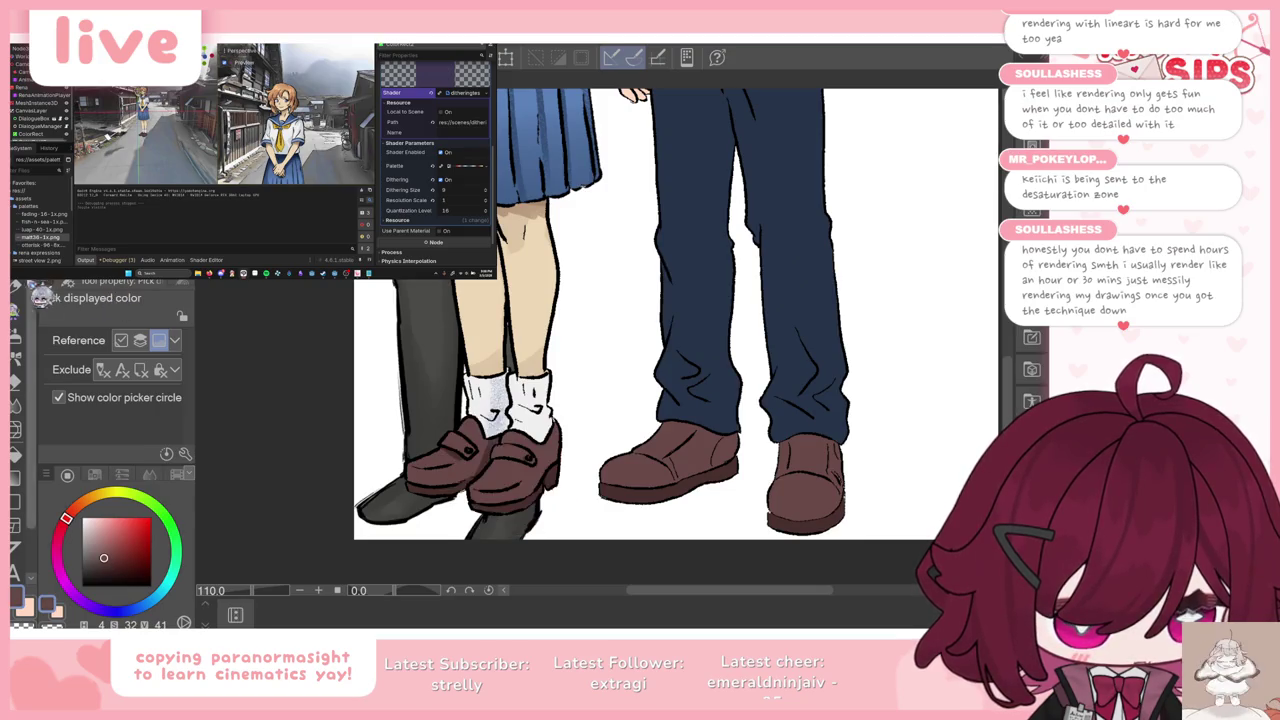
{"action": "key", "text": "p"}
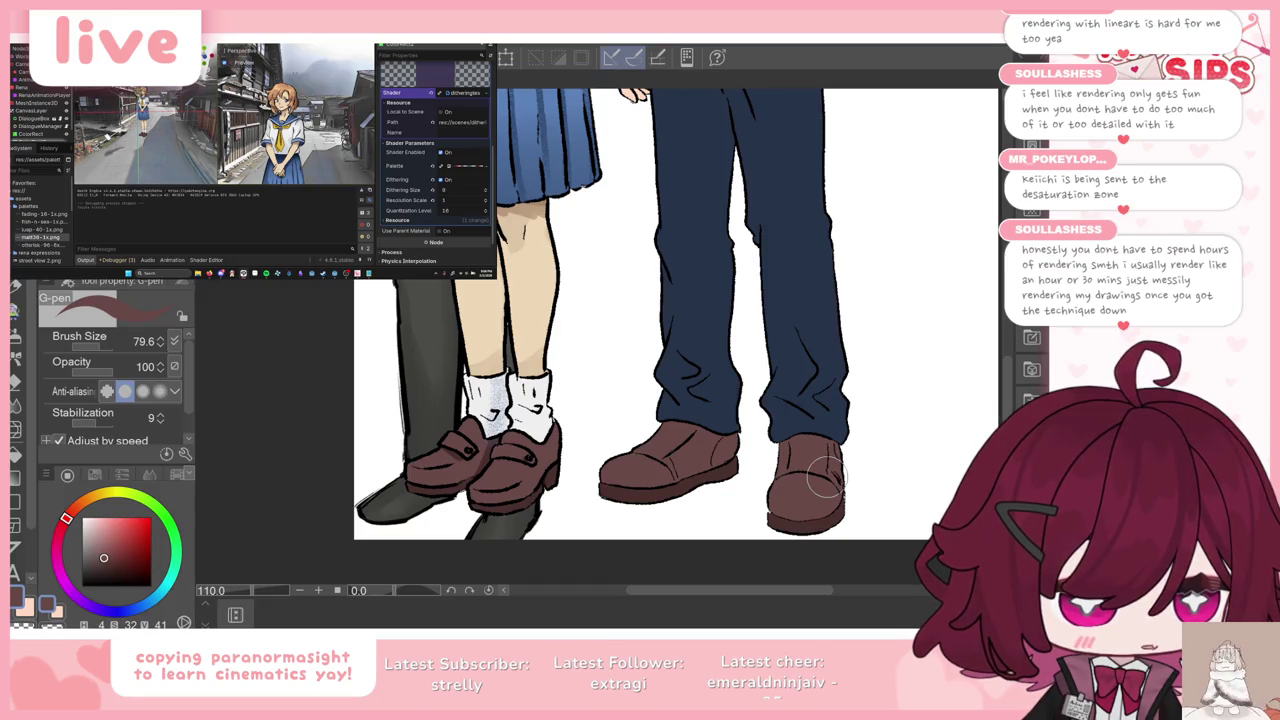
{"action": "scroll", "coordinate": [826, 478], "scroll_direction": "down", "scroll_amount": 3}
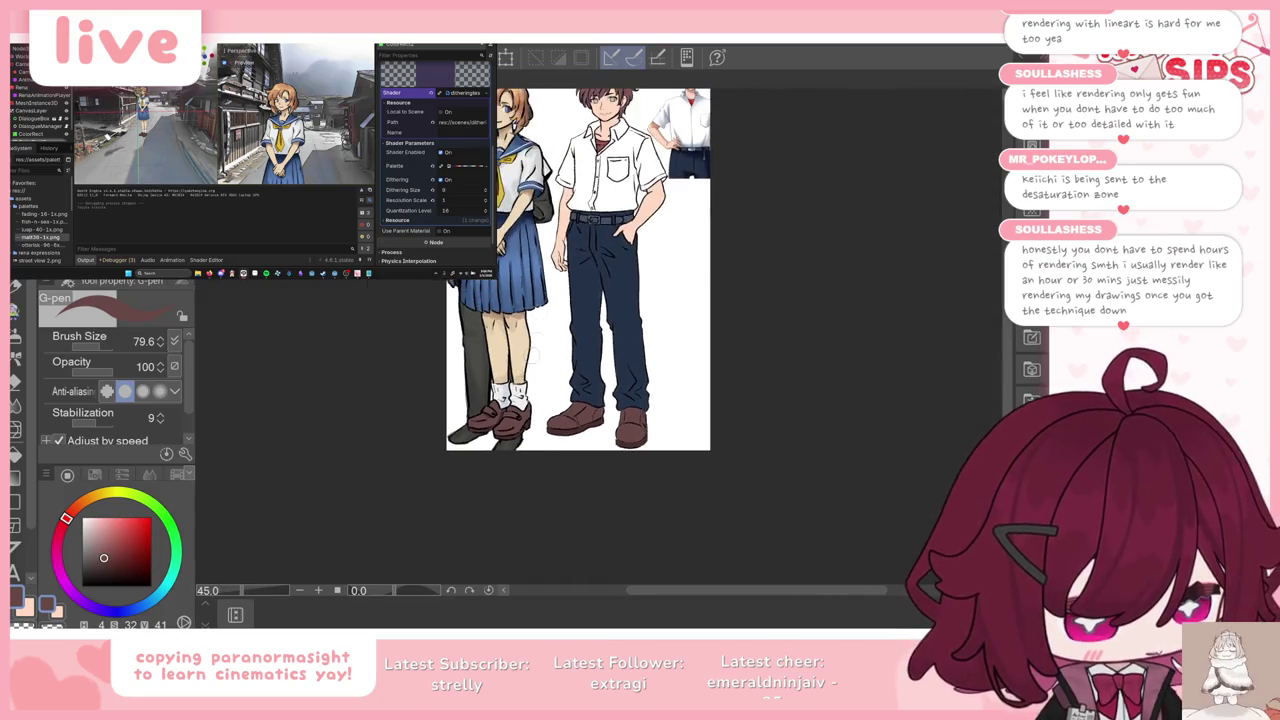
Step: Zoom in on the reference boy's face and sample dark blue from his eye
{"action": "scroll", "coordinate": [597, 260], "scroll_direction": "up", "scroll_amount": 1}
{"action": "scroll", "coordinate": [600, 240], "scroll_direction": "up", "scroll_amount": 1}
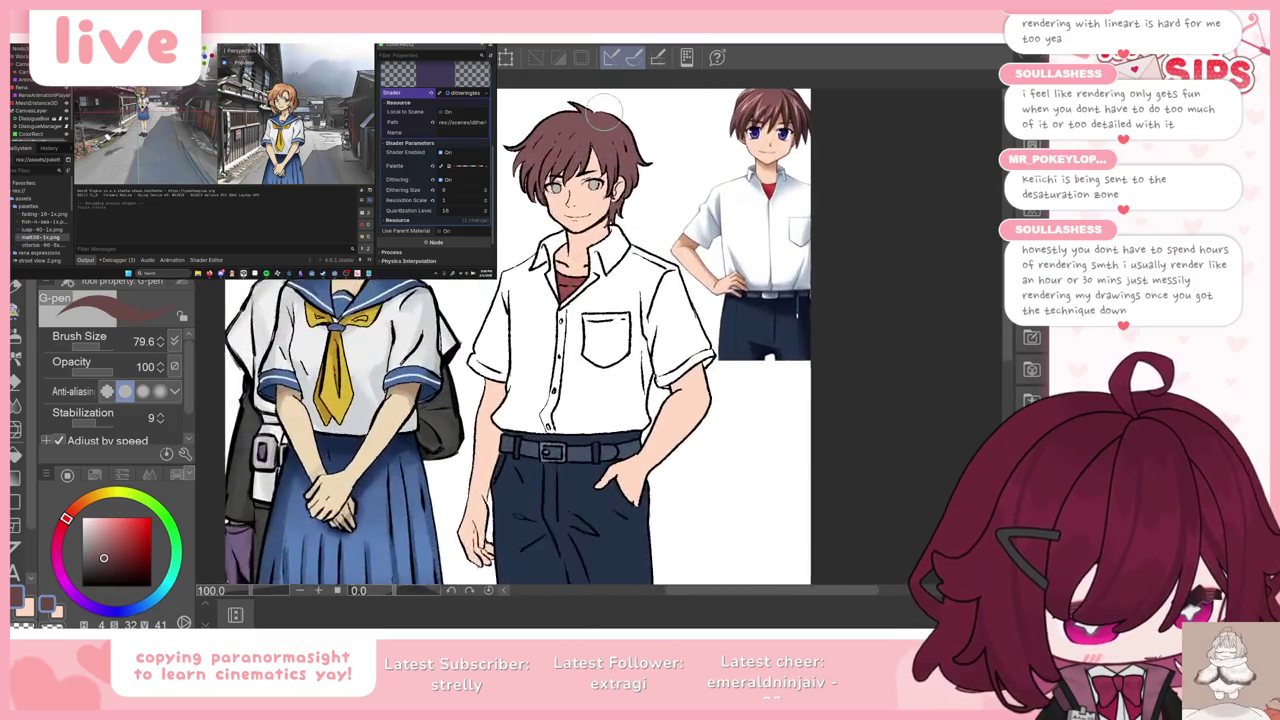
{"action": "scroll", "coordinate": [626, 174], "scroll_direction": "up", "scroll_amount": 1}
{"action": "scroll", "coordinate": [640, 170], "scroll_direction": "up", "scroll_amount": 2}
{"action": "scroll", "coordinate": [740, 160], "scroll_direction": "up", "scroll_amount": 2}
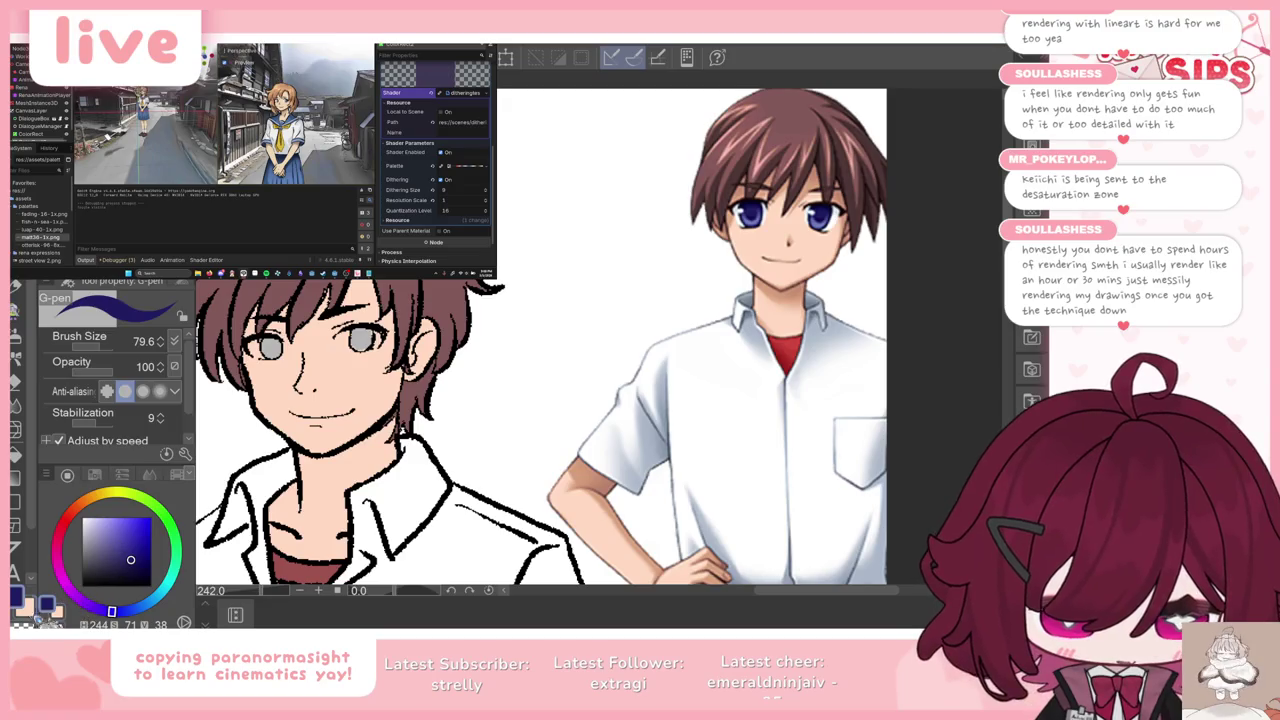
{"action": "scroll", "coordinate": [770, 212], "scroll_direction": "up", "scroll_amount": 1}
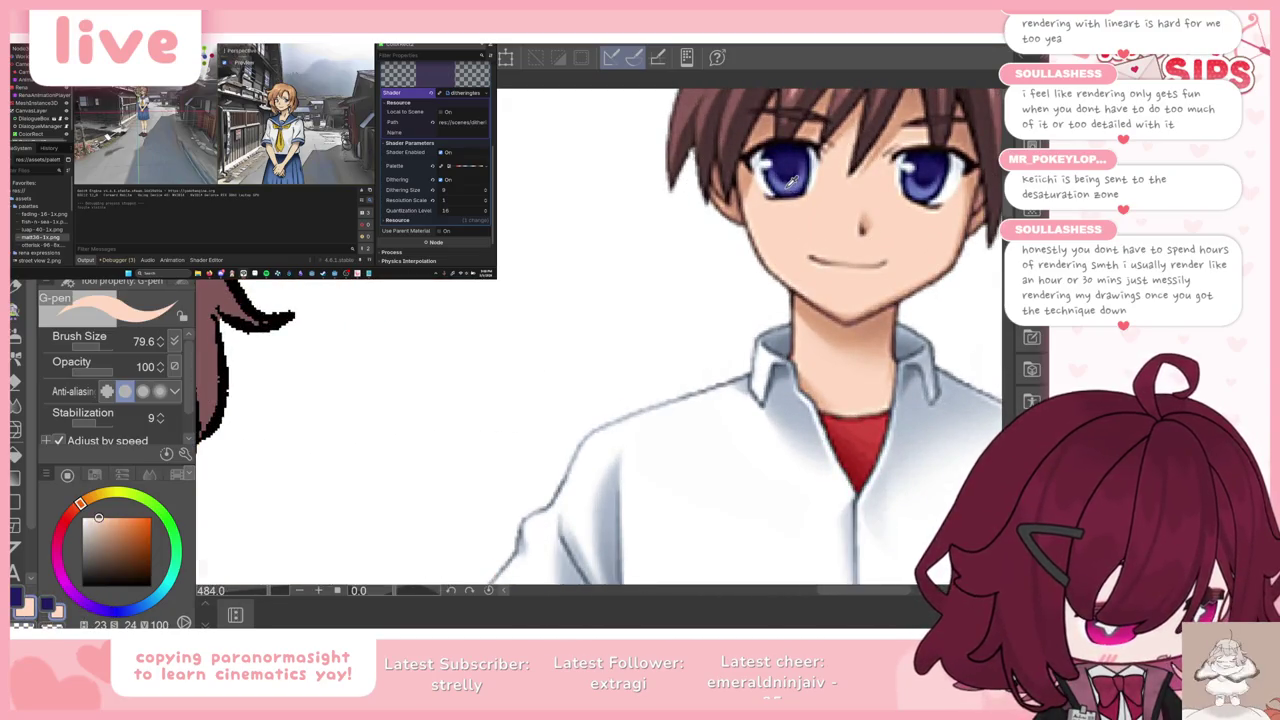
{"action": "left_click", "coordinate": [790, 184], "text": "alt"}
Step: Sample a lighter blue from the reference eye instead
{"action": "scroll", "coordinate": [659, 249], "scroll_direction": "down", "scroll_amount": 1}
{"action": "scroll", "coordinate": [659, 249], "scroll_direction": "up", "scroll_amount": 1}
{"action": "scroll", "coordinate": [690, 235], "scroll_direction": "up", "scroll_amount": 2}
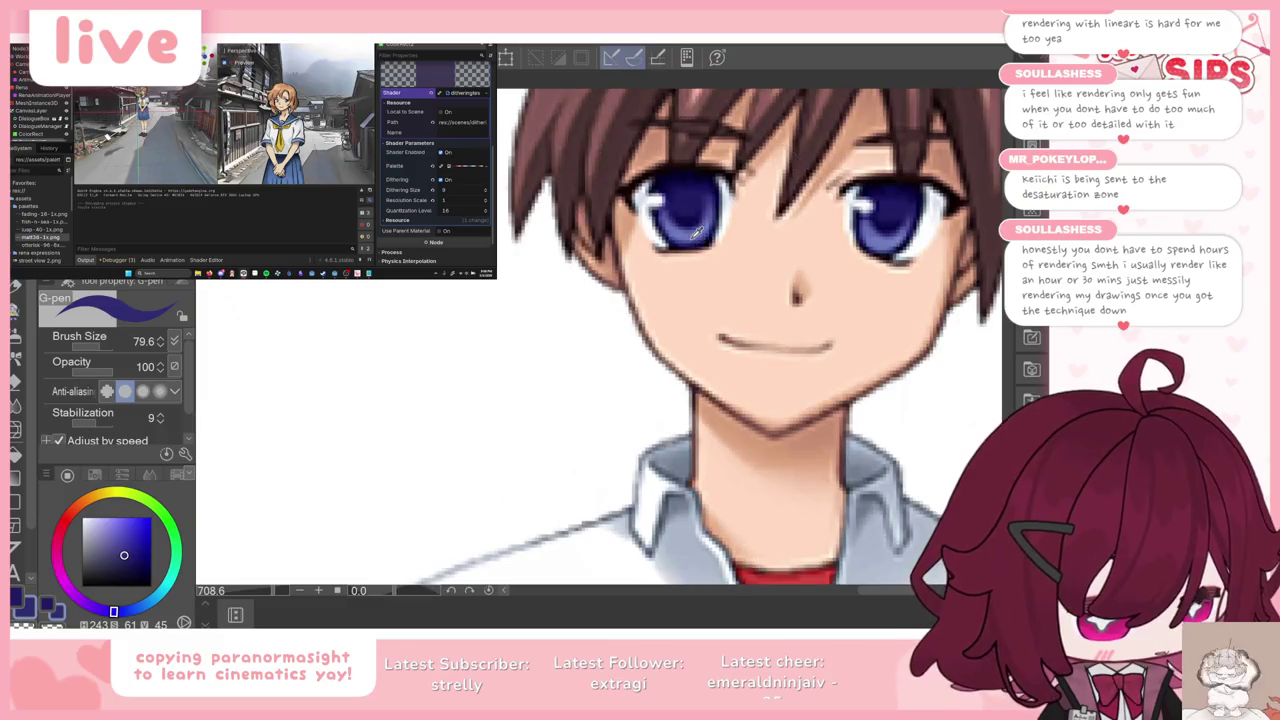
{"action": "left_click", "coordinate": [688, 226], "text": "alt"}
{"action": "scroll", "coordinate": [688, 226], "scroll_direction": "down", "scroll_amount": 2}
{"action": "scroll", "coordinate": [688, 226], "scroll_direction": "down", "scroll_amount": 2}
{"action": "scroll", "coordinate": [688, 226], "scroll_direction": "down", "scroll_amount": 1}
Step: Briefly try the Move layer and eraser tools, then return to the pen
{"action": "key", "text": "k"}
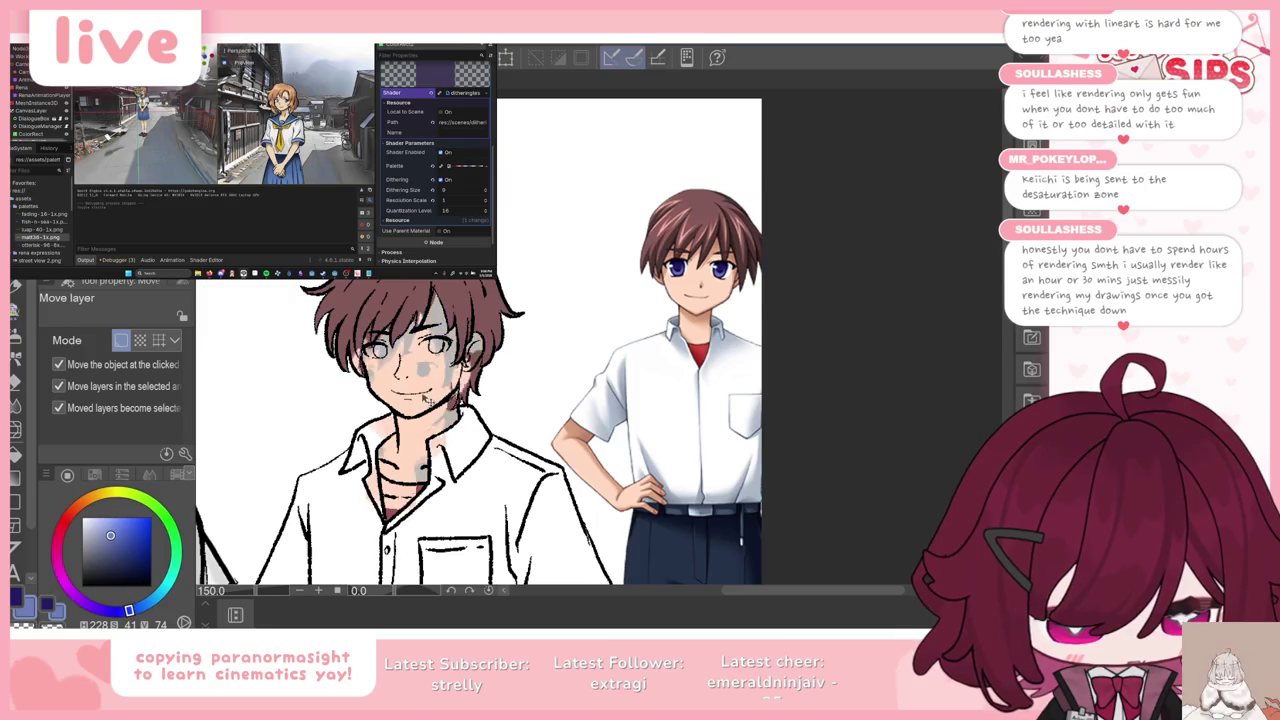
{"action": "key", "text": "e"}
{"action": "scroll", "coordinate": [412, 355], "scroll_direction": "up", "scroll_amount": 2}
{"action": "scroll", "coordinate": [440, 345], "scroll_direction": "up", "scroll_amount": 1}
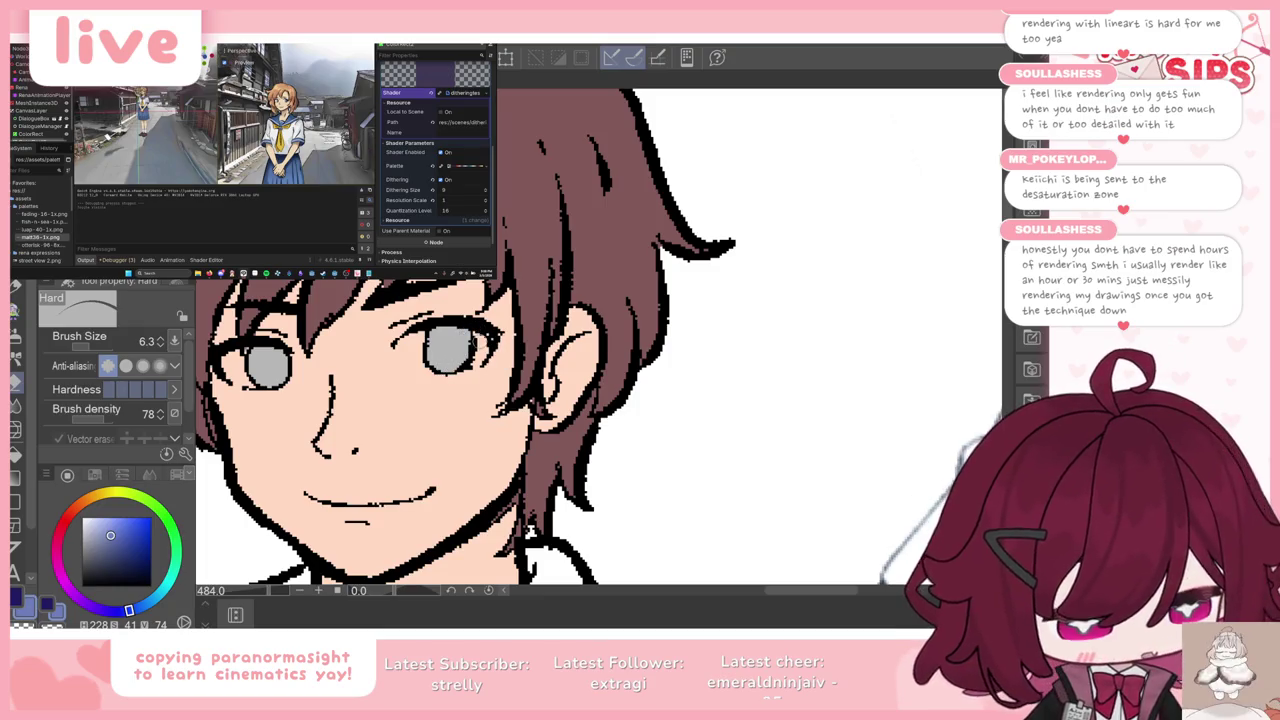
{"action": "key", "text": "p"}
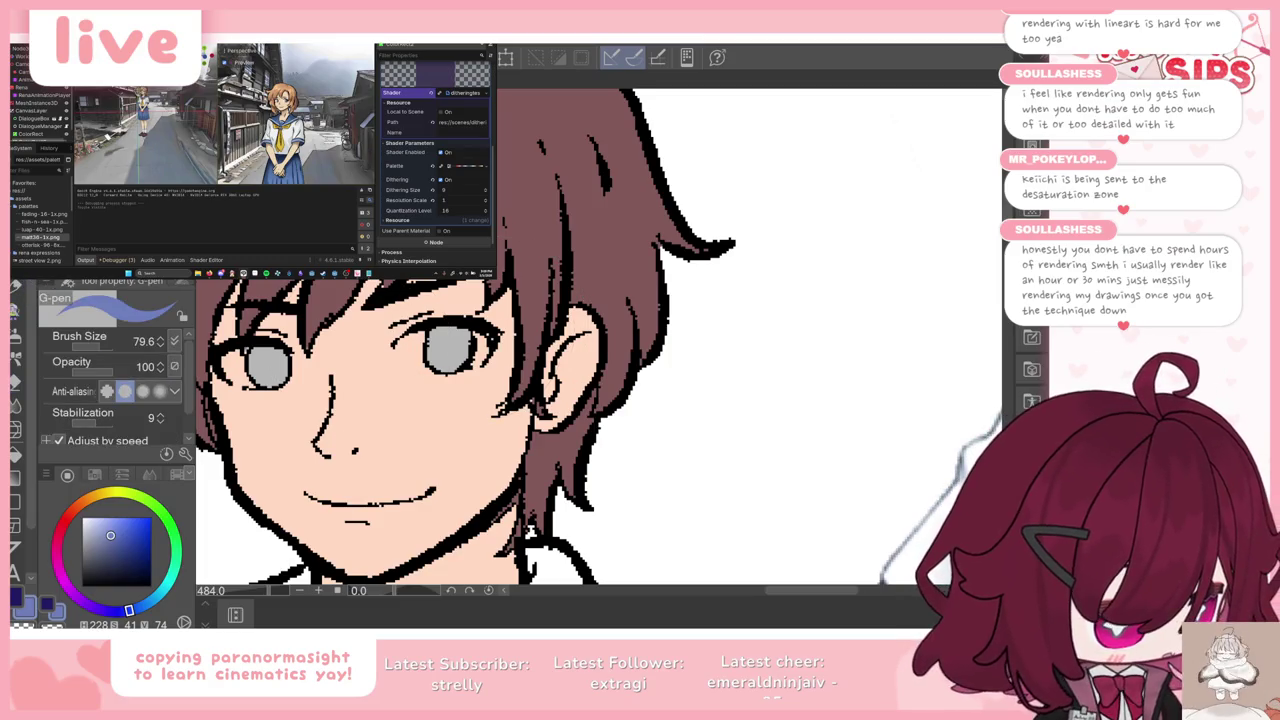
Step: Set the G-pen brush size to 10
{"action": "left_click", "coordinate": [100, 346]}
{"action": "left_click", "coordinate": [92, 346]}
{"action": "scroll", "coordinate": [497, 340], "scroll_direction": "down", "scroll_amount": 3}
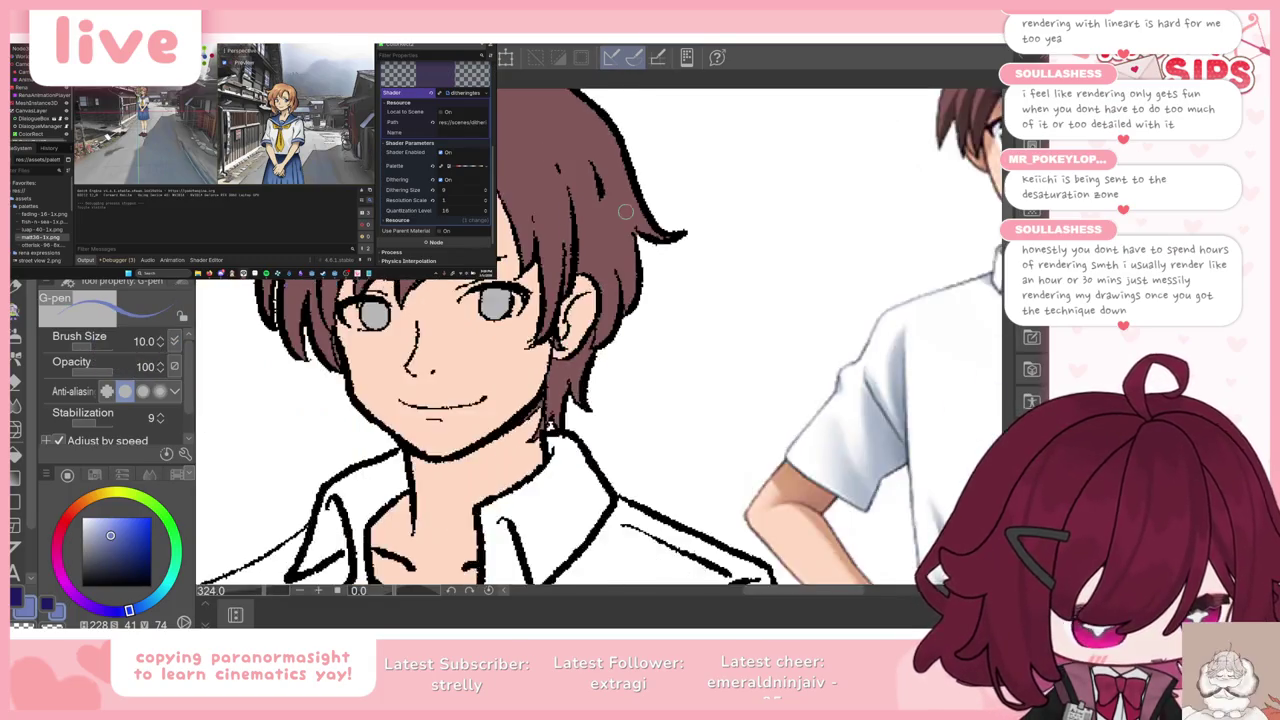
{"action": "scroll", "coordinate": [497, 340], "scroll_direction": "down", "scroll_amount": 2}
{"action": "scroll", "coordinate": [554, 226], "scroll_direction": "up", "scroll_amount": 2}
{"action": "scroll", "coordinate": [554, 226], "scroll_direction": "up", "scroll_amount": 1}
{"action": "scroll", "coordinate": [554, 226], "scroll_direction": "down", "scroll_amount": 1}
{"action": "scroll", "coordinate": [554, 227], "scroll_direction": "up", "scroll_amount": 2}
{"action": "scroll", "coordinate": [590, 230], "scroll_direction": "up", "scroll_amount": 2}
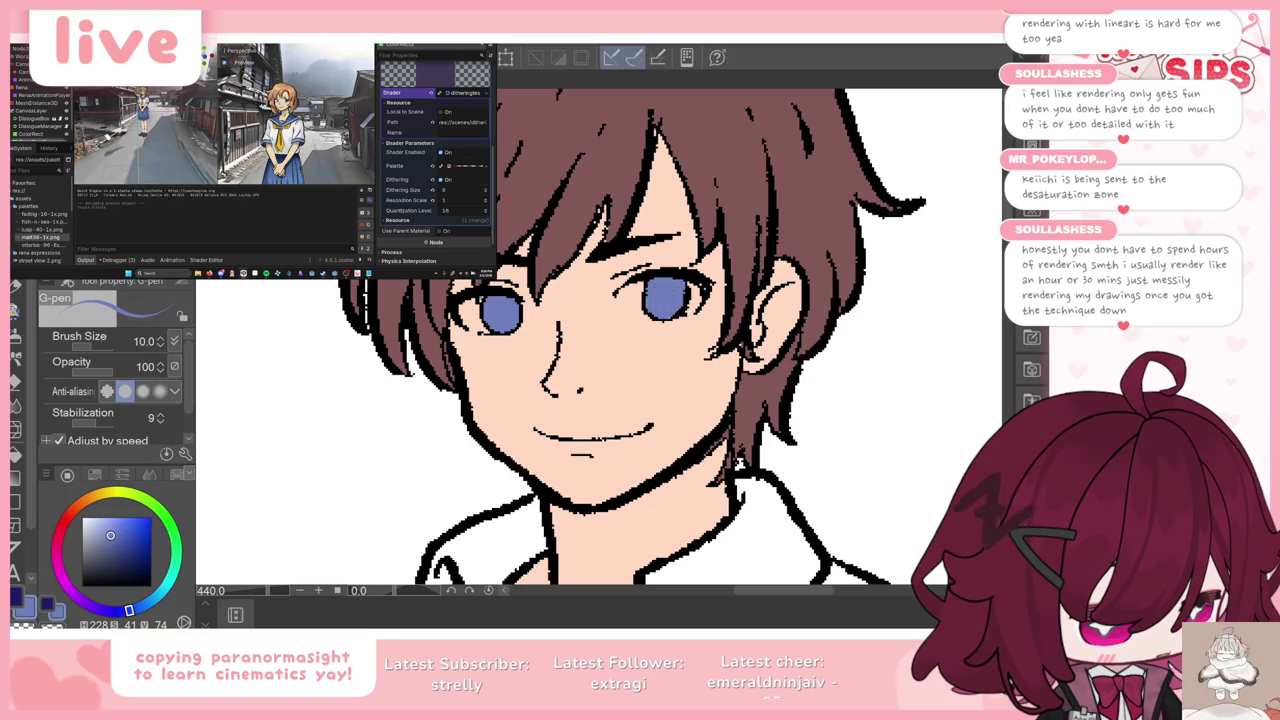
Step: Paint a dark blue pupil into the left eye, undoing the right-eye attempt
{"action": "left_click", "coordinate": [502, 311], "text": "alt"}
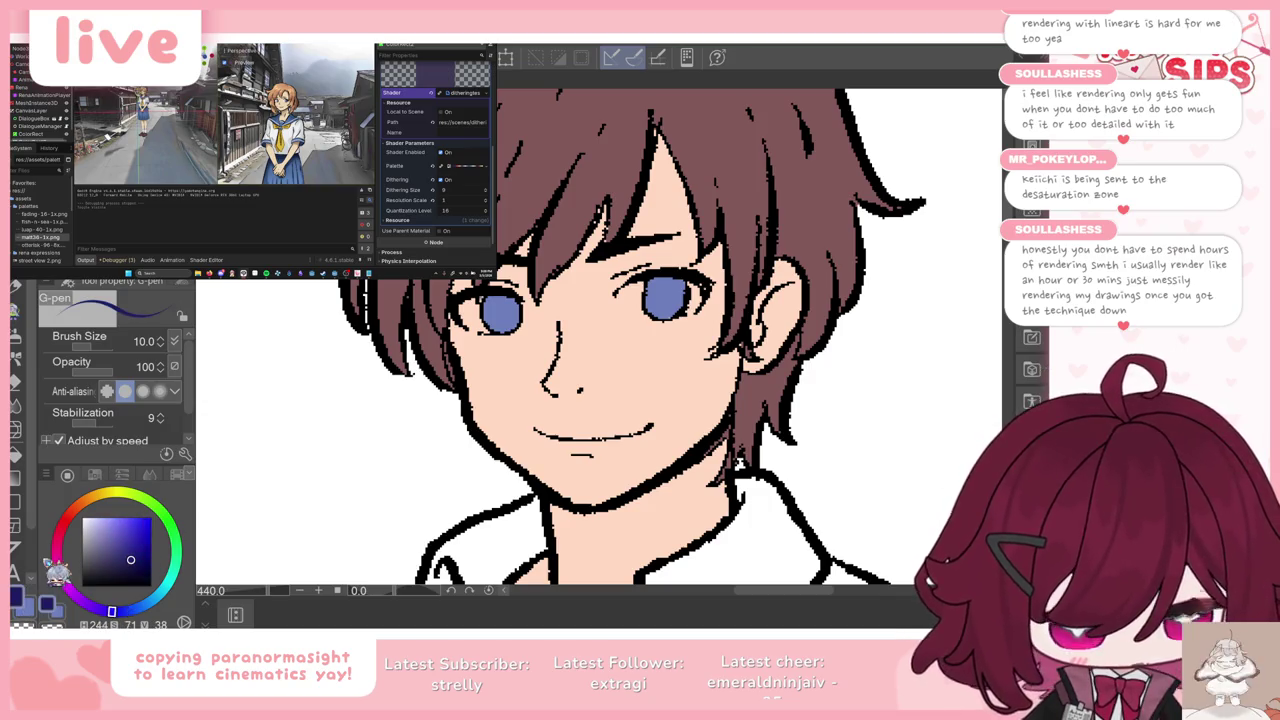
{"action": "left_click_drag", "start_coordinate": [500, 308], "coordinate": [506, 316]}
{"action": "left_click_drag", "start_coordinate": [664, 292], "coordinate": [670, 298]}
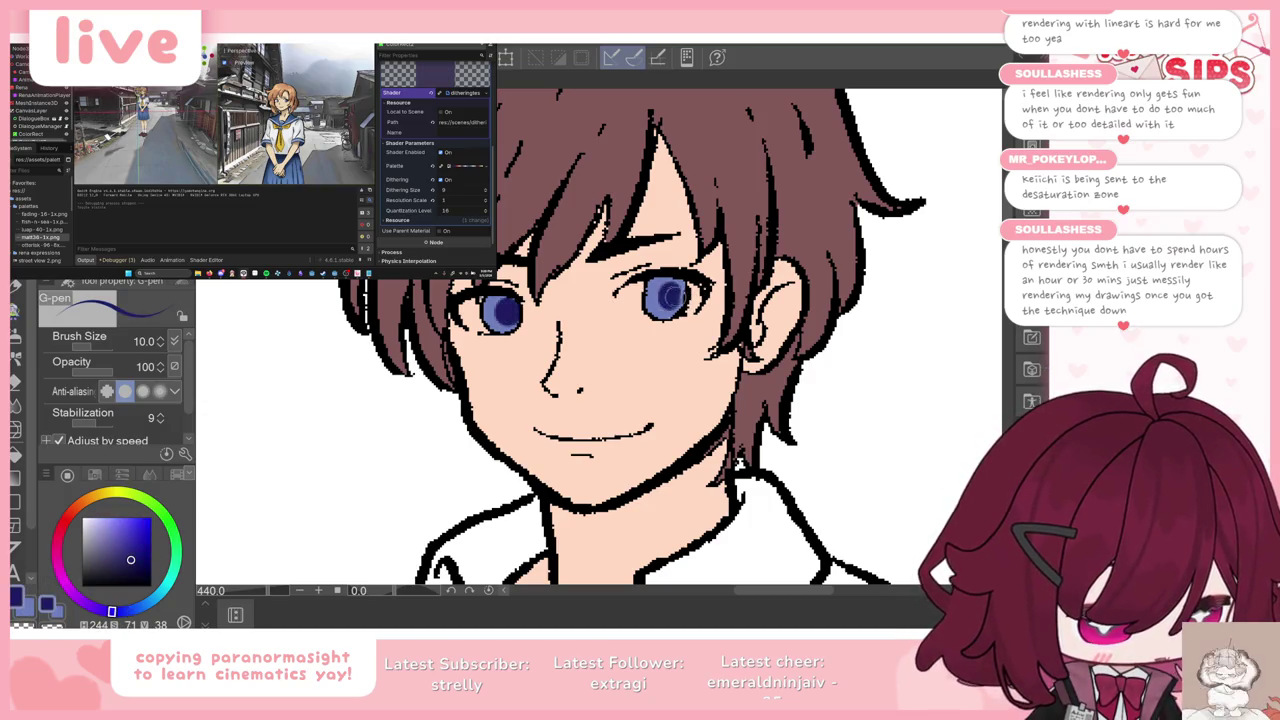
{"action": "key", "text": "ctrl+z"}
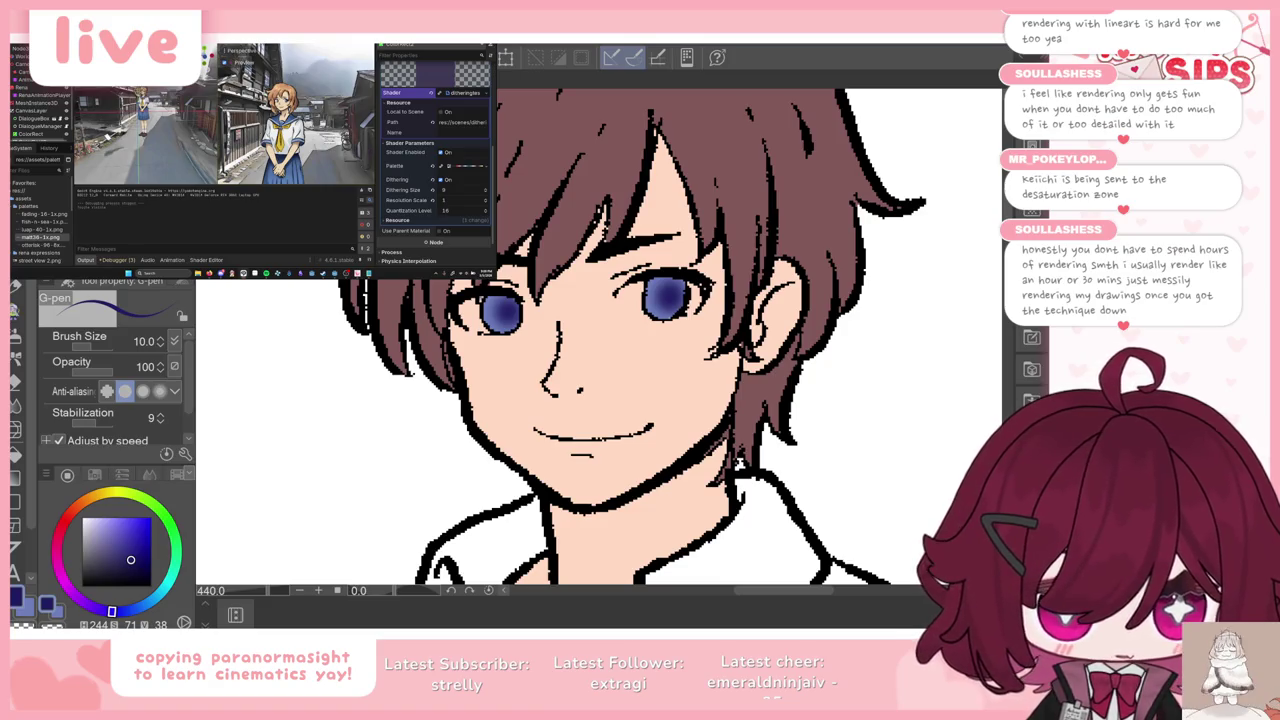
Step: Switch to the Textured pen and sample the orange-brown from the girl's hair
{"action": "key", "text": "p"}
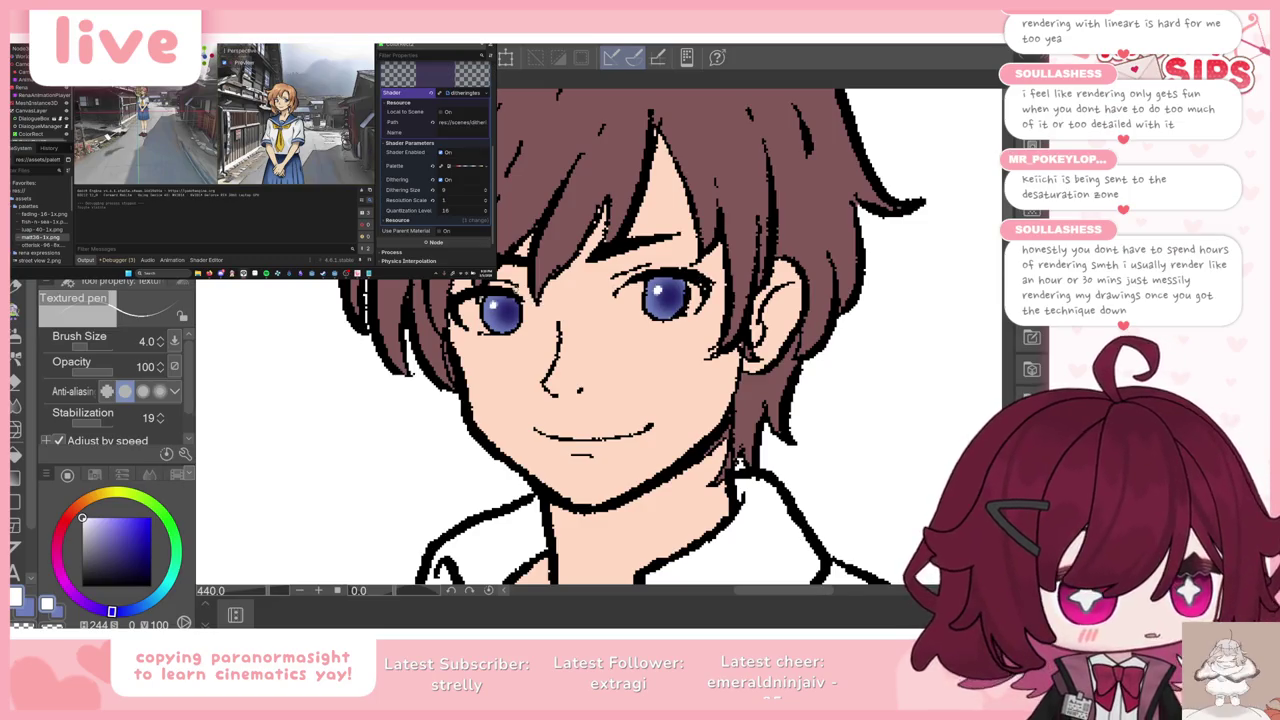
{"action": "scroll", "coordinate": [528, 303], "scroll_direction": "down", "scroll_amount": 3}
{"action": "scroll", "coordinate": [587, 238], "scroll_direction": "down", "scroll_amount": 3}
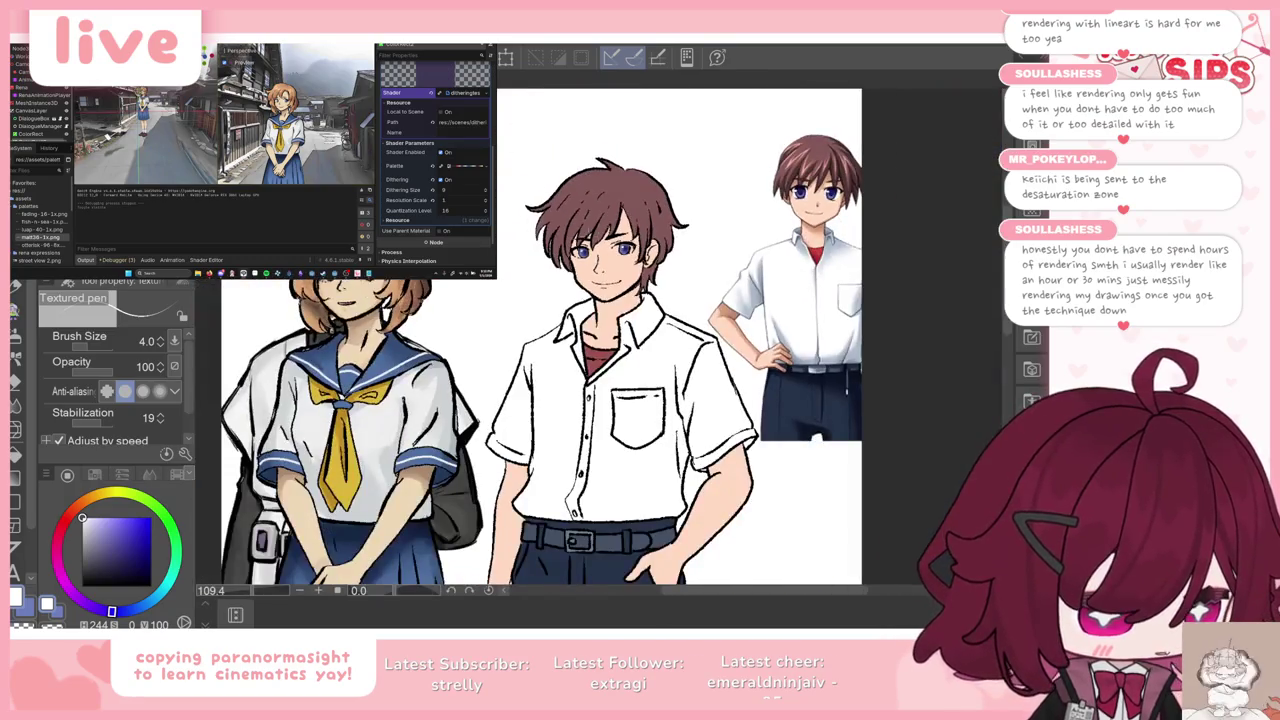
{"action": "scroll", "coordinate": [318, 285], "scroll_direction": "up", "scroll_amount": 2}
{"action": "scroll", "coordinate": [318, 288], "scroll_direction": "up", "scroll_amount": 2}
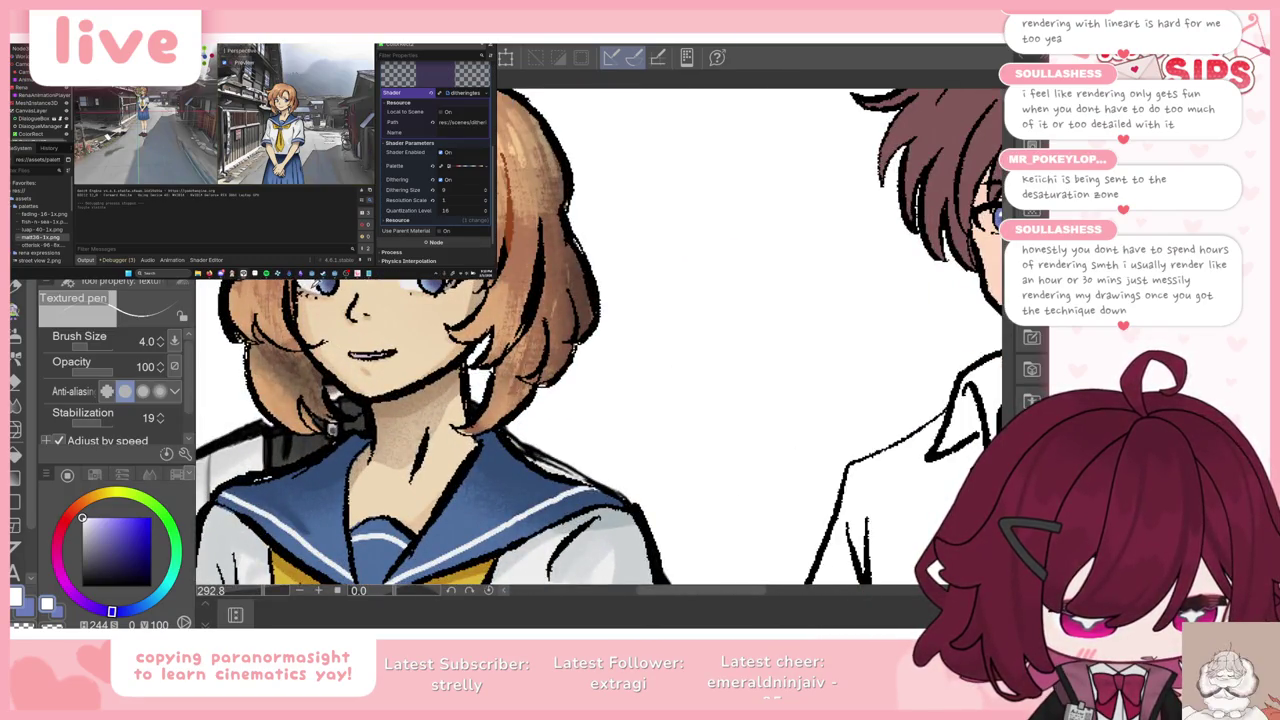
{"action": "left_click", "coordinate": [330, 428], "text": "alt"}
{"action": "scroll", "coordinate": [337, 257], "scroll_direction": "up", "scroll_amount": 2}
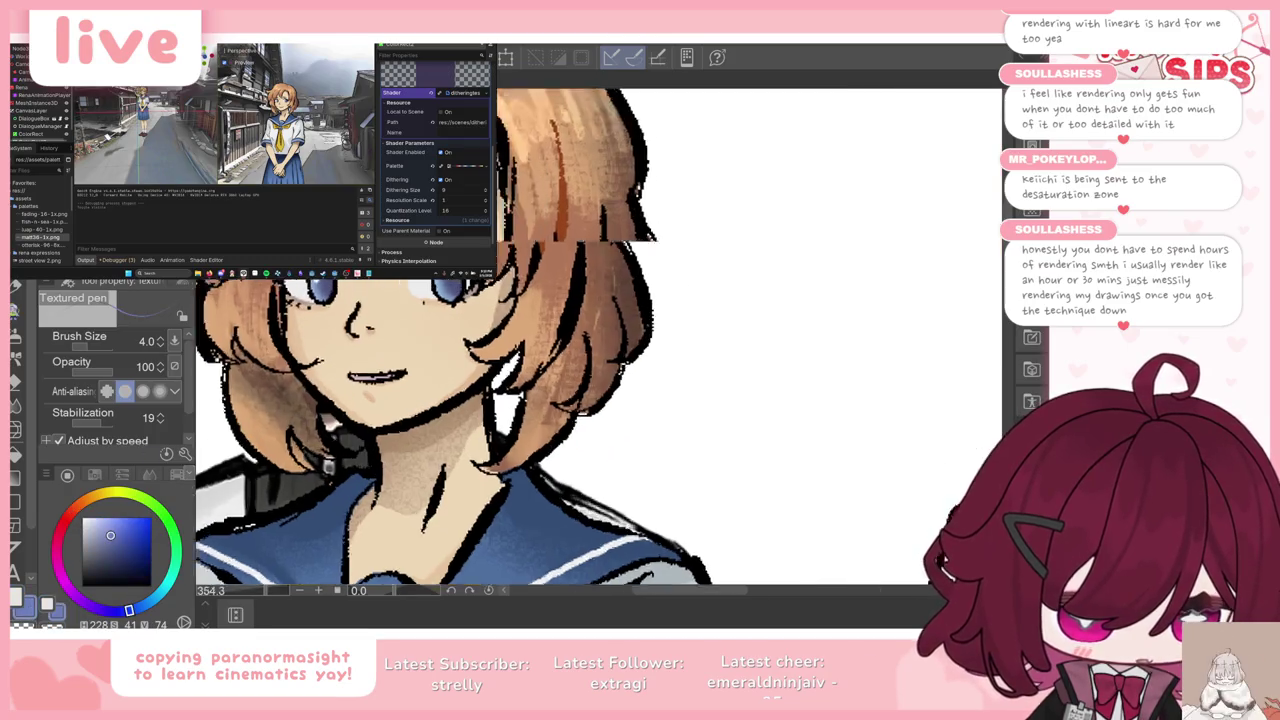
{"action": "scroll", "coordinate": [337, 257], "scroll_direction": "up", "scroll_amount": 3}
{"action": "scroll", "coordinate": [278, 305], "scroll_direction": "down", "scroll_amount": 3}
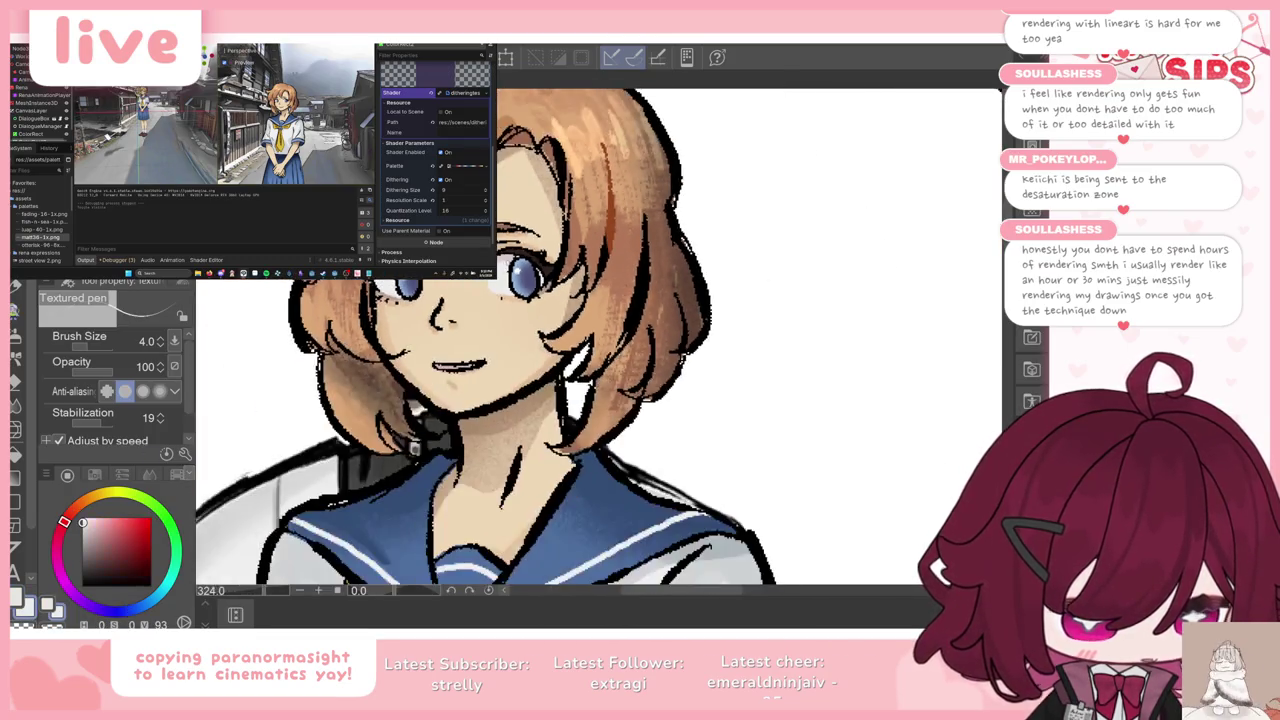
{"action": "scroll", "coordinate": [300, 300], "scroll_direction": "up", "scroll_amount": 2}
{"action": "scroll", "coordinate": [300, 300], "scroll_direction": "up", "scroll_amount": 2}
{"action": "scroll", "coordinate": [508, 256], "scroll_direction": "down", "scroll_amount": 5}
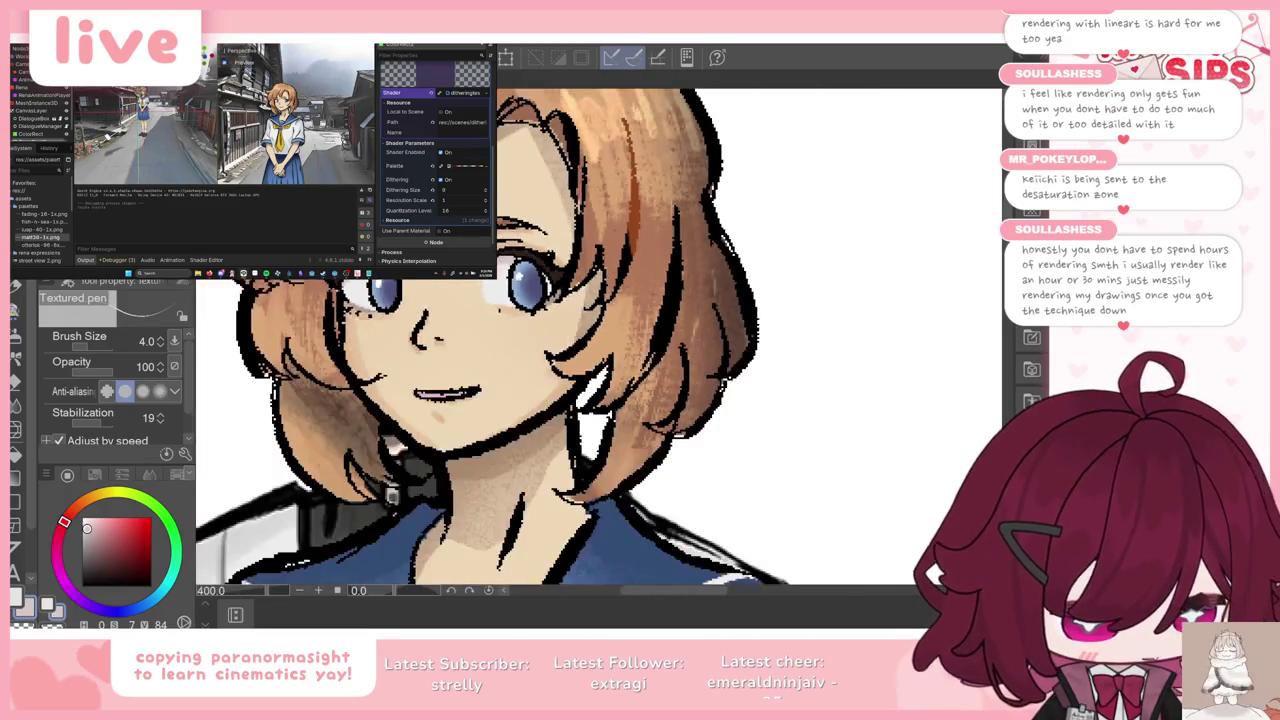
{"action": "scroll", "coordinate": [508, 256], "scroll_direction": "down", "scroll_amount": 5}
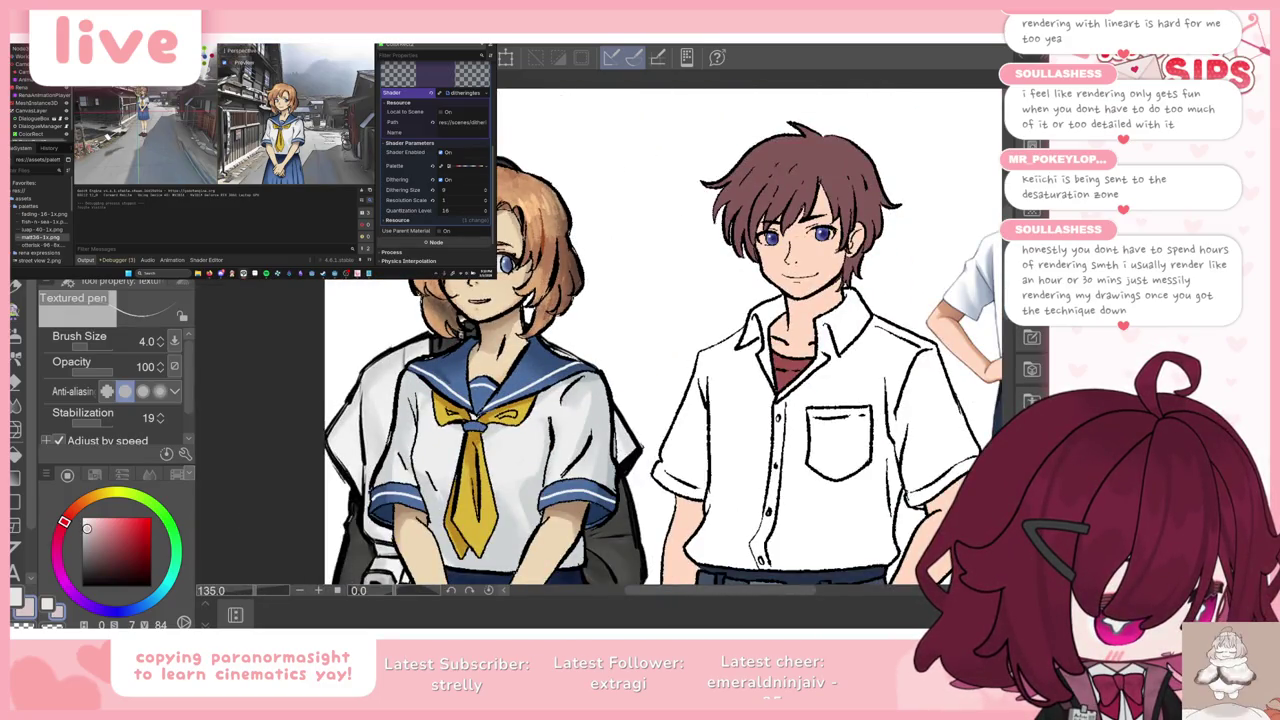
{"action": "scroll", "coordinate": [848, 228], "scroll_direction": "up", "scroll_amount": 2}
{"action": "scroll", "coordinate": [848, 228], "scroll_direction": "up", "scroll_amount": 2}
{"action": "scroll", "coordinate": [848, 228], "scroll_direction": "up", "scroll_amount": 1}
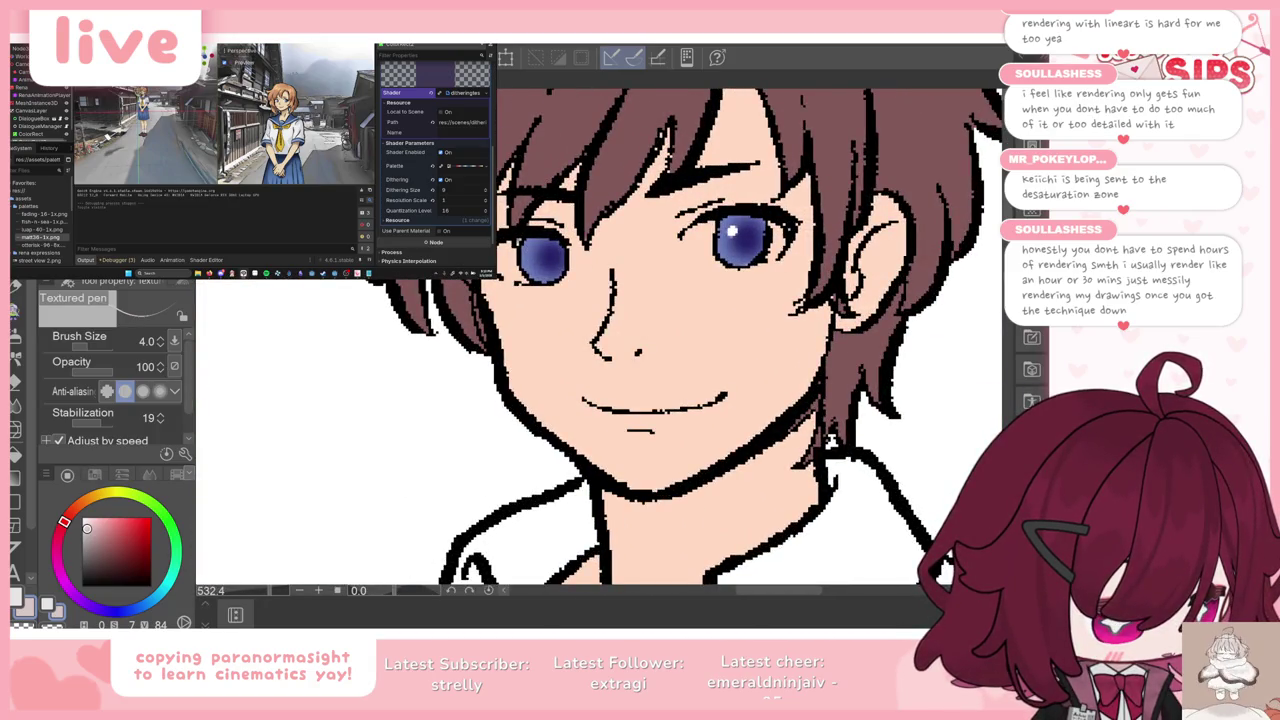
Step: Toggle the colour fill off and on to compare the eyes
{"action": "key", "text": "ctrl+z"}
{"action": "key", "text": "ctrl+y"}
{"action": "key", "text": "ctrl+z"}
{"action": "key", "text": "ctrl+y"}
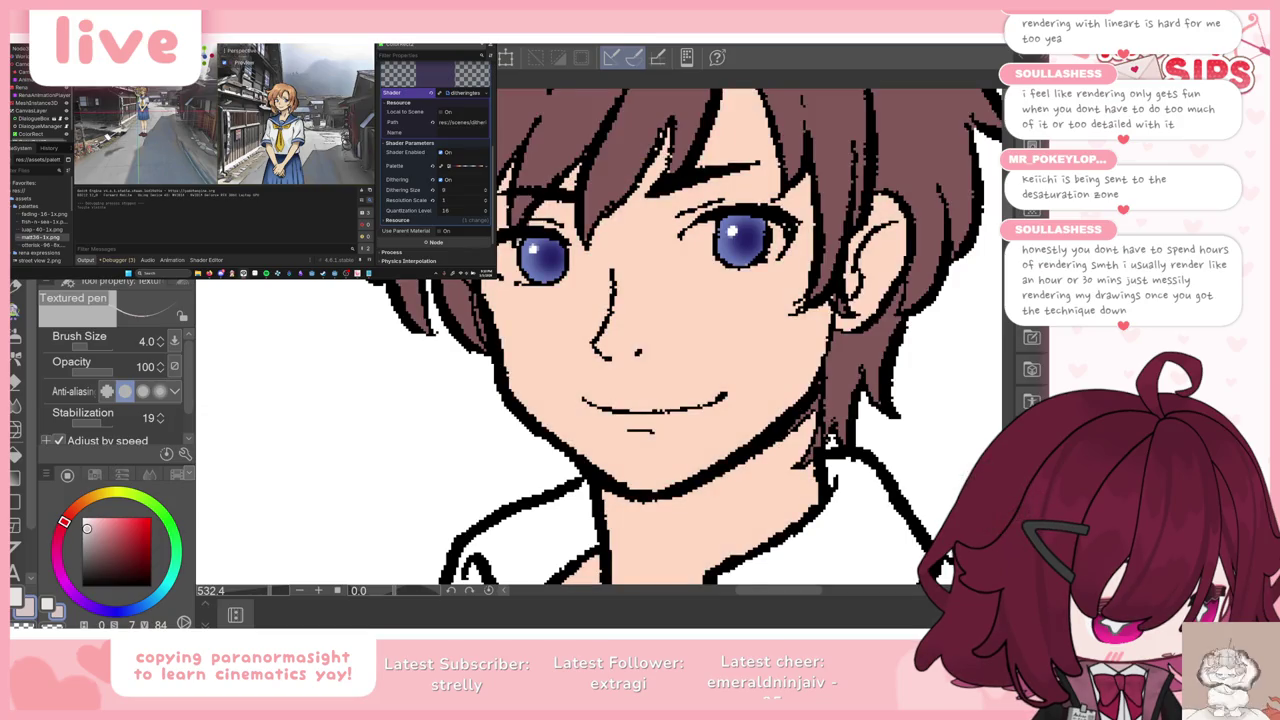
{"action": "scroll", "coordinate": [609, 216], "scroll_direction": "up", "scroll_amount": 2}
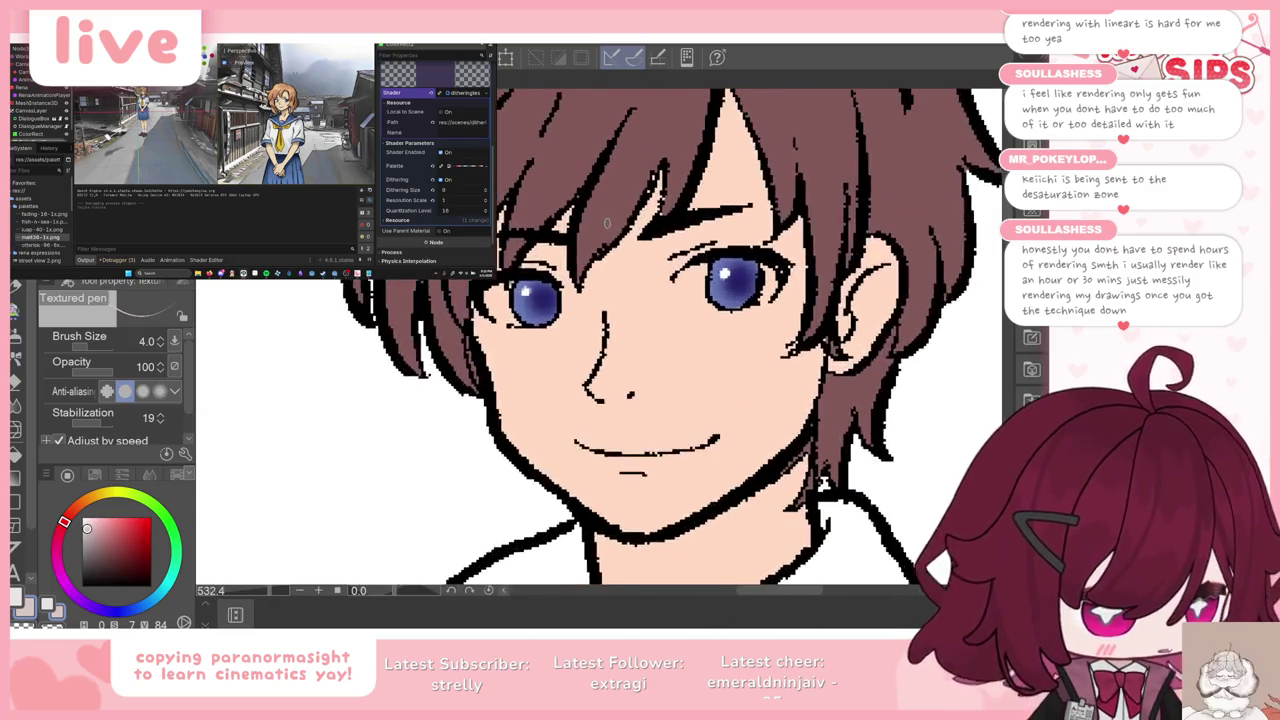
{"action": "scroll", "coordinate": [609, 216], "scroll_direction": "up", "scroll_amount": 1}
Step: Paint a light skin-coloured patch beside the left eye and pick a pinkish tone
{"action": "left_click", "coordinate": [609, 216], "text": "alt"}
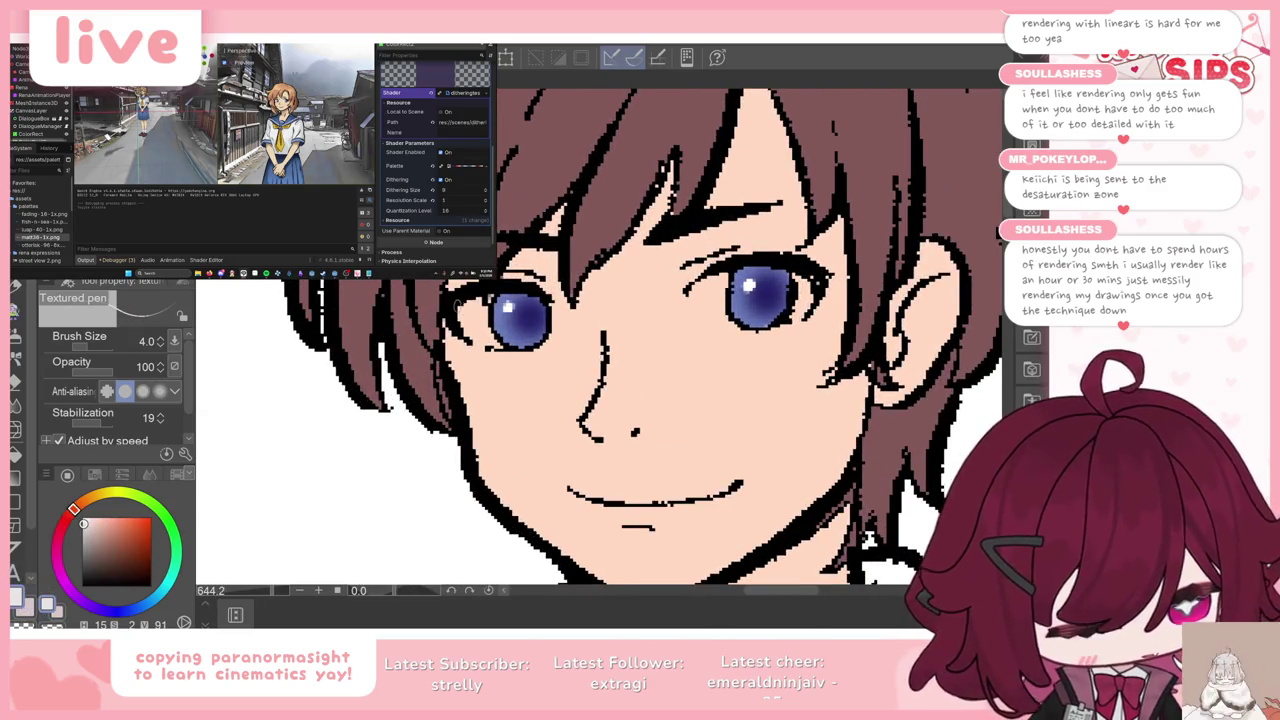
{"action": "left_click_drag", "start_coordinate": [462, 322], "coordinate": [485, 340]}
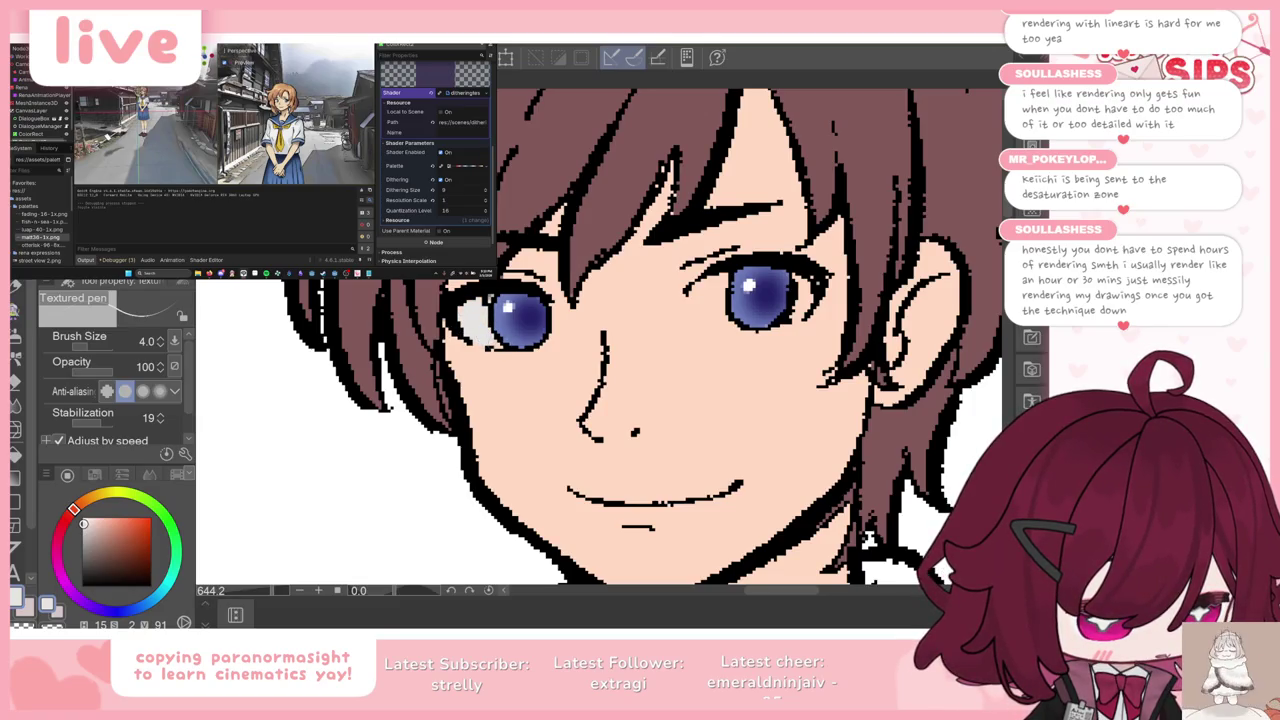
{"action": "left_click", "coordinate": [431, 363], "text": "alt"}
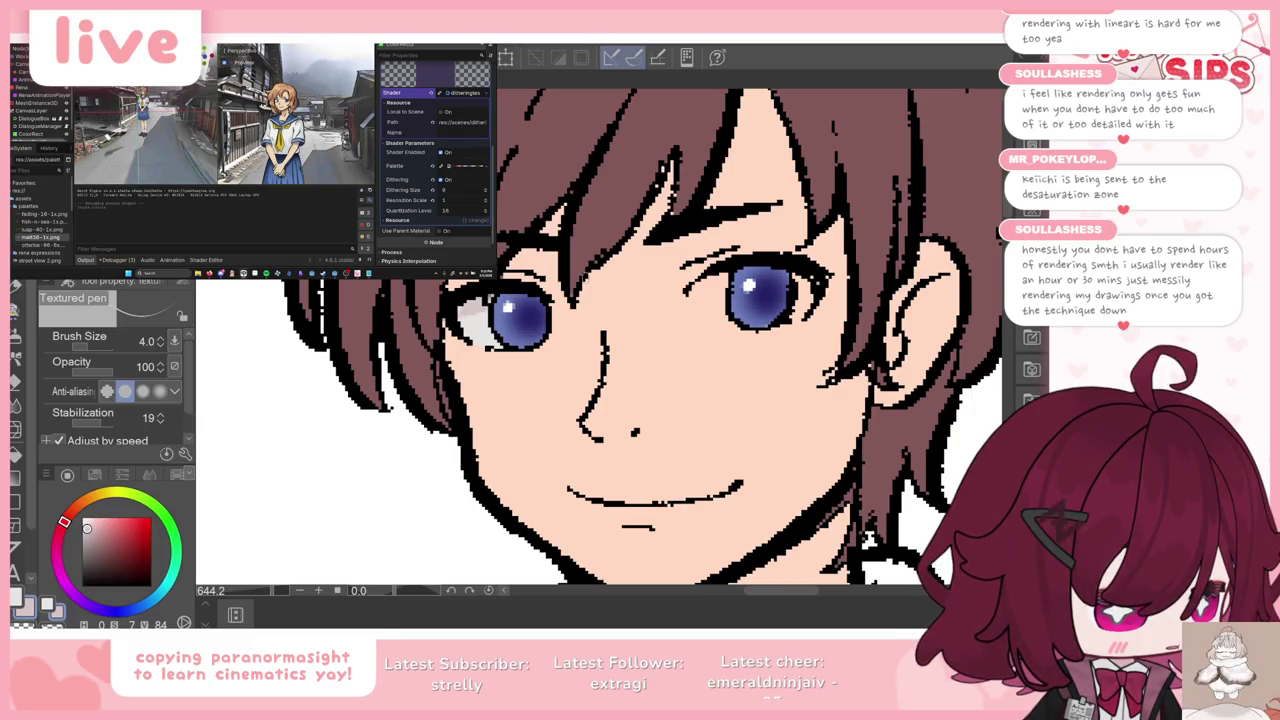
{"action": "scroll", "coordinate": [600, 340], "scroll_direction": "down", "scroll_amount": 3}
{"action": "scroll", "coordinate": [600, 340], "scroll_direction": "down", "scroll_amount": 3}
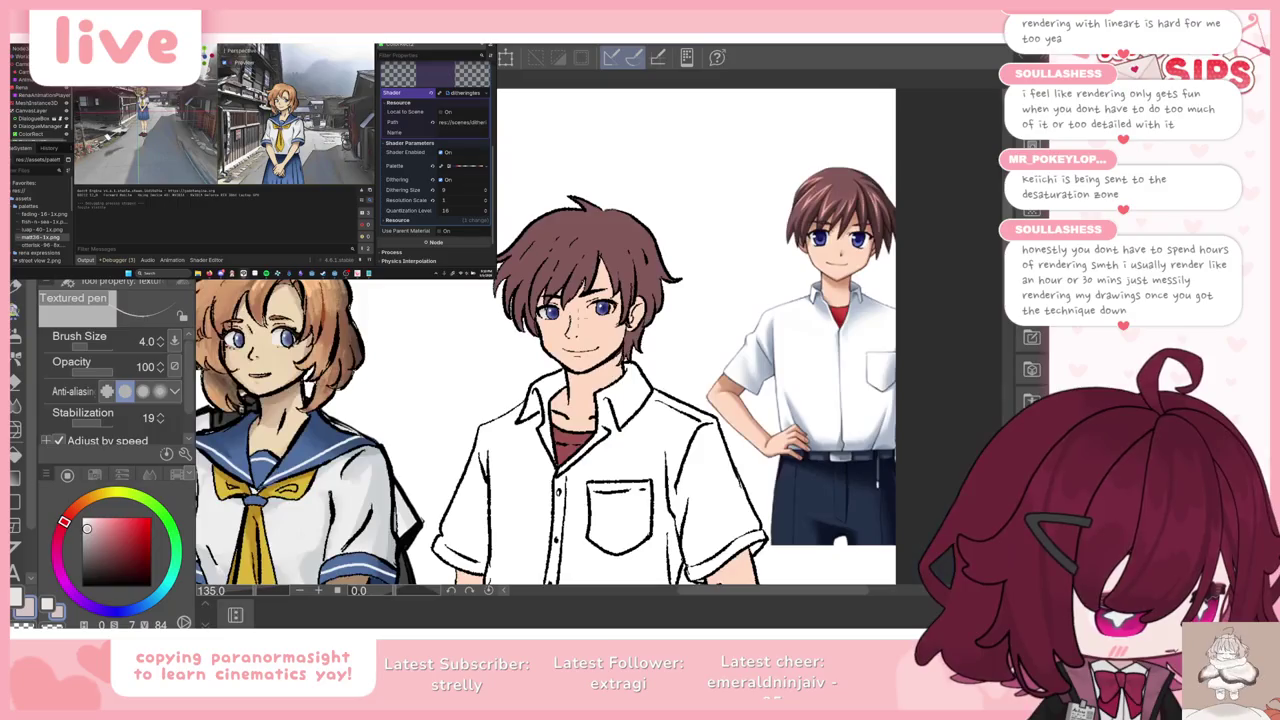
{"action": "scroll", "coordinate": [600, 340], "scroll_direction": "down", "scroll_amount": 3}
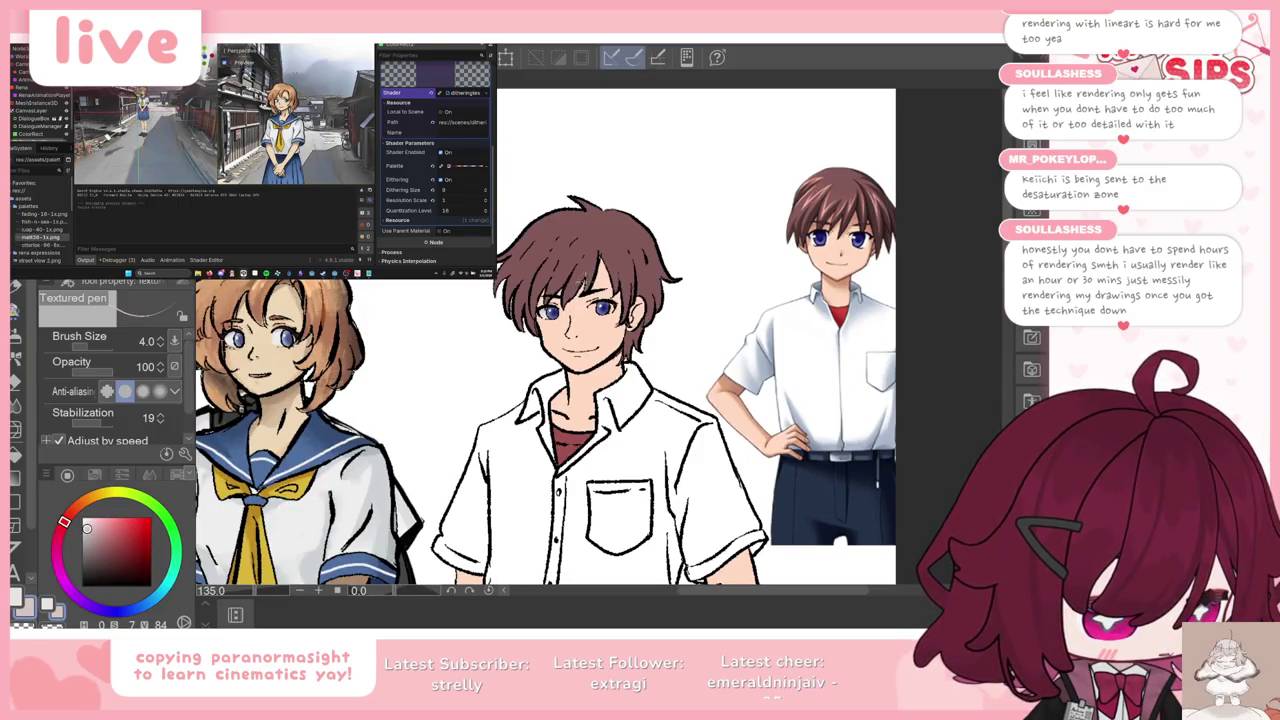
Step: Pick a new eye-shading colour and zoom out to view all three characters
{"action": "scroll", "coordinate": [580, 330], "scroll_direction": "up", "scroll_amount": 2}
{"action": "scroll", "coordinate": [590, 320], "scroll_direction": "up", "scroll_amount": 2}
{"action": "scroll", "coordinate": [600, 310], "scroll_direction": "up", "scroll_amount": 2}
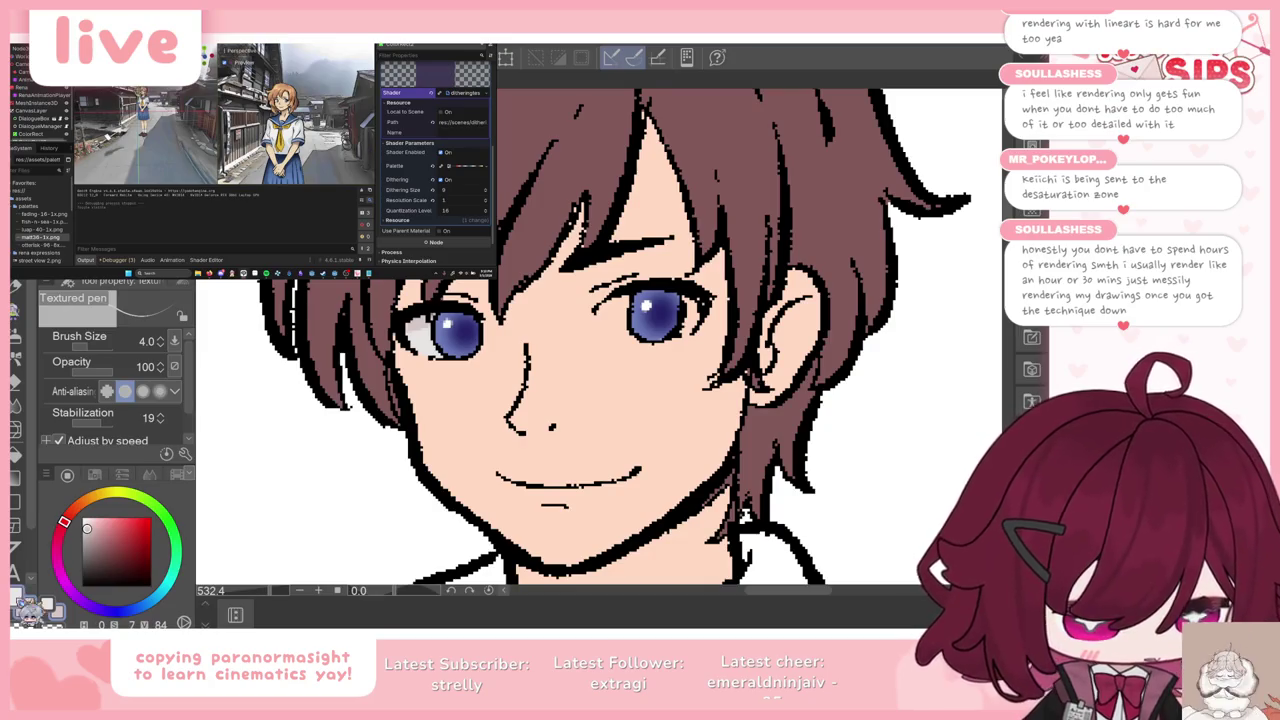
{"action": "left_click", "coordinate": [555, 313], "text": "alt"}
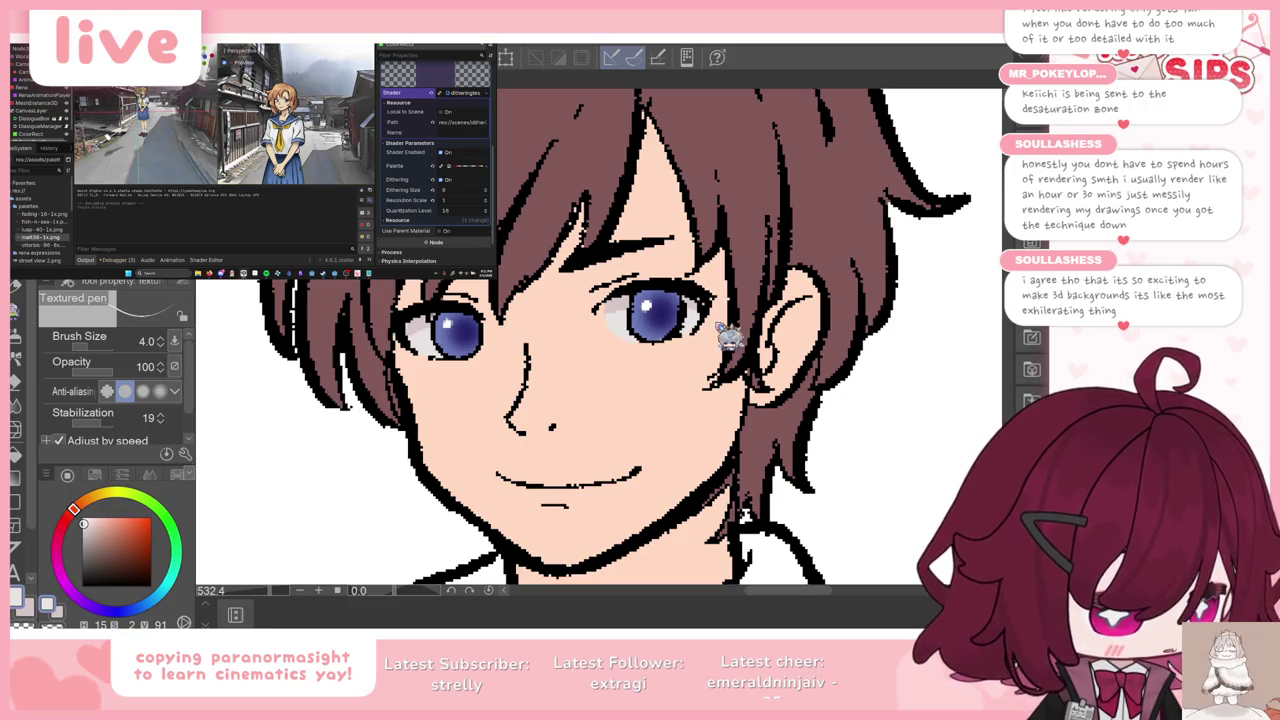
{"action": "scroll", "coordinate": [714, 322], "scroll_direction": "down", "scroll_amount": 5}
{"action": "scroll", "coordinate": [714, 322], "scroll_direction": "down", "scroll_amount": 3}
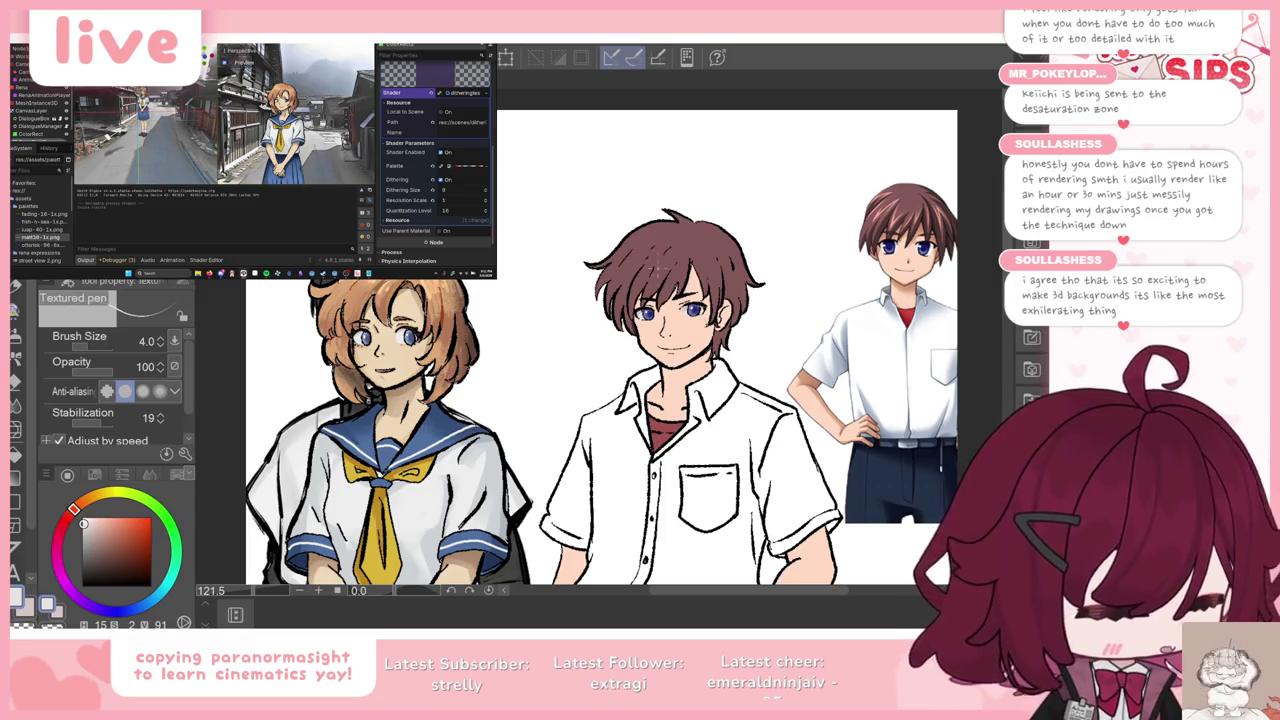
Step: Sample the skin tone from the reference boy's arm
{"action": "scroll", "coordinate": [591, 256], "scroll_direction": "down", "scroll_amount": 3}
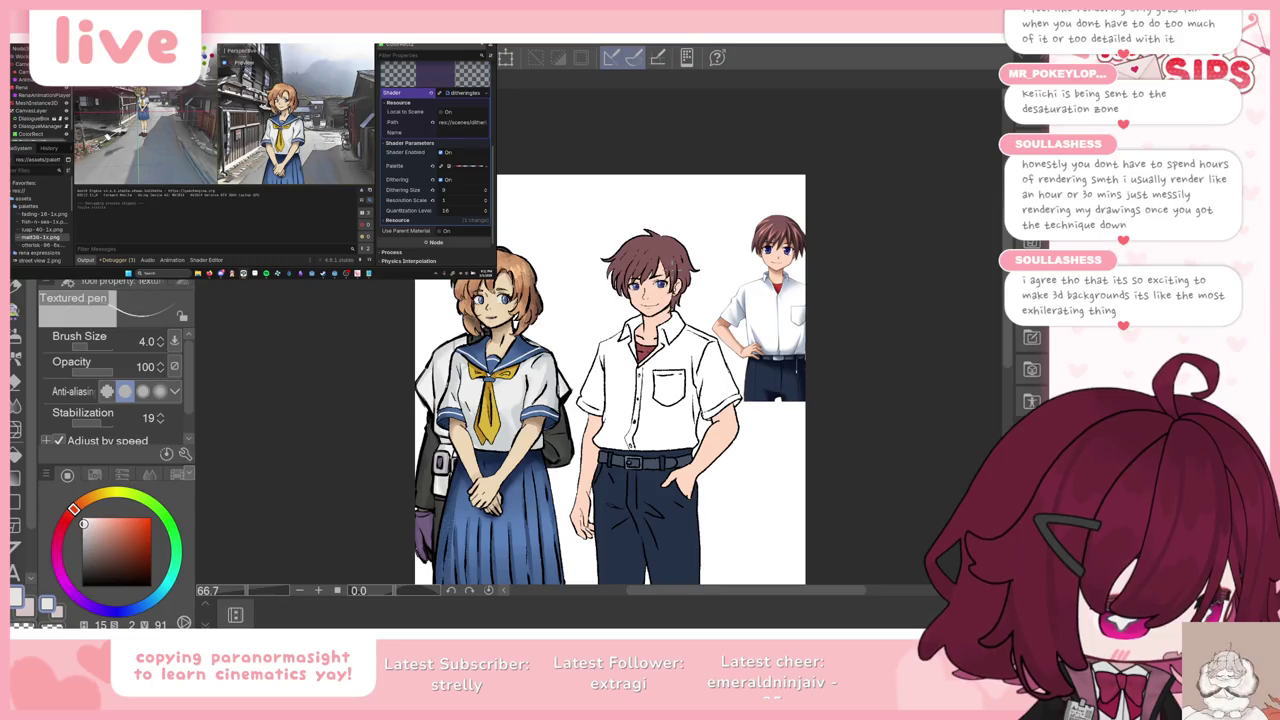
{"action": "scroll", "coordinate": [667, 276], "scroll_direction": "up", "scroll_amount": 1}
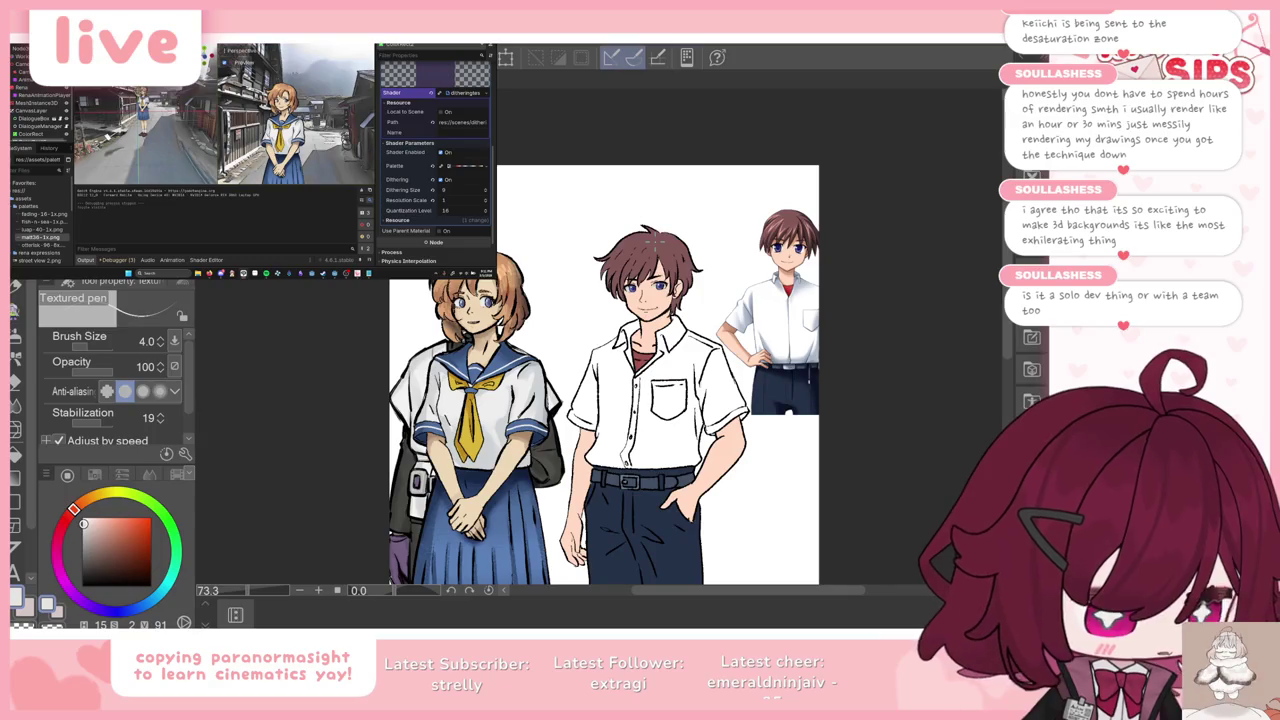
{"action": "key", "text": "i"}
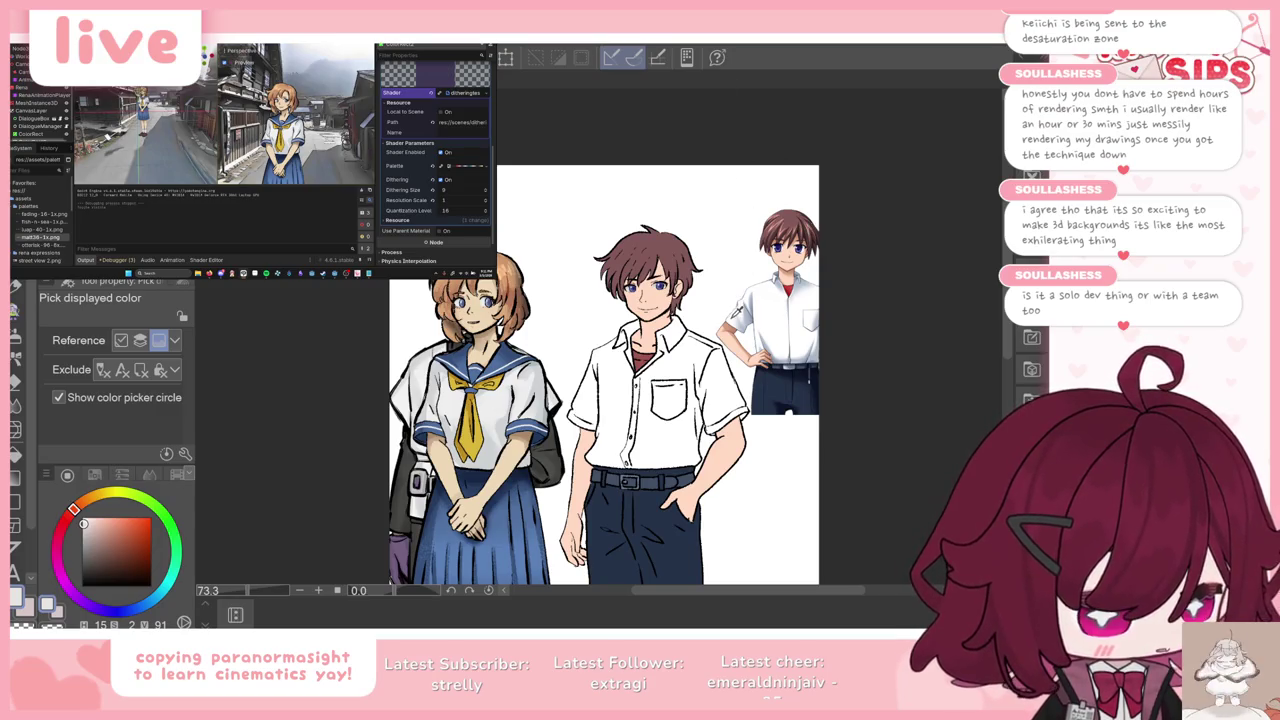
{"action": "scroll", "coordinate": [745, 325], "scroll_direction": "up", "scroll_amount": 2}
{"action": "scroll", "coordinate": [745, 328], "scroll_direction": "up", "scroll_amount": 3}
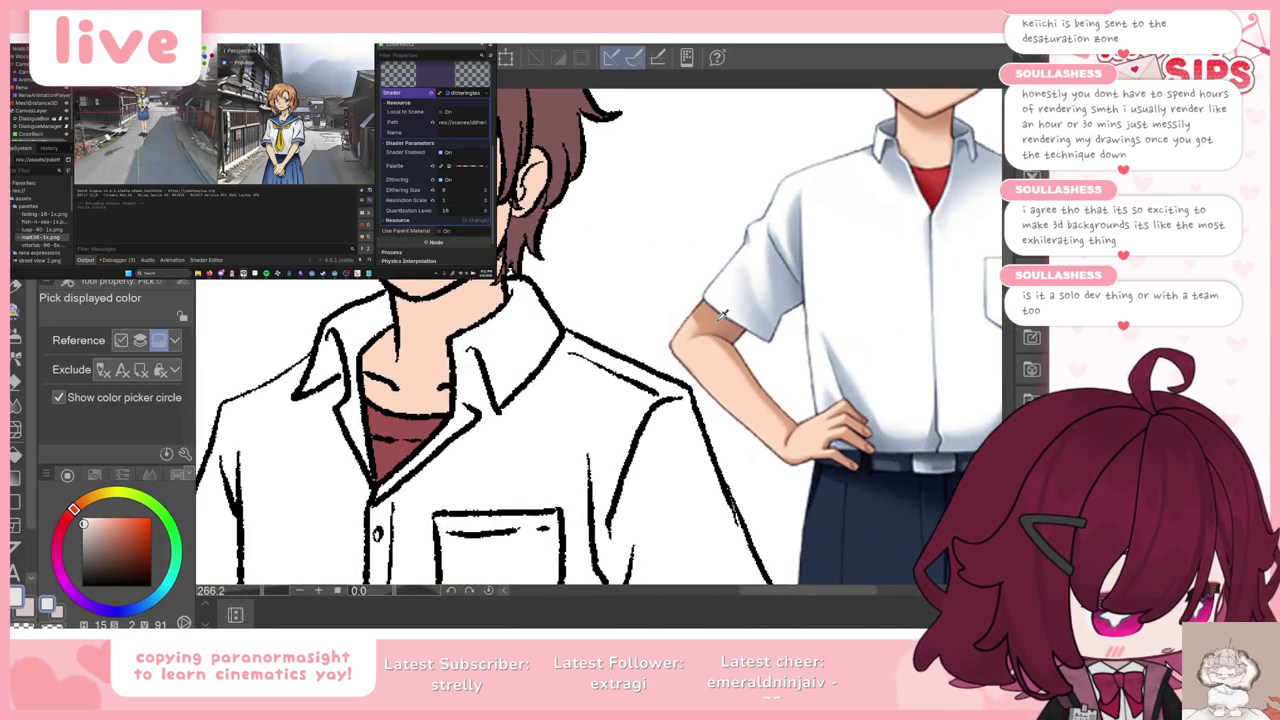
{"action": "left_click", "coordinate": [925, 112]}
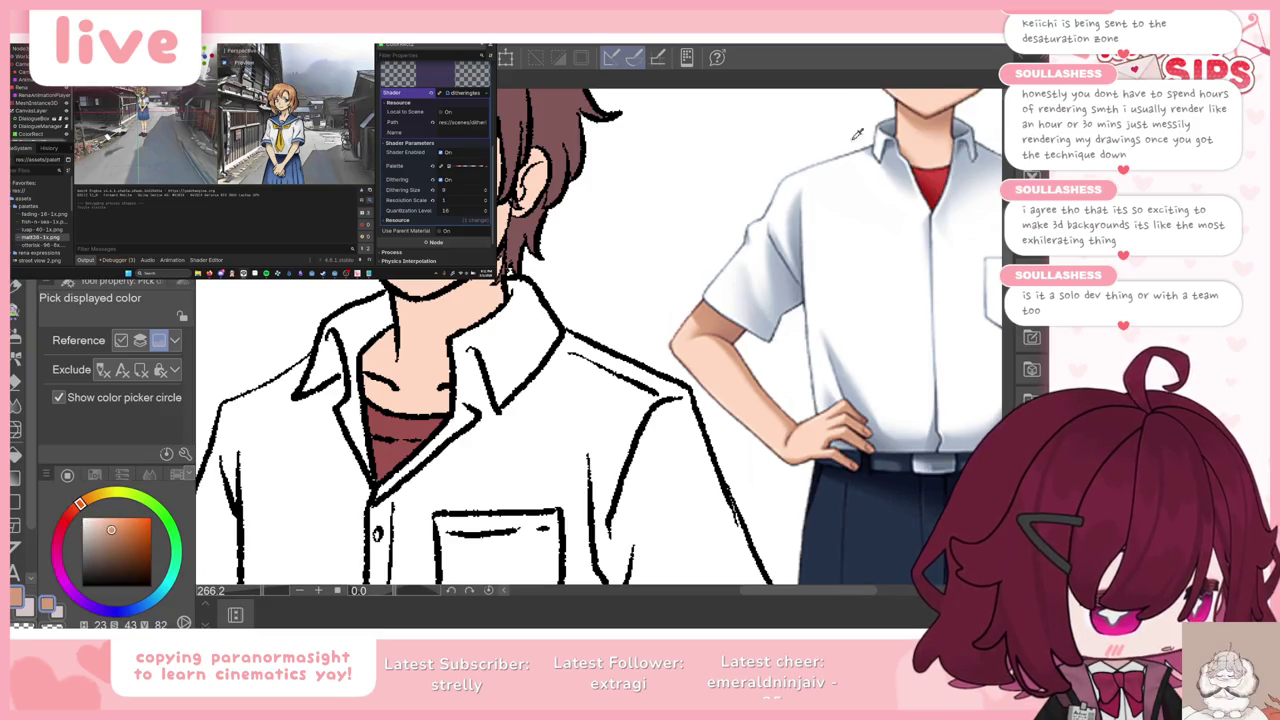
Step: Nudge the colour under the boy's collar slightly up and left with Move layer
{"action": "key", "text": "p"}
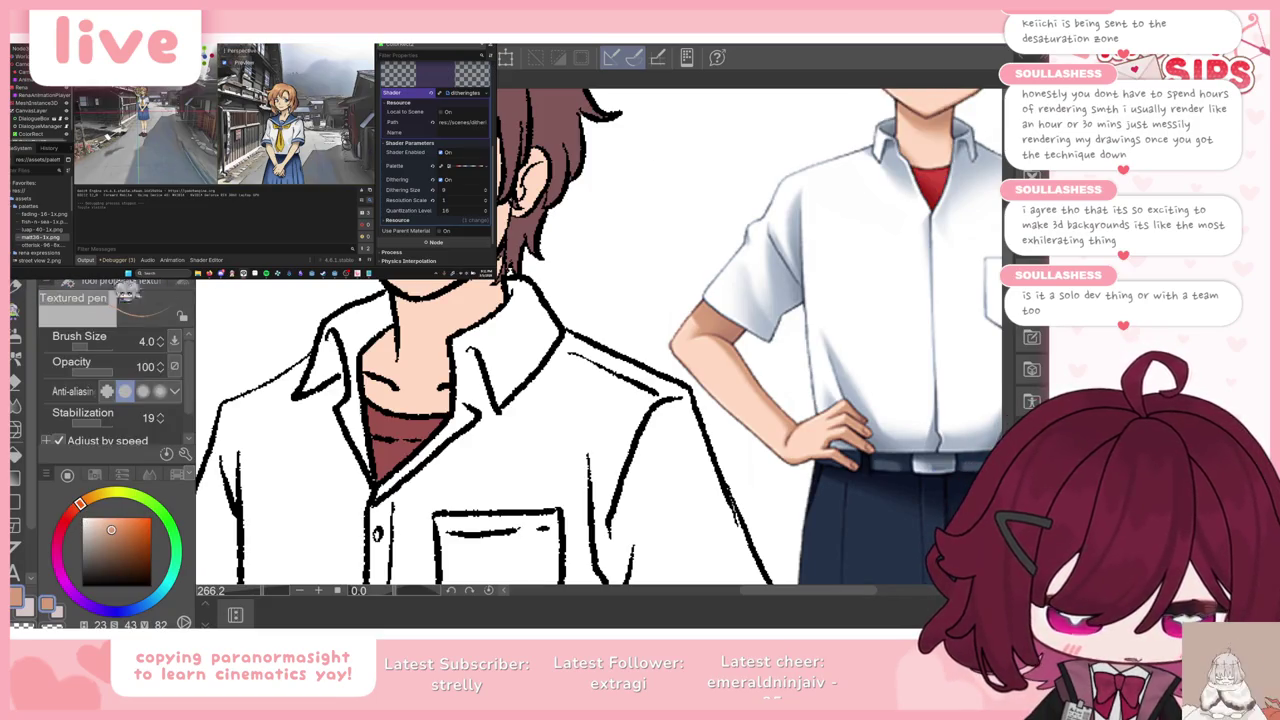
{"action": "scroll", "coordinate": [356, 275], "scroll_direction": "down", "scroll_amount": 2}
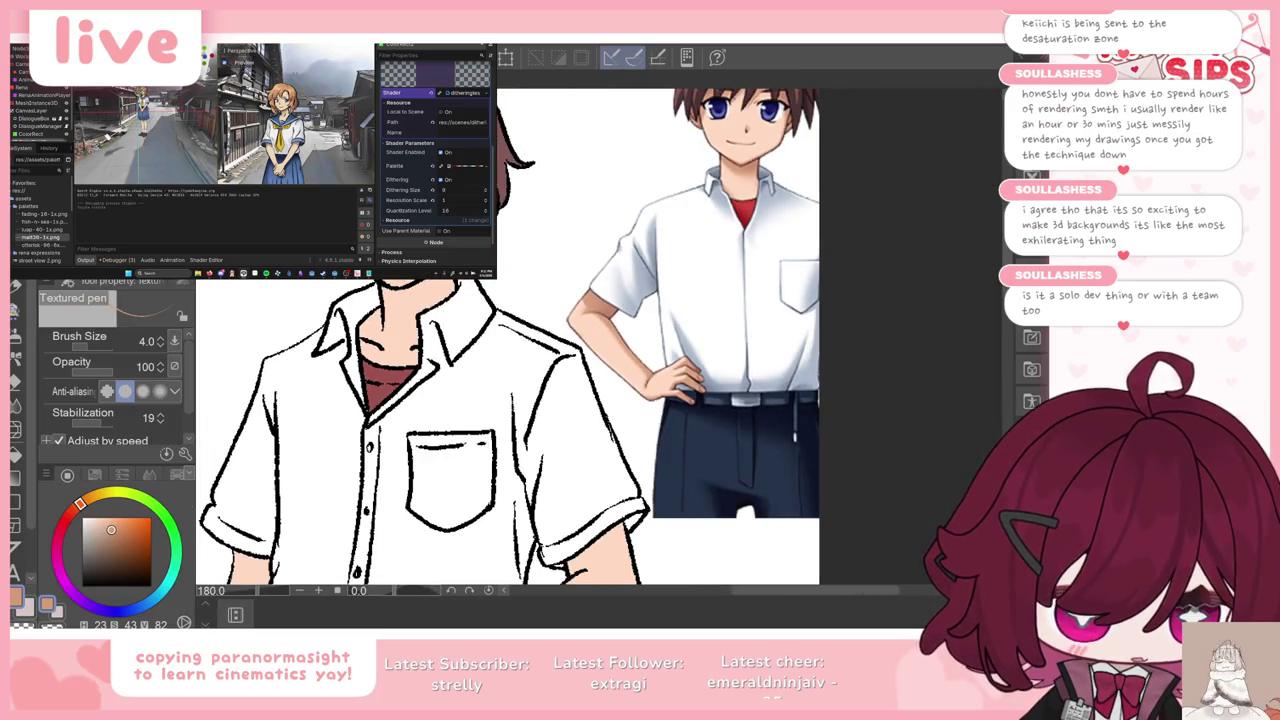
{"action": "key", "text": "k"}
{"action": "left_click_drag", "start_coordinate": [415, 368], "coordinate": [407, 357]}
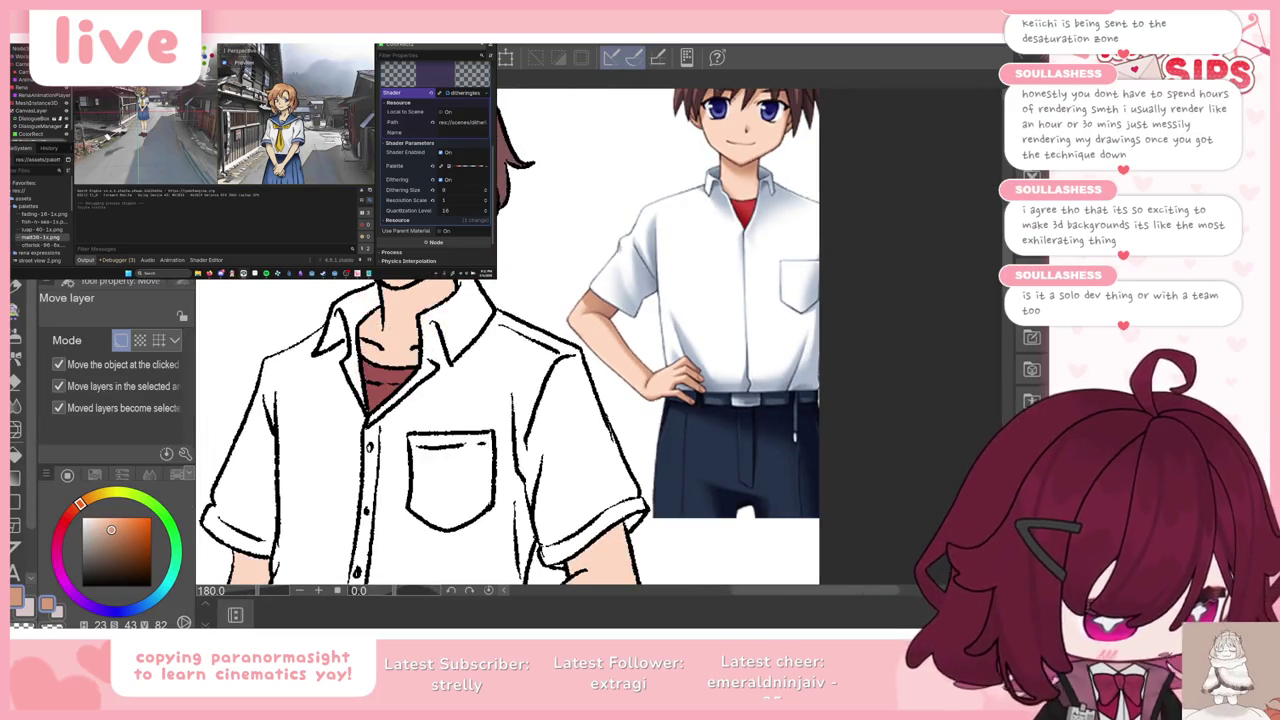
{"action": "scroll", "coordinate": [868, 381], "scroll_direction": "down", "scroll_amount": 1}
{"action": "scroll", "coordinate": [868, 381], "scroll_direction": "down", "scroll_amount": 1}
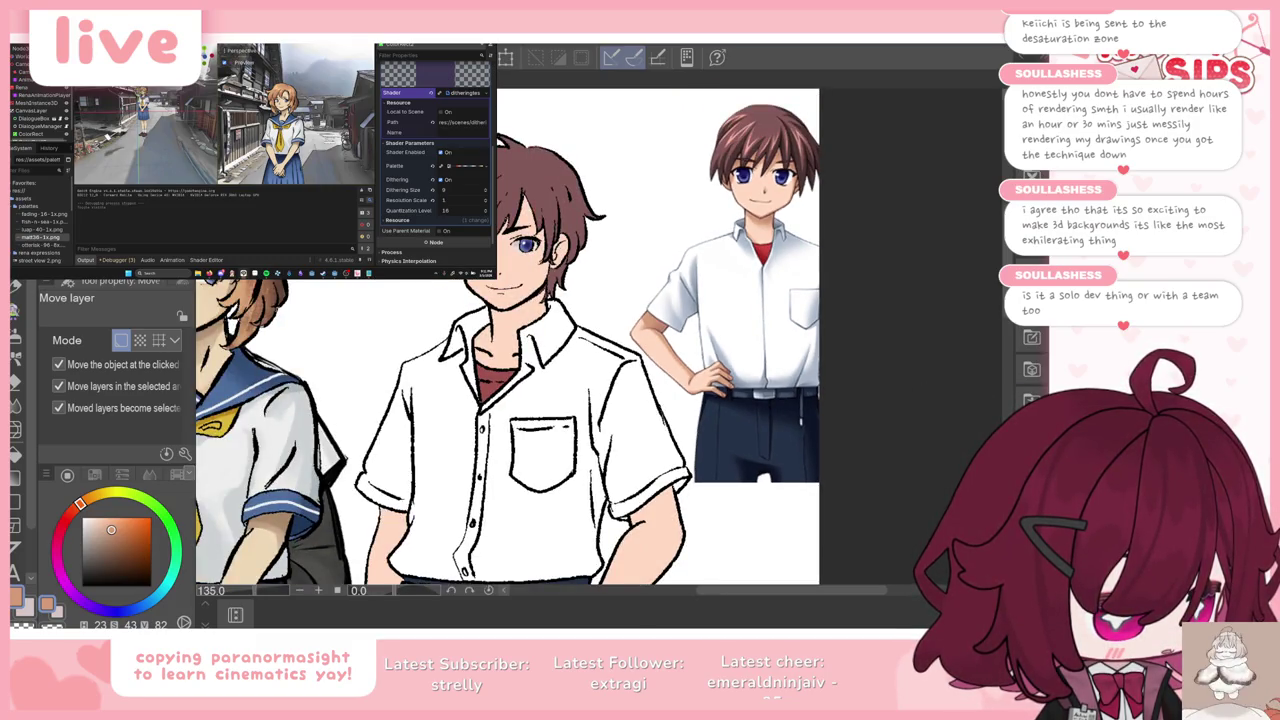
{"action": "scroll", "coordinate": [983, 387], "scroll_direction": "down", "scroll_amount": 1}
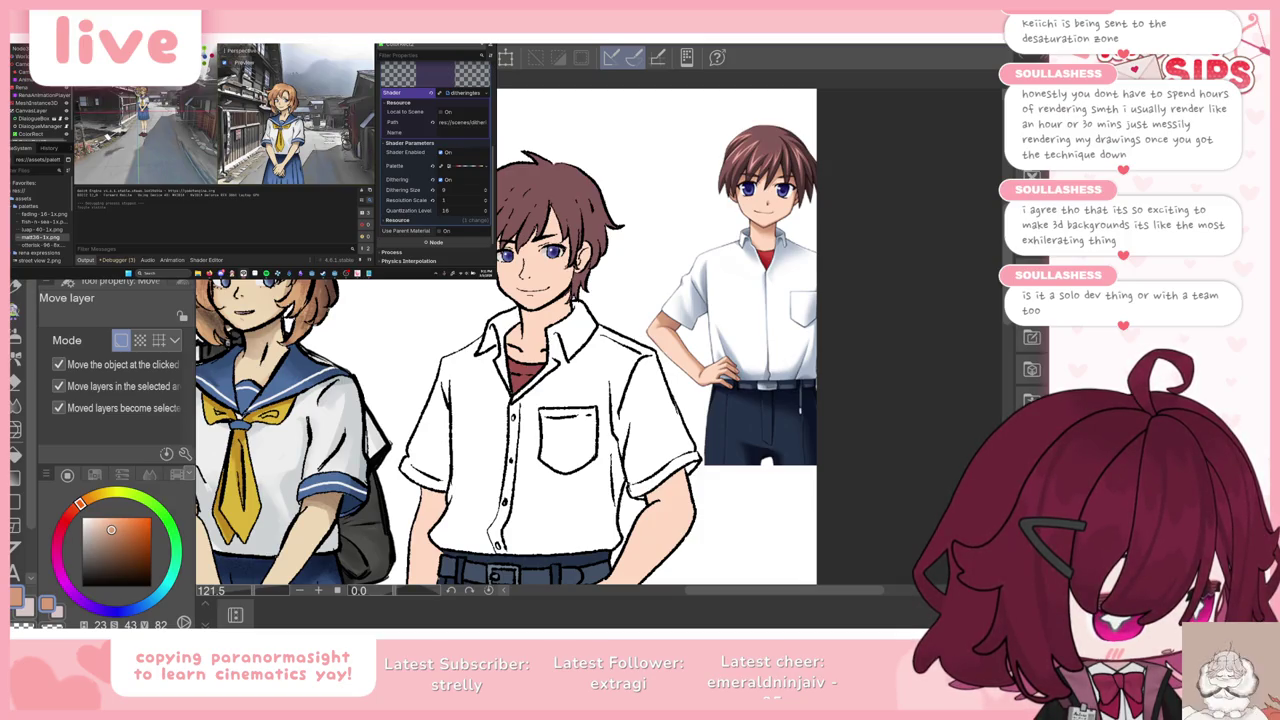
{"action": "scroll", "coordinate": [680, 208], "scroll_direction": "up", "scroll_amount": 2}
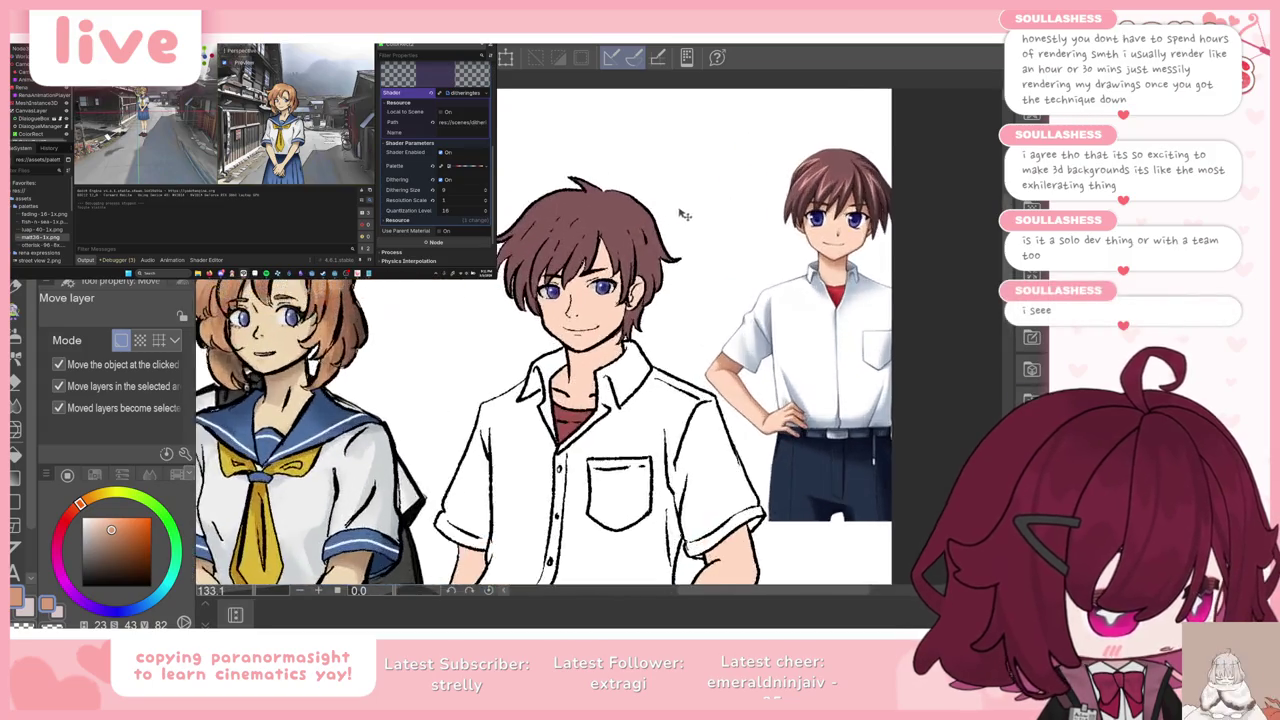
{"action": "scroll", "coordinate": [680, 208], "scroll_direction": "up", "scroll_amount": 2}
Step: Switch to the gouache brush sub-tool and set its size to 8
{"action": "key", "text": "p"}
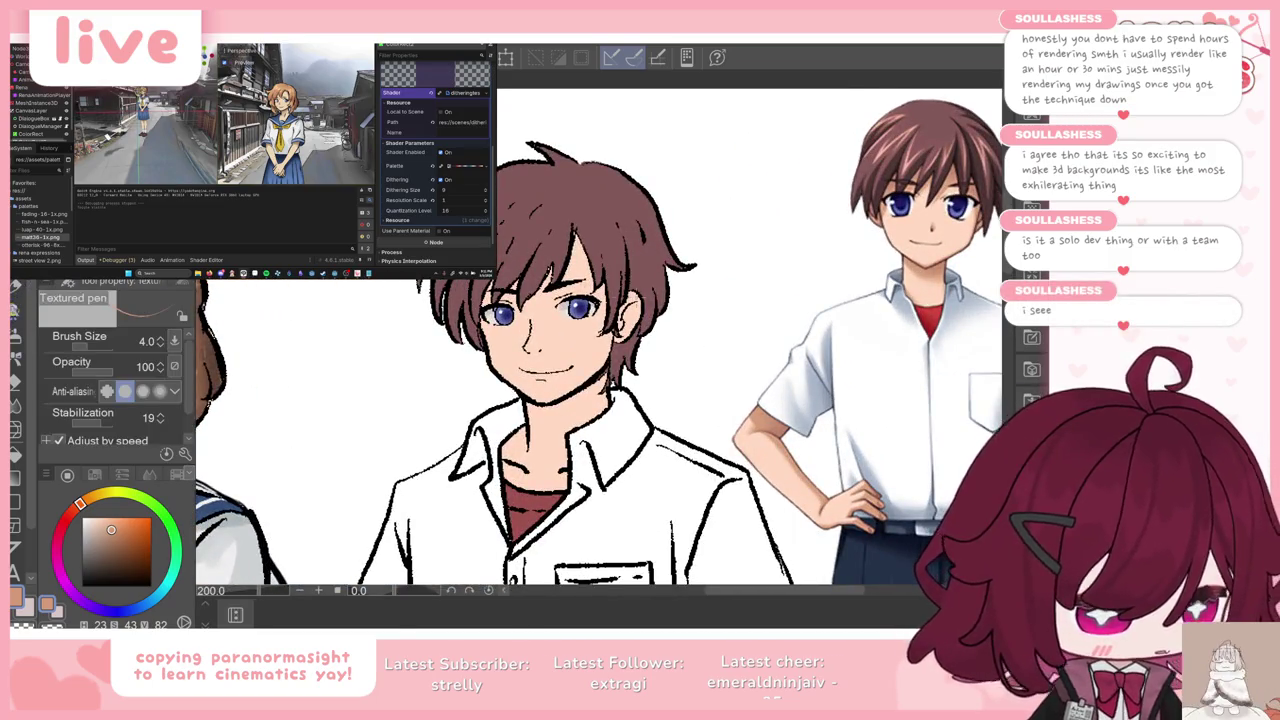
{"action": "scroll", "coordinate": [600, 340], "scroll_direction": "down", "scroll_amount": 5}
{"action": "scroll", "coordinate": [590, 300], "scroll_direction": "up", "scroll_amount": 2}
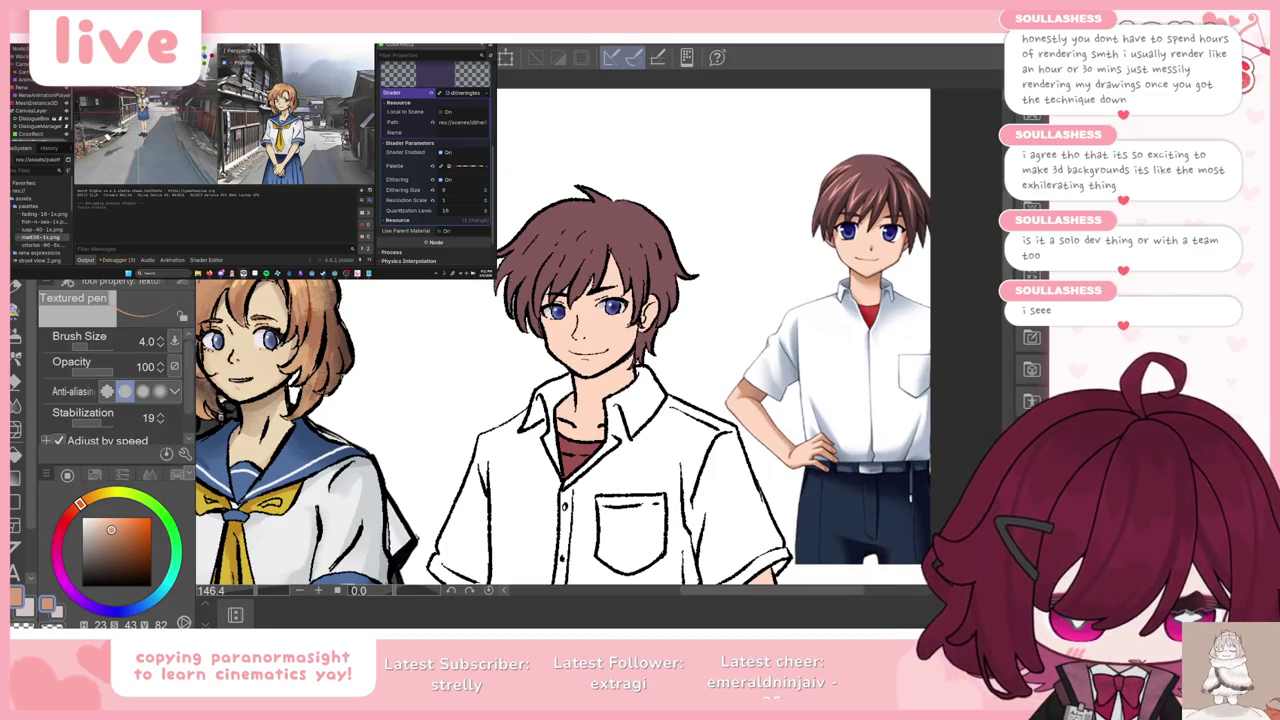
{"action": "key", "text": "b"}
{"action": "key", "text": "b"}
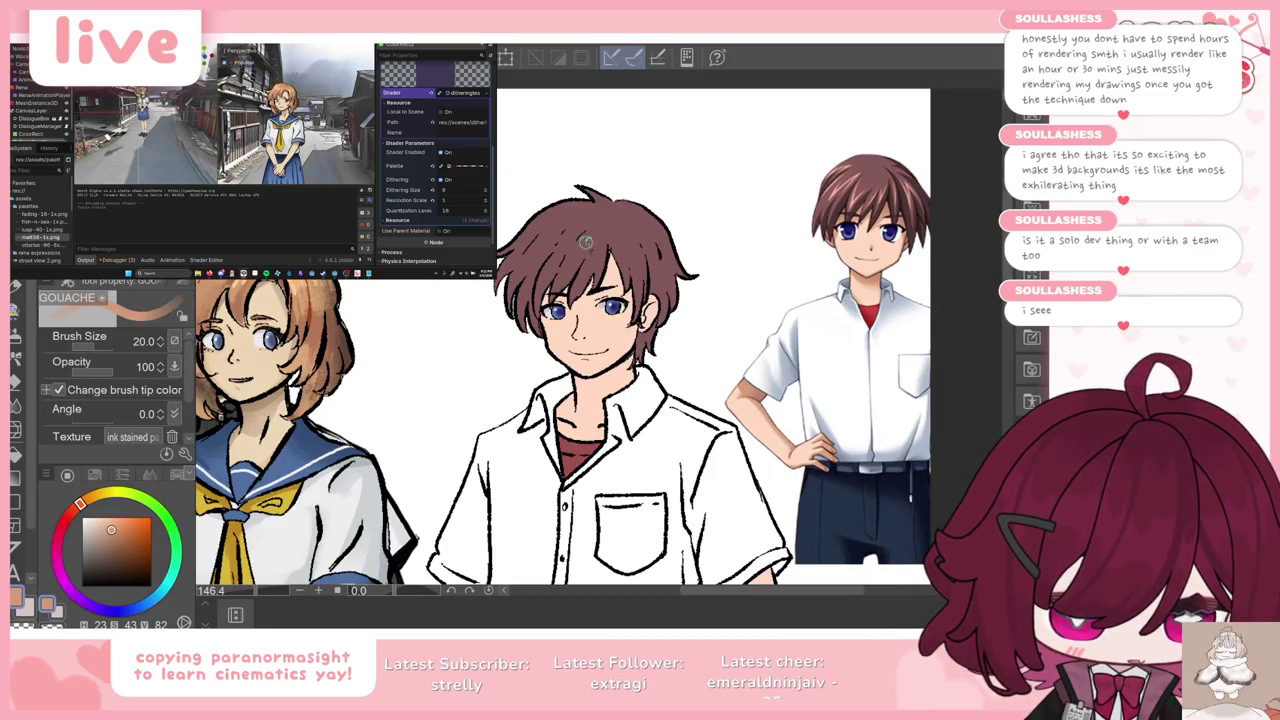
{"action": "scroll", "coordinate": [624, 263], "scroll_direction": "up", "scroll_amount": 2}
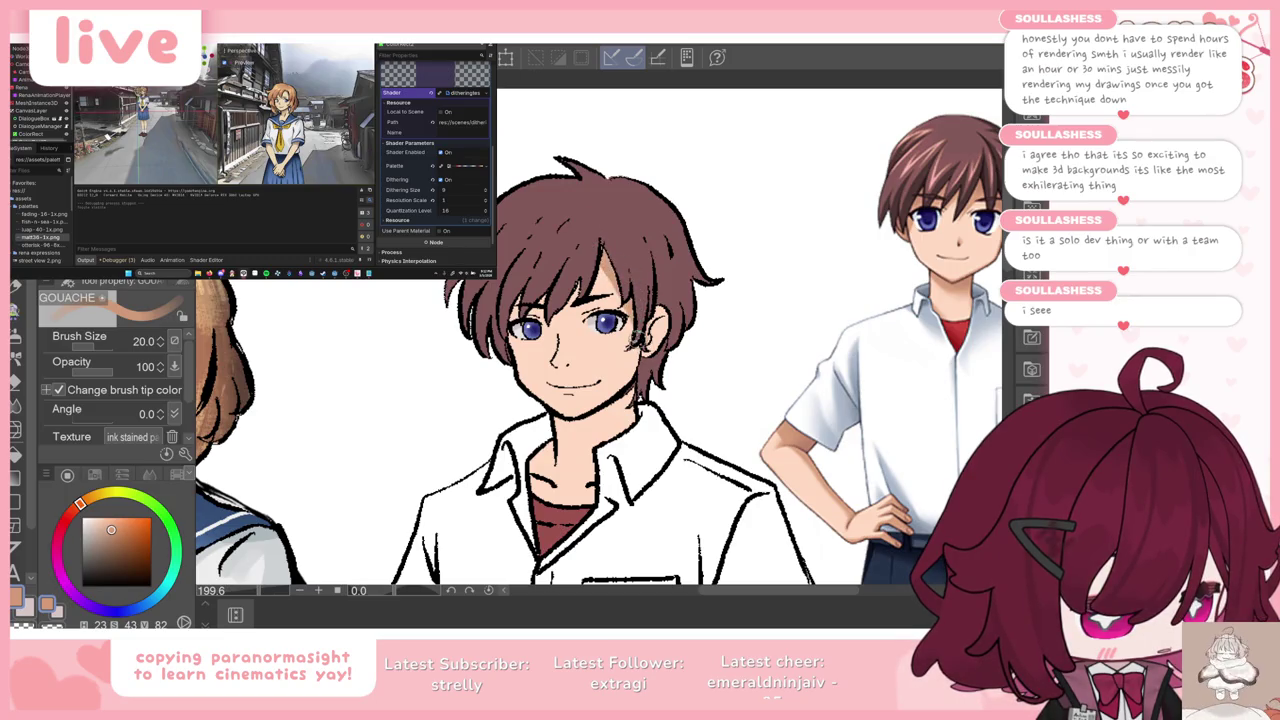
Step: Toggle the palettes on and off, ending with them hidden for a full-window view of the drawing
{"action": "key", "text": "Tab"}
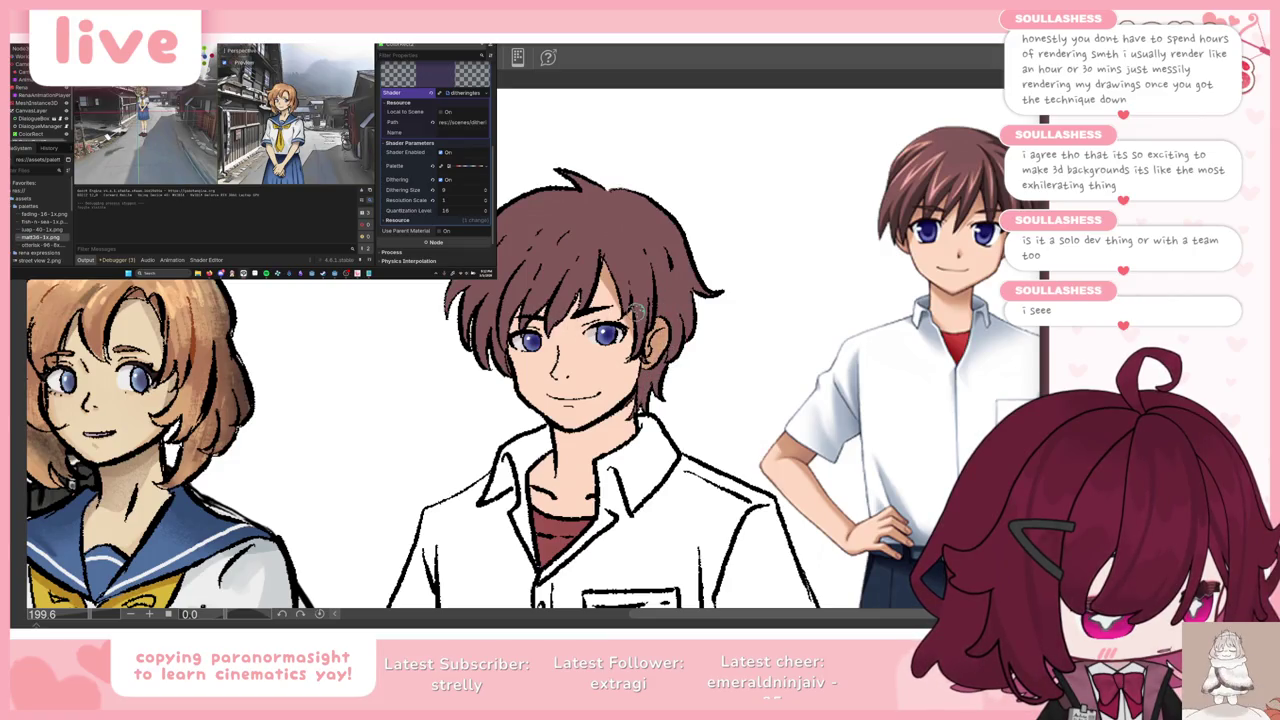
{"action": "key", "text": "Tab"}
{"action": "key", "text": "Tab"}
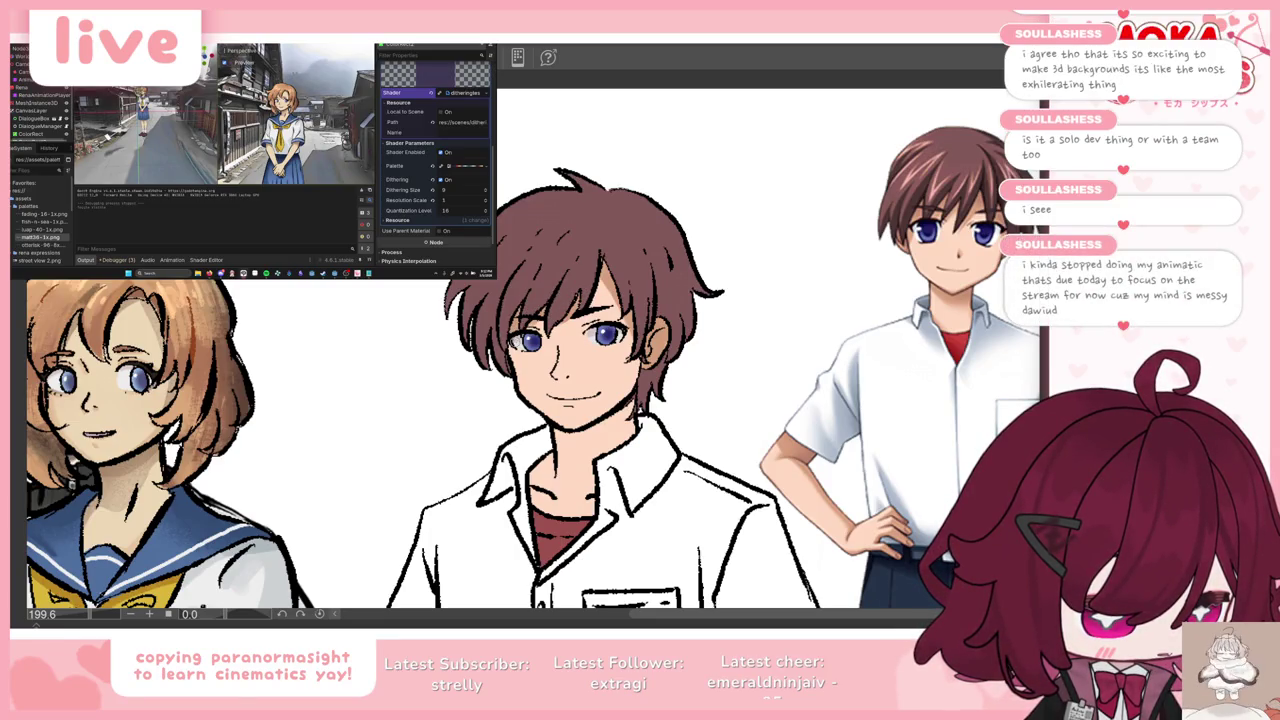
{"action": "key", "text": "Tab"}
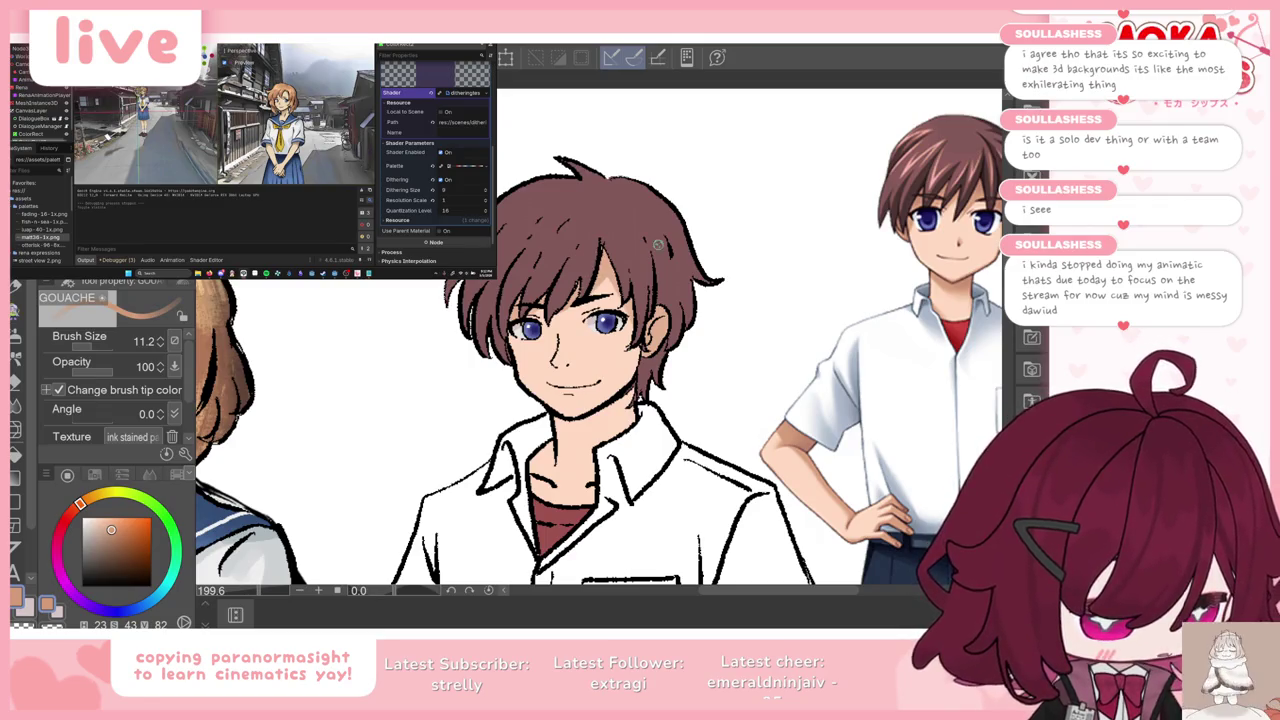
{"action": "key", "text": "Tab"}
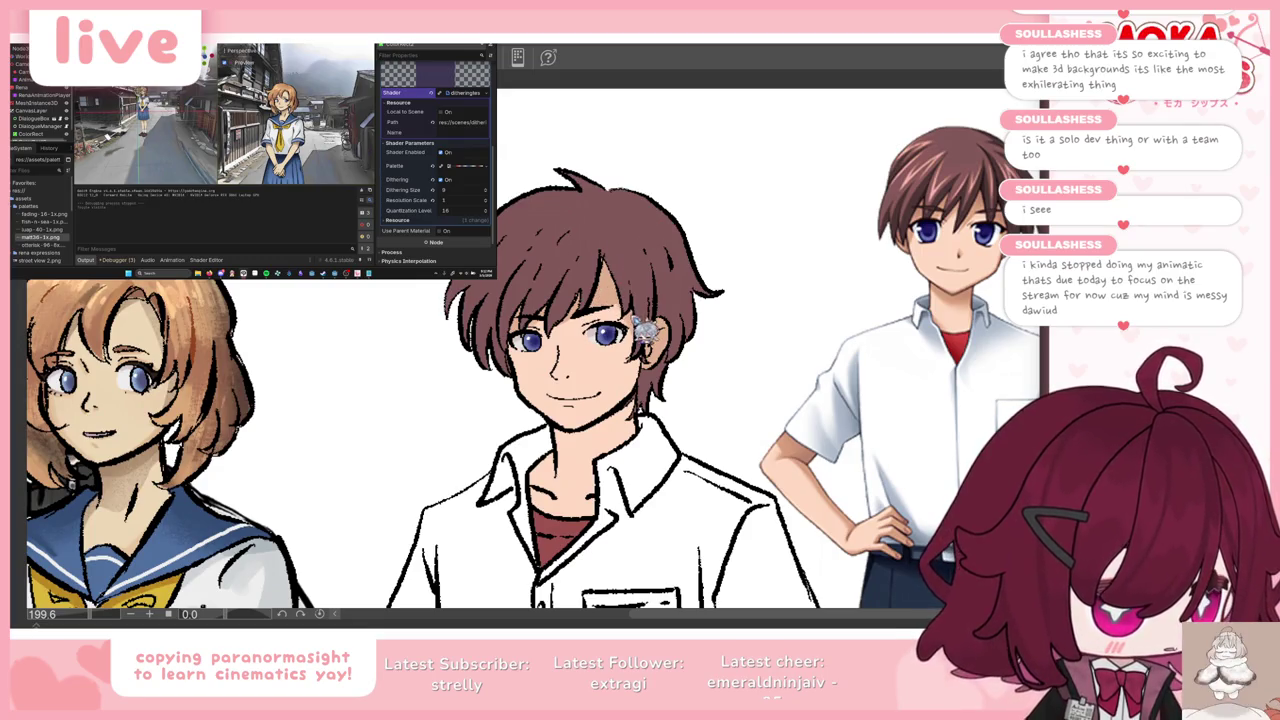
{"action": "key", "text": "Tab"}
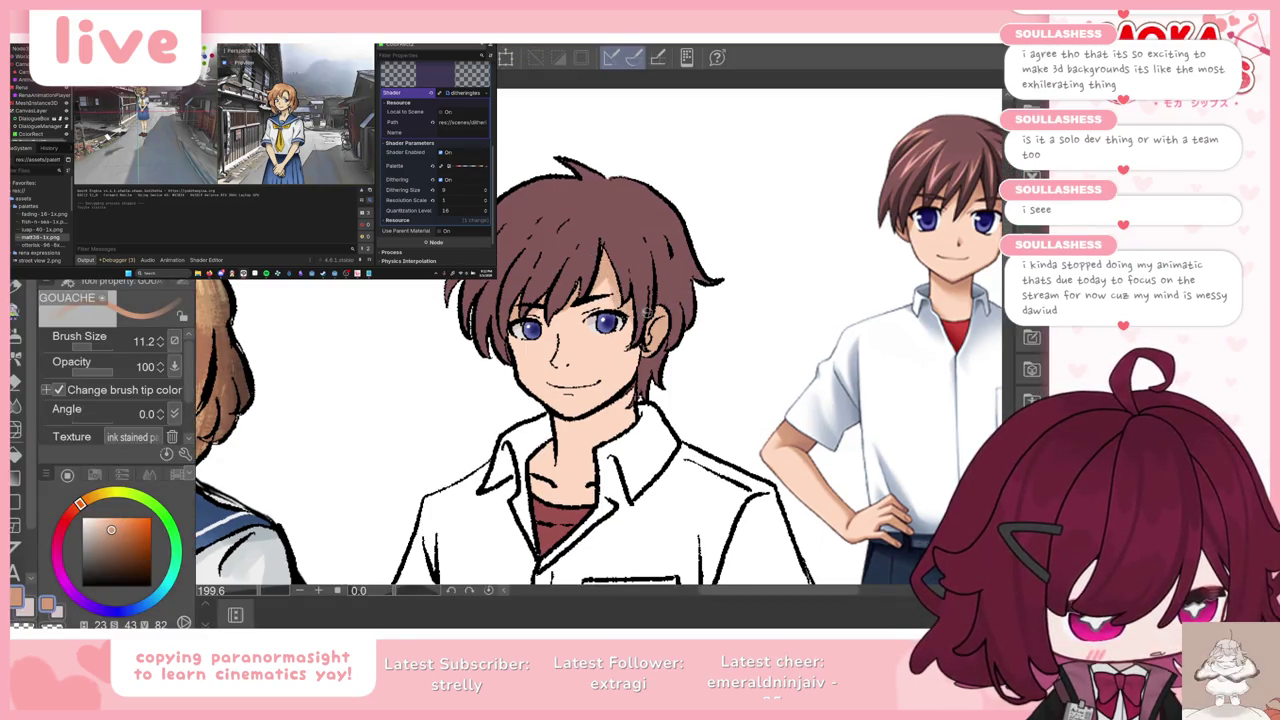
{"action": "key", "text": "Tab"}
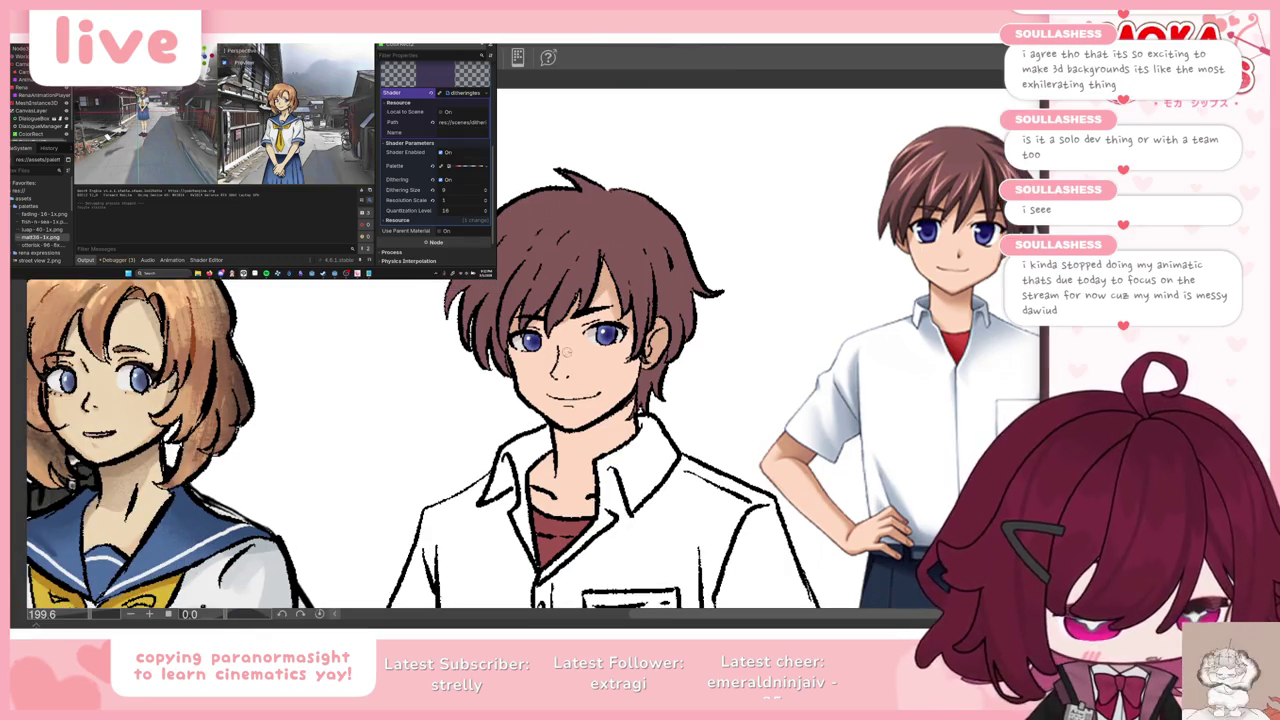
{"action": "key", "text": "Tab"}
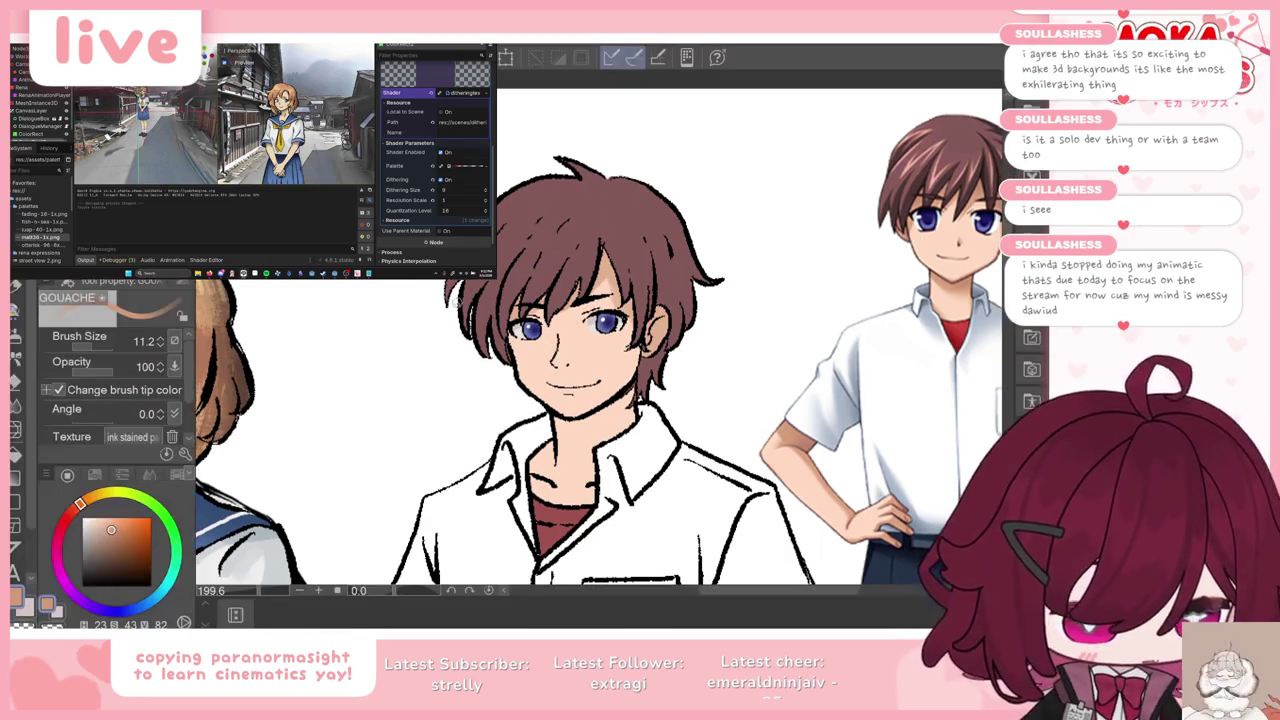
{"action": "key", "text": "Tab"}
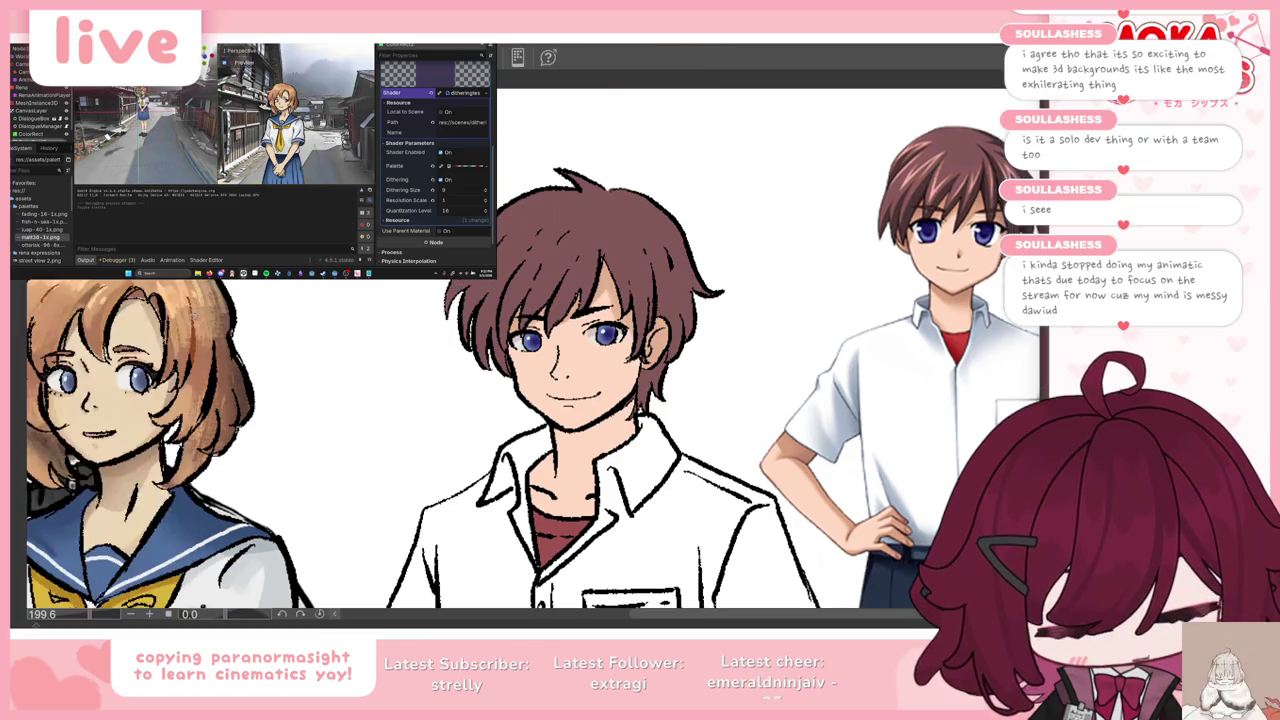
{"action": "key", "text": "Tab"}
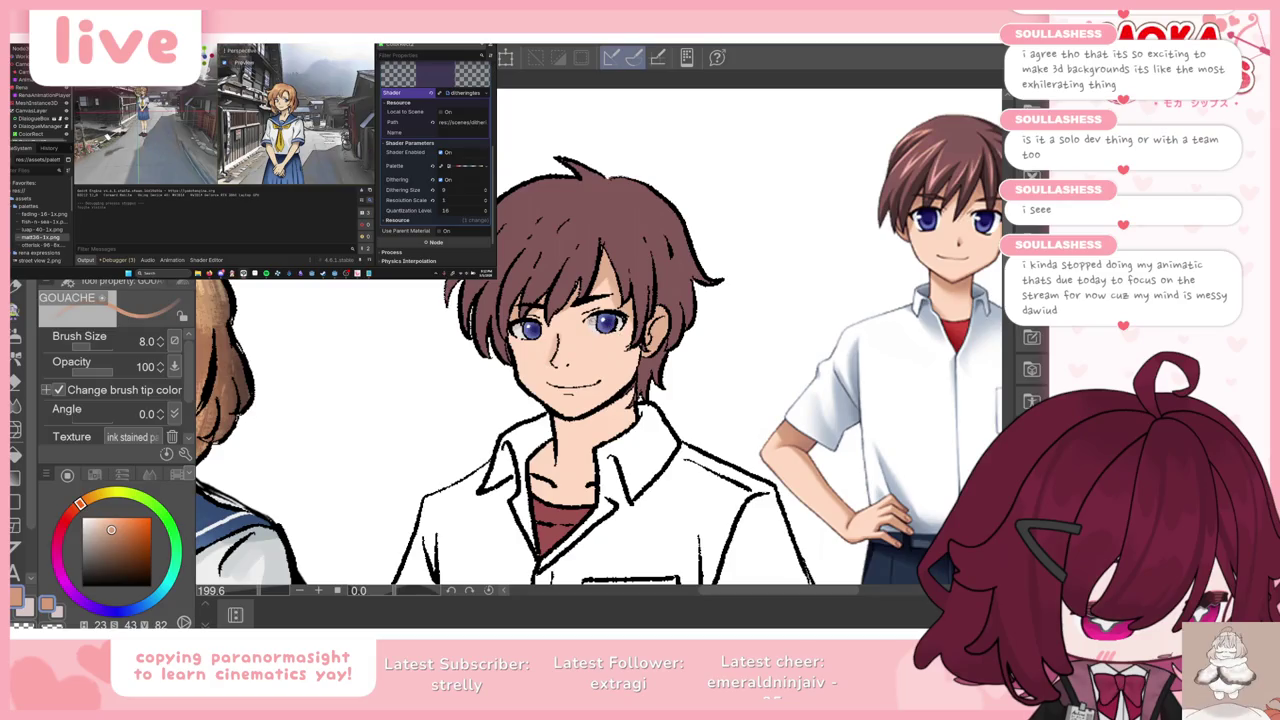
{"action": "key", "text": "Tab"}
{"action": "key", "text": "Tab"}
{"action": "key", "text": "Tab"}
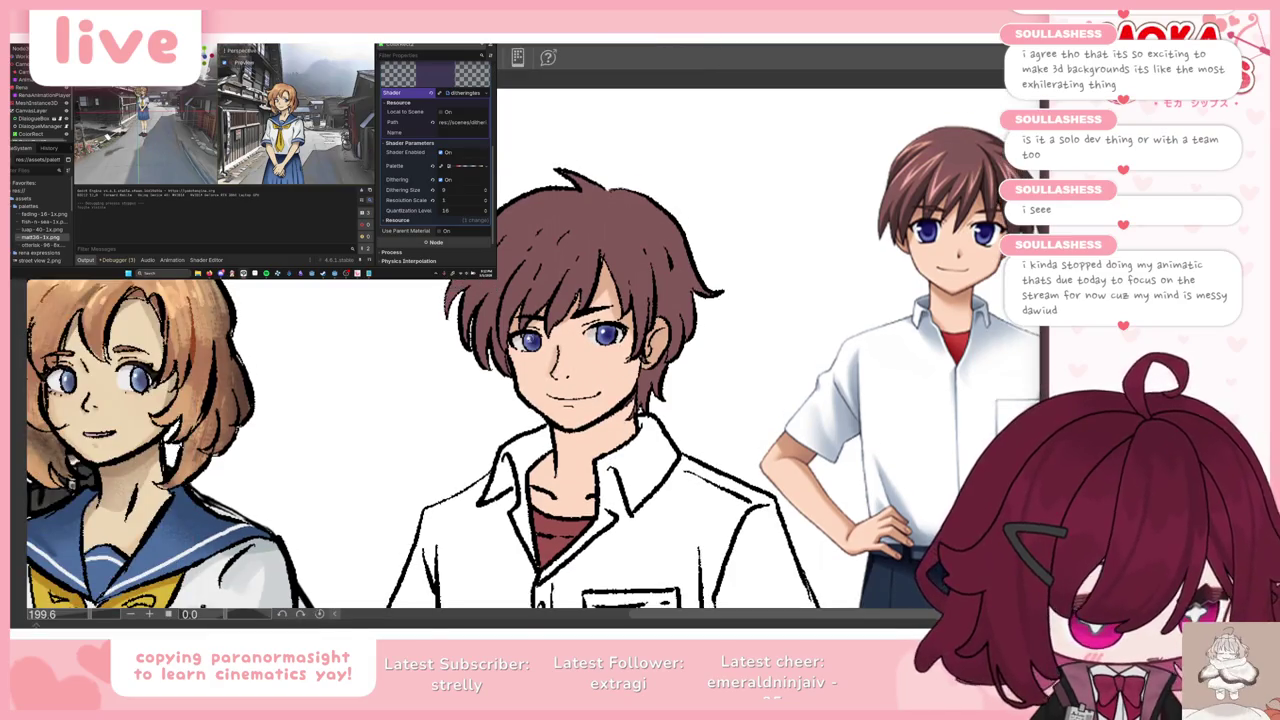
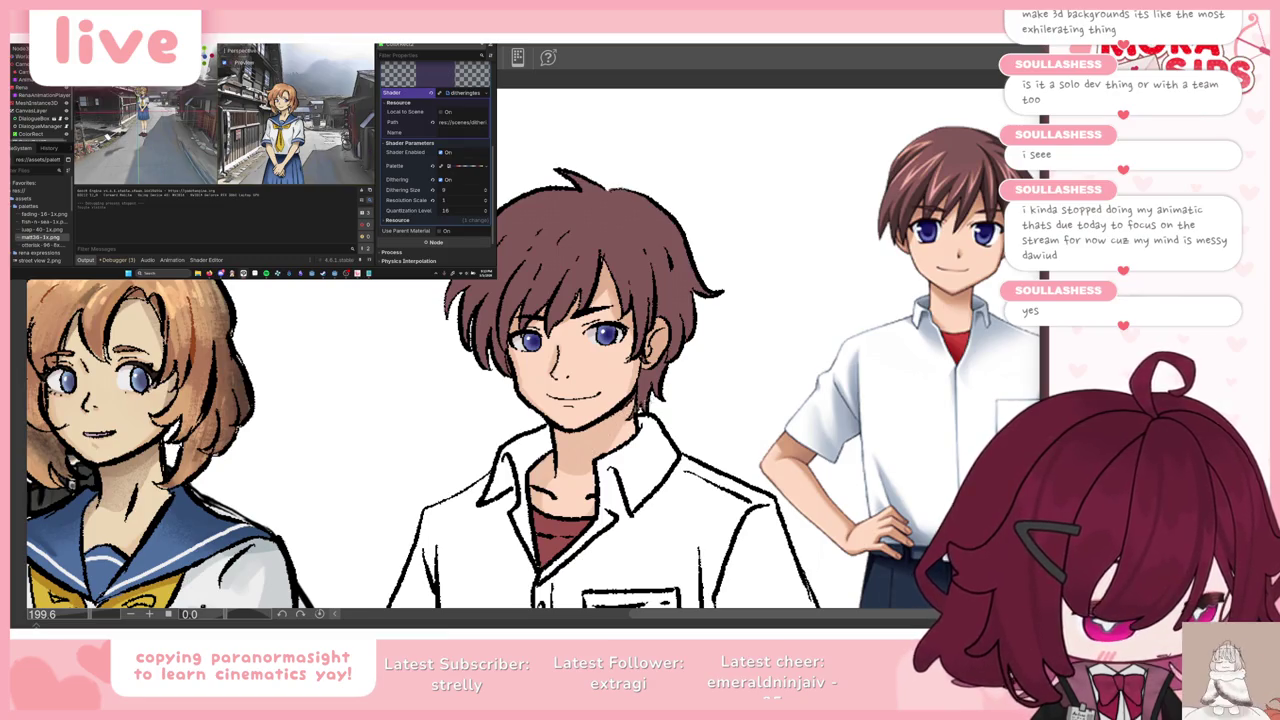
Step: Paint skin-tone Gouache shading on the boy's neck under his chin, undoing the darker stroke
{"action": "key", "text": "Tab"}
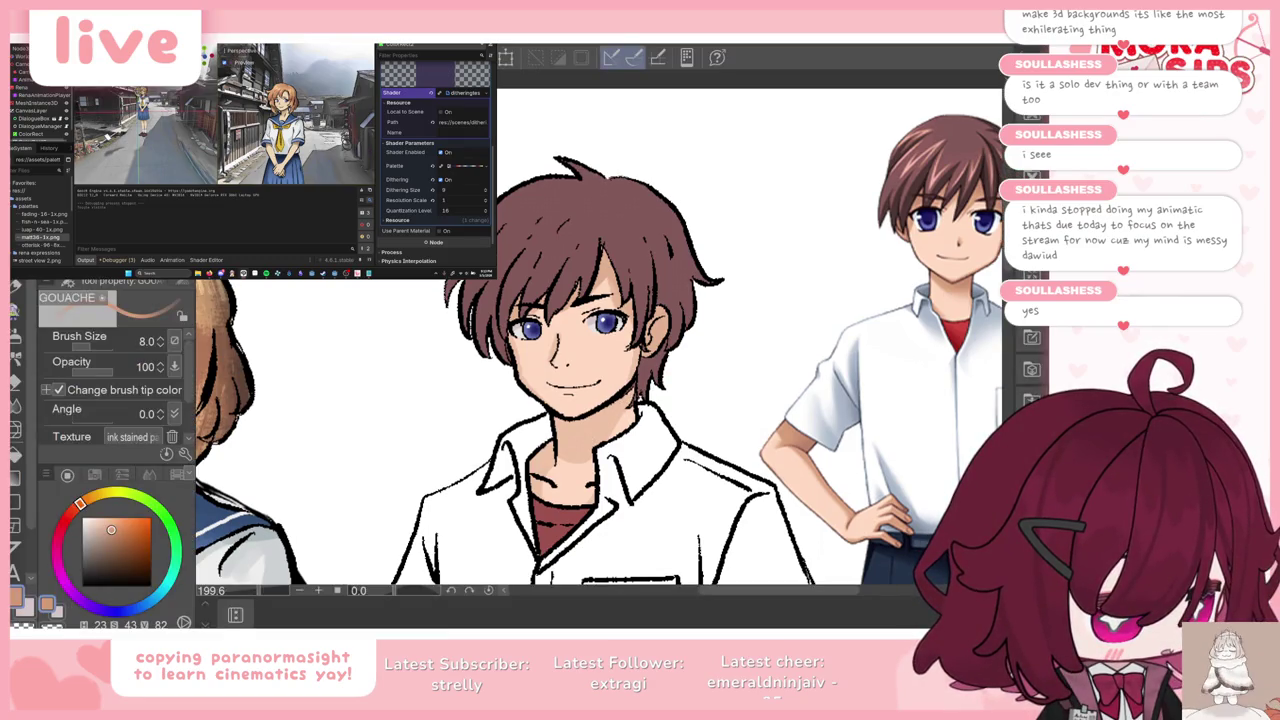
{"action": "left_click_drag", "start_coordinate": [556, 432], "coordinate": [594, 428]}
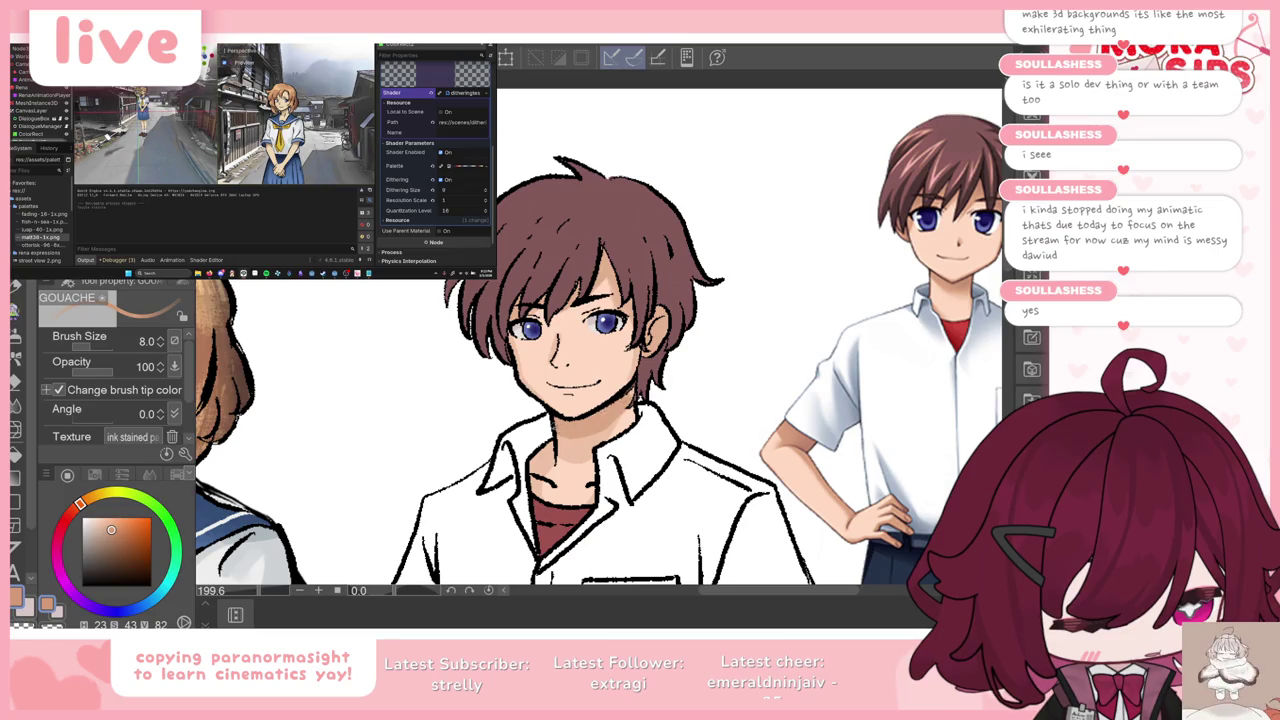
{"action": "key", "text": "c"}
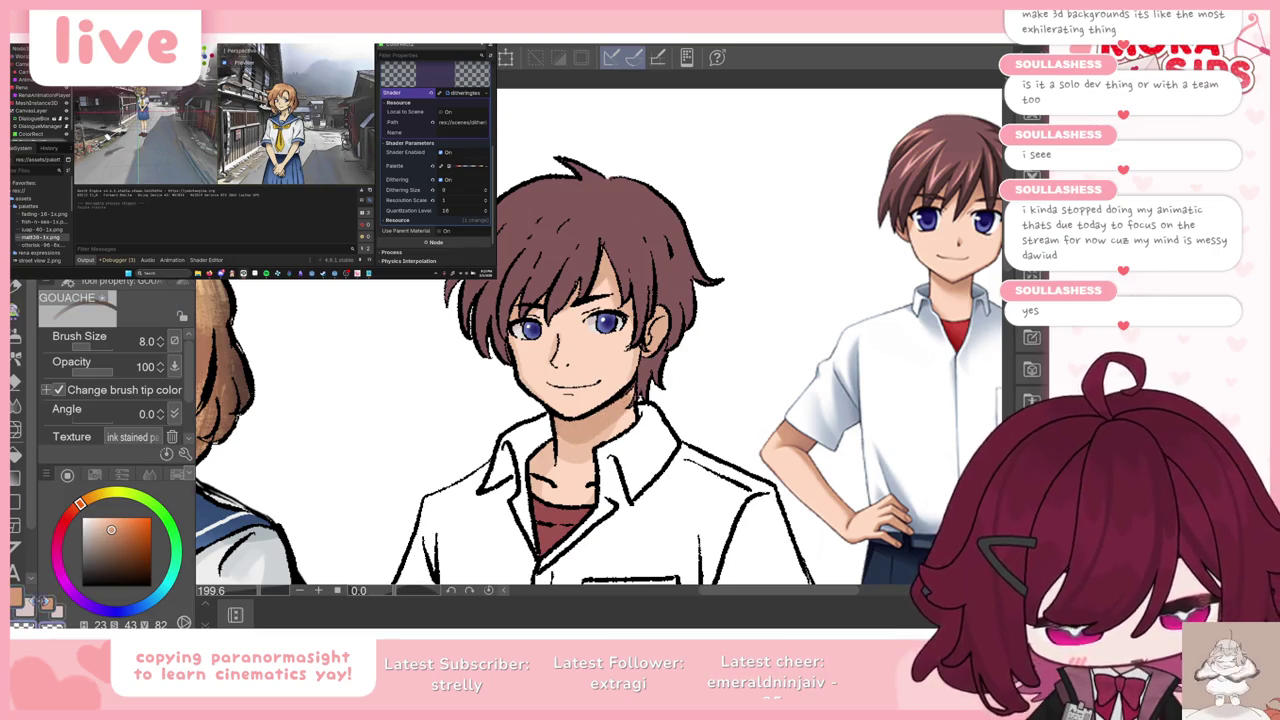
{"action": "left_click_drag", "start_coordinate": [610, 428], "coordinate": [564, 440]}
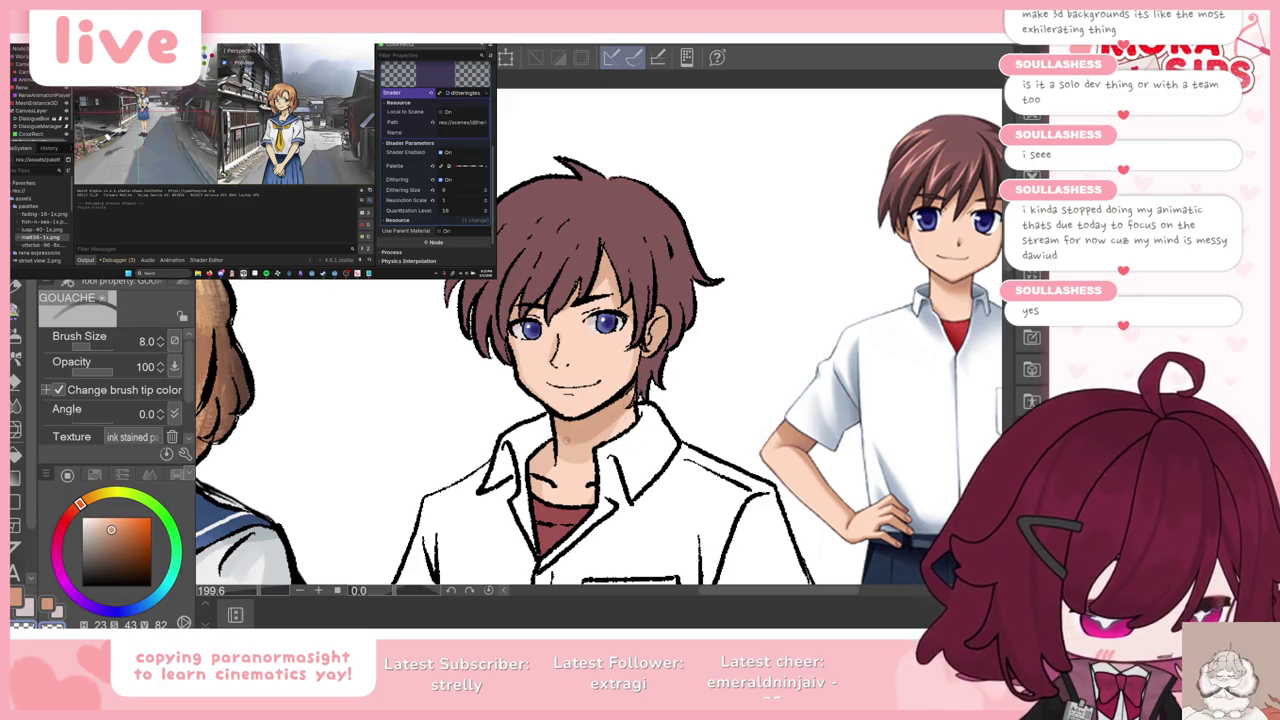
{"action": "key", "text": "ctrl+z"}
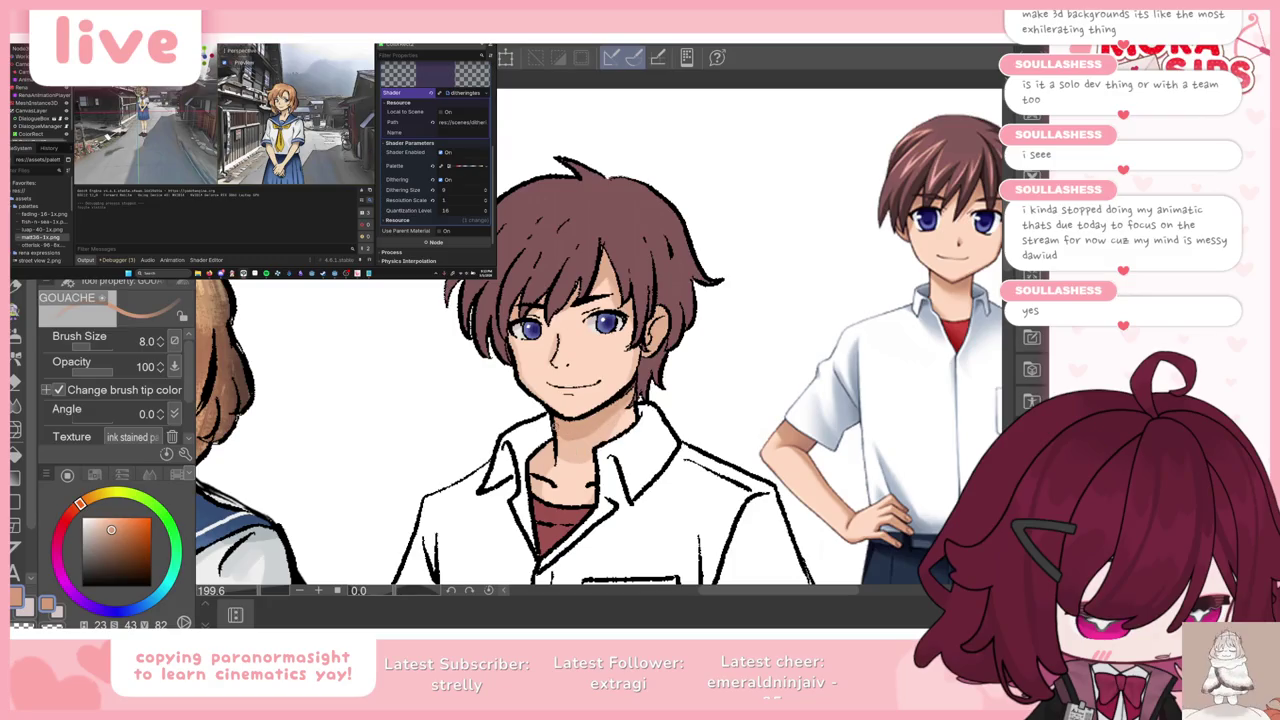
{"action": "key", "text": "Tab"}
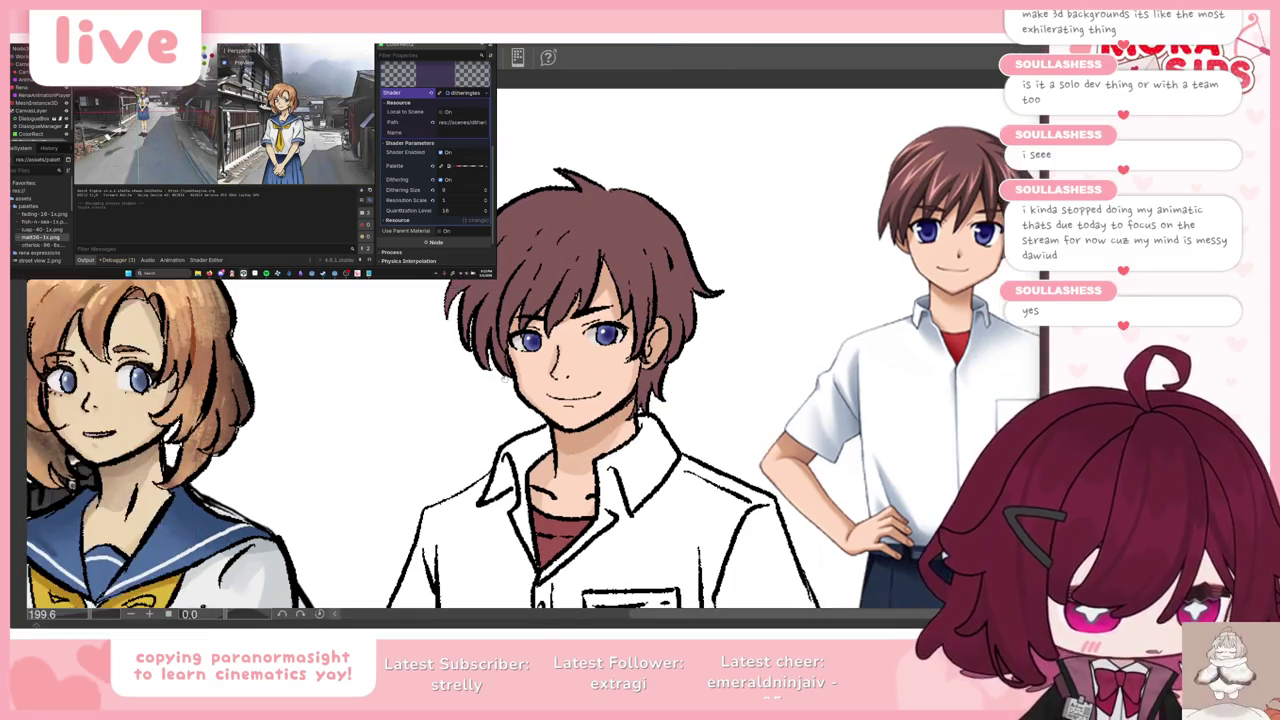
{"action": "key", "text": "Tab"}
{"action": "scroll", "coordinate": [600, 330], "scroll_direction": "down", "scroll_amount": 2}
{"action": "scroll", "coordinate": [681, 289], "scroll_direction": "up", "scroll_amount": 3}
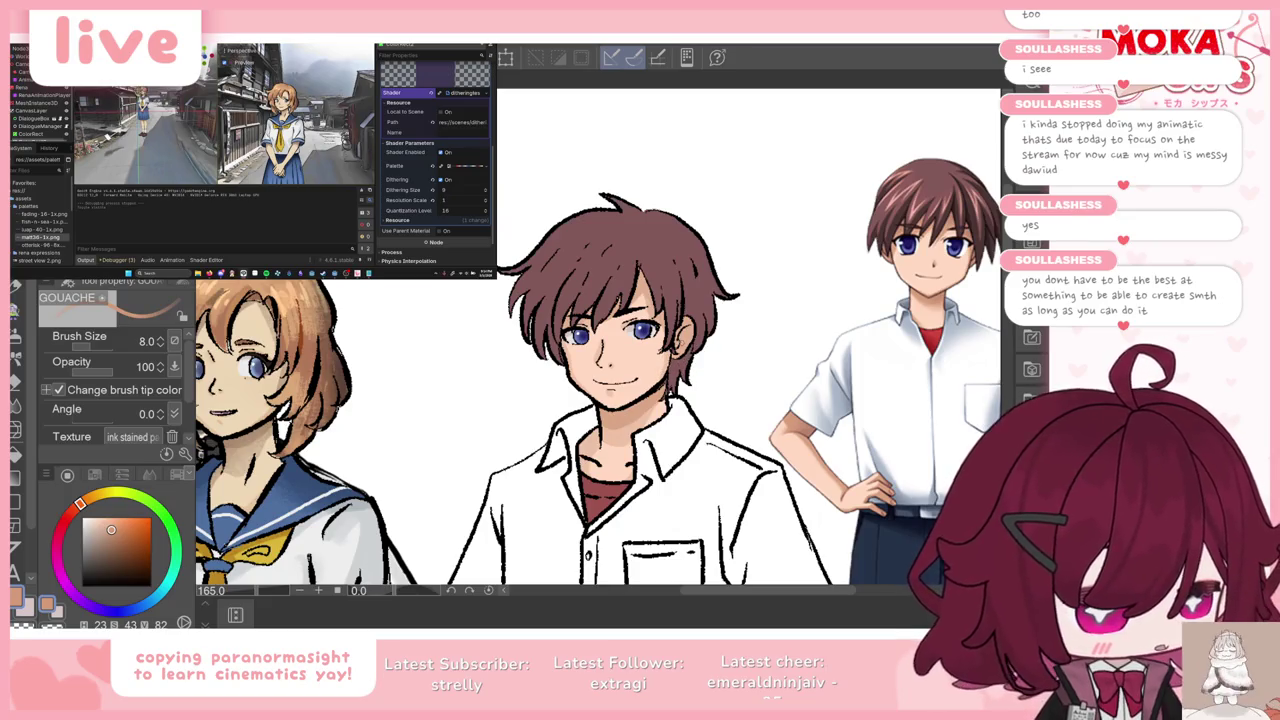
Step: Set the brush size to 11 and draw a short curved line across the boy's arm by the sleeve
{"action": "scroll", "coordinate": [600, 340], "scroll_direction": "down", "scroll_amount": 5}
{"action": "scroll", "coordinate": [640, 380], "scroll_direction": "up", "scroll_amount": 1}
{"action": "scroll", "coordinate": [640, 380], "scroll_direction": "up", "scroll_amount": 2}
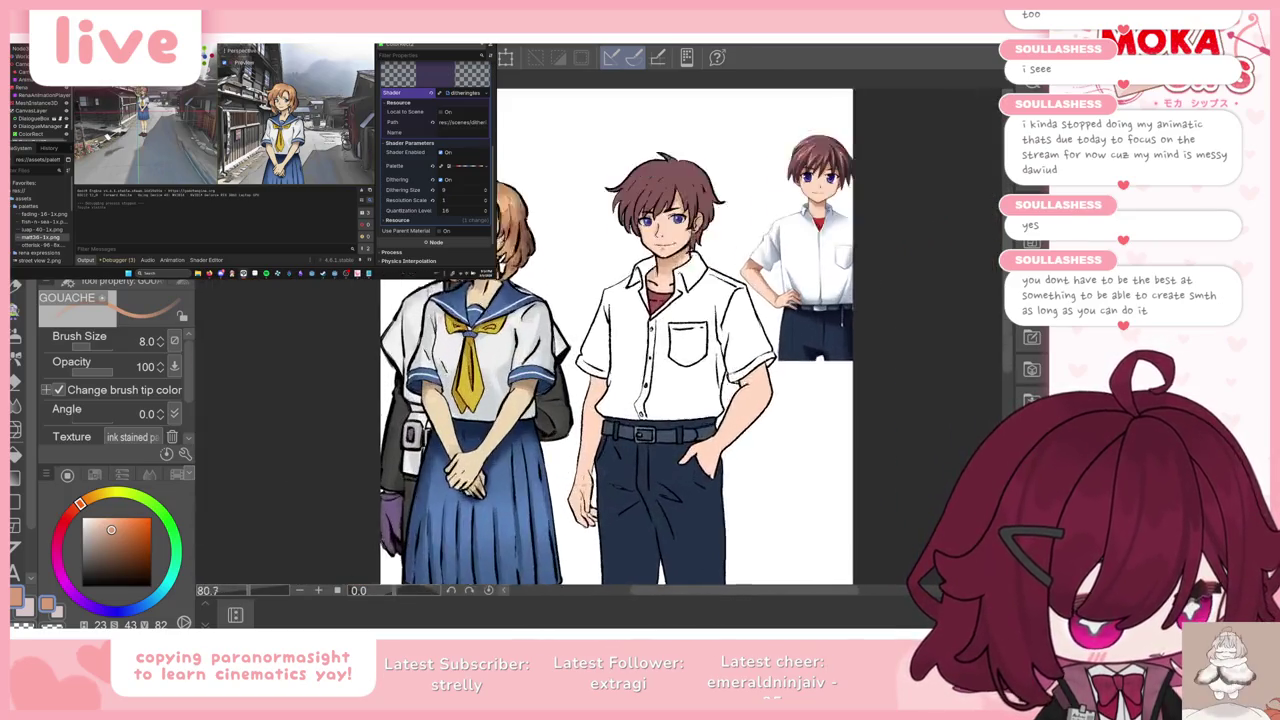
{"action": "scroll", "coordinate": [700, 350], "scroll_direction": "up", "scroll_amount": 2}
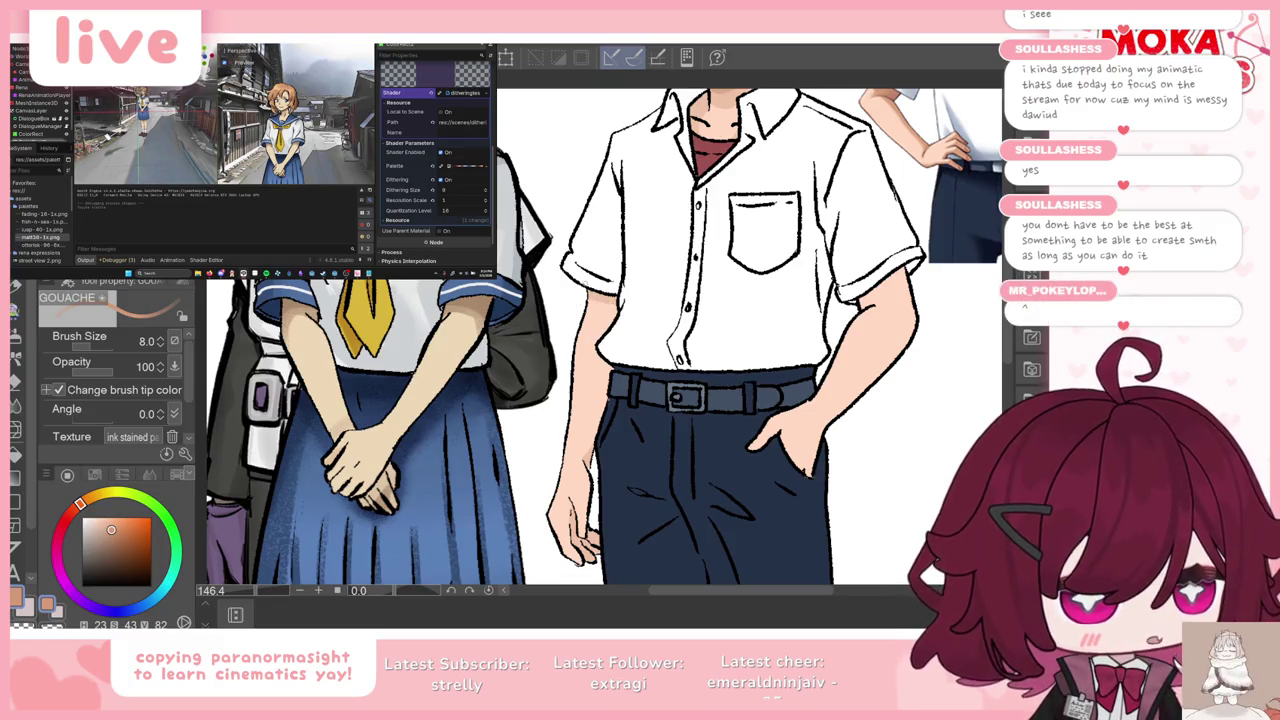
{"action": "key", "text": "bracketright"}
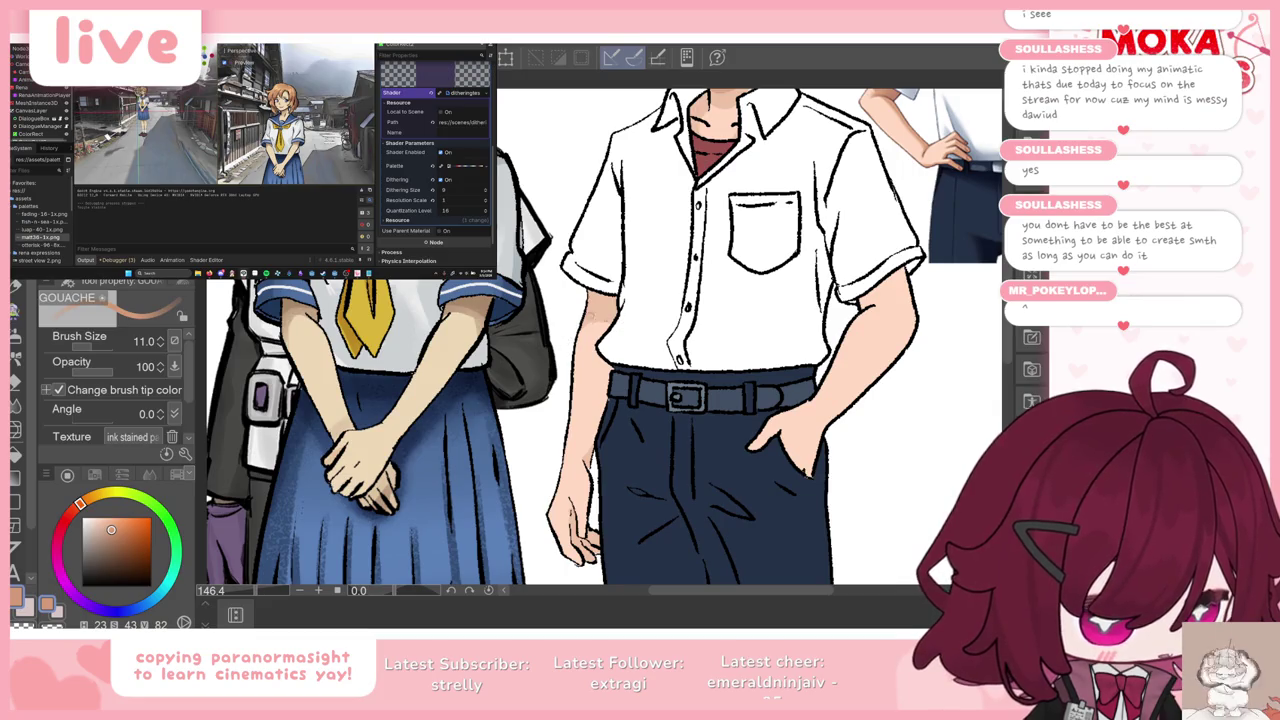
{"action": "left_click_drag", "start_coordinate": [862, 295], "coordinate": [916, 300]}
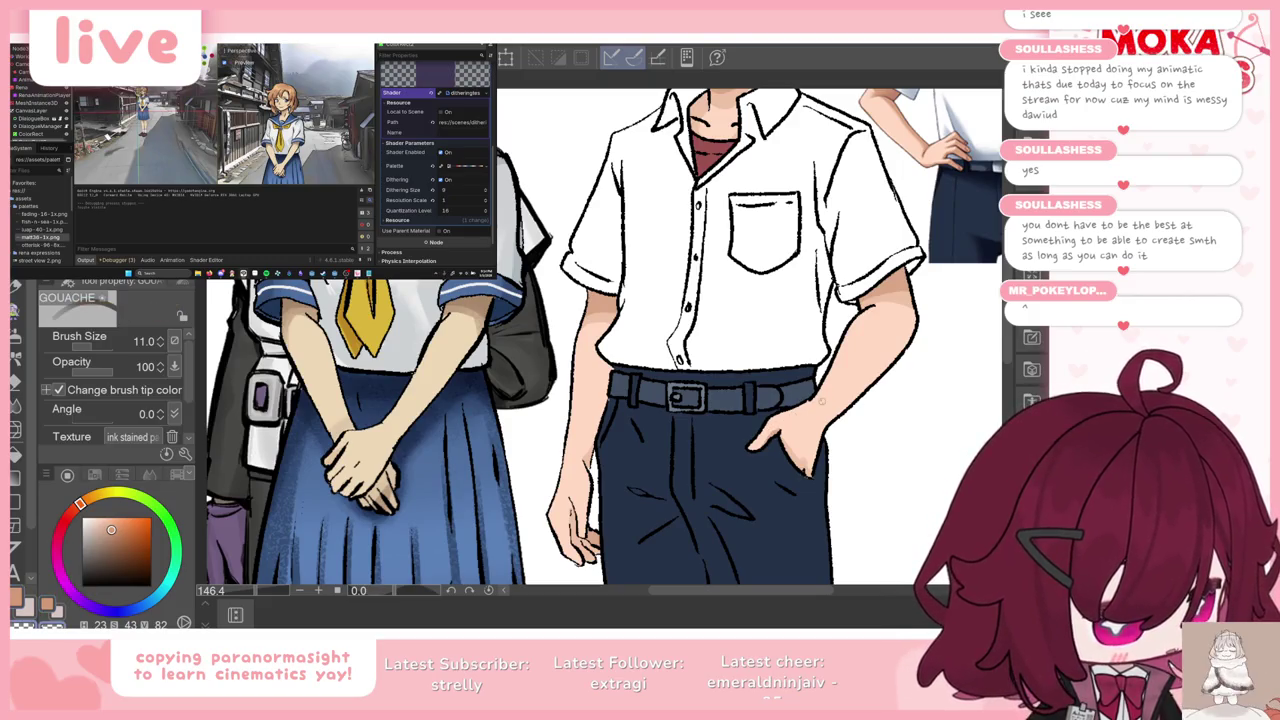
{"action": "scroll", "coordinate": [629, 210], "scroll_direction": "down", "scroll_amount": 2}
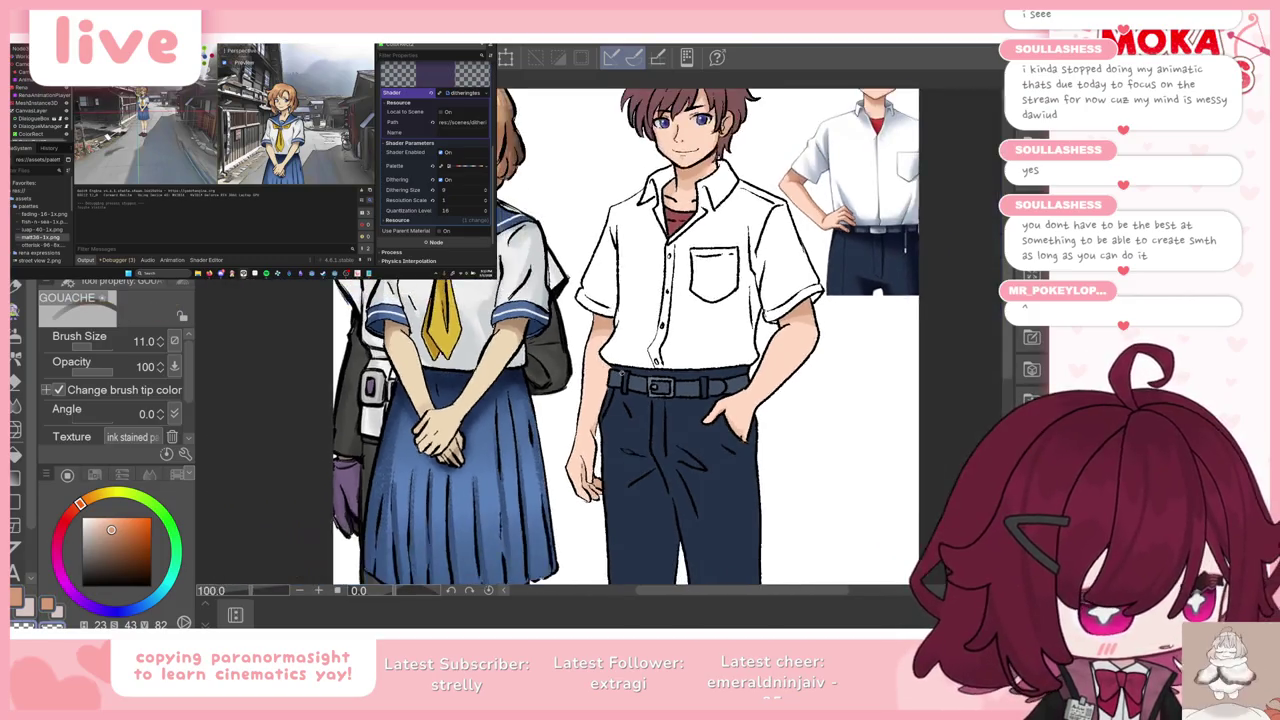
{"action": "scroll", "coordinate": [629, 210], "scroll_direction": "down", "scroll_amount": 2}
{"action": "scroll", "coordinate": [629, 210], "scroll_direction": "up", "scroll_amount": 2}
{"action": "scroll", "coordinate": [629, 210], "scroll_direction": "down", "scroll_amount": 1}
{"action": "scroll", "coordinate": [629, 210], "scroll_direction": "up", "scroll_amount": 1}
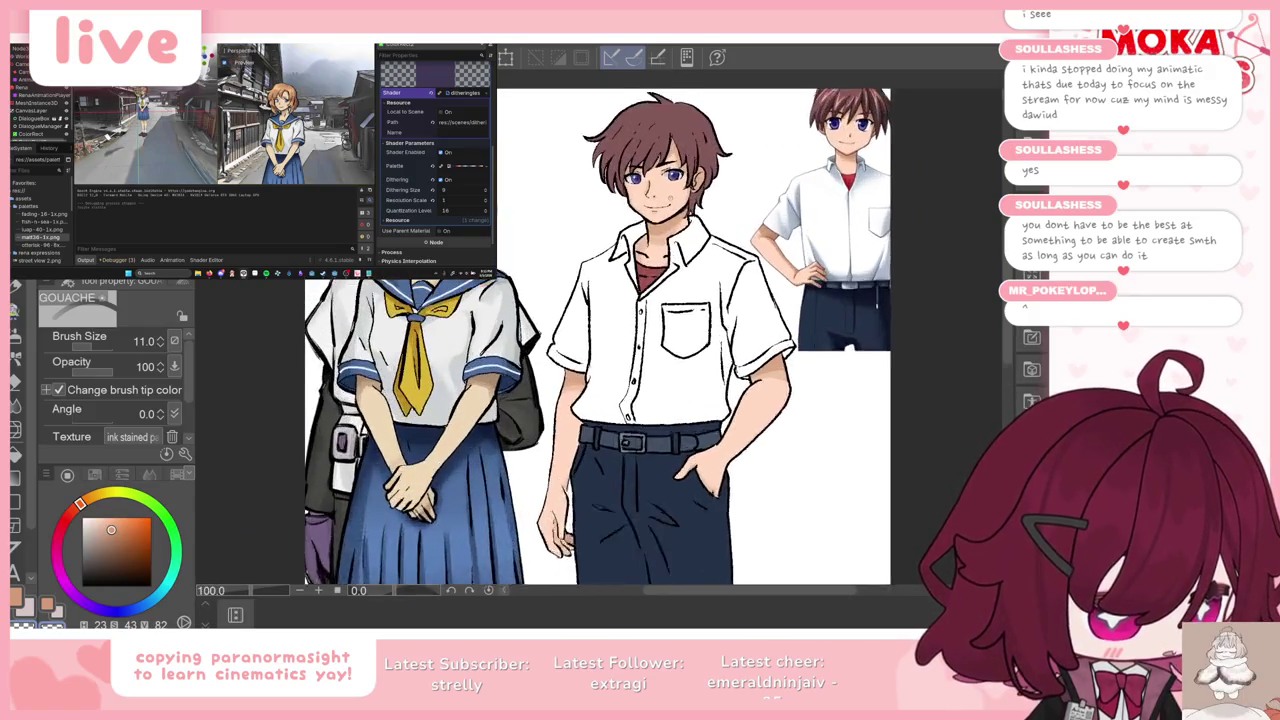
{"action": "scroll", "coordinate": [629, 210], "scroll_direction": "up", "scroll_amount": 1}
{"action": "scroll", "coordinate": [600, 210], "scroll_direction": "down", "scroll_amount": 1}
{"action": "scroll", "coordinate": [576, 210], "scroll_direction": "up", "scroll_amount": 2}
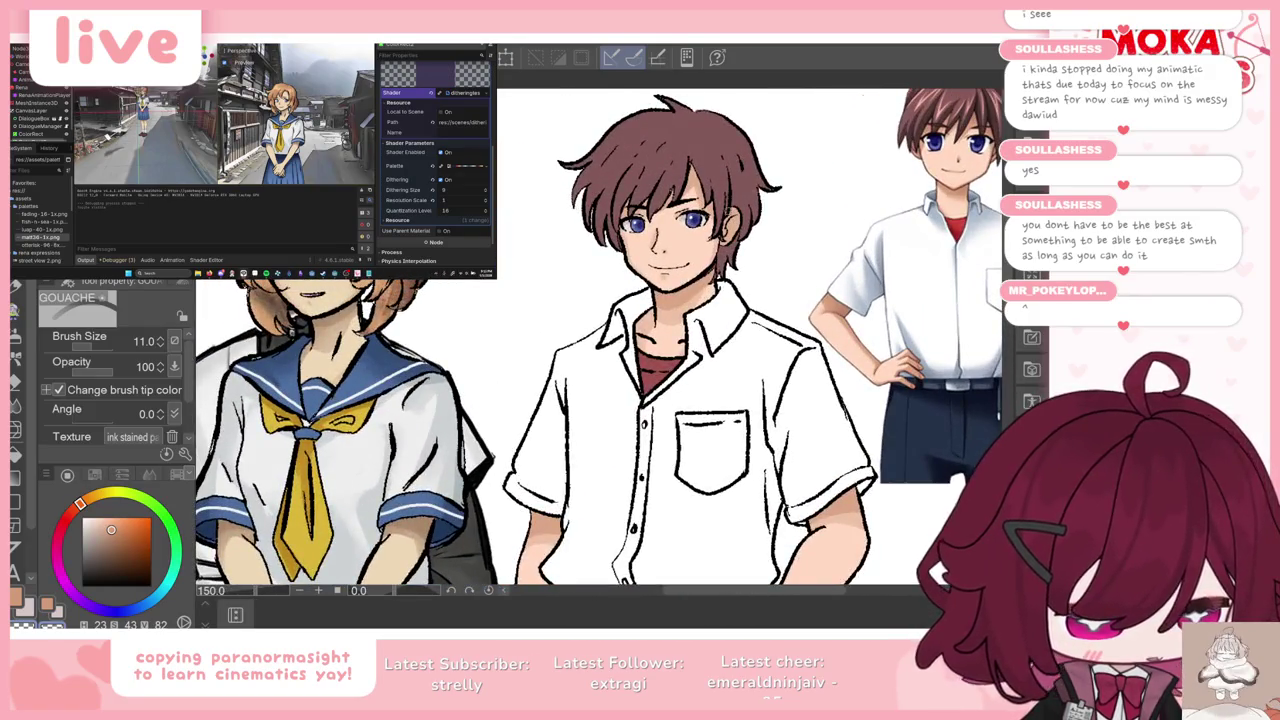
{"action": "scroll", "coordinate": [675, 220], "scroll_direction": "up", "scroll_amount": 1}
{"action": "scroll", "coordinate": [690, 195], "scroll_direction": "up", "scroll_amount": 2}
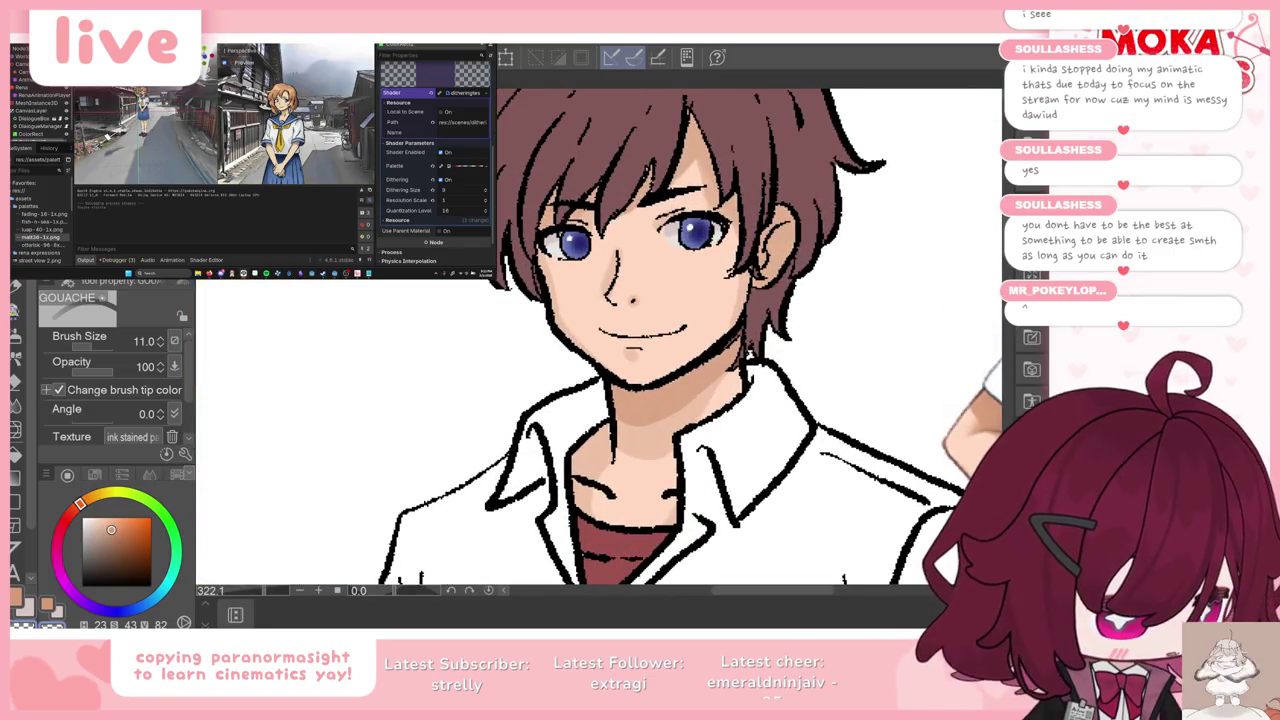
{"action": "scroll", "coordinate": [787, 268], "scroll_direction": "up", "scroll_amount": 1}
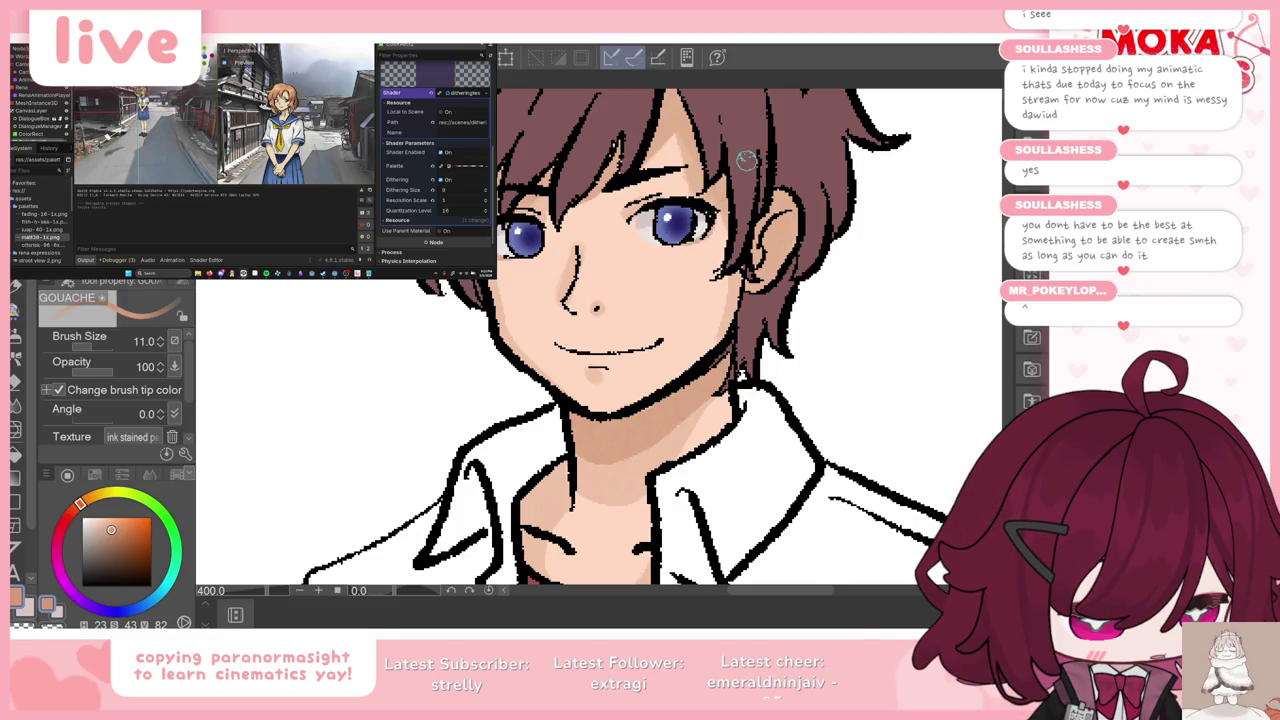
{"action": "scroll", "coordinate": [747, 160], "scroll_direction": "down", "scroll_amount": 1}
{"action": "scroll", "coordinate": [747, 160], "scroll_direction": "down", "scroll_amount": 2}
{"action": "scroll", "coordinate": [747, 160], "scroll_direction": "down", "scroll_amount": 2}
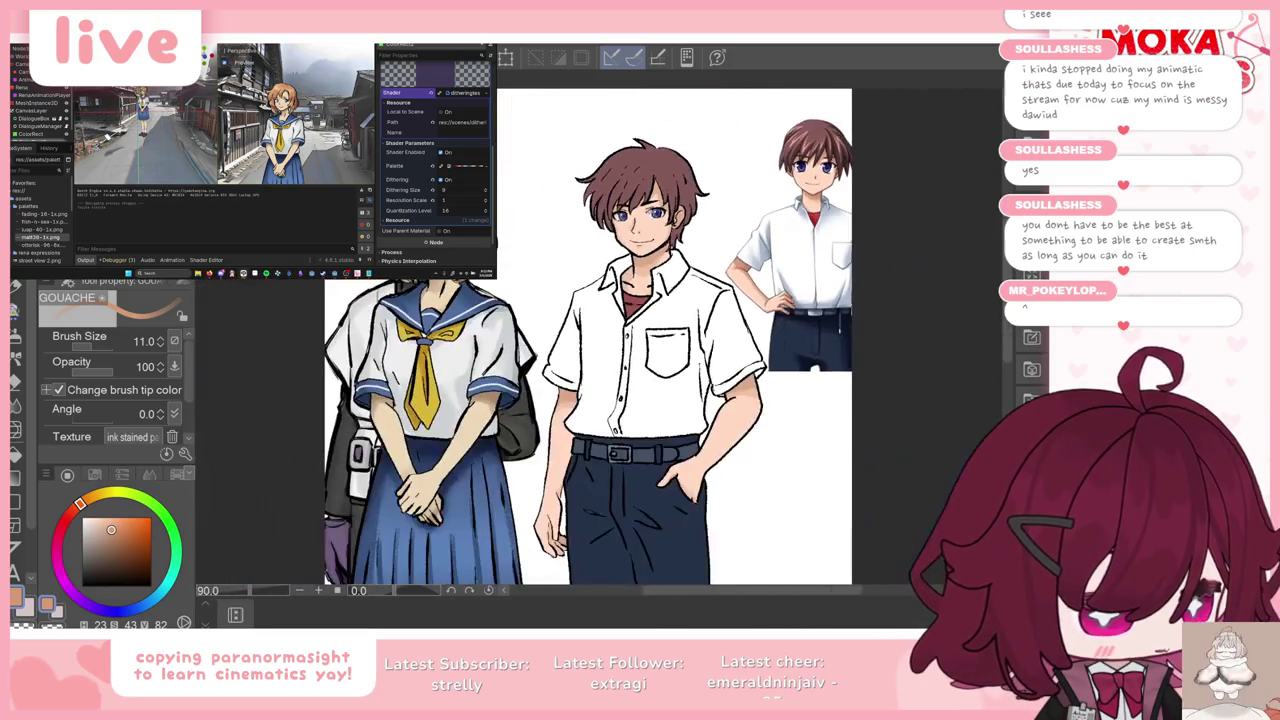
{"action": "scroll", "coordinate": [747, 160], "scroll_direction": "down", "scroll_amount": 1}
{"action": "scroll", "coordinate": [435, 230], "scroll_direction": "up", "scroll_amount": 2}
{"action": "scroll", "coordinate": [435, 230], "scroll_direction": "up", "scroll_amount": 2}
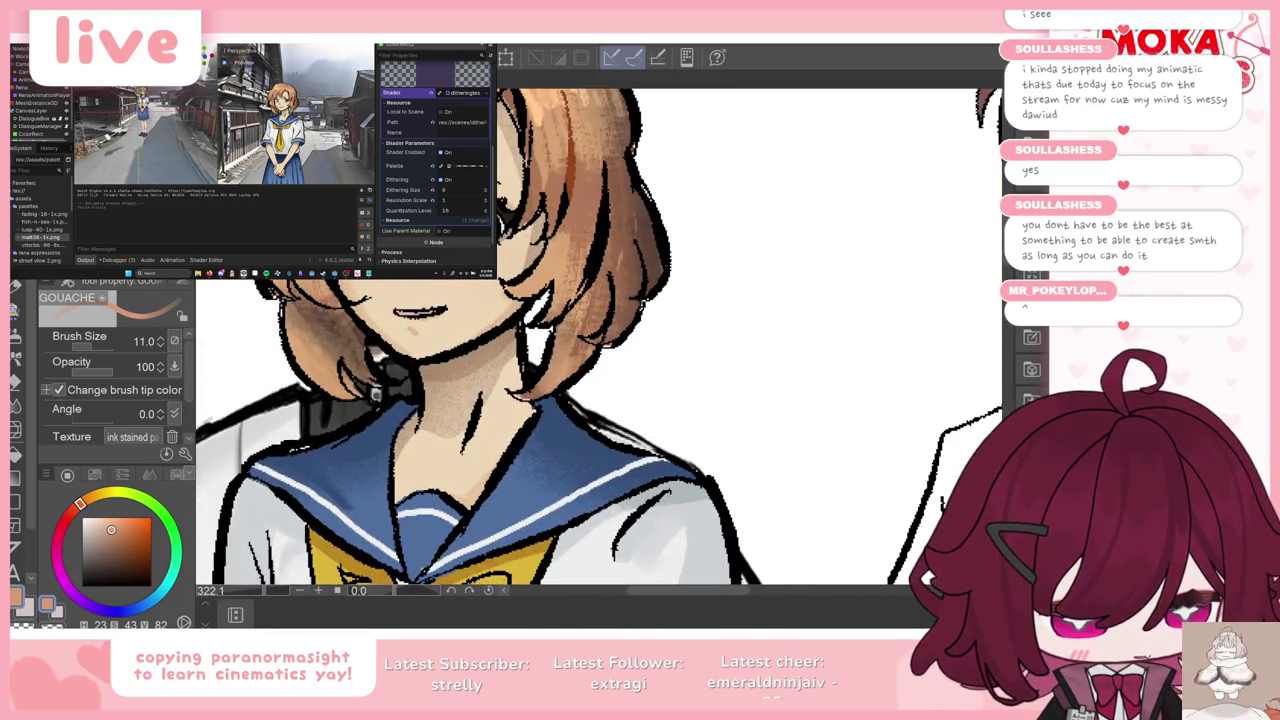
{"action": "scroll", "coordinate": [390, 215], "scroll_direction": "down", "scroll_amount": 1}
{"action": "scroll", "coordinate": [390, 215], "scroll_direction": "down", "scroll_amount": 1}
{"action": "scroll", "coordinate": [390, 215], "scroll_direction": "down", "scroll_amount": 1}
{"action": "scroll", "coordinate": [797, 198], "scroll_direction": "up", "scroll_amount": 2}
{"action": "scroll", "coordinate": [797, 198], "scroll_direction": "up", "scroll_amount": 2}
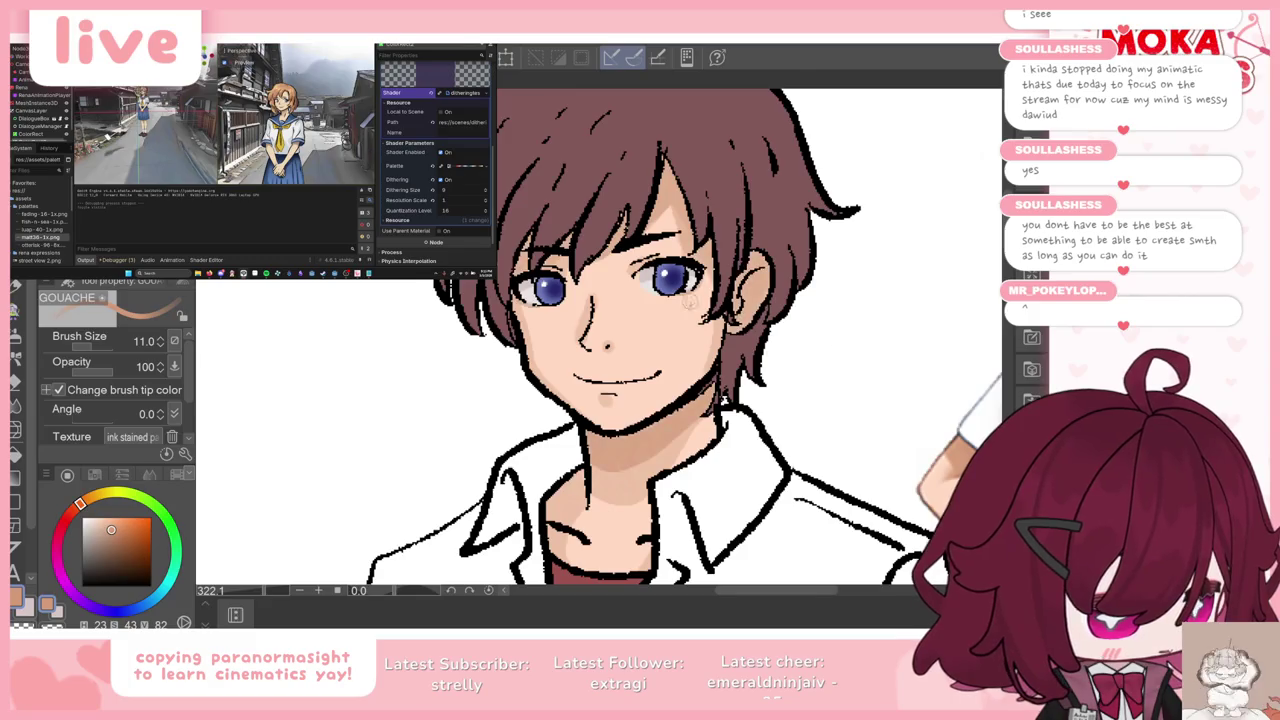
{"action": "scroll", "coordinate": [726, 400], "scroll_direction": "down", "scroll_amount": 2}
{"action": "scroll", "coordinate": [703, 253], "scroll_direction": "up", "scroll_amount": 2}
{"action": "scroll", "coordinate": [703, 253], "scroll_direction": "down", "scroll_amount": 1}
{"action": "scroll", "coordinate": [703, 253], "scroll_direction": "down", "scroll_amount": 1}
{"action": "scroll", "coordinate": [703, 253], "scroll_direction": "down", "scroll_amount": 1}
{"action": "scroll", "coordinate": [703, 253], "scroll_direction": "up", "scroll_amount": 1}
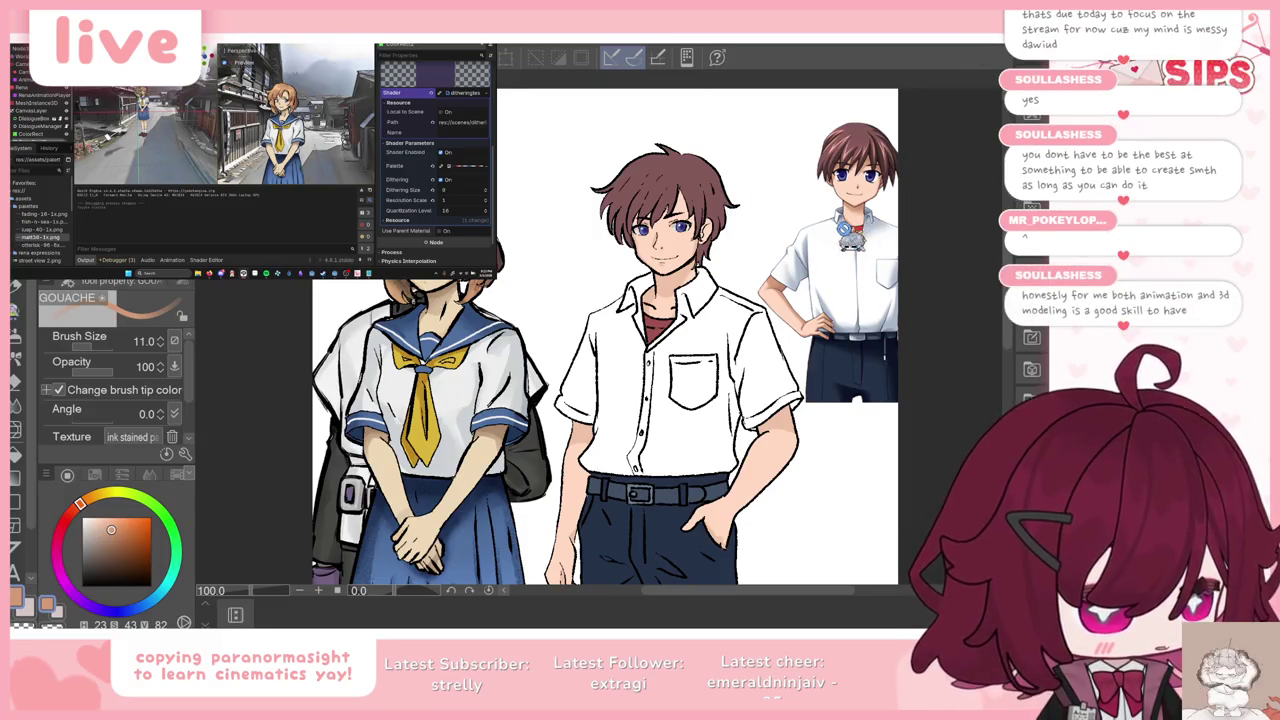
Step: Zoom in and sample the dark hair colour and a light pink from the reference boy
{"action": "scroll", "coordinate": [846, 230], "scroll_direction": "up", "scroll_amount": 1}
{"action": "scroll", "coordinate": [855, 210], "scroll_direction": "up", "scroll_amount": 1}
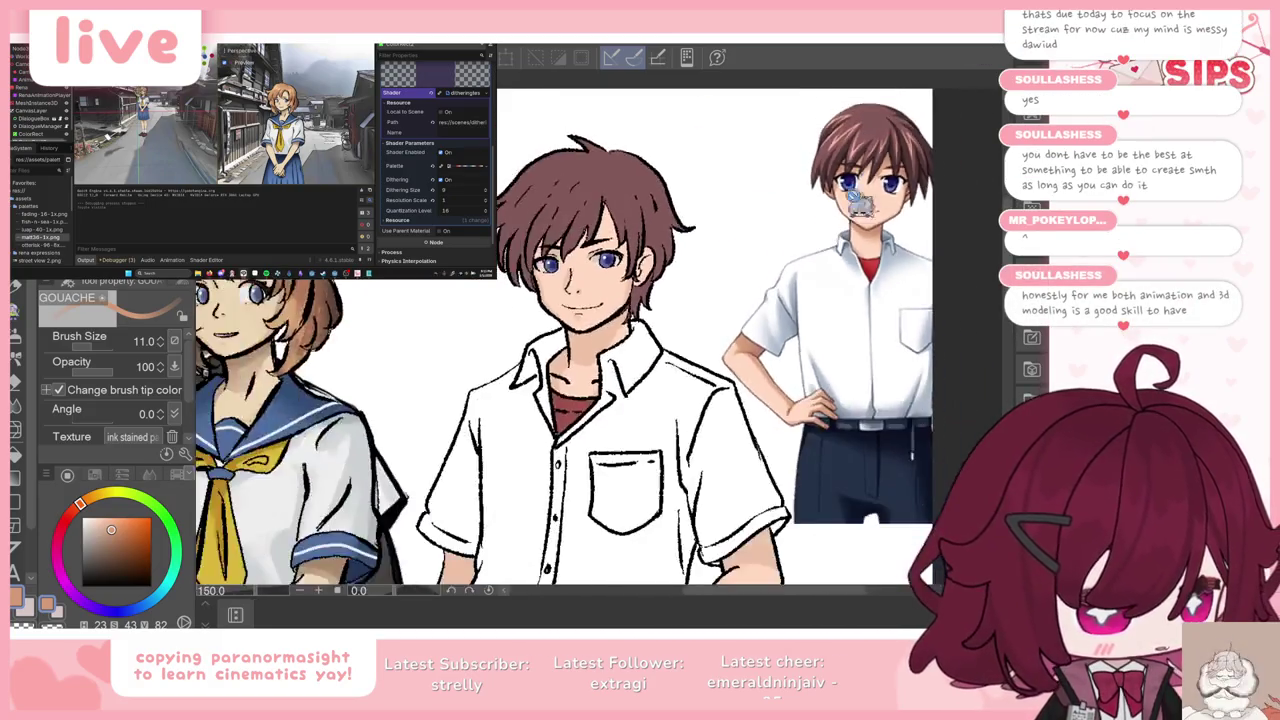
{"action": "scroll", "coordinate": [860, 205], "scroll_direction": "up", "scroll_amount": 2}
{"action": "scroll", "coordinate": [860, 205], "scroll_direction": "up", "scroll_amount": 1}
{"action": "left_click", "coordinate": [800, 162], "text": "alt"}
{"action": "key", "text": "x"}
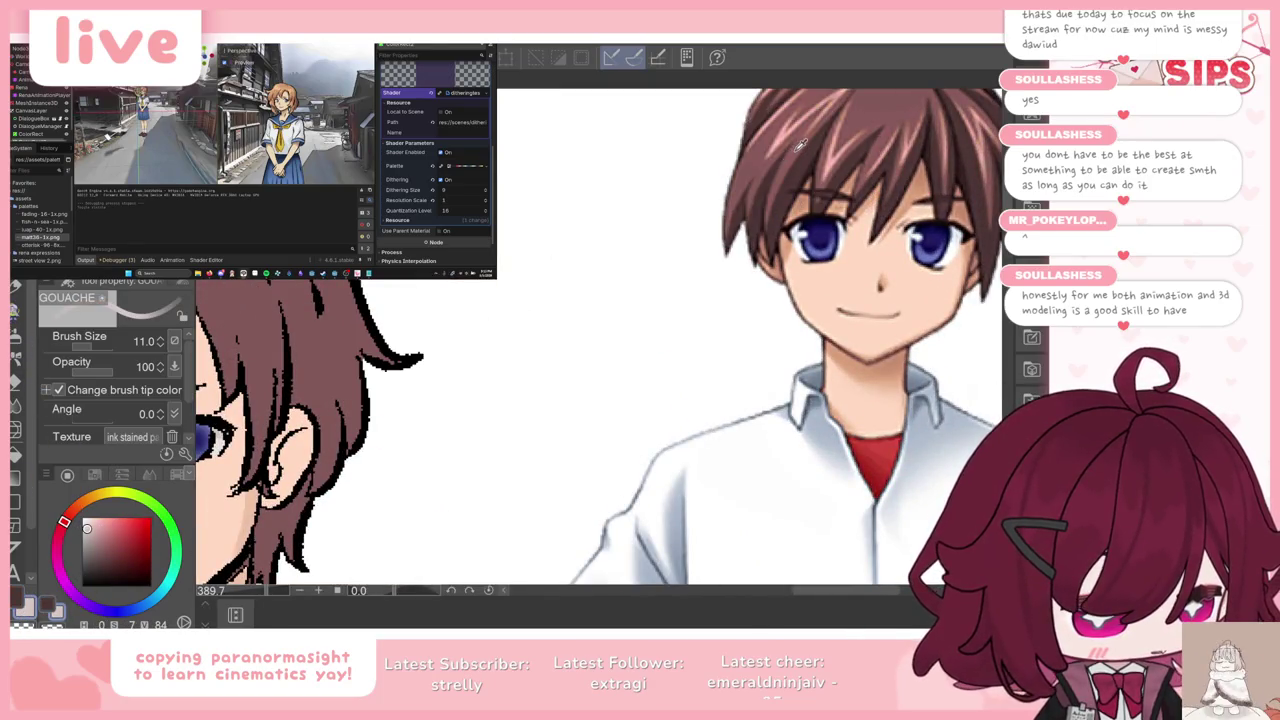
{"action": "scroll", "coordinate": [800, 145], "scroll_direction": "down", "scroll_amount": 3}
{"action": "scroll", "coordinate": [780, 200], "scroll_direction": "up", "scroll_amount": 2}
{"action": "scroll", "coordinate": [760, 225], "scroll_direction": "up", "scroll_amount": 2}
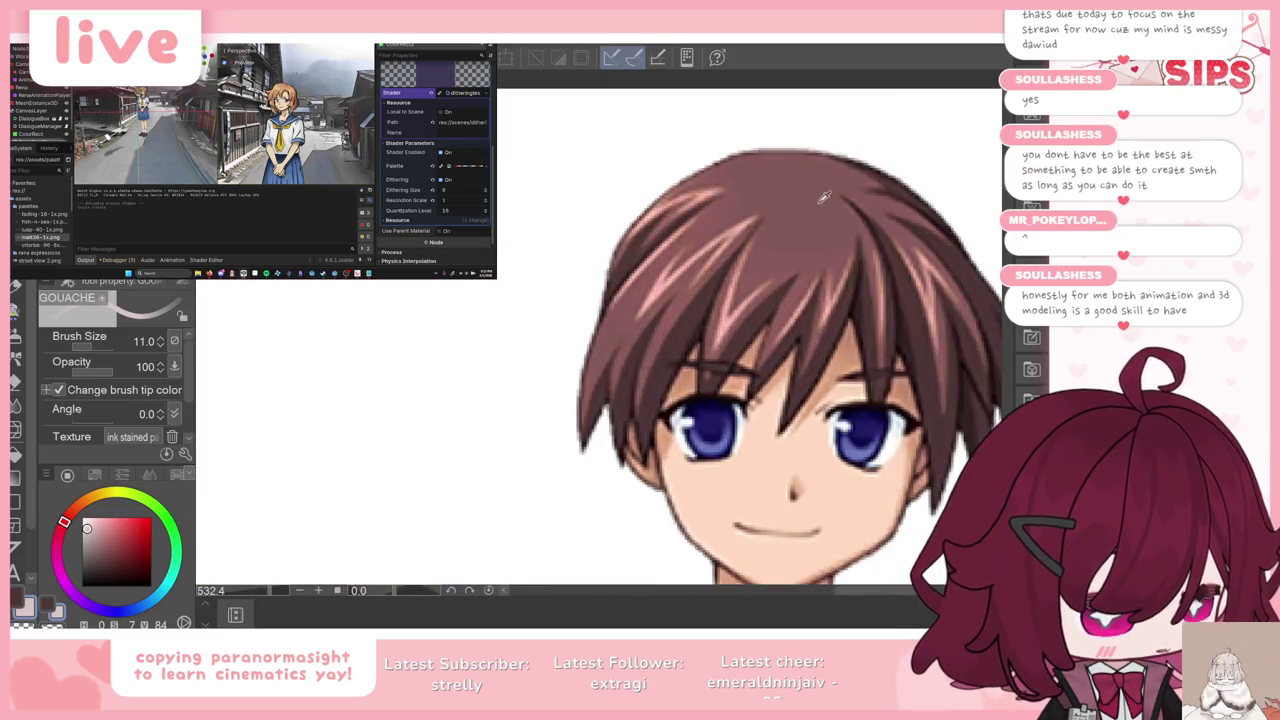
{"action": "left_click", "coordinate": [758, 227], "text": "alt"}
Step: Switch briefly to Move layer, return to the Gouache brush and raise its size to 15
{"action": "scroll", "coordinate": [760, 235], "scroll_direction": "down", "scroll_amount": 2}
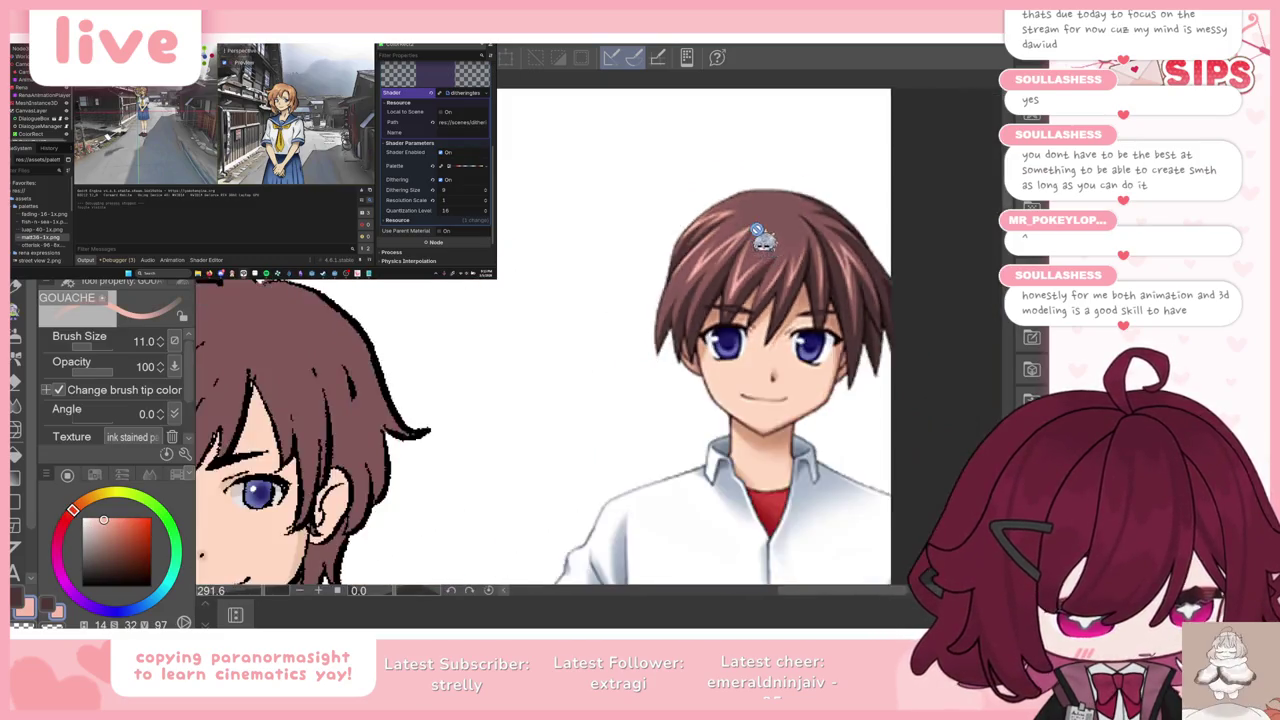
{"action": "scroll", "coordinate": [758, 235], "scroll_direction": "down", "scroll_amount": 2}
{"action": "key", "text": "k"}
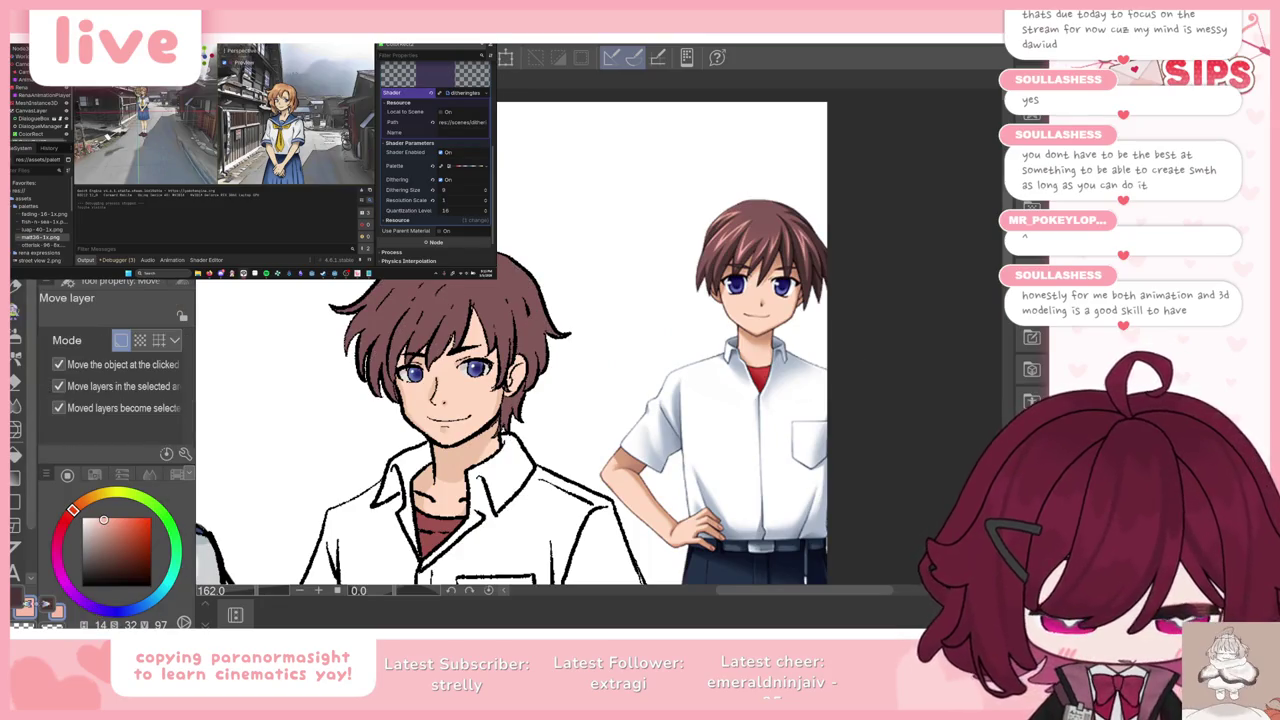
{"action": "key", "text": "x"}
{"action": "key", "text": "b"}
{"action": "scroll", "coordinate": [589, 319], "scroll_direction": "down", "scroll_amount": 1}
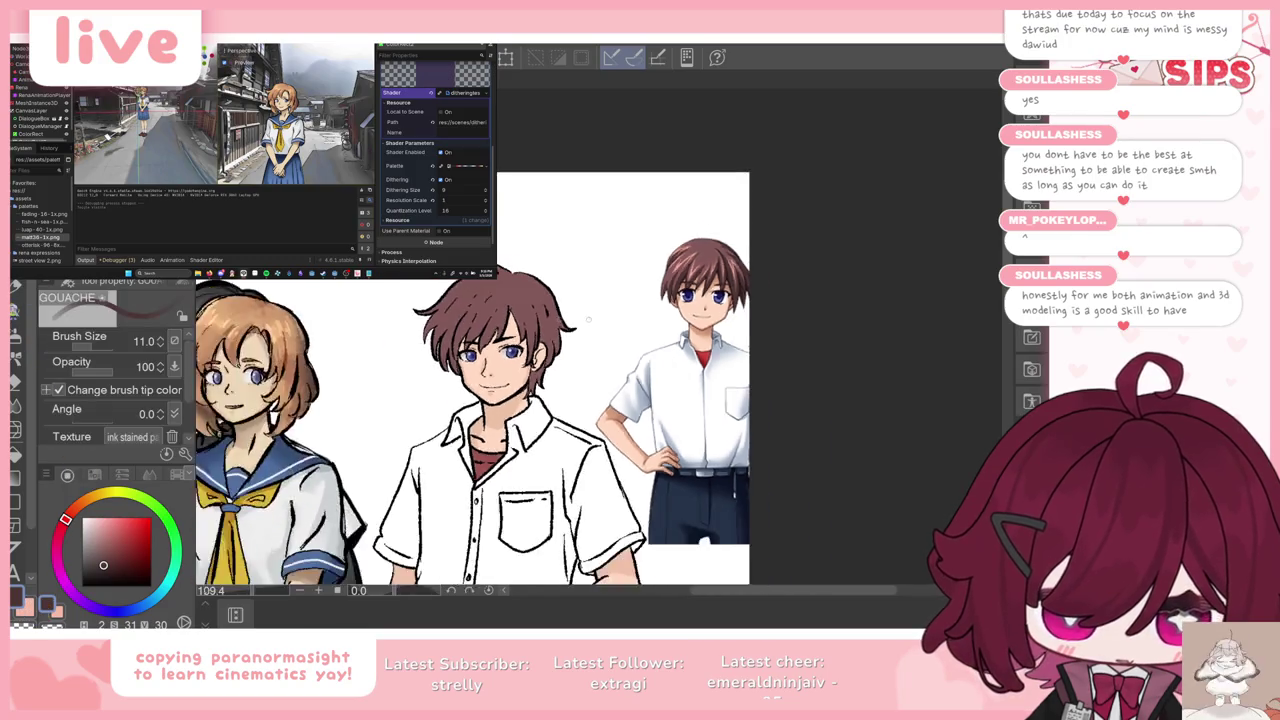
{"action": "scroll", "coordinate": [589, 319], "scroll_direction": "up", "scroll_amount": 2}
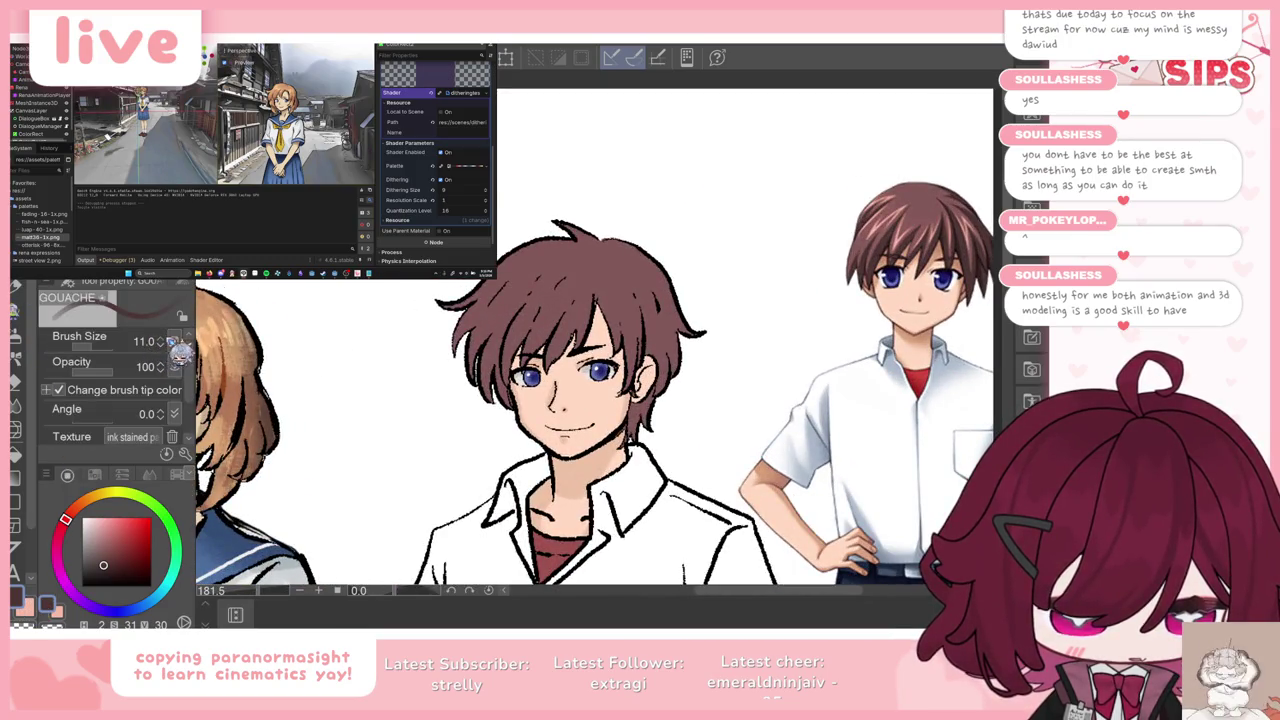
{"action": "left_click", "coordinate": [172, 342]}
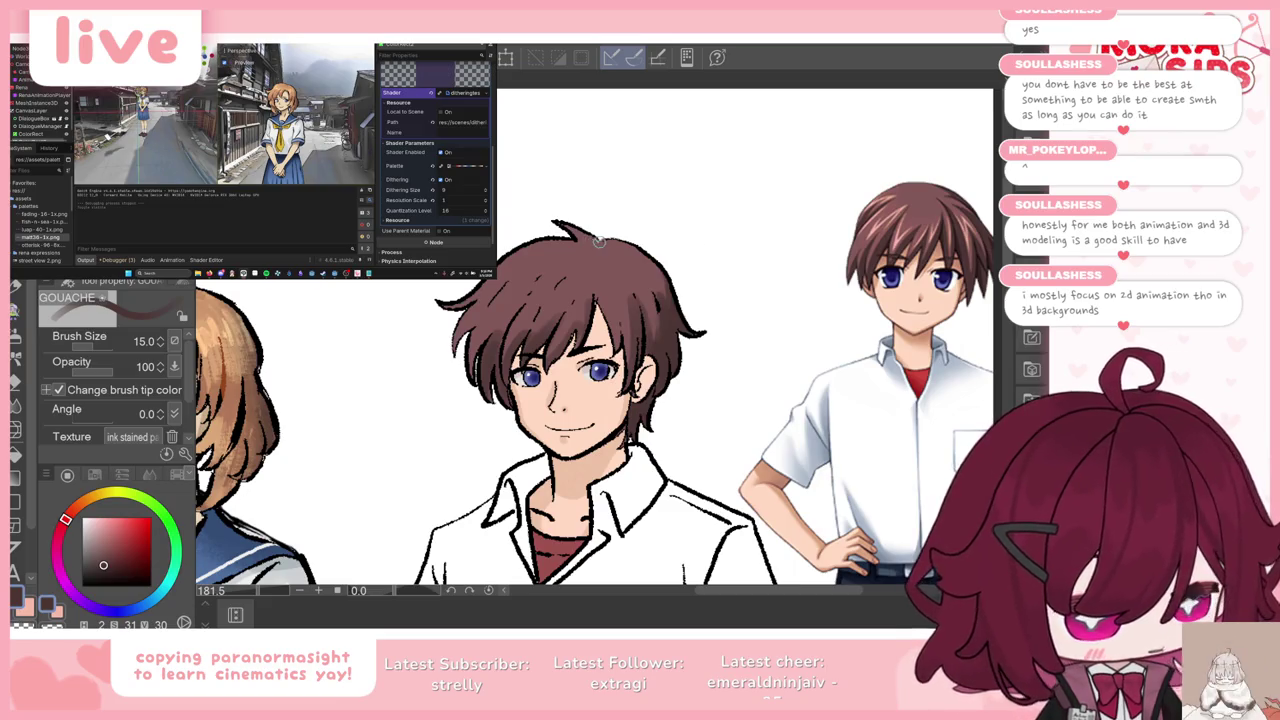
Step: After a test dab on the hair, reselect dark red and set the brush size to 17
{"action": "key", "text": "Tab"}
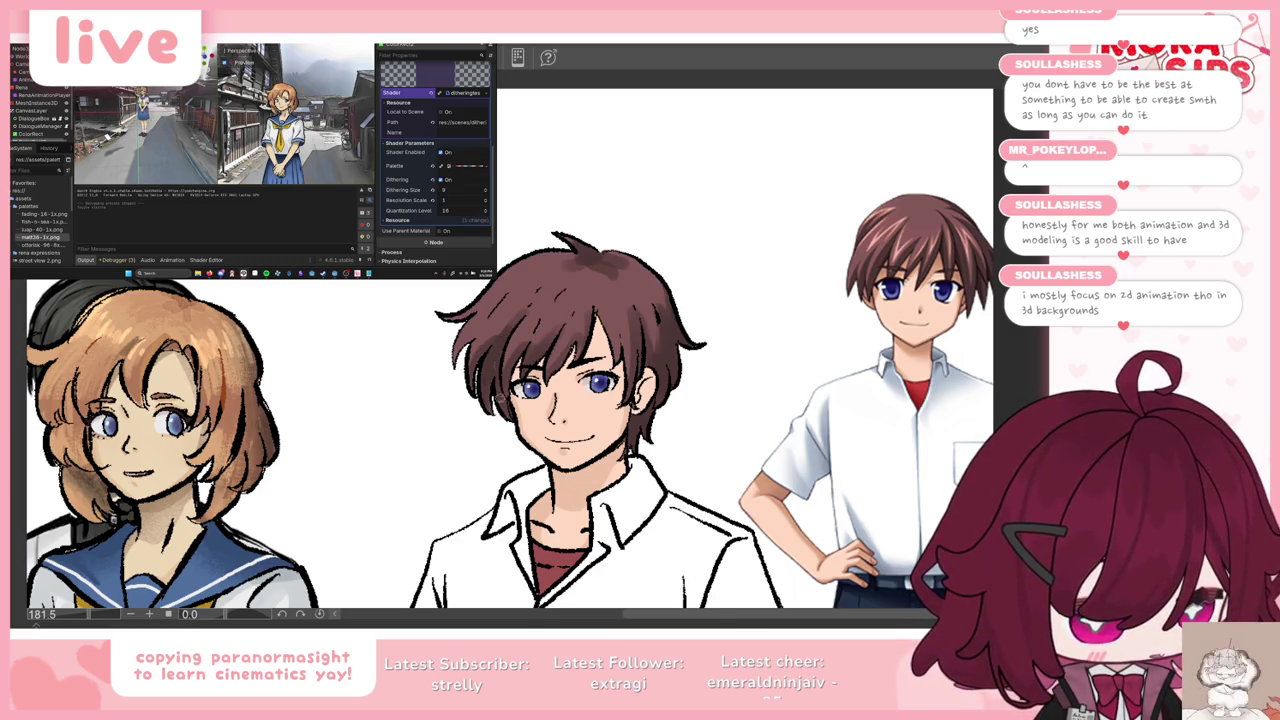
{"action": "key", "text": "Tab"}
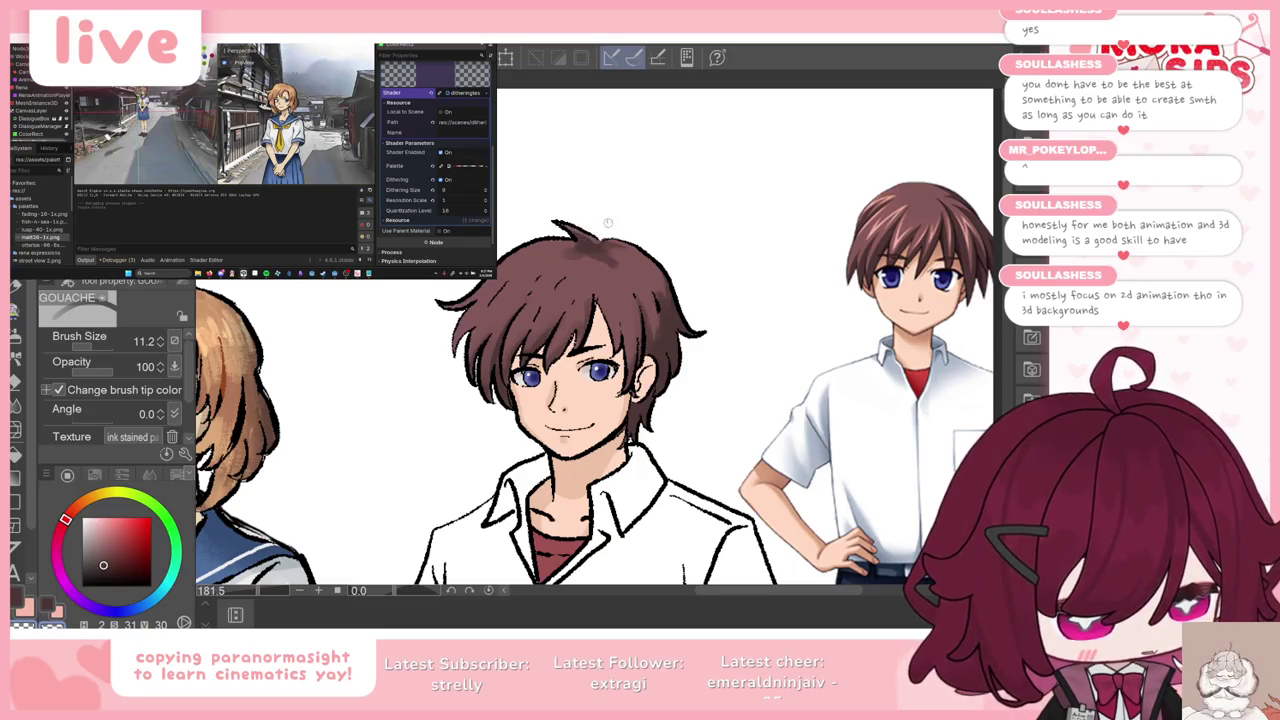
{"action": "key", "text": "Tab"}
{"action": "key", "text": "Tab"}
{"action": "key", "text": "Tab"}
{"action": "left_click", "coordinate": [591, 268]}
{"action": "key", "text": "Tab"}
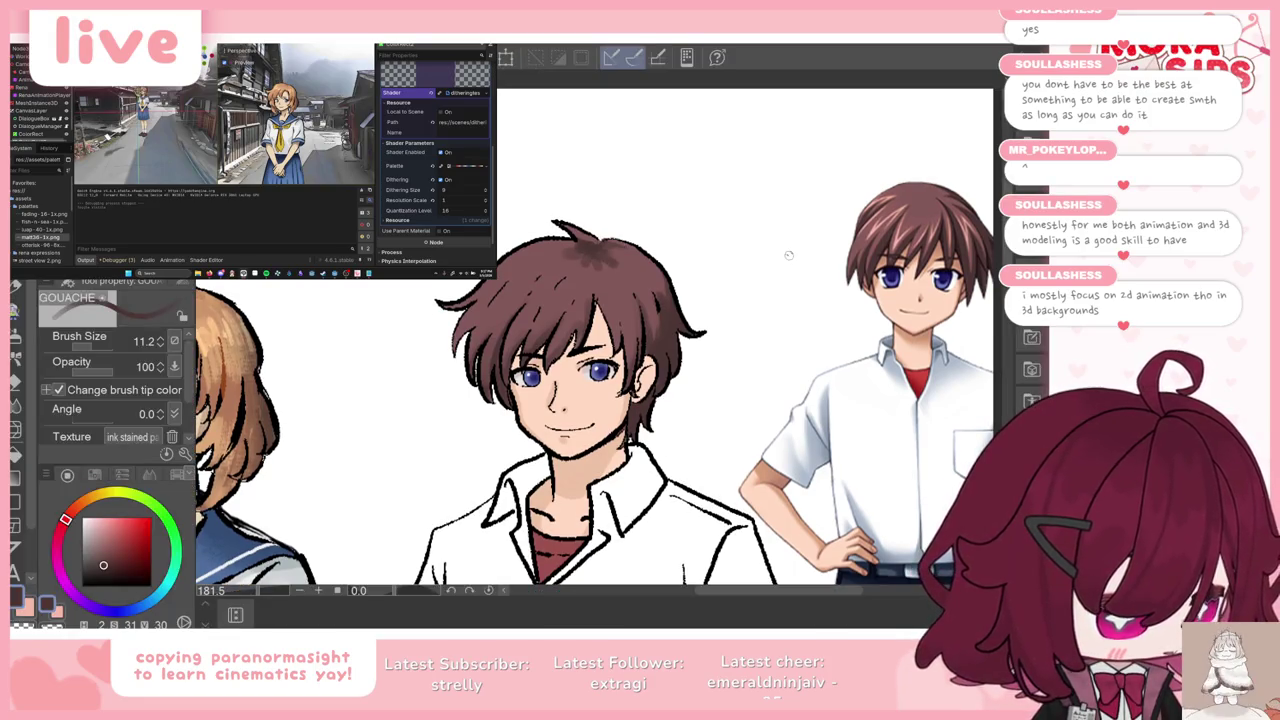
{"action": "left_click", "coordinate": [46, 612]}
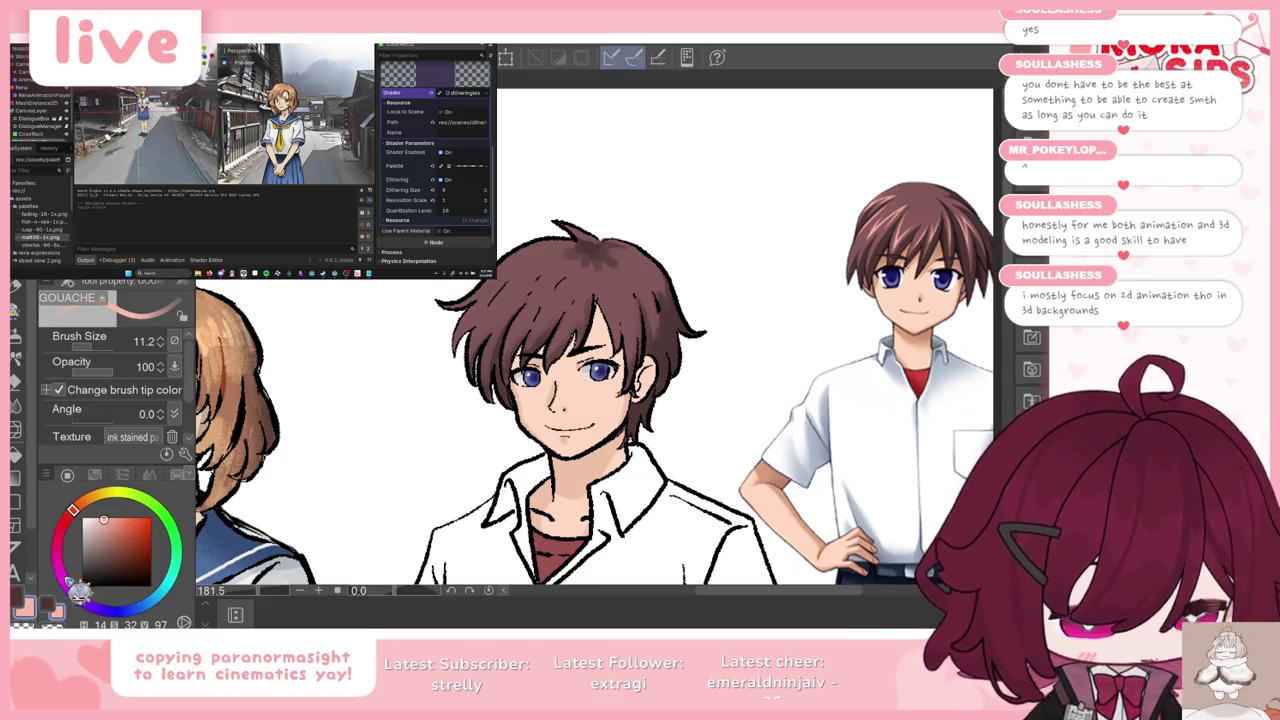
{"action": "left_click", "coordinate": [46, 612]}
{"action": "left_click", "coordinate": [160, 337]}
{"action": "left_click", "coordinate": [165, 341]}
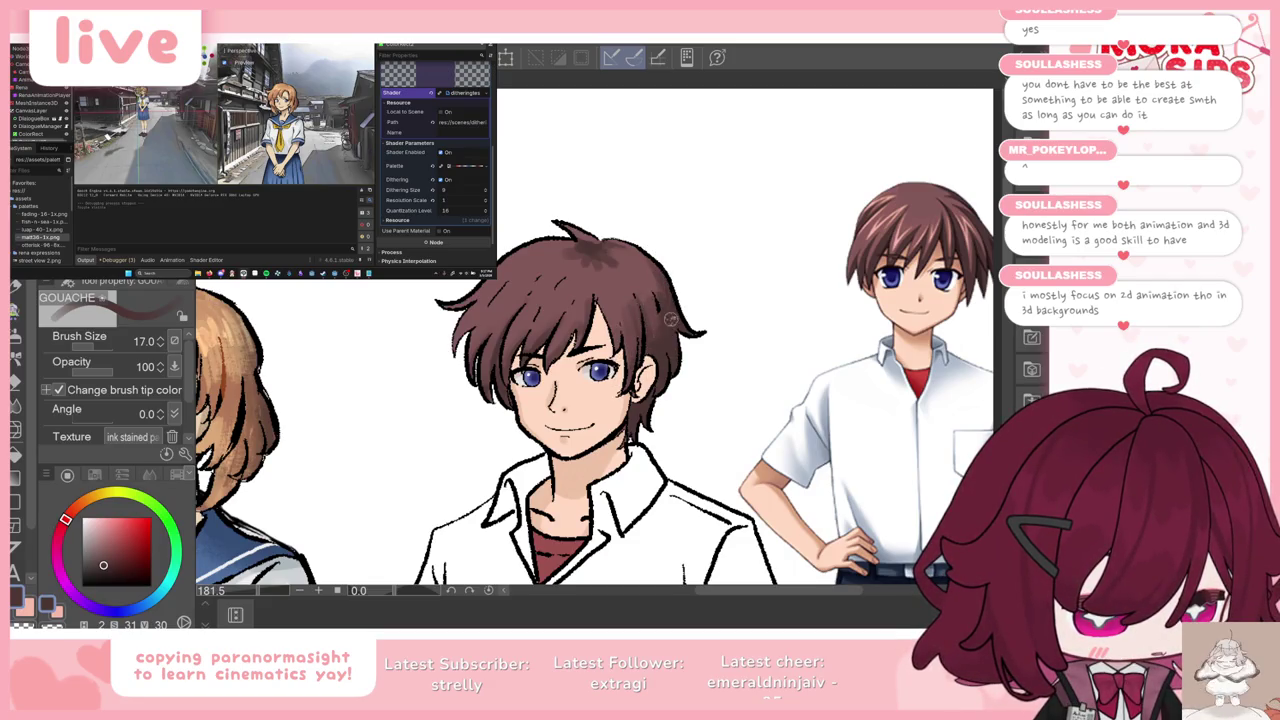
Step: Reduce the brush size to 11 and select the Soft Noise brush
{"action": "scroll", "coordinate": [670, 340], "scroll_direction": "down", "scroll_amount": 2}
{"action": "scroll", "coordinate": [650, 320], "scroll_direction": "down", "scroll_amount": 1}
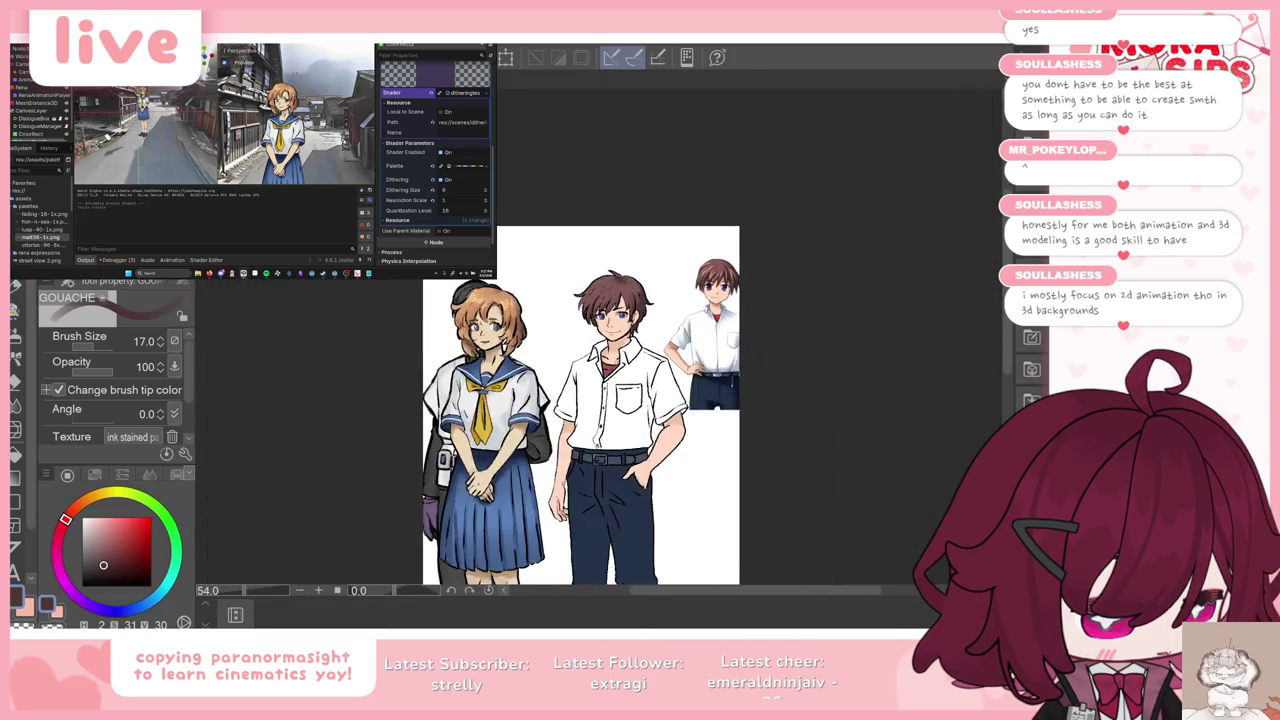
{"action": "scroll", "coordinate": [620, 270], "scroll_direction": "up", "scroll_amount": 1}
{"action": "scroll", "coordinate": [605, 247], "scroll_direction": "up", "scroll_amount": 1}
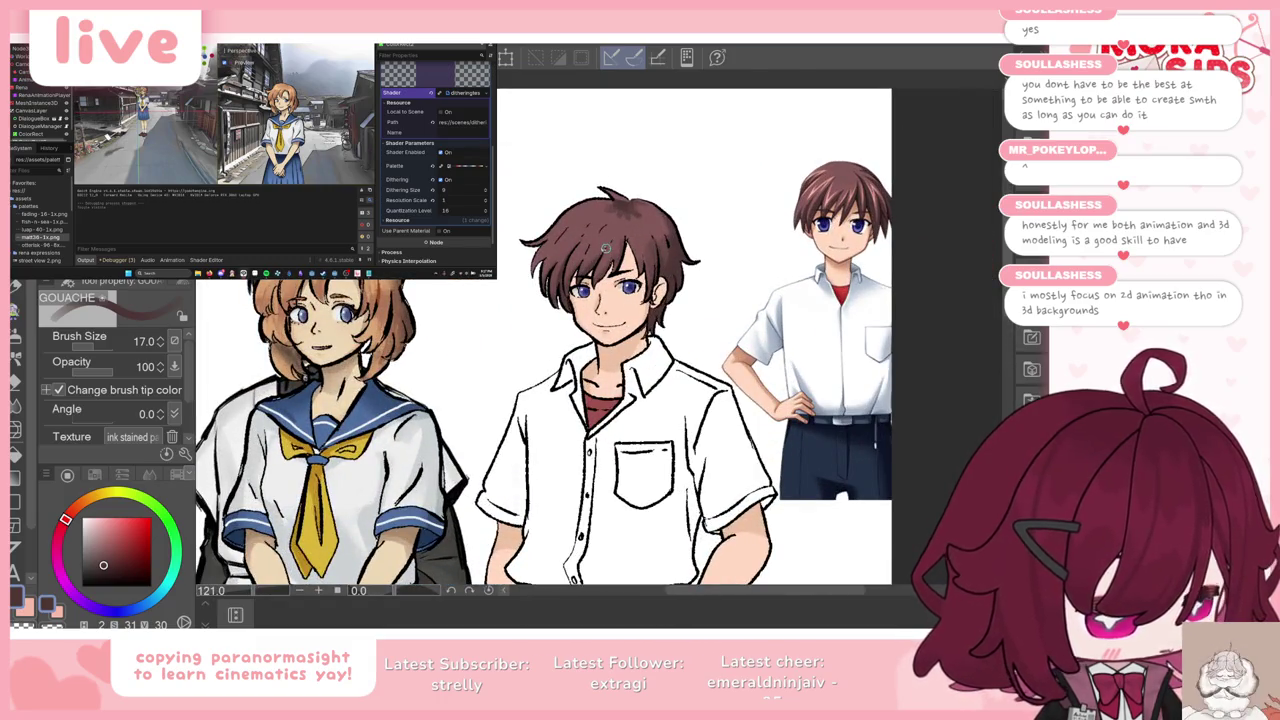
{"action": "left_click", "coordinate": [160, 345]}
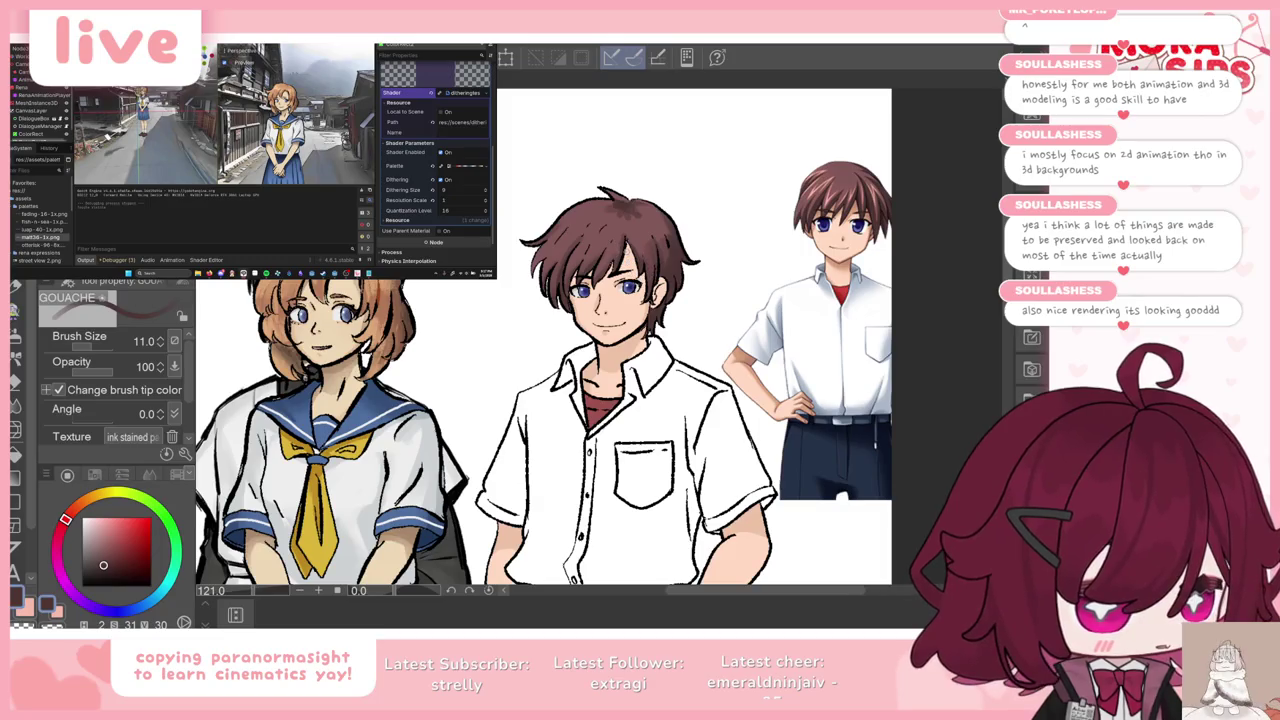
{"action": "scroll", "coordinate": [928, 500], "scroll_direction": "right", "scroll_amount": 2}
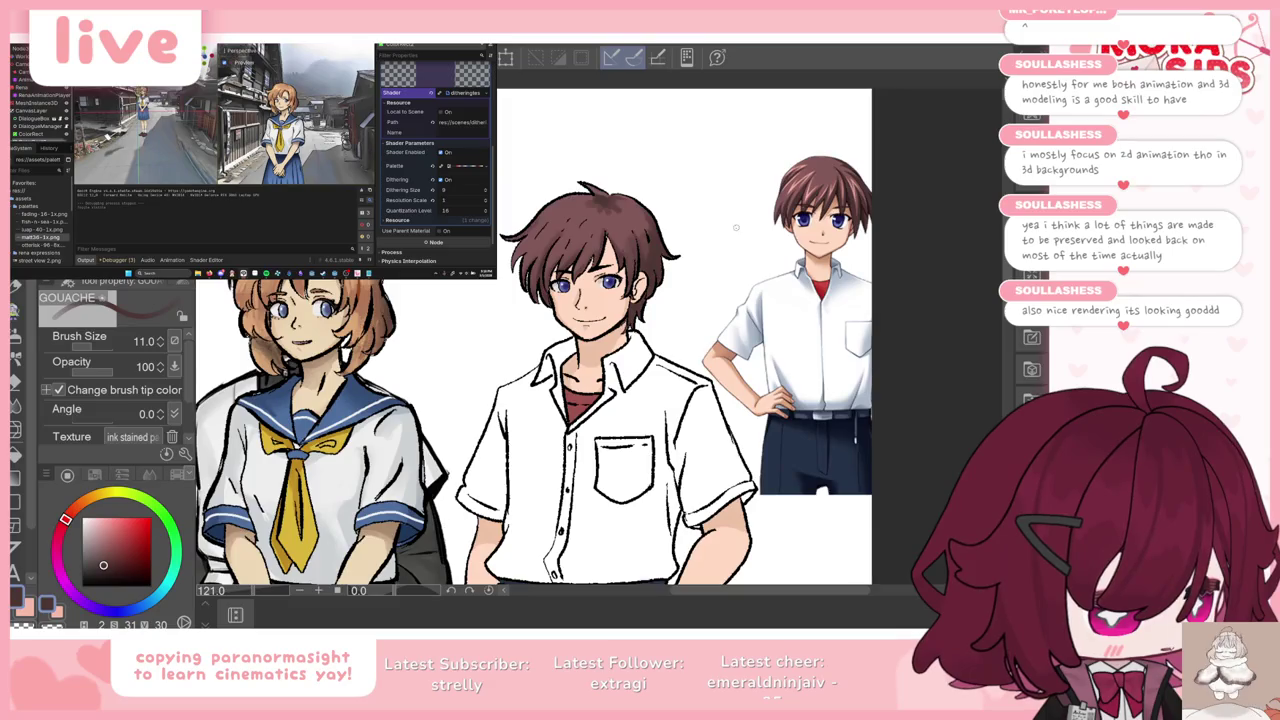
{"action": "scroll", "coordinate": [545, 340], "scroll_direction": "down", "scroll_amount": 2}
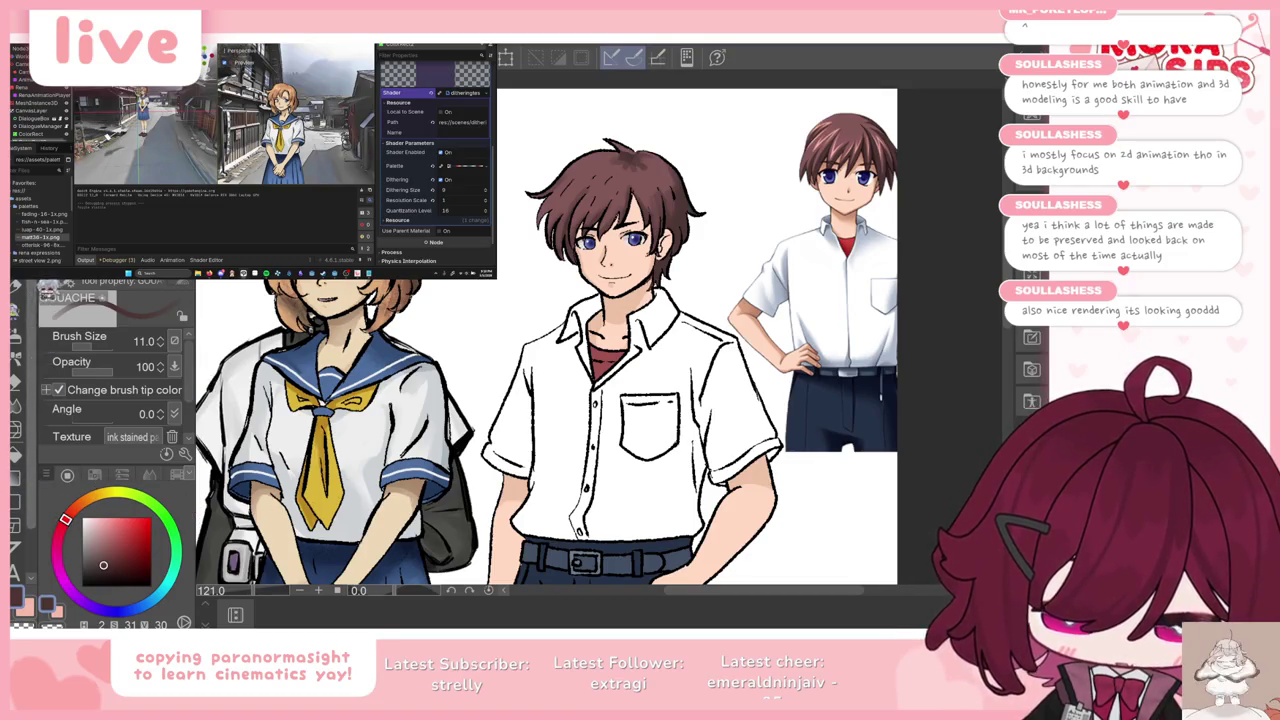
{"action": "left_click", "coordinate": [15, 315]}
{"action": "scroll", "coordinate": [610, 175], "scroll_direction": "up", "scroll_amount": 2}
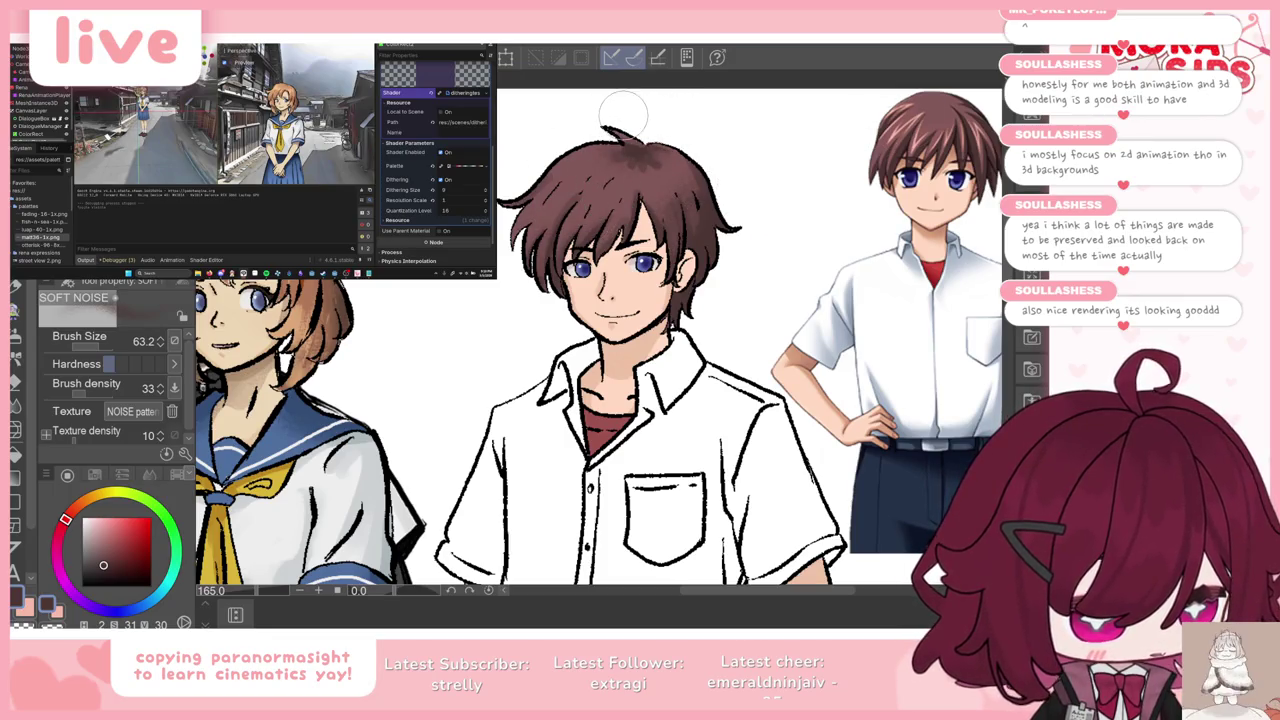
Step: Try the Super Dry Oil brush on the hair, undo it, and set size about 31.7
{"action": "key", "text": "b"}
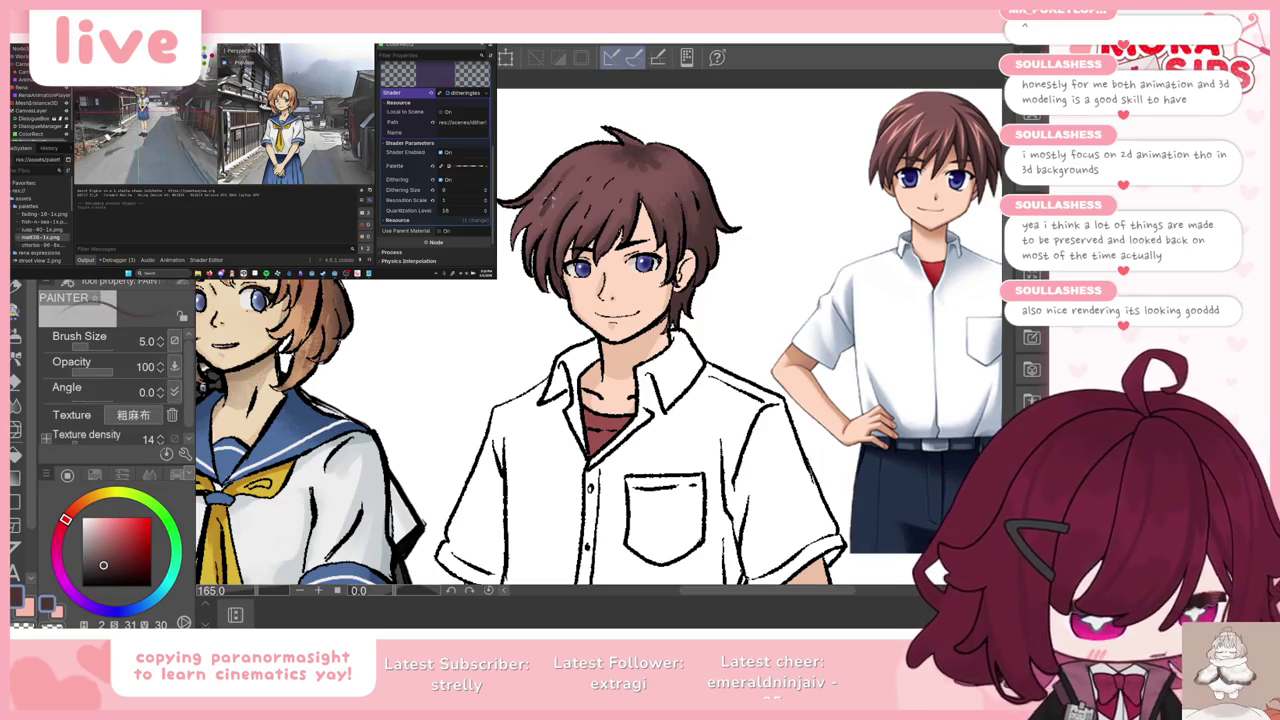
{"action": "key", "text": "b"}
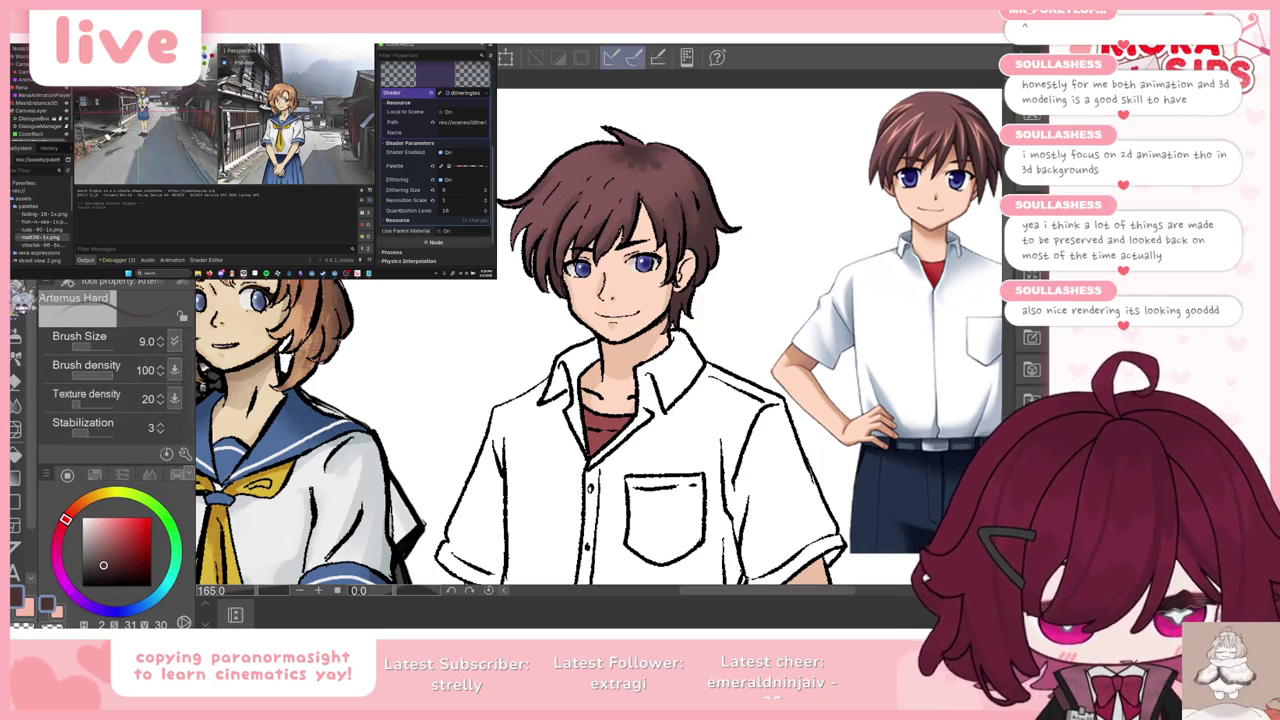
{"action": "key", "text": "b"}
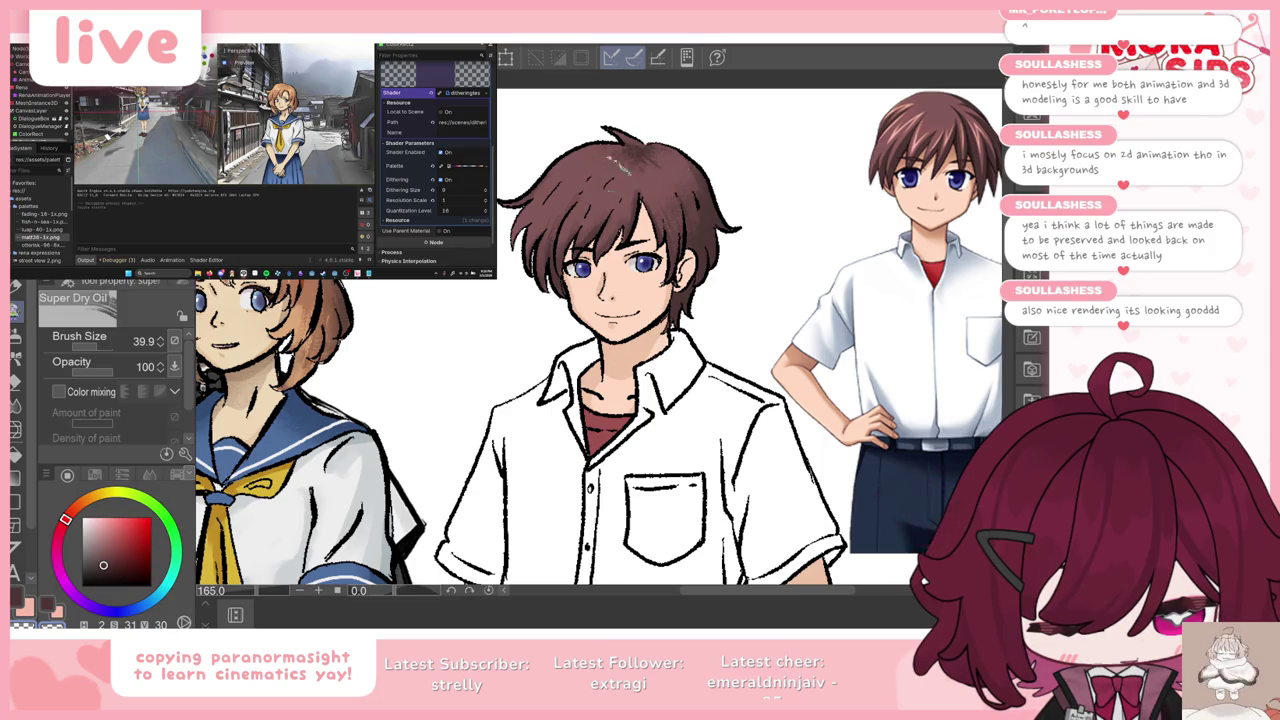
{"action": "left_click_drag", "start_coordinate": [600, 185], "coordinate": [568, 218]}
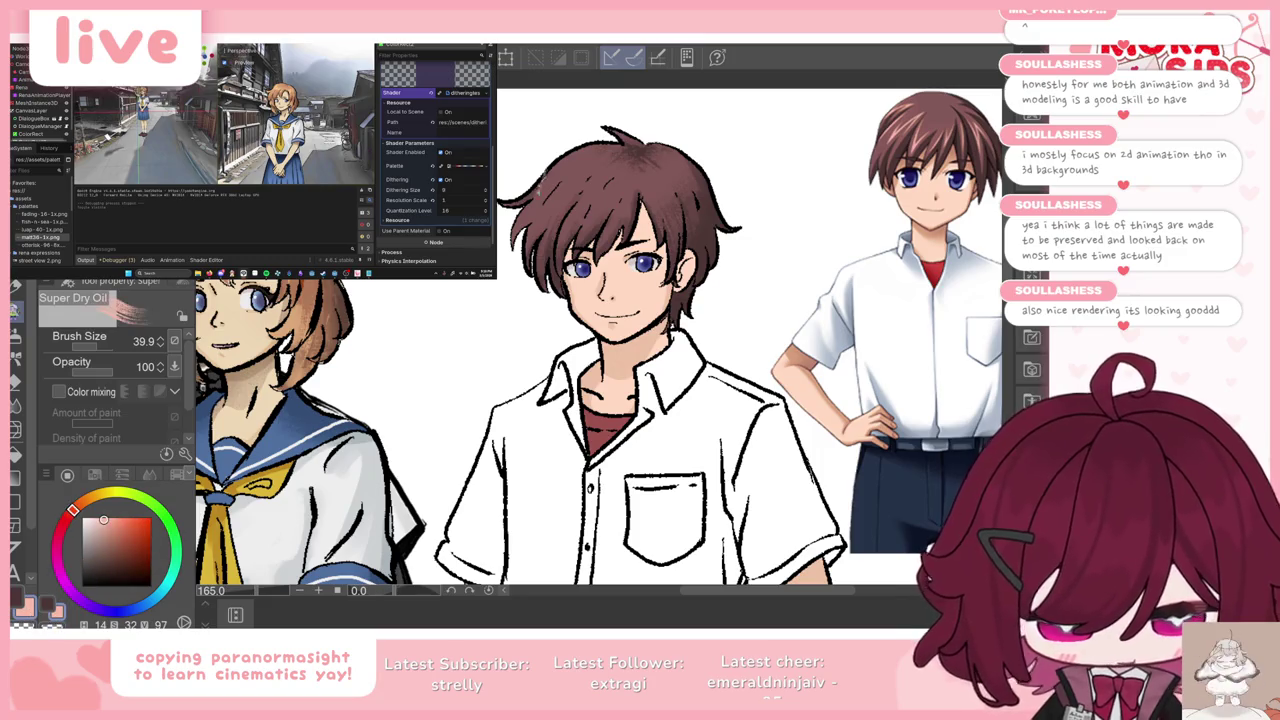
{"action": "key", "text": "ctrl+z"}
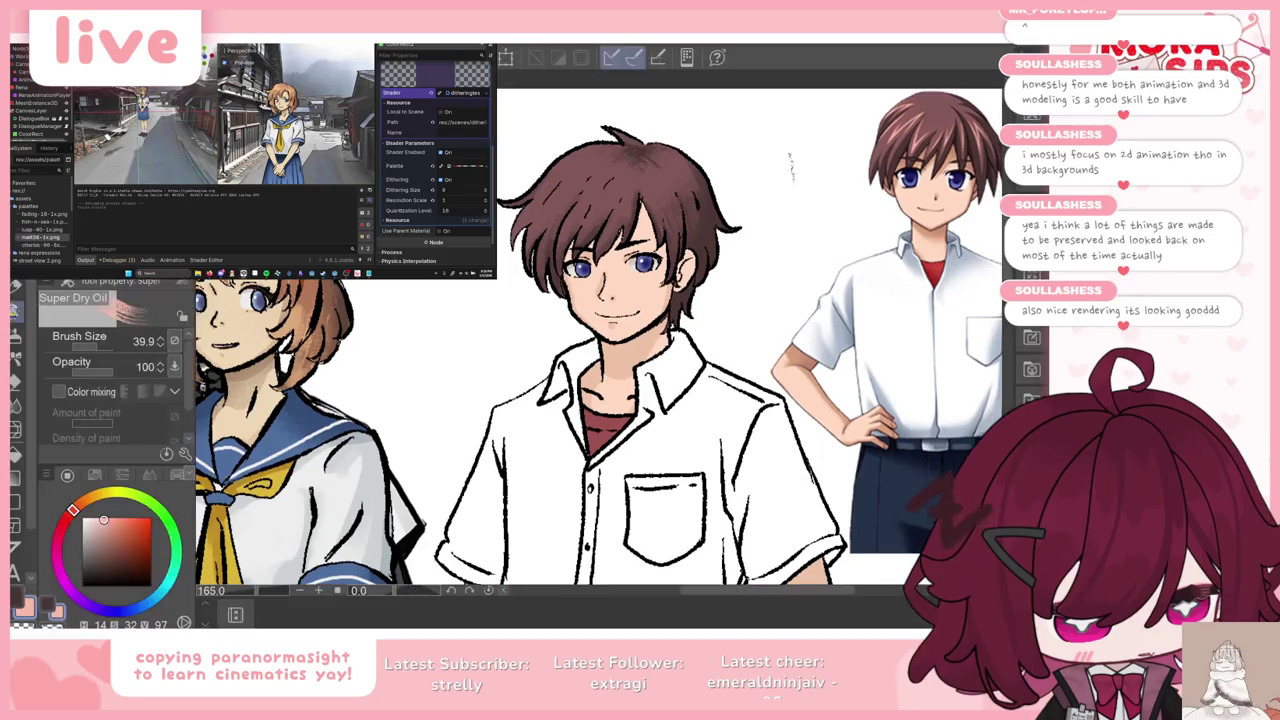
{"action": "left_click", "coordinate": [128, 341]}
{"action": "key", "text": "Tab"}
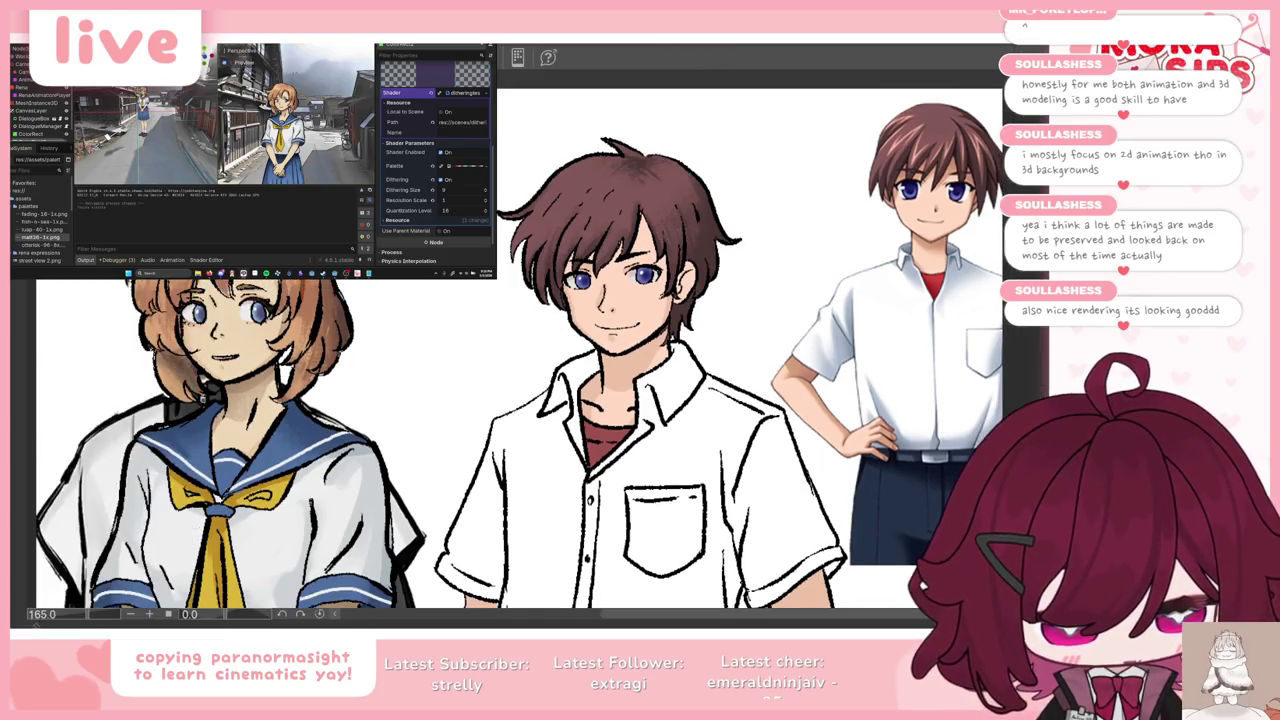
{"action": "key", "text": "Tab"}
{"action": "key", "text": "Tab"}
{"action": "key", "text": "Tab"}
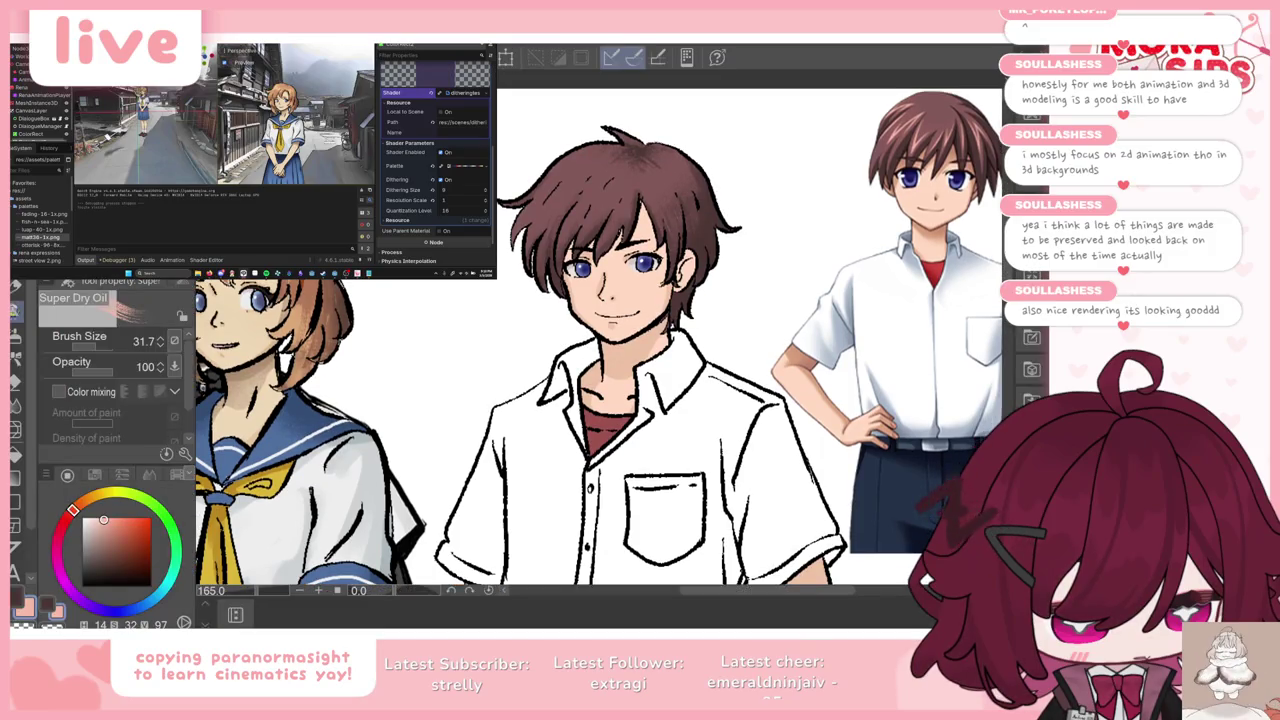
Step: Test Painterly Oil Pastel, Thick oil paint and Wet blotting ink brushes with trial hair strokes, undoing each
{"action": "key", "text": "b"}
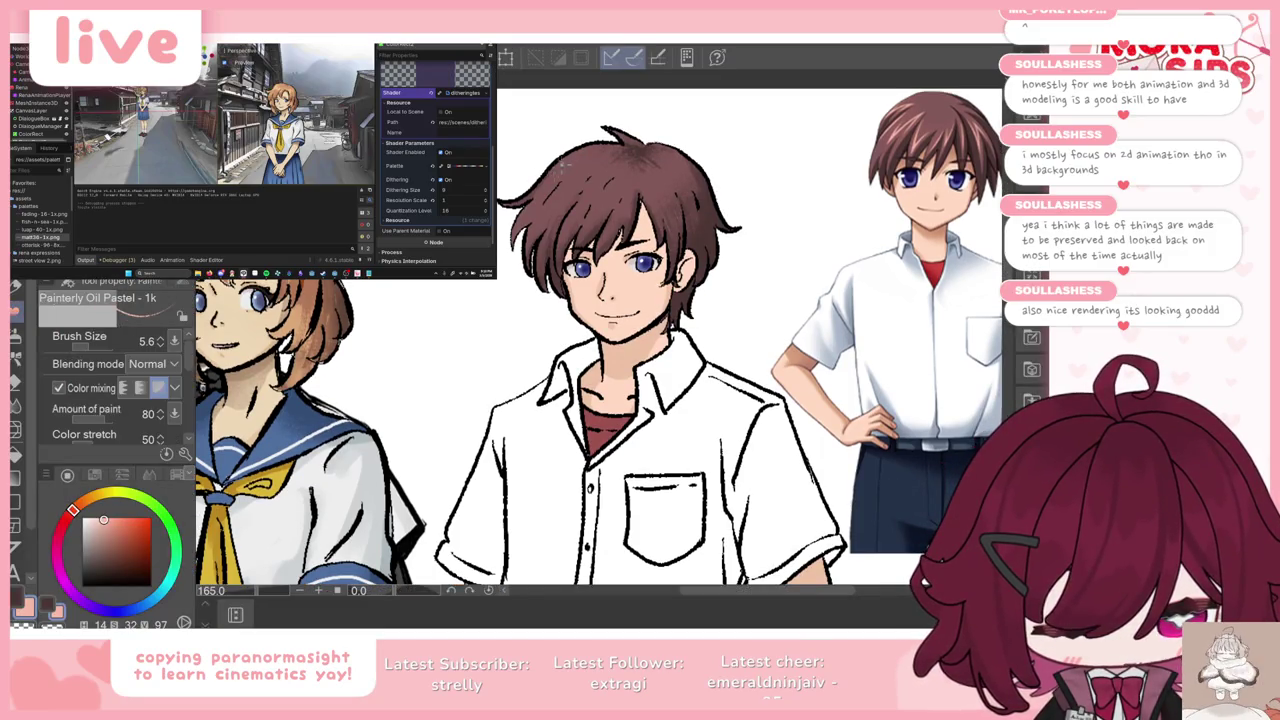
{"action": "key", "text": "Tab"}
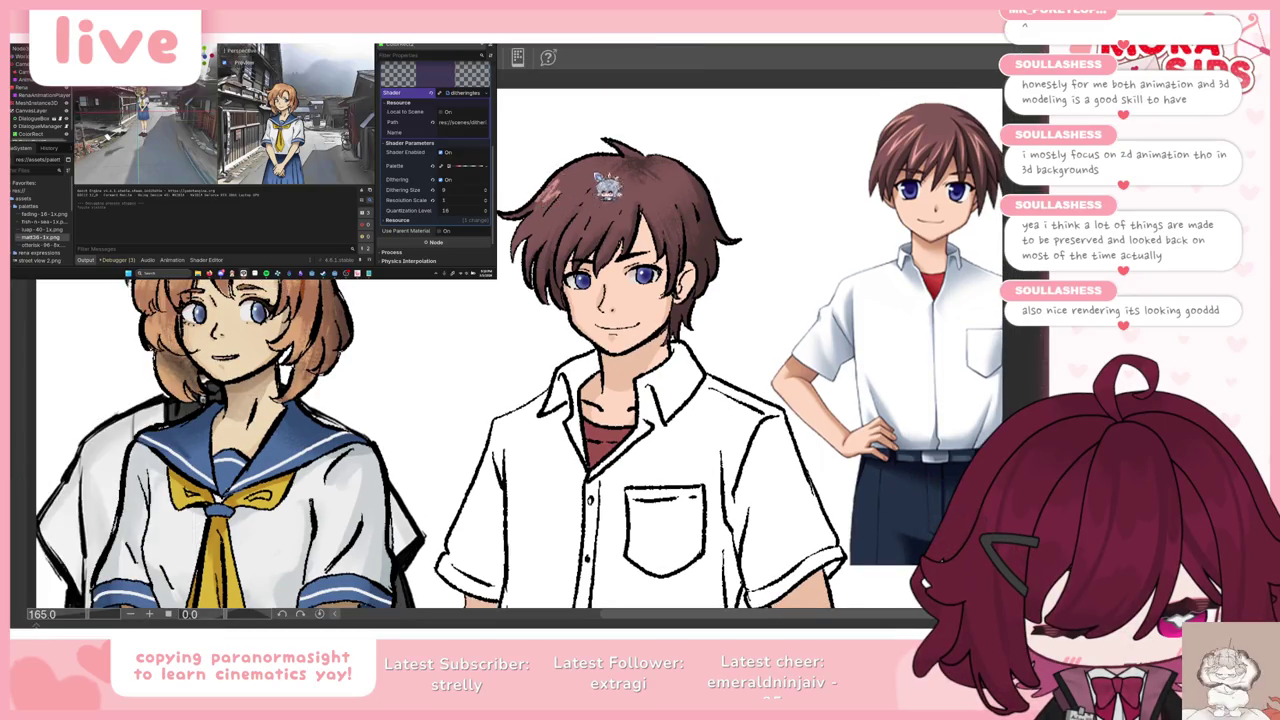
{"action": "key", "text": "Tab"}
{"action": "key", "text": "b"}
{"action": "left_click_drag", "start_coordinate": [556, 164], "coordinate": [548, 198]}
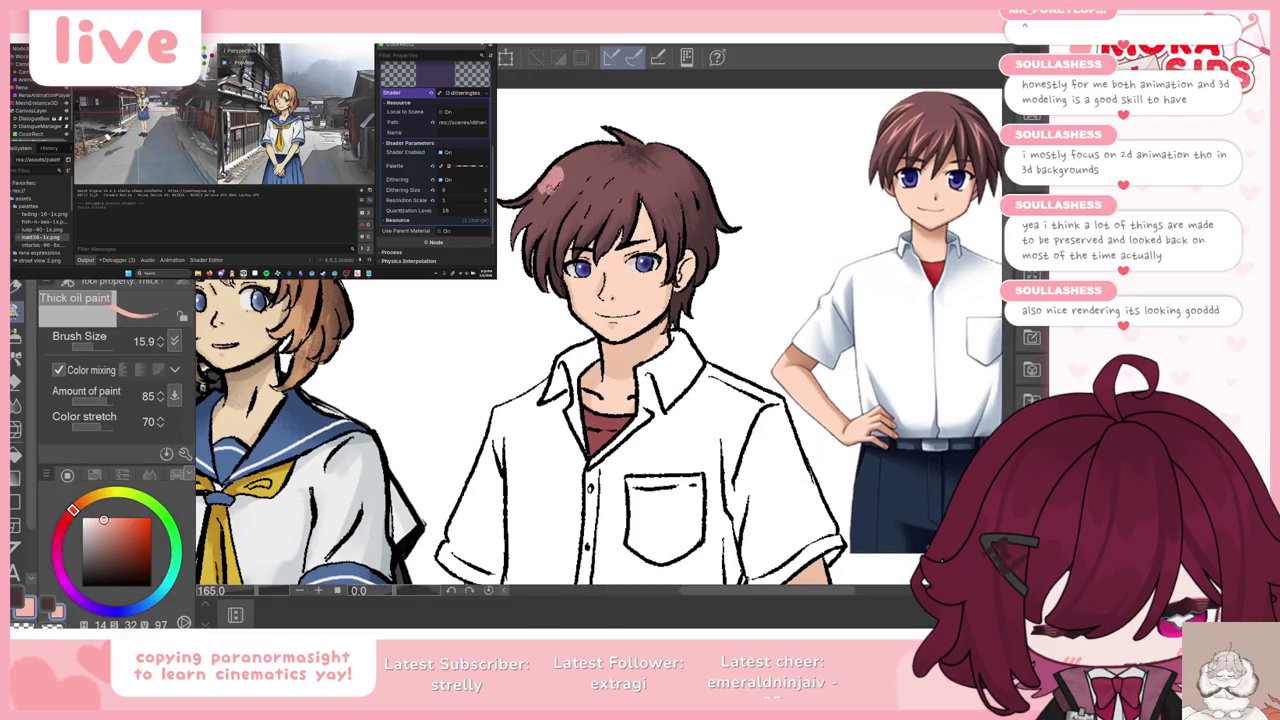
{"action": "key", "text": "ctrl+z"}
{"action": "key", "text": "b"}
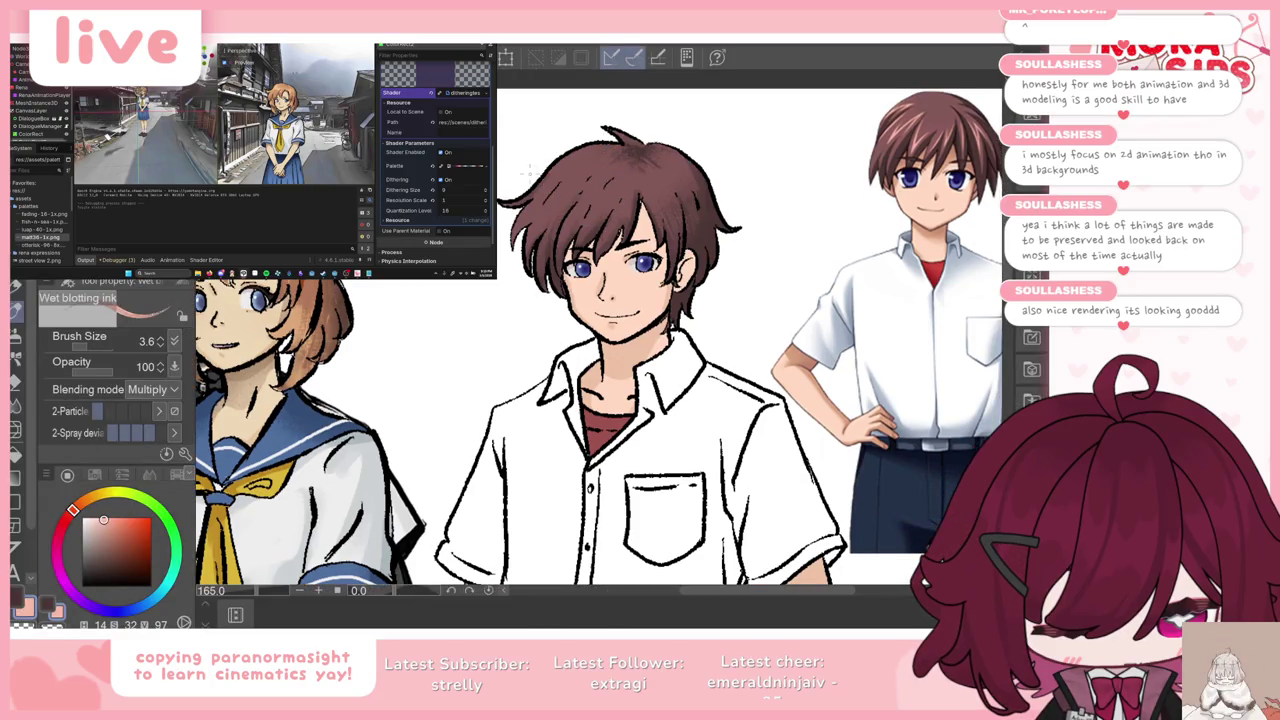
{"action": "key", "text": "ctrl+z"}
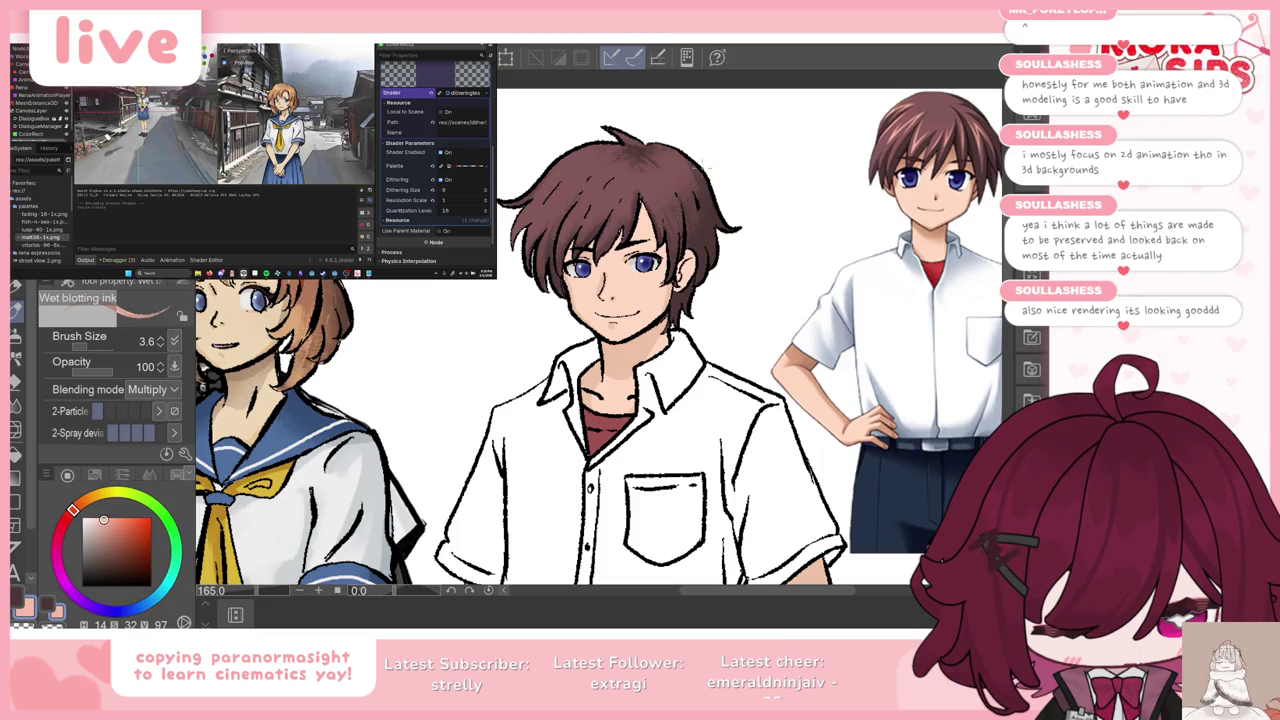
{"action": "key", "text": "b"}
{"action": "left_click_drag", "start_coordinate": [550, 160], "coordinate": [700, 220]}
{"action": "key", "text": "ctrl+z"}
Step: Trial Watercolor splash, Textured pen and other presets on the hair, undoing every stroke
{"action": "key", "text": "b"}
{"action": "left_click_drag", "start_coordinate": [520, 150], "coordinate": [720, 250]}
{"action": "key", "text": "ctrl+z"}
{"action": "key", "text": "b"}
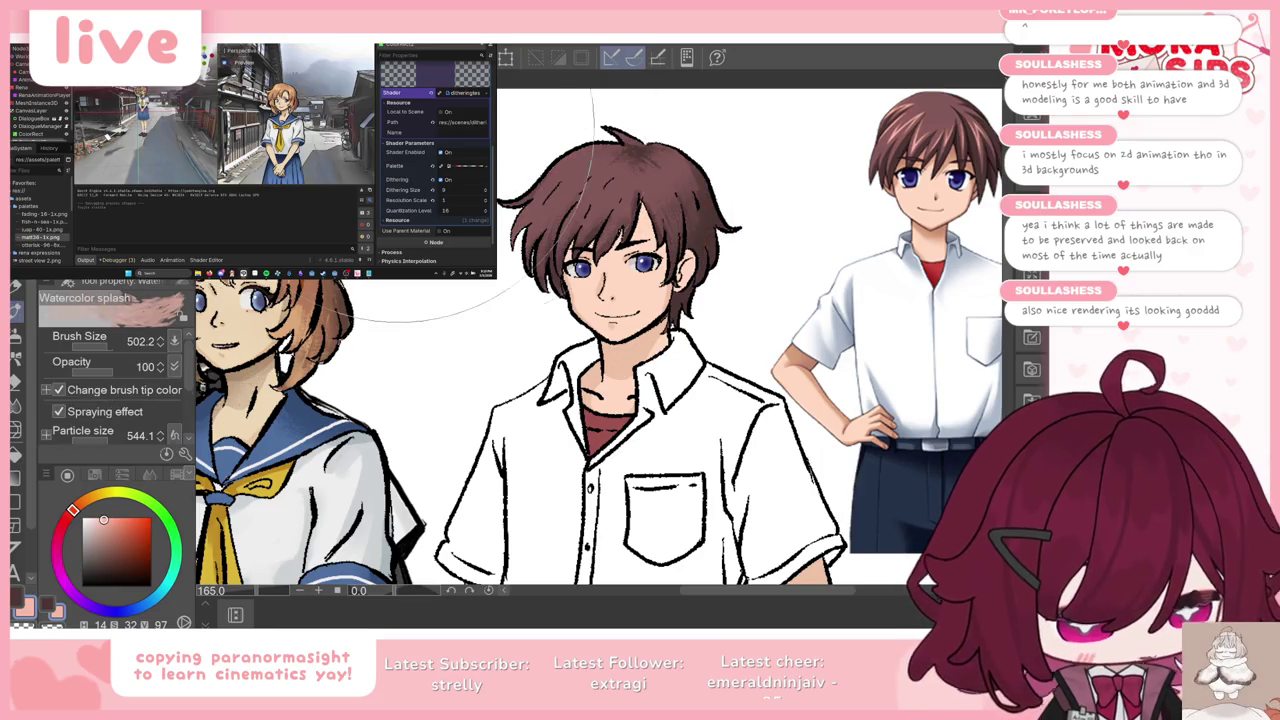
{"action": "left_click_drag", "start_coordinate": [560, 170], "coordinate": [700, 210]}
{"action": "key", "text": "ctrl+z"}
{"action": "key", "text": "b"}
{"action": "key", "text": "b"}
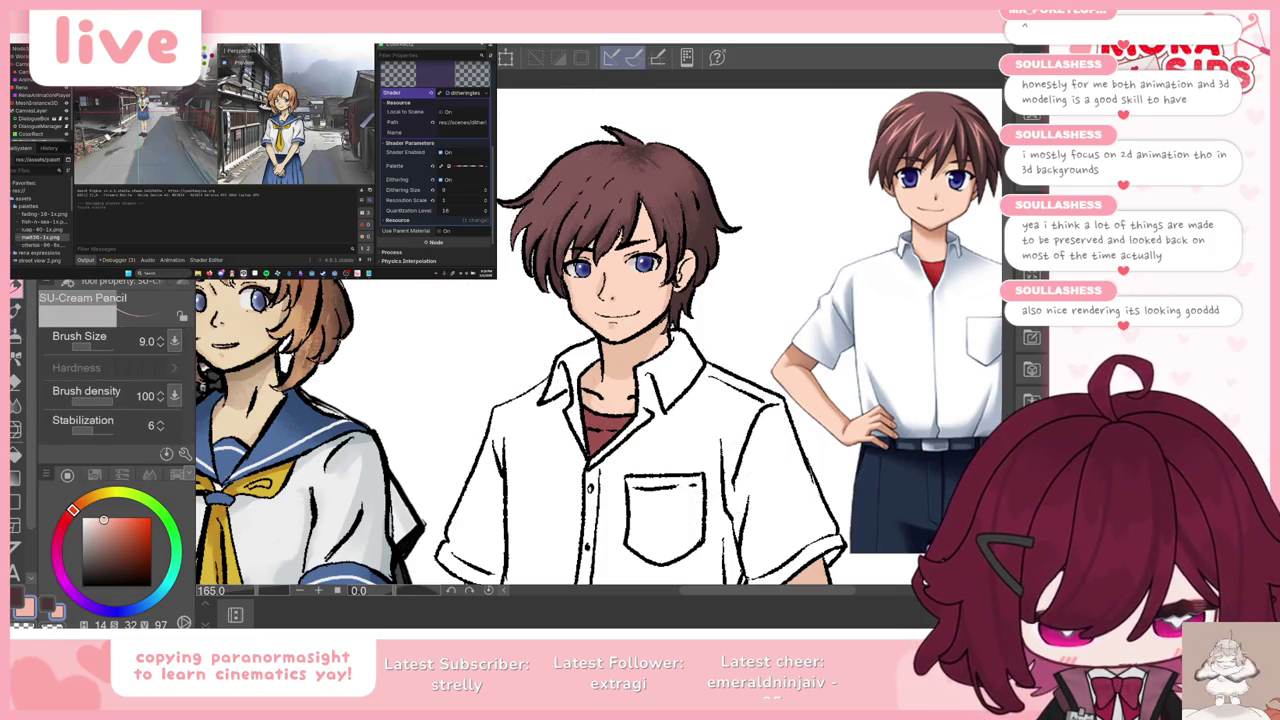
{"action": "key", "text": "b"}
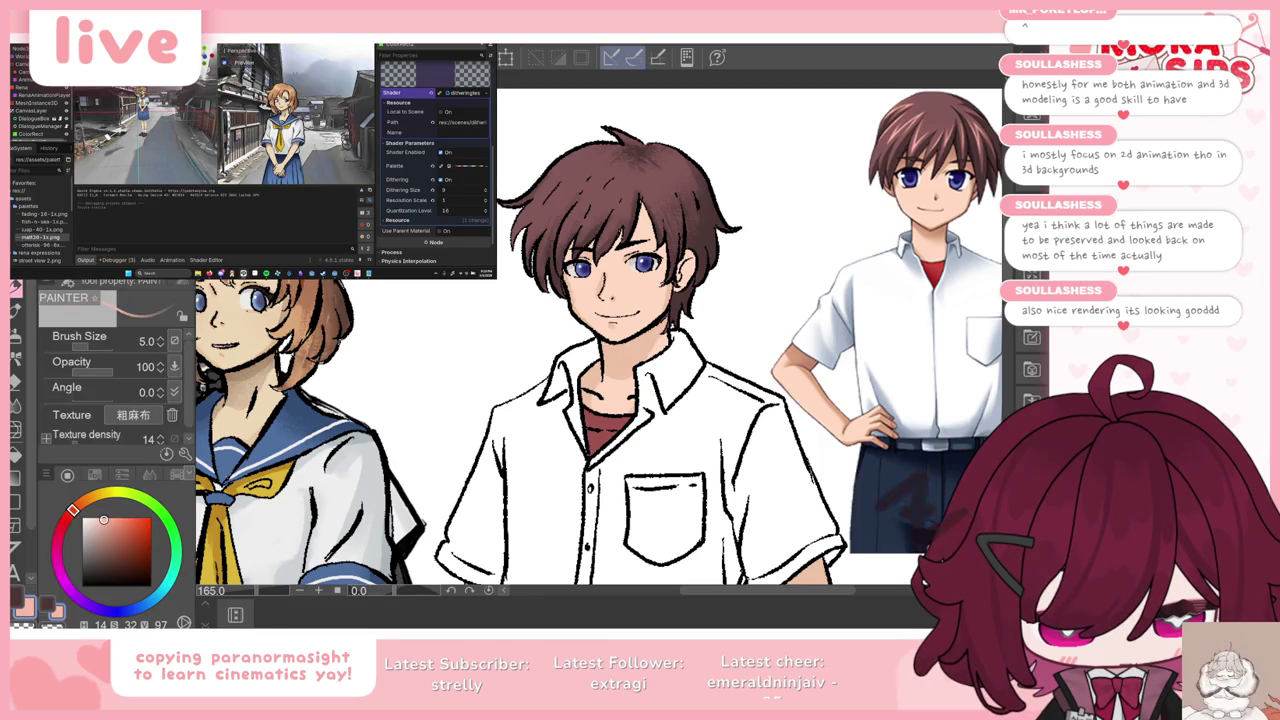
{"action": "key", "text": "b"}
{"action": "key", "text": "b"}
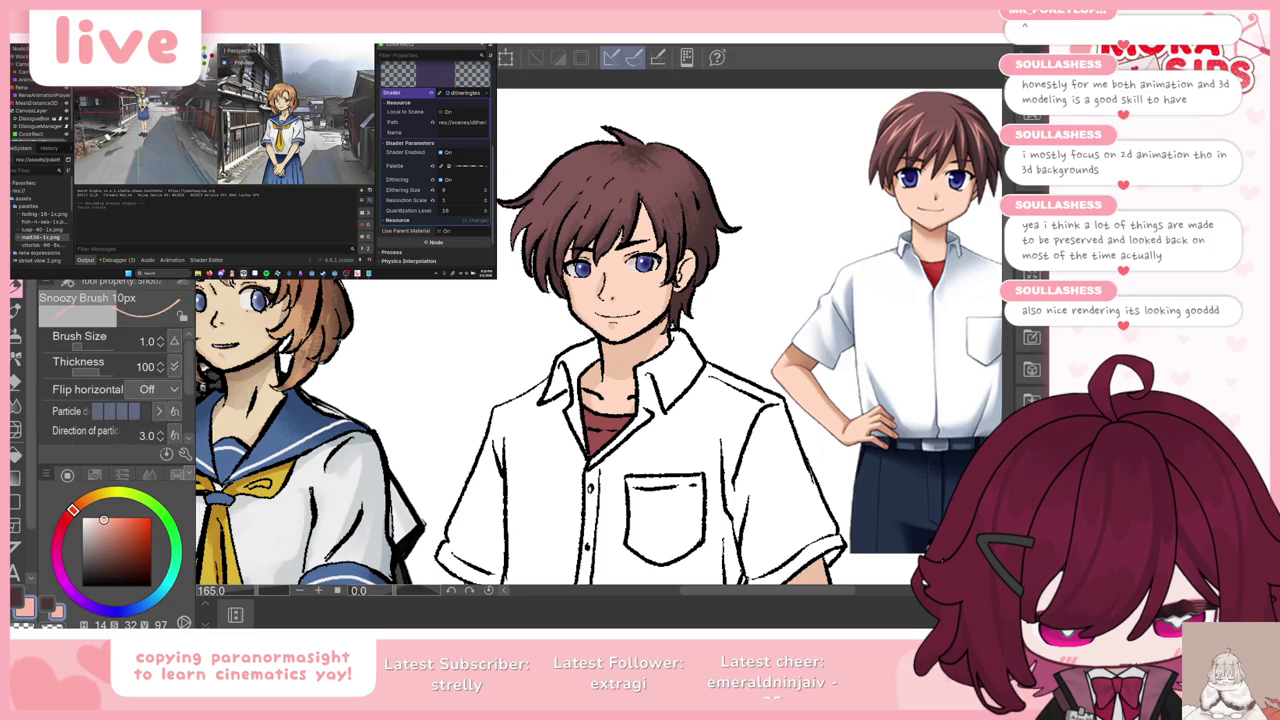
{"action": "key", "text": "b"}
{"action": "key", "text": "b"}
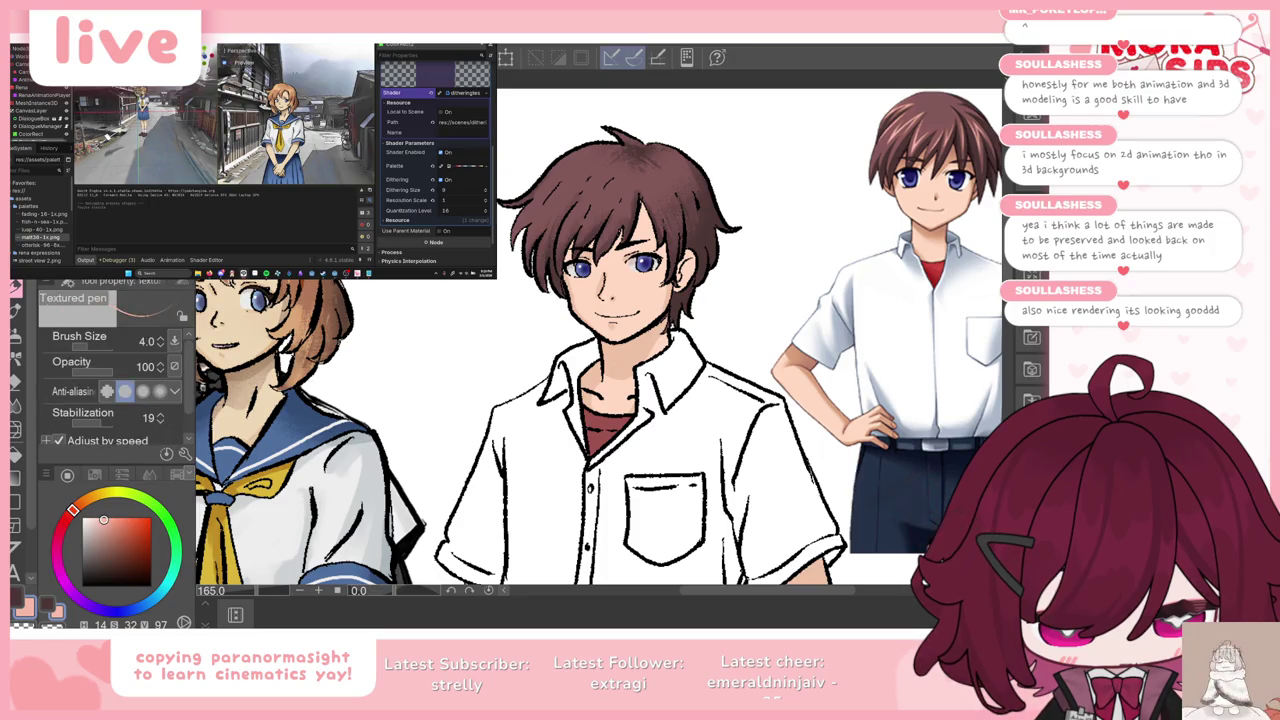
{"action": "key", "text": "b"}
{"action": "mouse_move", "coordinate": [540, 170]}
{"action": "left_mouse_down"}
{"action": "mouse_move", "coordinate": [700, 240]}
{"action": "mouse_move", "coordinate": [870, 250]}
{"action": "mouse_move", "coordinate": [900, 300]}
{"action": "left_mouse_up"}
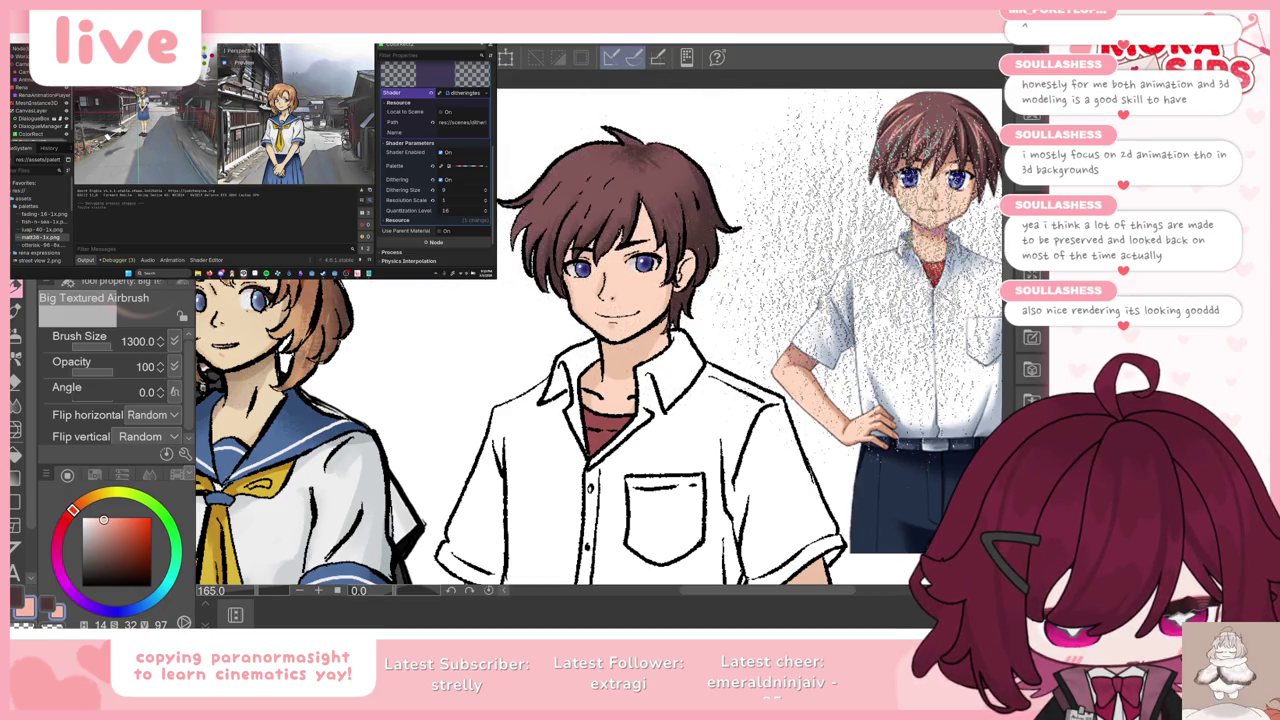
{"action": "key", "text": "ctrl+z"}
Step: Settle on the Super Dry Oil brush and eyedrop the dark brown from the boy's hair
{"action": "key", "text": "e"}
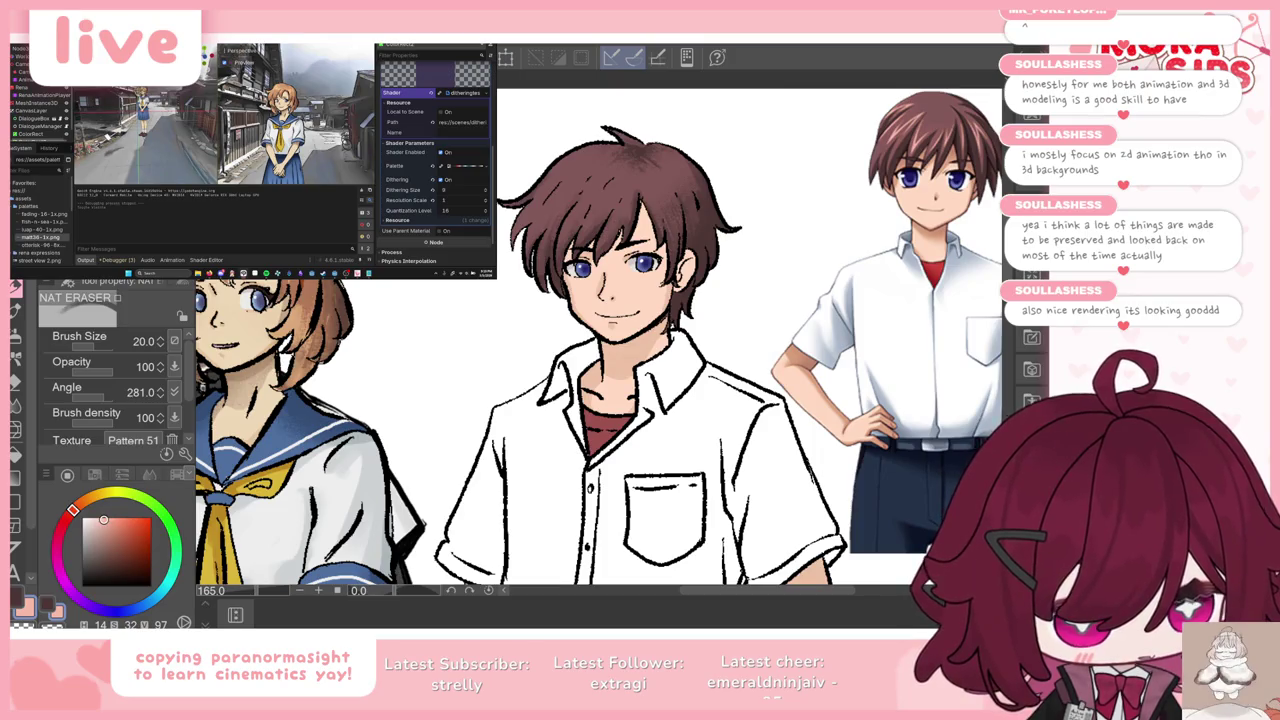
{"action": "key", "text": "b"}
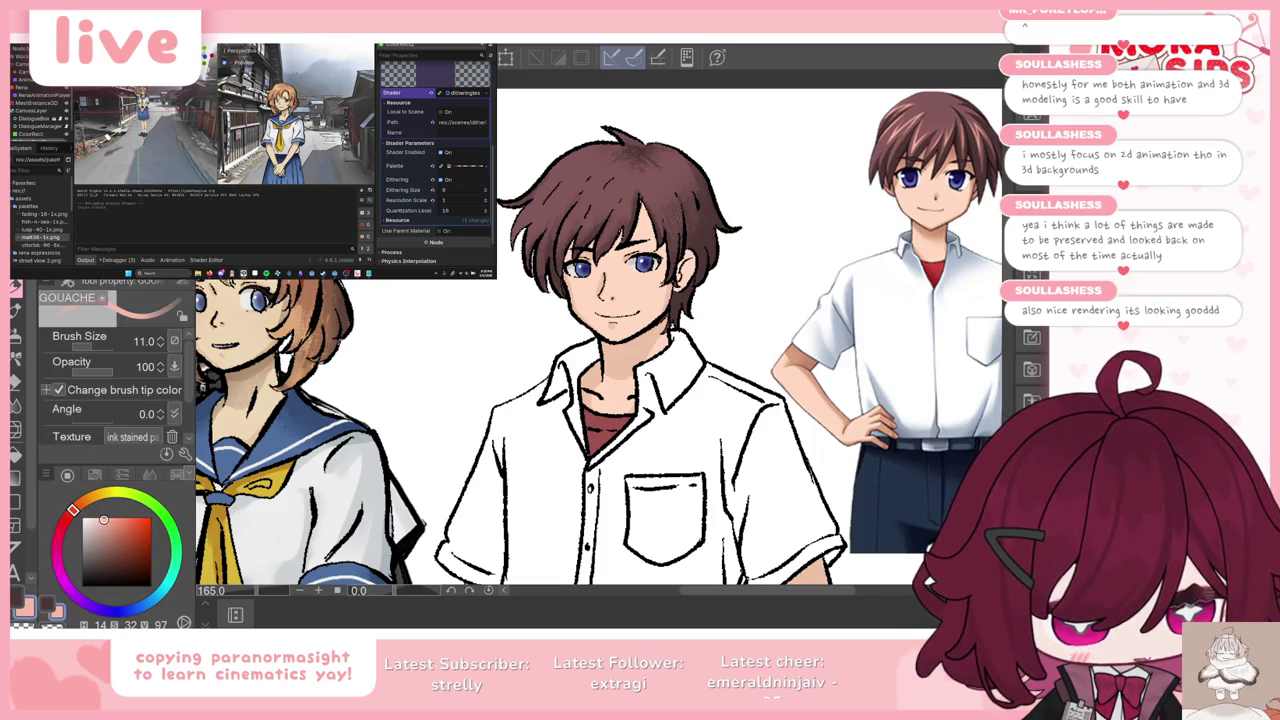
{"action": "key", "text": "b"}
{"action": "key", "text": "b"}
{"action": "key", "text": "b"}
{"action": "key", "text": "b"}
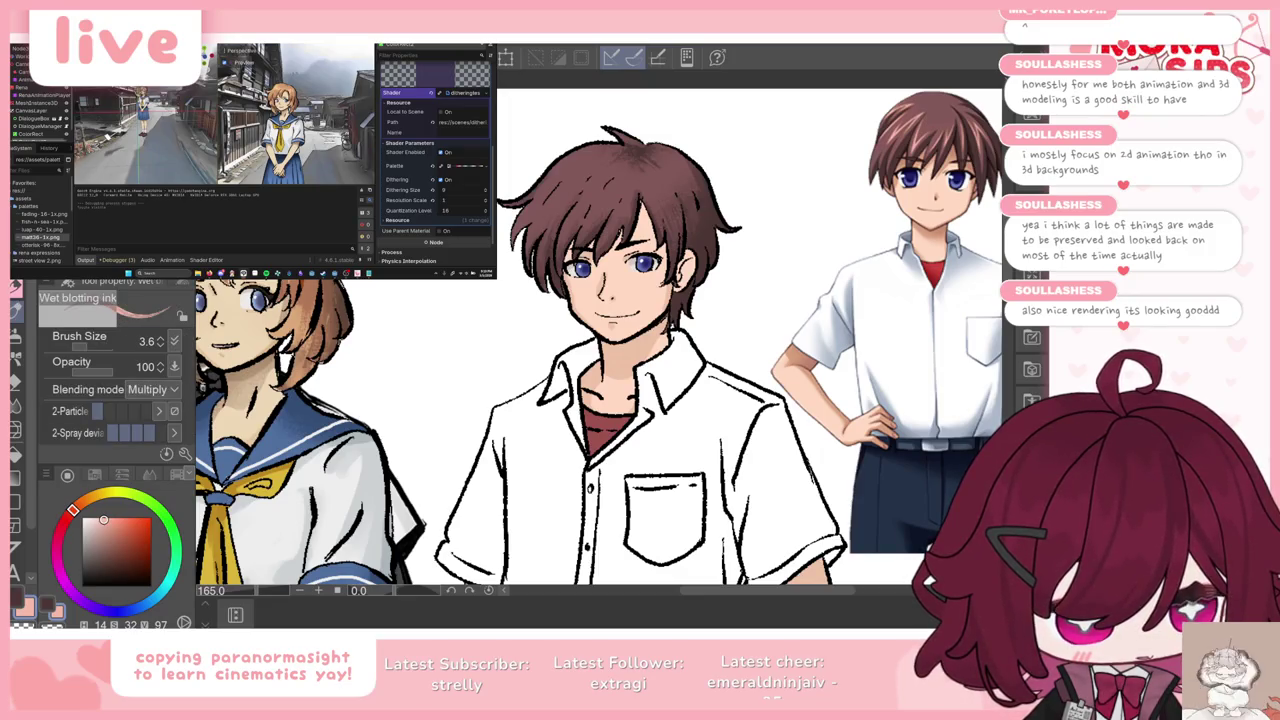
{"action": "key", "text": "b"}
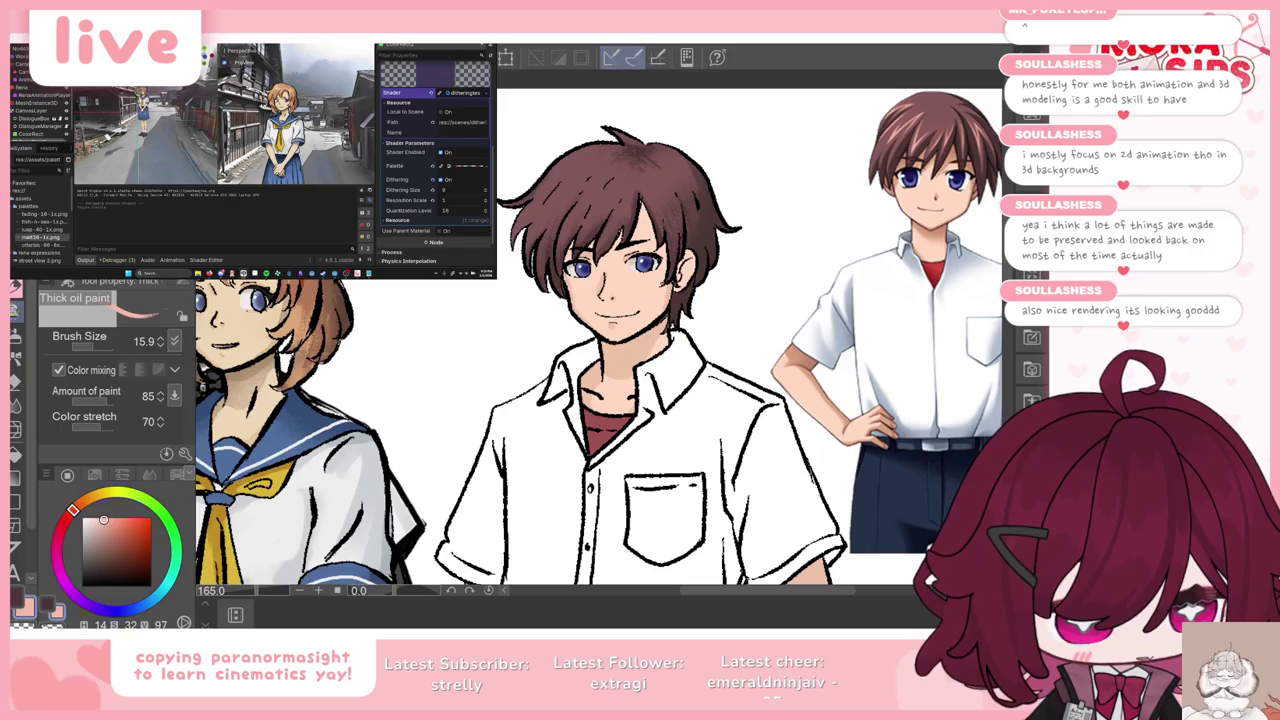
{"action": "key", "text": "b"}
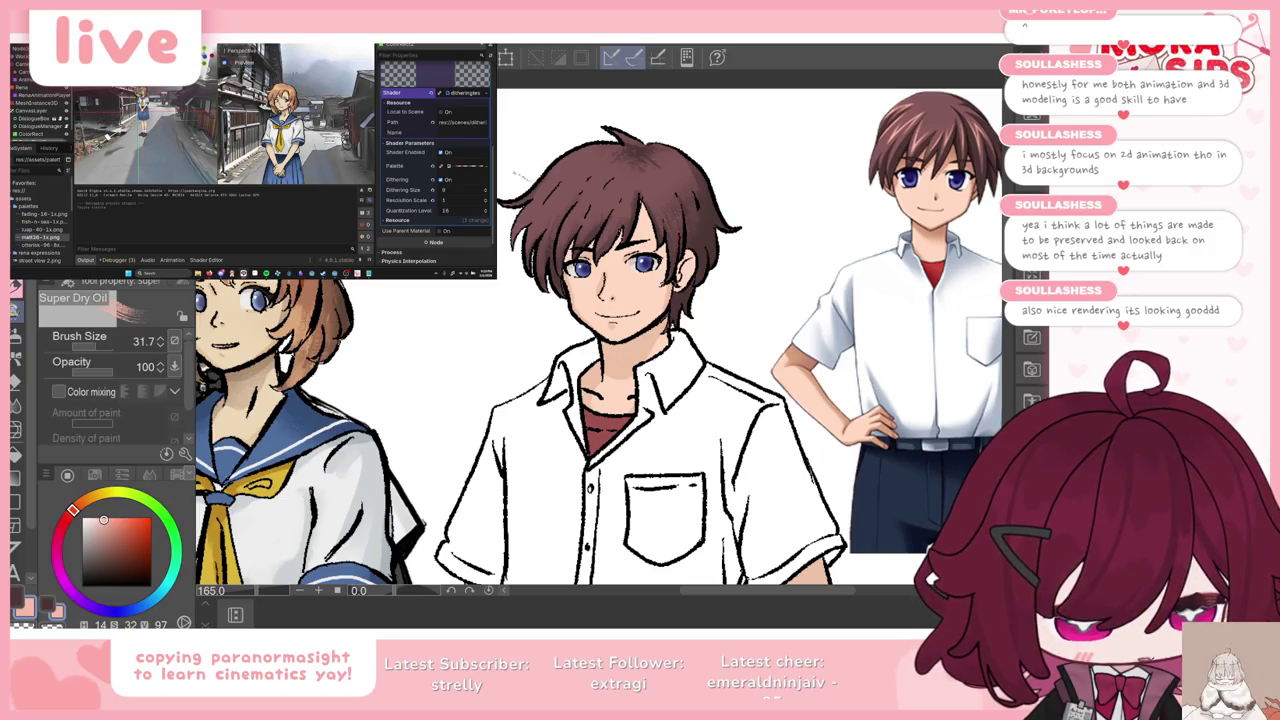
{"action": "key", "text": "Tab"}
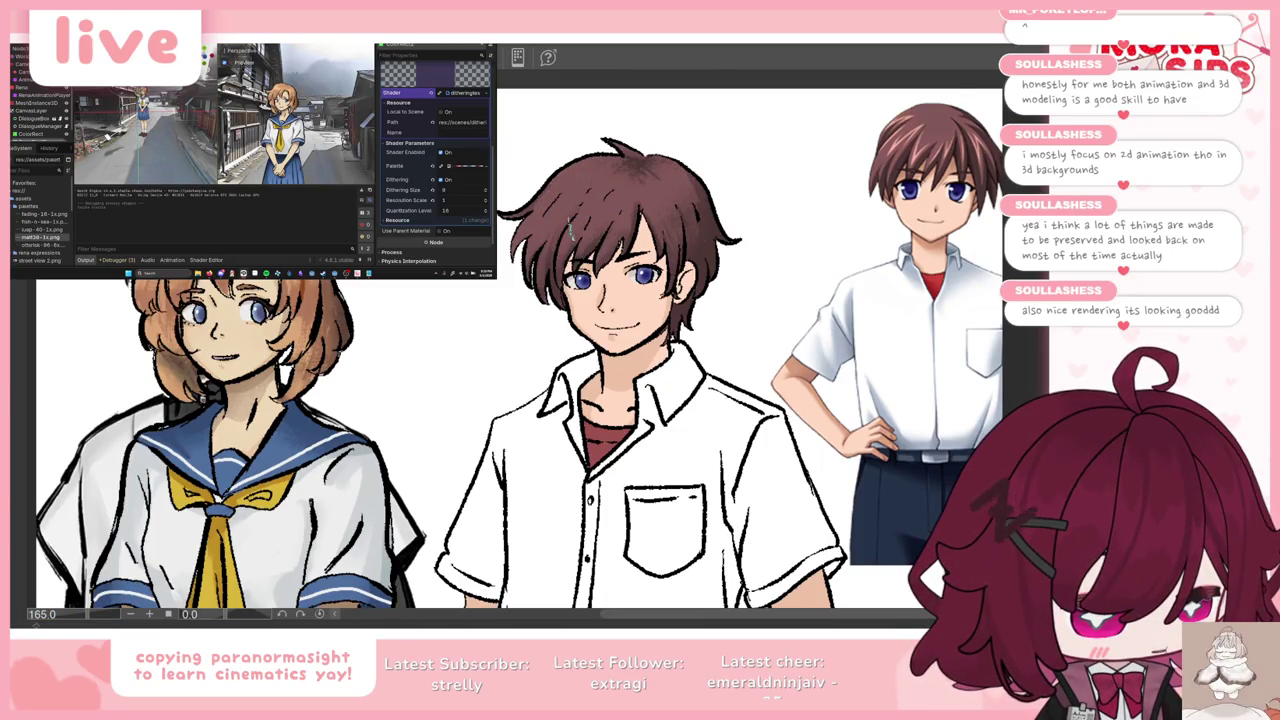
{"action": "key", "text": "Tab"}
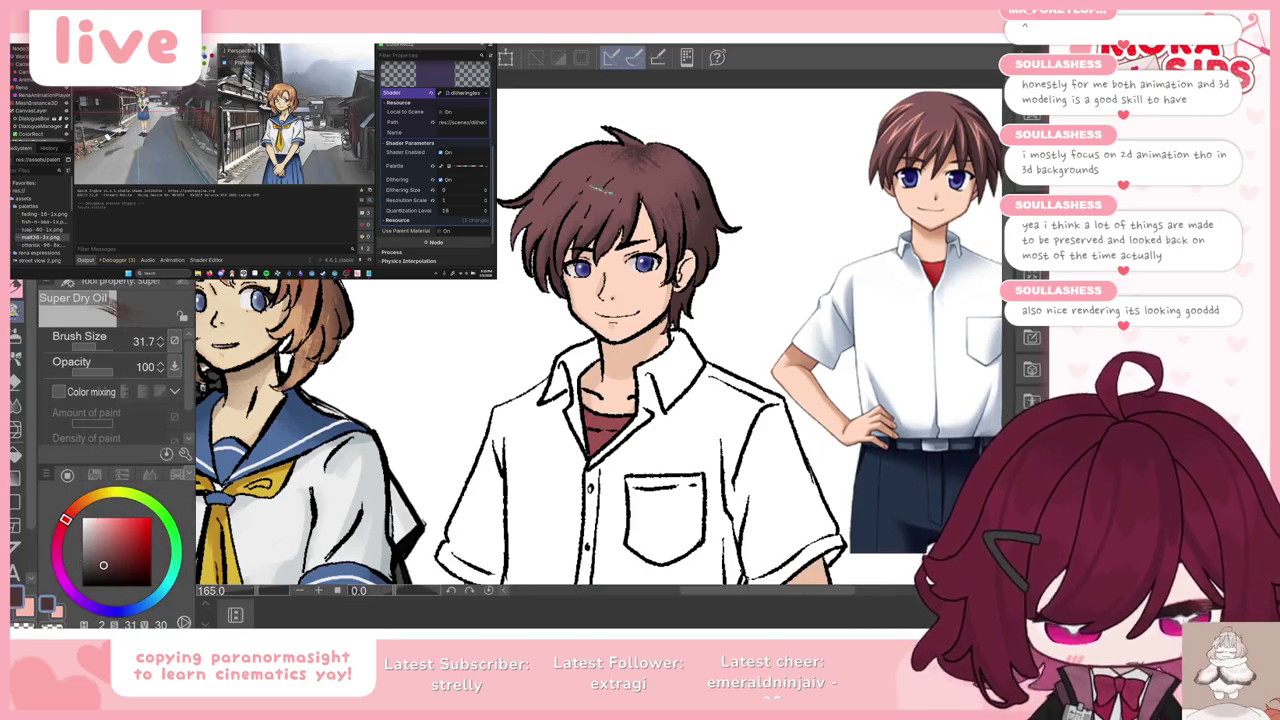
{"action": "left_click", "coordinate": [603, 183], "text": "alt"}
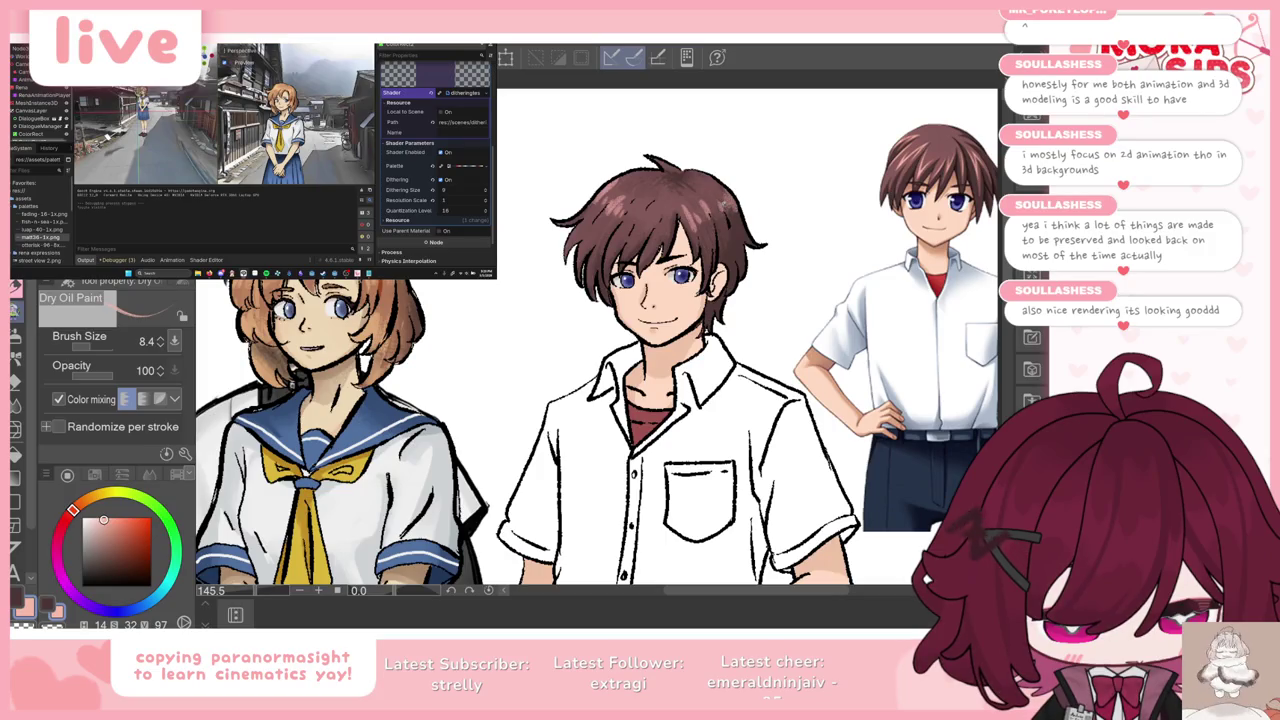
{"action": "scroll", "coordinate": [712, 216], "scroll_direction": "down", "scroll_amount": 3}
{"action": "scroll", "coordinate": [712, 216], "scroll_direction": "up", "scroll_amount": 3}
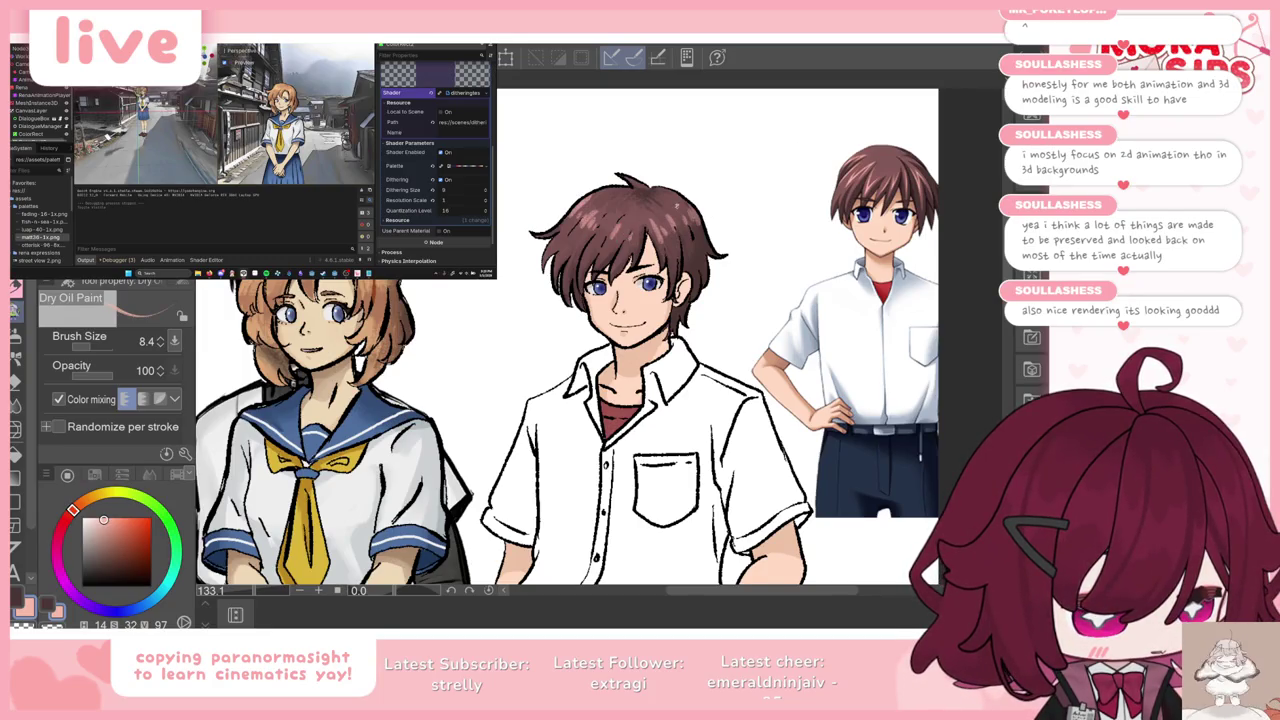
{"action": "scroll", "coordinate": [681, 204], "scroll_direction": "down", "scroll_amount": 3}
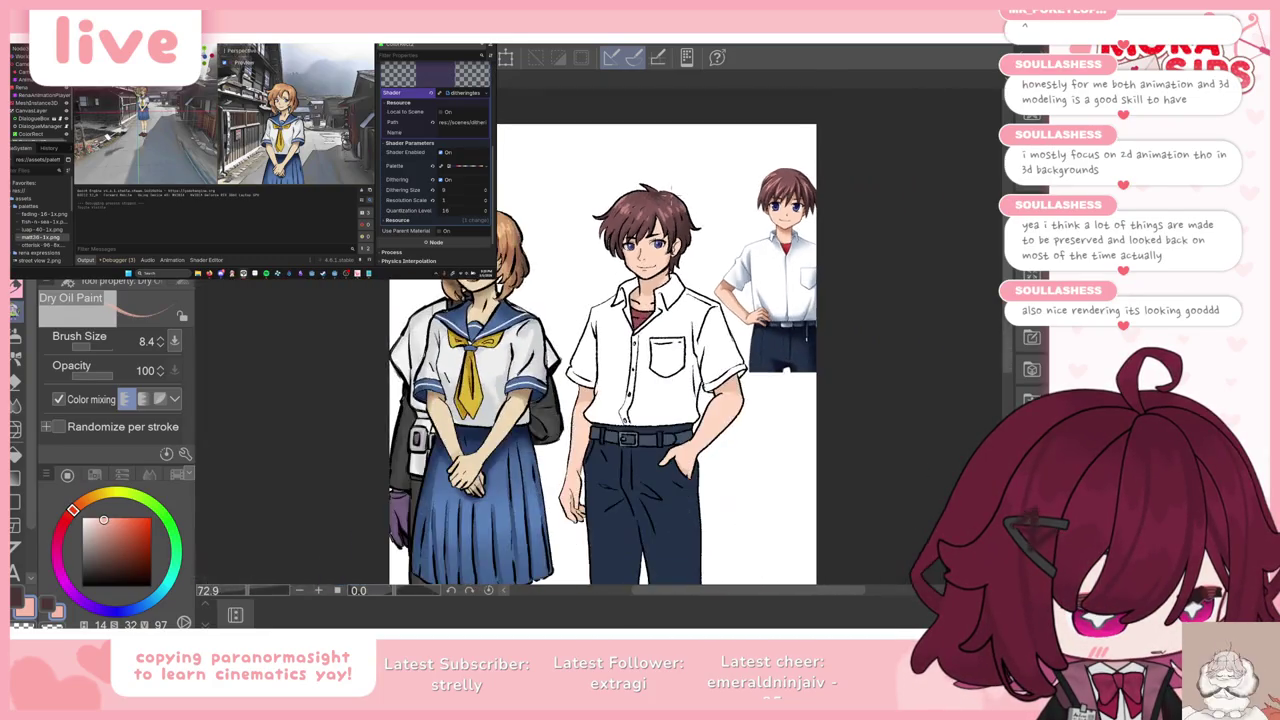
{"action": "scroll", "coordinate": [685, 210], "scroll_direction": "up", "scroll_amount": 2}
{"action": "scroll", "coordinate": [689, 216], "scroll_direction": "down", "scroll_amount": 3}
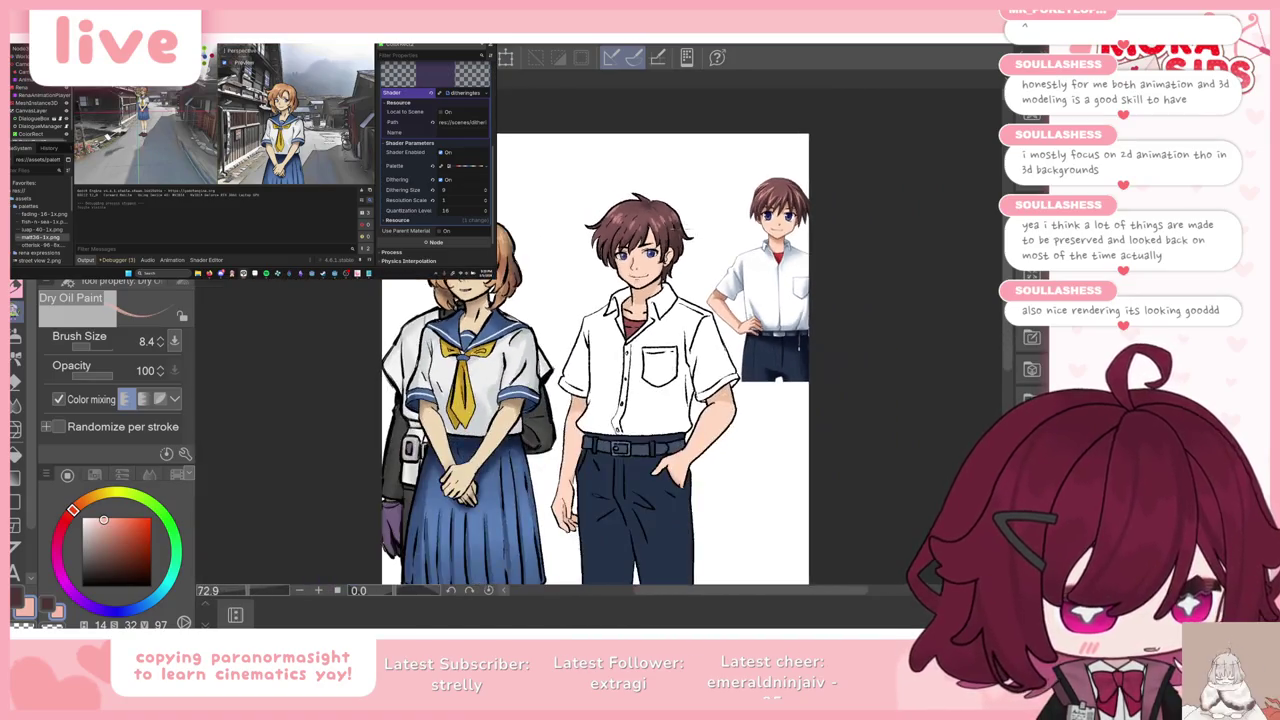
{"action": "scroll", "coordinate": [689, 216], "scroll_direction": "up", "scroll_amount": 1}
{"action": "scroll", "coordinate": [665, 224], "scroll_direction": "up", "scroll_amount": 4}
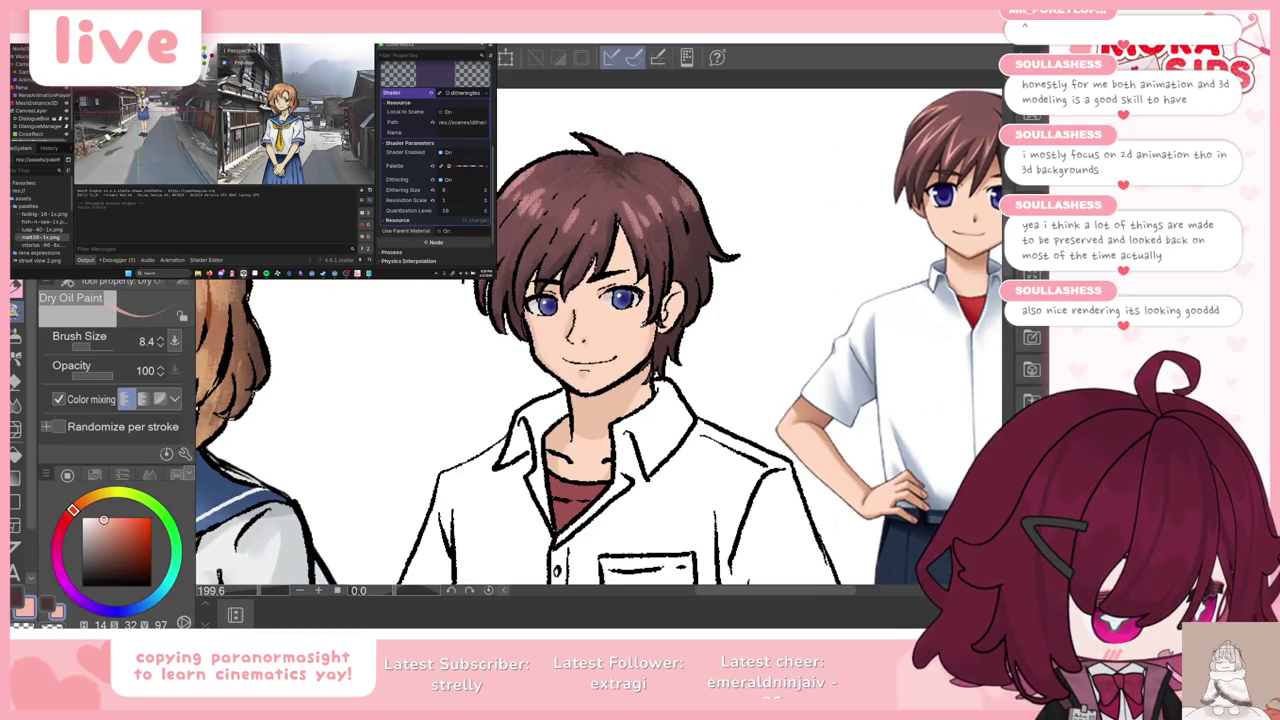
{"action": "scroll", "coordinate": [773, 243], "scroll_direction": "down", "scroll_amount": 3}
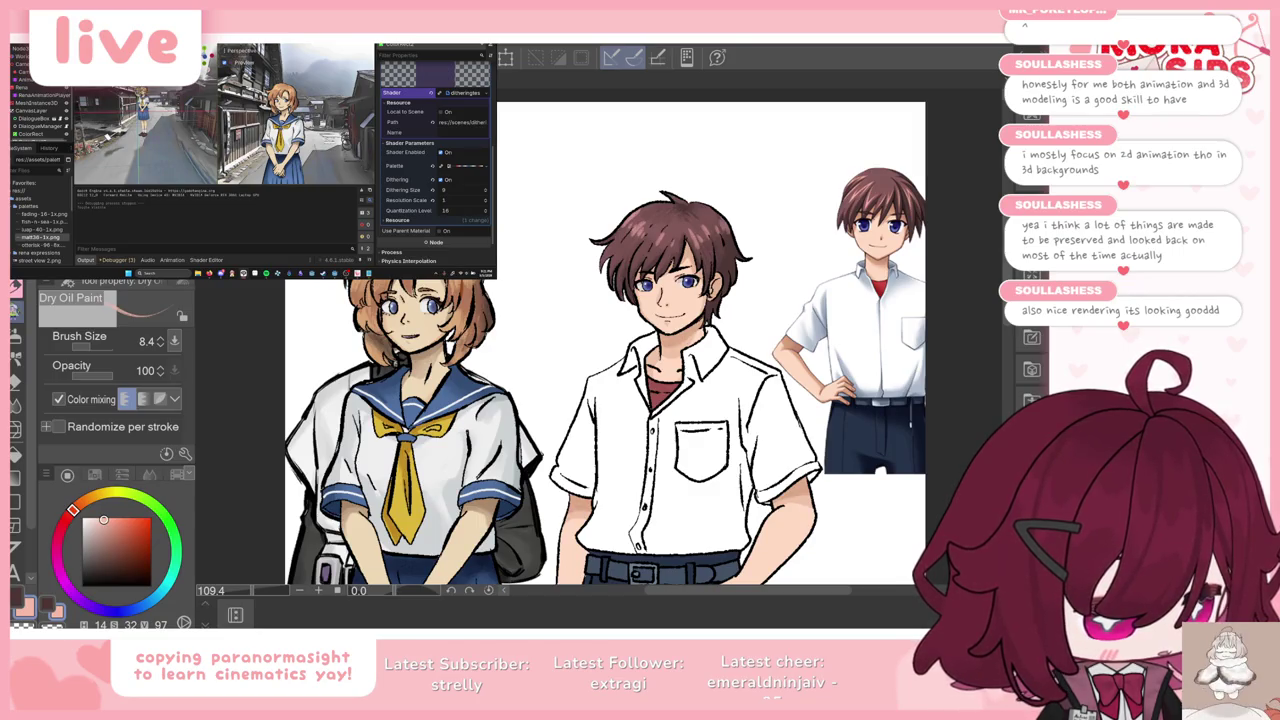
{"action": "scroll", "coordinate": [885, 316], "scroll_direction": "down", "scroll_amount": 2}
{"action": "scroll", "coordinate": [870, 340], "scroll_direction": "up", "scroll_amount": 1}
{"action": "scroll", "coordinate": [870, 340], "scroll_direction": "down", "scroll_amount": 2}
{"action": "scroll", "coordinate": [870, 340], "scroll_direction": "up", "scroll_amount": 2}
{"action": "scroll", "coordinate": [870, 340], "scroll_direction": "up", "scroll_amount": 1}
{"action": "scroll", "coordinate": [715, 200], "scroll_direction": "down", "scroll_amount": 2}
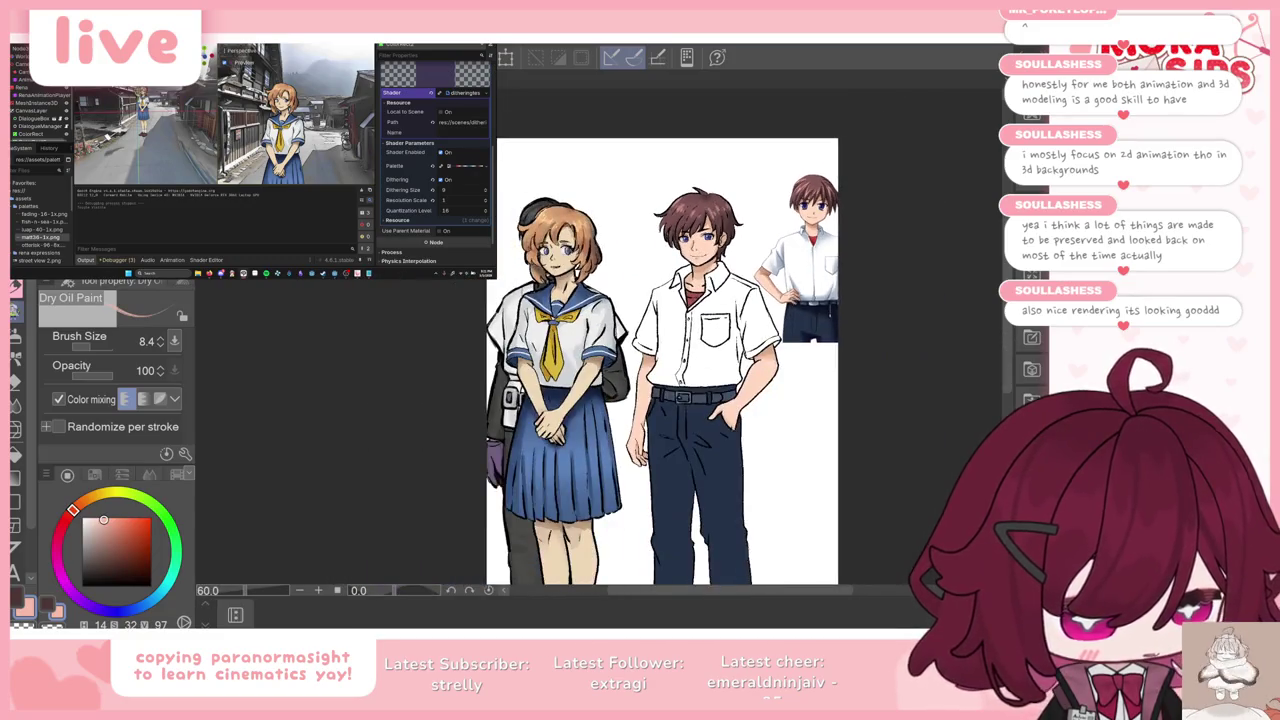
{"action": "scroll", "coordinate": [757, 210], "scroll_direction": "up", "scroll_amount": 2}
{"action": "scroll", "coordinate": [757, 210], "scroll_direction": "up", "scroll_amount": 1}
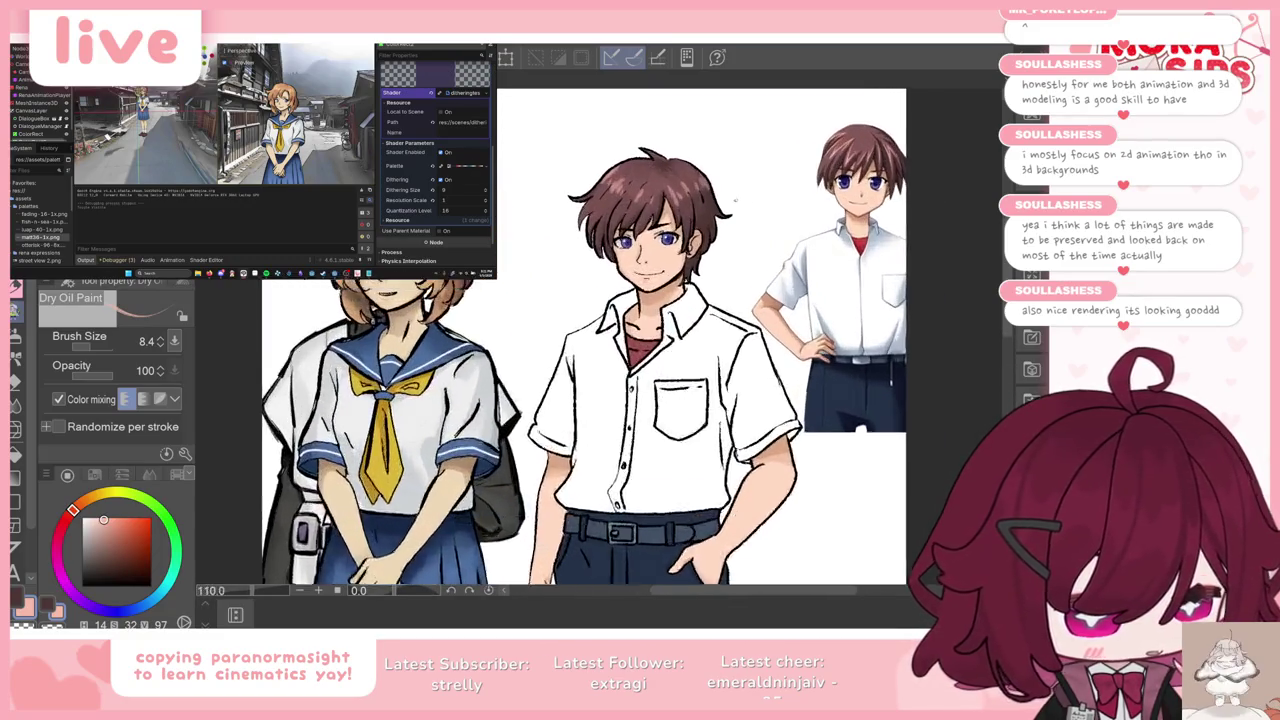
{"action": "scroll", "coordinate": [757, 210], "scroll_direction": "up", "scroll_amount": 1}
{"action": "key", "text": "k"}
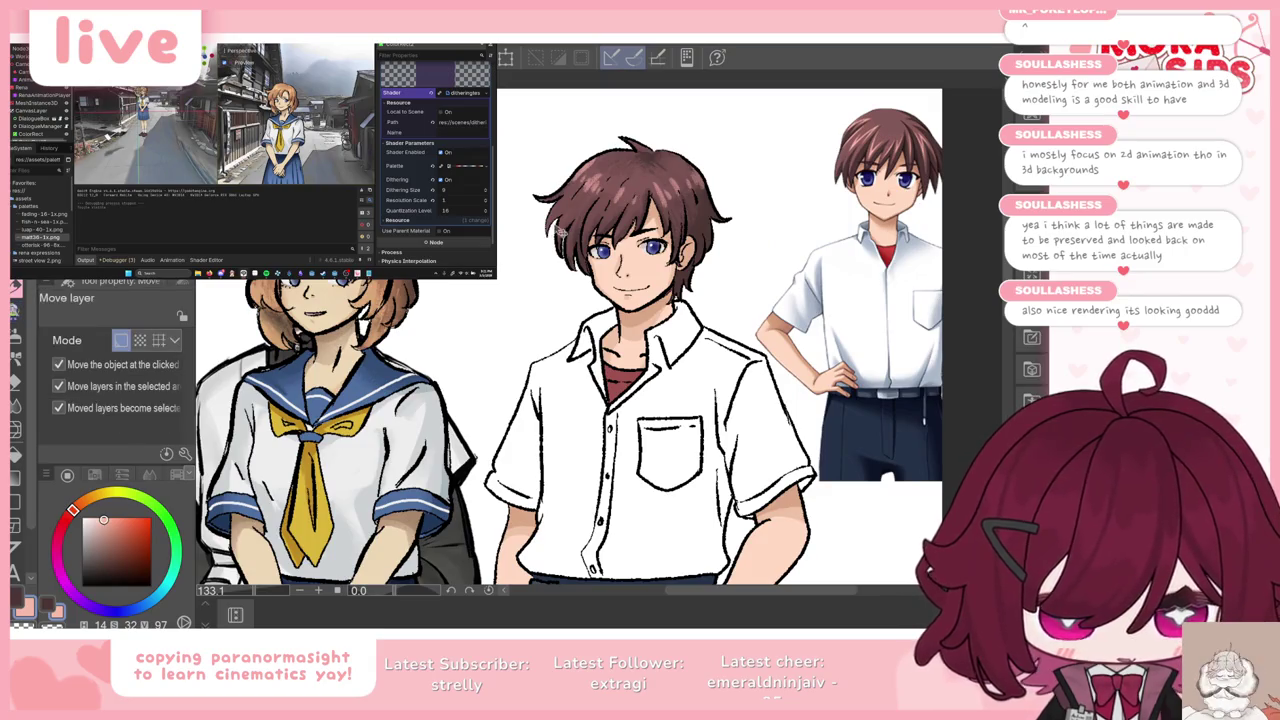
{"action": "scroll", "coordinate": [590, 216], "scroll_direction": "up", "scroll_amount": 2}
{"action": "scroll", "coordinate": [590, 216], "scroll_direction": "up", "scroll_amount": 1}
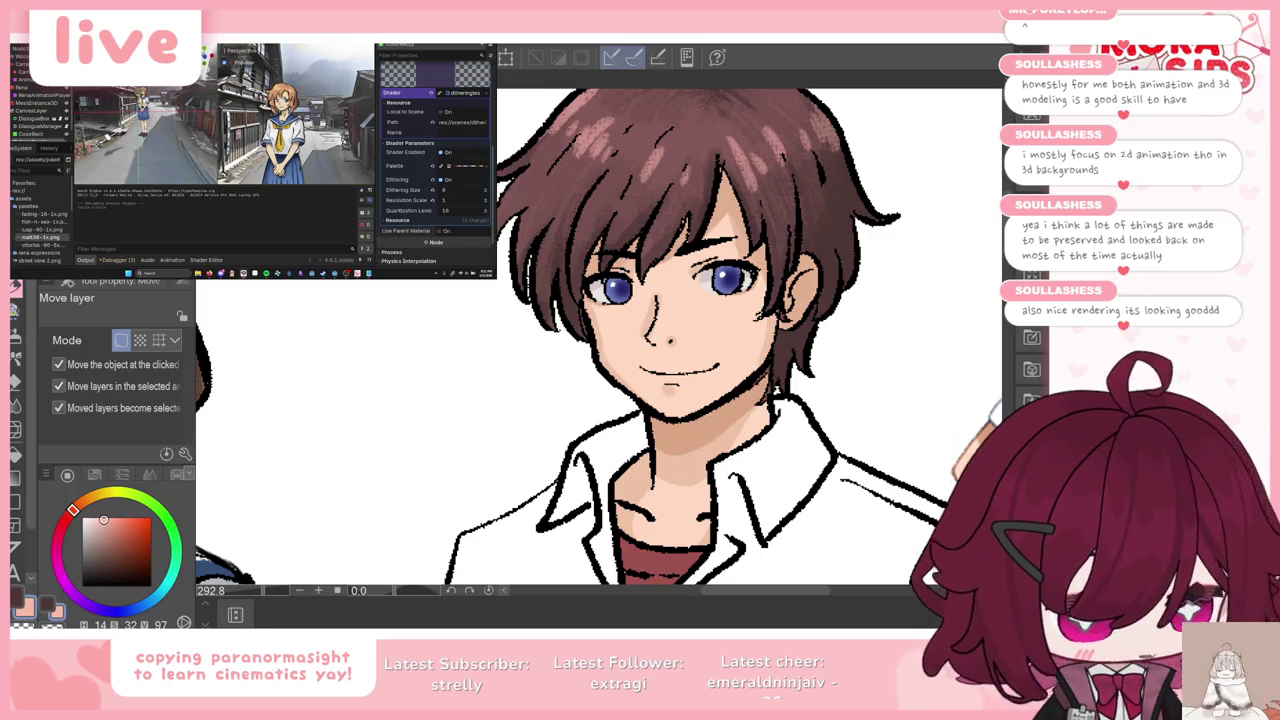
Step: Eyedrop a darker brown from the boy's hair and return to the G-pen
{"action": "key", "text": "i"}
{"action": "left_click", "coordinate": [645, 218]}
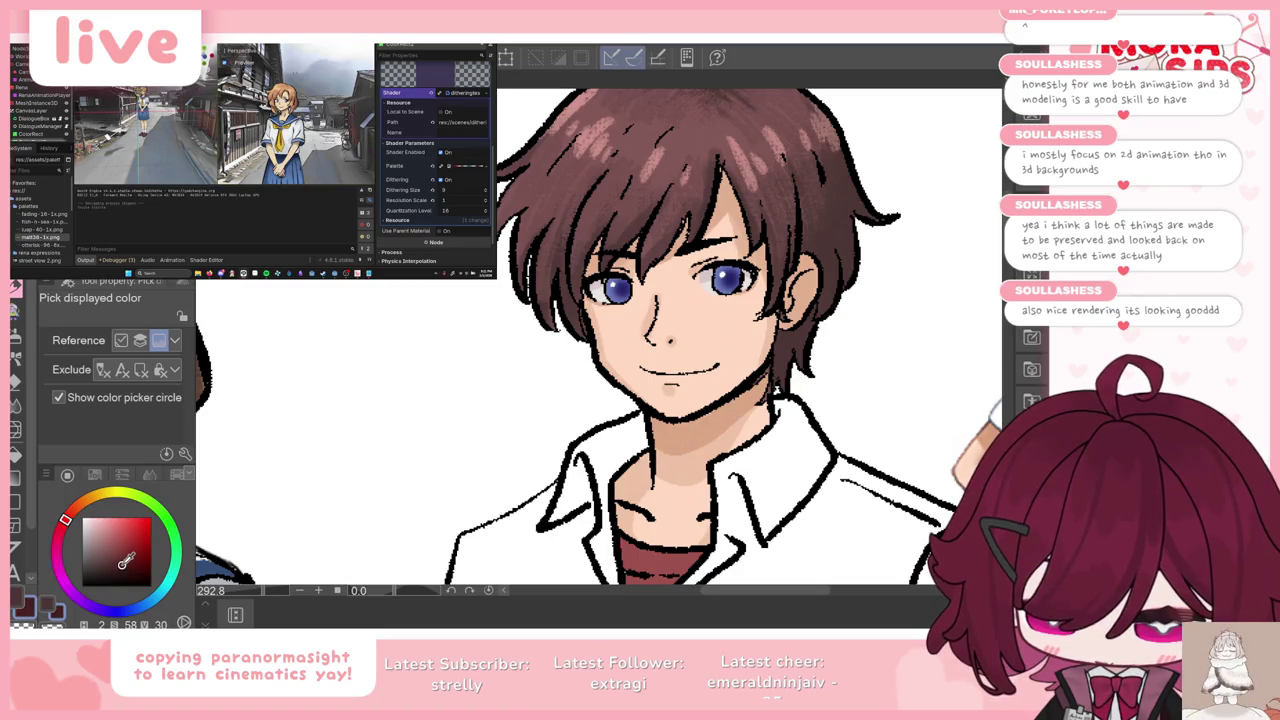
{"action": "key", "text": "p"}
{"action": "key", "text": "p"}
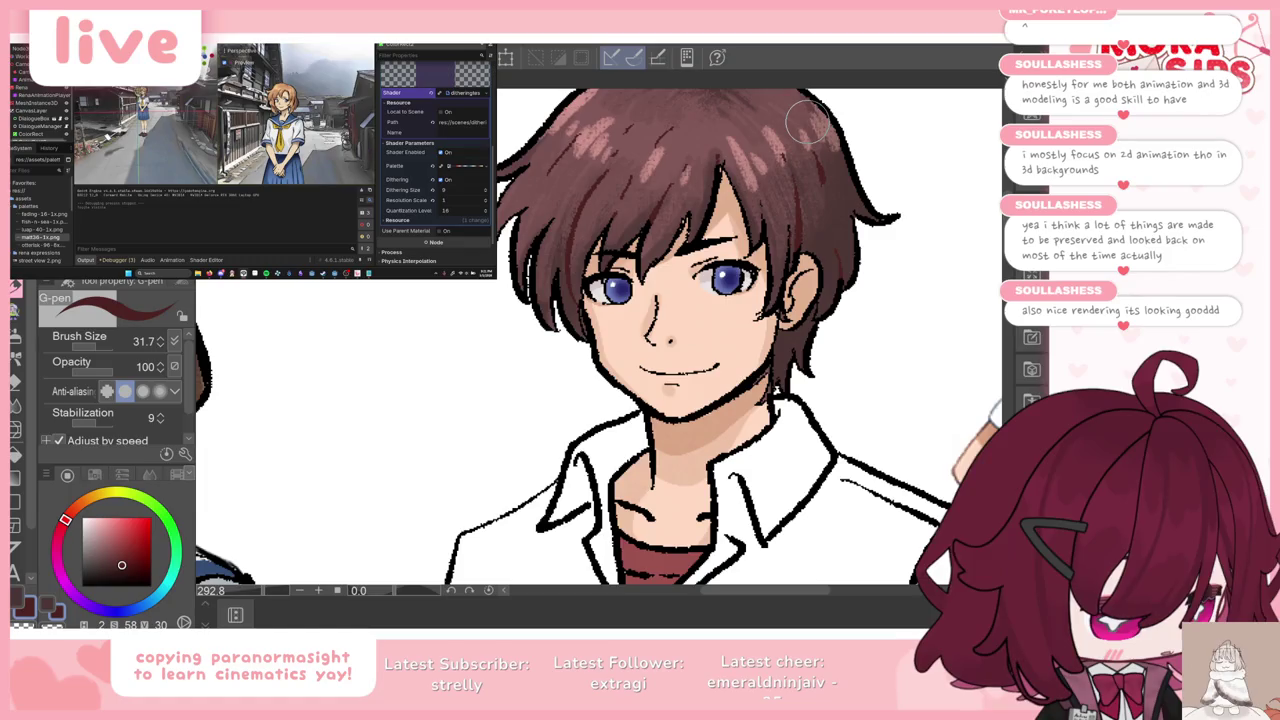
{"action": "scroll", "coordinate": [770, 200], "scroll_direction": "down", "scroll_amount": 5}
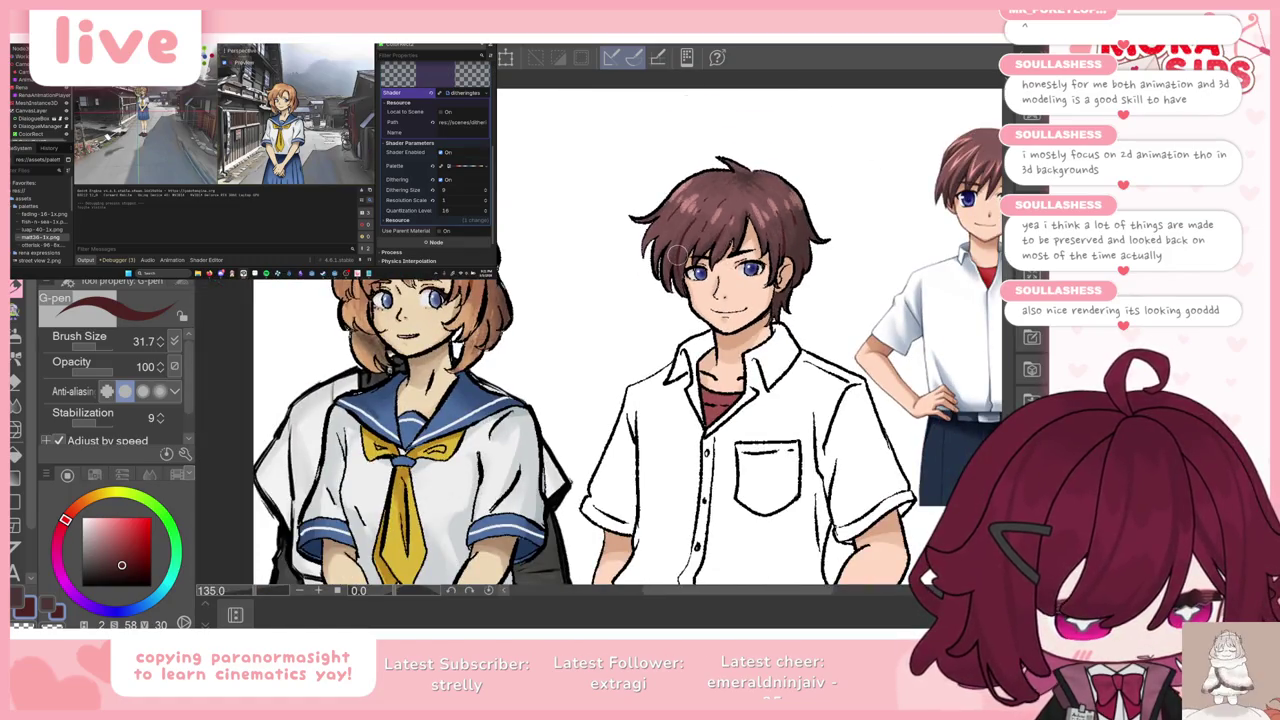
Step: Zoom around the boy and eyedrop the skin tone from his face
{"action": "scroll", "coordinate": [677, 199], "scroll_direction": "down", "scroll_amount": 3}
{"action": "scroll", "coordinate": [677, 199], "scroll_direction": "up", "scroll_amount": 3}
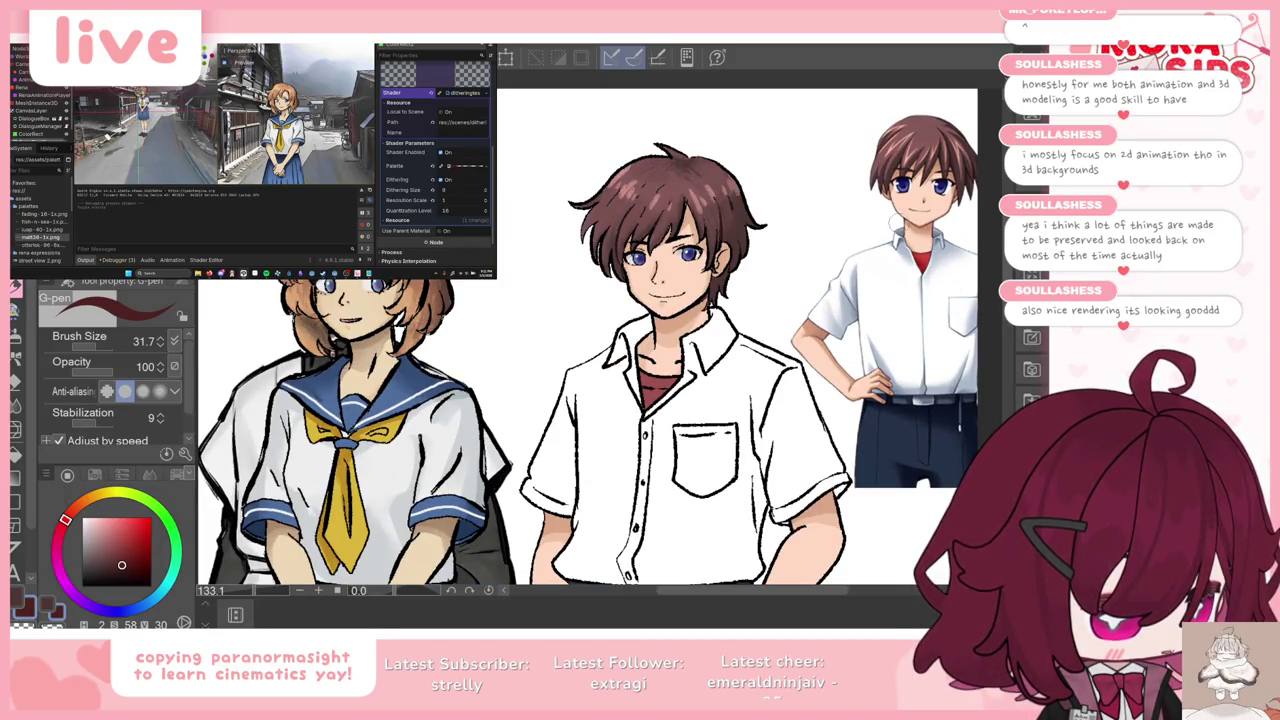
{"action": "scroll", "coordinate": [722, 226], "scroll_direction": "down", "scroll_amount": 3}
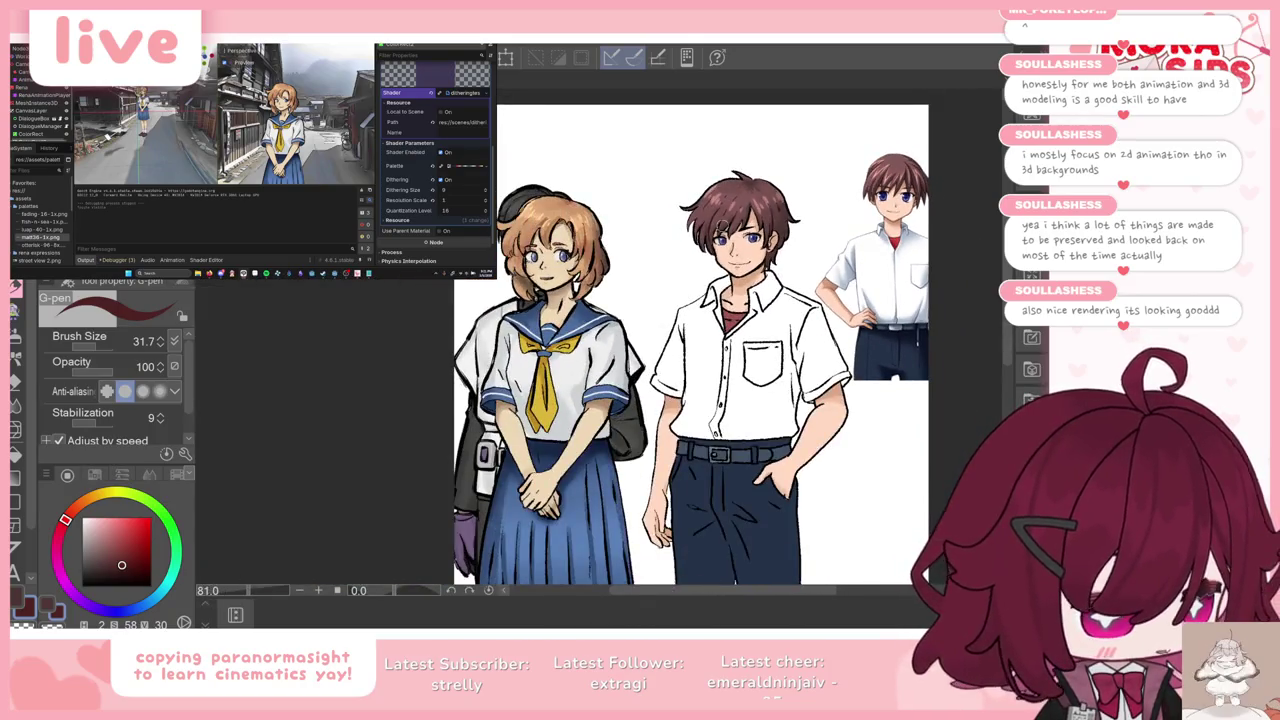
{"action": "scroll", "coordinate": [724, 226], "scroll_direction": "up", "scroll_amount": 2}
{"action": "scroll", "coordinate": [730, 232], "scroll_direction": "up", "scroll_amount": 2}
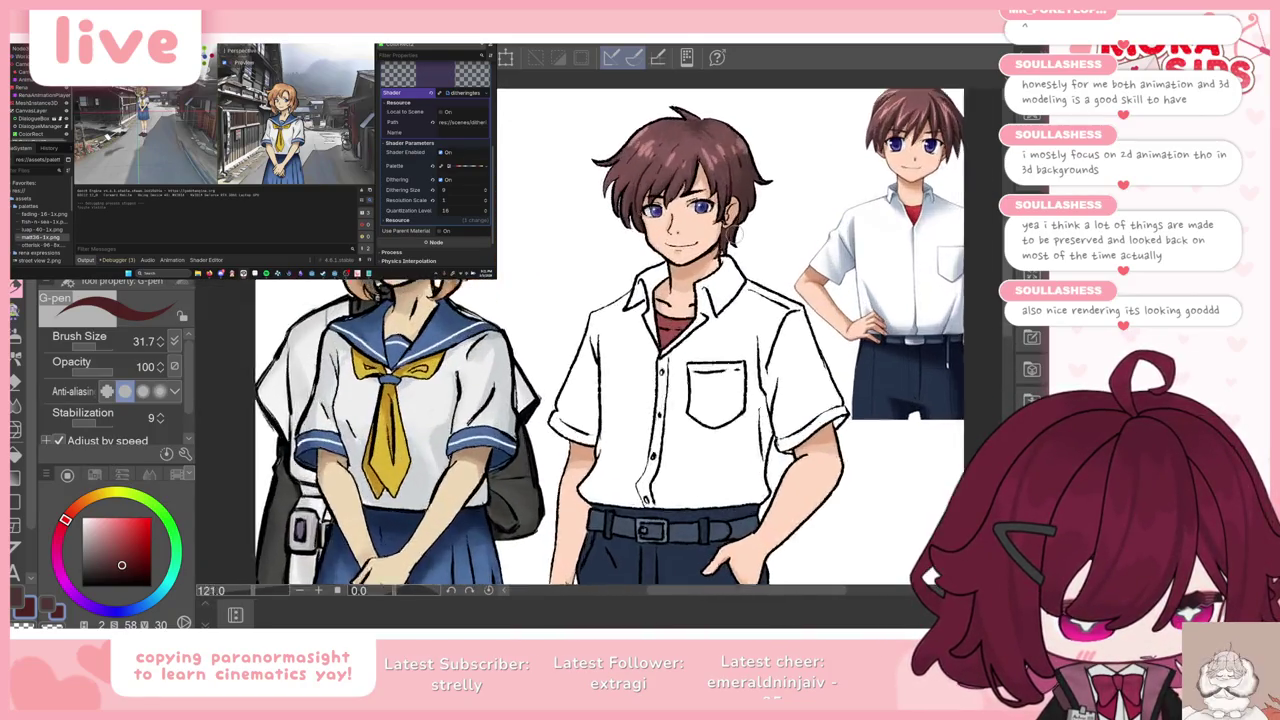
{"action": "scroll", "coordinate": [738, 238], "scroll_direction": "up", "scroll_amount": 2}
{"action": "key", "text": "k"}
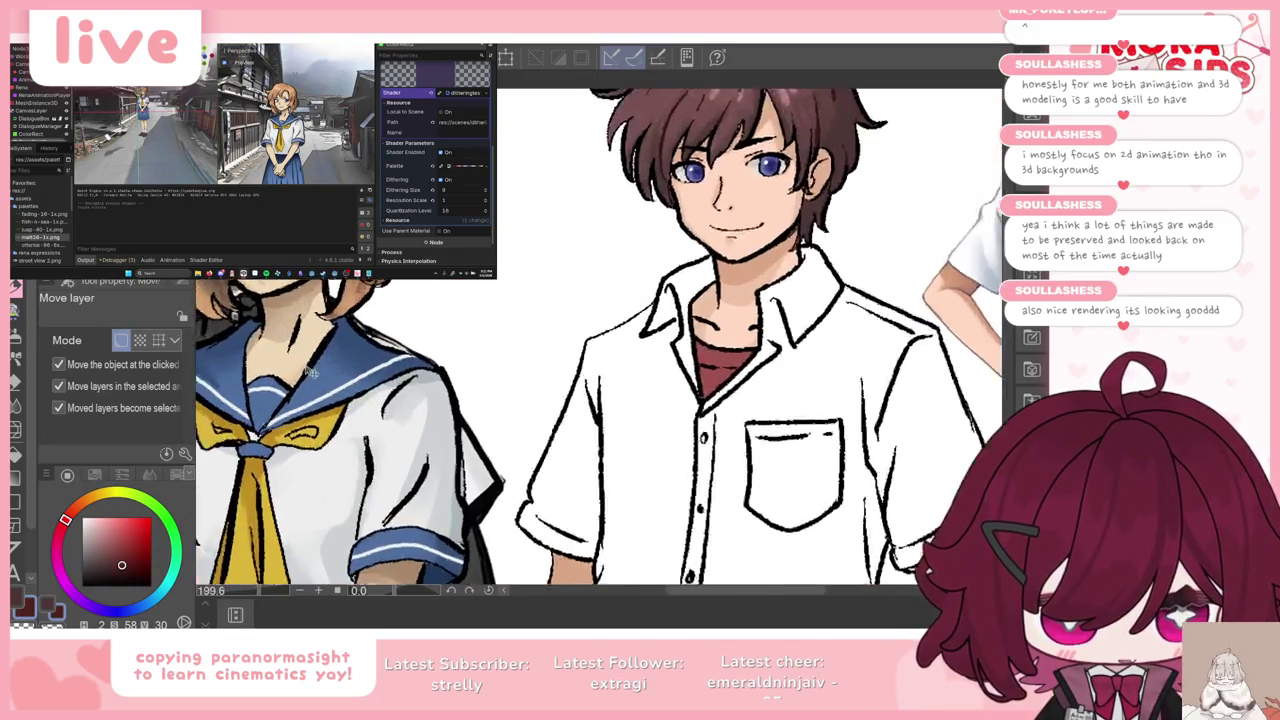
{"action": "scroll", "coordinate": [290, 292], "scroll_direction": "up", "scroll_amount": 5}
{"action": "scroll", "coordinate": [290, 292], "scroll_direction": "up", "scroll_amount": 3}
{"action": "scroll", "coordinate": [290, 292], "scroll_direction": "down", "scroll_amount": 5}
{"action": "scroll", "coordinate": [645, 279], "scroll_direction": "down", "scroll_amount": 5}
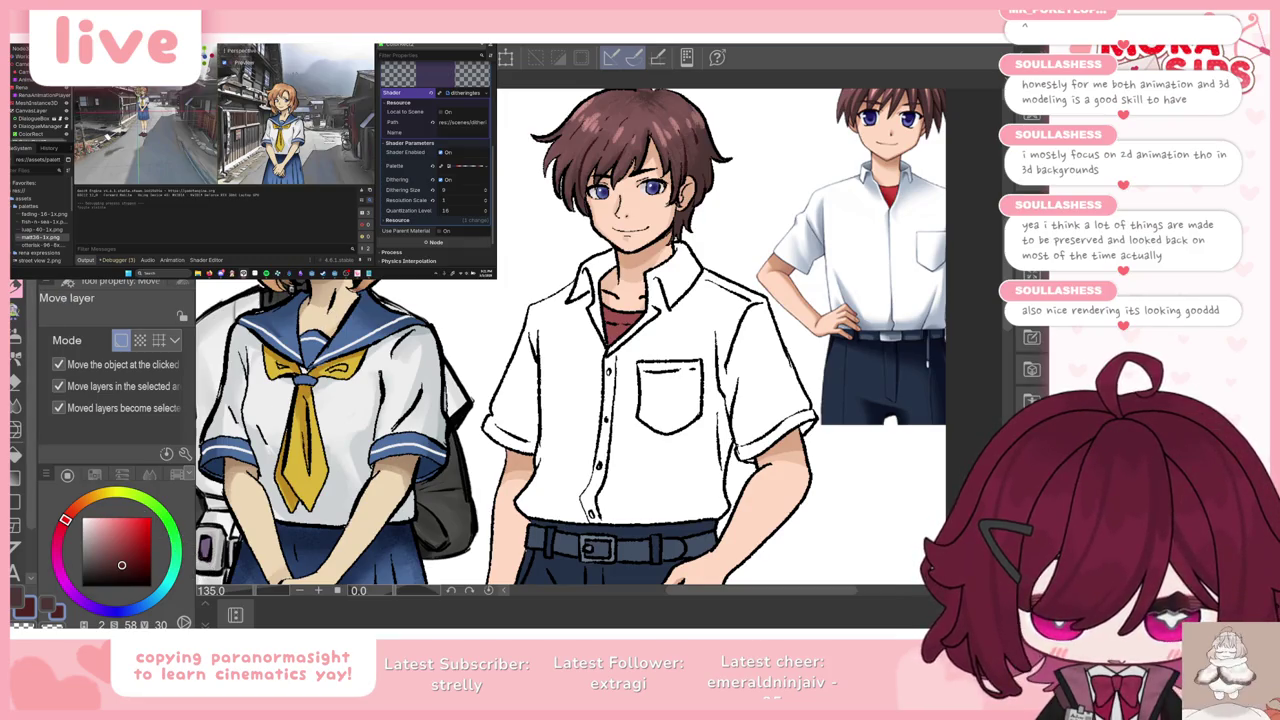
{"action": "key", "text": "i"}
{"action": "left_click", "coordinate": [653, 213]}
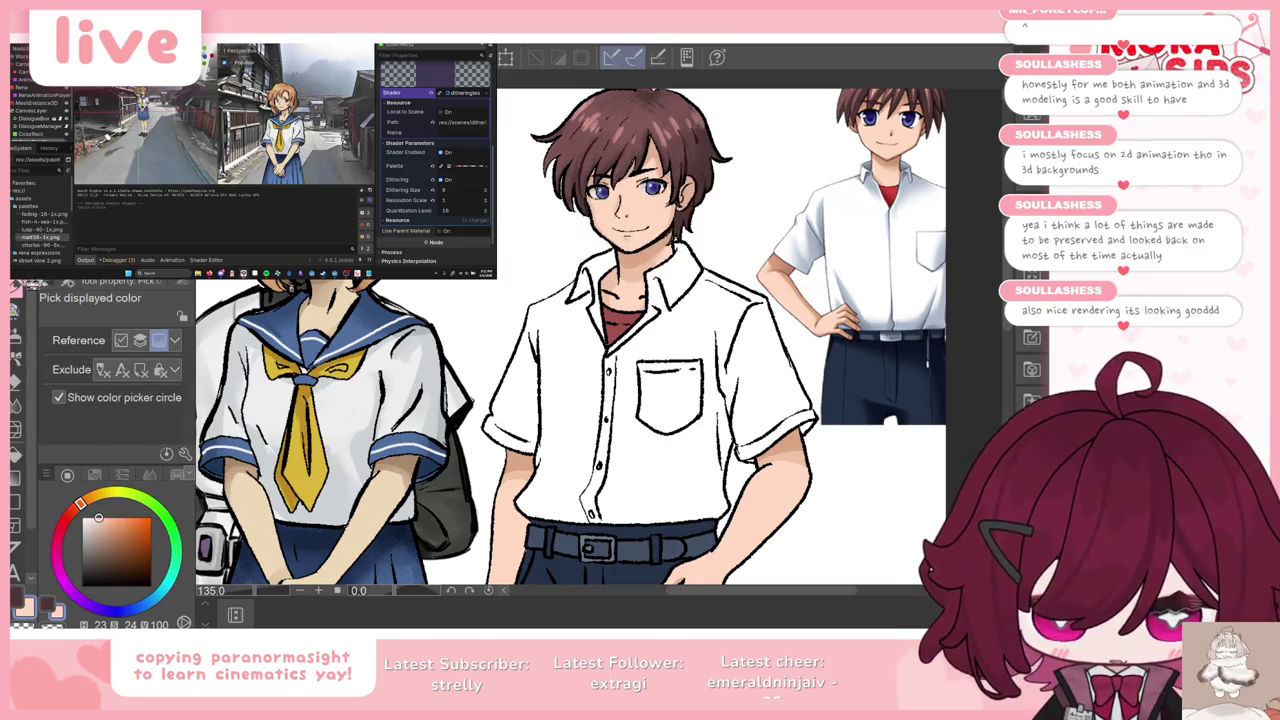
{"action": "key", "text": "p"}
Step: Sample the light blue-grey from the shirt and settle on the Gouache brush
{"action": "key", "text": "b"}
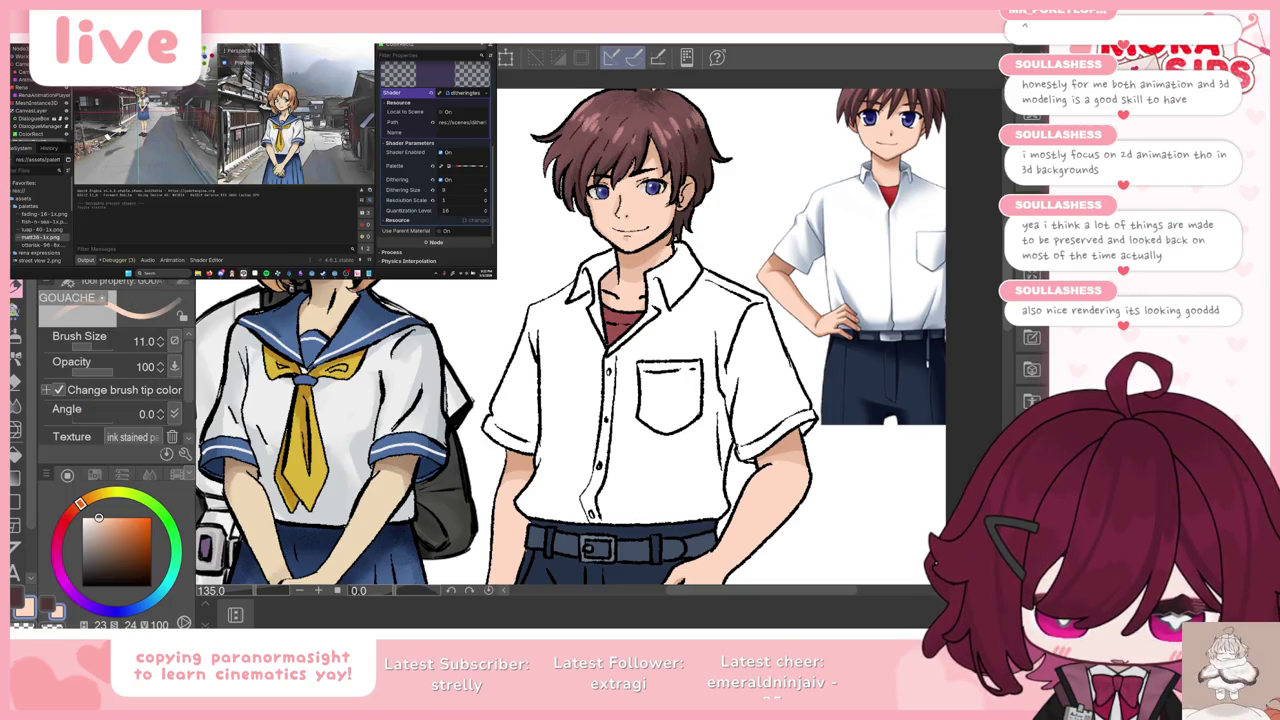
{"action": "key", "text": "b"}
{"action": "scroll", "coordinate": [680, 248], "scroll_direction": "up", "scroll_amount": 2}
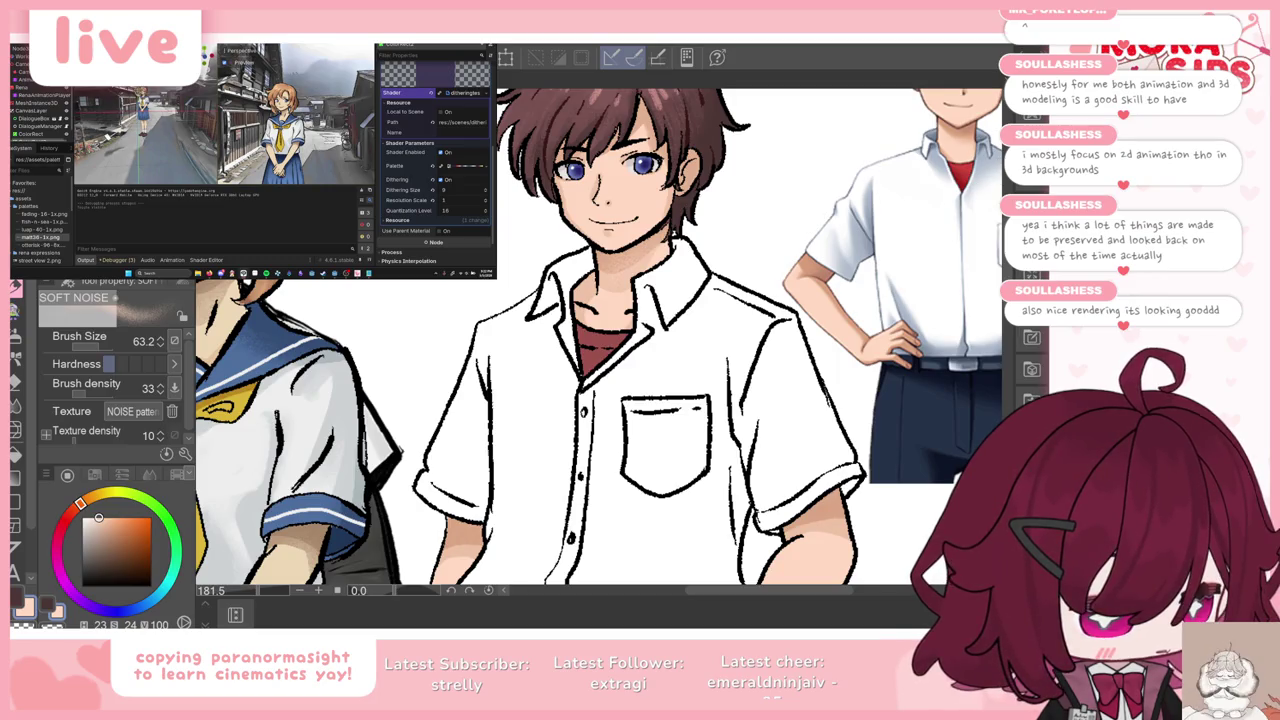
{"action": "scroll", "coordinate": [907, 233], "scroll_direction": "down", "scroll_amount": 3}
{"action": "scroll", "coordinate": [870, 215], "scroll_direction": "up", "scroll_amount": 1}
{"action": "scroll", "coordinate": [840, 205], "scroll_direction": "up", "scroll_amount": 1}
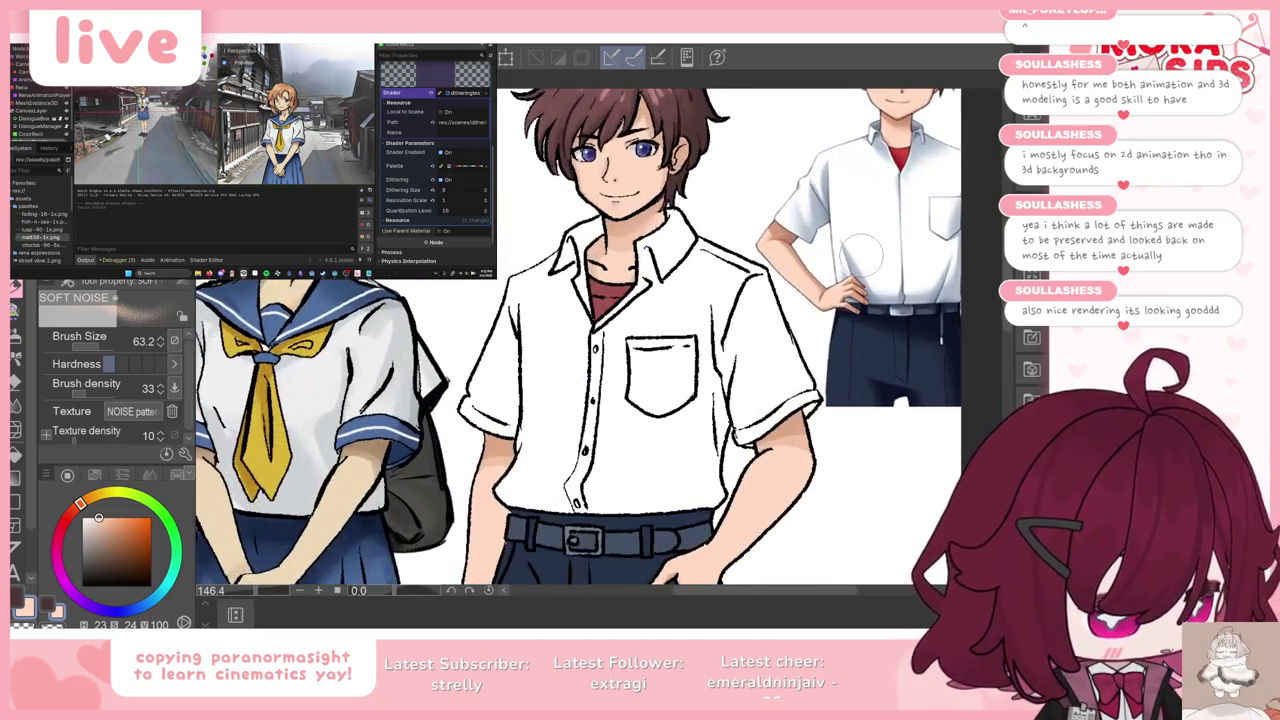
{"action": "left_click", "coordinate": [815, 207], "text": "alt"}
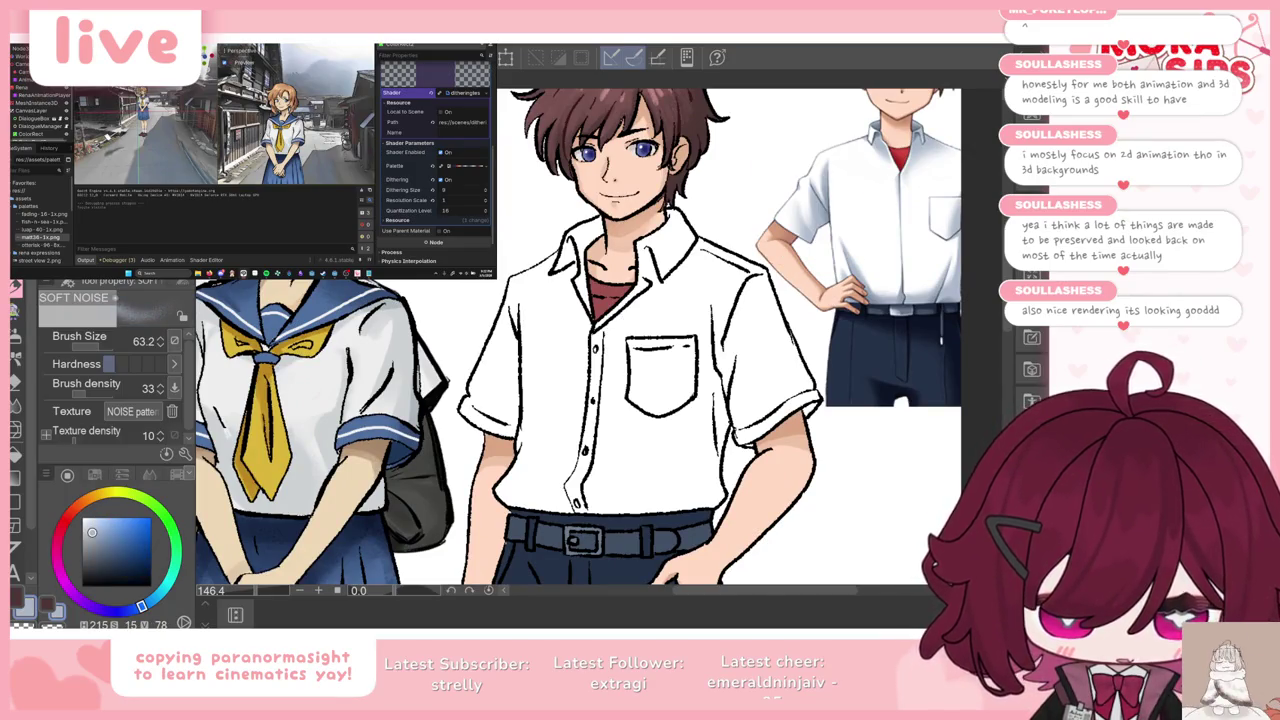
{"action": "key", "text": "k"}
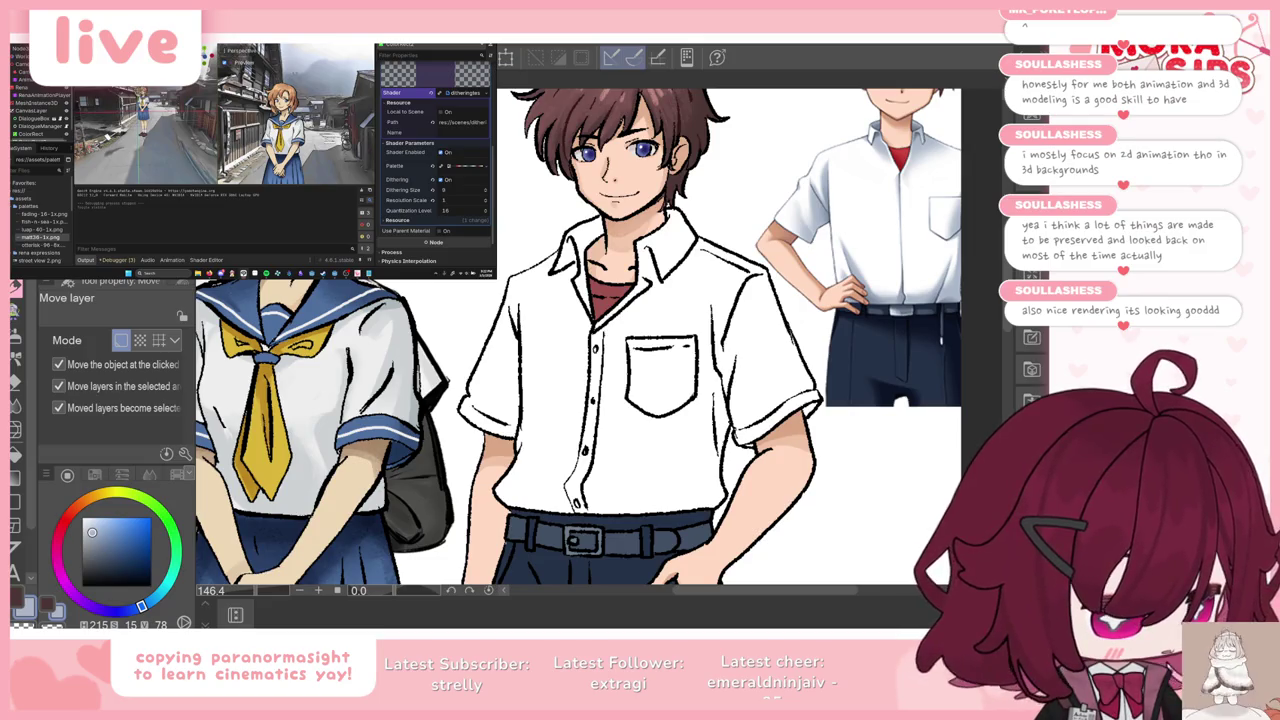
{"action": "key", "text": "b"}
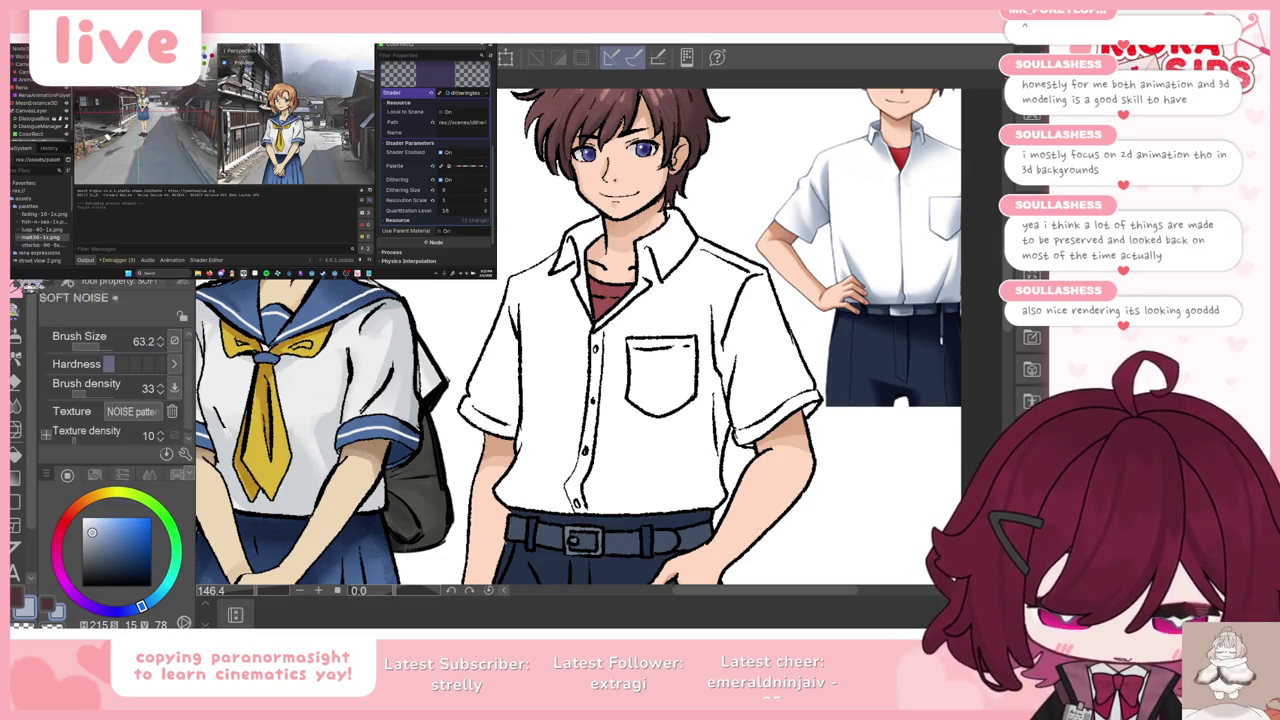
{"action": "key", "text": "b"}
{"action": "key", "text": "ctrl+minus"}
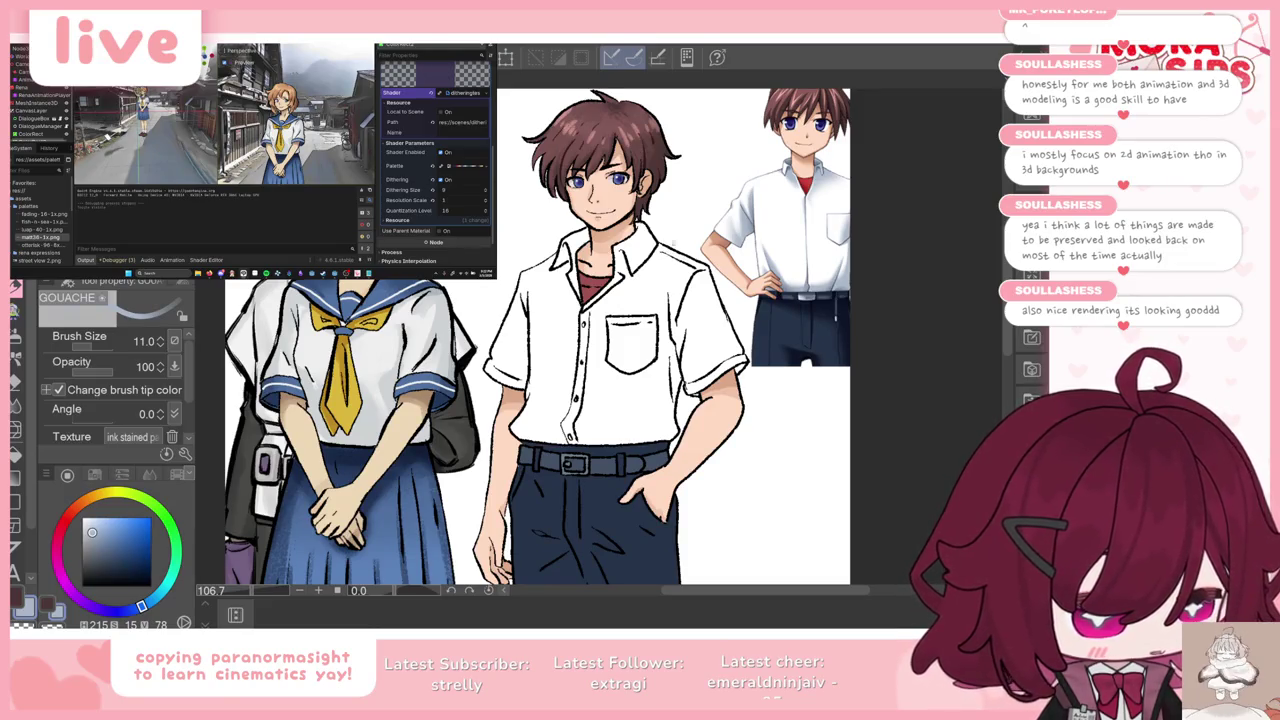
Step: Adjust the Gouache brush size through several values, settling at 35.5
{"action": "left_click_drag", "start_coordinate": [160, 341], "coordinate": [196, 340]}
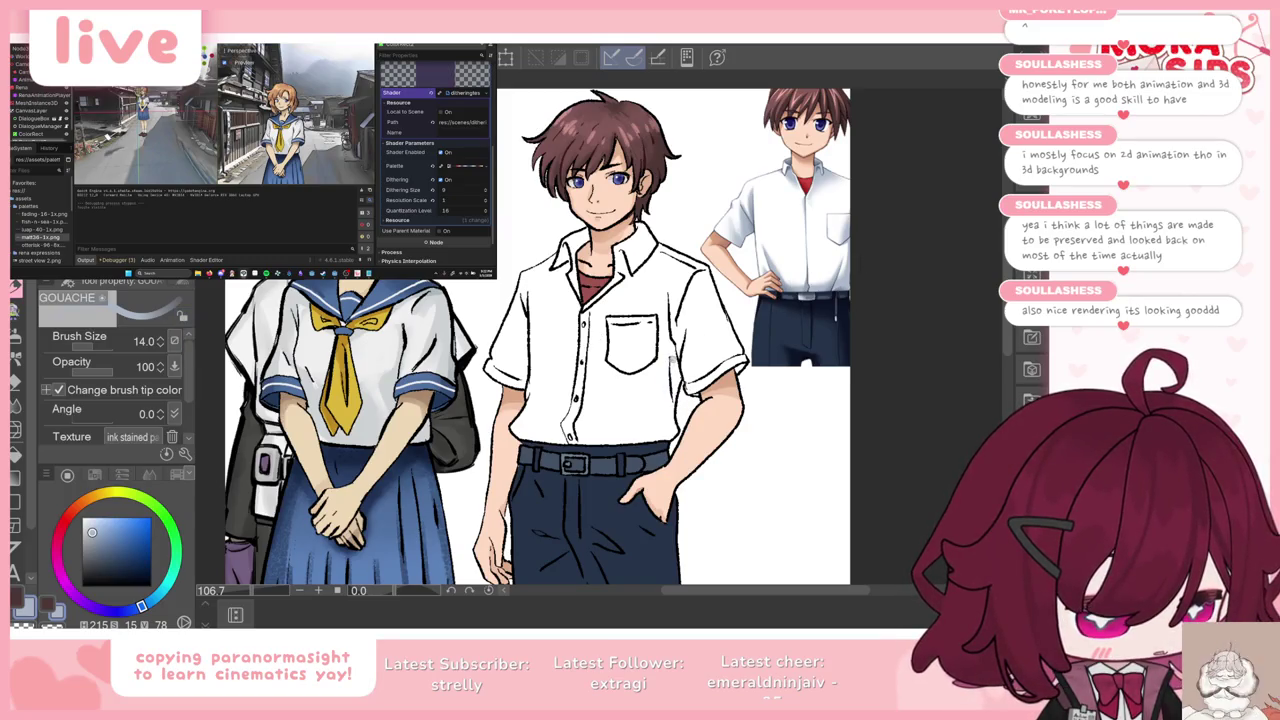
{"action": "left_click_drag", "start_coordinate": [636, 322], "coordinate": [675, 362]}
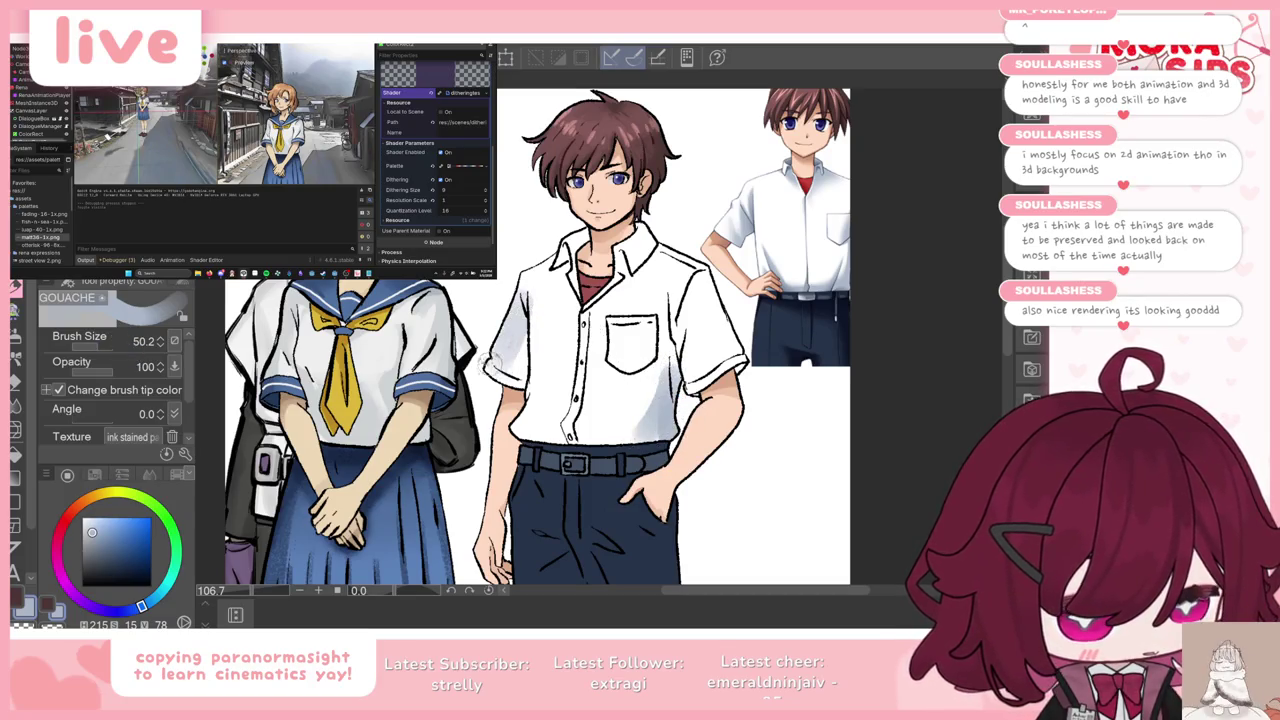
{"action": "left_click_drag", "start_coordinate": [512, 340], "coordinate": [522, 297]}
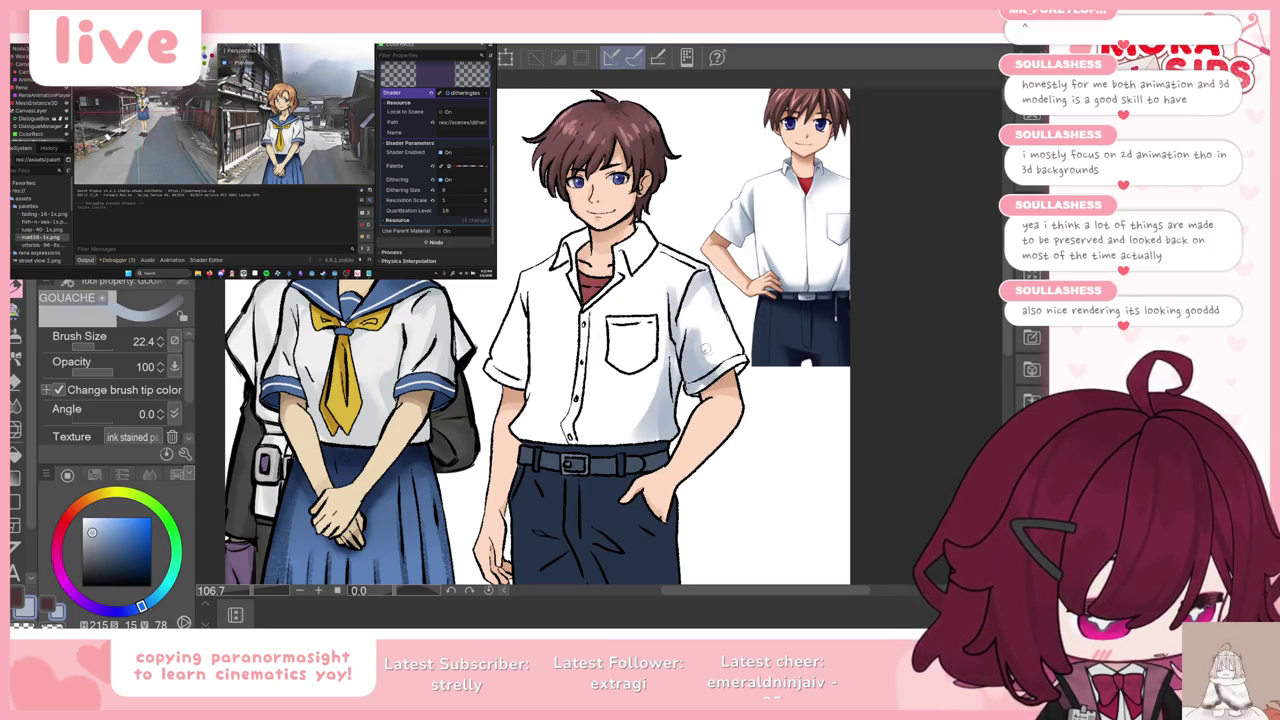
{"action": "left_click_drag", "start_coordinate": [105, 341], "coordinate": [140, 341]}
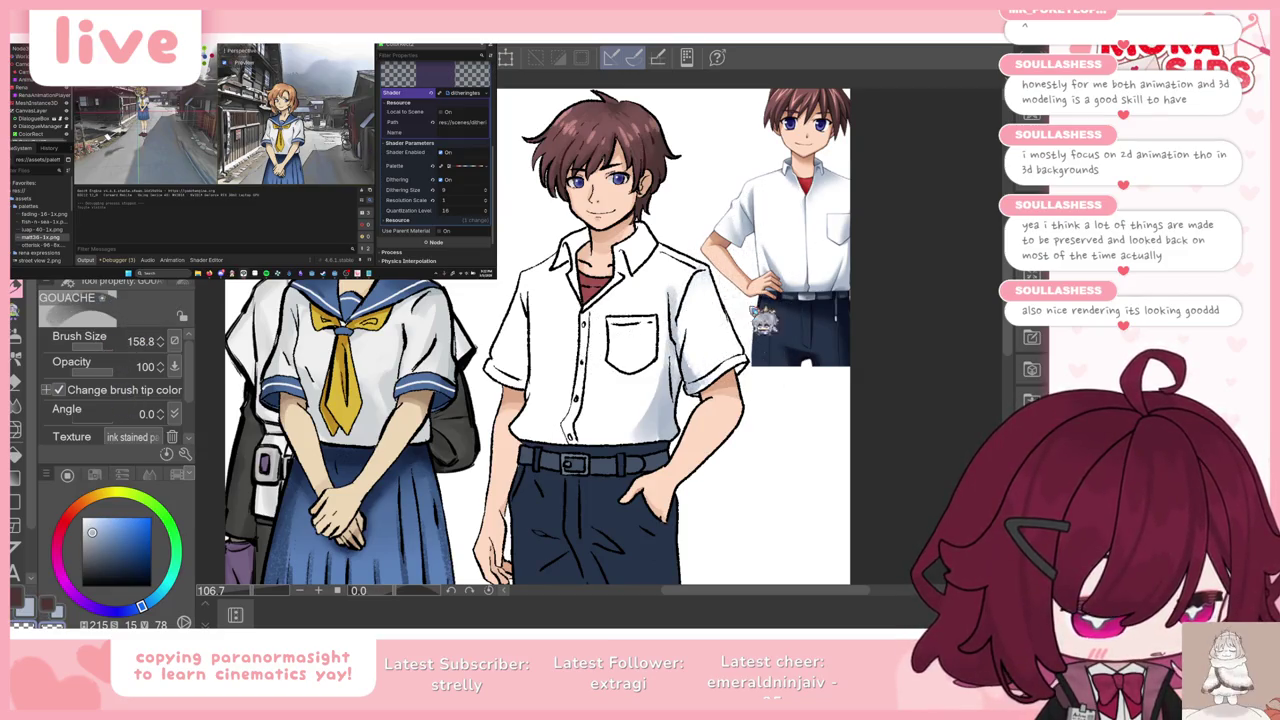
{"action": "left_click_drag", "start_coordinate": [460, 310], "coordinate": [597, 337]}
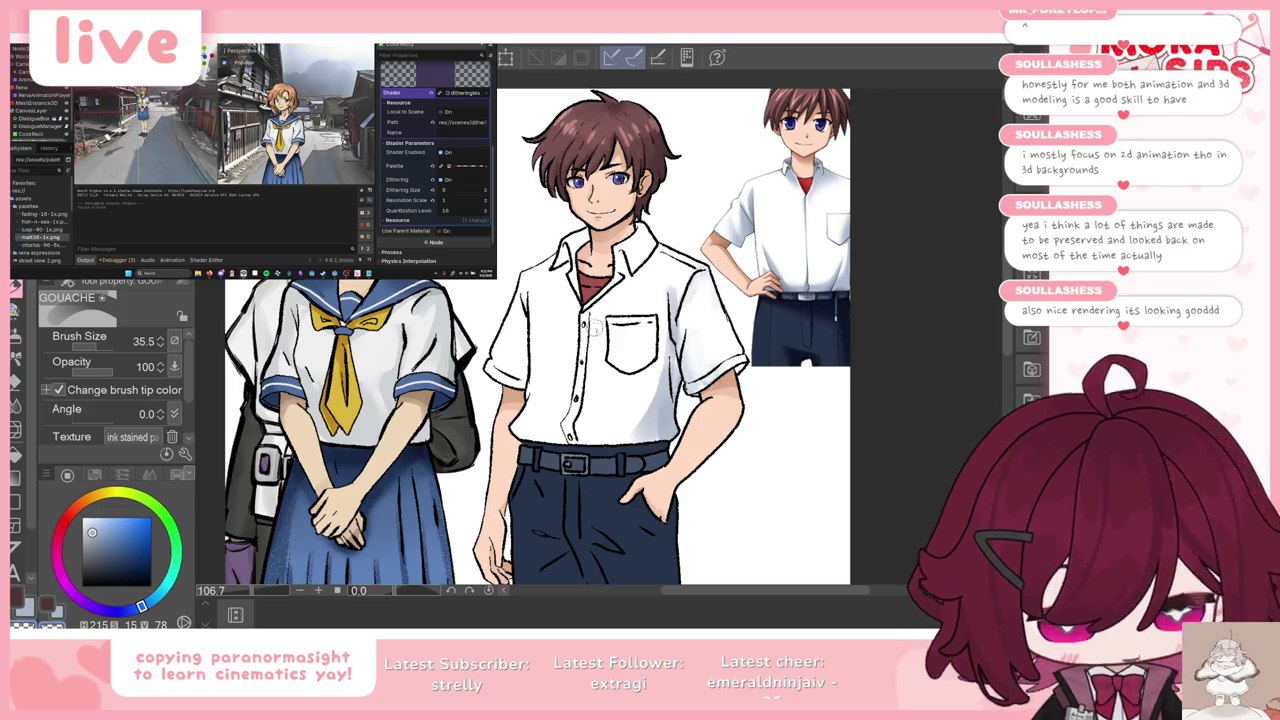
Step: Paint light and dark grey shadow strokes along the shirt's left side
{"action": "key", "text": "c"}
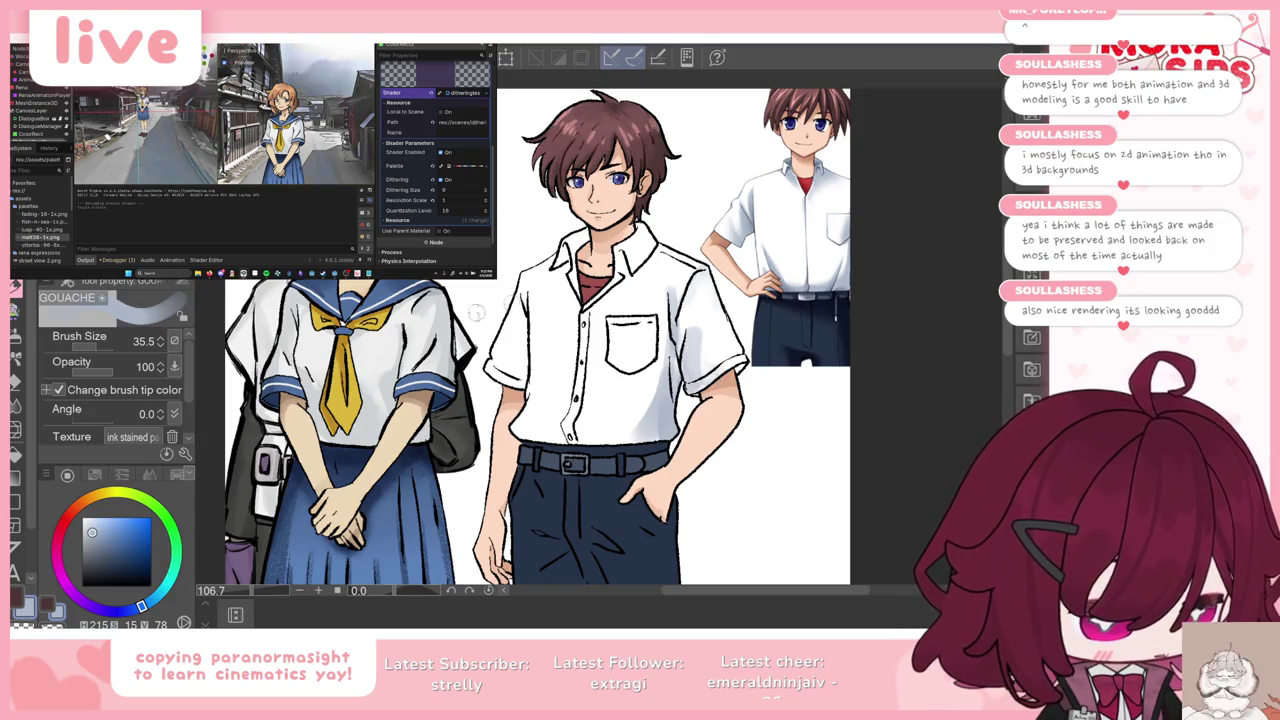
{"action": "key", "text": "c"}
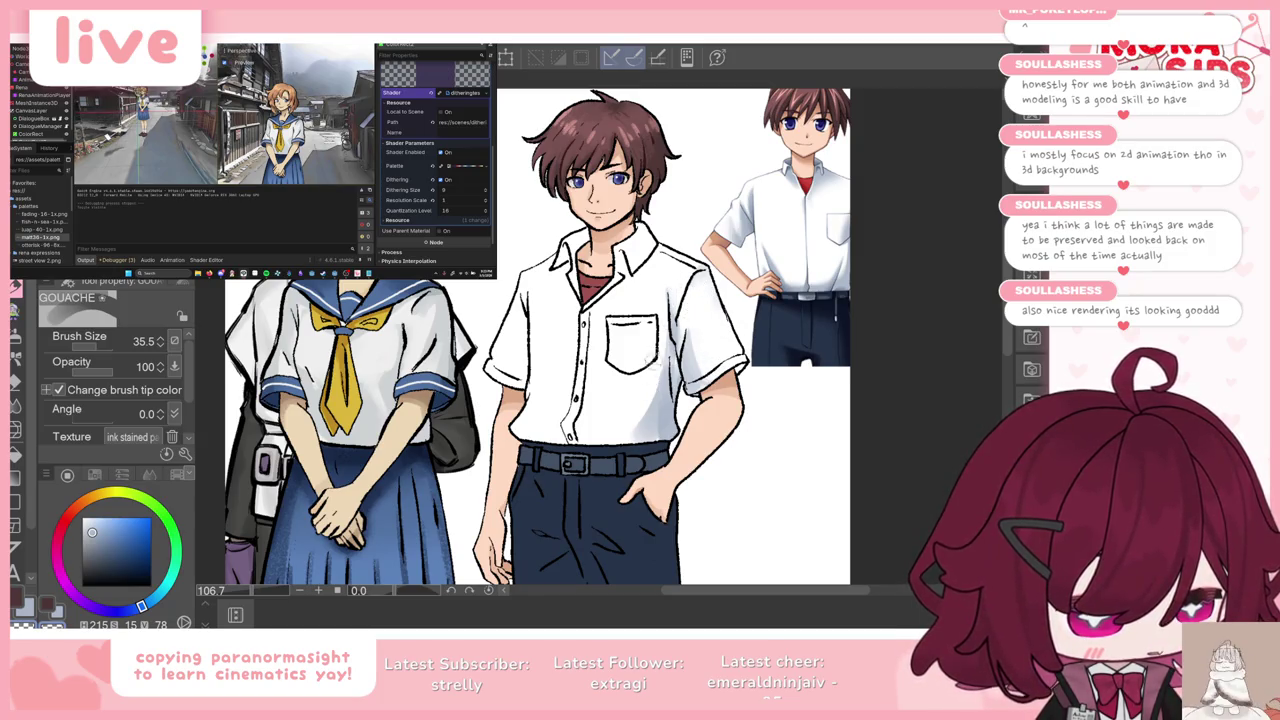
{"action": "key", "text": "c"}
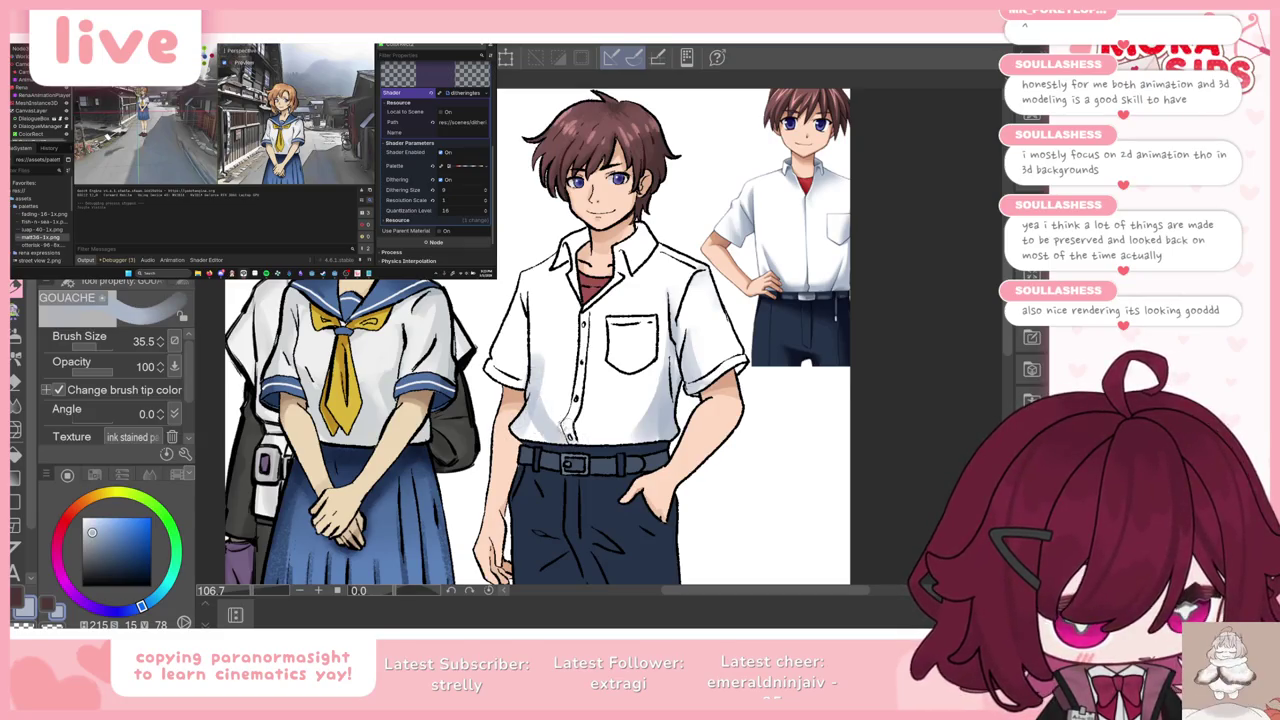
{"action": "left_click_drag", "start_coordinate": [520, 335], "coordinate": [514, 360]}
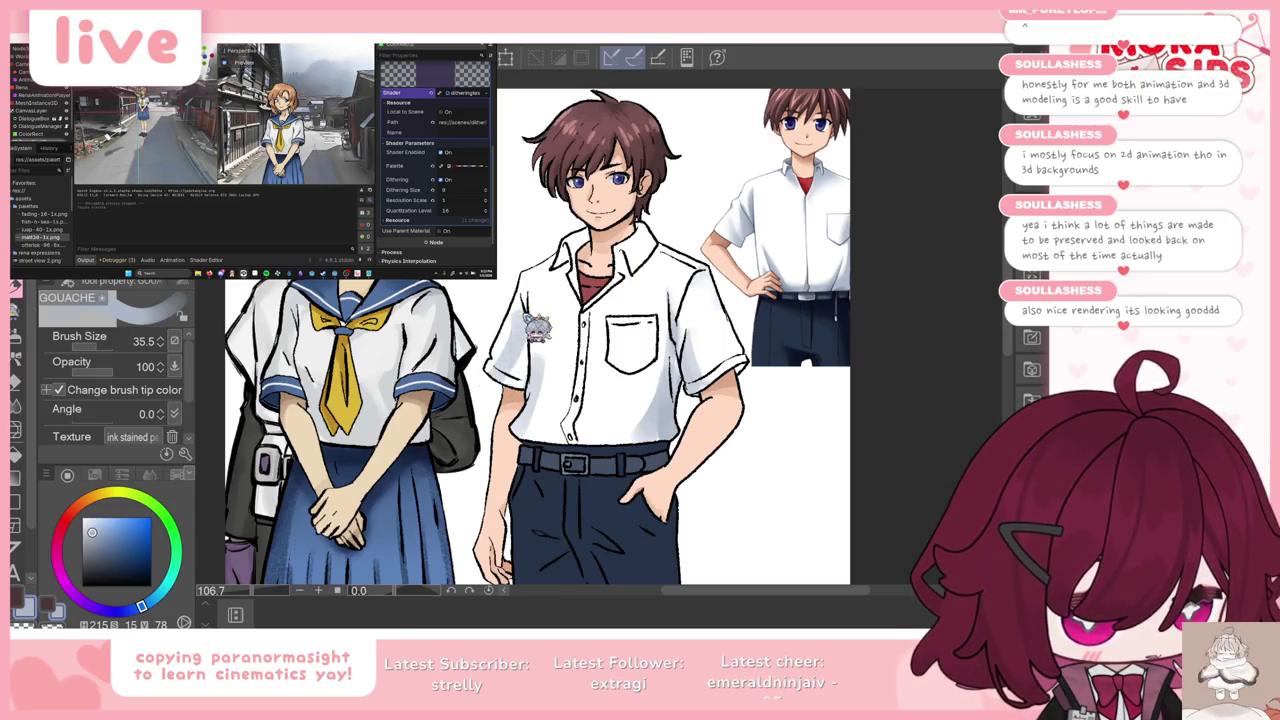
{"action": "left_click_drag", "start_coordinate": [490, 349], "coordinate": [513, 340]}
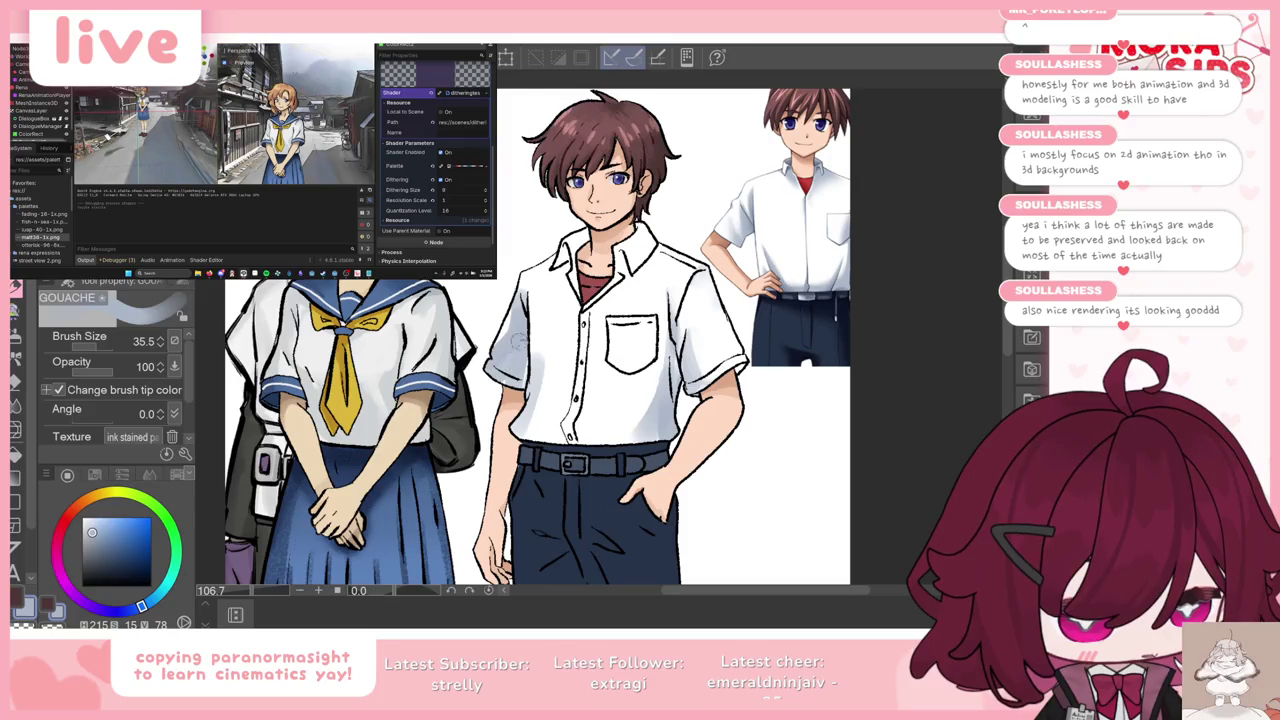
{"action": "left_click_drag", "start_coordinate": [495, 300], "coordinate": [515, 350]}
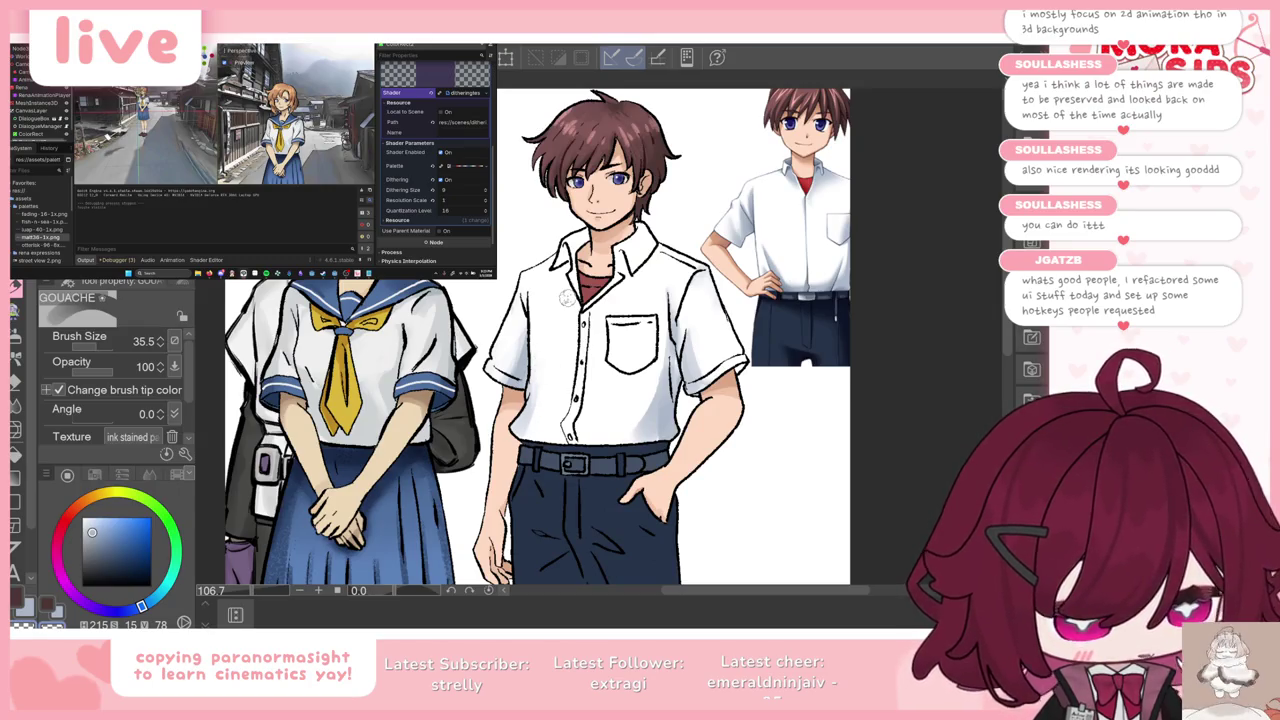
{"action": "key", "text": "c"}
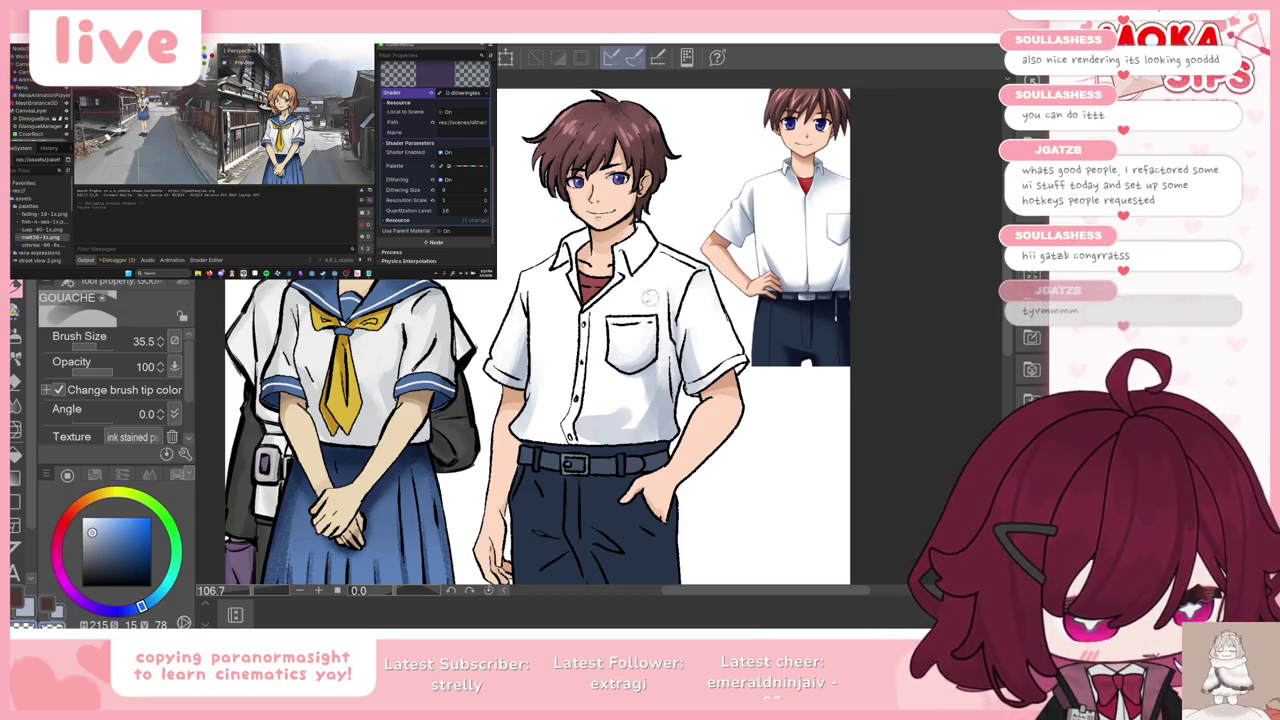
Step: Soften shirt shading with white, darken the hem, set size 22.4, and shade shoulder and chest
{"action": "left_click_drag", "start_coordinate": [561, 421], "coordinate": [628, 405]}
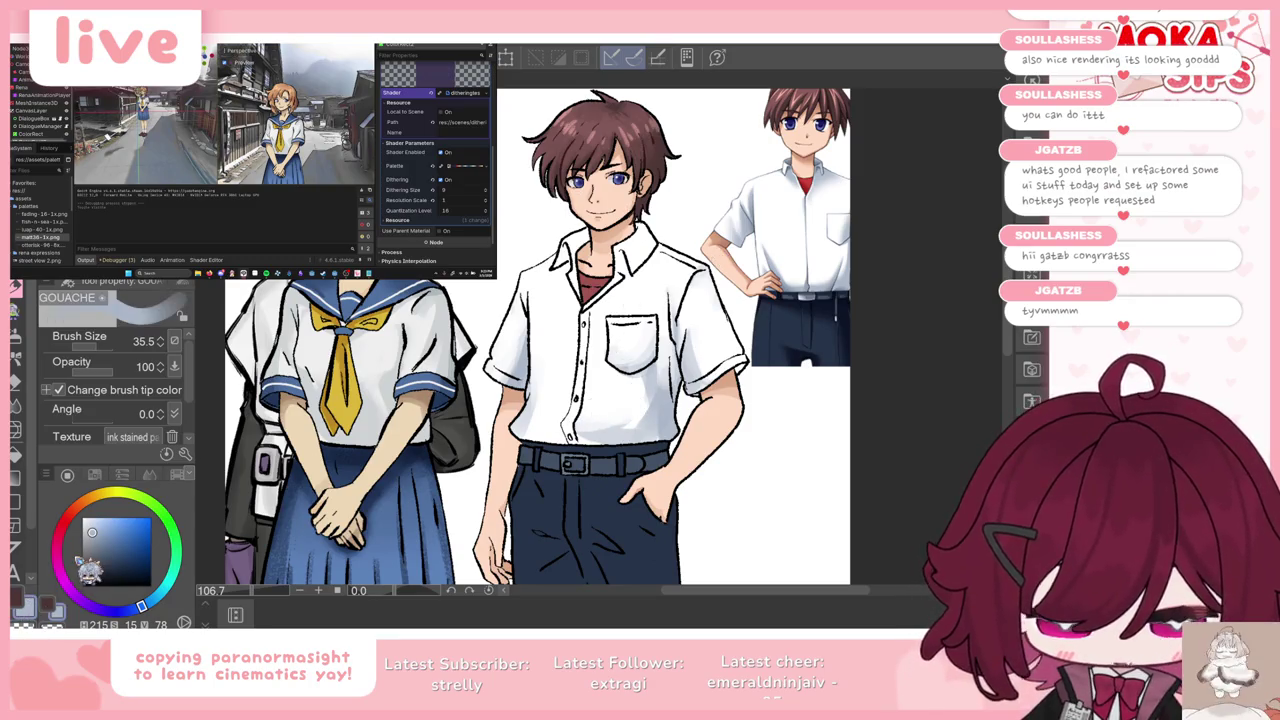
{"action": "left_click_drag", "start_coordinate": [522, 432], "coordinate": [560, 437]}
{"action": "left_click_drag", "start_coordinate": [560, 400], "coordinate": [538, 368]}
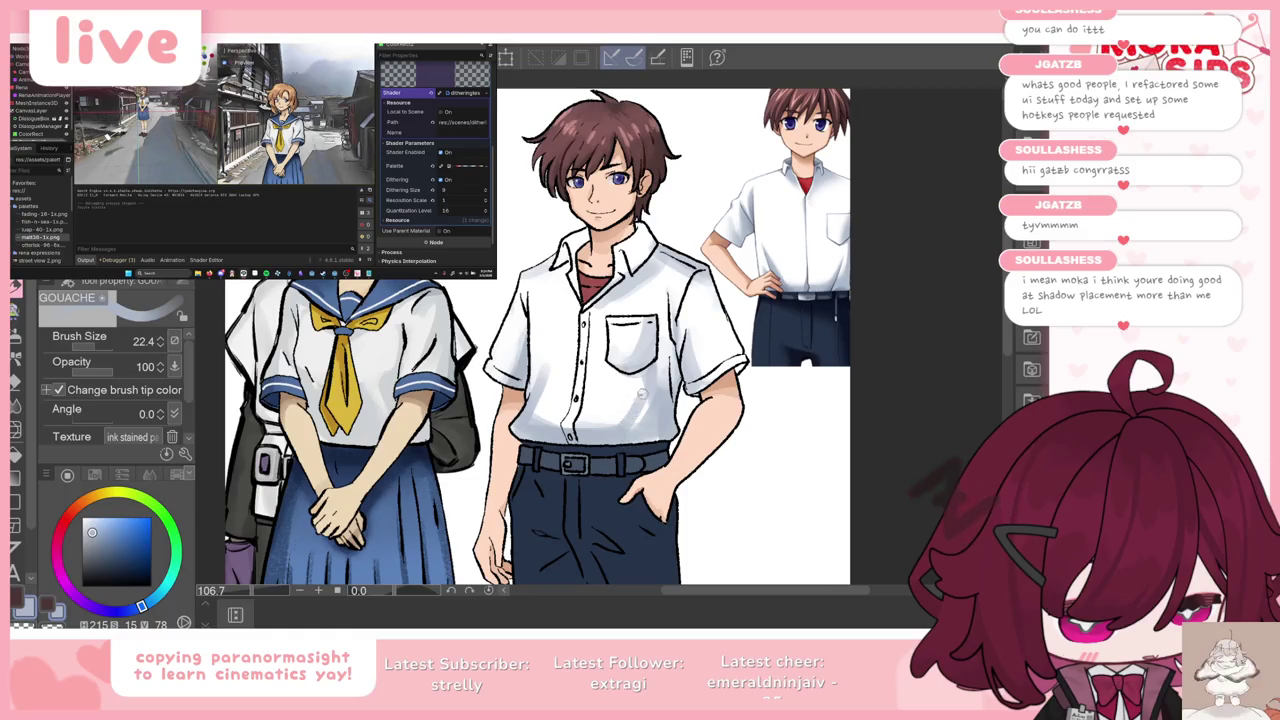
{"action": "key", "text": "ctrl+z"}
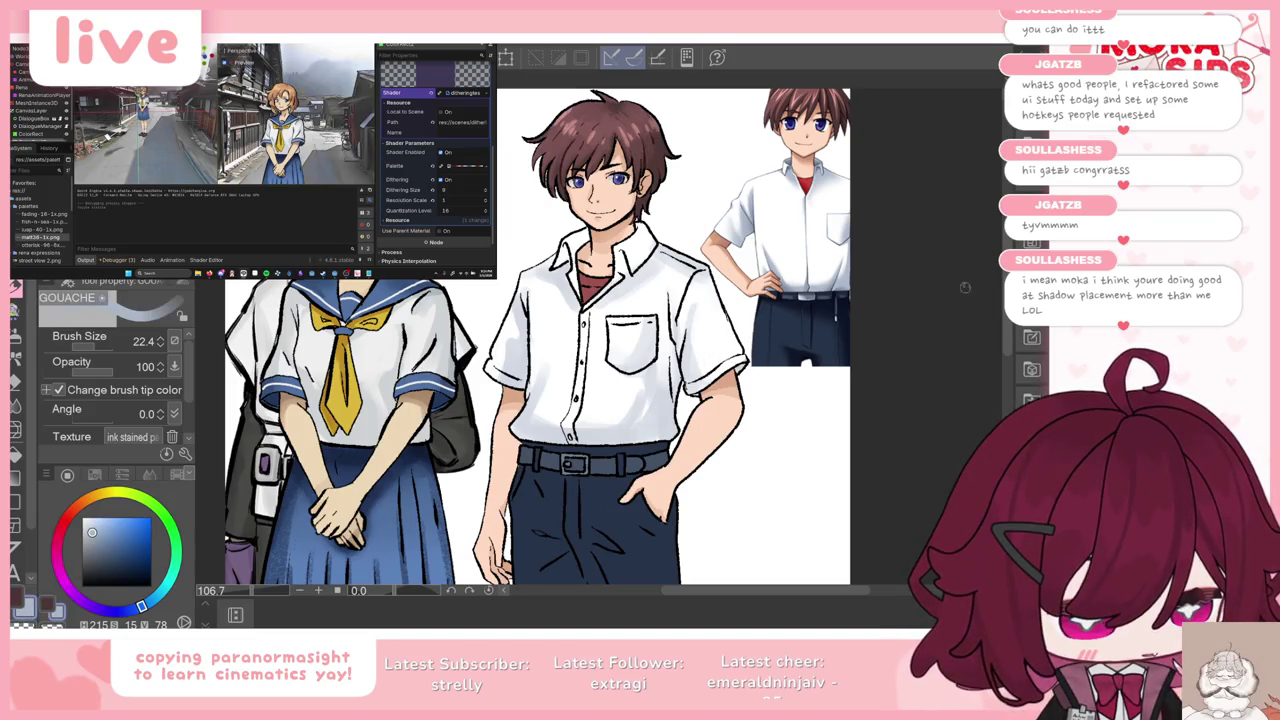
{"action": "left_click_drag", "start_coordinate": [668, 304], "coordinate": [666, 390]}
{"action": "left_click_drag", "start_coordinate": [670, 342], "coordinate": [678, 384]}
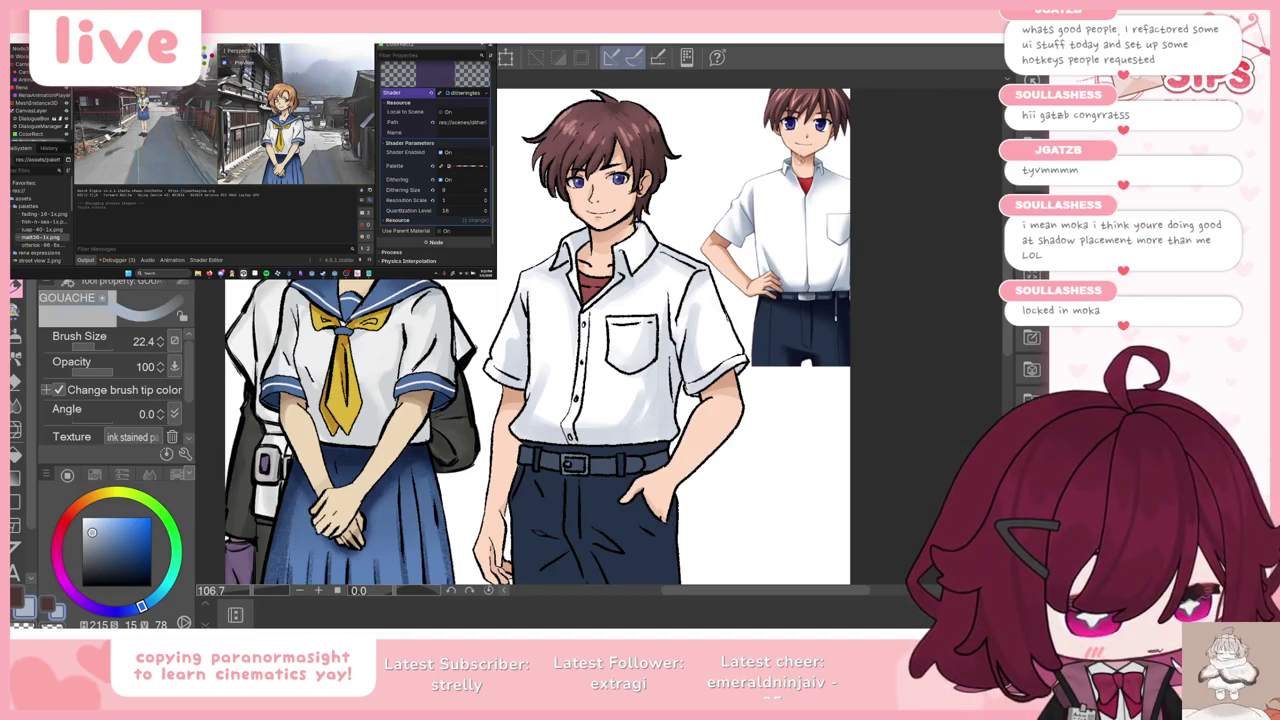
{"action": "scroll", "coordinate": [793, 200], "scroll_direction": "down", "scroll_amount": 3}
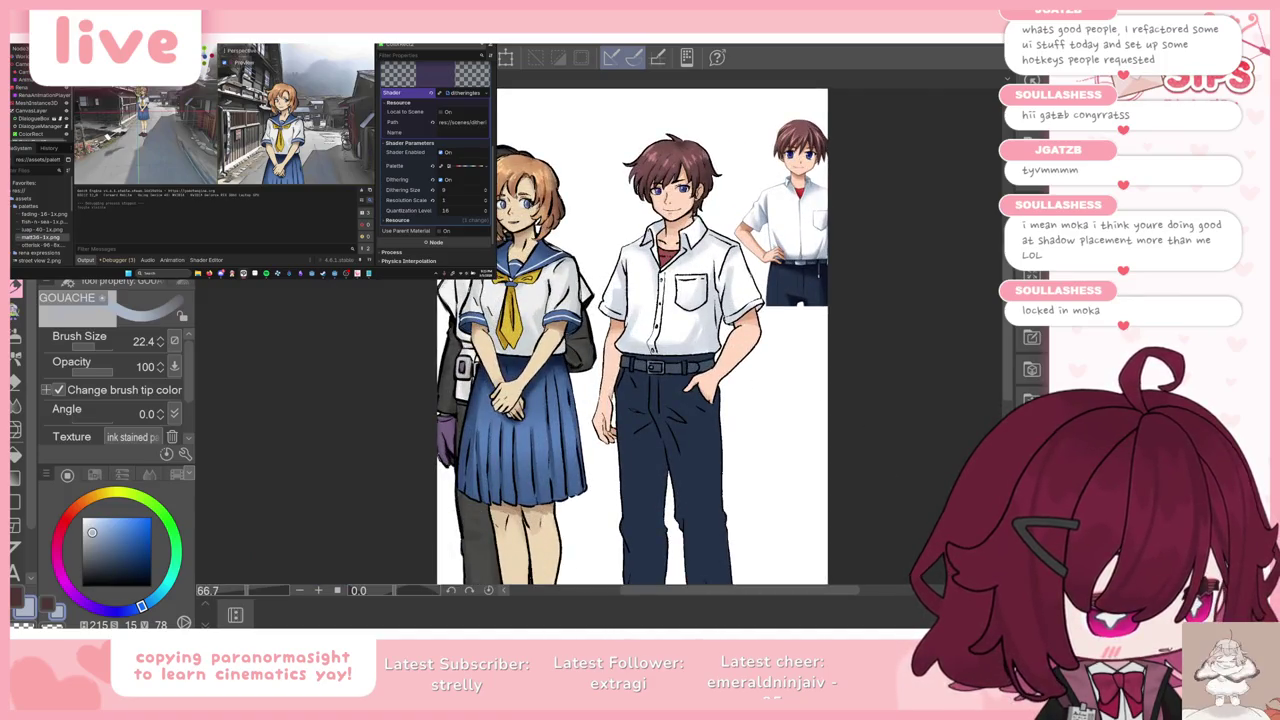
Step: Sample the light greyish-blue from the reference shirt as the paint colour
{"action": "key", "text": "ctrl+z"}
{"action": "key", "text": "ctrl+y"}
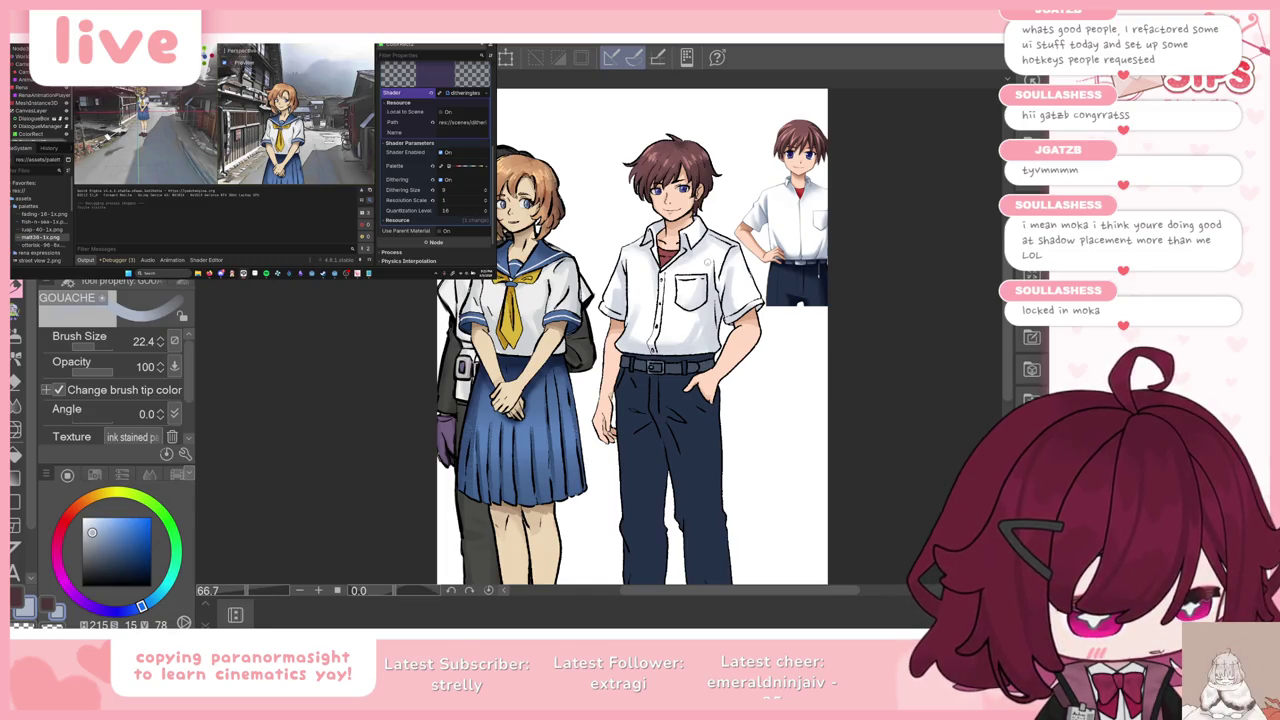
{"action": "scroll", "coordinate": [710, 250], "scroll_direction": "up", "scroll_amount": 1}
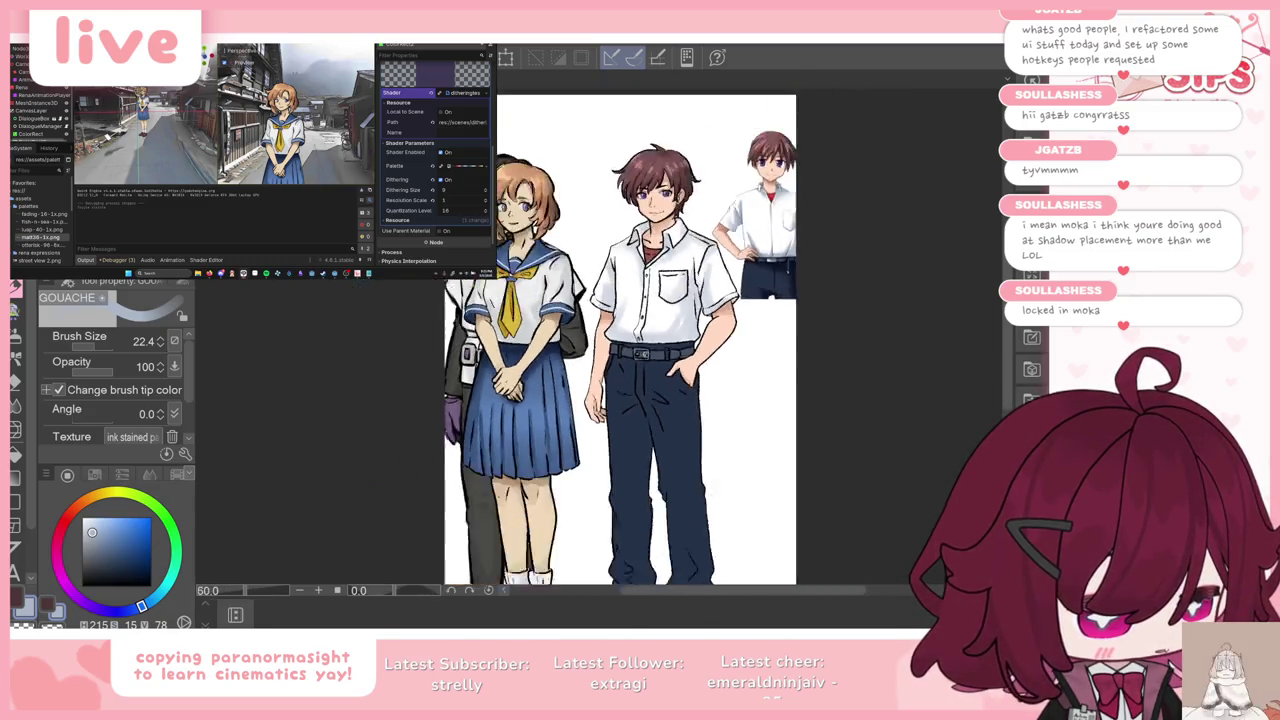
{"action": "scroll", "coordinate": [640, 340], "scroll_direction": "up", "scroll_amount": 2}
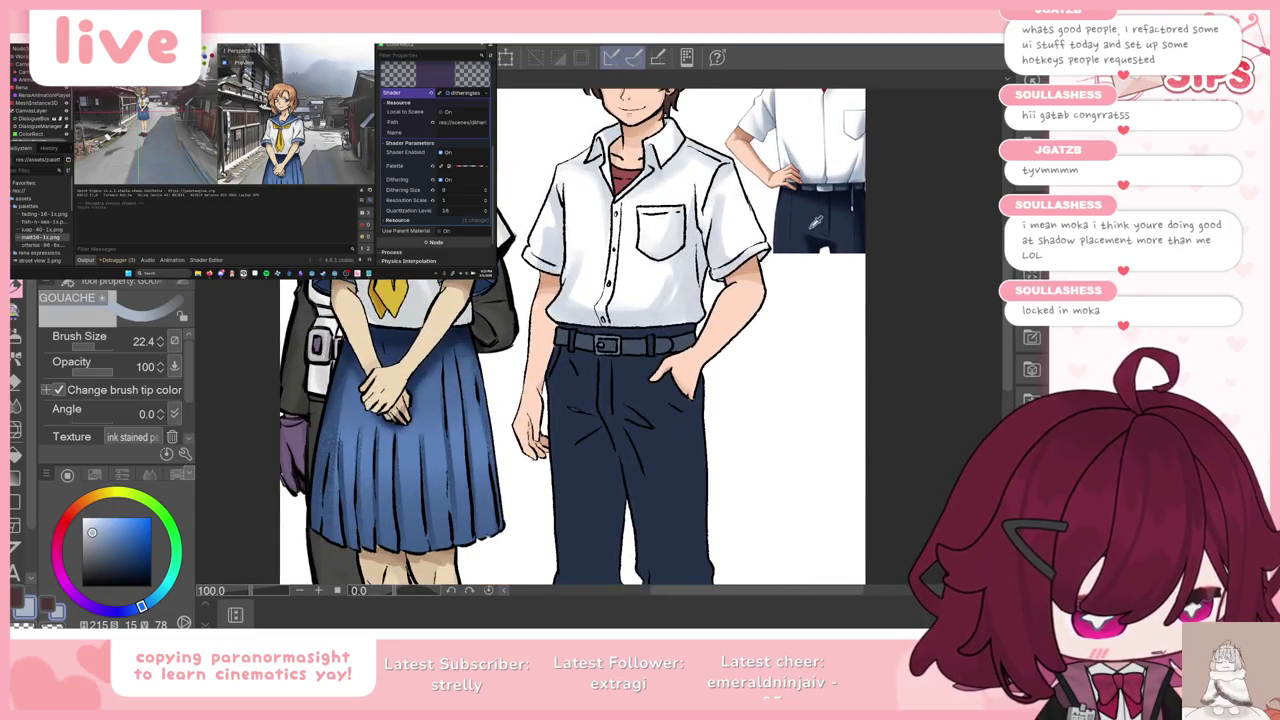
{"action": "left_click", "coordinate": [846, 196], "text": "alt"}
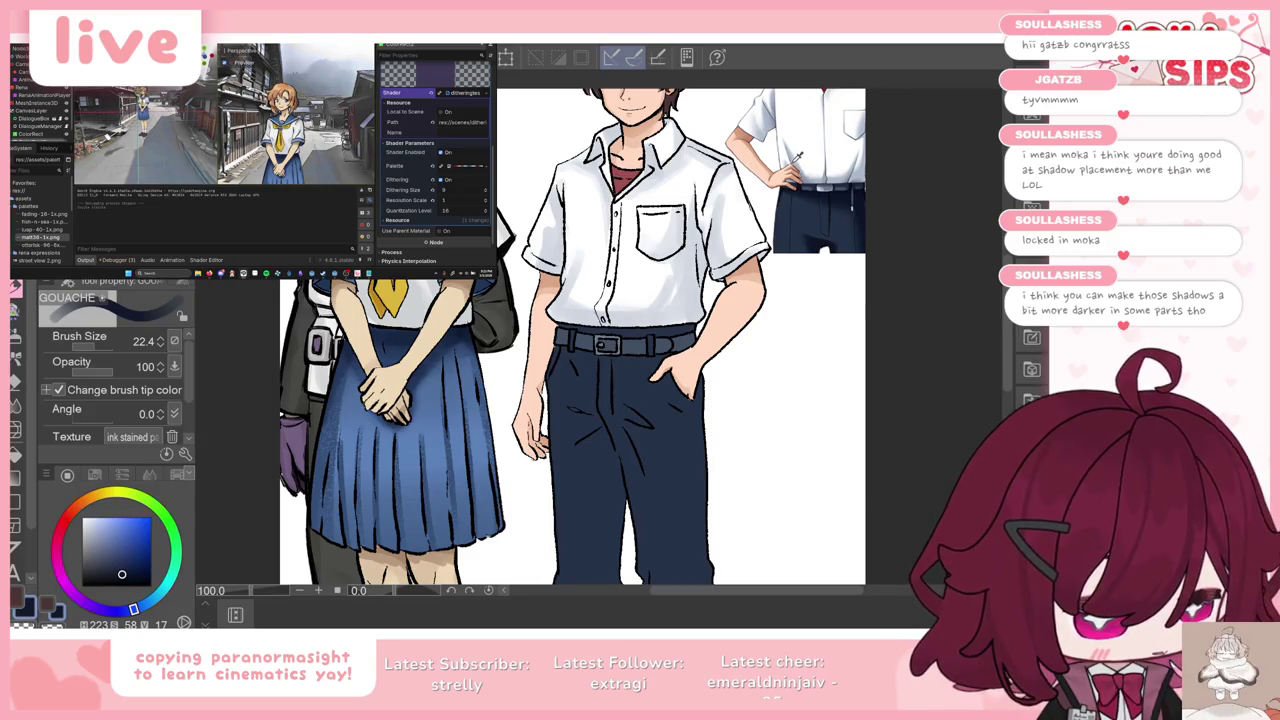
{"action": "left_click", "coordinate": [799, 153], "text": "alt"}
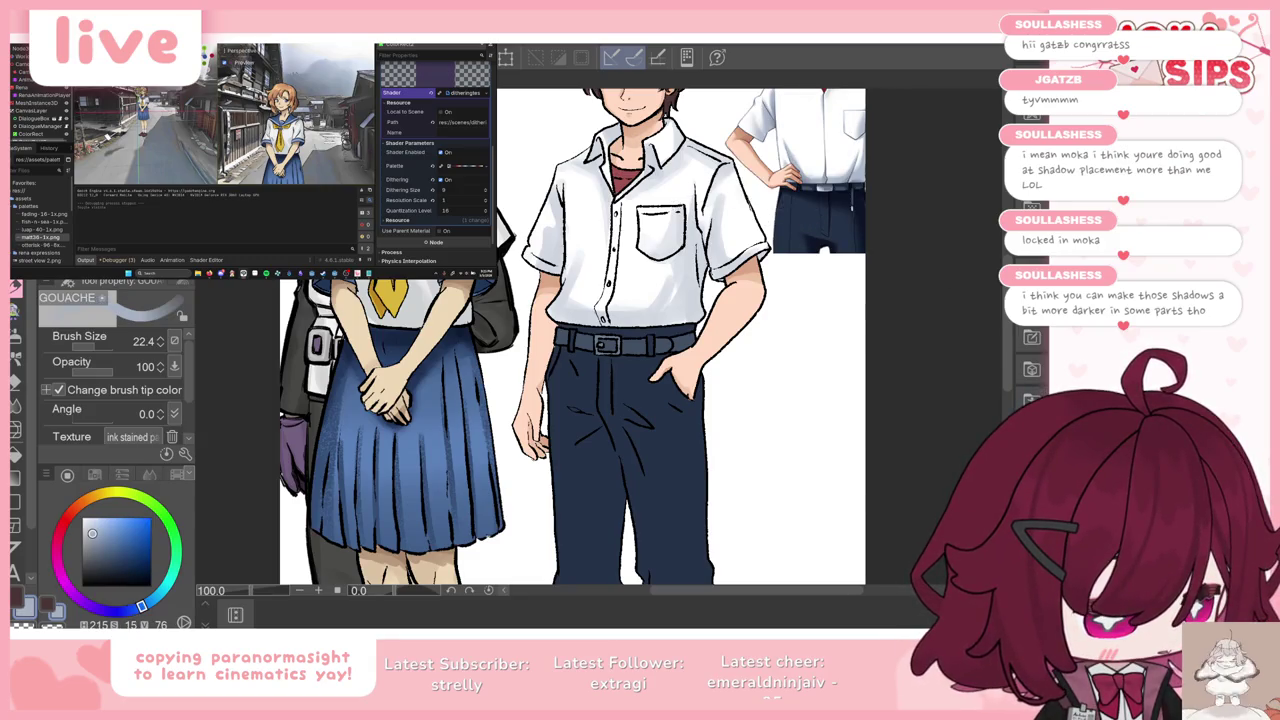
Step: Shade the shirt's lower left in grey-blue, then sample a darker colour from the artwork
{"action": "scroll", "coordinate": [811, 243], "scroll_direction": "up", "scroll_amount": 2}
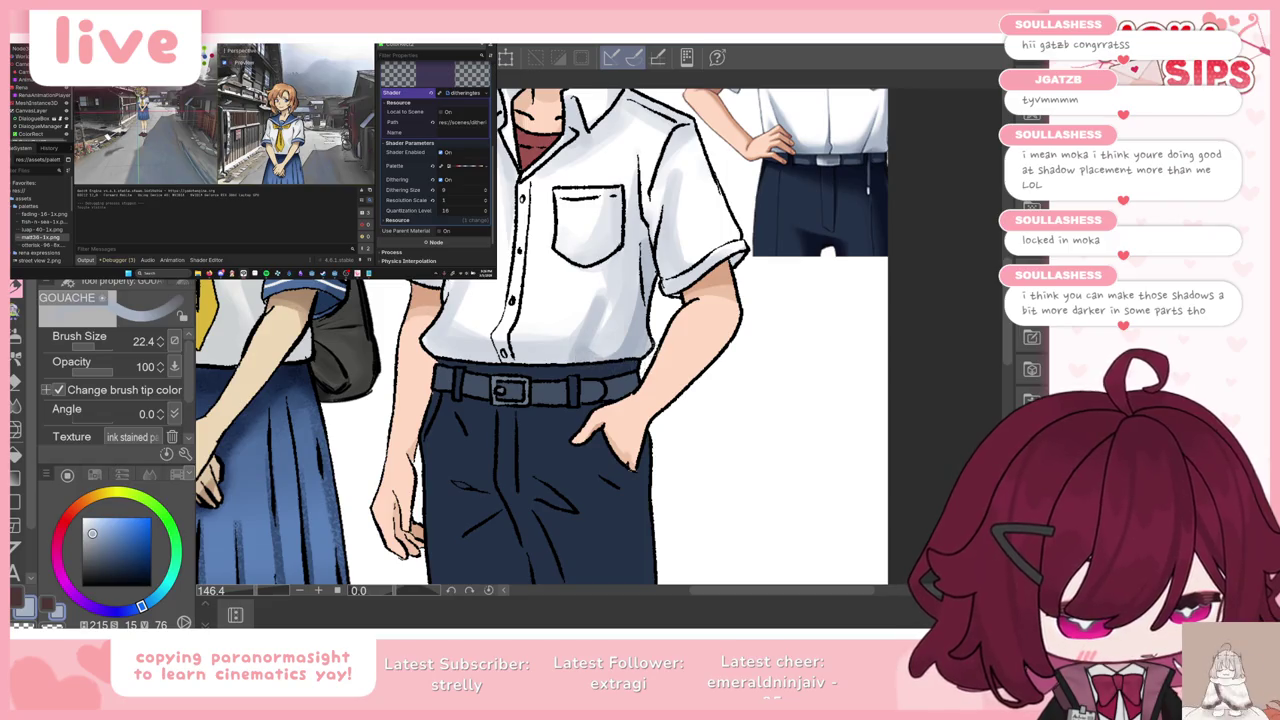
{"action": "left_click_drag", "start_coordinate": [452, 337], "coordinate": [440, 358]}
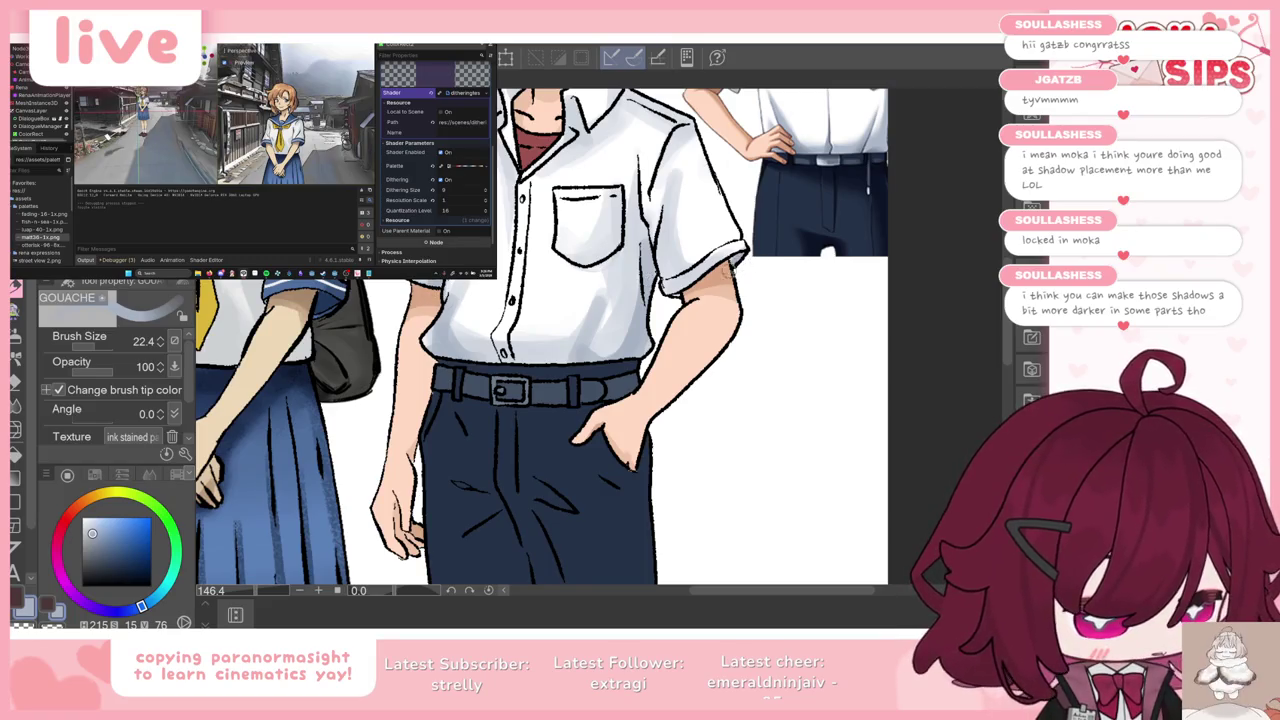
{"action": "scroll", "coordinate": [642, 385], "scroll_direction": "up", "scroll_amount": 3}
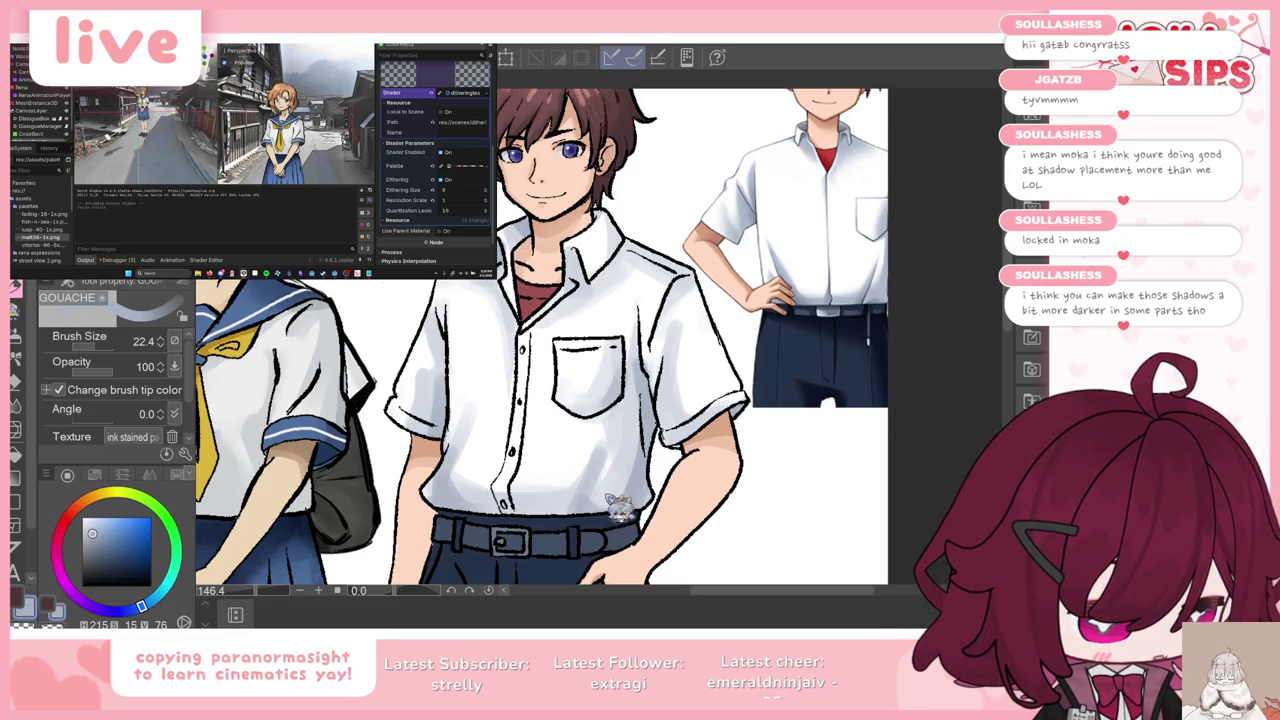
{"action": "left_click", "coordinate": [602, 470], "text": "alt"}
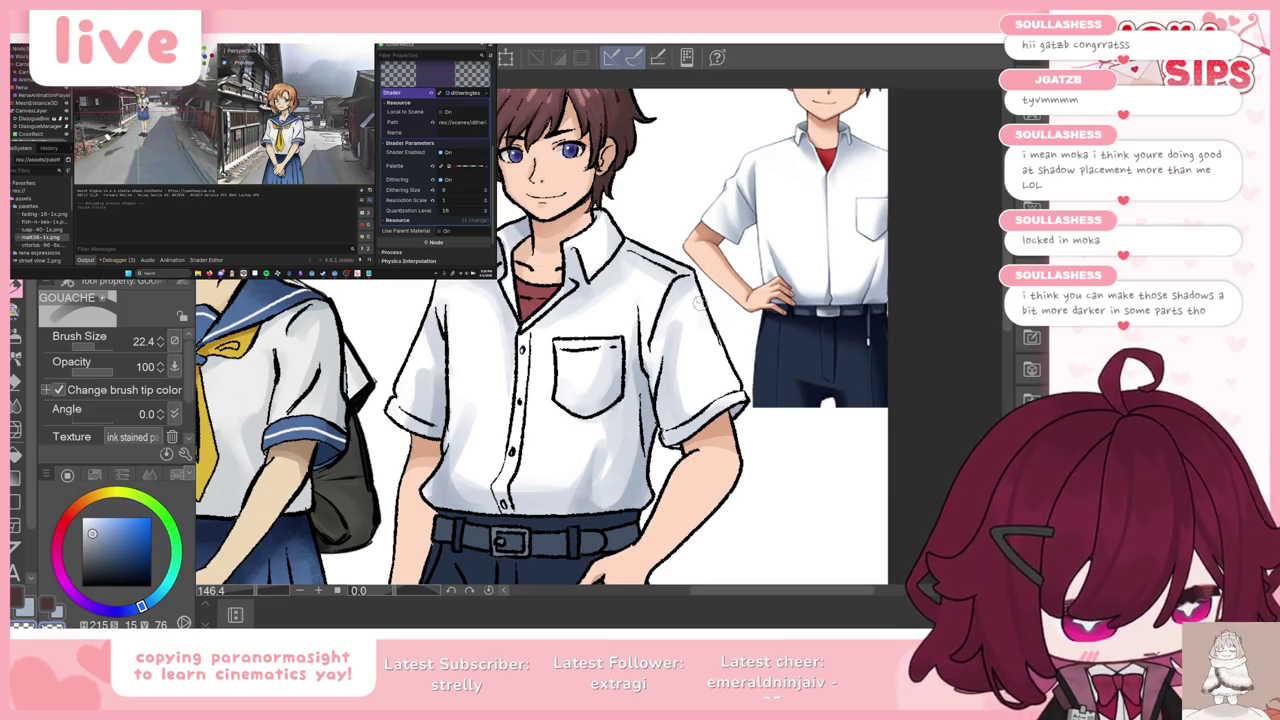
{"action": "scroll", "coordinate": [699, 302], "scroll_direction": "down", "scroll_amount": 3}
{"action": "scroll", "coordinate": [699, 302], "scroll_direction": "down", "scroll_amount": 2}
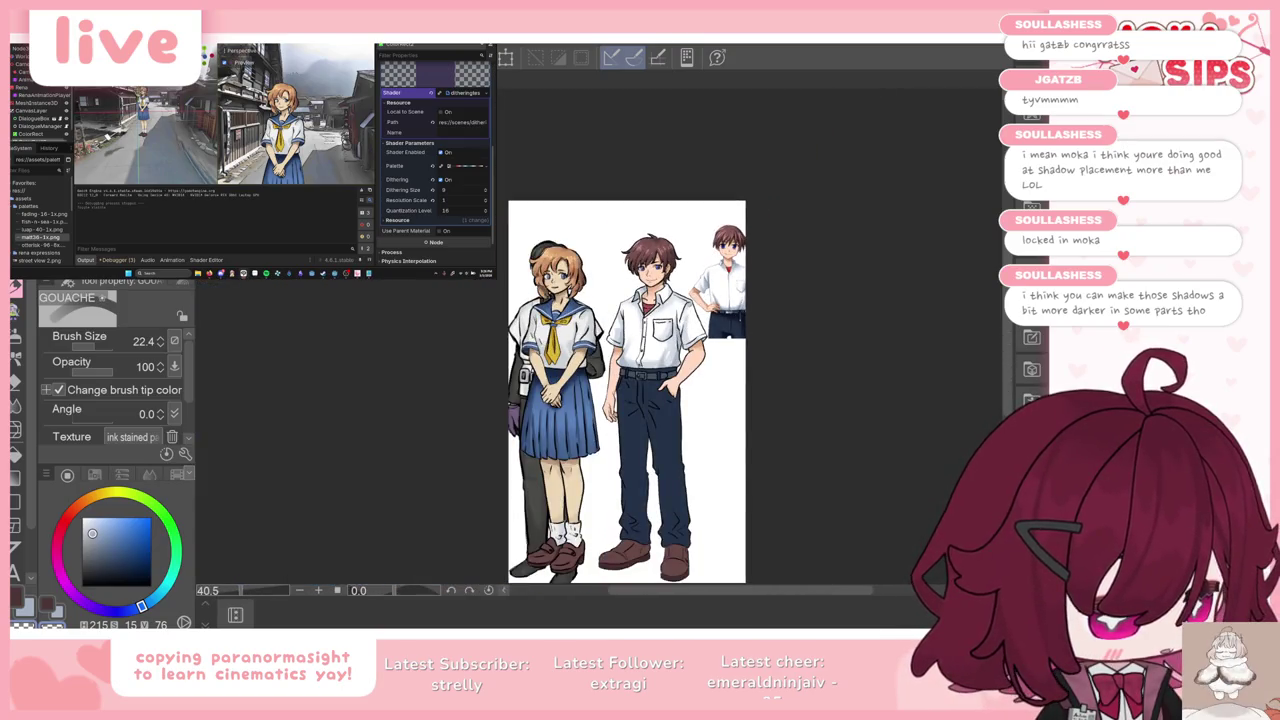
Step: Sample the trousers' dark navy and switch to the Soft Noise airbrush at size 63.2
{"action": "scroll", "coordinate": [691, 305], "scroll_direction": "up", "scroll_amount": 1}
{"action": "scroll", "coordinate": [691, 305], "scroll_direction": "up", "scroll_amount": 1}
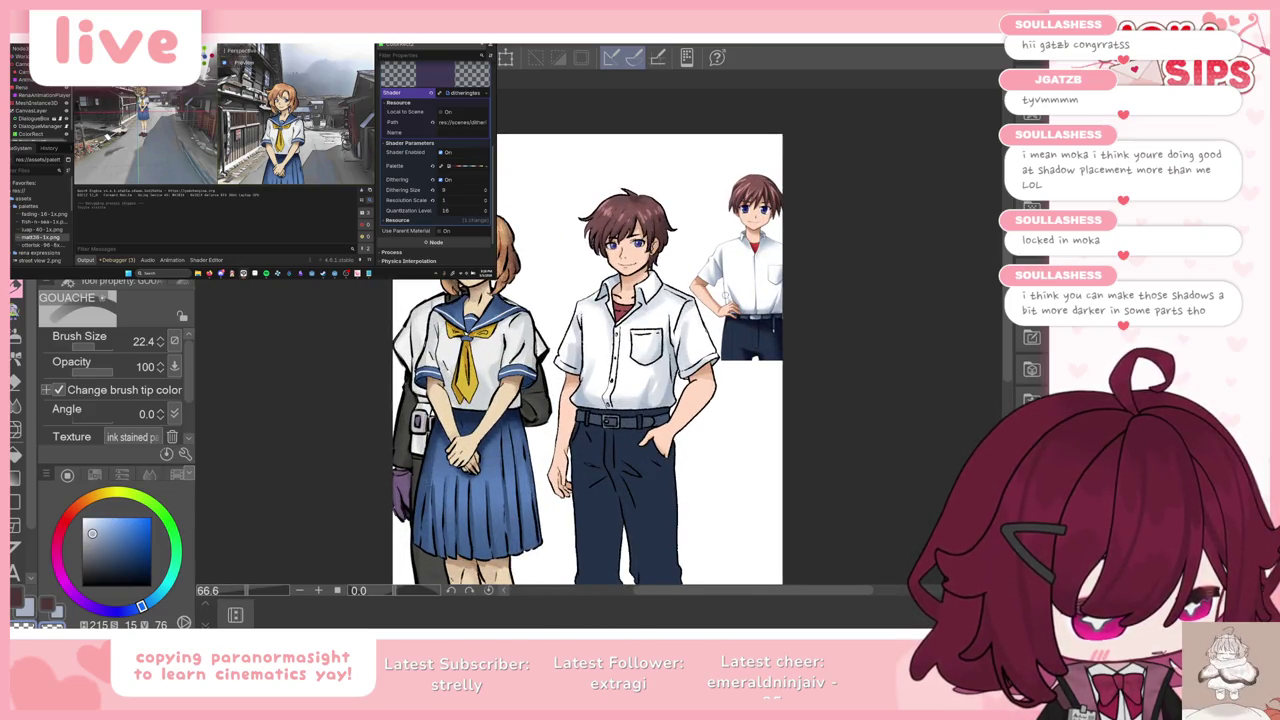
{"action": "scroll", "coordinate": [548, 295], "scroll_direction": "down", "scroll_amount": 1}
{"action": "scroll", "coordinate": [548, 295], "scroll_direction": "up", "scroll_amount": 1}
{"action": "scroll", "coordinate": [548, 295], "scroll_direction": "down", "scroll_amount": 1}
{"action": "scroll", "coordinate": [548, 295], "scroll_direction": "up", "scroll_amount": 1}
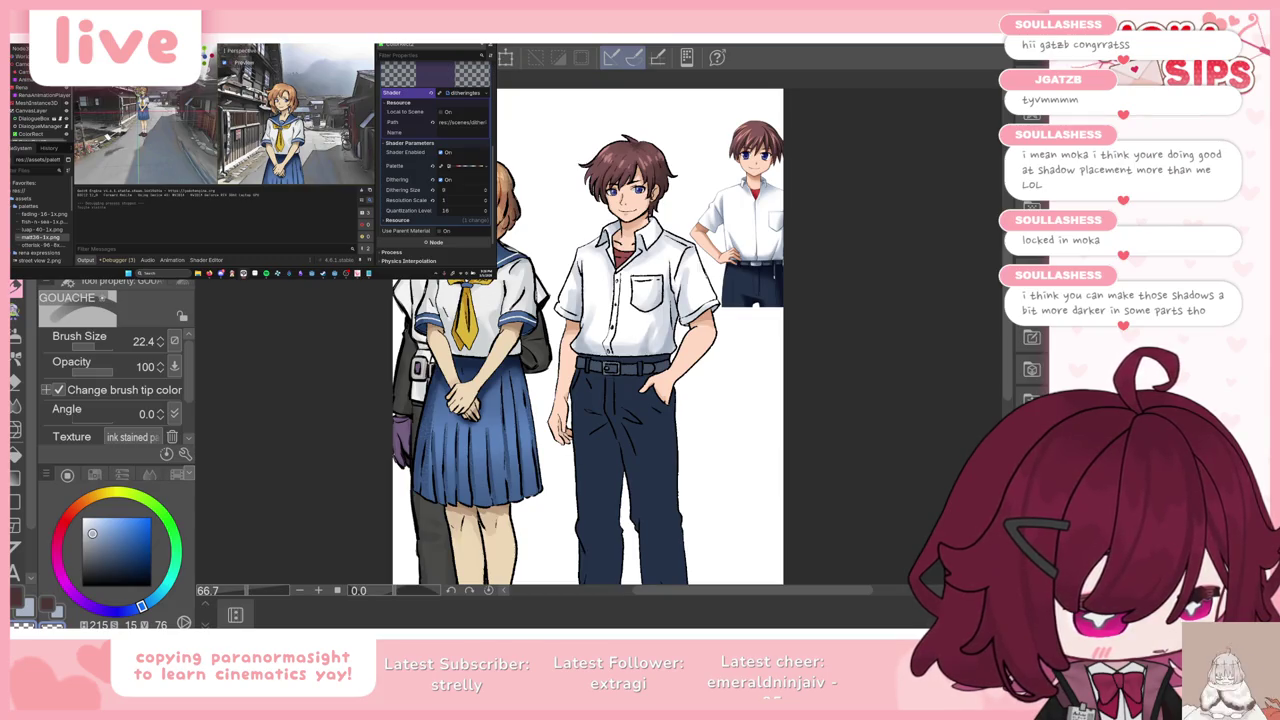
{"action": "scroll", "coordinate": [680, 222], "scroll_direction": "up", "scroll_amount": 1}
{"action": "scroll", "coordinate": [680, 222], "scroll_direction": "up", "scroll_amount": 1}
{"action": "scroll", "coordinate": [680, 222], "scroll_direction": "down", "scroll_amount": 2}
{"action": "scroll", "coordinate": [680, 222], "scroll_direction": "down", "scroll_amount": 2}
{"action": "scroll", "coordinate": [688, 274], "scroll_direction": "up", "scroll_amount": 2}
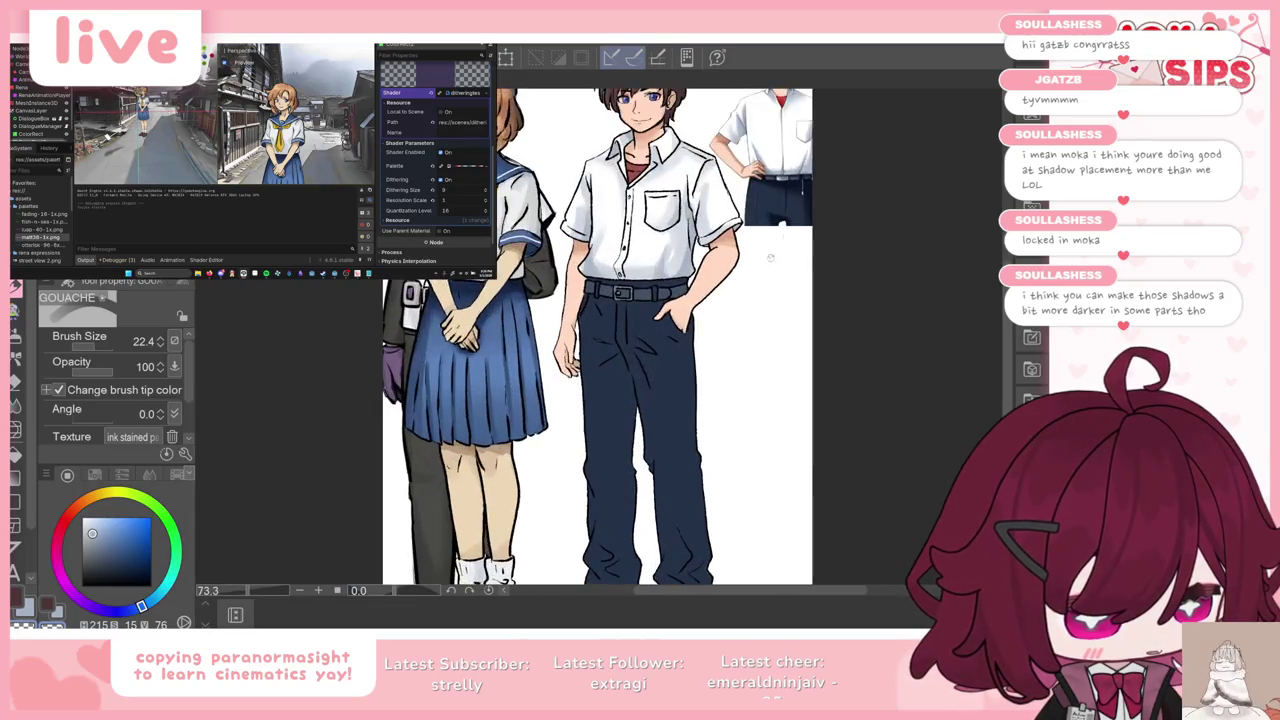
{"action": "scroll", "coordinate": [688, 274], "scroll_direction": "up", "scroll_amount": 2}
{"action": "left_click", "coordinate": [805, 152], "text": "alt"}
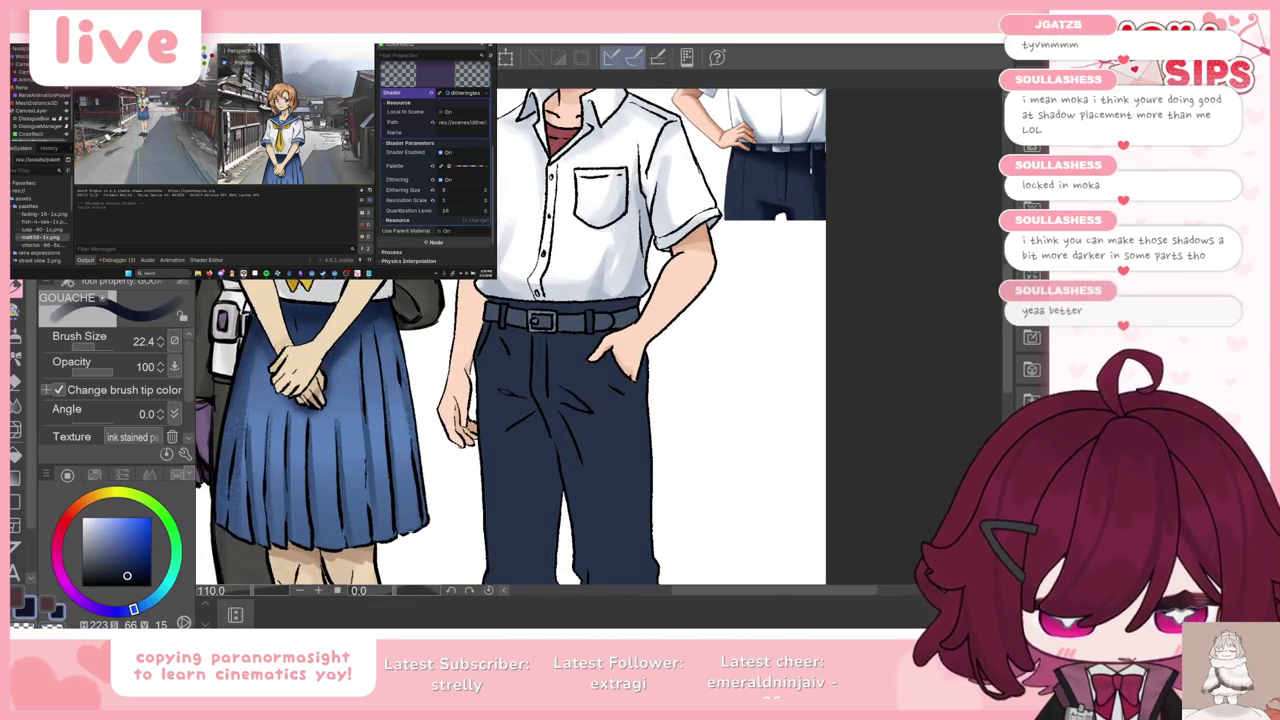
{"action": "key", "text": "b"}
{"action": "scroll", "coordinate": [540, 340], "scroll_direction": "down", "scroll_amount": 4}
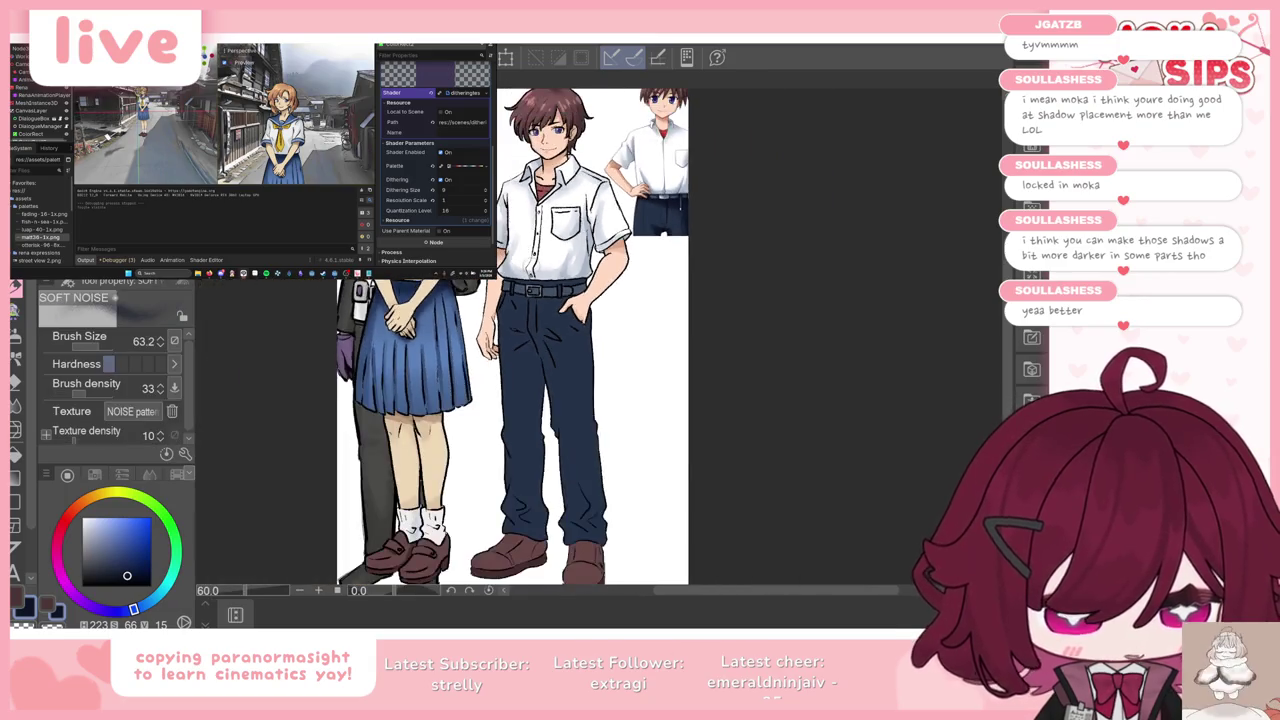
Step: Lighten the shirt shadows at the lower left and sleeve edge with pure white
{"action": "scroll", "coordinate": [540, 340], "scroll_direction": "up", "scroll_amount": 3}
{"action": "scroll", "coordinate": [450, 225], "scroll_direction": "up", "scroll_amount": 2}
{"action": "scroll", "coordinate": [450, 225], "scroll_direction": "up", "scroll_amount": 2}
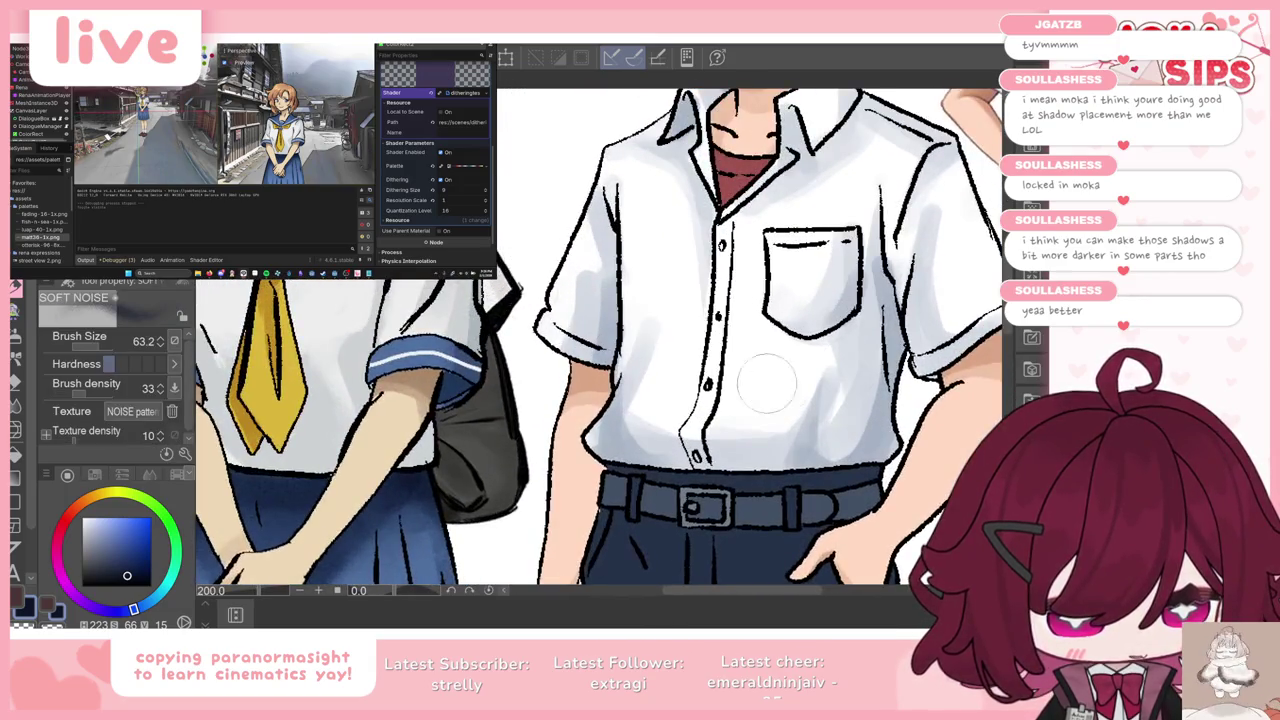
{"action": "key", "text": "ctrl+z"}
{"action": "key", "text": "ctrl+y"}
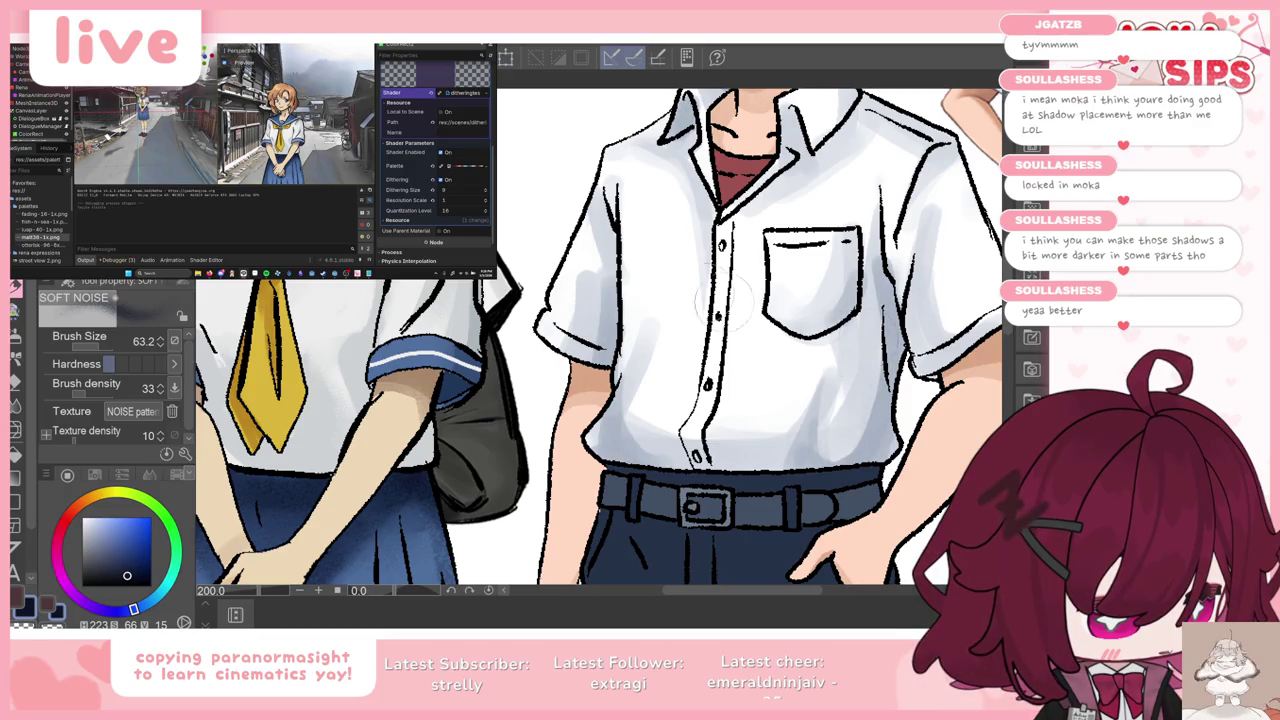
{"action": "left_click", "coordinate": [654, 268], "text": "alt"}
{"action": "left_click_drag", "start_coordinate": [655, 425], "coordinate": [663, 429]}
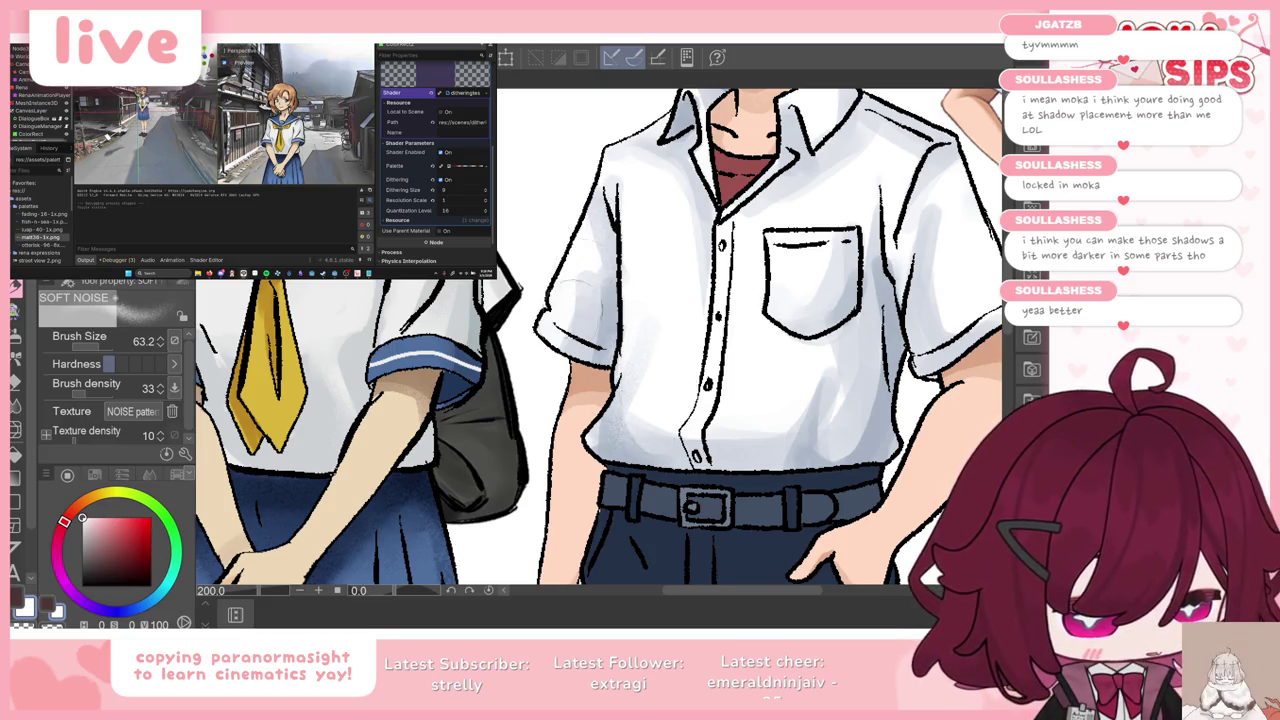
{"action": "left_click_drag", "start_coordinate": [548, 300], "coordinate": [595, 285]}
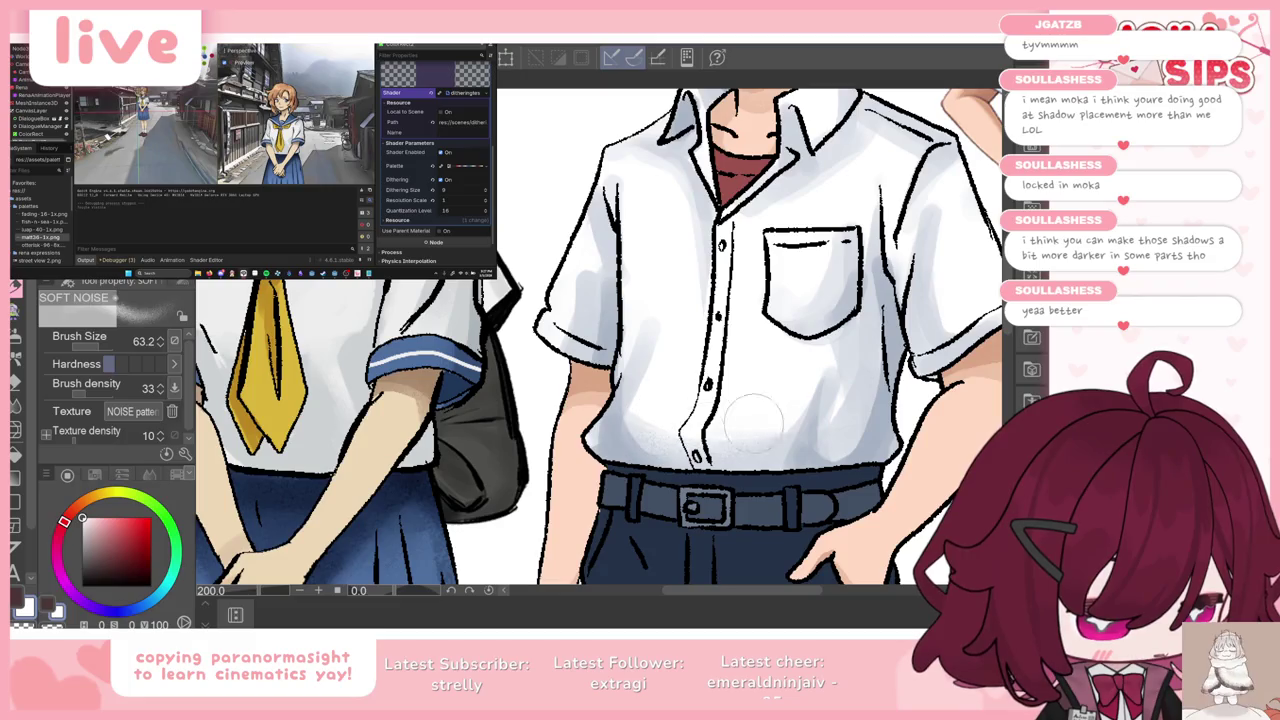
Step: Load the trousers' dark navy into the Gouache brush at size 22.4
{"action": "scroll", "coordinate": [700, 368], "scroll_direction": "down", "scroll_amount": 2}
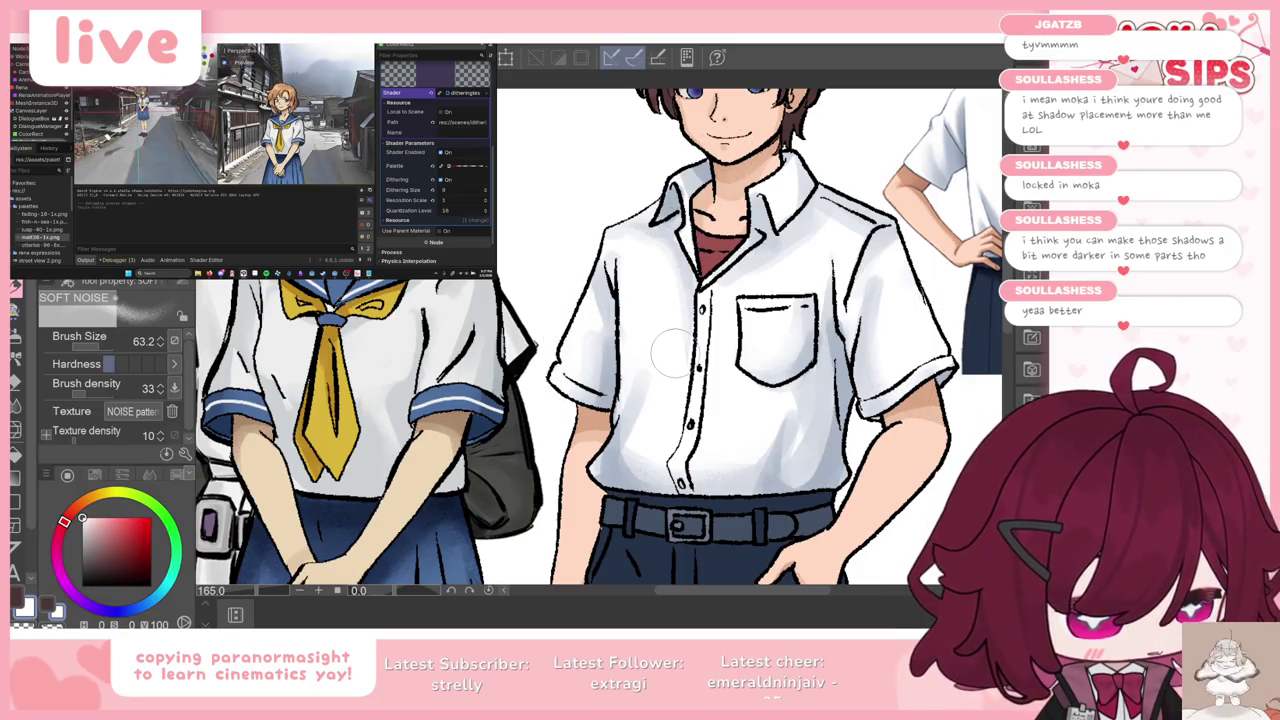
{"action": "scroll", "coordinate": [672, 352], "scroll_direction": "down", "scroll_amount": 2}
{"action": "scroll", "coordinate": [672, 352], "scroll_direction": "down", "scroll_amount": 1}
{"action": "scroll", "coordinate": [672, 352], "scroll_direction": "up", "scroll_amount": 1}
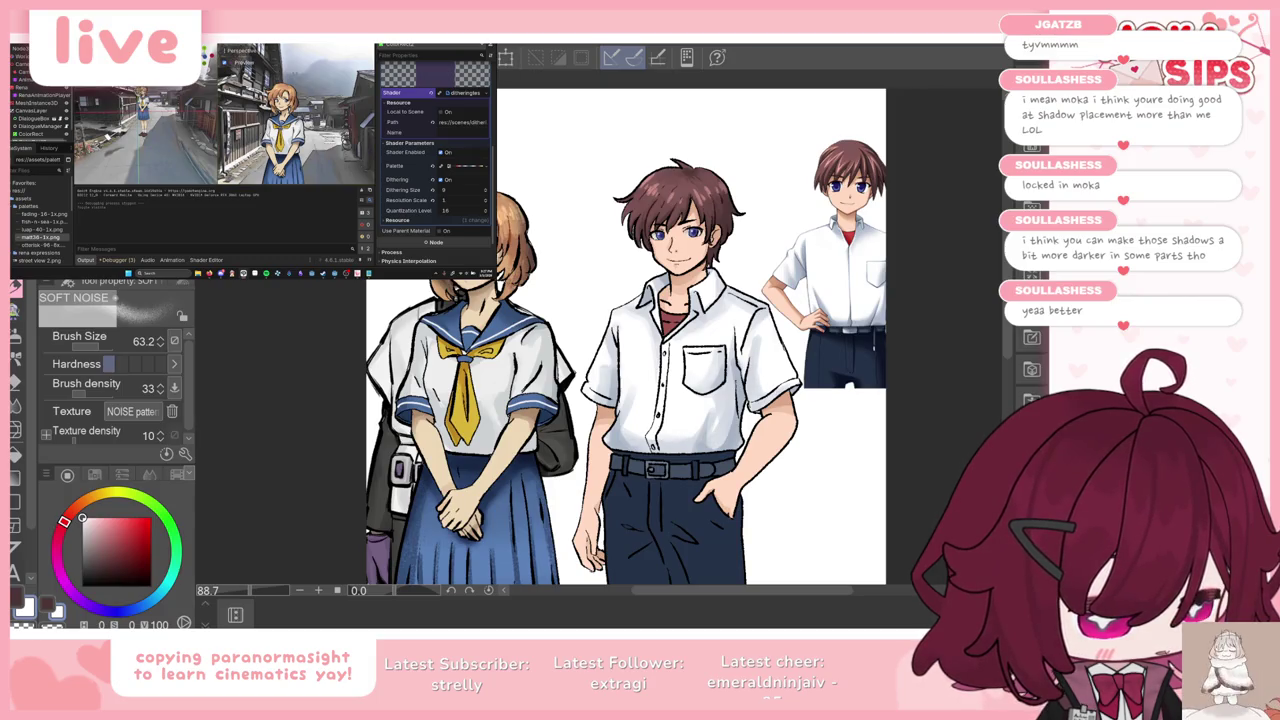
{"action": "scroll", "coordinate": [699, 338], "scroll_direction": "up", "scroll_amount": 2}
{"action": "scroll", "coordinate": [699, 338], "scroll_direction": "up", "scroll_amount": 2}
{"action": "scroll", "coordinate": [699, 338], "scroll_direction": "down", "scroll_amount": 1}
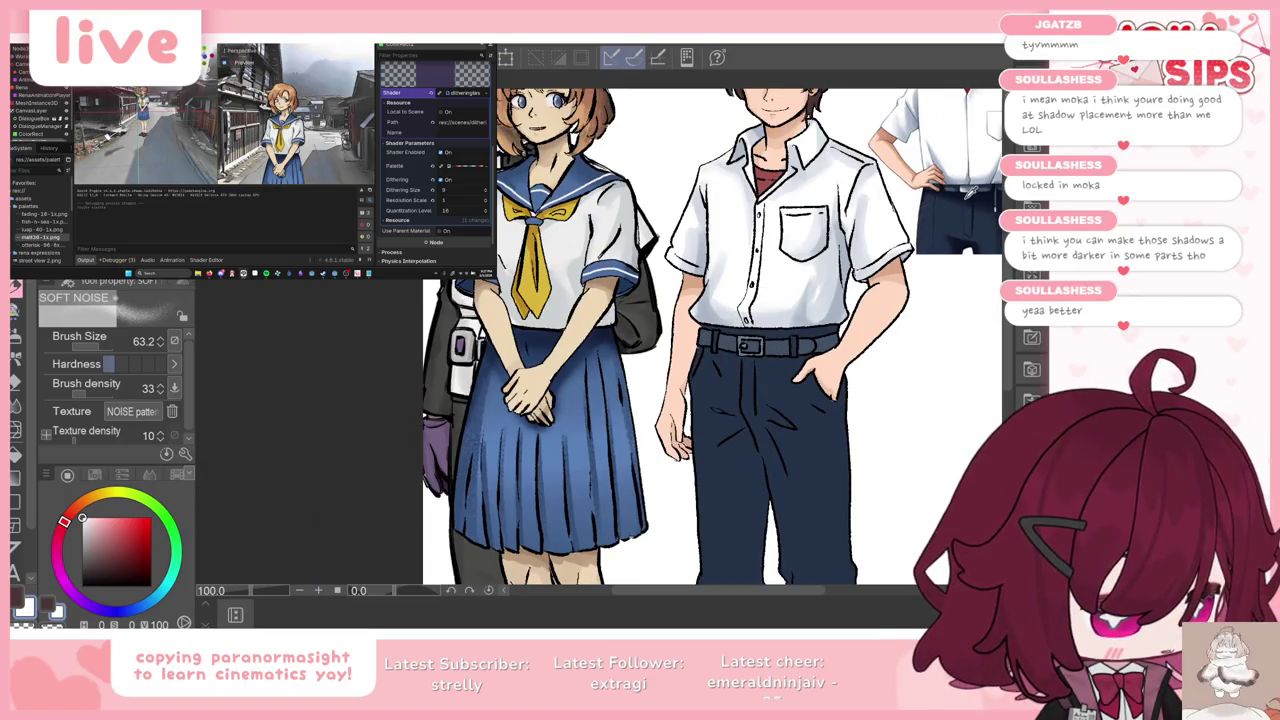
{"action": "left_click", "coordinate": [740, 410], "text": "alt"}
{"action": "scroll", "coordinate": [740, 410], "scroll_direction": "down", "scroll_amount": 2}
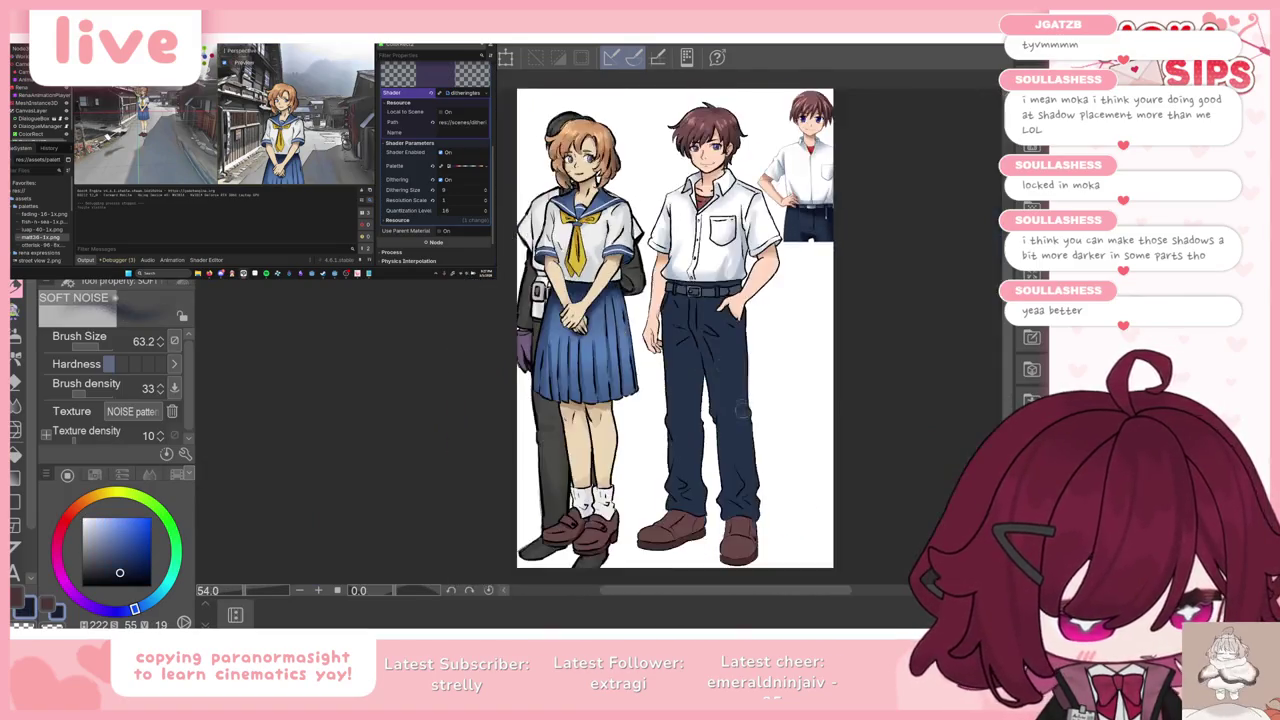
{"action": "scroll", "coordinate": [742, 408], "scroll_direction": "up", "scroll_amount": 2}
{"action": "key", "text": "b"}
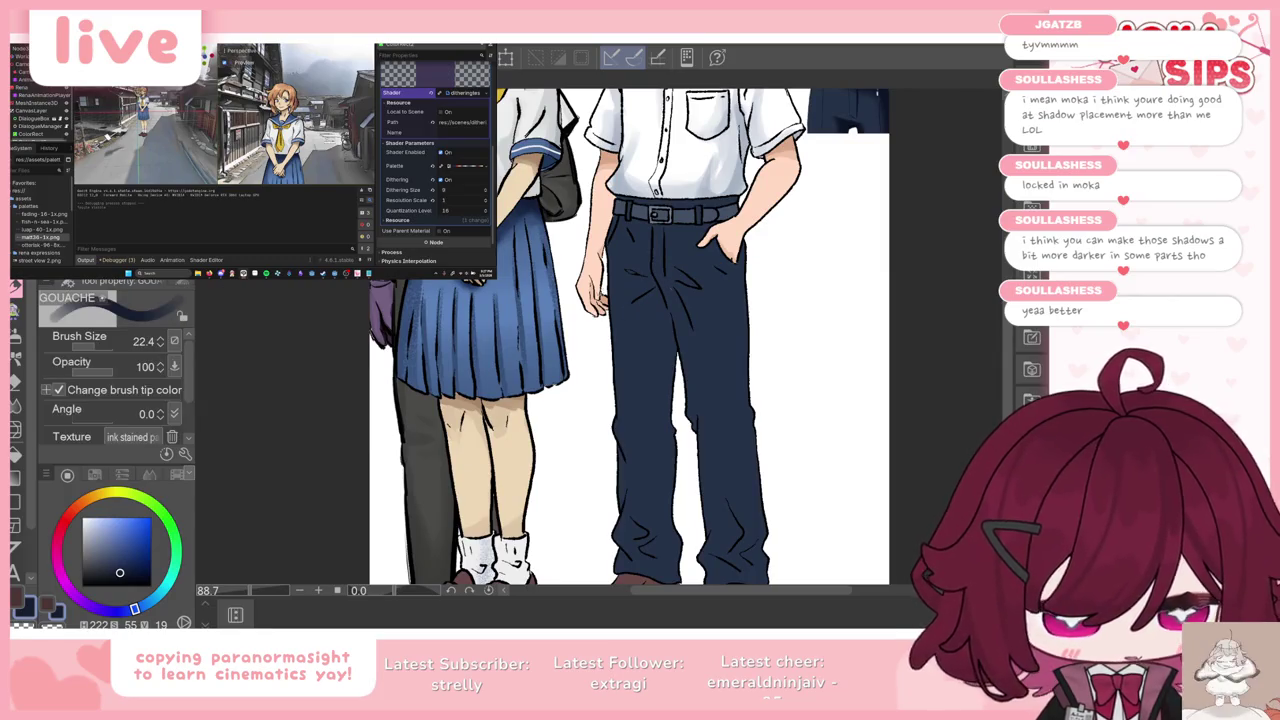
Step: Select the trousers layer and paint dark gouache shadows below the belt
{"action": "key", "text": "k"}
{"action": "left_click", "coordinate": [622, 369]}
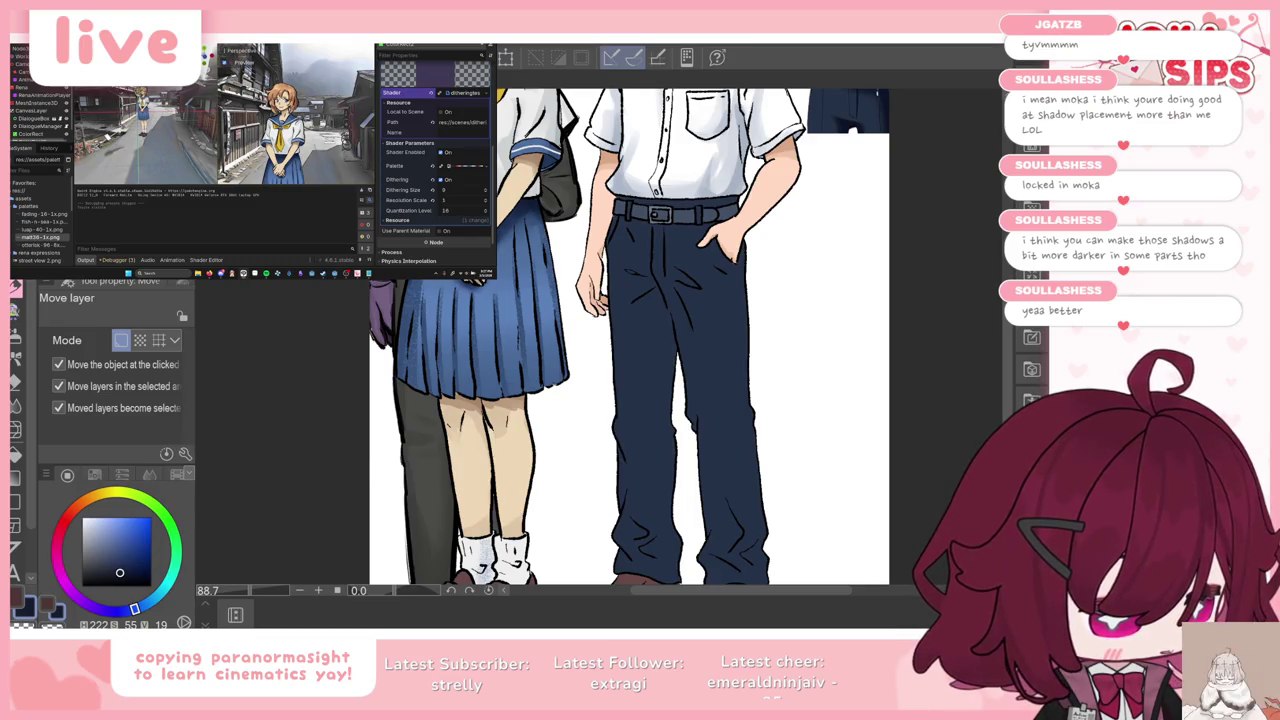
{"action": "scroll", "coordinate": [666, 227], "scroll_direction": "up", "scroll_amount": 1}
{"action": "scroll", "coordinate": [666, 227], "scroll_direction": "up", "scroll_amount": 1}
{"action": "key", "text": "b"}
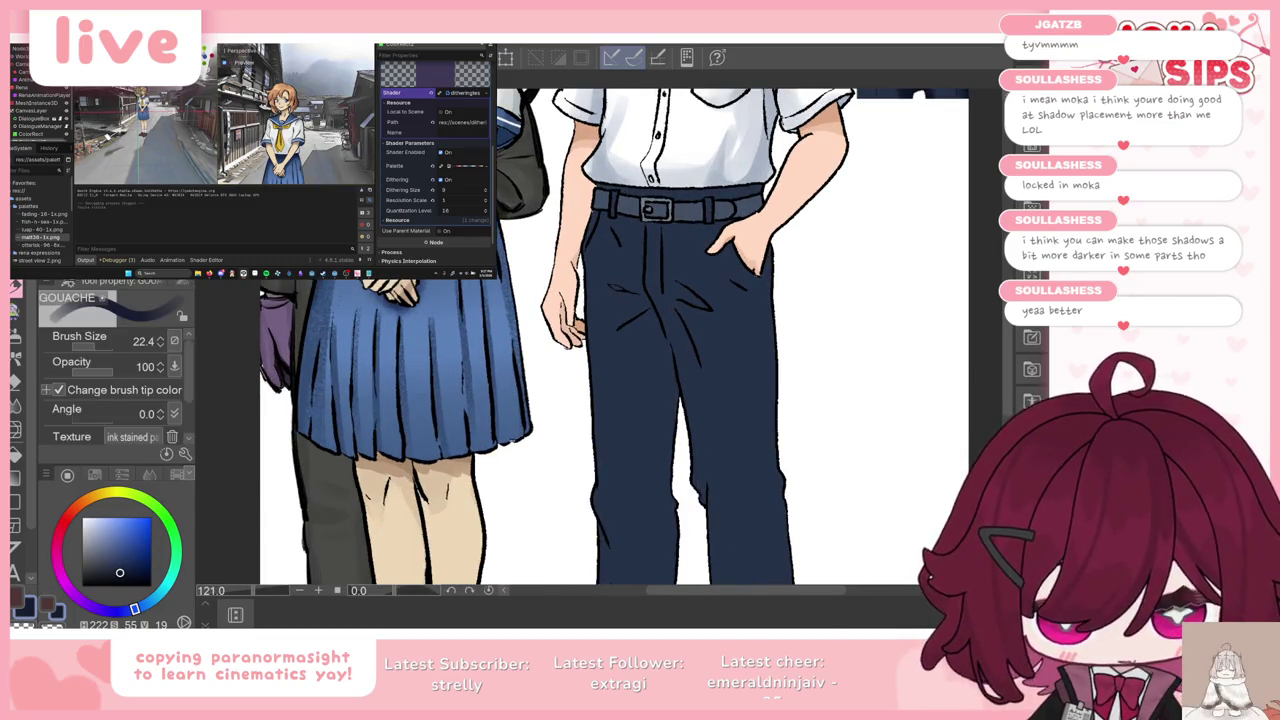
{"action": "key", "text": "bracketright"}
{"action": "key", "text": "bracketright"}
{"action": "key", "text": "bracketright"}
{"action": "key", "text": "bracketright"}
{"action": "key", "text": "bracketright"}
{"action": "key", "text": "bracketright"}
{"action": "left_click_drag", "start_coordinate": [635, 292], "coordinate": [645, 370]}
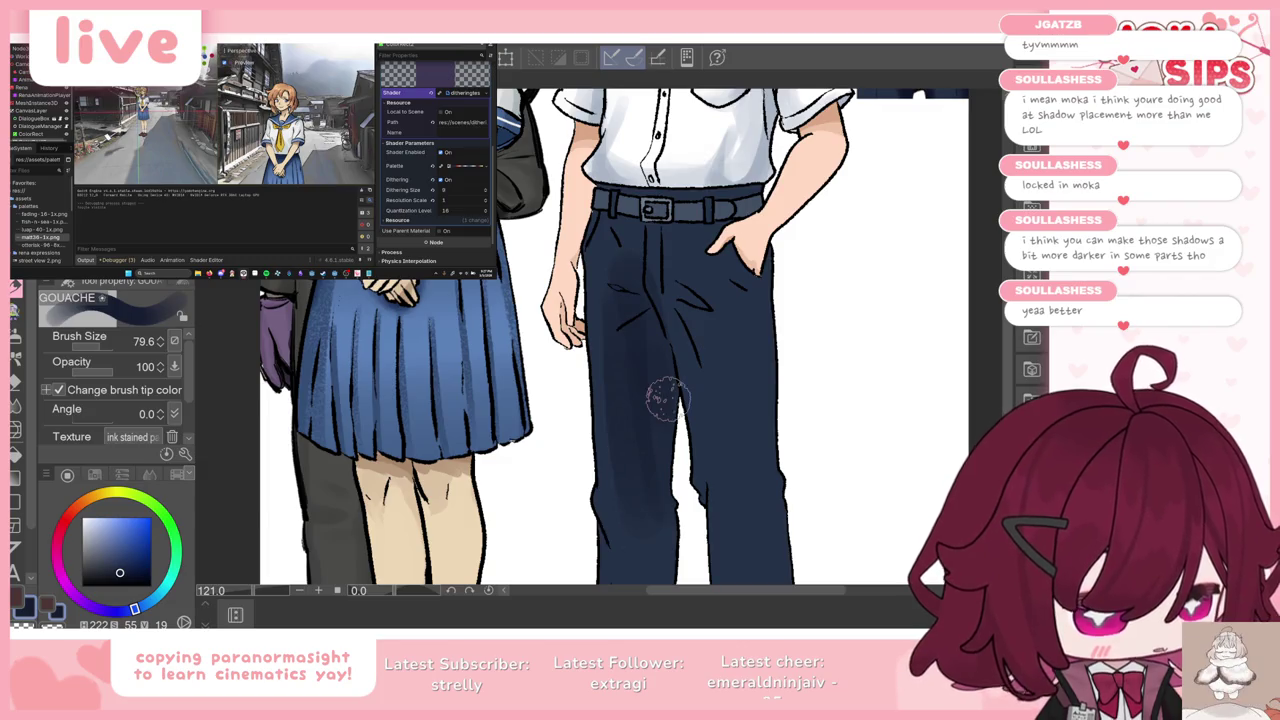
Step: Darken the left trouser leg and the trousers' right edge, resizing the brush between strokes
{"action": "scroll", "coordinate": [665, 398], "scroll_direction": "down", "scroll_amount": 2}
{"action": "scroll", "coordinate": [660, 365], "scroll_direction": "down", "scroll_amount": 1}
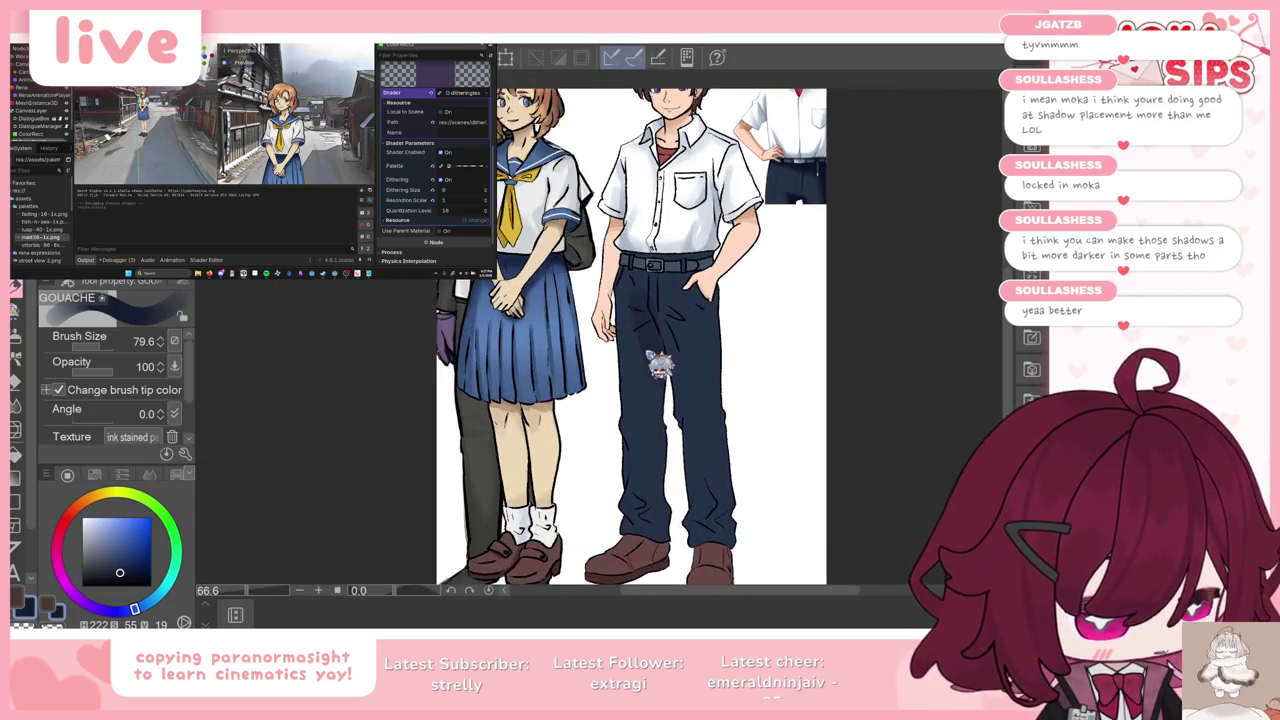
{"action": "left_click_drag", "start_coordinate": [660, 365], "coordinate": [645, 305]}
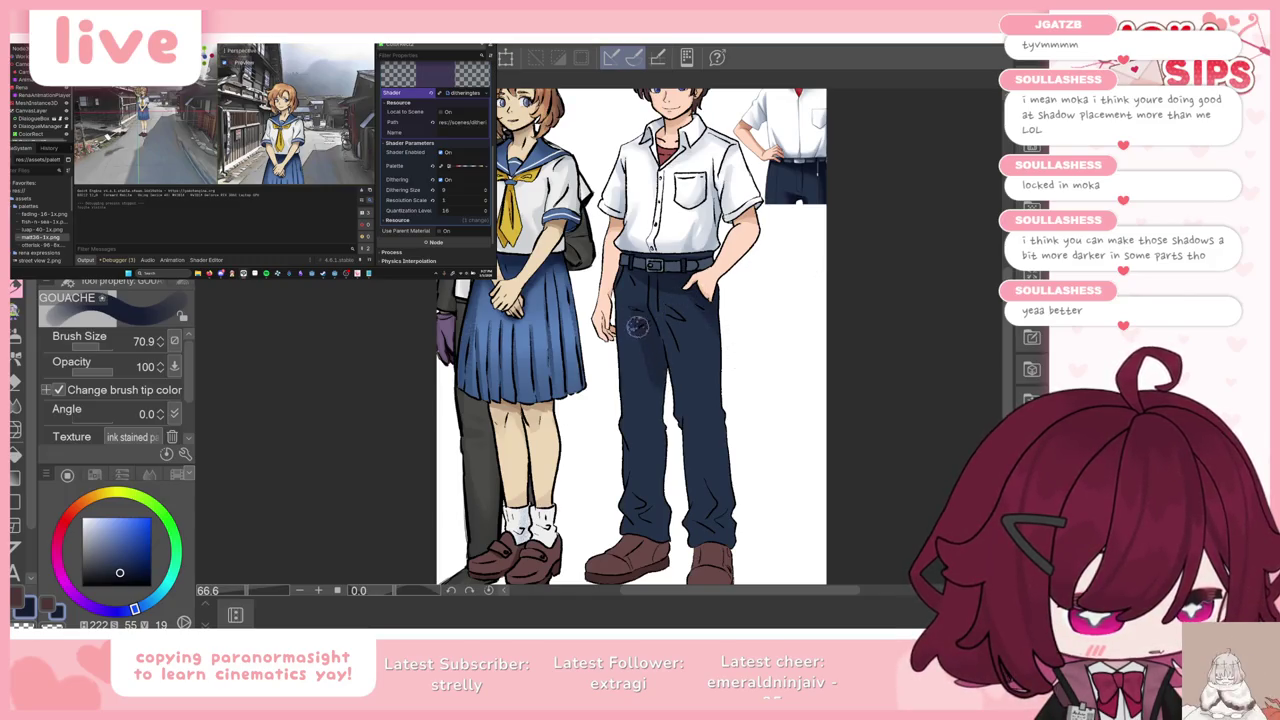
{"action": "mouse_move", "coordinate": [645, 470]}
{"action": "left_mouse_down"}
{"action": "mouse_move", "coordinate": [674, 417]}
{"action": "mouse_move", "coordinate": [675, 478]}
{"action": "left_mouse_up"}
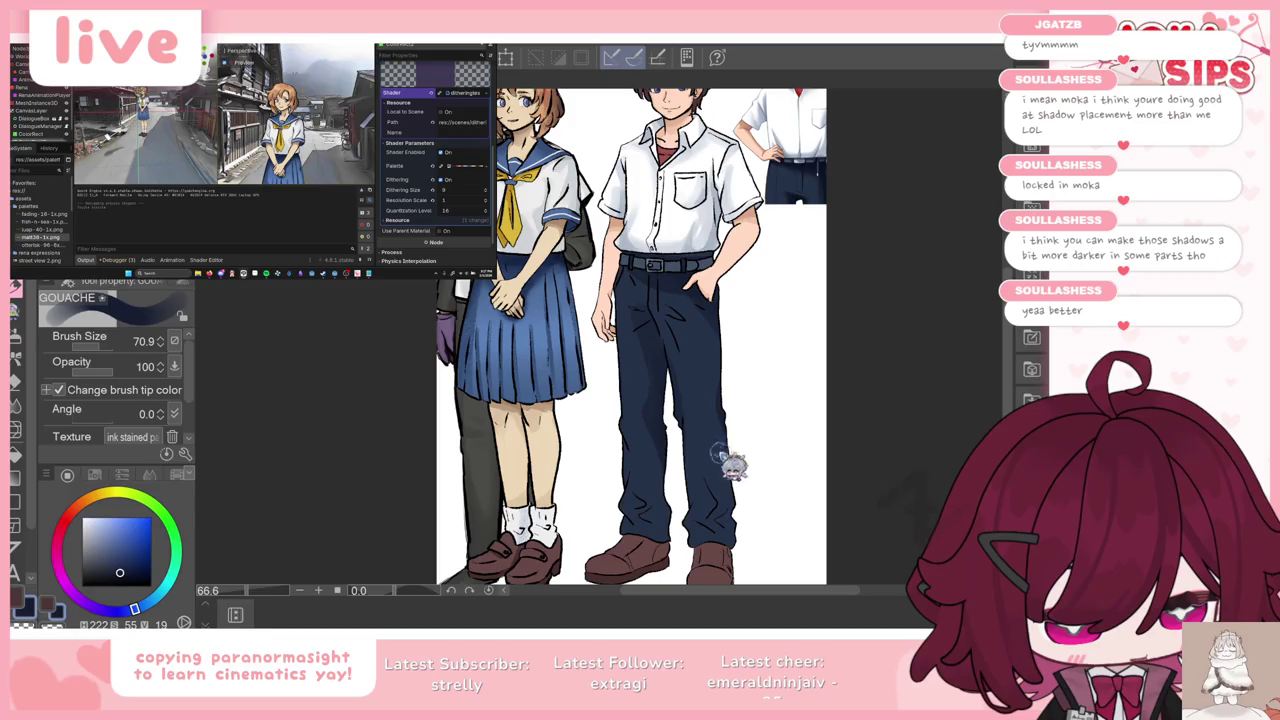
{"action": "left_click_drag", "start_coordinate": [657, 437], "coordinate": [690, 470]}
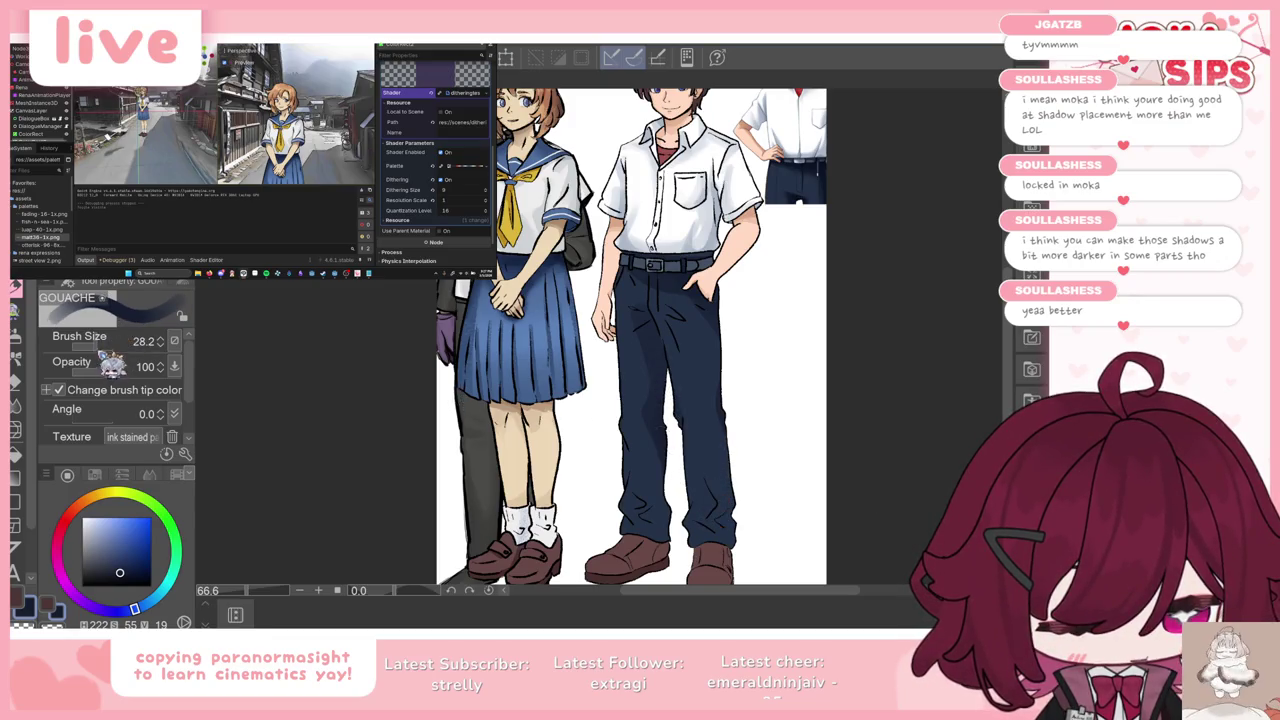
{"action": "left_click", "coordinate": [108, 350]}
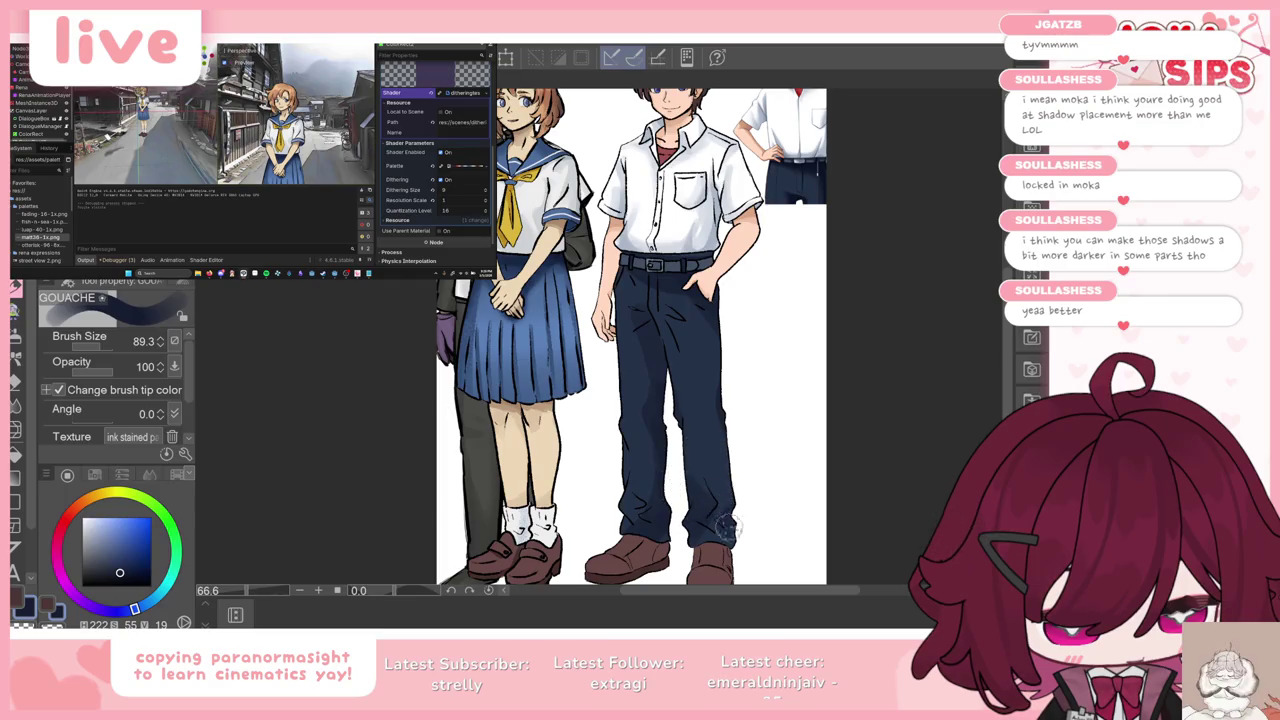
{"action": "left_click_drag", "start_coordinate": [683, 528], "coordinate": [718, 503]}
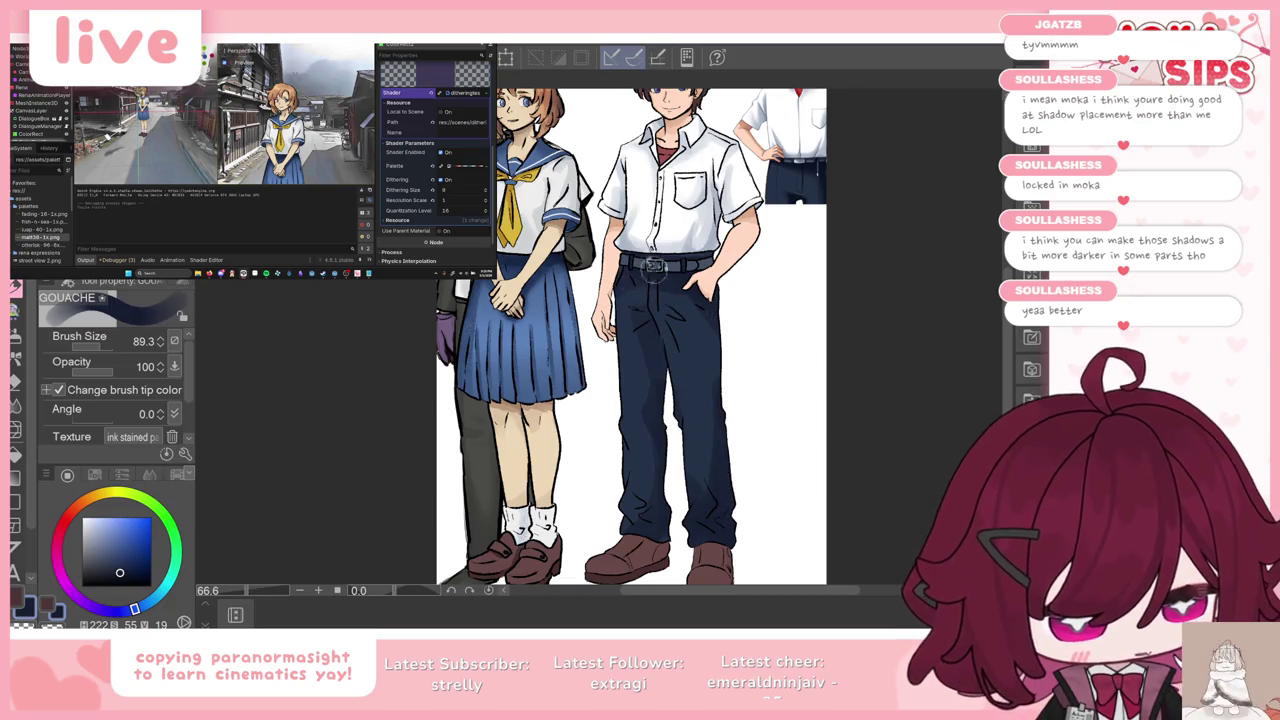
{"action": "left_click_drag", "start_coordinate": [135, 337], "coordinate": [100, 358]}
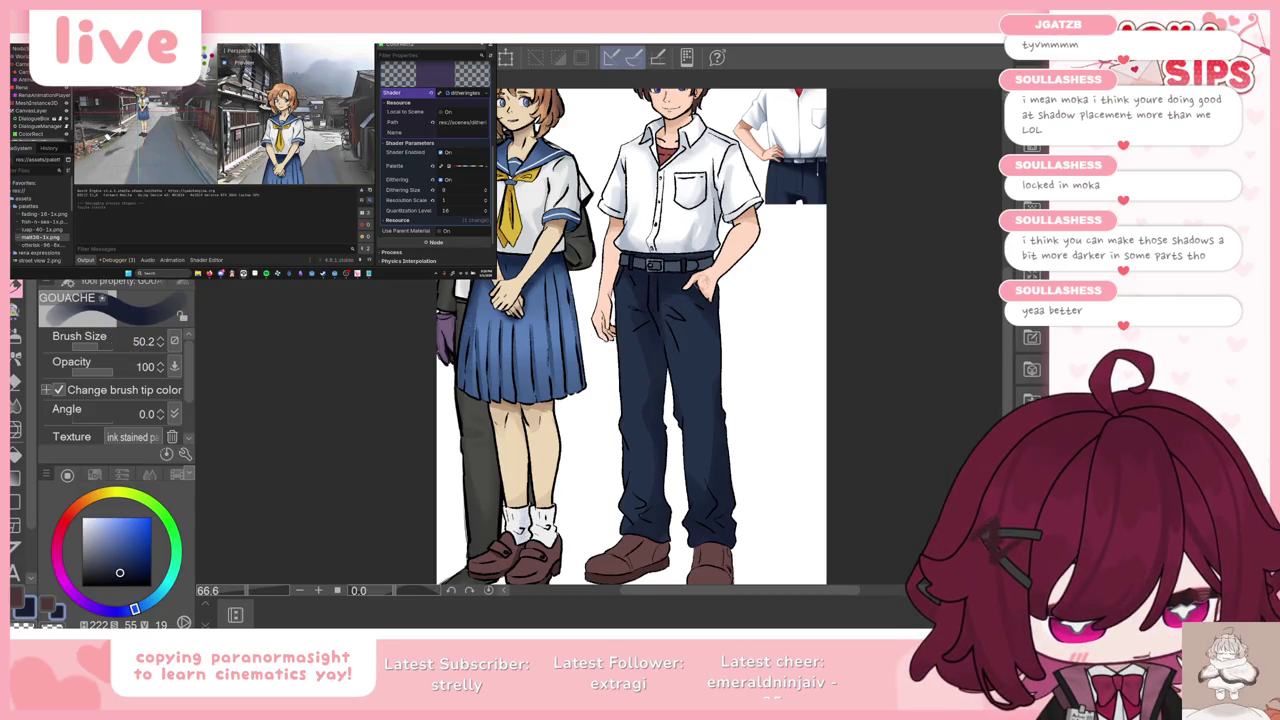
{"action": "scroll", "coordinate": [690, 346], "scroll_direction": "down", "scroll_amount": 2}
{"action": "scroll", "coordinate": [683, 350], "scroll_direction": "down", "scroll_amount": 1}
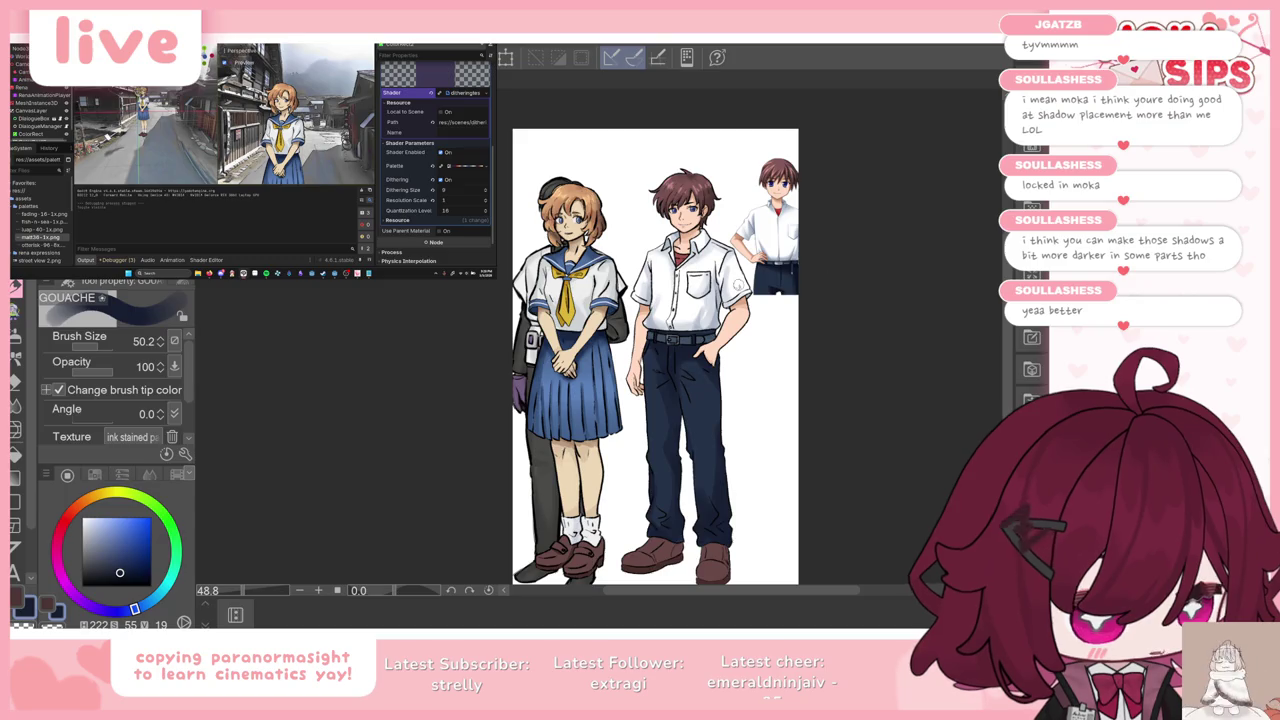
Step: Eyedrop the trousers' dark navy and select the Foreground to transparent gradient
{"action": "scroll", "coordinate": [718, 352], "scroll_direction": "up", "scroll_amount": 1}
{"action": "scroll", "coordinate": [718, 352], "scroll_direction": "up", "scroll_amount": 2}
{"action": "scroll", "coordinate": [700, 375], "scroll_direction": "up", "scroll_amount": 2}
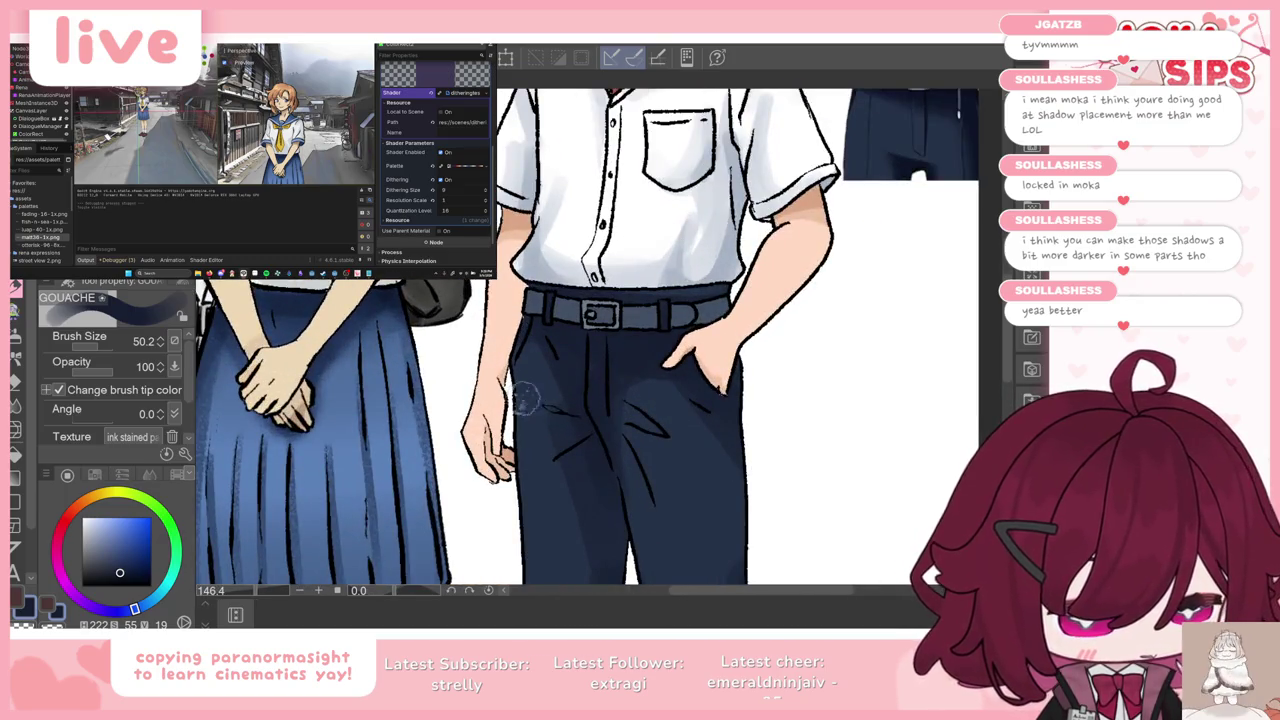
{"action": "key", "text": "bracketleft"}
{"action": "key", "text": "bracketleft"}
{"action": "key", "text": "bracketleft"}
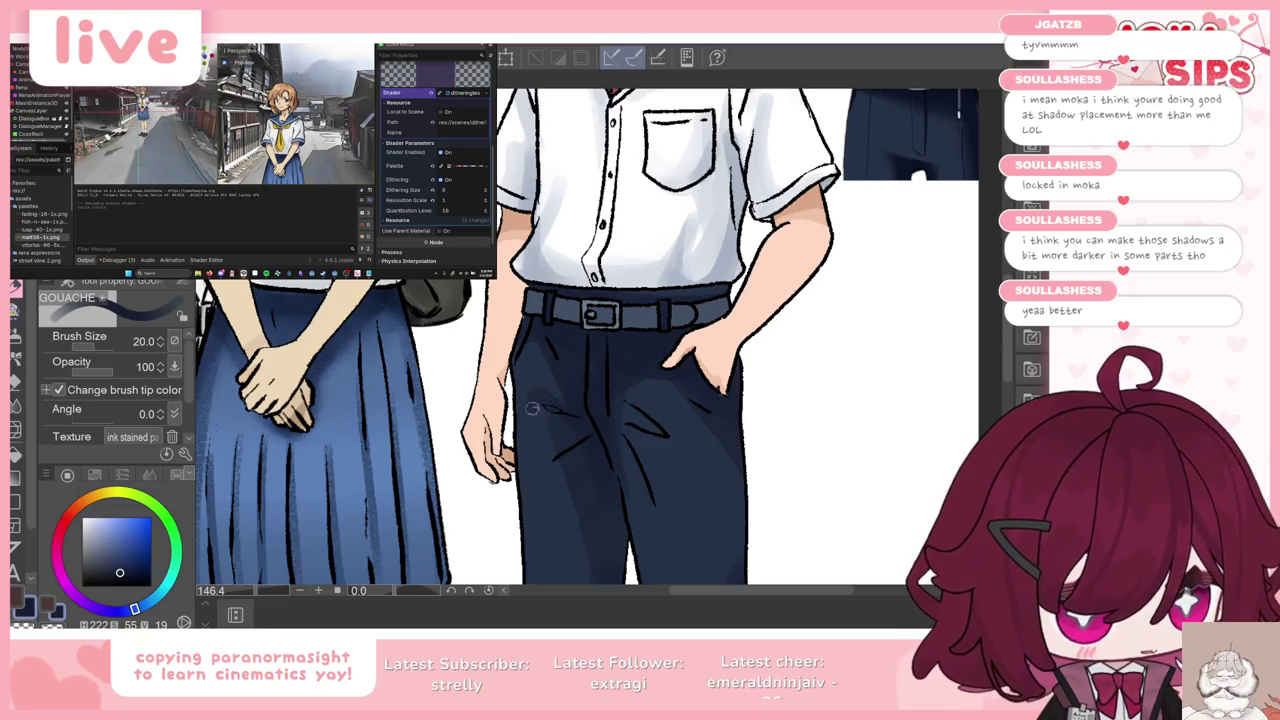
{"action": "scroll", "coordinate": [575, 403], "scroll_direction": "down", "scroll_amount": 3}
{"action": "scroll", "coordinate": [575, 403], "scroll_direction": "down", "scroll_amount": 3}
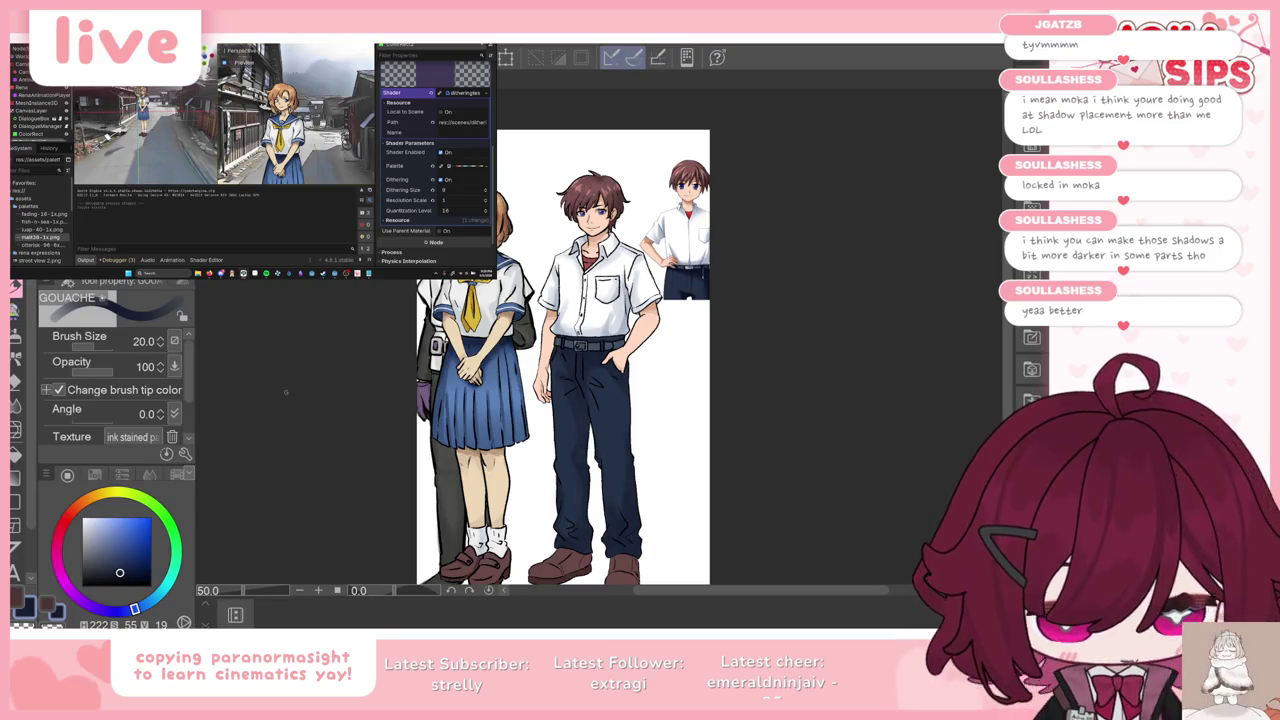
{"action": "left_click", "coordinate": [45, 607]}
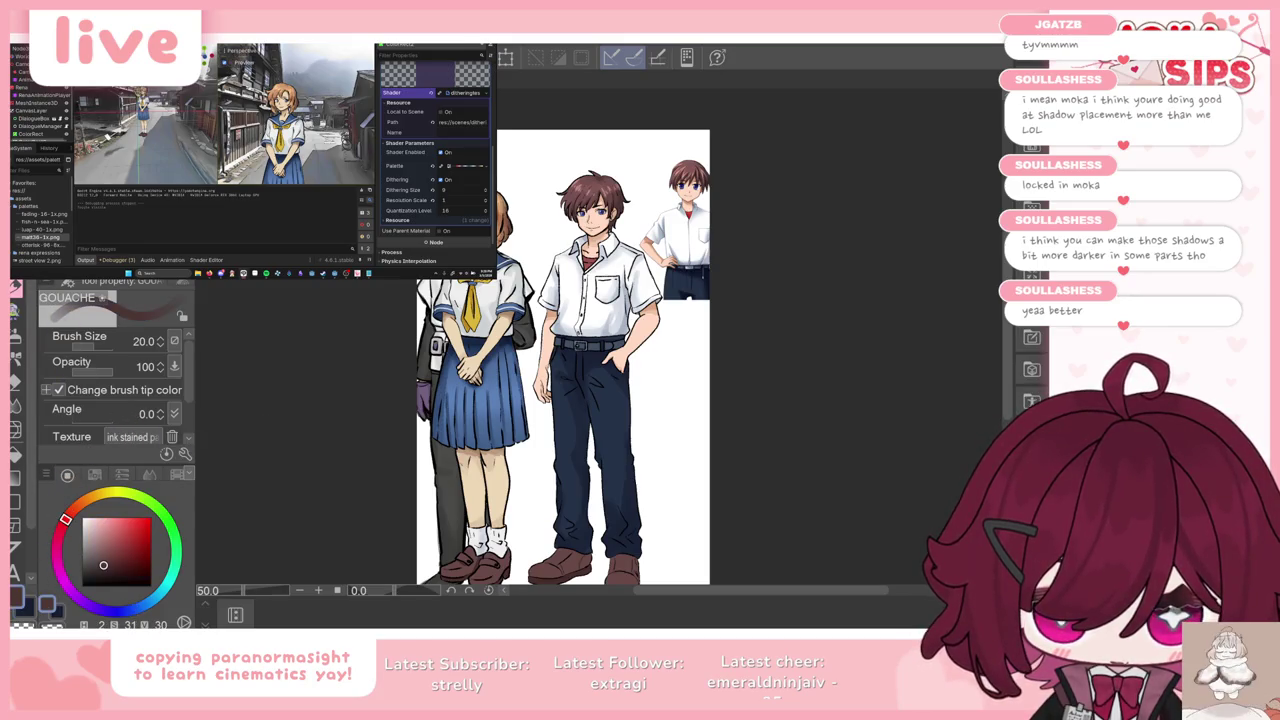
{"action": "key", "text": "i"}
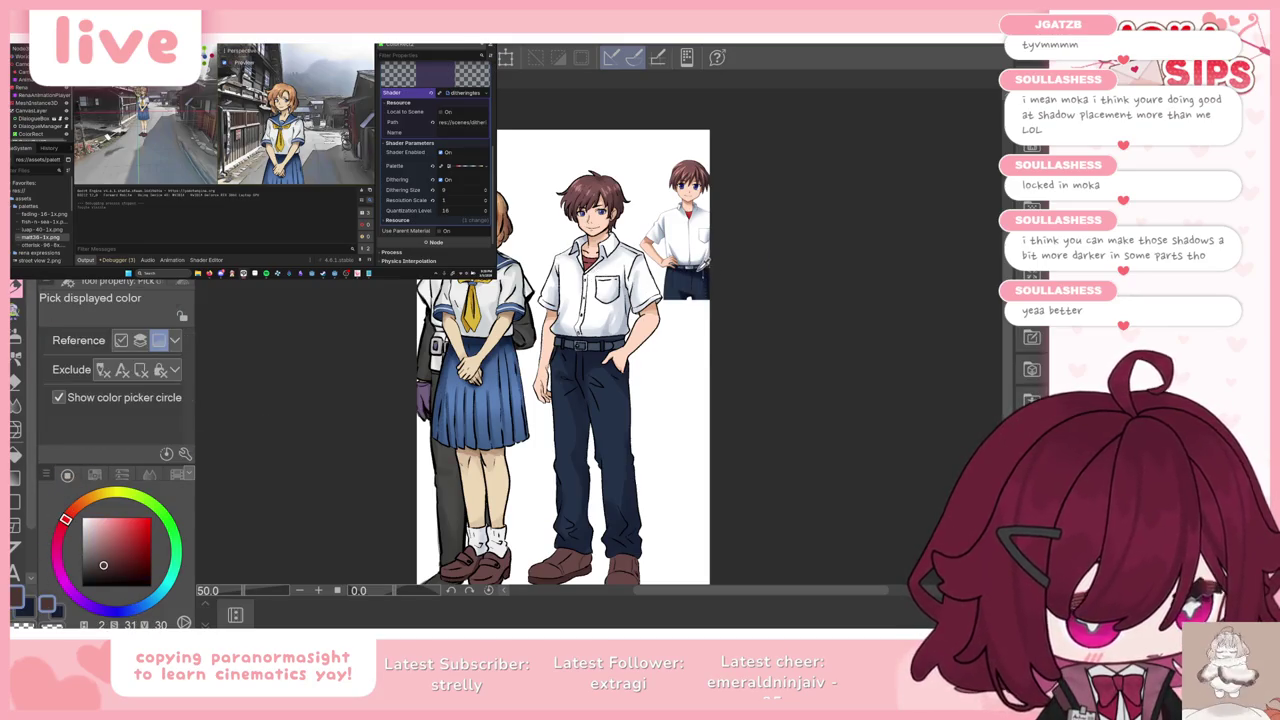
{"action": "left_click", "coordinate": [560, 490]}
{"action": "key", "text": "g"}
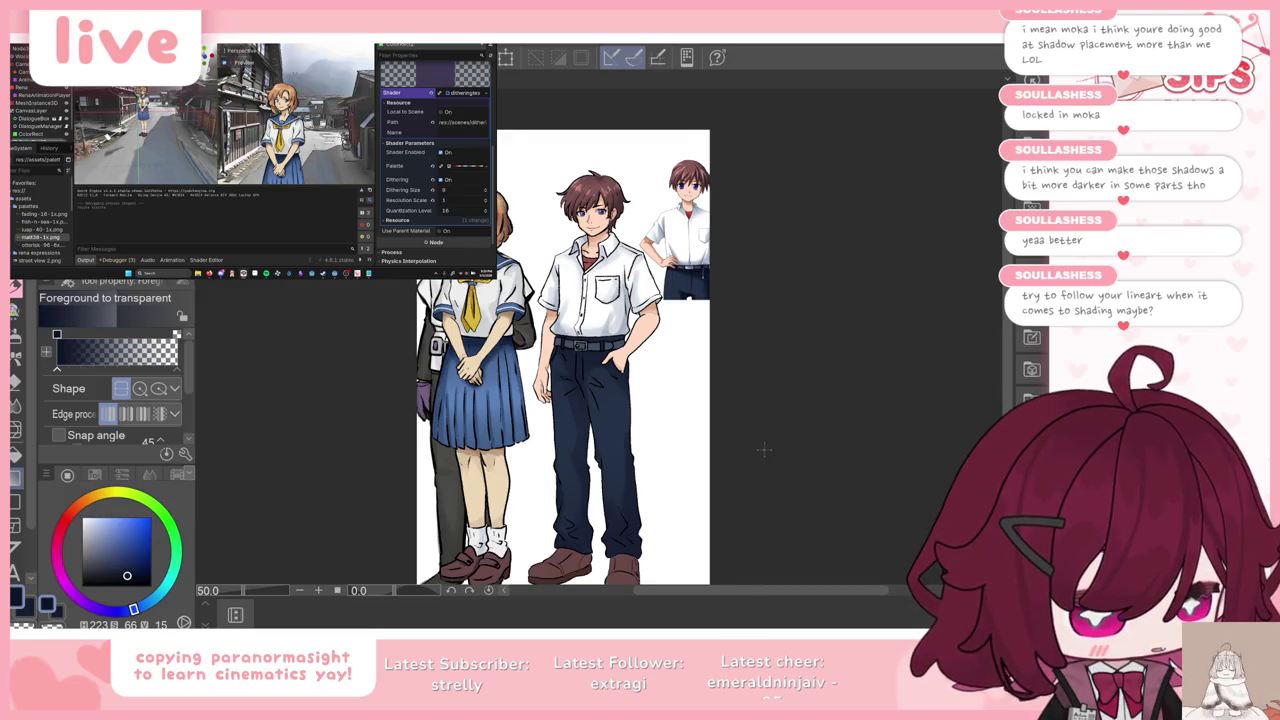
Step: Return to the Gouache brush, enlarge it to about 63, and choose a darker navy
{"action": "scroll", "coordinate": [578, 403], "scroll_direction": "up", "scroll_amount": 3}
{"action": "scroll", "coordinate": [578, 403], "scroll_direction": "up", "scroll_amount": 2}
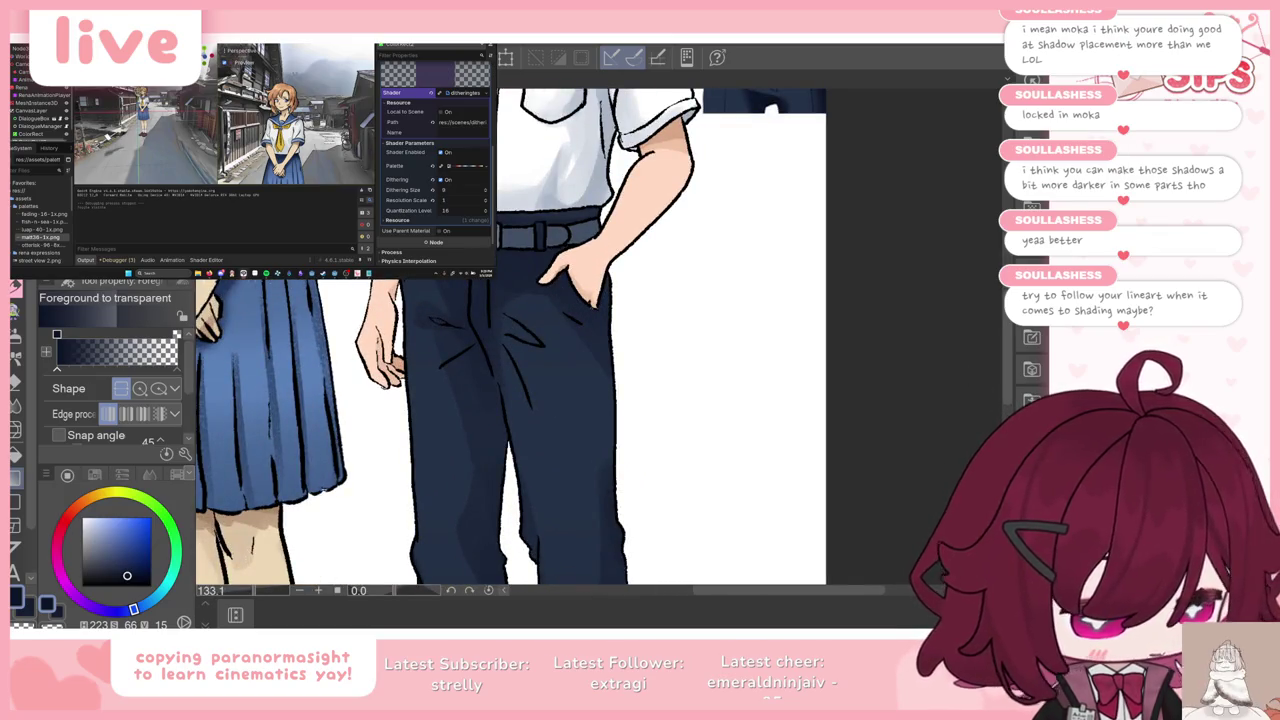
{"action": "key", "text": "b"}
{"action": "scroll", "coordinate": [434, 284], "scroll_direction": "down", "scroll_amount": 1}
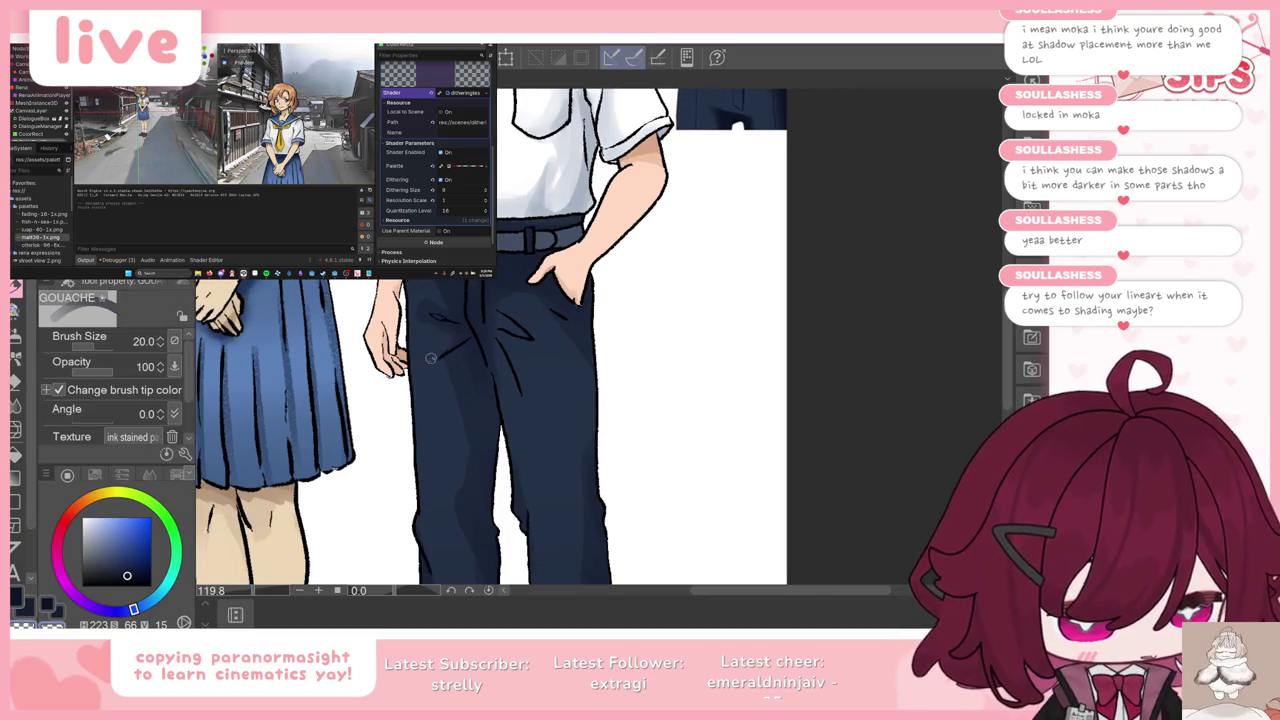
{"action": "key", "text": "x"}
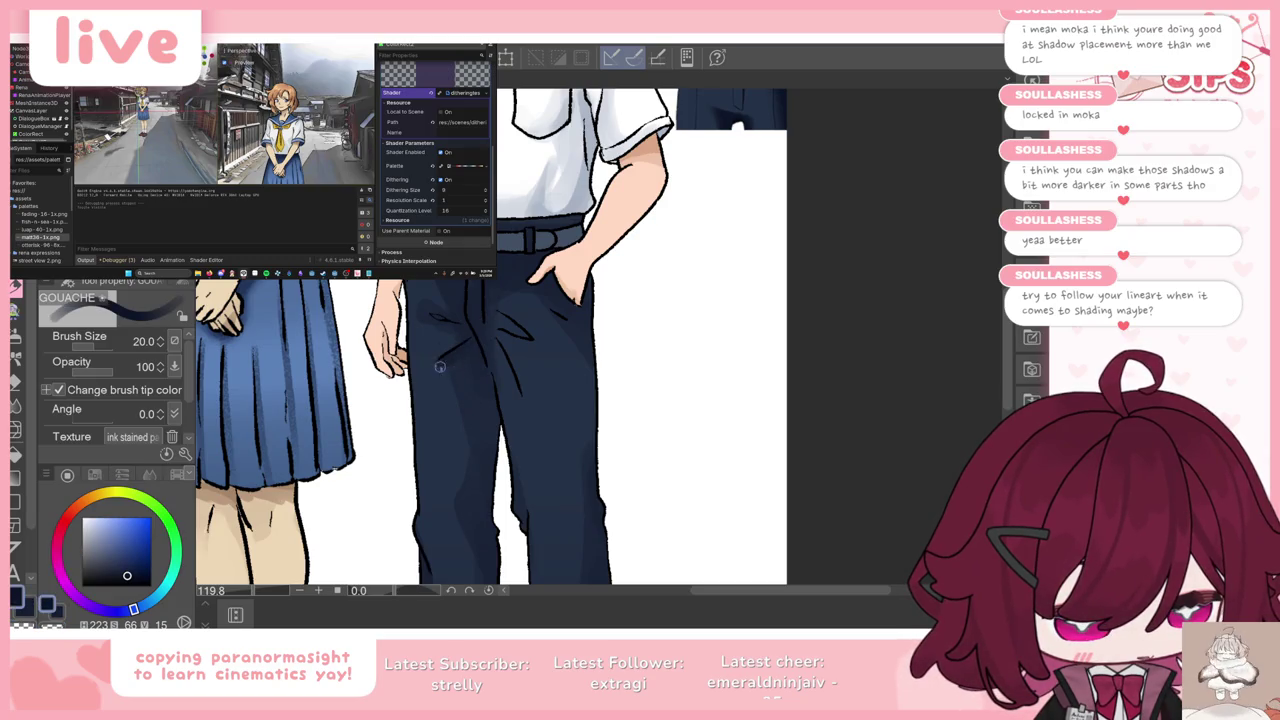
{"action": "mouse_move", "coordinate": [100, 347]}
{"action": "left_mouse_down"}
{"action": "mouse_move", "coordinate": [125, 347]}
{"action": "mouse_move", "coordinate": [120, 366]}
{"action": "mouse_move", "coordinate": [109, 341]}
{"action": "left_mouse_up"}
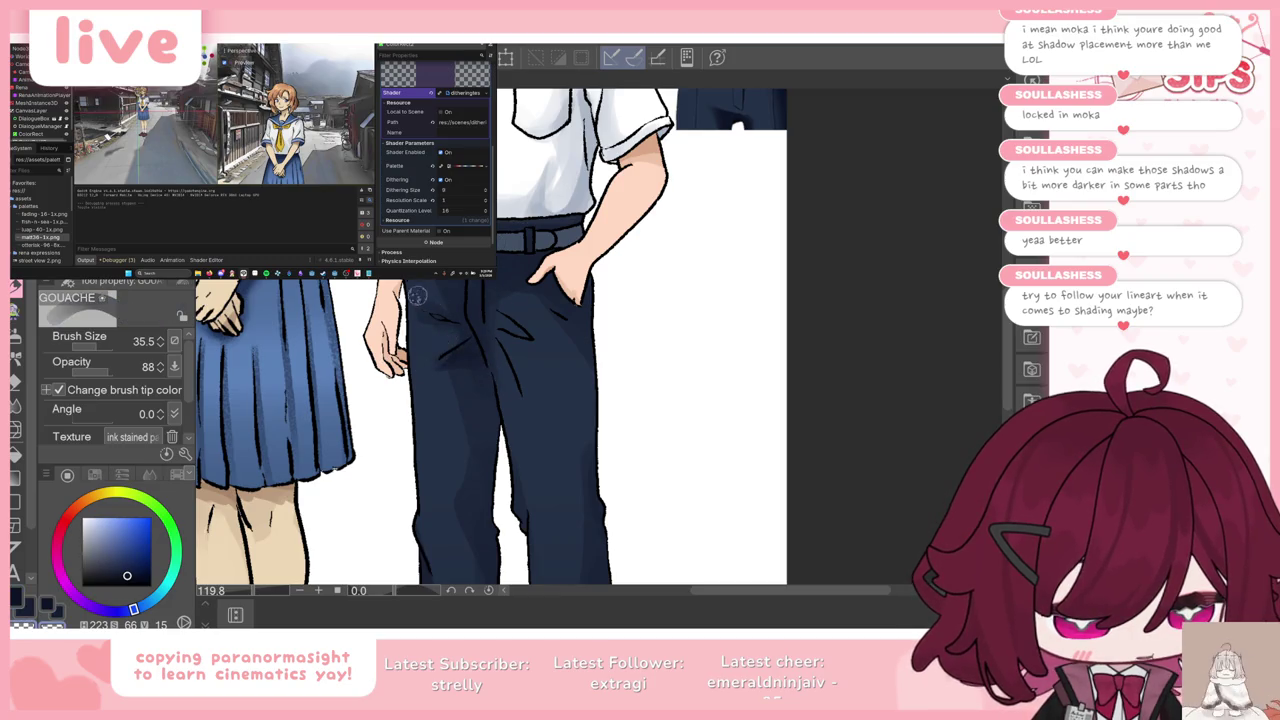
{"action": "key", "text": "c"}
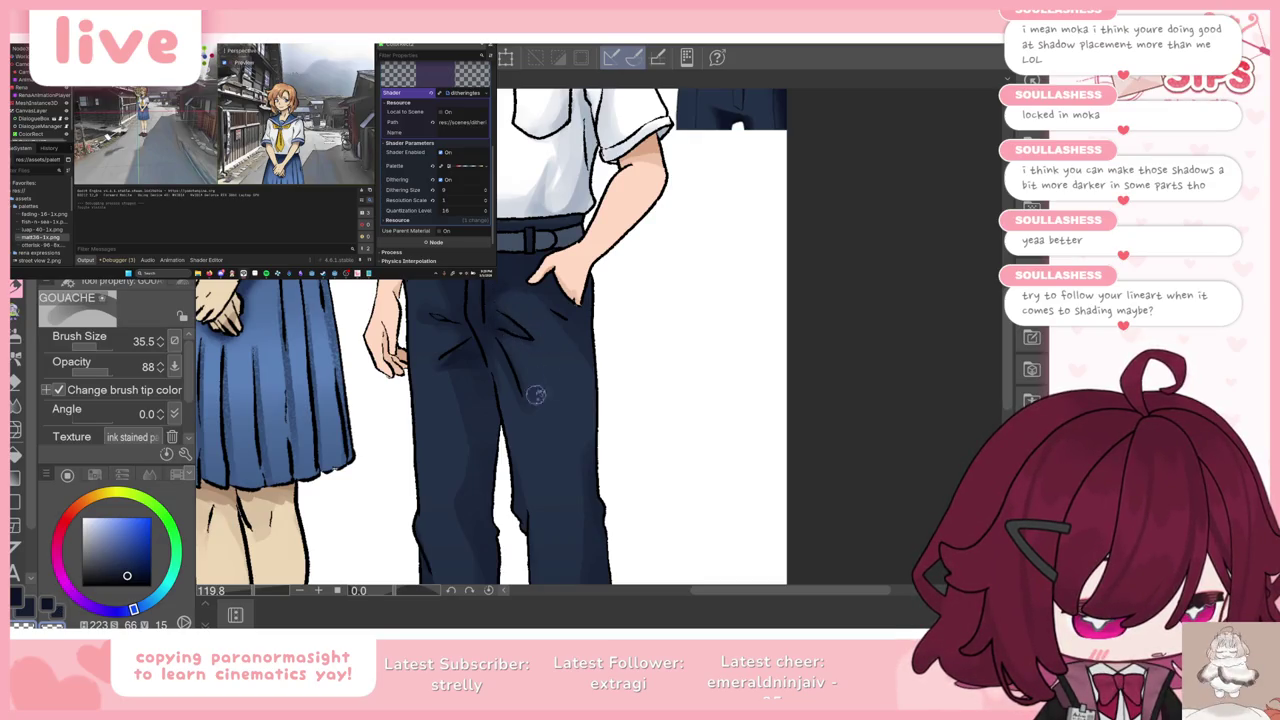
{"action": "left_click", "coordinate": [139, 537]}
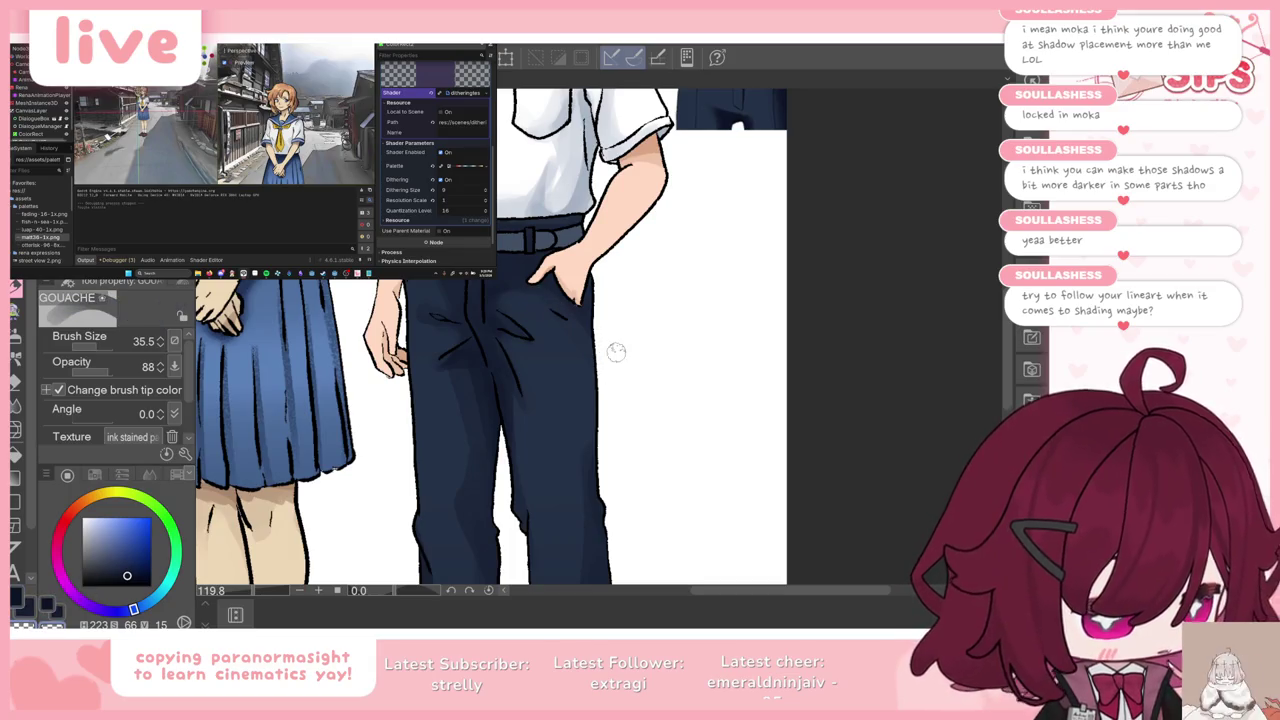
Step: Shade the lower trouser leg and hem with the darker navy
{"action": "scroll", "coordinate": [616, 351], "scroll_direction": "down", "scroll_amount": 3}
{"action": "scroll", "coordinate": [616, 355], "scroll_direction": "down", "scroll_amount": 2}
{"action": "scroll", "coordinate": [622, 376], "scroll_direction": "up", "scroll_amount": 4}
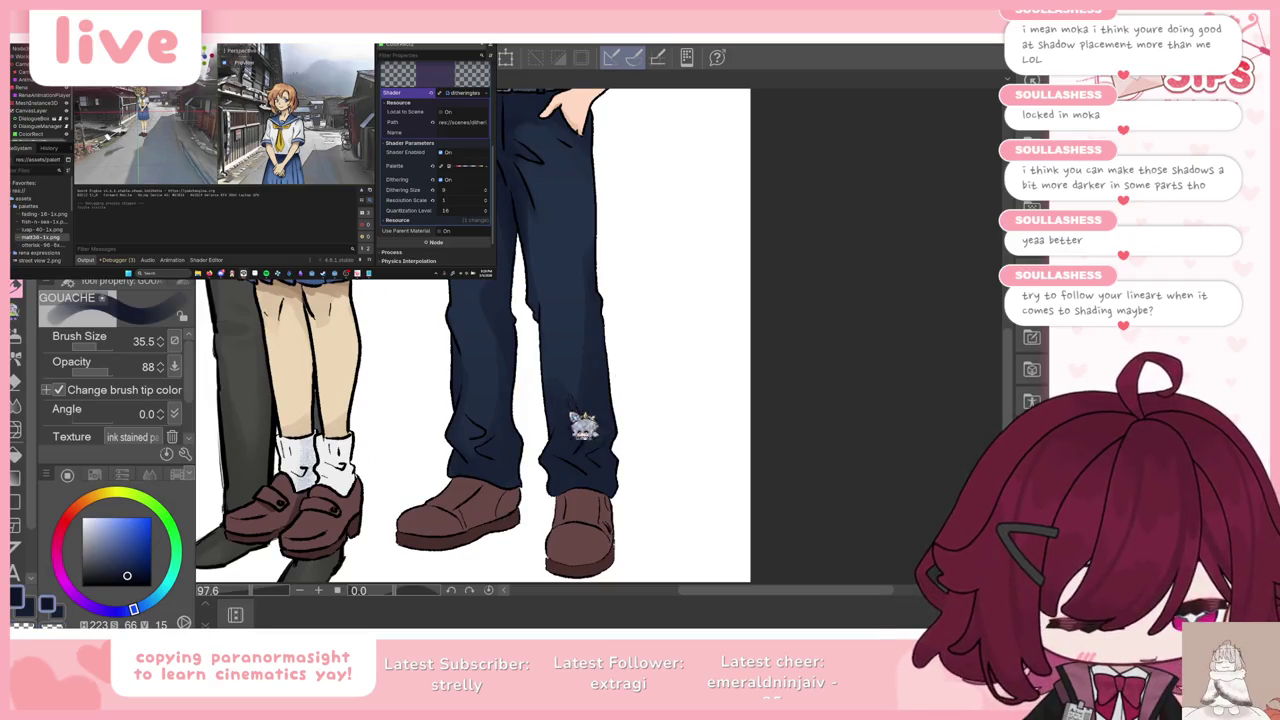
{"action": "left_click_drag", "start_coordinate": [583, 426], "coordinate": [561, 452]}
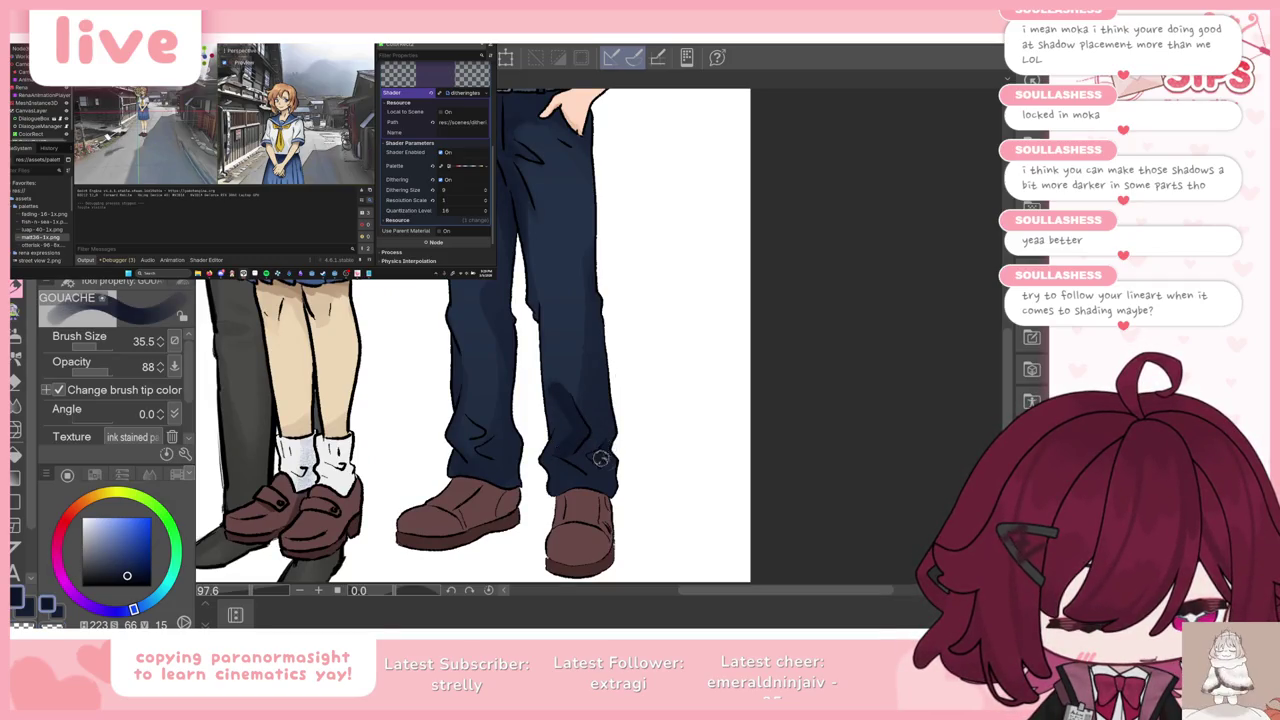
{"action": "left_click_drag", "start_coordinate": [480, 440], "coordinate": [463, 458]}
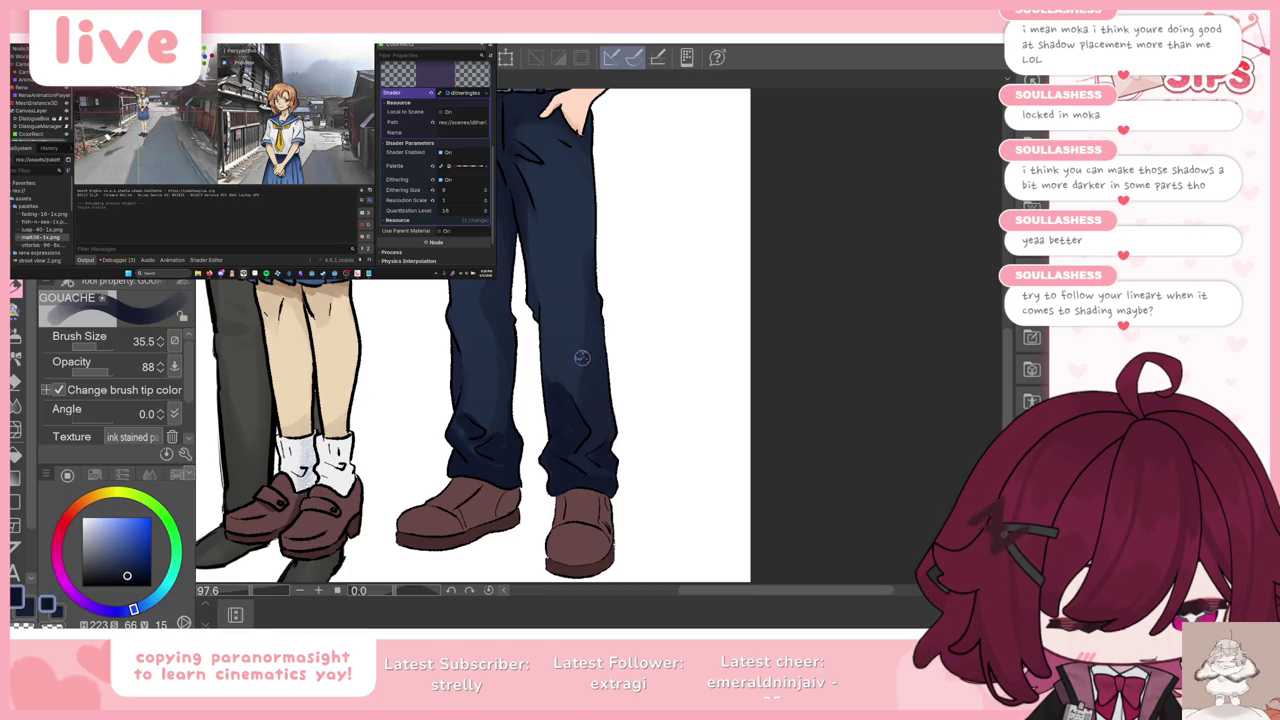
{"action": "scroll", "coordinate": [582, 357], "scroll_direction": "down", "scroll_amount": 3}
{"action": "scroll", "coordinate": [560, 360], "scroll_direction": "down", "scroll_amount": 2}
{"action": "scroll", "coordinate": [520, 375], "scroll_direction": "up", "scroll_amount": 2}
{"action": "scroll", "coordinate": [492, 387], "scroll_direction": "up", "scroll_amount": 2}
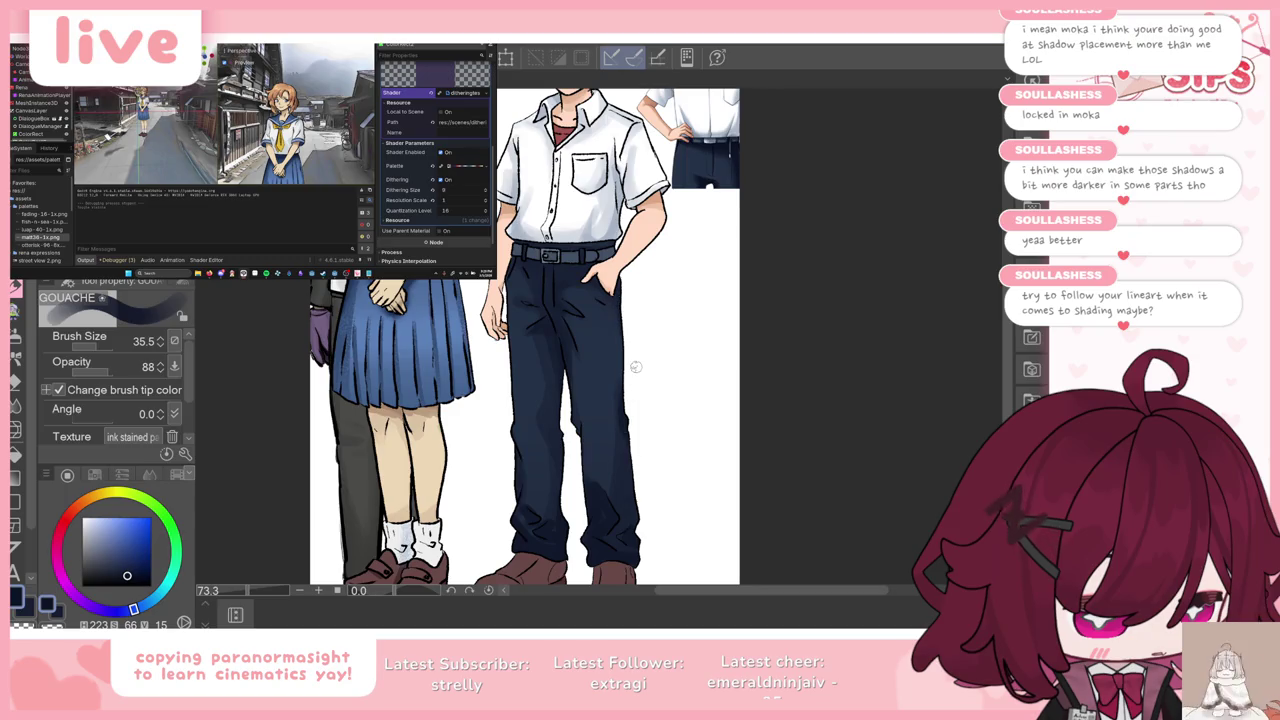
{"action": "scroll", "coordinate": [635, 367], "scroll_direction": "down", "scroll_amount": 2}
{"action": "scroll", "coordinate": [635, 367], "scroll_direction": "down", "scroll_amount": 2}
{"action": "scroll", "coordinate": [635, 367], "scroll_direction": "up", "scroll_amount": 1}
{"action": "scroll", "coordinate": [603, 190], "scroll_direction": "up", "scroll_amount": 1}
{"action": "scroll", "coordinate": [603, 190], "scroll_direction": "down", "scroll_amount": 1}
{"action": "scroll", "coordinate": [603, 190], "scroll_direction": "up", "scroll_amount": 2}
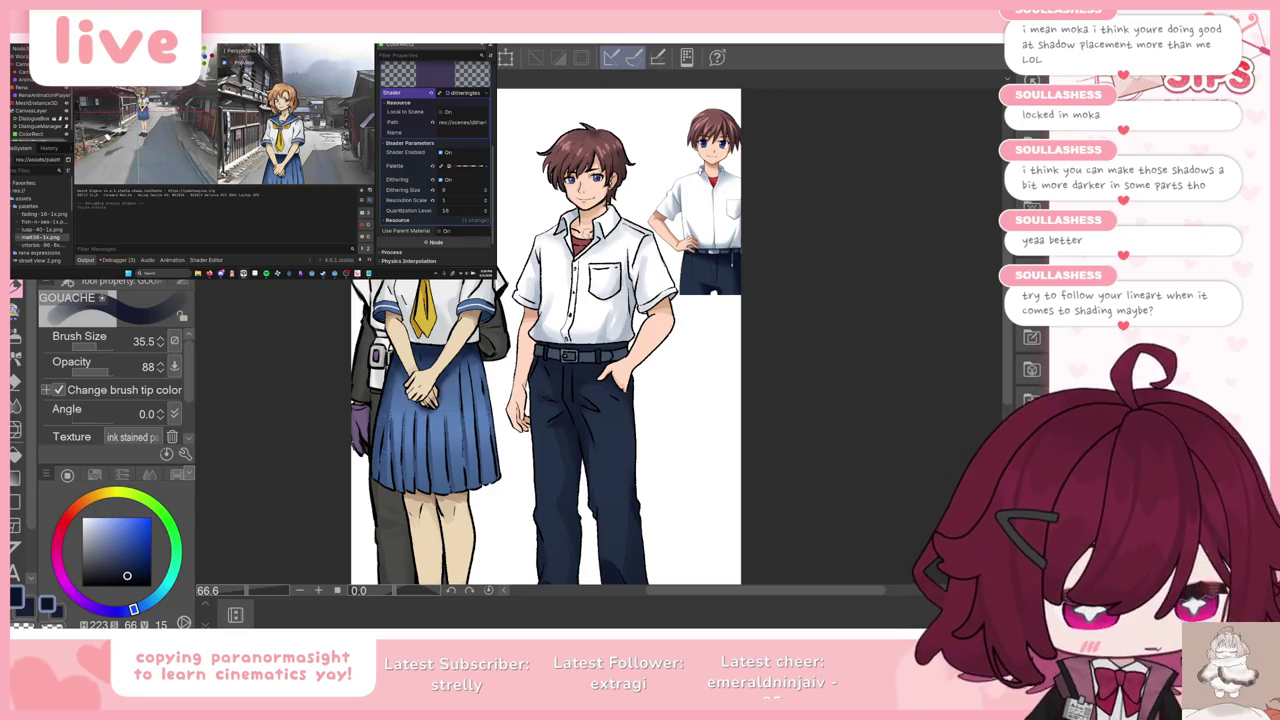
{"action": "scroll", "coordinate": [545, 340], "scroll_direction": "up", "scroll_amount": 1}
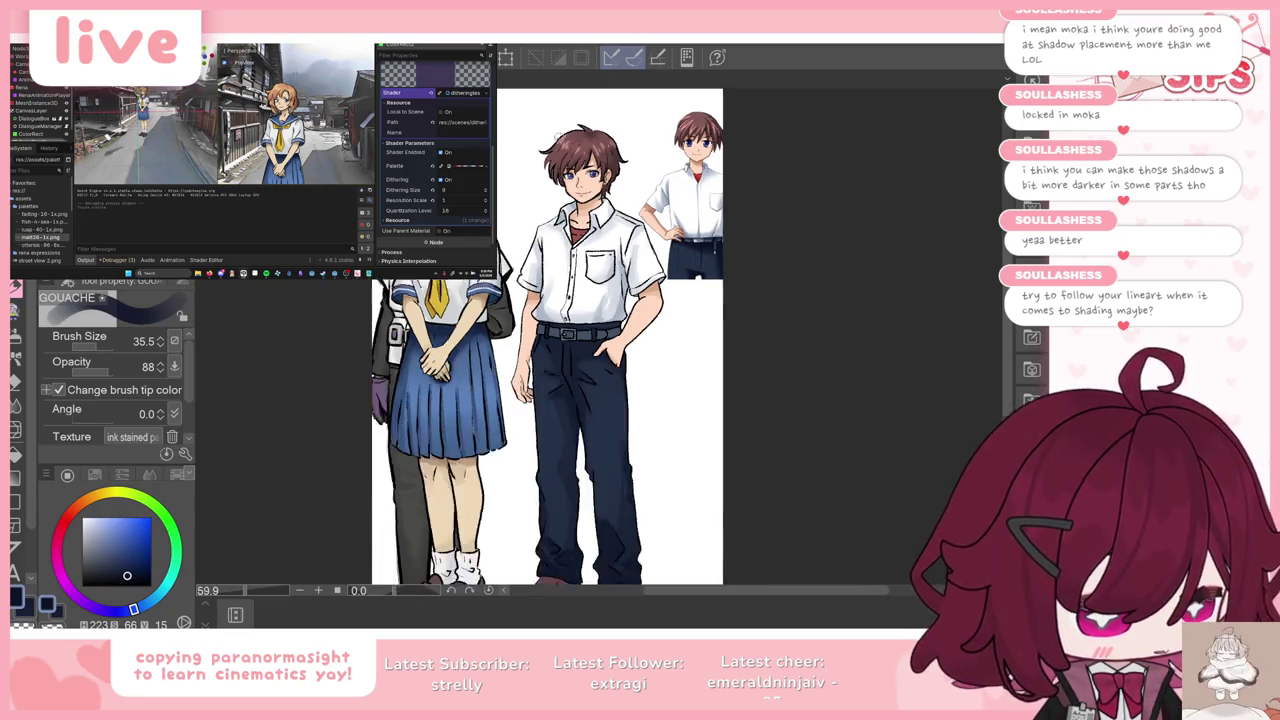
{"action": "scroll", "coordinate": [548, 400], "scroll_direction": "down", "scroll_amount": 2}
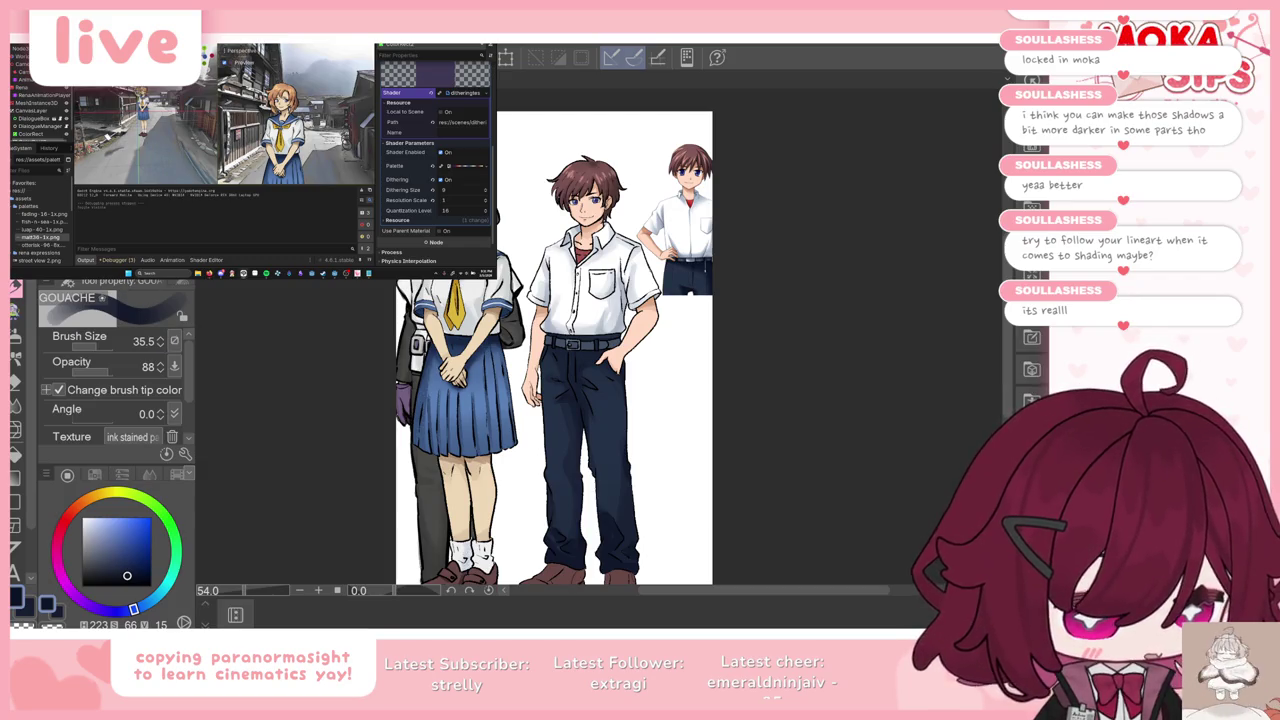
{"action": "scroll", "coordinate": [541, 299], "scroll_direction": "up", "scroll_amount": 3}
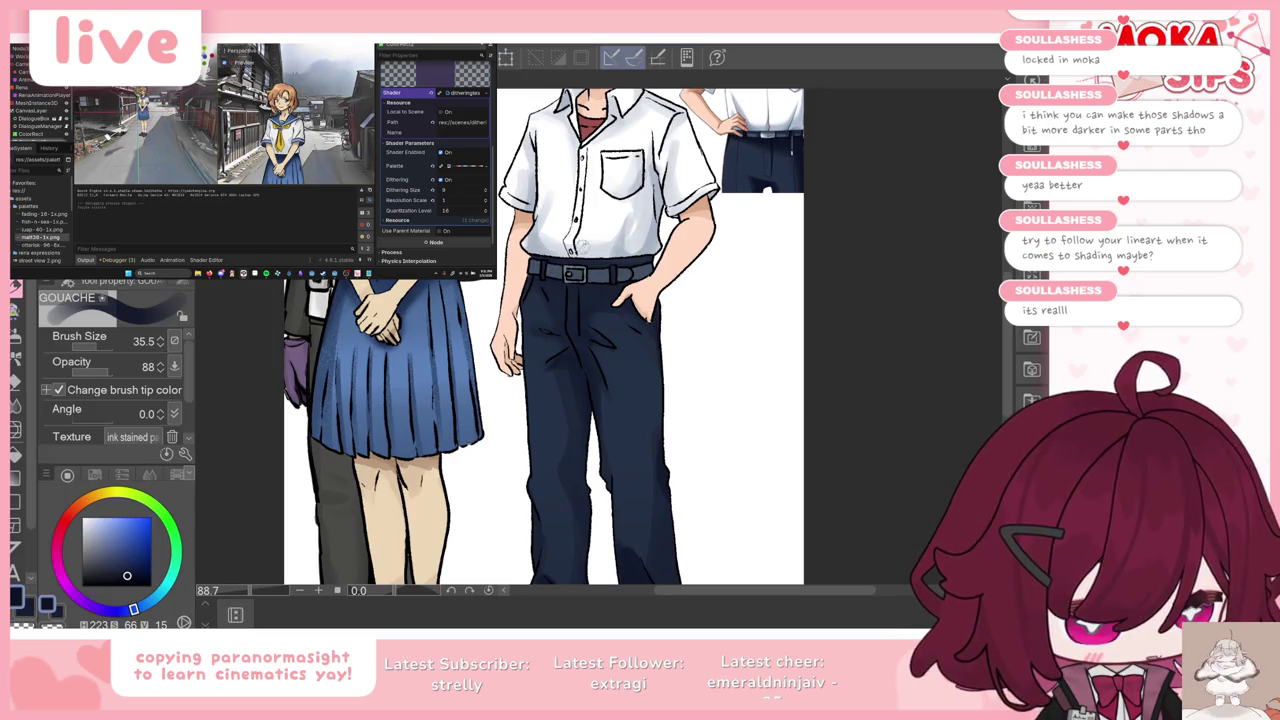
Step: Zoom to the shoes, sample their brown, and return to the Gouache brush
{"action": "scroll", "coordinate": [541, 451], "scroll_direction": "down", "scroll_amount": 1}
{"action": "scroll", "coordinate": [541, 451], "scroll_direction": "down", "scroll_amount": 1}
{"action": "scroll", "coordinate": [541, 451], "scroll_direction": "down", "scroll_amount": 1}
{"action": "scroll", "coordinate": [541, 451], "scroll_direction": "up", "scroll_amount": 3}
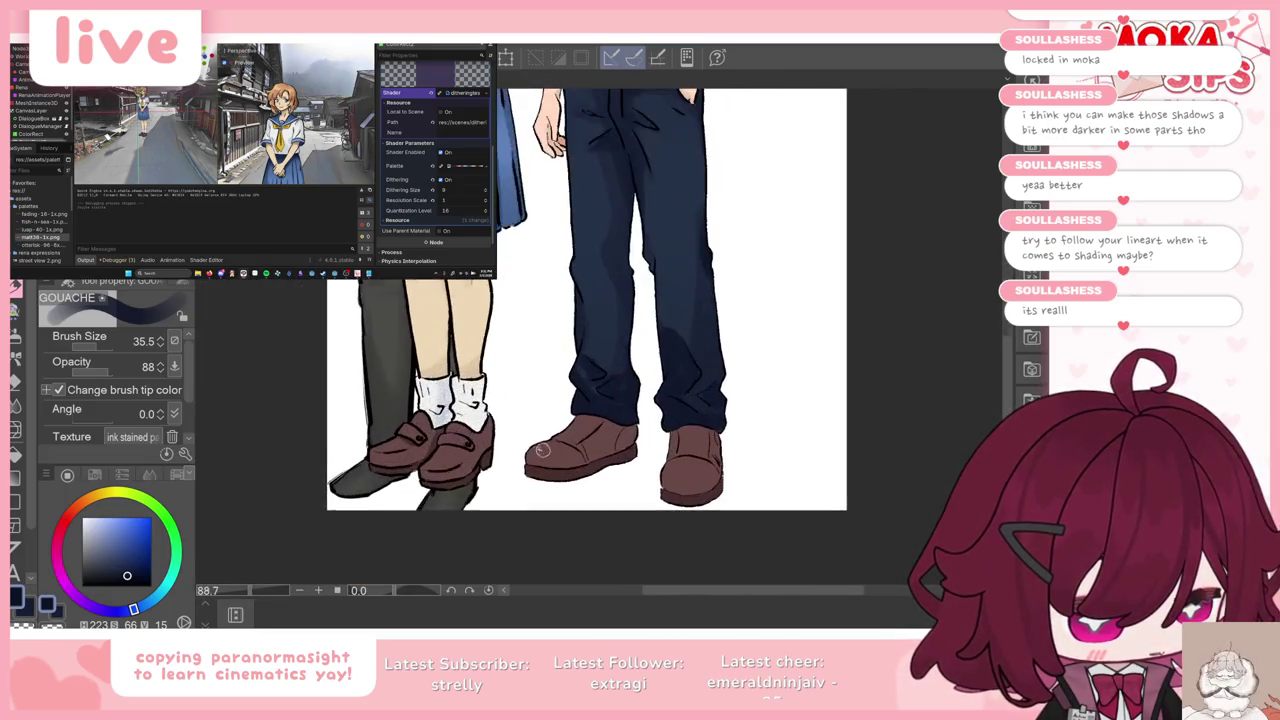
{"action": "scroll", "coordinate": [486, 456], "scroll_direction": "up", "scroll_amount": 2}
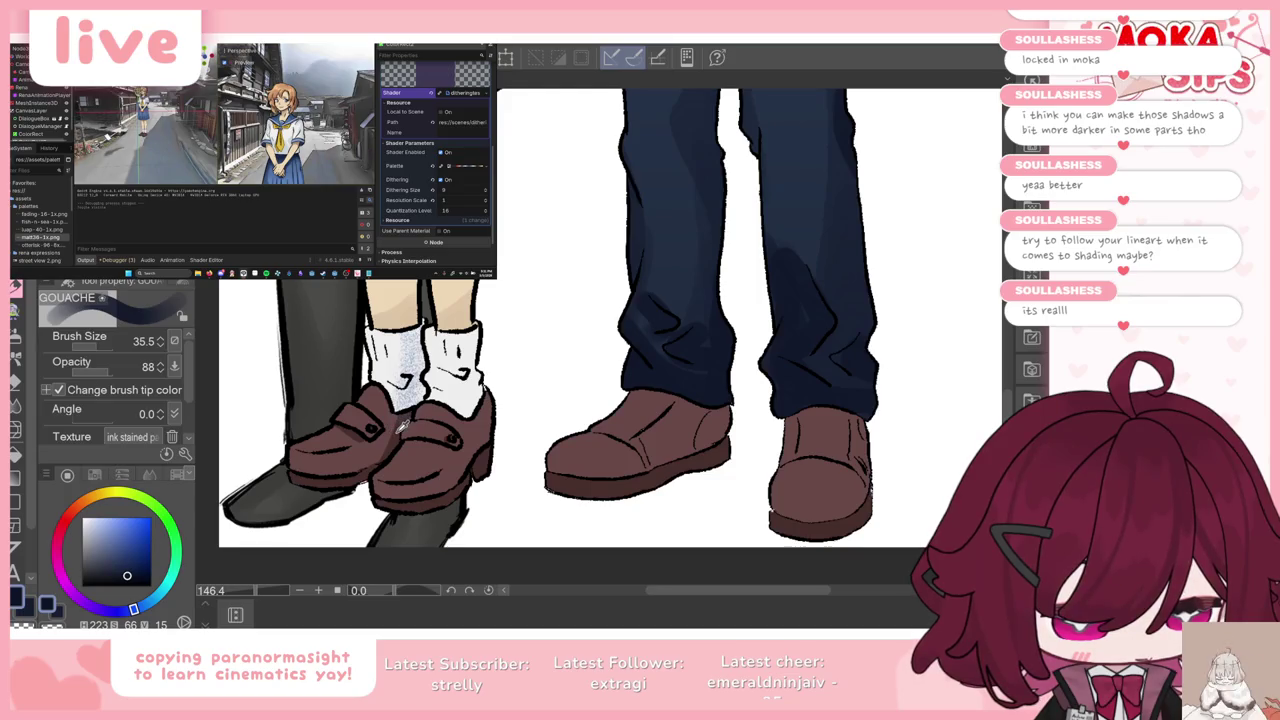
{"action": "left_click", "coordinate": [402, 426], "text": "alt"}
{"action": "key", "text": "k"}
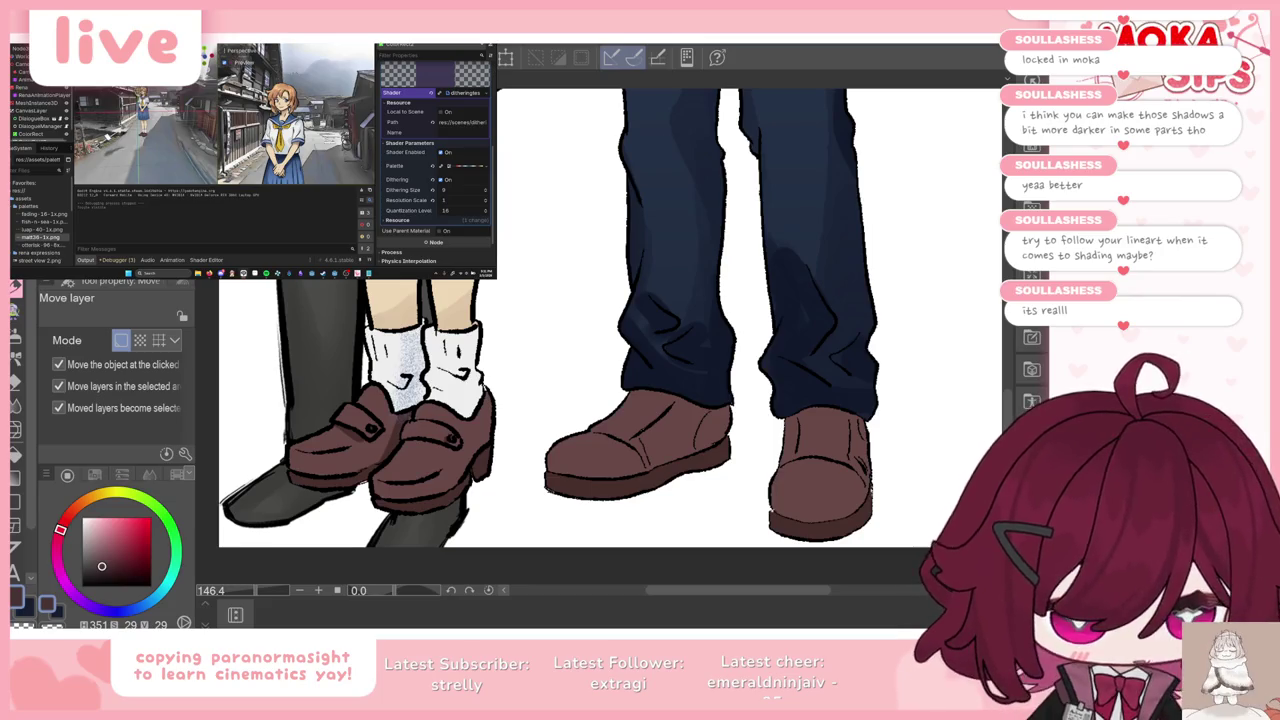
{"action": "key", "text": "b"}
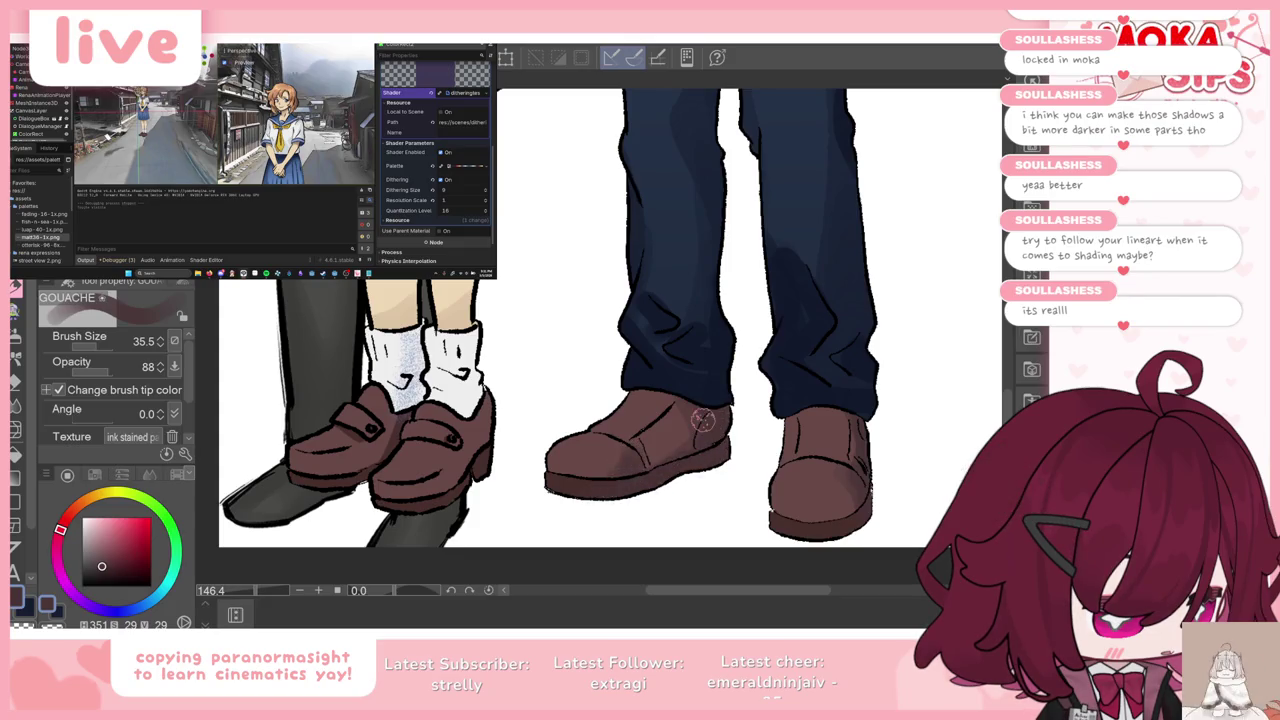
{"action": "scroll", "coordinate": [702, 420], "scroll_direction": "down", "scroll_amount": 3}
{"action": "scroll", "coordinate": [702, 420], "scroll_direction": "down", "scroll_amount": 3}
{"action": "scroll", "coordinate": [702, 420], "scroll_direction": "up", "scroll_amount": 2}
{"action": "scroll", "coordinate": [702, 420], "scroll_direction": "down", "scroll_amount": 2}
{"action": "scroll", "coordinate": [670, 215], "scroll_direction": "up", "scroll_amount": 2}
{"action": "scroll", "coordinate": [665, 215], "scroll_direction": "up", "scroll_amount": 1}
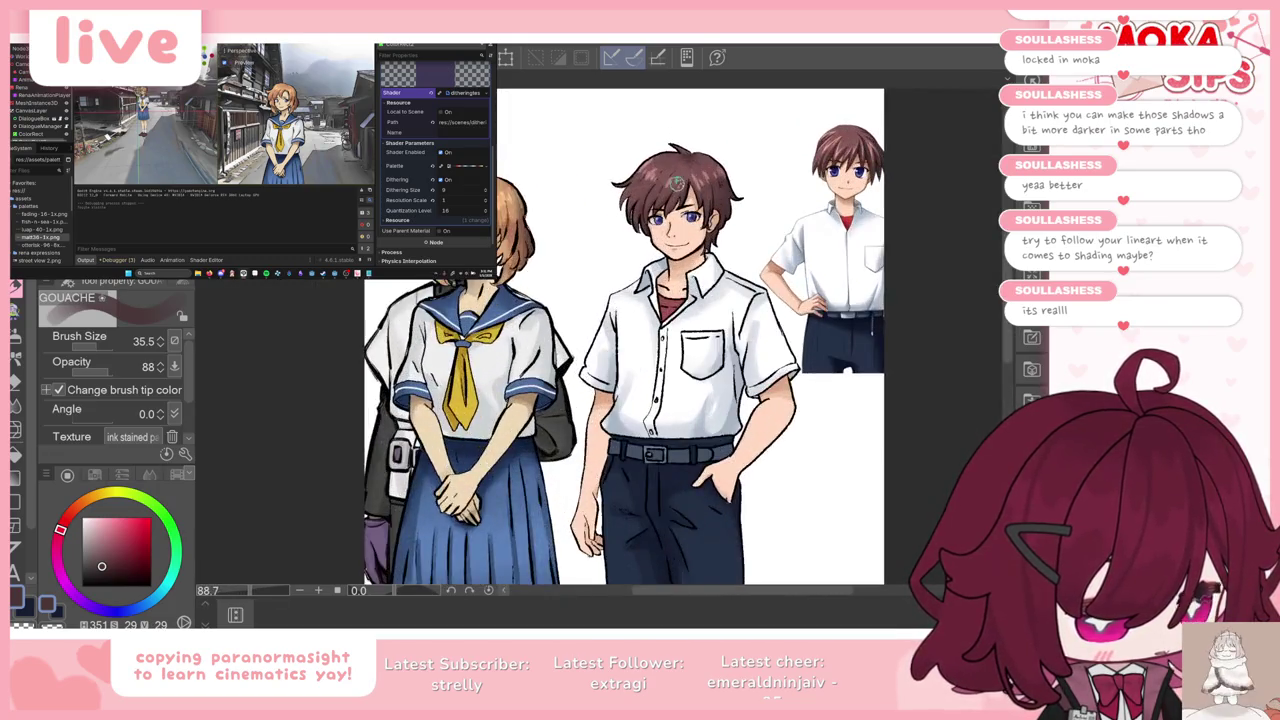
{"action": "scroll", "coordinate": [658, 225], "scroll_direction": "up", "scroll_amount": 2}
{"action": "scroll", "coordinate": [690, 280], "scroll_direction": "down", "scroll_amount": 1}
{"action": "scroll", "coordinate": [705, 240], "scroll_direction": "down", "scroll_amount": 1}
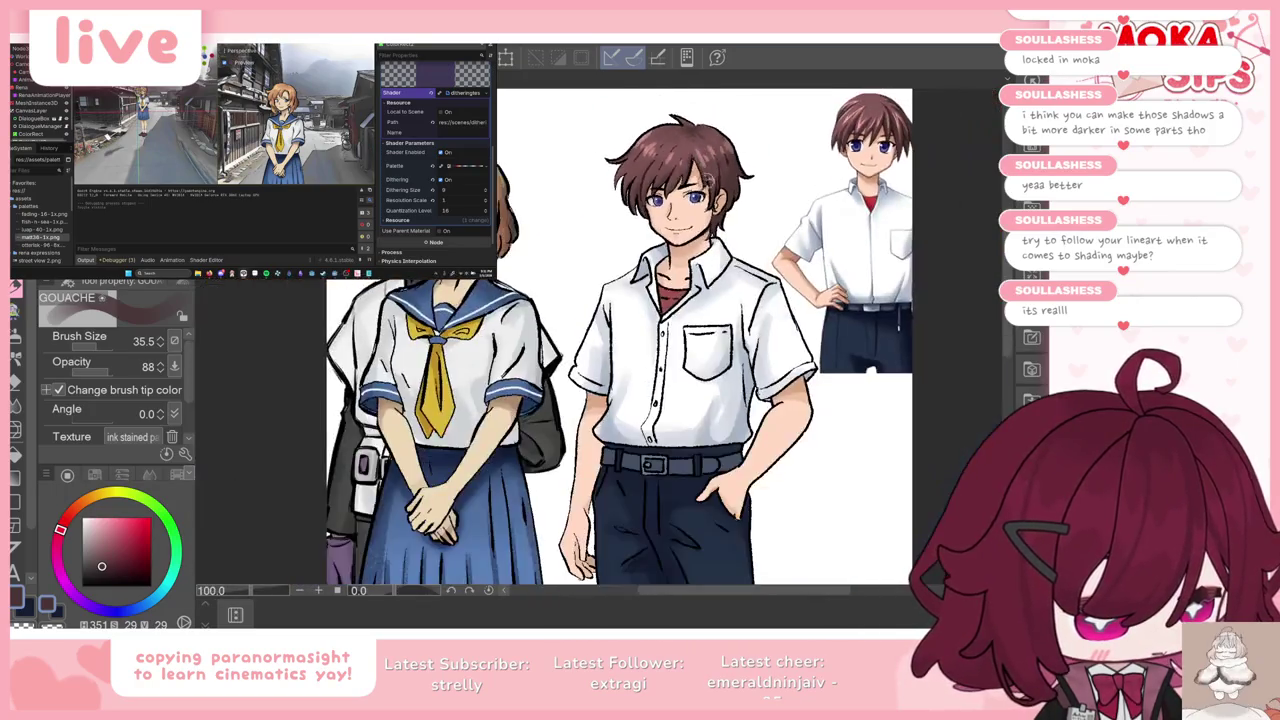
Step: Switch to the Soft Noise airbrush and sample the trousers' dark navy
{"action": "scroll", "coordinate": [720, 214], "scroll_direction": "down", "scroll_amount": 1}
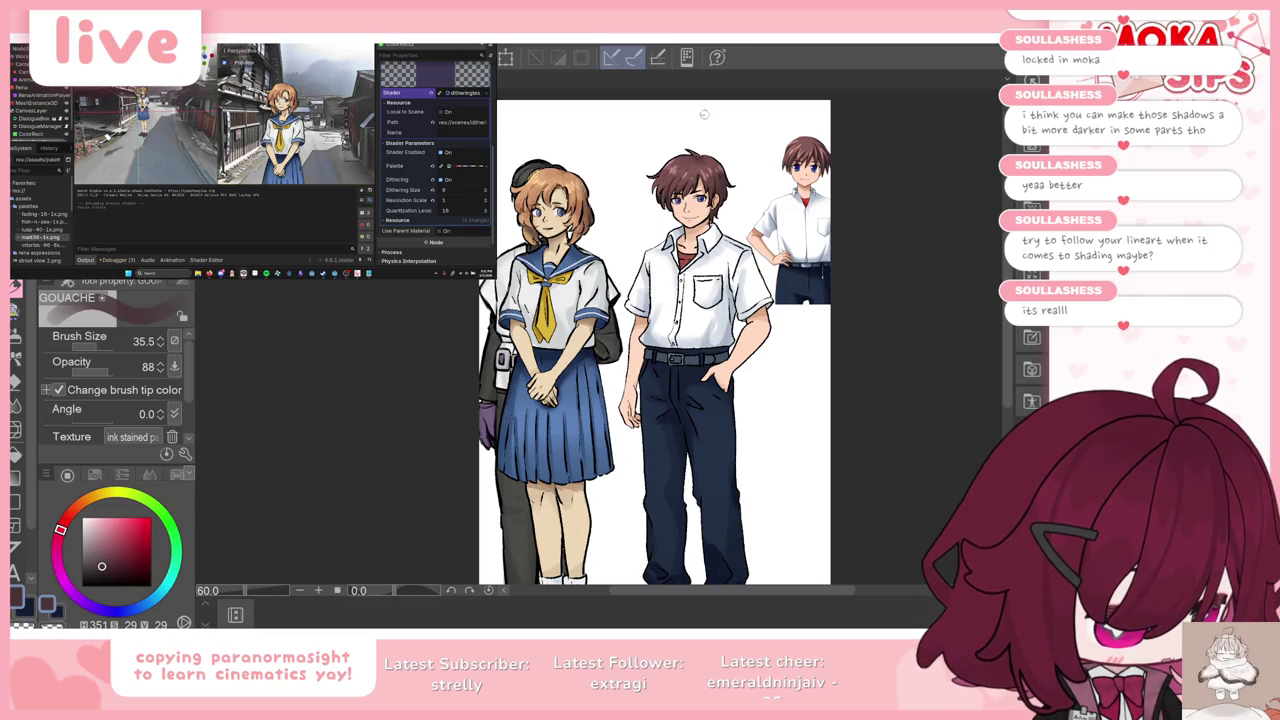
{"action": "scroll", "coordinate": [846, 352], "scroll_direction": "up", "scroll_amount": 1}
{"action": "scroll", "coordinate": [730, 335], "scroll_direction": "up", "scroll_amount": 1}
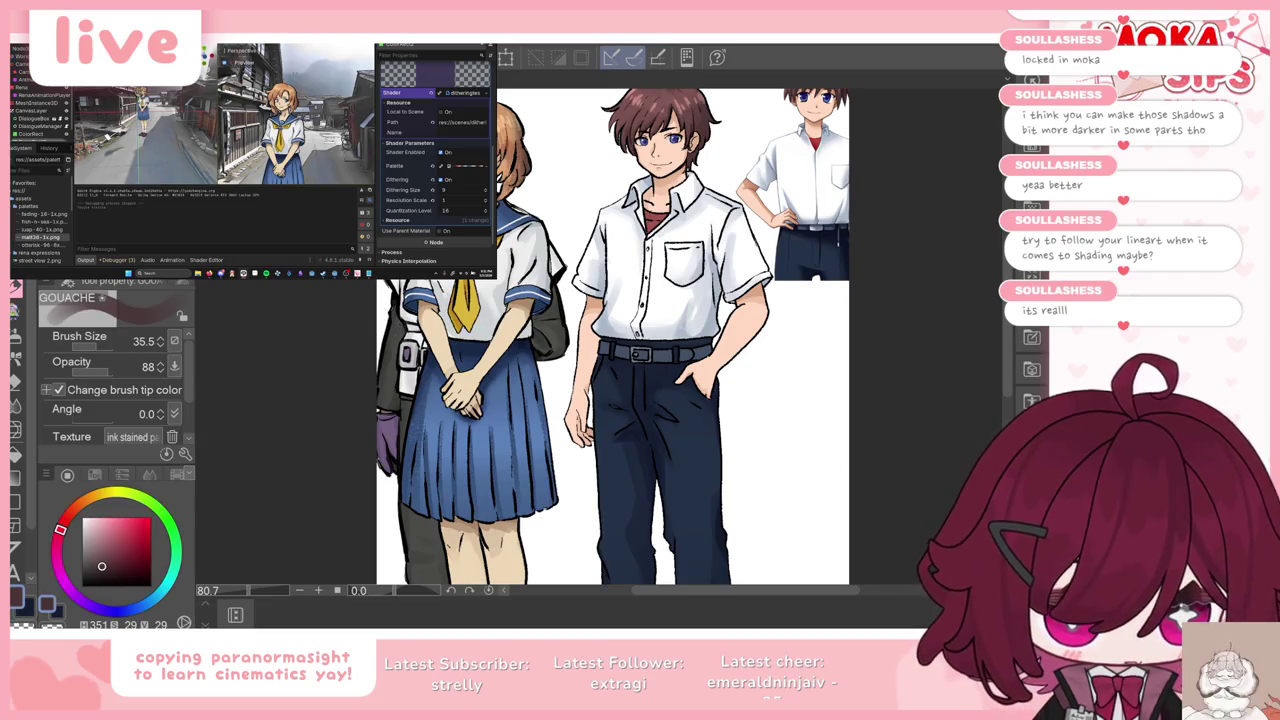
{"action": "key", "text": "b"}
{"action": "scroll", "coordinate": [669, 371], "scroll_direction": "up", "scroll_amount": 2}
{"action": "left_click", "coordinate": [673, 381], "text": "alt"}
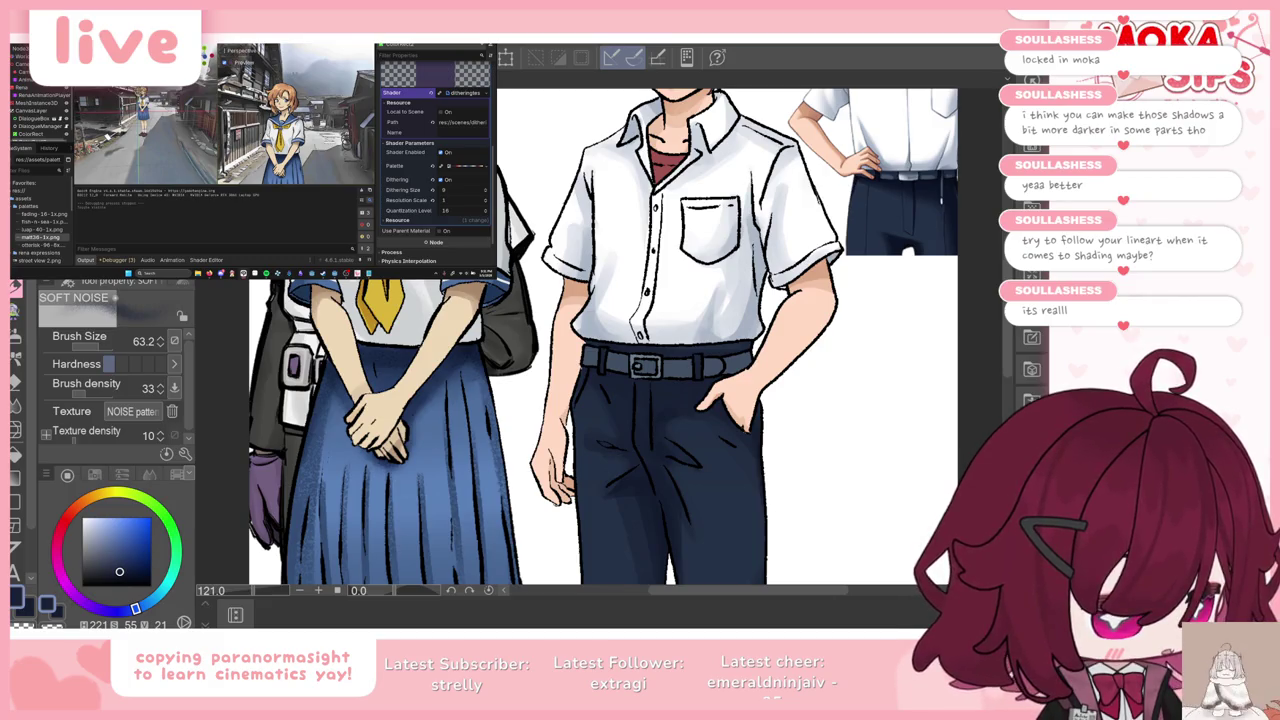
Step: Briefly switch to Move layer, then back to the Soft Noise brush while inspecting the outfit
{"action": "key", "text": "k"}
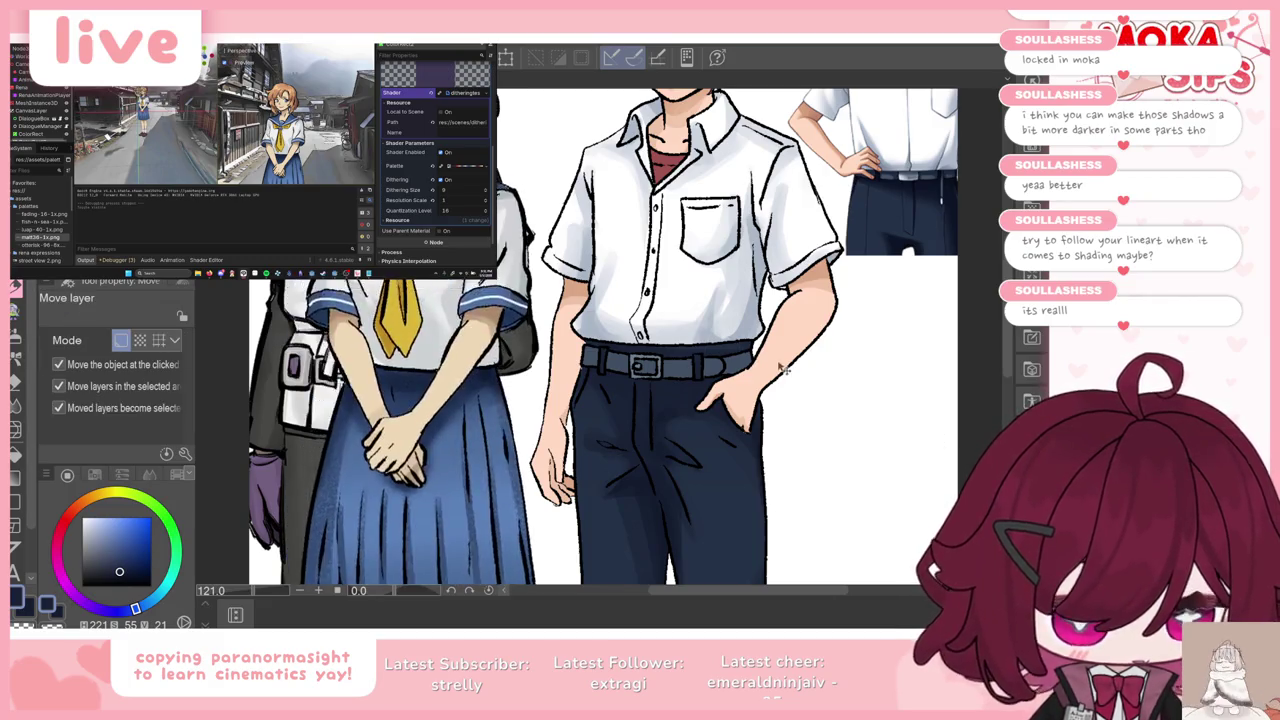
{"action": "scroll", "coordinate": [437, 367], "scroll_direction": "up", "scroll_amount": 3}
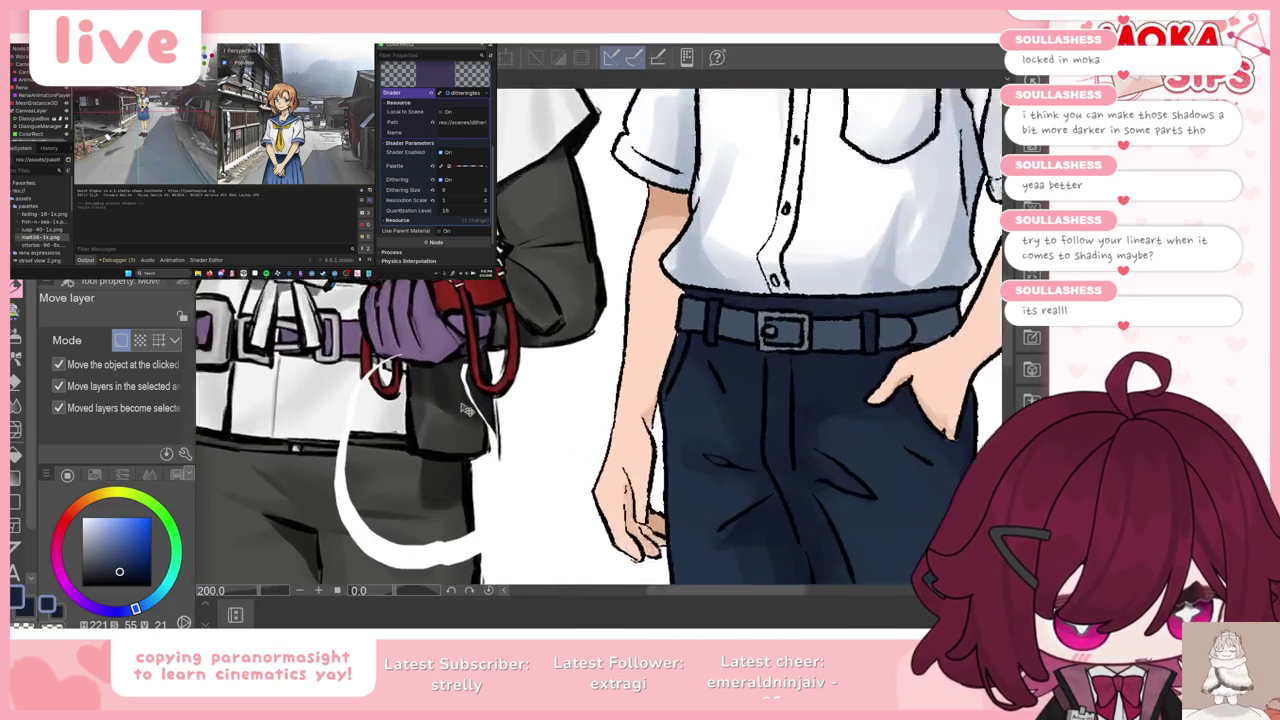
{"action": "scroll", "coordinate": [437, 367], "scroll_direction": "up", "scroll_amount": 2}
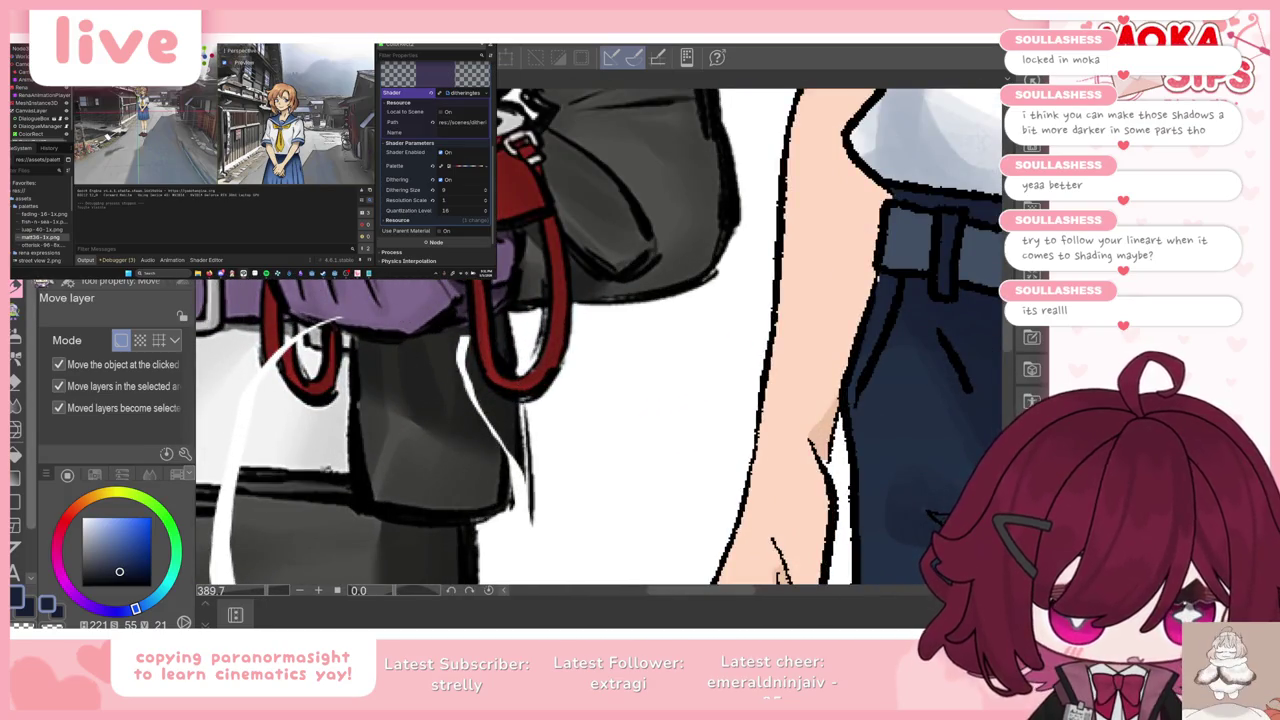
{"action": "key", "text": "b"}
{"action": "scroll", "coordinate": [460, 355], "scroll_direction": "down", "scroll_amount": 1}
{"action": "scroll", "coordinate": [460, 355], "scroll_direction": "down", "scroll_amount": 2}
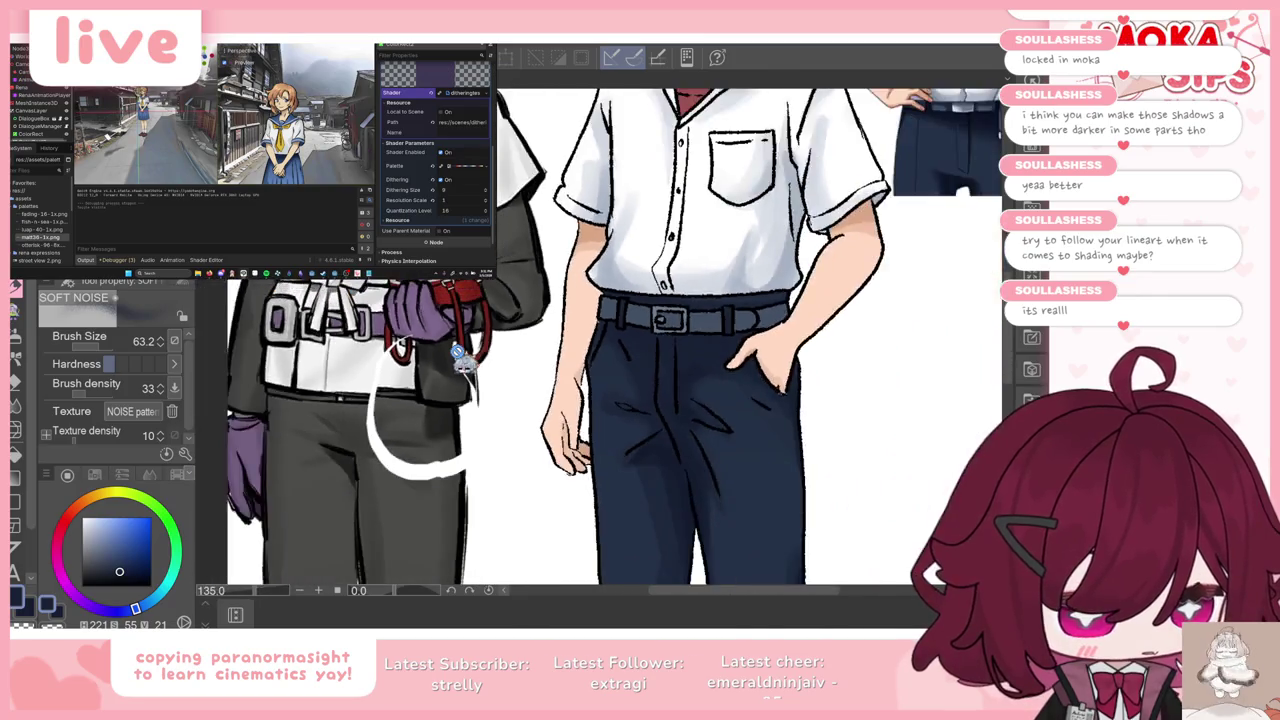
{"action": "scroll", "coordinate": [460, 355], "scroll_direction": "down", "scroll_amount": 1}
{"action": "scroll", "coordinate": [460, 355], "scroll_direction": "up", "scroll_amount": 1}
{"action": "scroll", "coordinate": [460, 355], "scroll_direction": "up", "scroll_amount": 1}
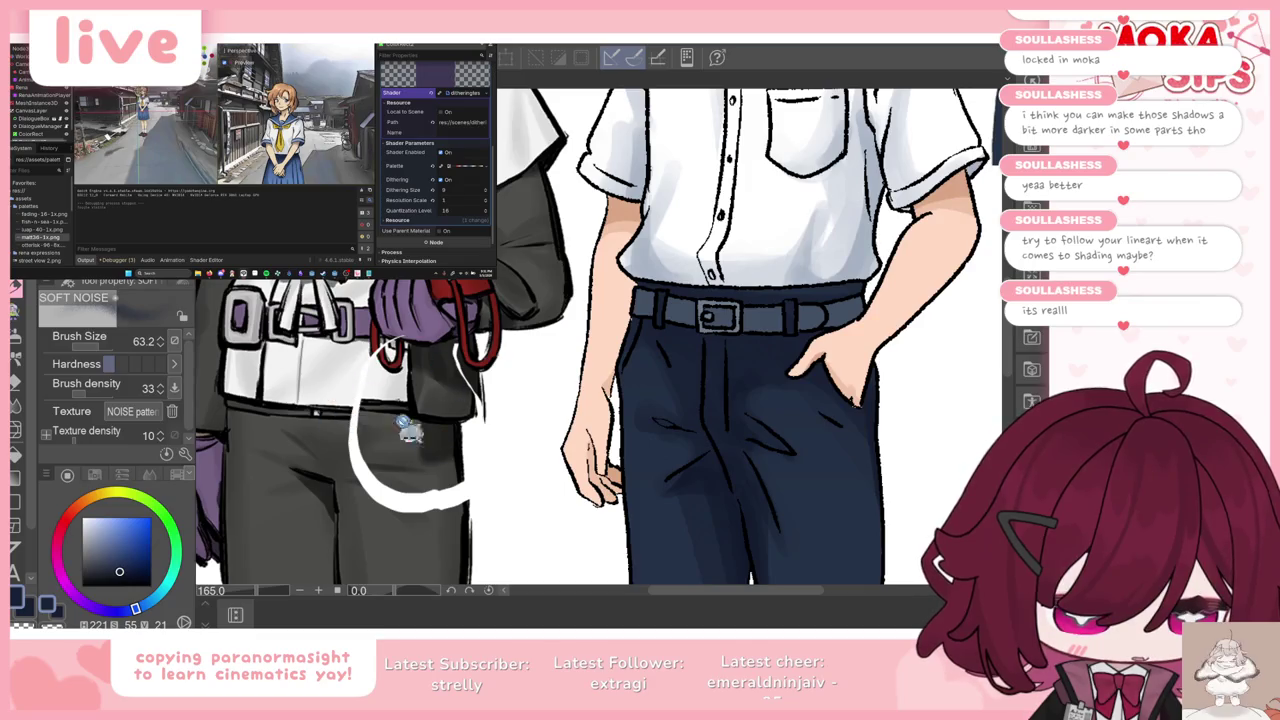
{"action": "scroll", "coordinate": [503, 420], "scroll_direction": "down", "scroll_amount": 2}
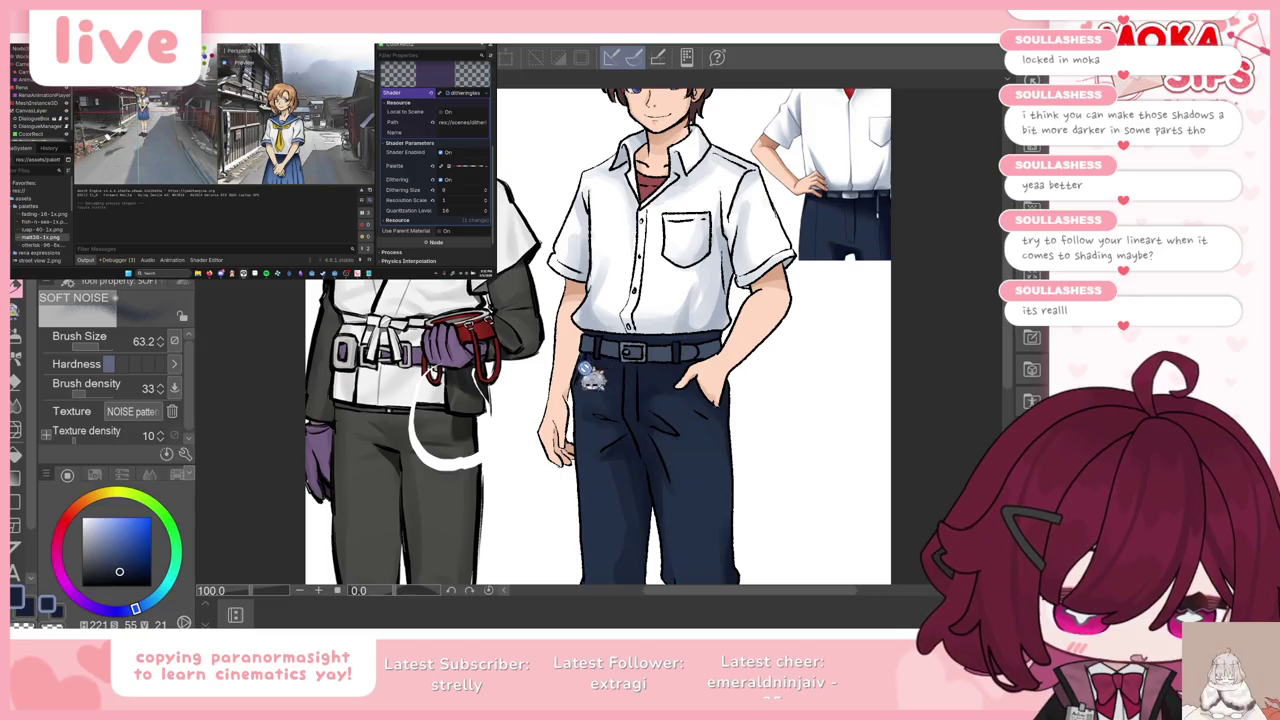
{"action": "scroll", "coordinate": [543, 387], "scroll_direction": "down", "scroll_amount": 1}
{"action": "scroll", "coordinate": [447, 410], "scroll_direction": "down", "scroll_amount": 1}
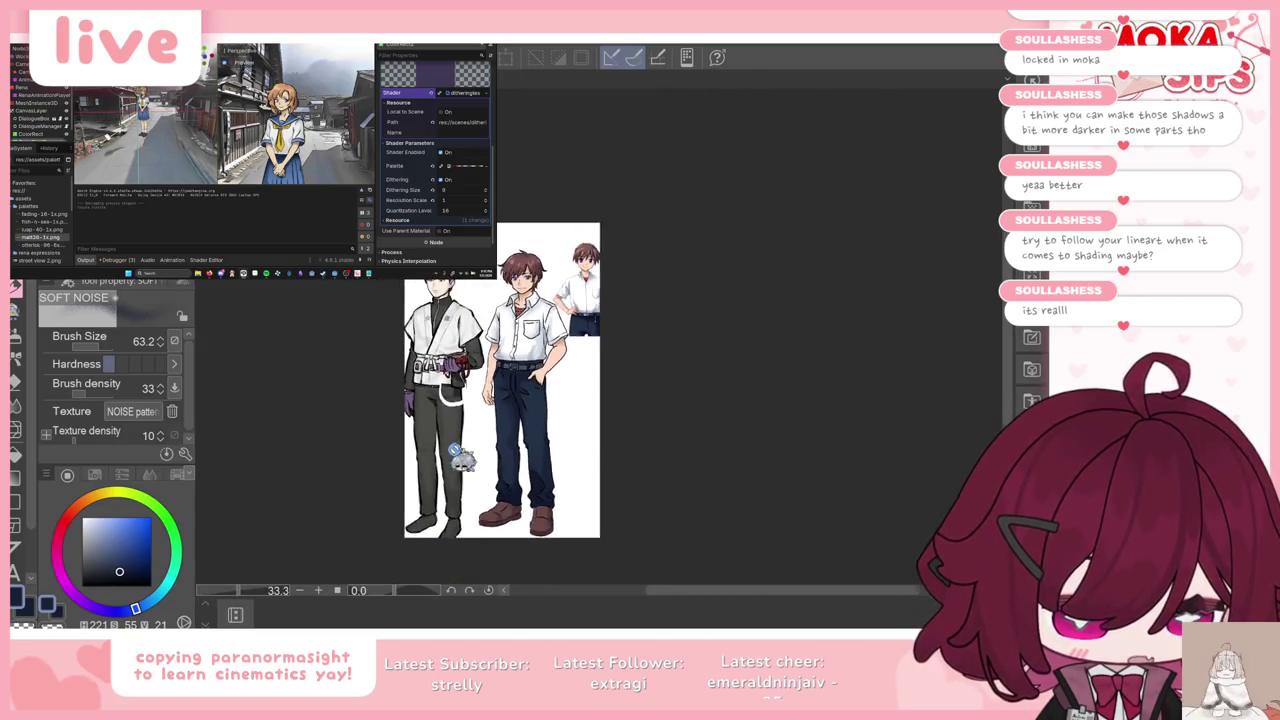
{"action": "scroll", "coordinate": [450, 440], "scroll_direction": "up", "scroll_amount": 1}
{"action": "scroll", "coordinate": [455, 475], "scroll_direction": "up", "scroll_amount": 1}
{"action": "scroll", "coordinate": [453, 468], "scroll_direction": "up", "scroll_amount": 2}
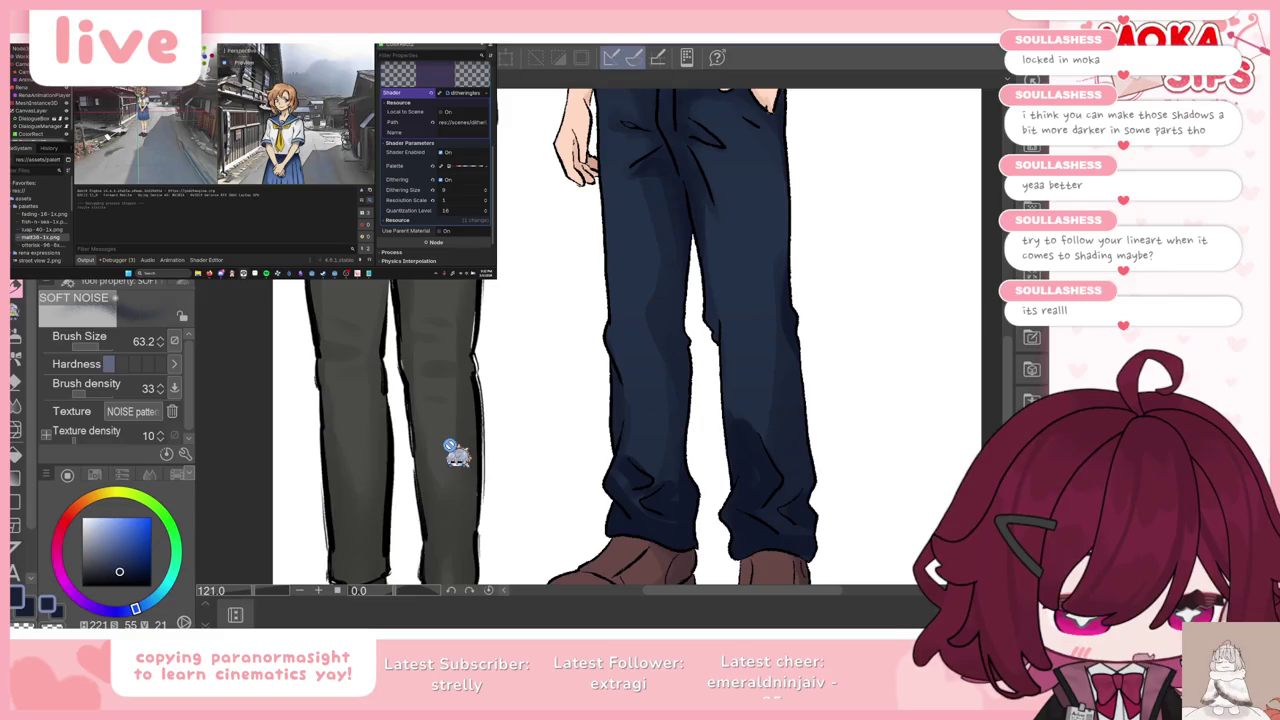
{"action": "scroll", "coordinate": [449, 414], "scroll_direction": "down", "scroll_amount": 1}
{"action": "scroll", "coordinate": [440, 420], "scroll_direction": "down", "scroll_amount": 3}
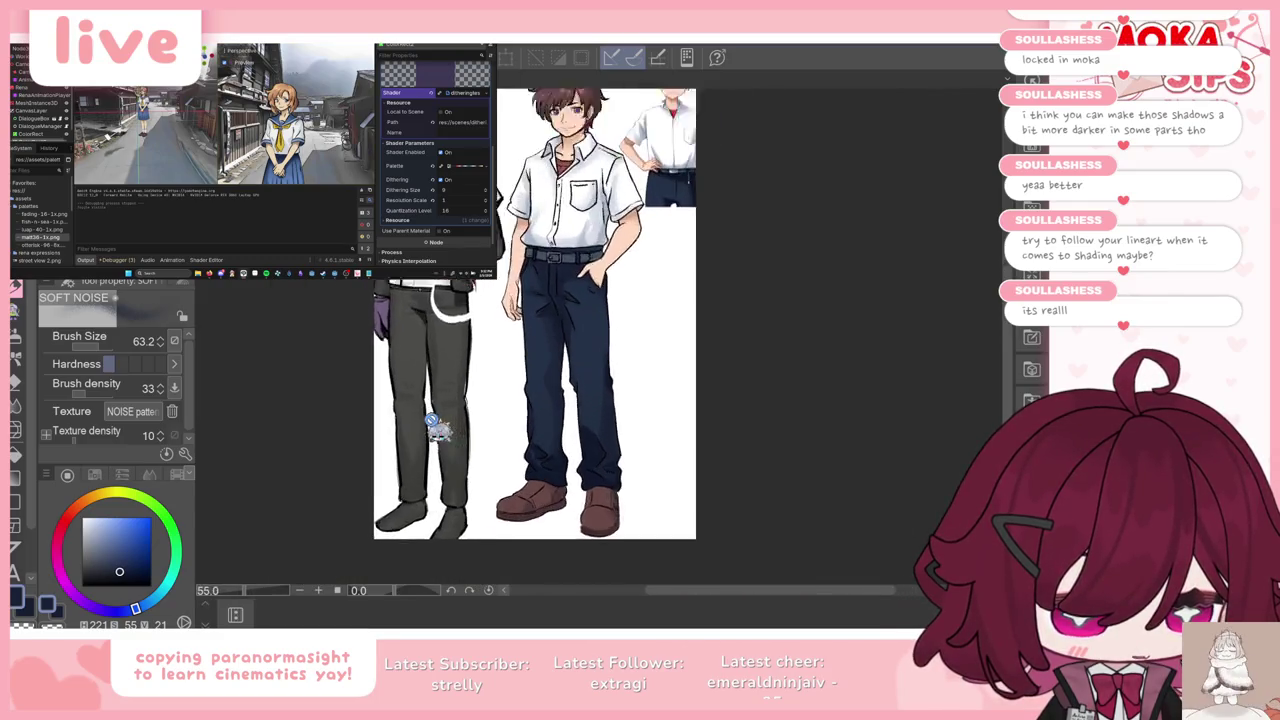
{"action": "scroll", "coordinate": [437, 428], "scroll_direction": "up", "scroll_amount": 1}
{"action": "scroll", "coordinate": [442, 485], "scroll_direction": "up", "scroll_amount": 1}
Step: Select the trousers' shading layer and switch to the Soft Noise shading brush
{"action": "key", "text": "k"}
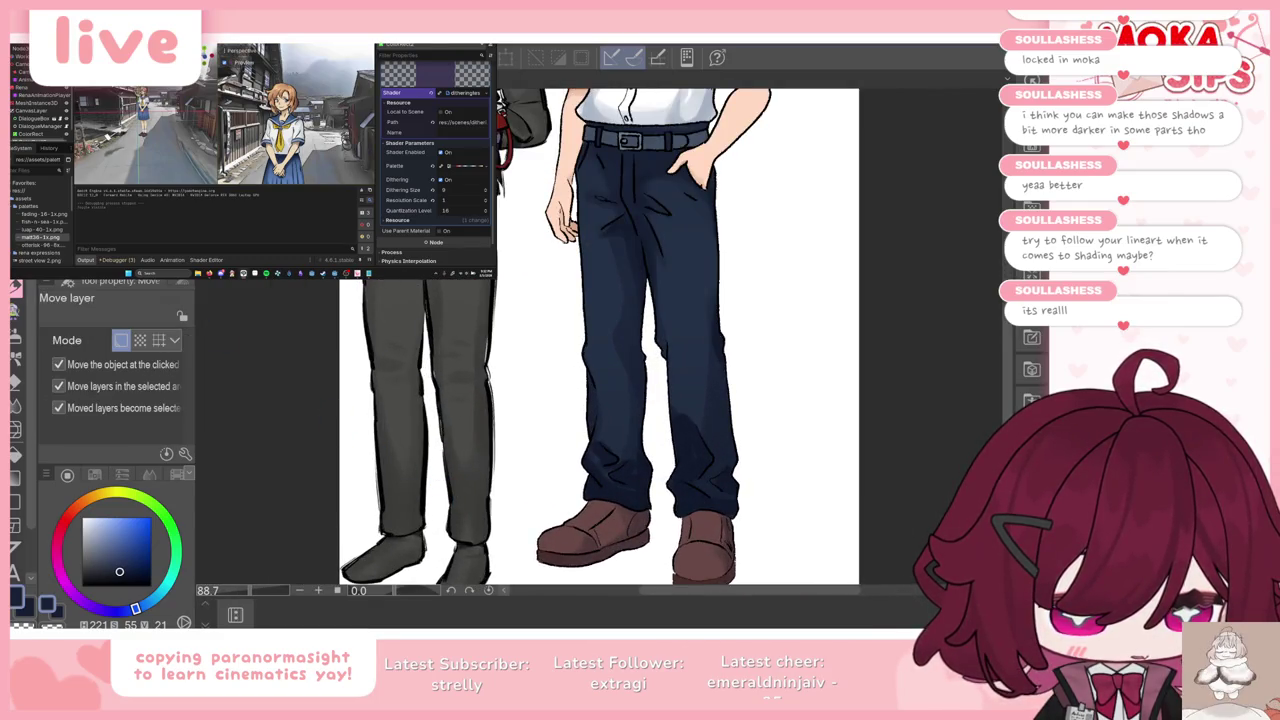
{"action": "left_click_drag", "start_coordinate": [605, 274], "coordinate": [726, 232]}
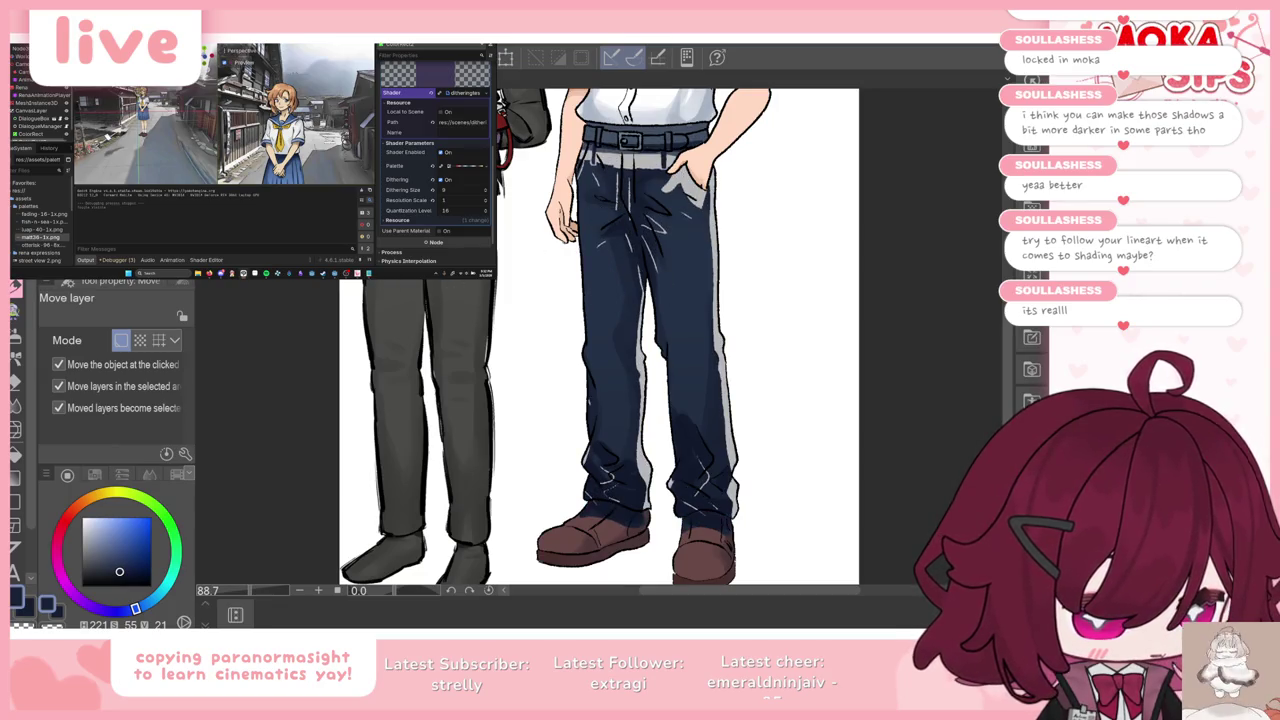
{"action": "scroll", "coordinate": [726, 232], "scroll_direction": "down", "scroll_amount": 1}
{"action": "scroll", "coordinate": [604, 258], "scroll_direction": "down", "scroll_amount": 1}
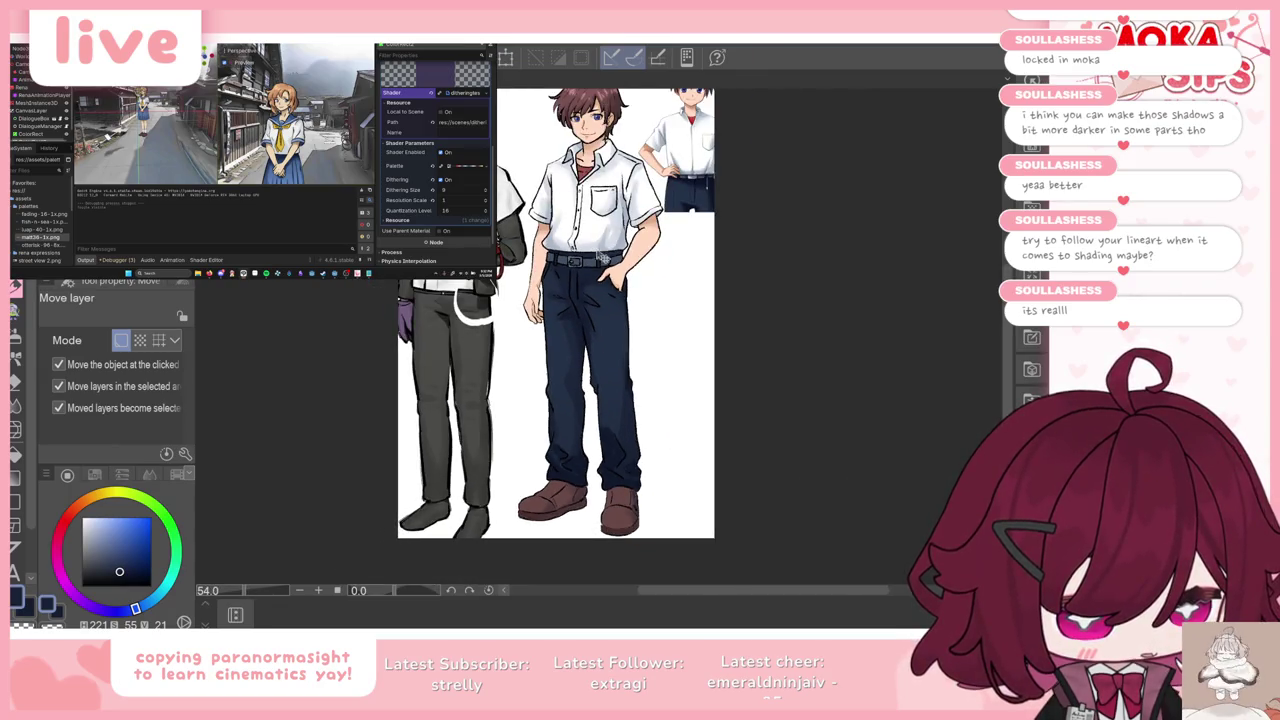
{"action": "scroll", "coordinate": [592, 241], "scroll_direction": "up", "scroll_amount": 1}
{"action": "scroll", "coordinate": [592, 241], "scroll_direction": "up", "scroll_amount": 1}
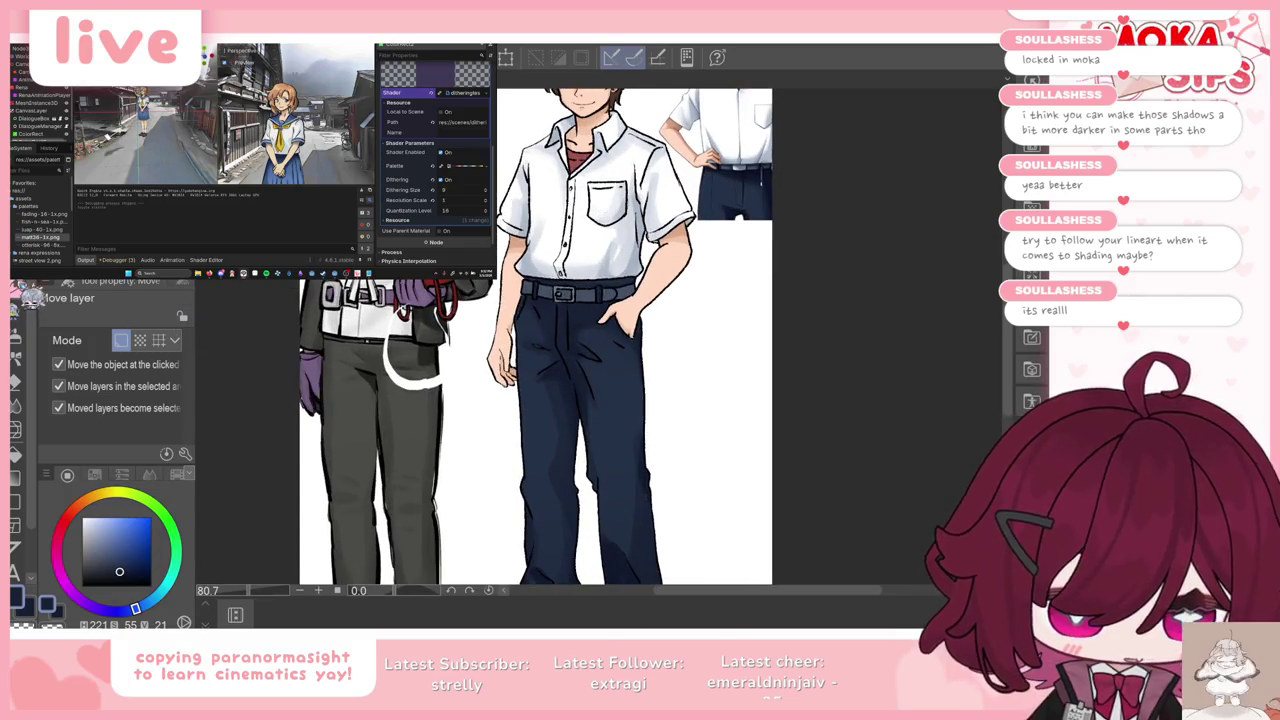
{"action": "key", "text": "p"}
{"action": "key", "text": "b"}
{"action": "scroll", "coordinate": [584, 292], "scroll_direction": "up", "scroll_amount": 1}
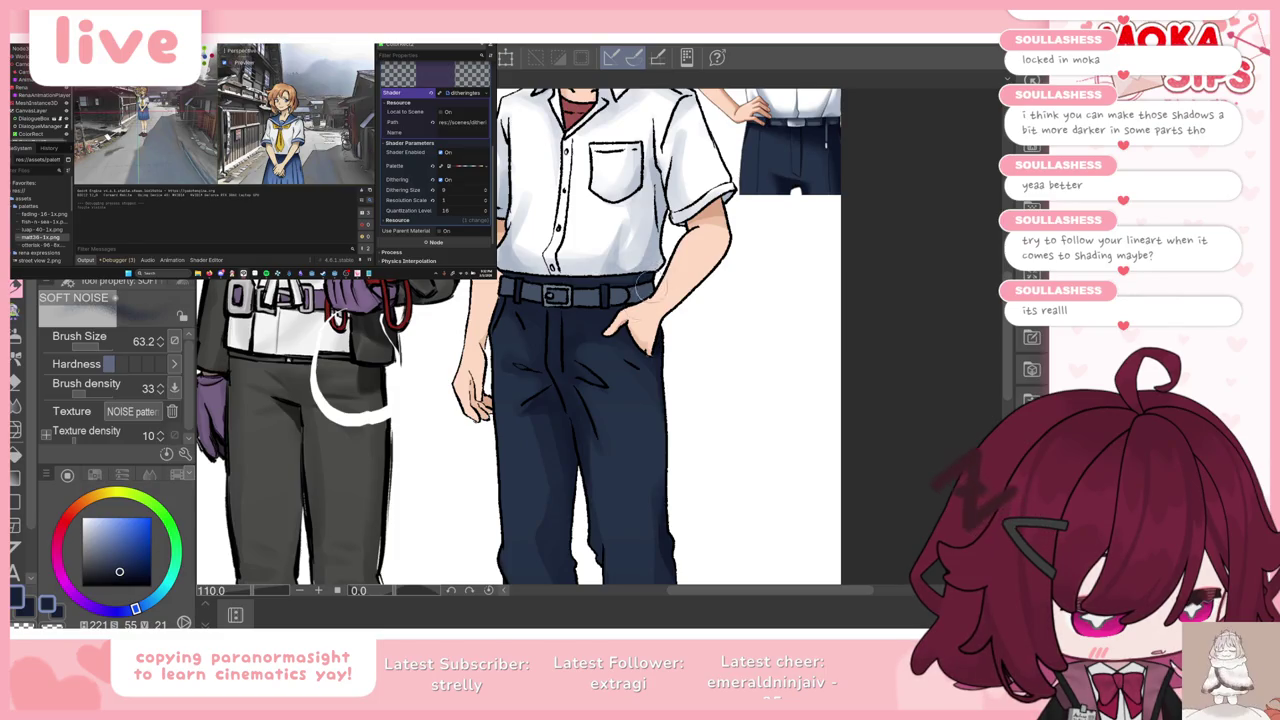
Step: Hide the layer of the partly drawn dark-clothed figure on the left
{"action": "key", "text": "k"}
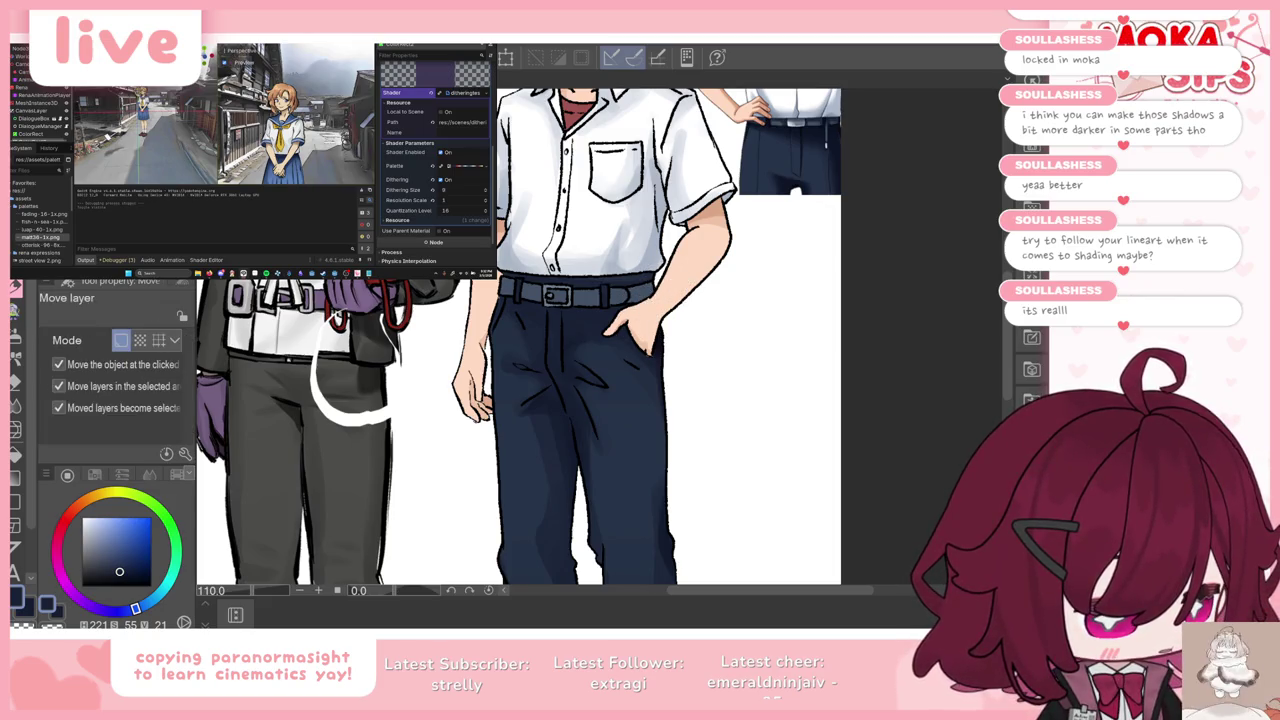
{"action": "key", "text": "b"}
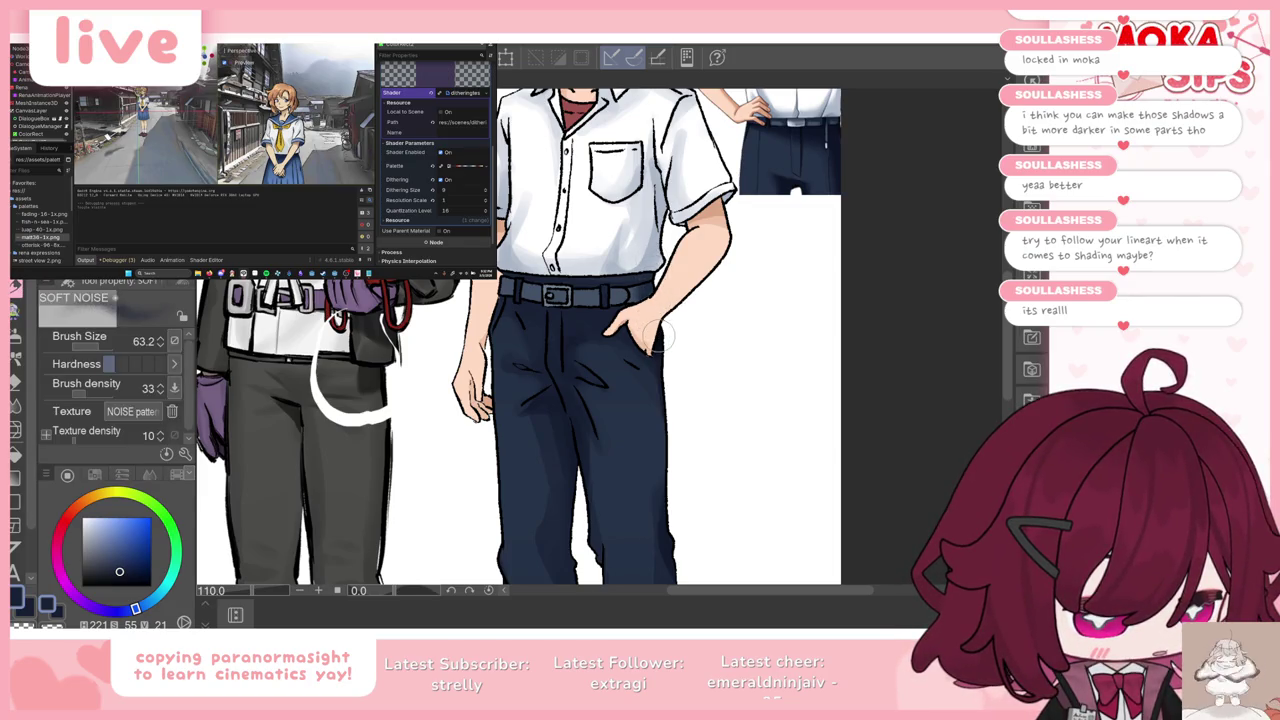
{"action": "scroll", "coordinate": [662, 336], "scroll_direction": "down", "scroll_amount": 4}
{"action": "scroll", "coordinate": [662, 336], "scroll_direction": "down", "scroll_amount": 2}
{"action": "scroll", "coordinate": [662, 336], "scroll_direction": "up", "scroll_amount": 3}
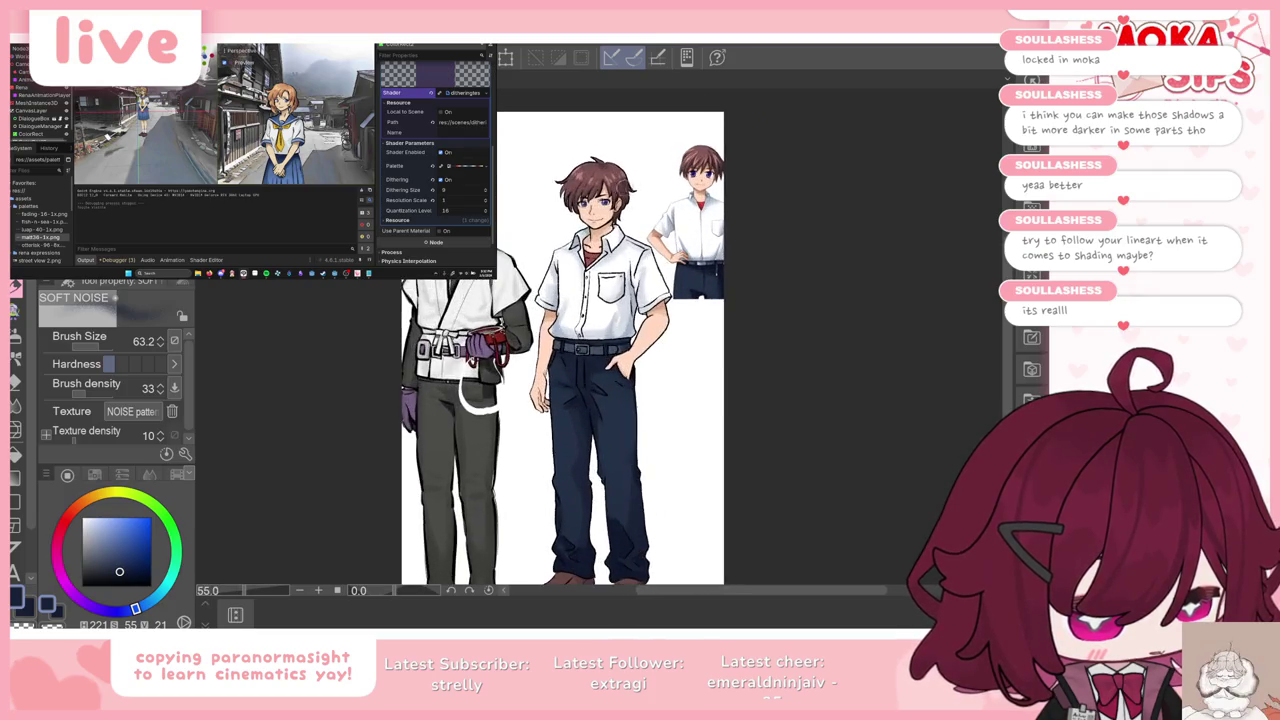
{"action": "scroll", "coordinate": [655, 260], "scroll_direction": "up", "scroll_amount": 2}
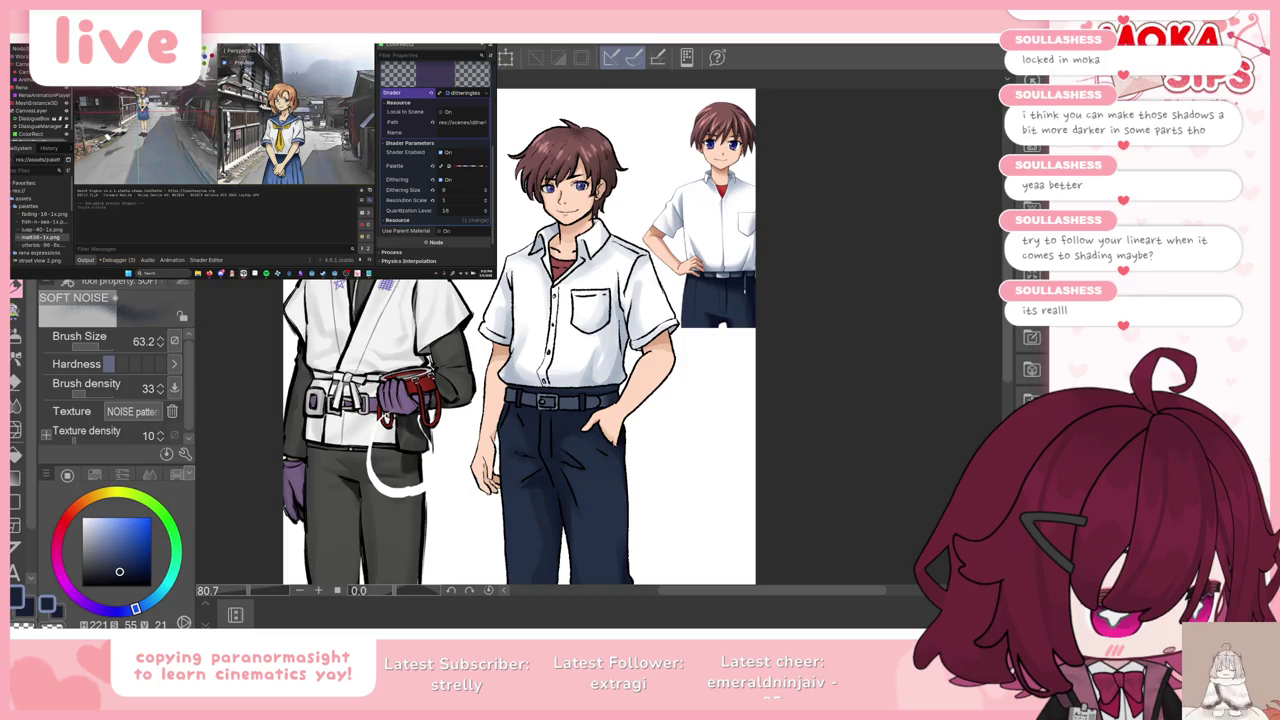
{"action": "key", "text": "Delete"}
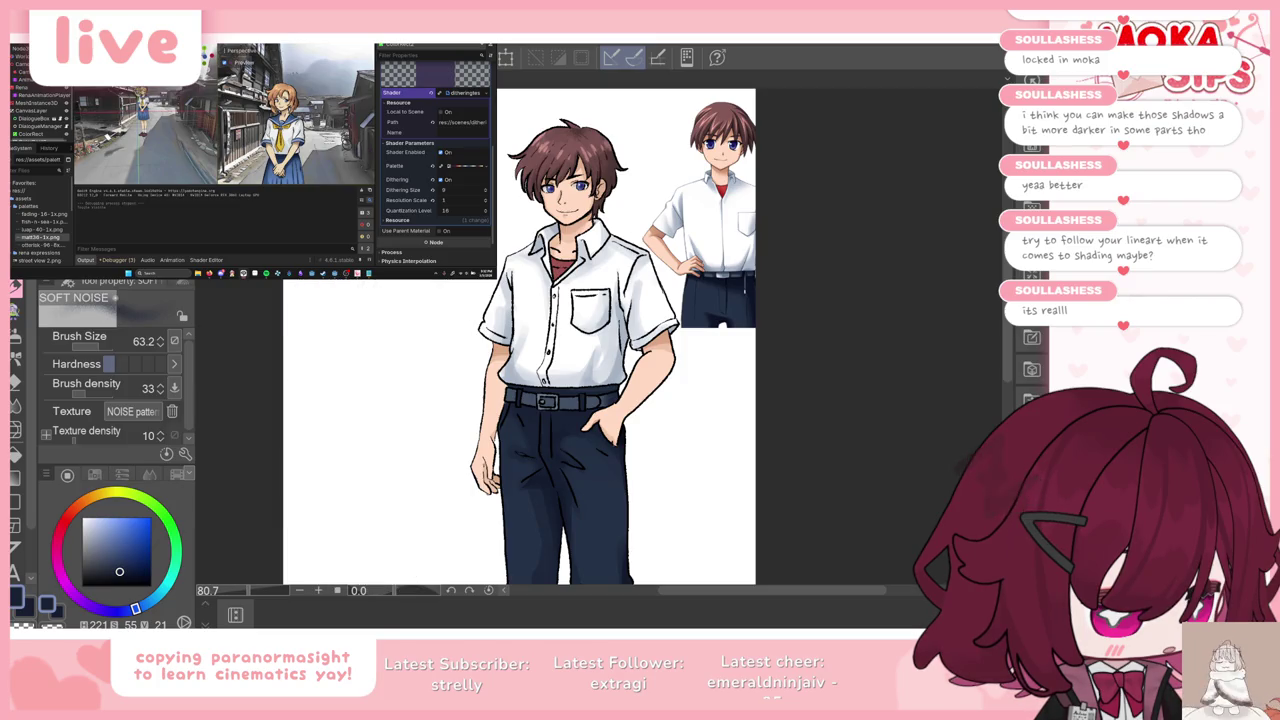
Step: Hide the white canvas background and the small reference sprite of the boy
{"action": "key", "text": "Delete"}
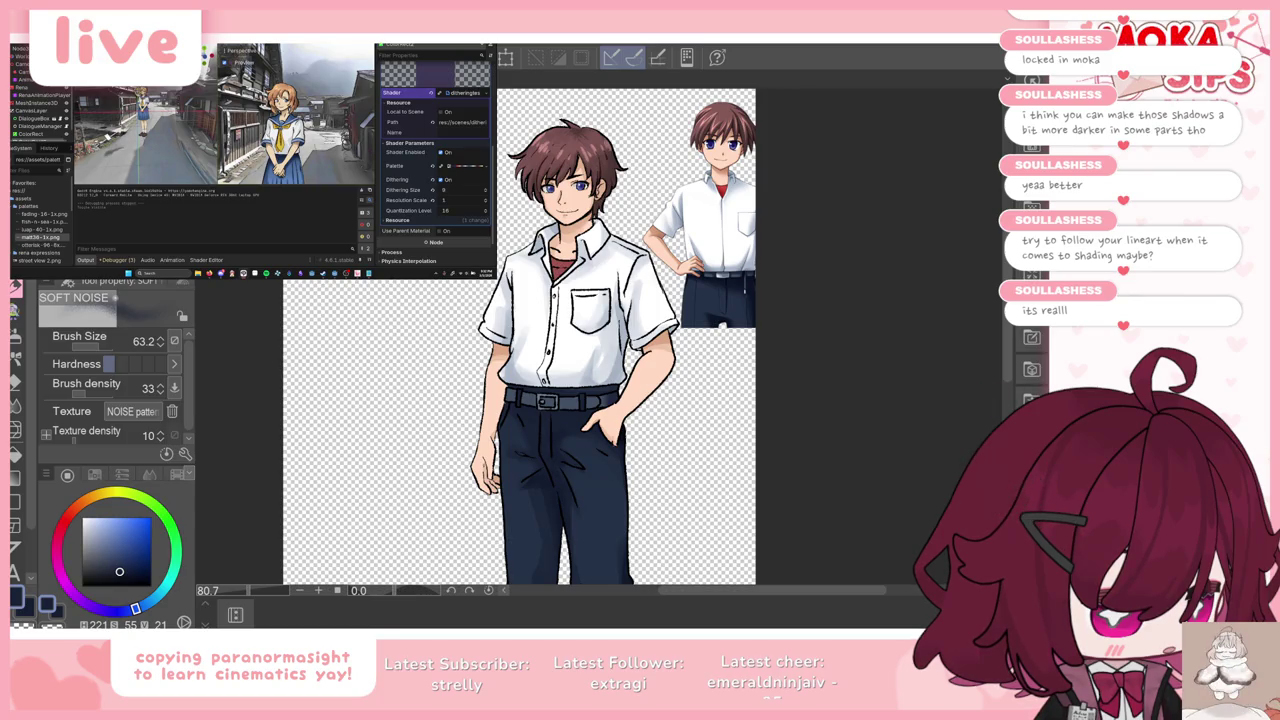
{"action": "key", "text": "Delete"}
{"action": "scroll", "coordinate": [700, 330], "scroll_direction": "down", "scroll_amount": 1}
{"action": "scroll", "coordinate": [690, 300], "scroll_direction": "down", "scroll_amount": 2}
{"action": "scroll", "coordinate": [738, 422], "scroll_direction": "down", "scroll_amount": 2}
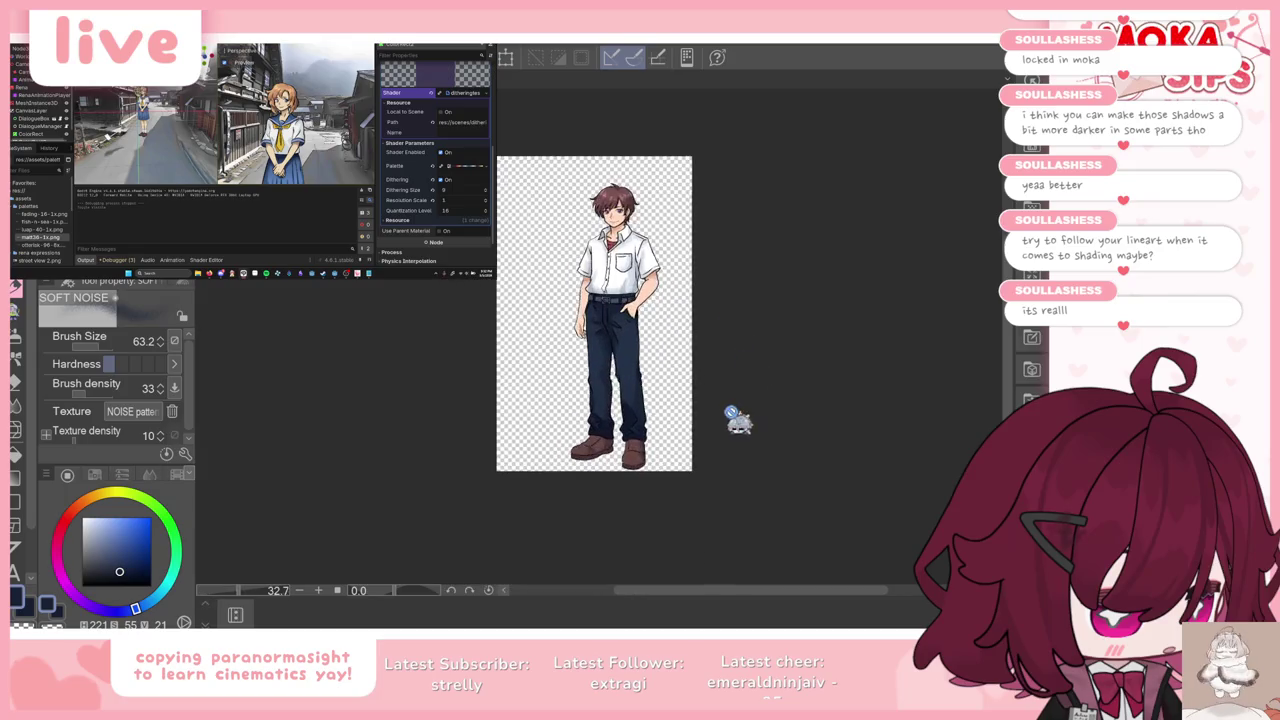
Step: Transform the standing boy figure, shifting it slightly left, and commit
{"action": "scroll", "coordinate": [738, 422], "scroll_direction": "up", "scroll_amount": 1}
{"action": "scroll", "coordinate": [690, 390], "scroll_direction": "up", "scroll_amount": 1}
{"action": "key", "text": "ctrl+t"}
{"action": "left_click_drag", "start_coordinate": [648, 367], "coordinate": [623, 369]}
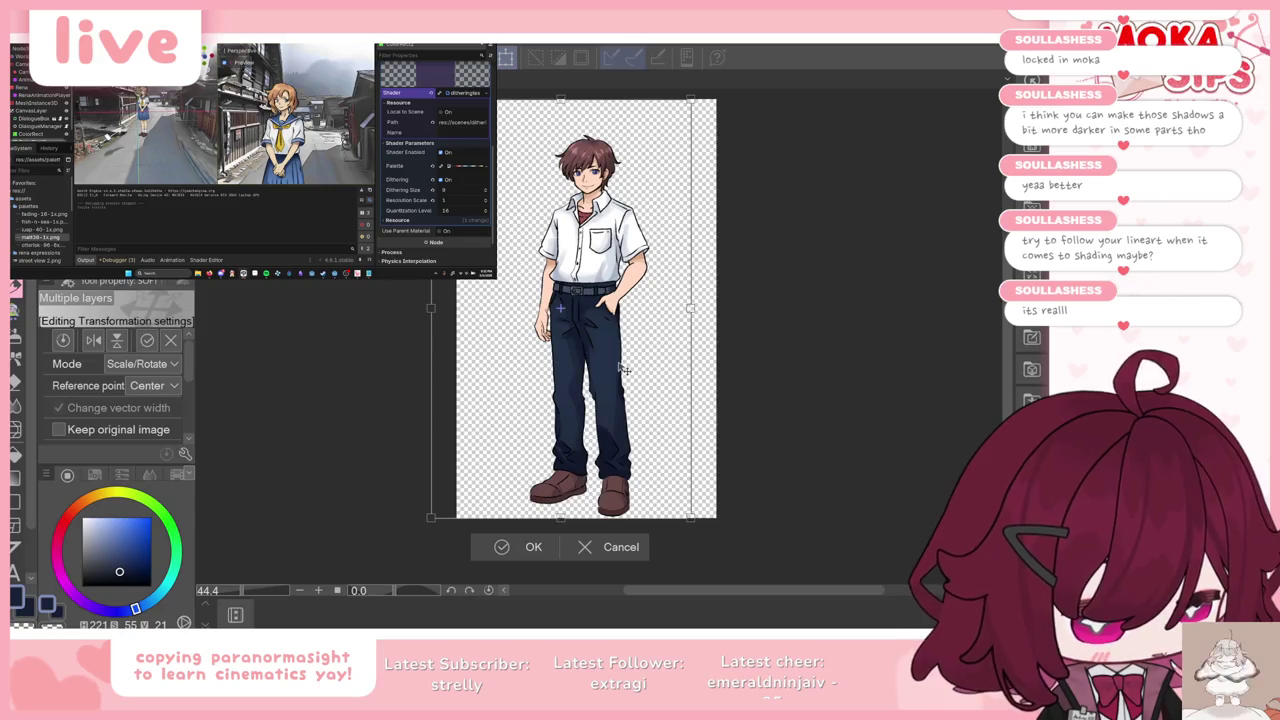
{"action": "left_click", "coordinate": [533, 547]}
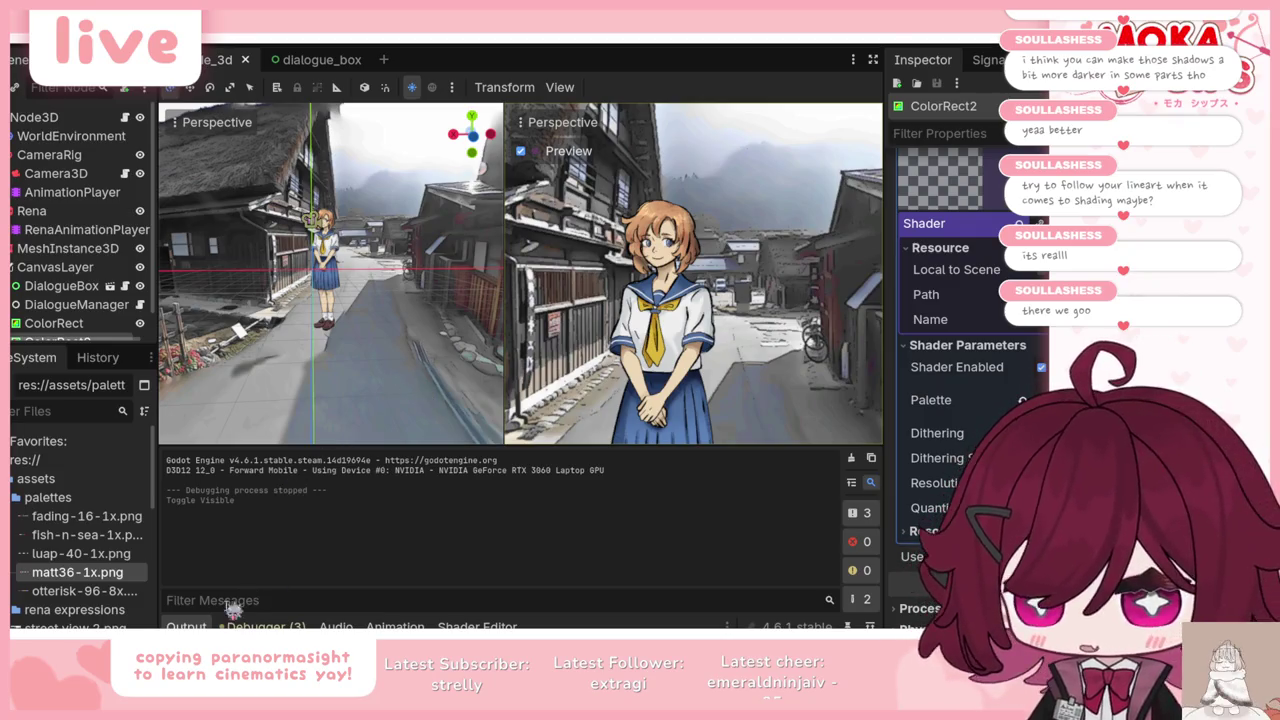
Step: Enlarge Godot's 3D viewport to show the street scene with Rena
{"action": "key", "text": "ctrl+j"}
Step: Collapse the palettes folder in the FileSystem dock to reach the assets folder
{"action": "scroll", "coordinate": [330, 350], "scroll_direction": "down", "scroll_amount": 1}
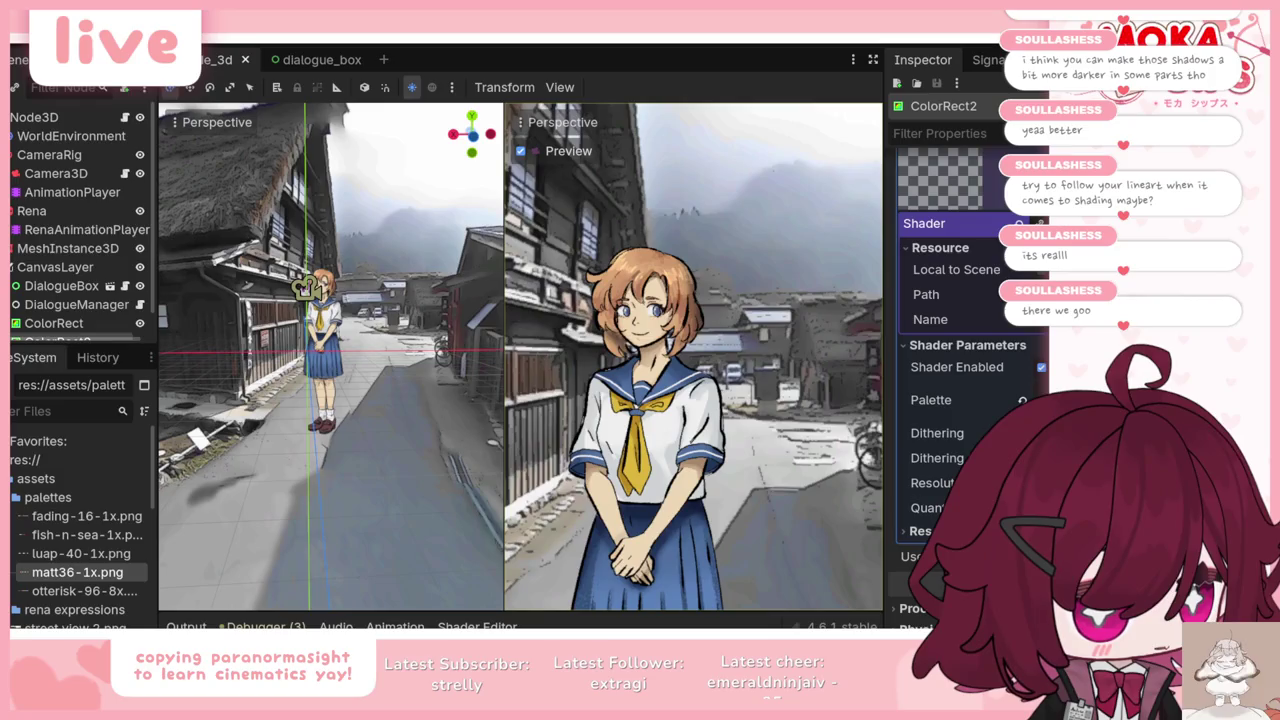
{"action": "left_click", "coordinate": [14, 497]}
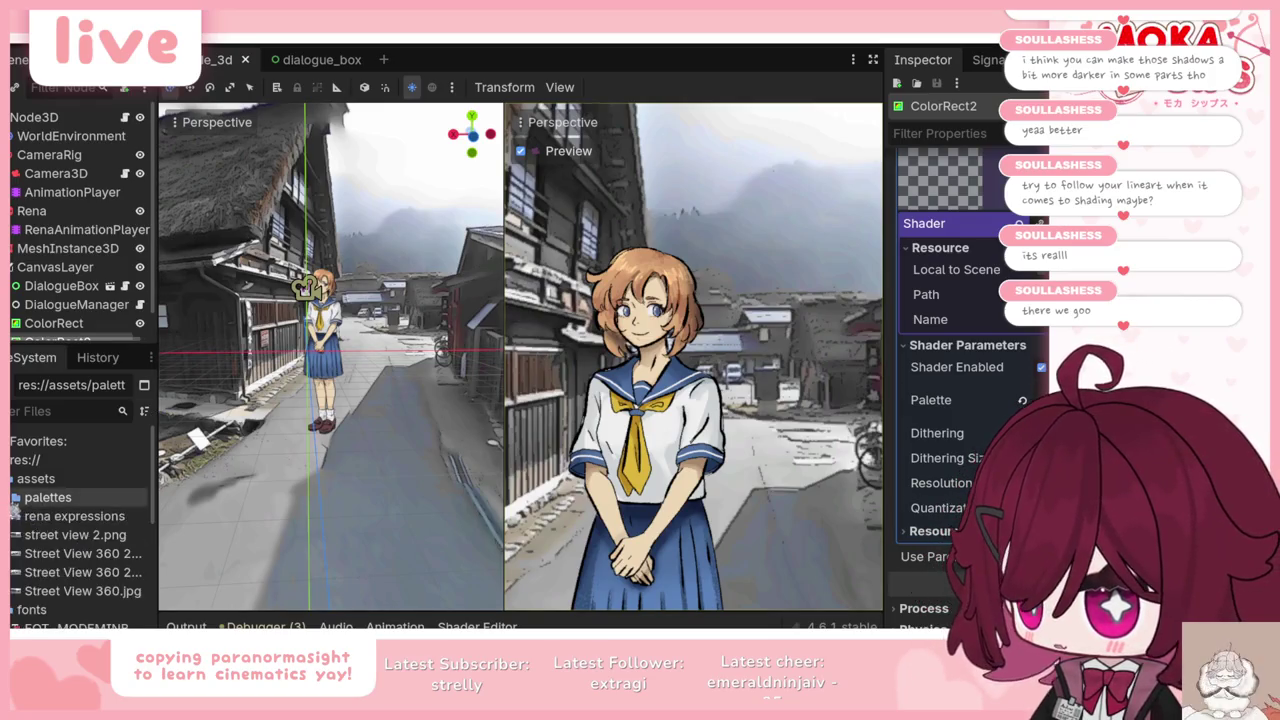
{"action": "scroll", "coordinate": [45, 577], "scroll_direction": "down", "scroll_amount": 3}
{"action": "scroll", "coordinate": [40, 555], "scroll_direction": "down", "scroll_amount": 2}
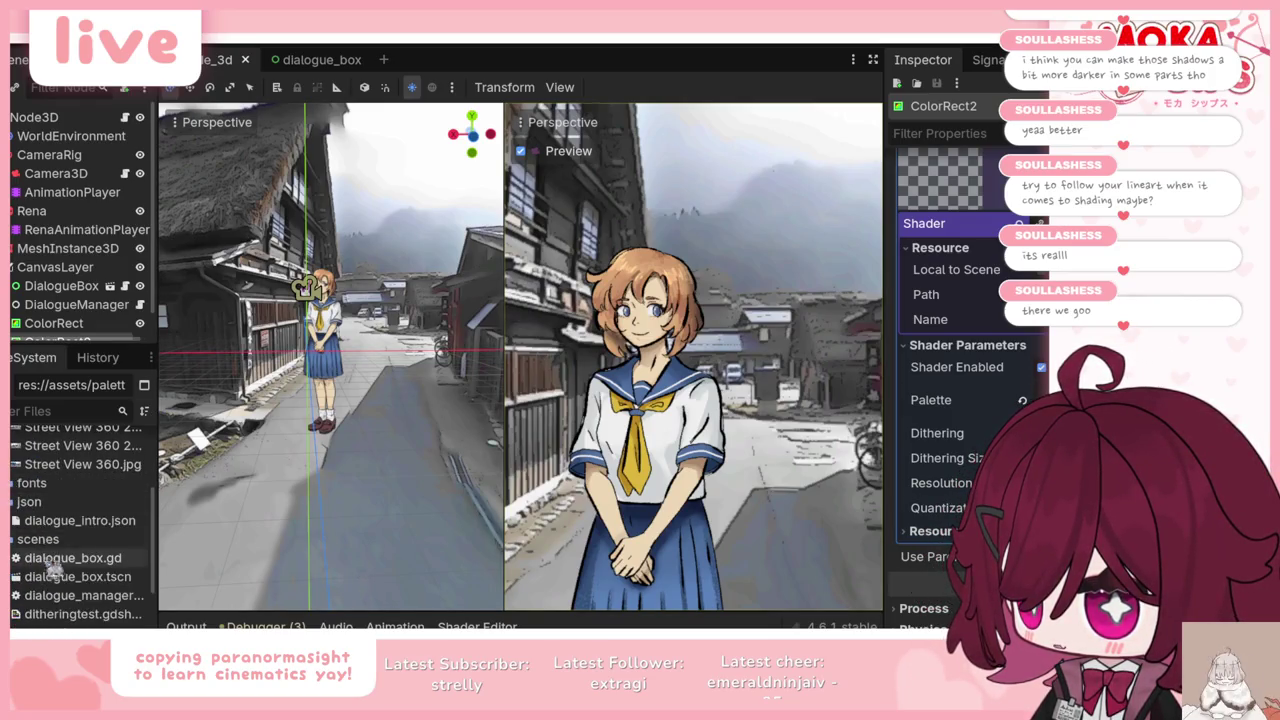
{"action": "scroll", "coordinate": [36, 532], "scroll_direction": "down", "scroll_amount": 2}
{"action": "scroll", "coordinate": [36, 530], "scroll_direction": "up", "scroll_amount": 1}
{"action": "scroll", "coordinate": [45, 560], "scroll_direction": "up", "scroll_amount": 1}
{"action": "scroll", "coordinate": [45, 560], "scroll_direction": "up", "scroll_amount": 3}
{"action": "scroll", "coordinate": [45, 560], "scroll_direction": "up", "scroll_amount": 2}
{"action": "scroll", "coordinate": [35, 512], "scroll_direction": "up", "scroll_amount": 3}
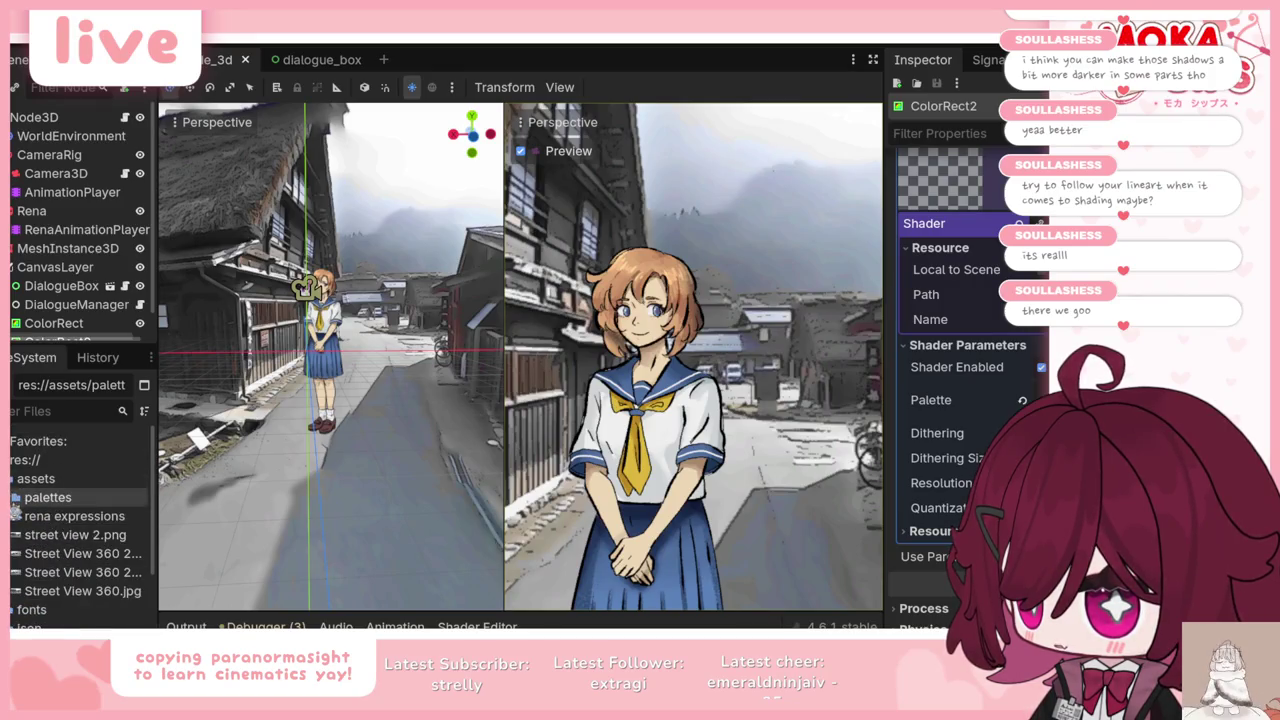
Step: Create a 'keiichi expressions' folder under assets and open it to show keiichi_norm.png
{"action": "left_click", "coordinate": [14, 516]}
{"action": "right_click", "coordinate": [30, 516]}
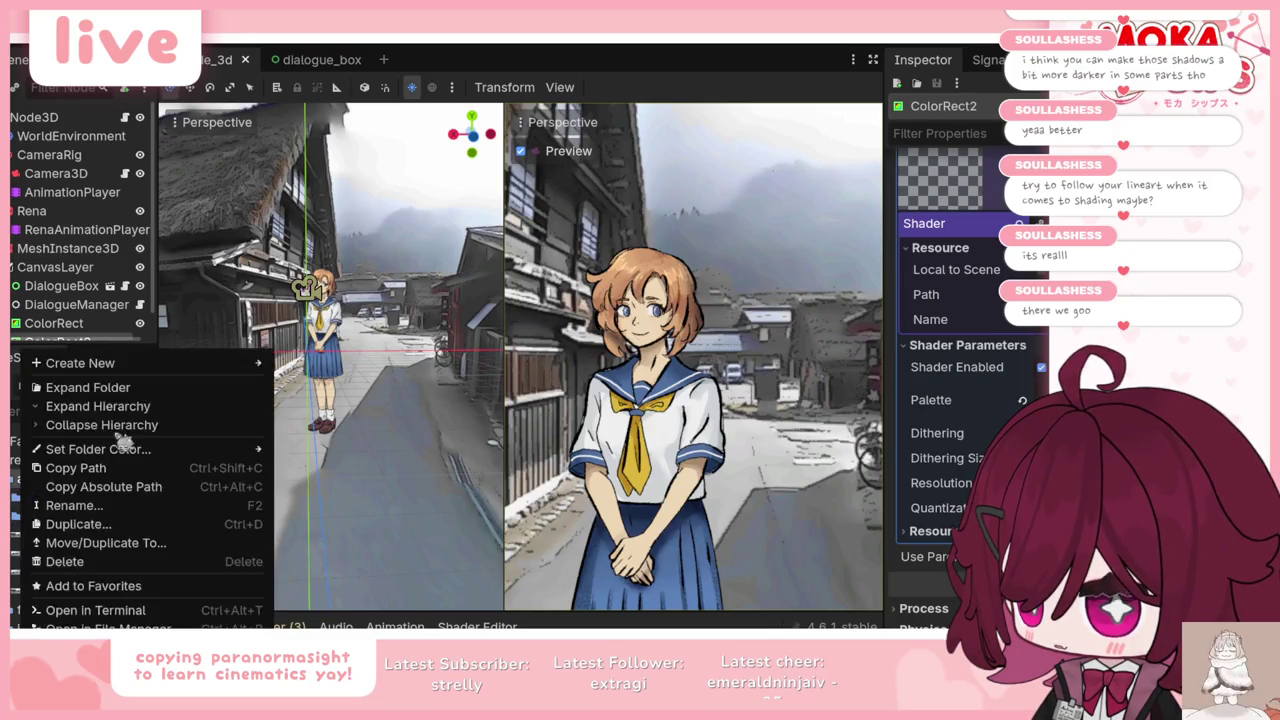
{"action": "mouse_move", "coordinate": [80, 363]}
{"action": "left_click", "coordinate": [300, 365]}
{"action": "type", "text": "keiichi expressions"}
{"action": "key", "text": "Return"}
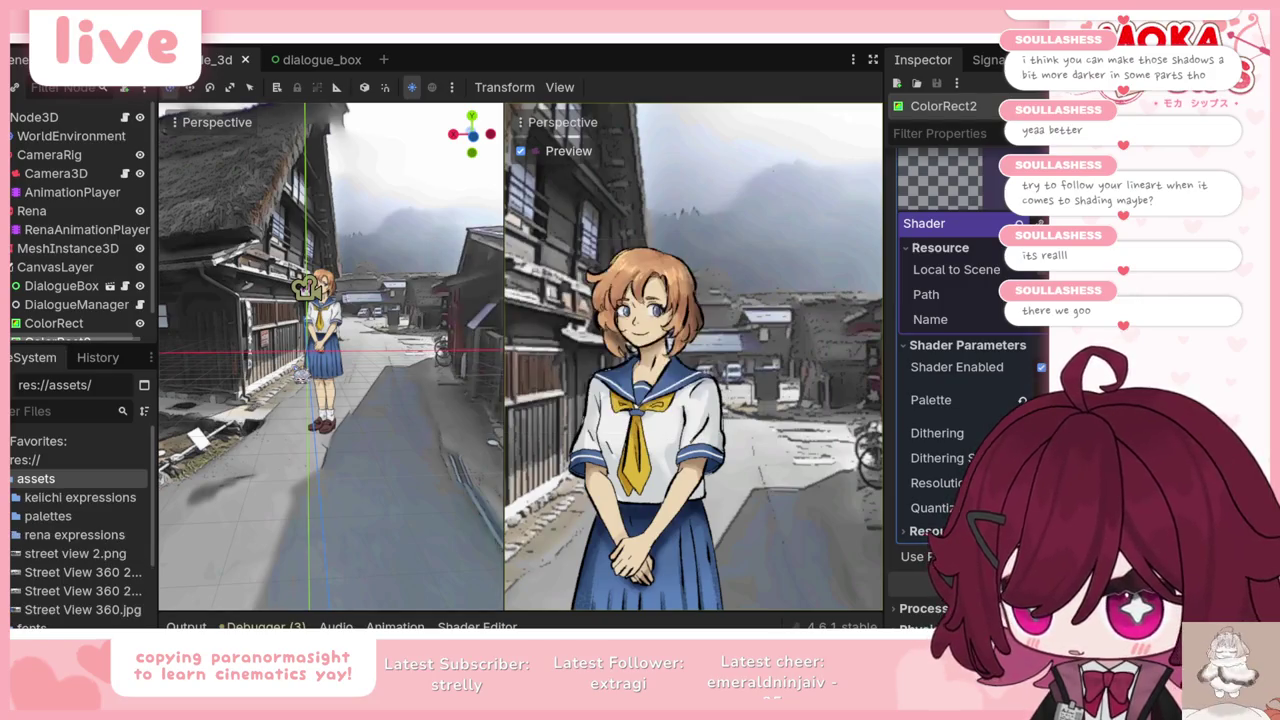
{"action": "left_click", "coordinate": [80, 497]}
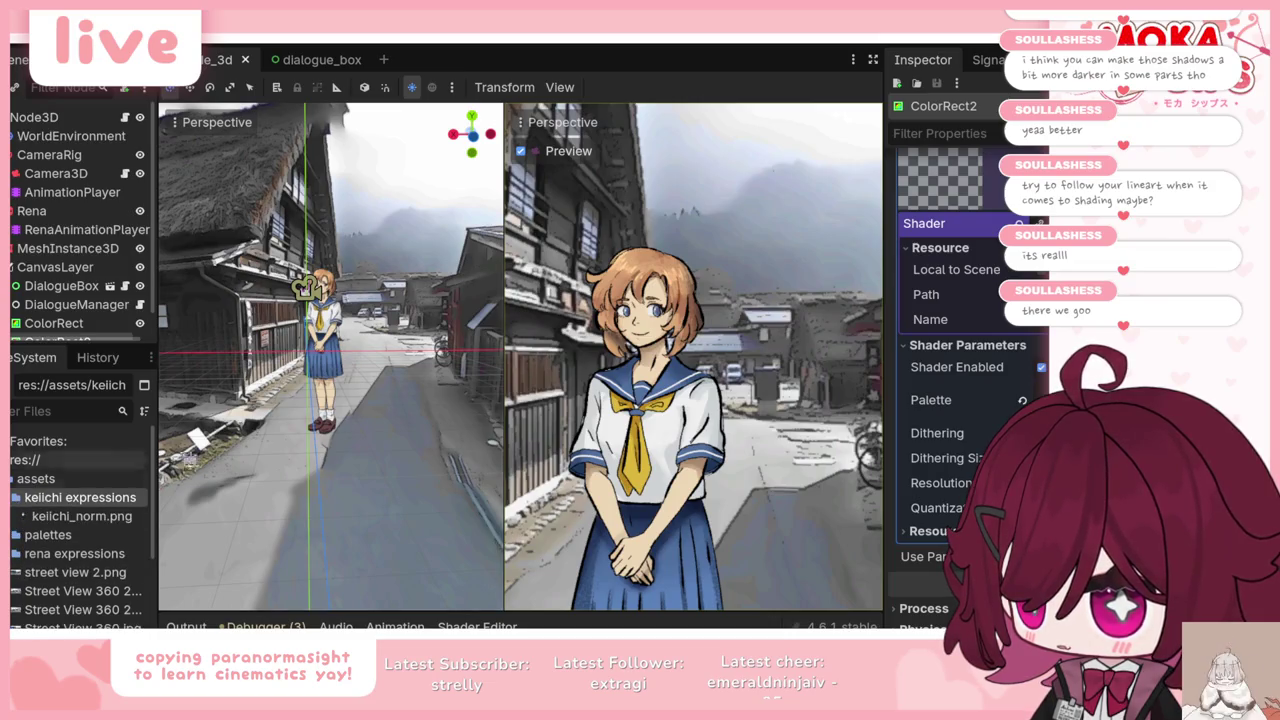
{"action": "scroll", "coordinate": [484, 424], "scroll_direction": "down", "scroll_amount": 3}
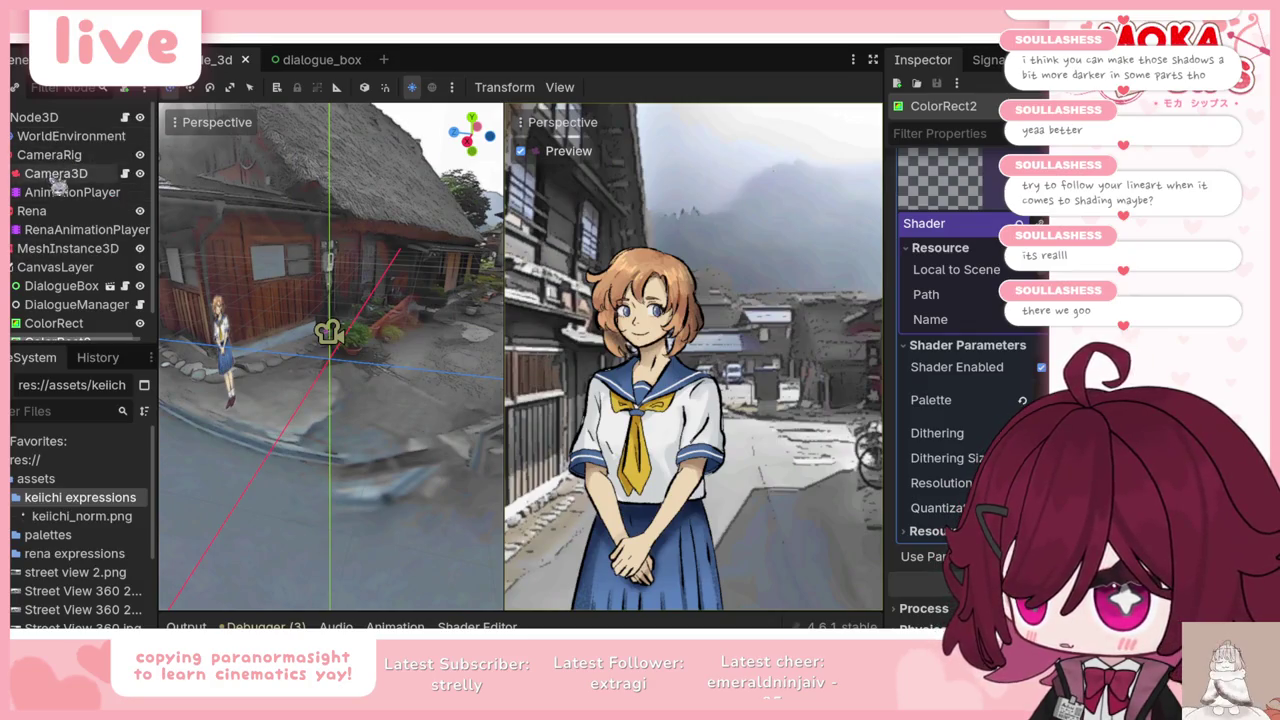
{"action": "left_click", "coordinate": [36, 214]}
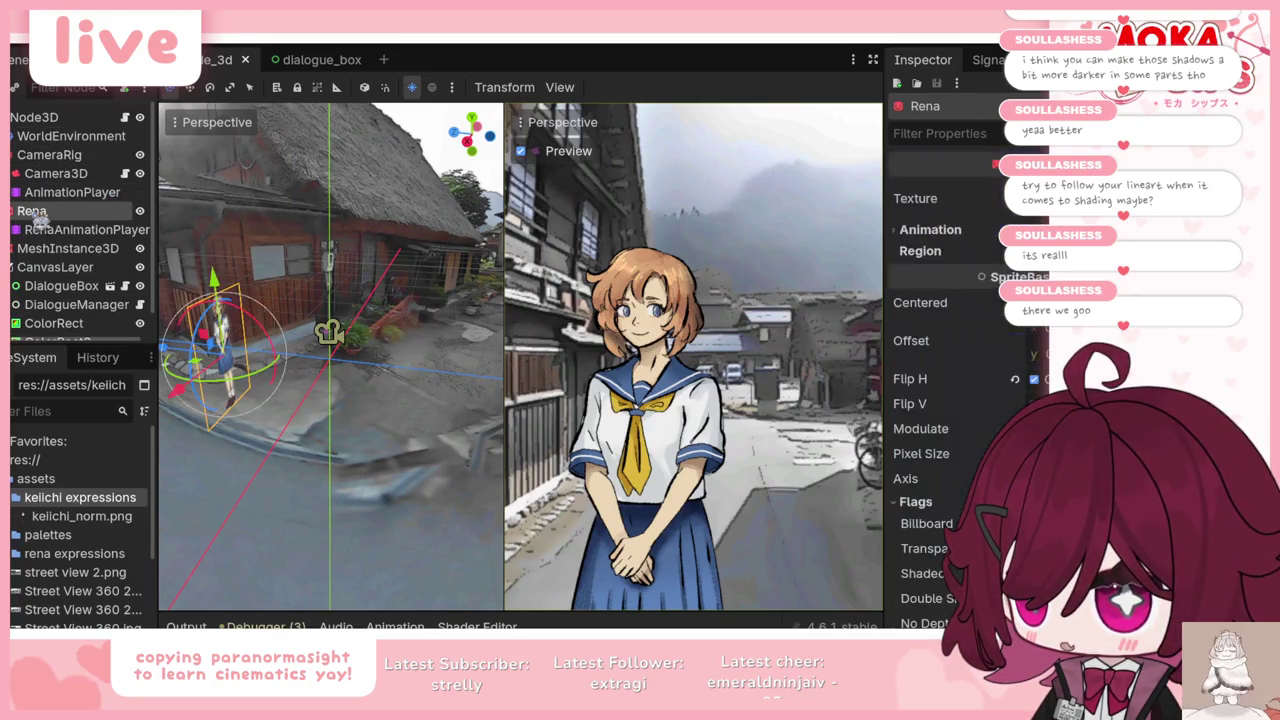
Step: Duplicate Rena as Keichi, give it the keiichi_norm.png texture, and save the scene
{"action": "right_click", "coordinate": [28, 213]}
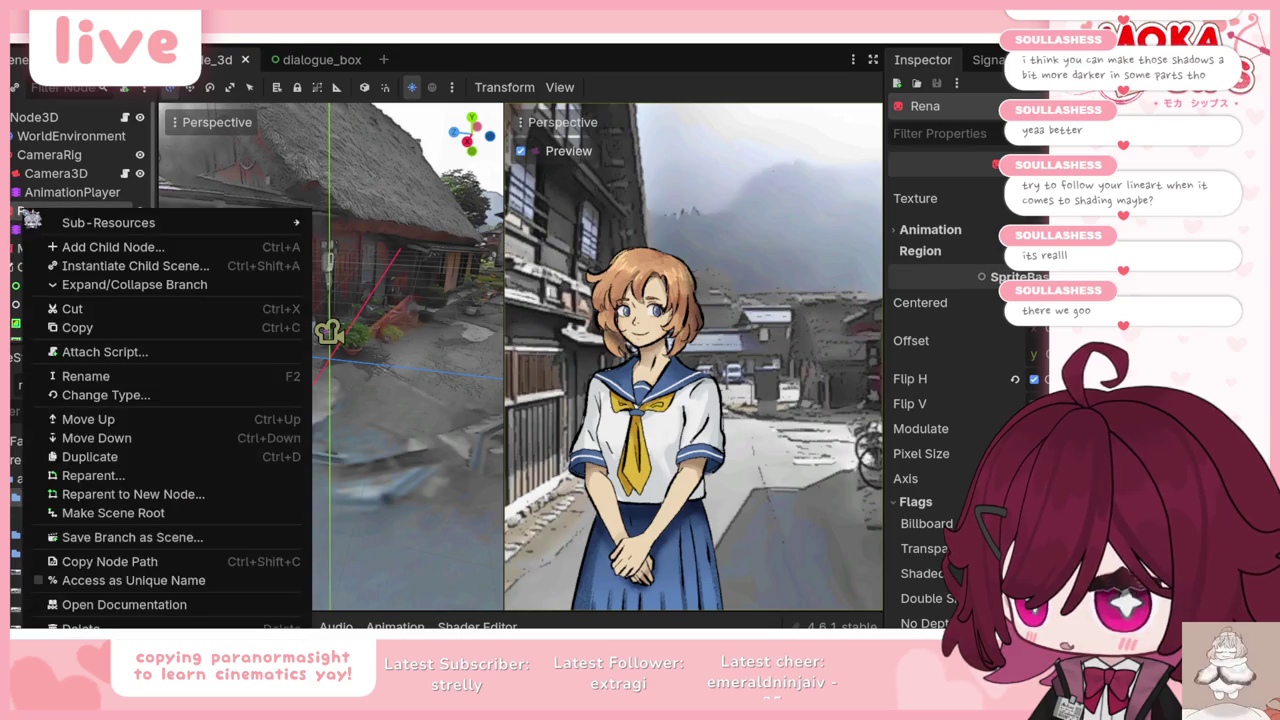
{"action": "left_click", "coordinate": [90, 456]}
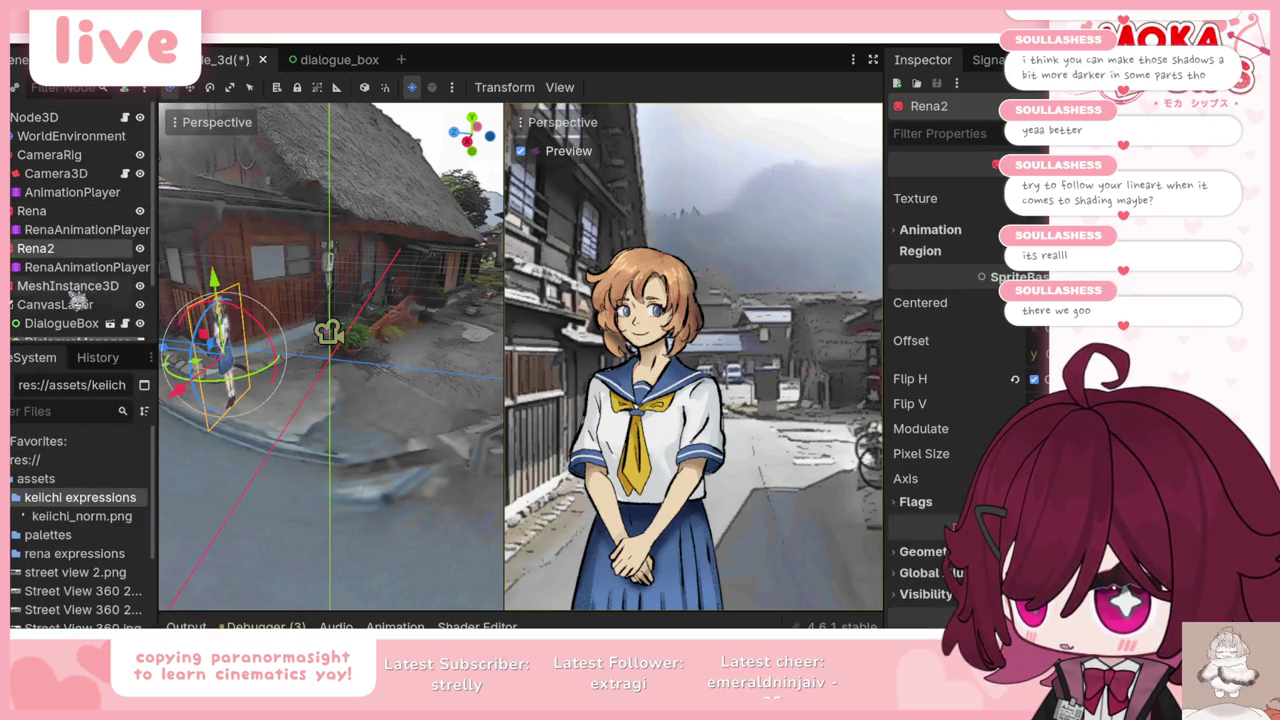
{"action": "right_click", "coordinate": [36, 248]}
{"action": "type", "text": "Keichi"}
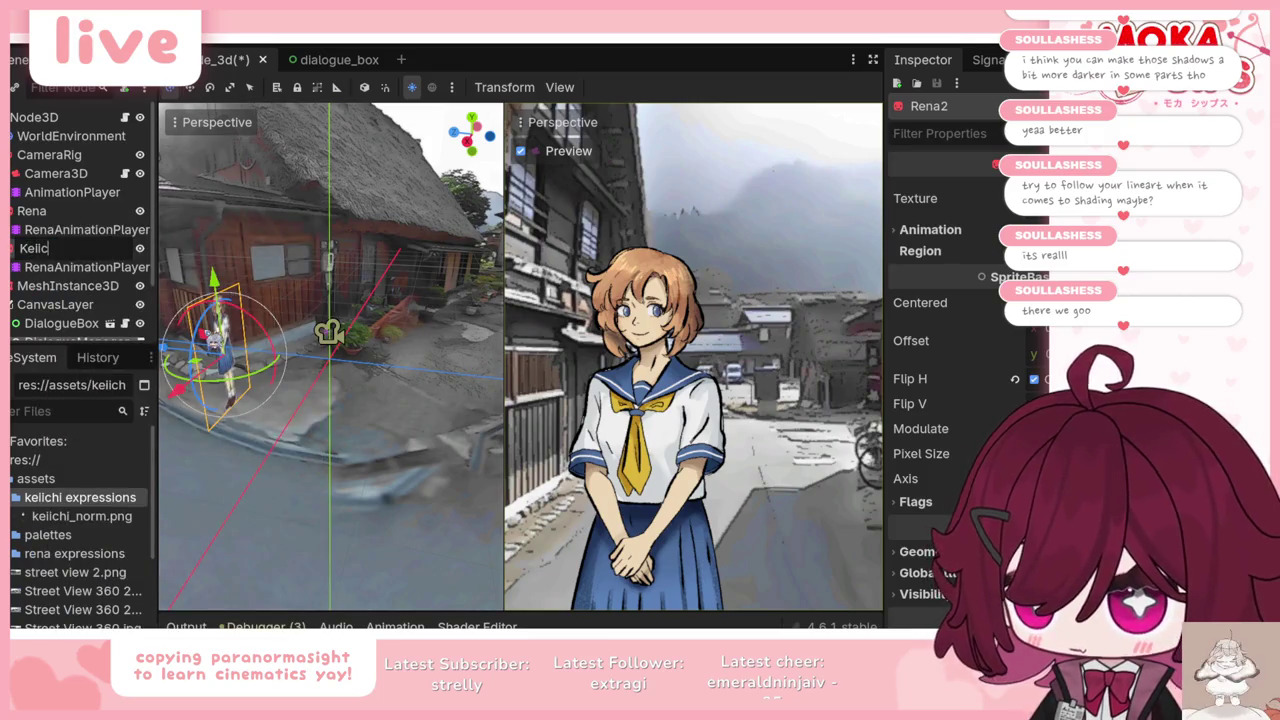
{"action": "key", "text": "Return"}
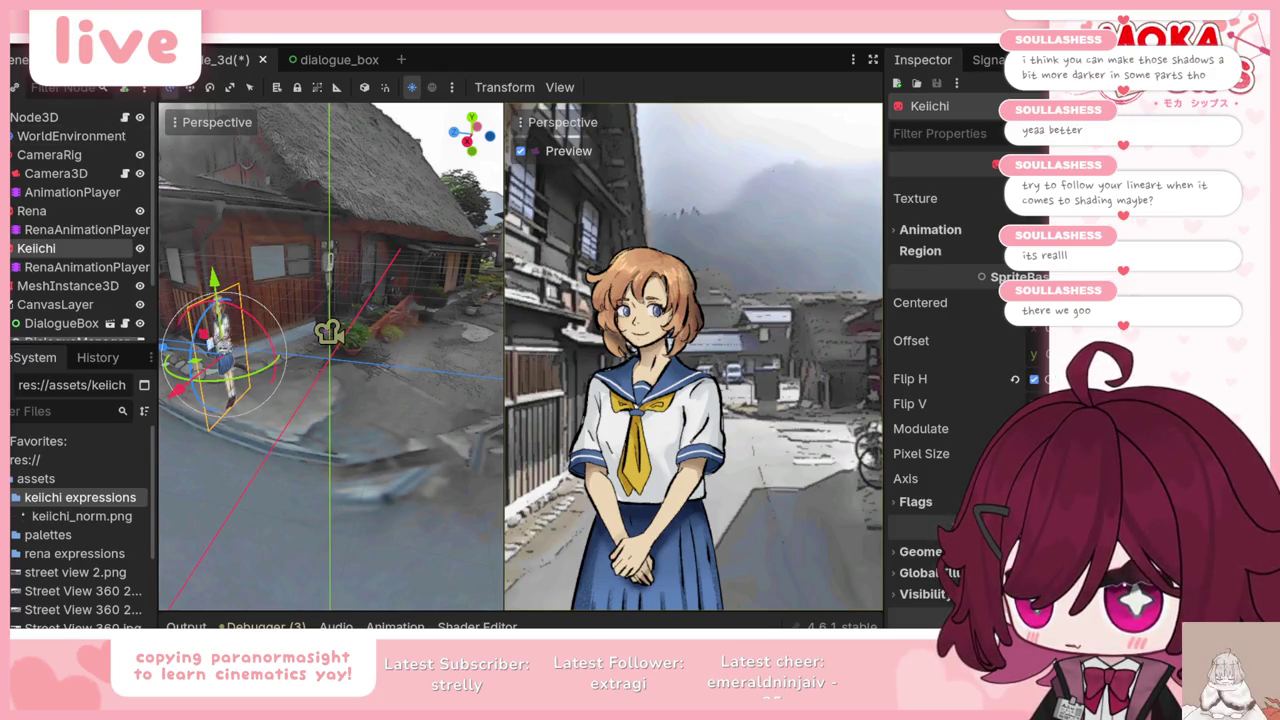
{"action": "left_click_drag", "start_coordinate": [180, 356], "coordinate": [243, 362]}
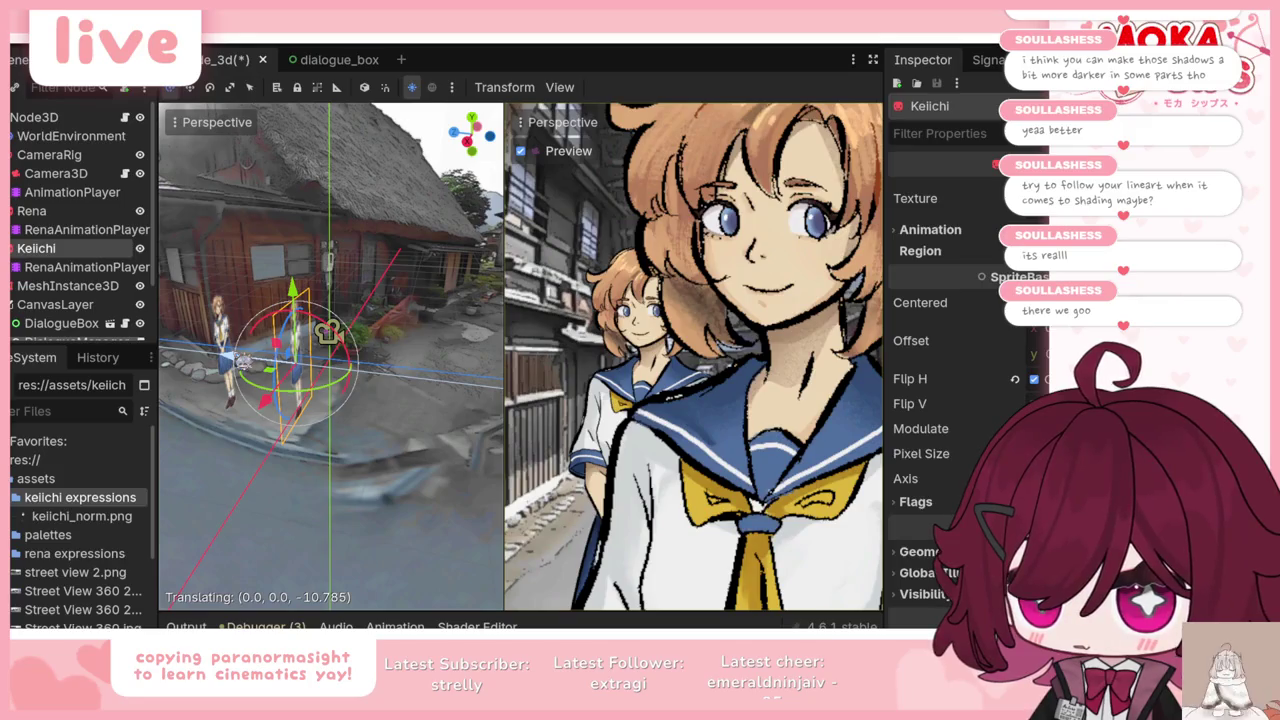
{"action": "left_click", "coordinate": [80, 516]}
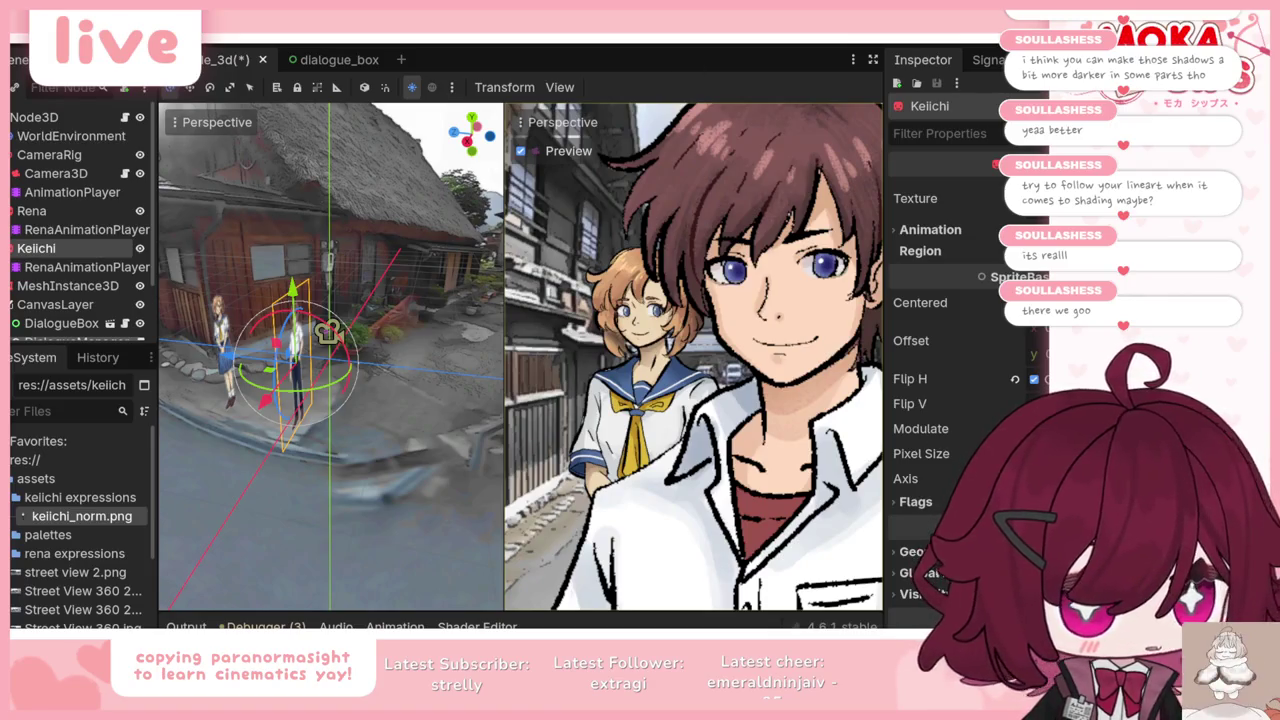
{"action": "key", "text": "ctrl+s"}
Step: Nudge Keichi back and sideways, then pull the camera back to frame Rena's upper body
{"action": "left_click_drag", "start_coordinate": [295, 355], "coordinate": [268, 350]}
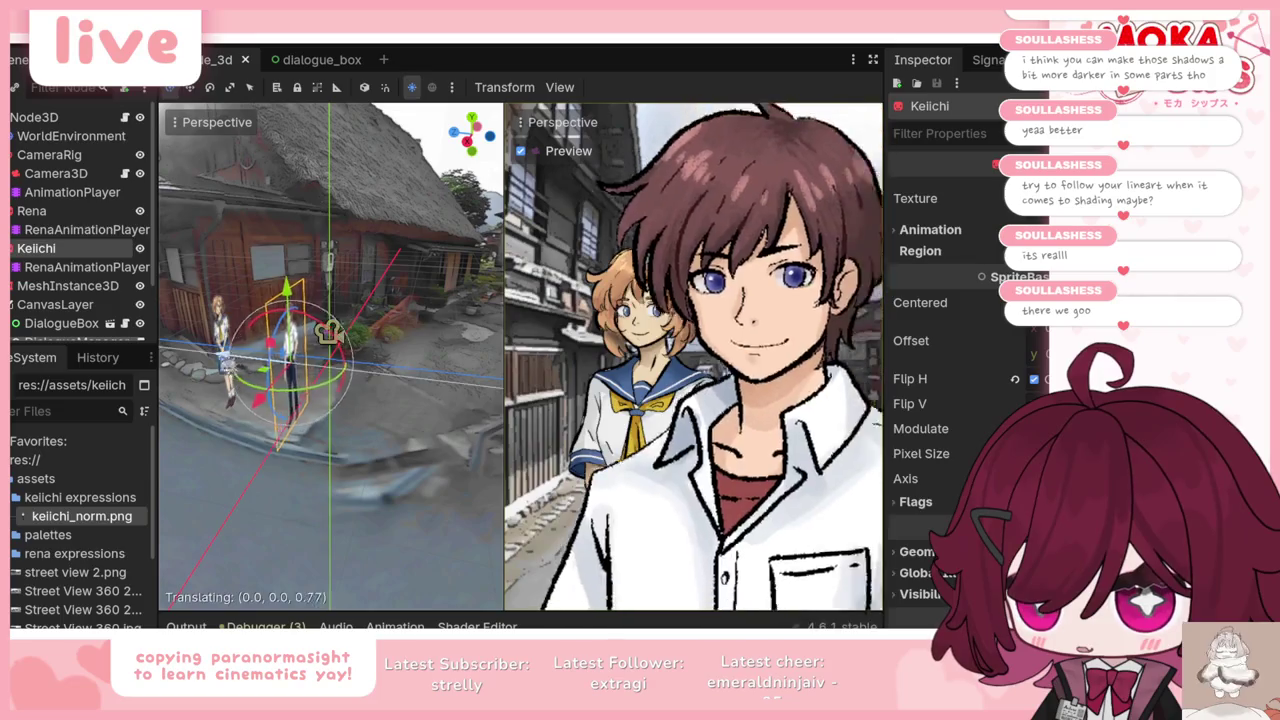
{"action": "left_click_drag", "start_coordinate": [247, 405], "coordinate": [229, 395]}
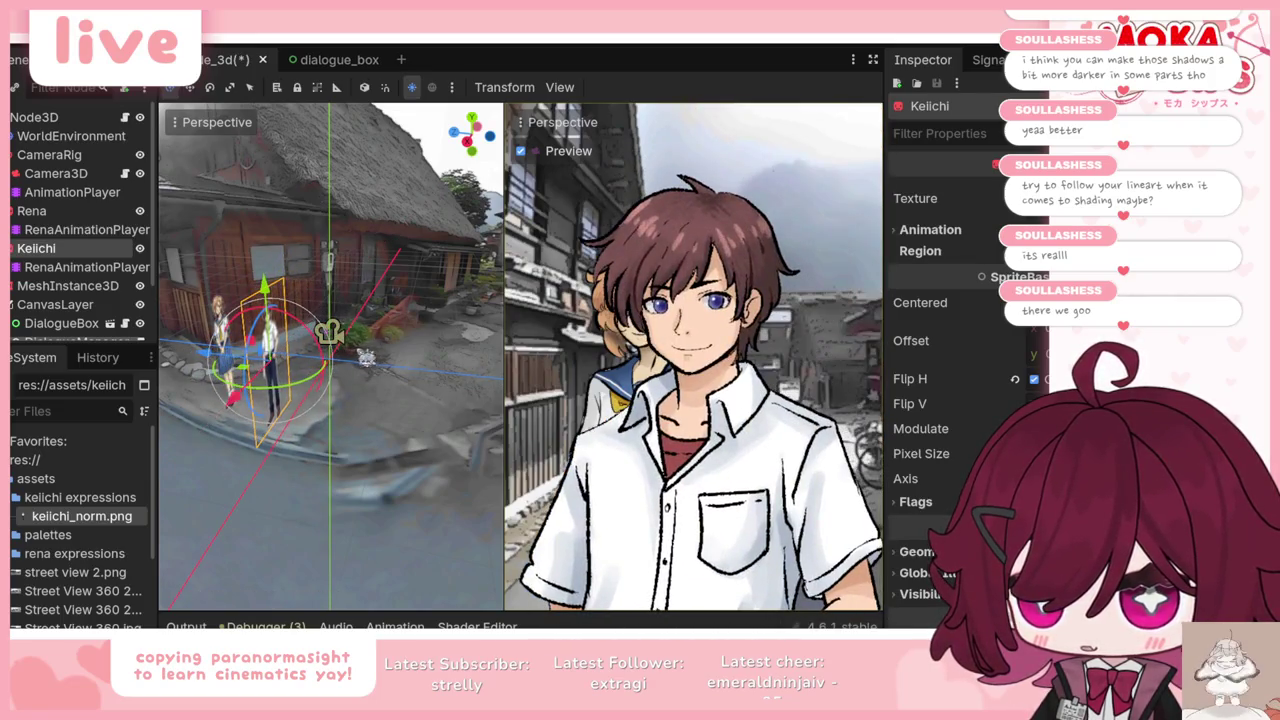
{"action": "left_click", "coordinate": [56, 173]}
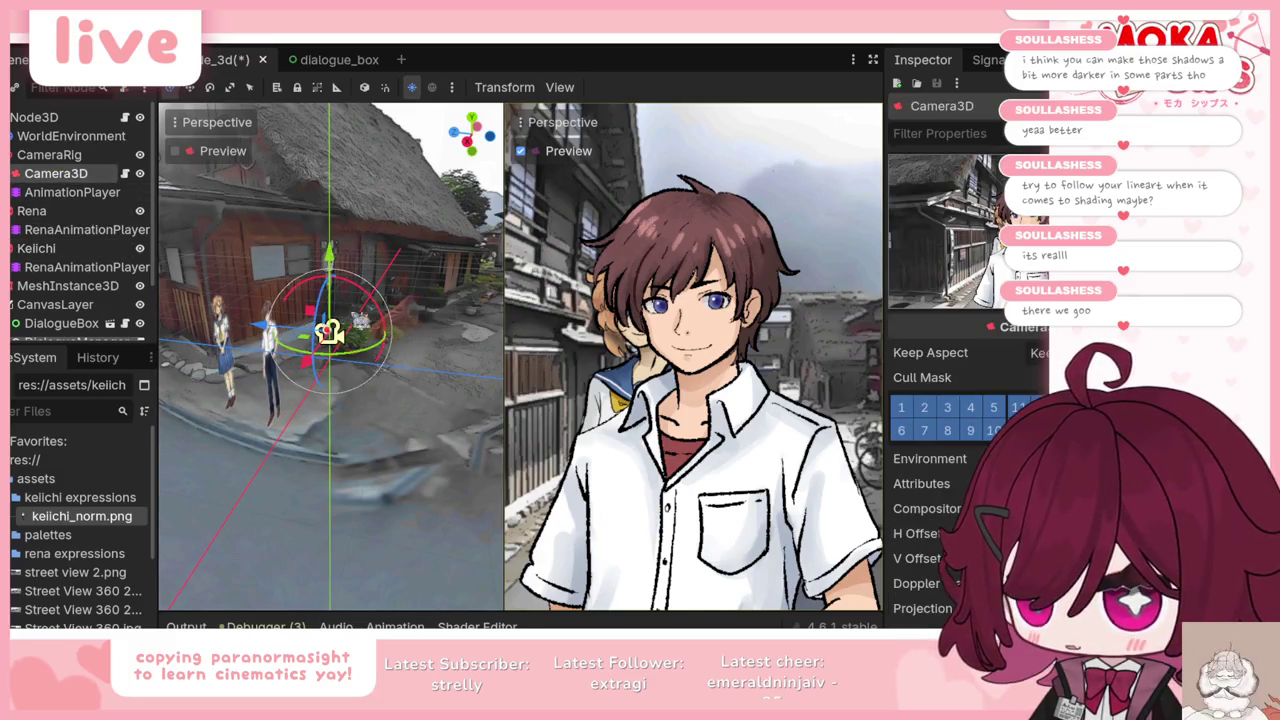
{"action": "mouse_move", "coordinate": [330, 334]}
{"action": "left_mouse_down"}
{"action": "mouse_move", "coordinate": [370, 338]}
{"action": "mouse_move", "coordinate": [228, 322]}
{"action": "mouse_move", "coordinate": [240, 323]}
{"action": "left_mouse_up"}
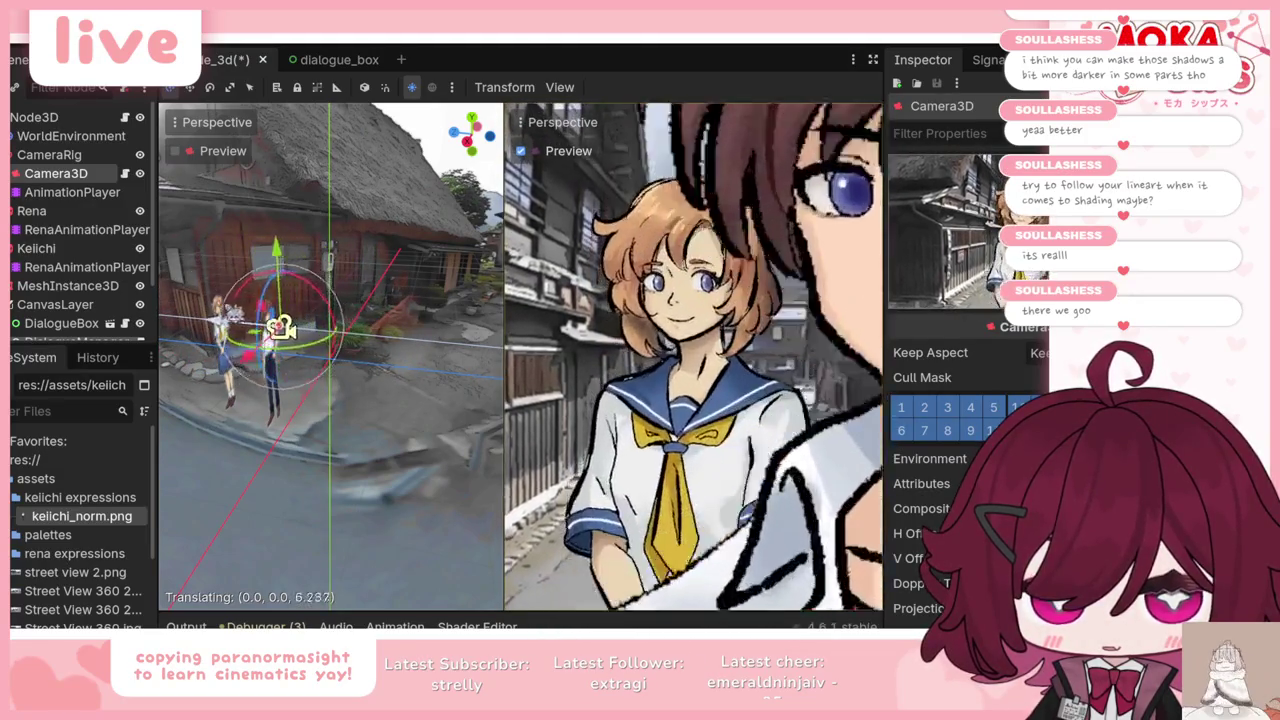
{"action": "mouse_move", "coordinate": [240, 323]}
{"action": "left_mouse_down"}
{"action": "mouse_move", "coordinate": [284, 328]}
{"action": "mouse_move", "coordinate": [267, 326]}
{"action": "left_mouse_up"}
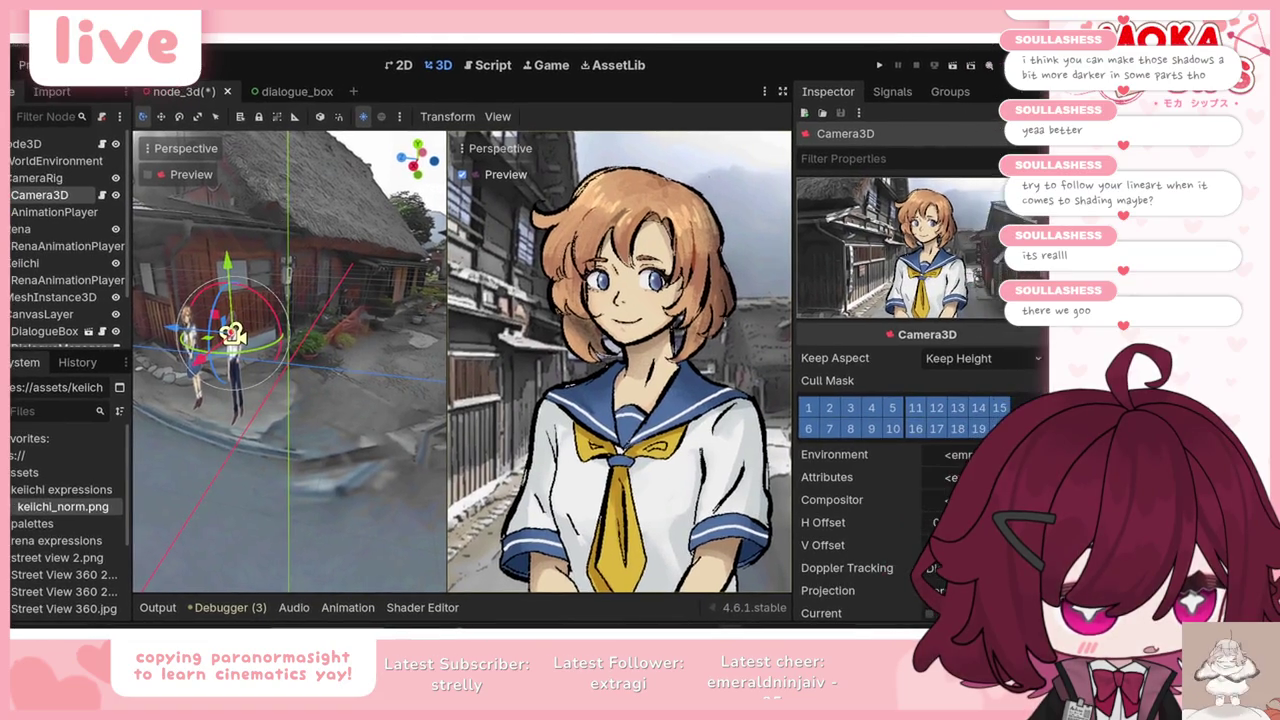
Step: Move the camera along its axis until Keichi's face fills the frame with Rena behind
{"action": "mouse_move", "coordinate": [231, 333]}
{"action": "left_mouse_down"}
{"action": "mouse_move", "coordinate": [298, 342]}
{"action": "mouse_move", "coordinate": [190, 318]}
{"action": "mouse_move", "coordinate": [233, 336]}
{"action": "left_mouse_up"}
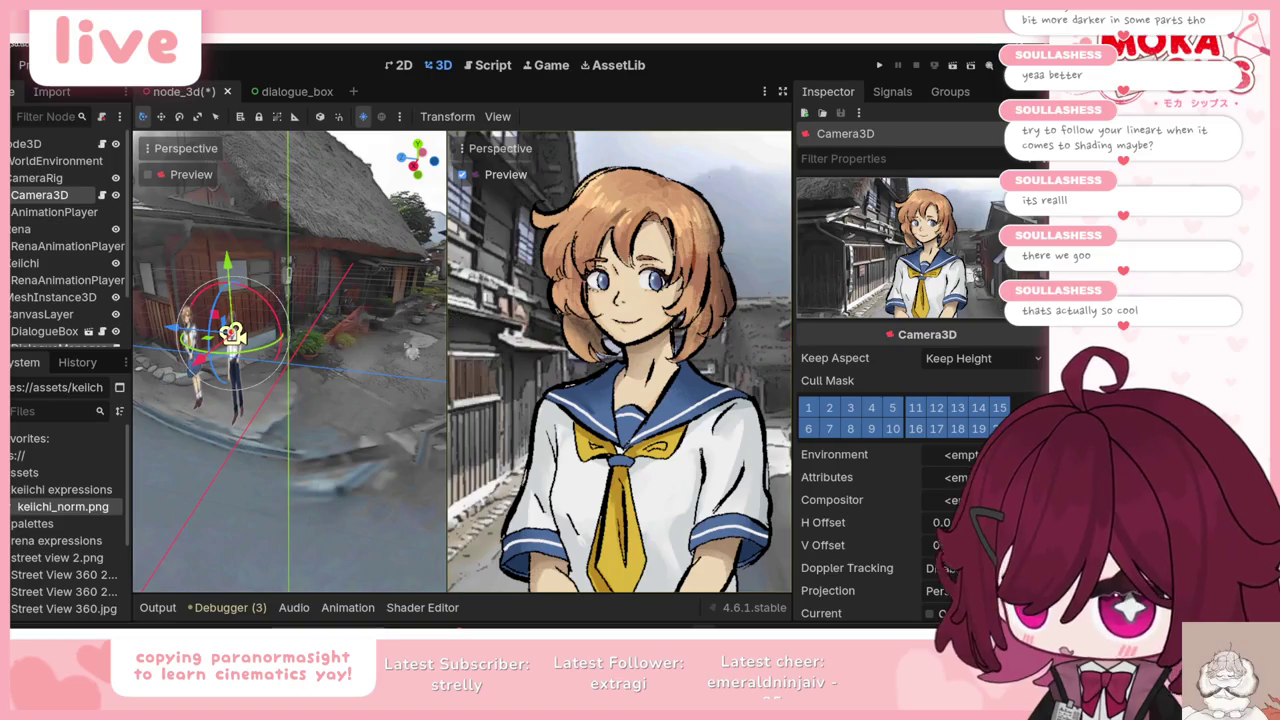
{"action": "left_click_drag", "start_coordinate": [232, 333], "coordinate": [251, 337]}
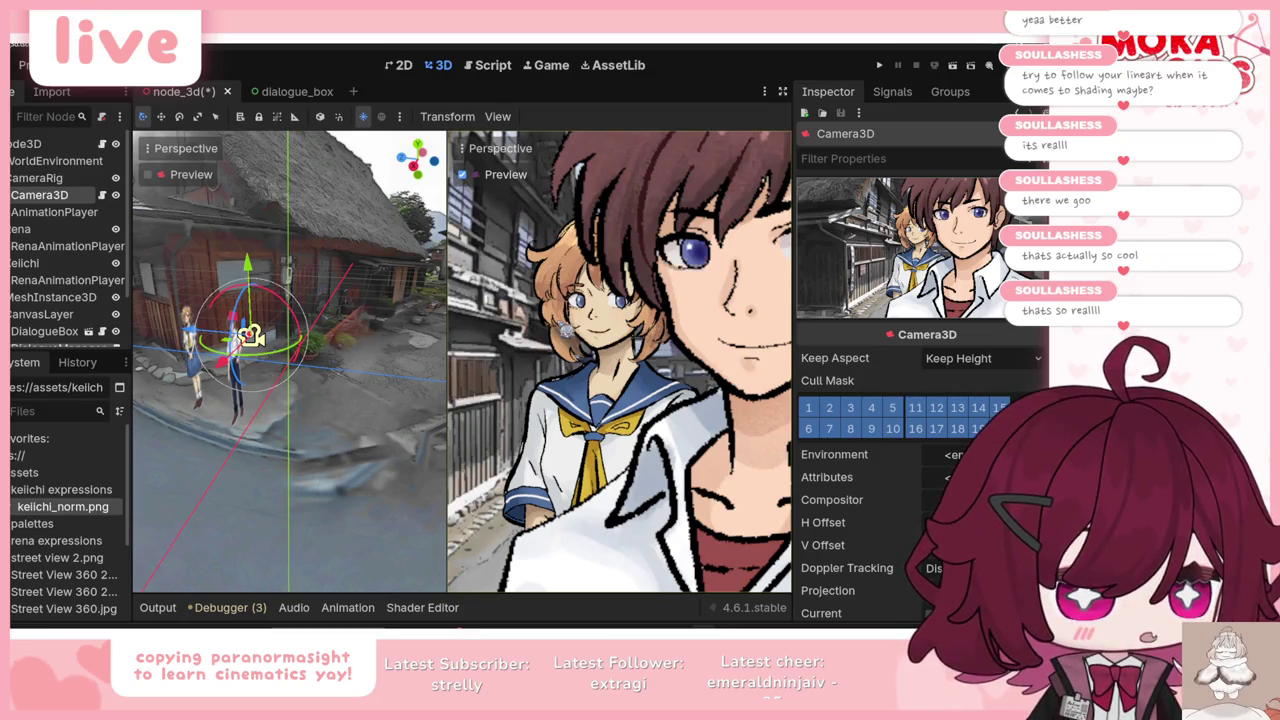
{"action": "mouse_move", "coordinate": [193, 340]}
{"action": "left_mouse_down"}
{"action": "mouse_move", "coordinate": [283, 347]}
{"action": "mouse_move", "coordinate": [437, 330]}
{"action": "mouse_move", "coordinate": [225, 302]}
{"action": "left_mouse_up"}
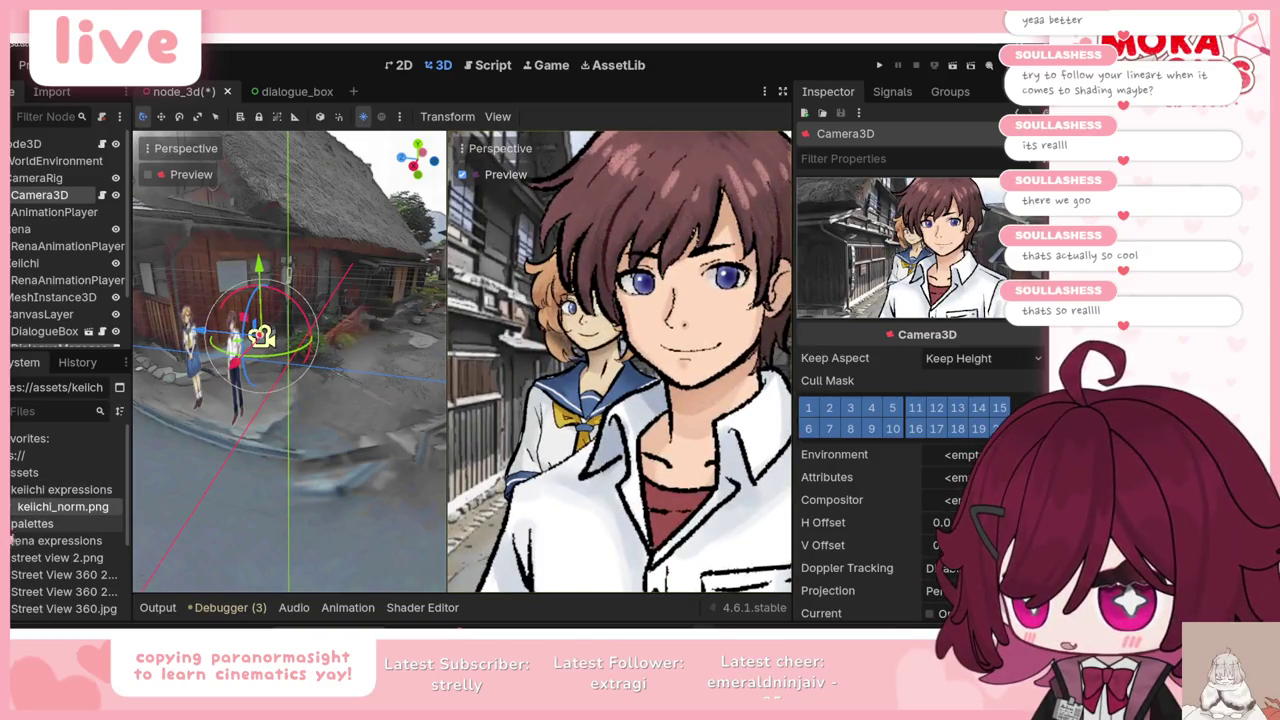
{"action": "left_click", "coordinate": [50, 540]}
{"action": "scroll", "coordinate": [68, 508], "scroll_direction": "down", "scroll_amount": 2}
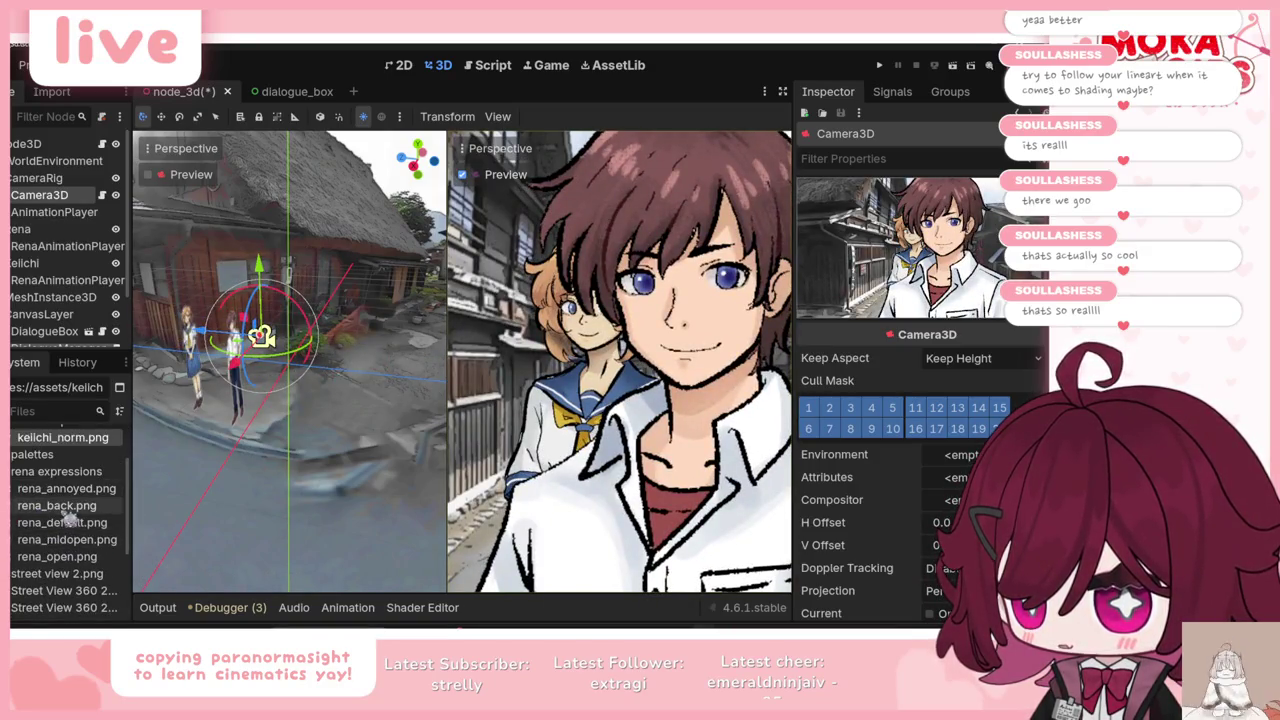
Step: Give Rena the rena_back.png texture and rotate the camera rig to about -175° down the street
{"action": "left_click", "coordinate": [35, 230]}
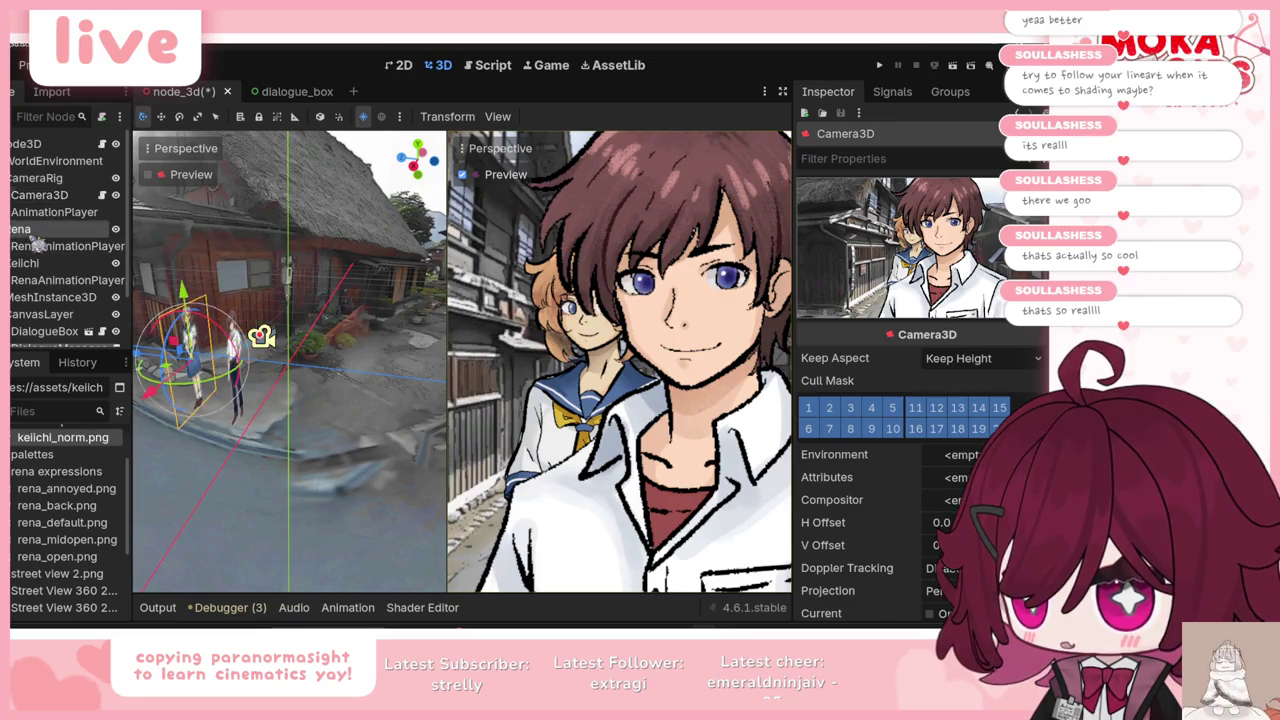
{"action": "mouse_move", "coordinate": [57, 505]}
{"action": "left_mouse_down"}
{"action": "mouse_move", "coordinate": [990, 254]}
{"action": "mouse_move", "coordinate": [996, 221]}
{"action": "left_mouse_up"}
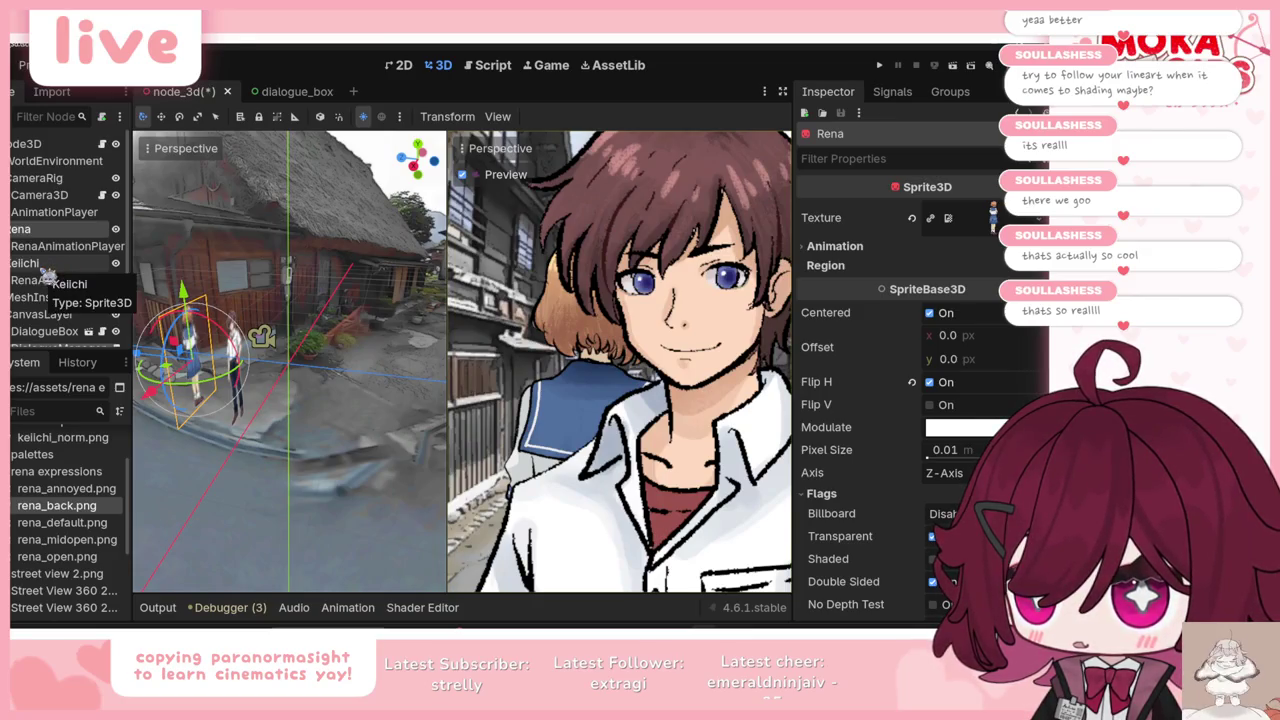
{"action": "left_click", "coordinate": [44, 268]}
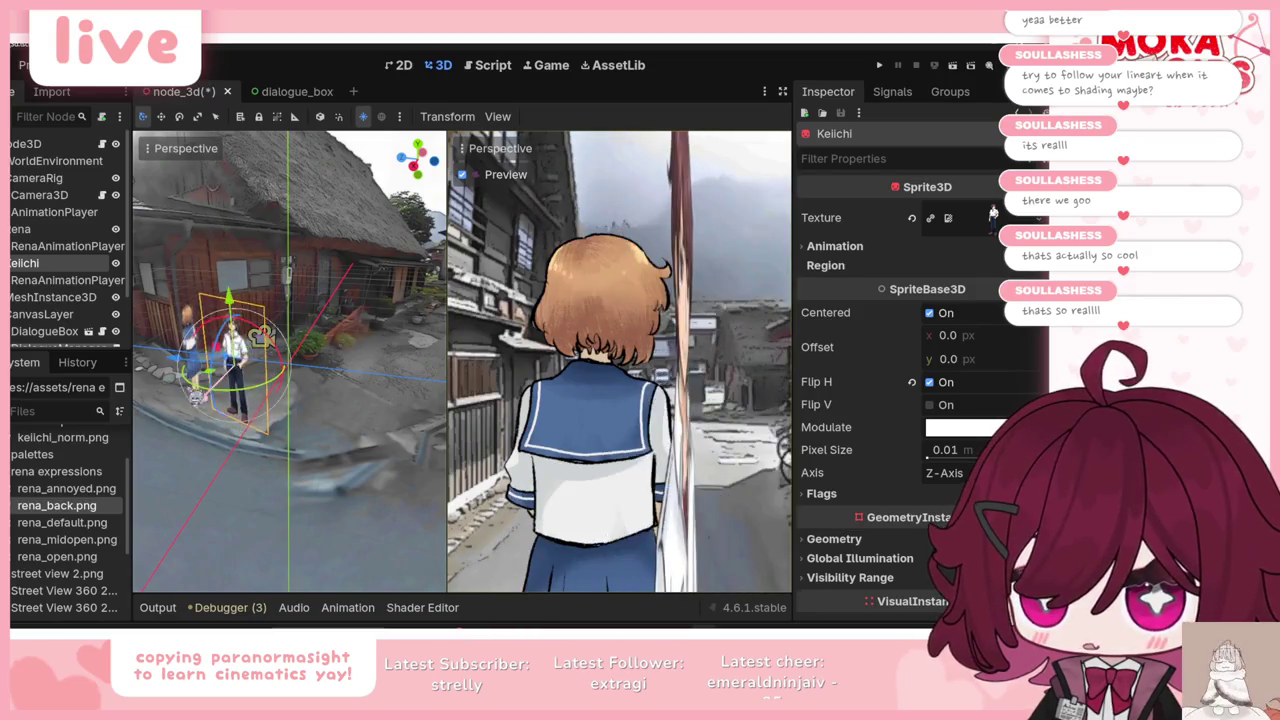
{"action": "left_click", "coordinate": [36, 178]}
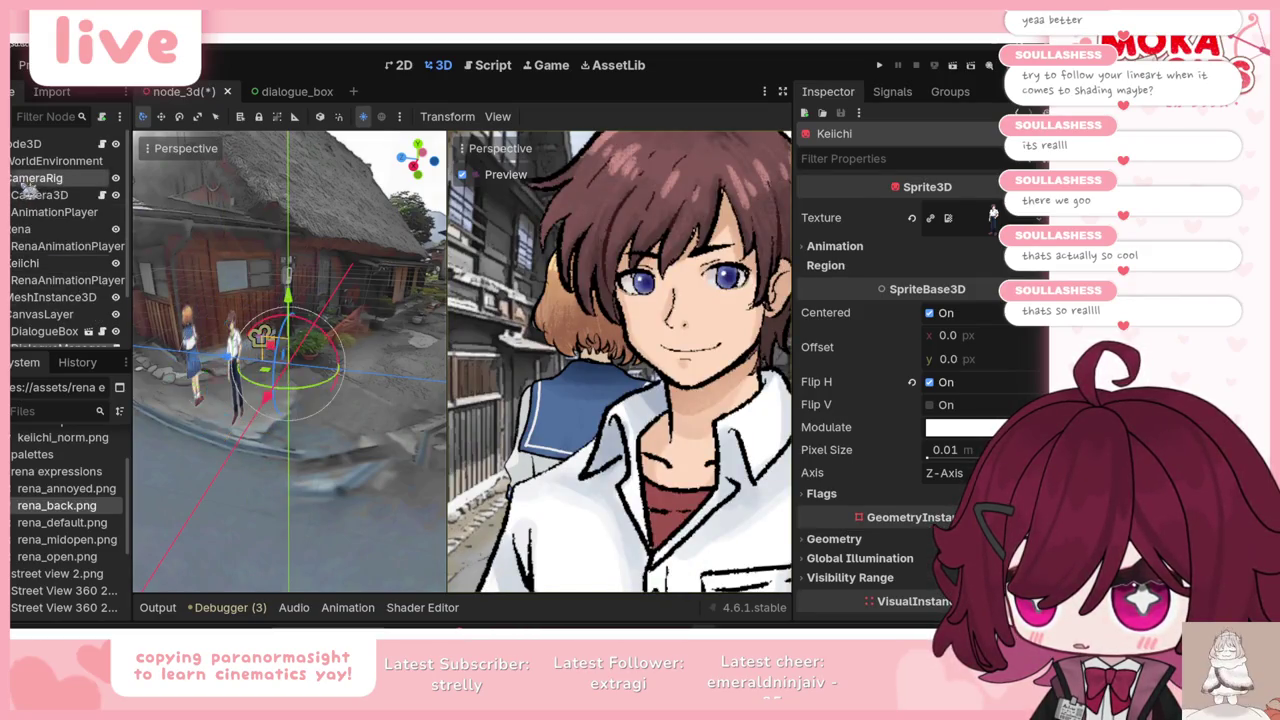
{"action": "left_click_drag", "start_coordinate": [341, 381], "coordinate": [250, 358]}
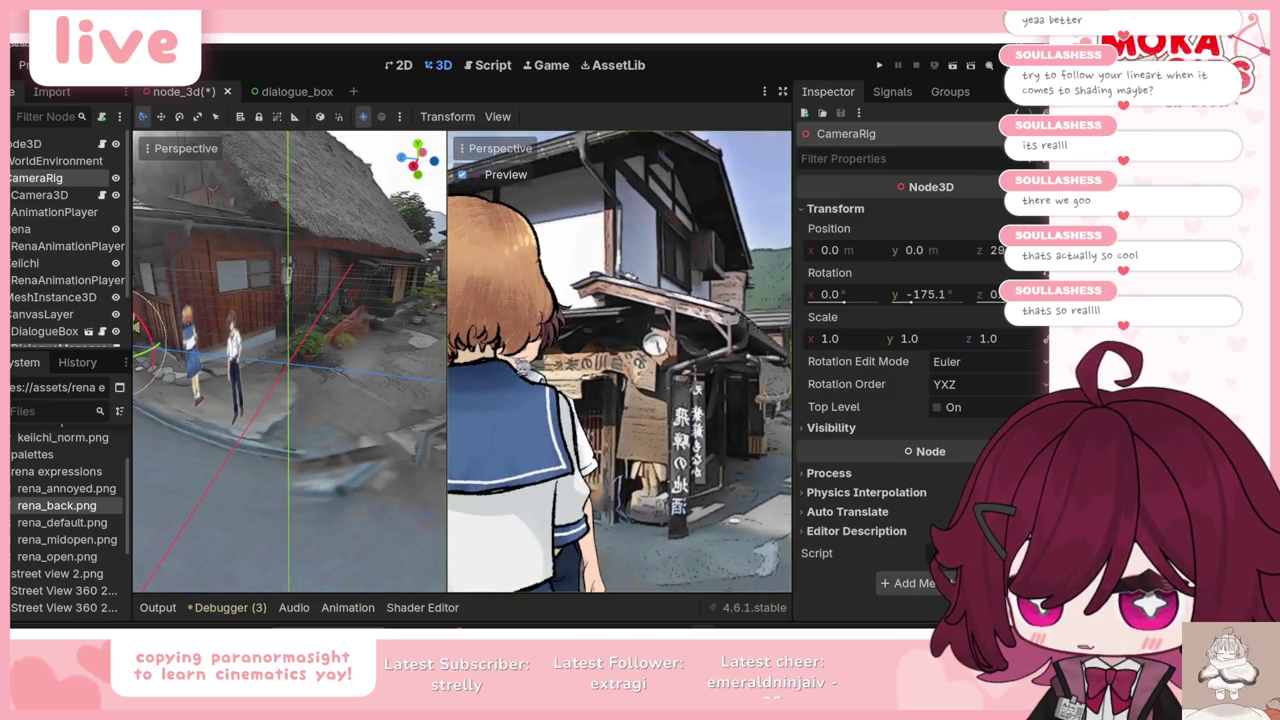
Step: Move Keichi along X, away from Rena
{"action": "left_click_drag", "start_coordinate": [448, 355], "coordinate": [478, 362]}
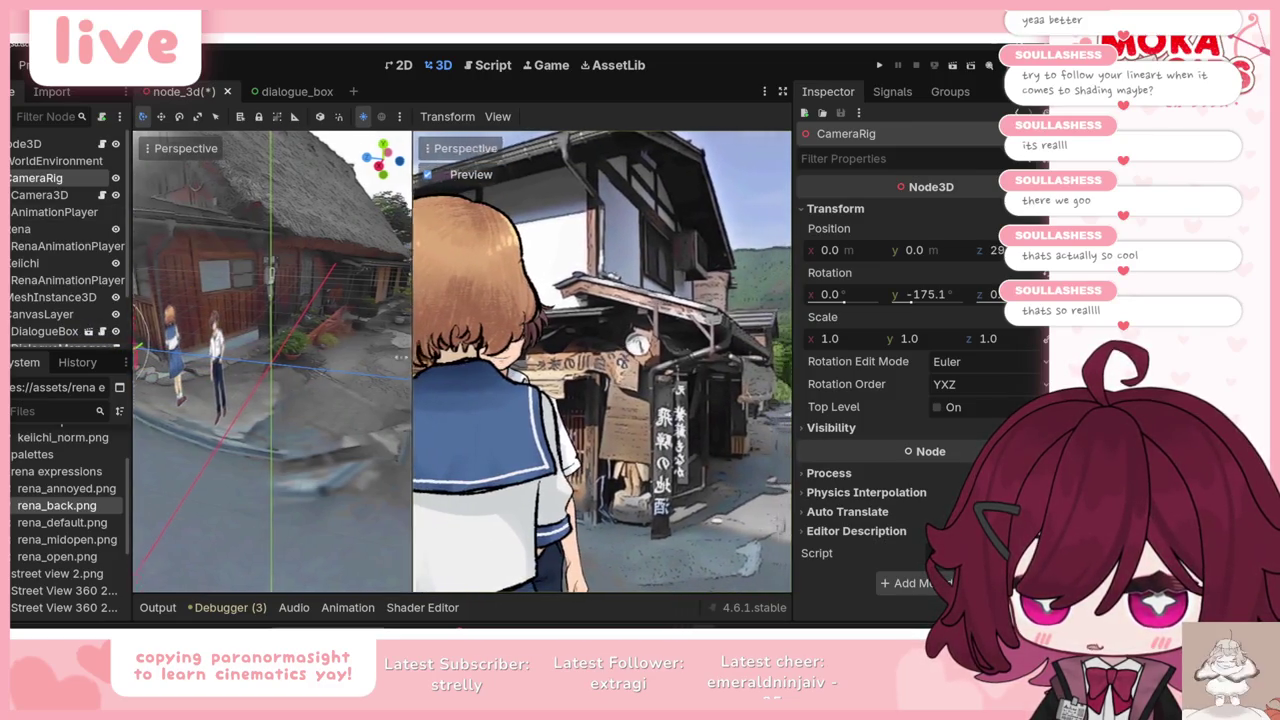
{"action": "mouse_move", "coordinate": [288, 387]}
{"action": "left_mouse_down"}
{"action": "mouse_move", "coordinate": [42, 422]}
{"action": "mouse_move", "coordinate": [270, 376]}
{"action": "left_mouse_up"}
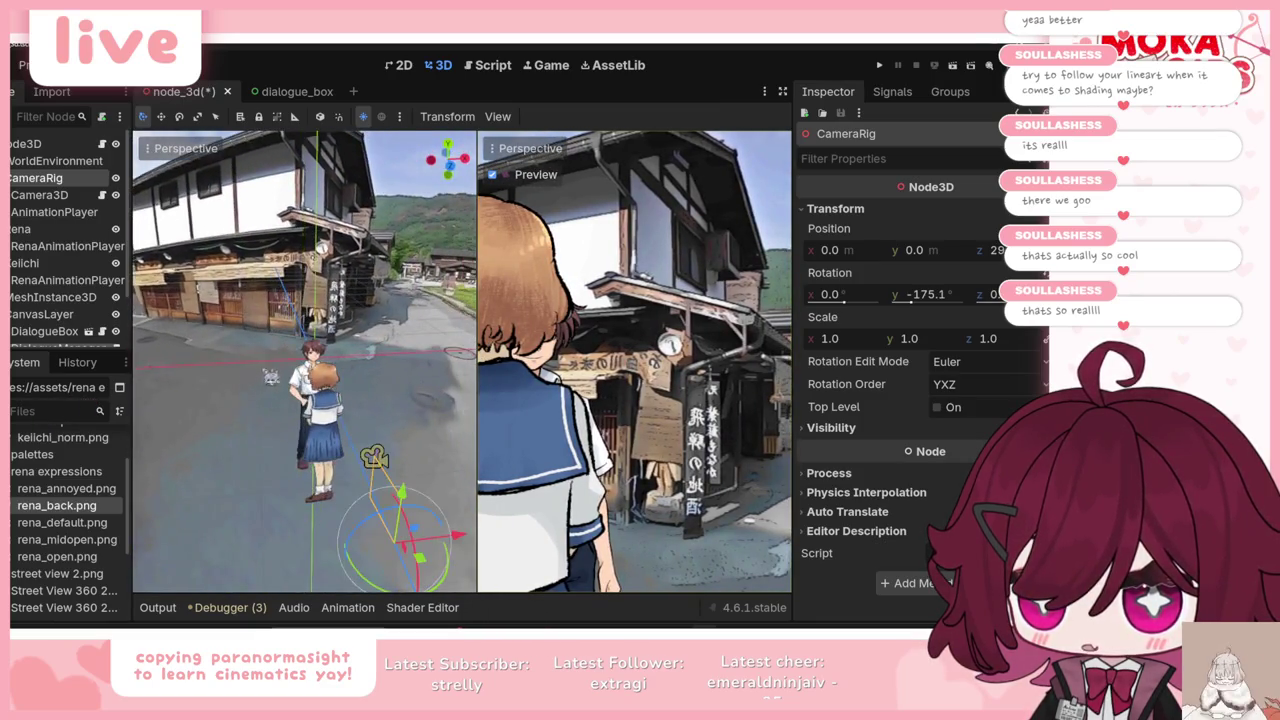
{"action": "left_click", "coordinate": [308, 375]}
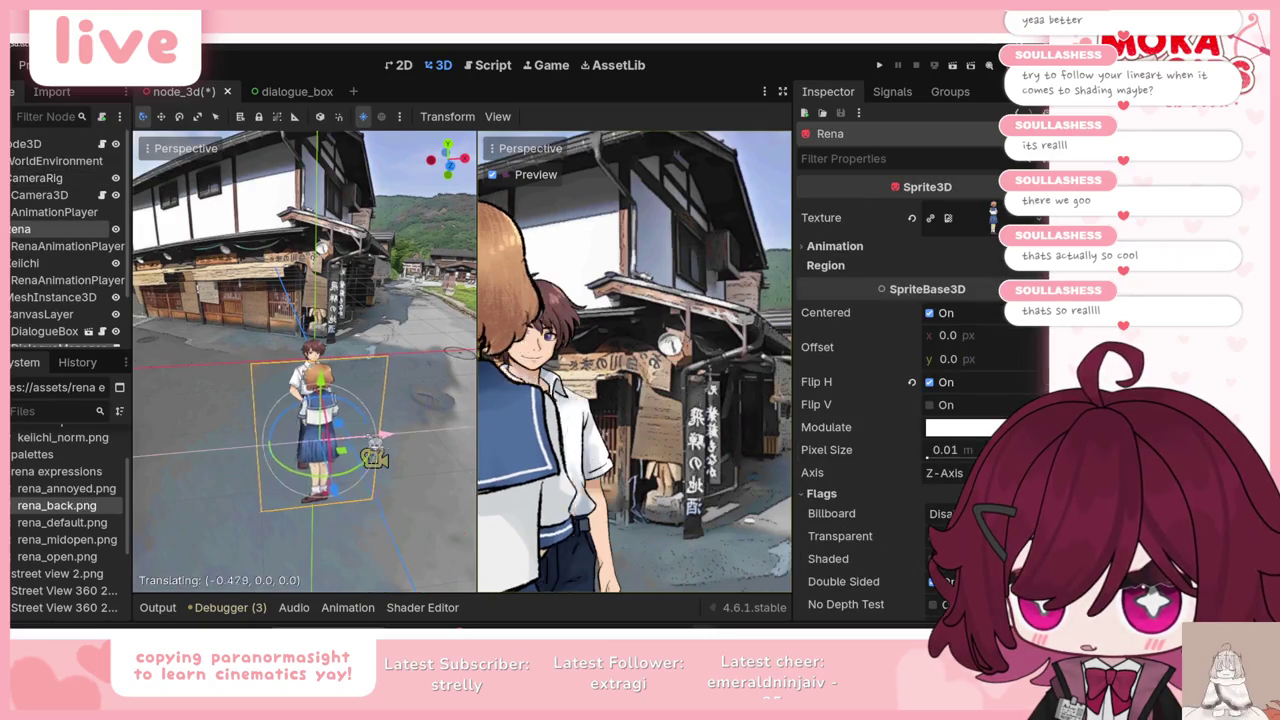
{"action": "left_click", "coordinate": [320, 356]}
{"action": "mouse_move", "coordinate": [378, 404]}
{"action": "left_mouse_down"}
{"action": "mouse_move", "coordinate": [352, 400]}
{"action": "mouse_move", "coordinate": [408, 400]}
{"action": "left_mouse_up"}
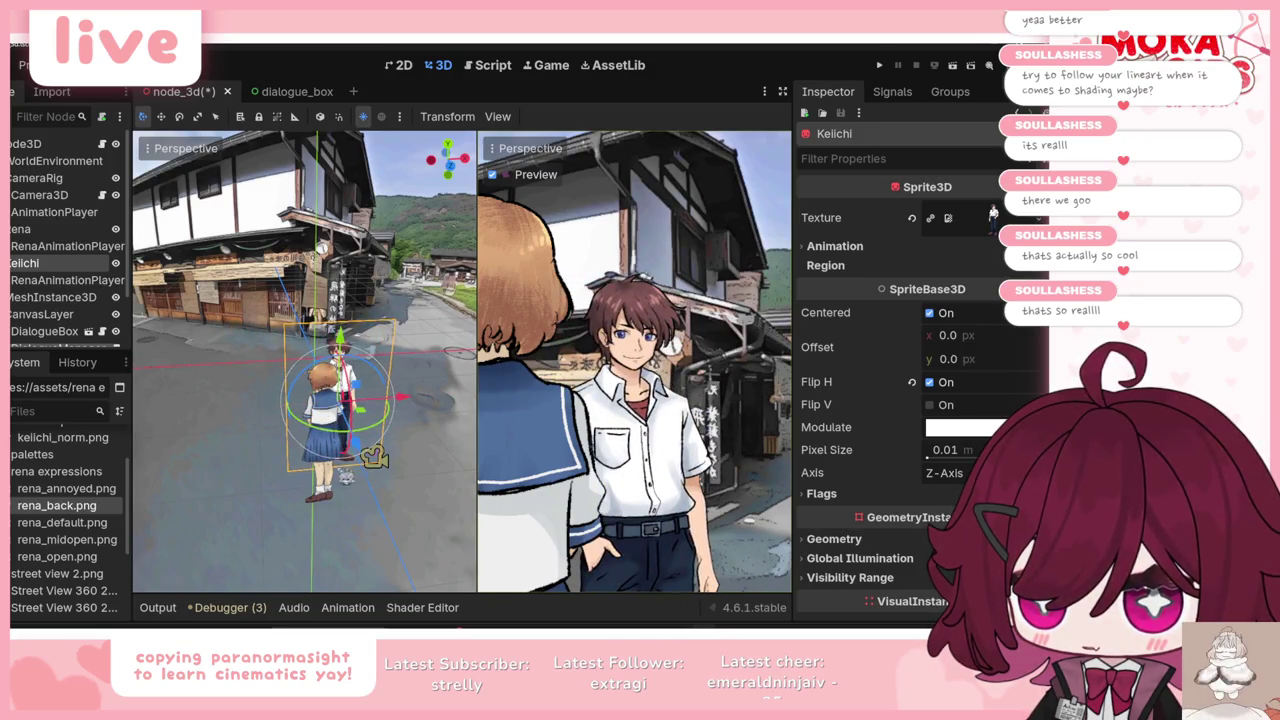
Step: Turn off Flip H on both the Rena and Keichi sprites
{"action": "left_click", "coordinate": [318, 420]}
{"action": "left_click", "coordinate": [944, 384]}
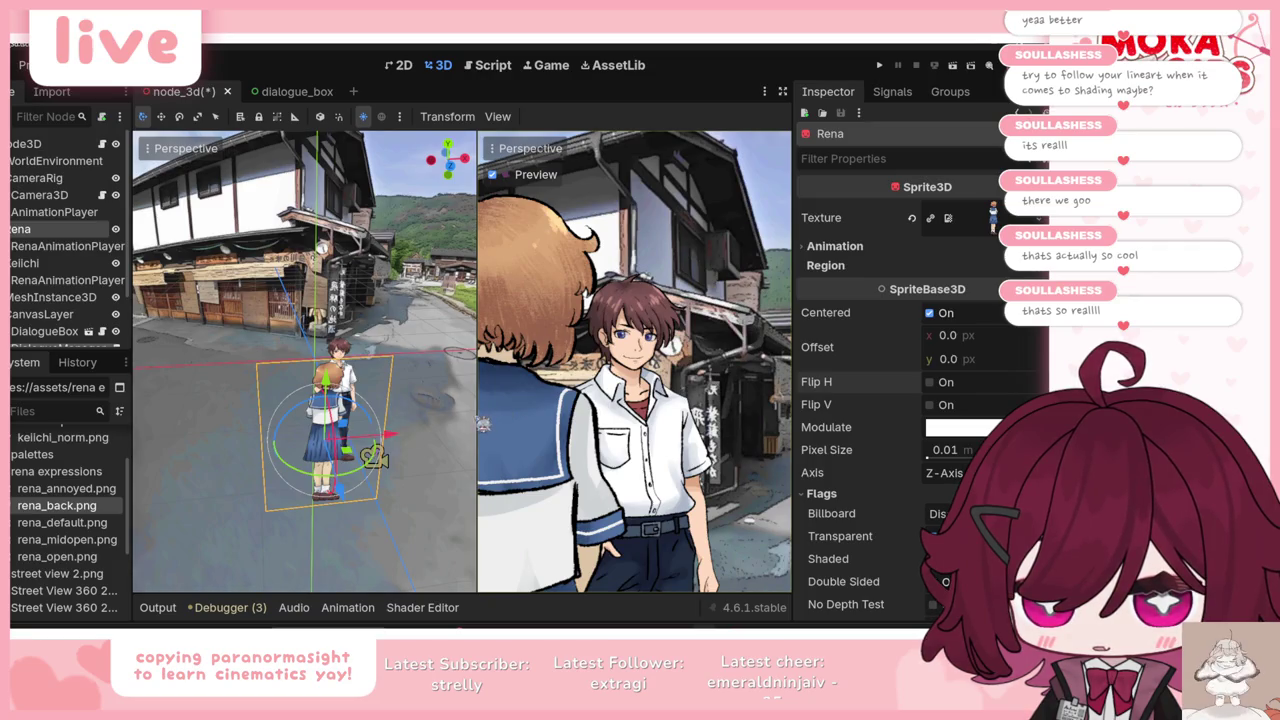
{"action": "left_click_drag", "start_coordinate": [477, 408], "coordinate": [475, 408]}
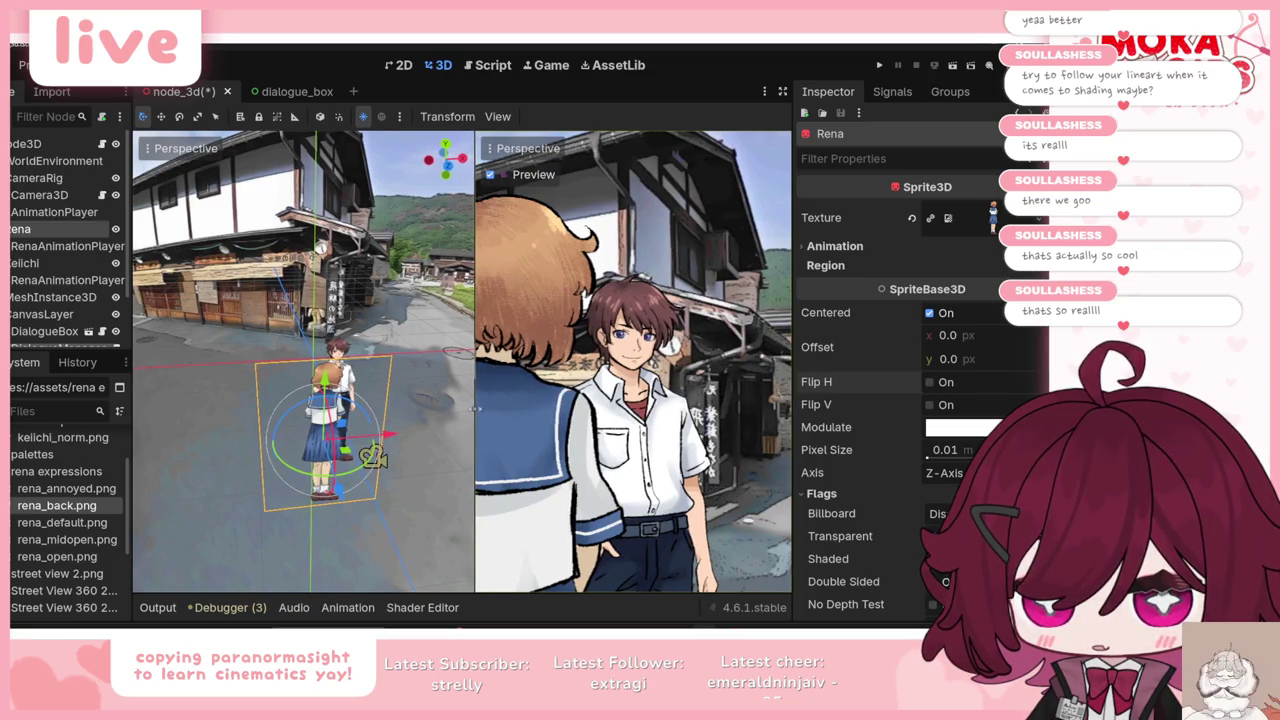
{"action": "left_click", "coordinate": [24, 263]}
{"action": "left_click", "coordinate": [930, 382]}
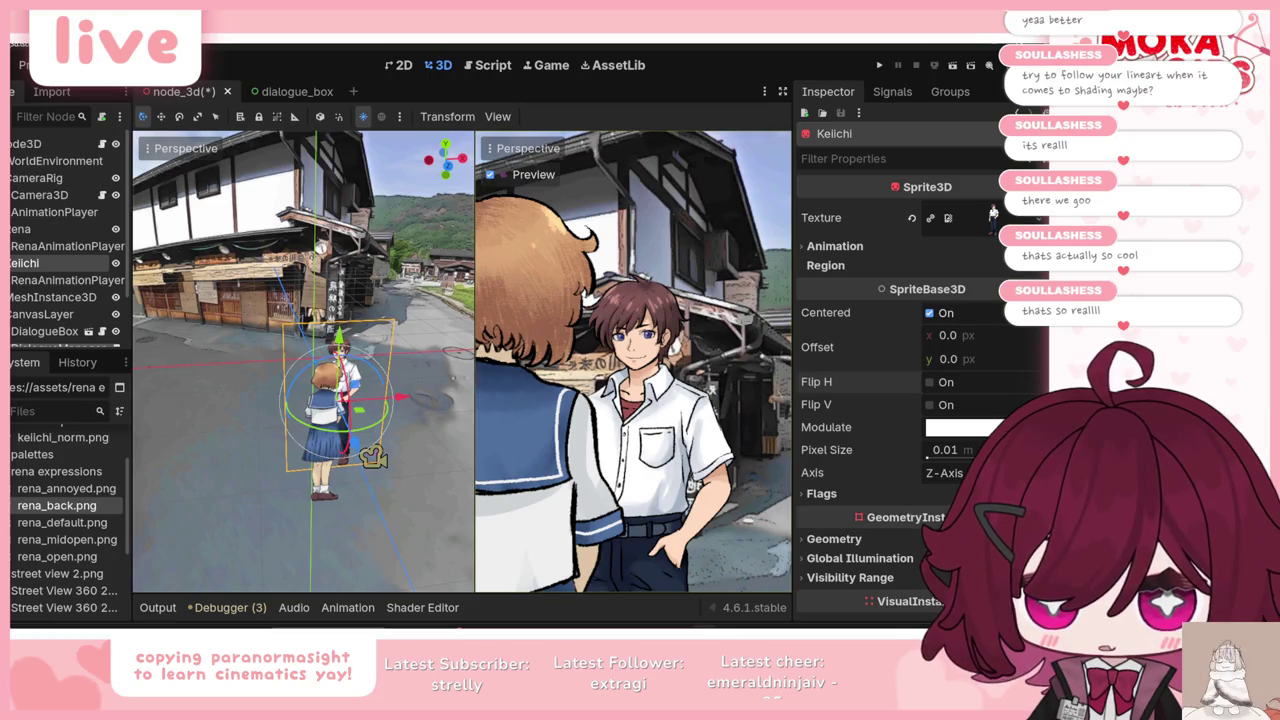
Step: Bring the camera rig closer to the characters for an over-the-shoulder view
{"action": "left_click", "coordinate": [40, 177]}
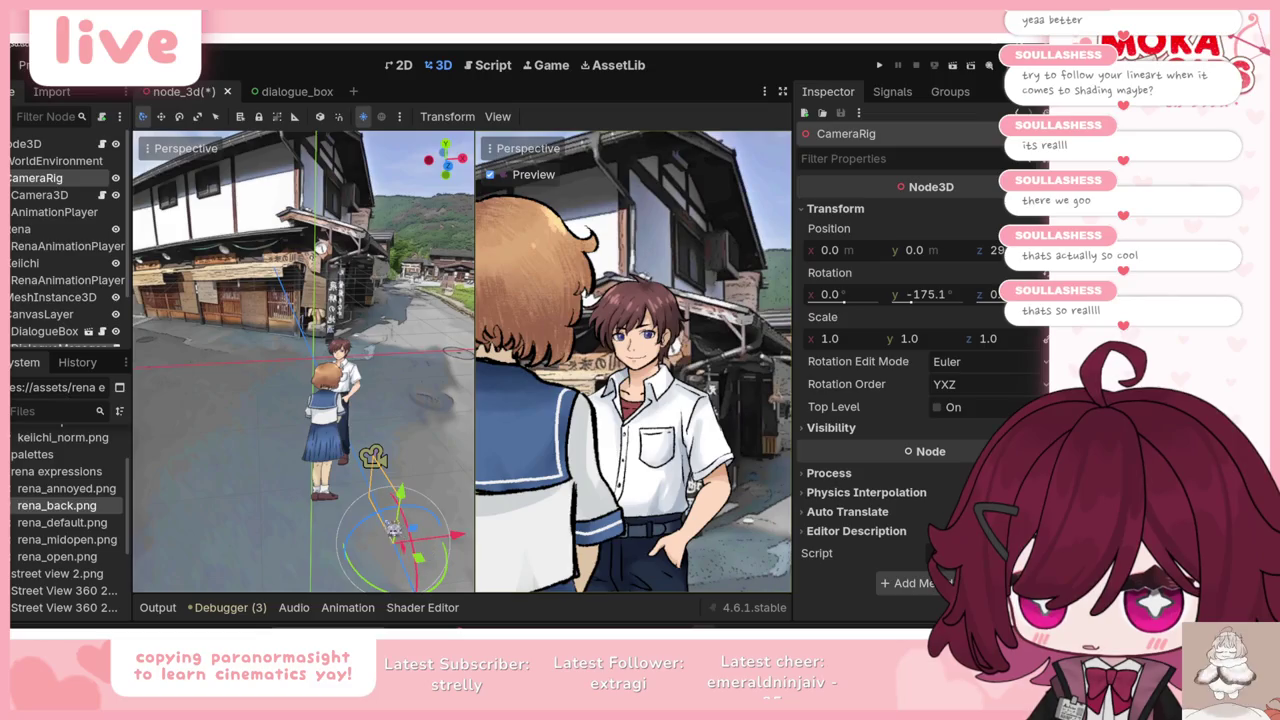
{"action": "key", "text": "f"}
{"action": "mouse_move", "coordinate": [398, 418]}
{"action": "left_mouse_down"}
{"action": "mouse_move", "coordinate": [378, 462]}
{"action": "mouse_move", "coordinate": [358, 464]}
{"action": "left_mouse_up"}
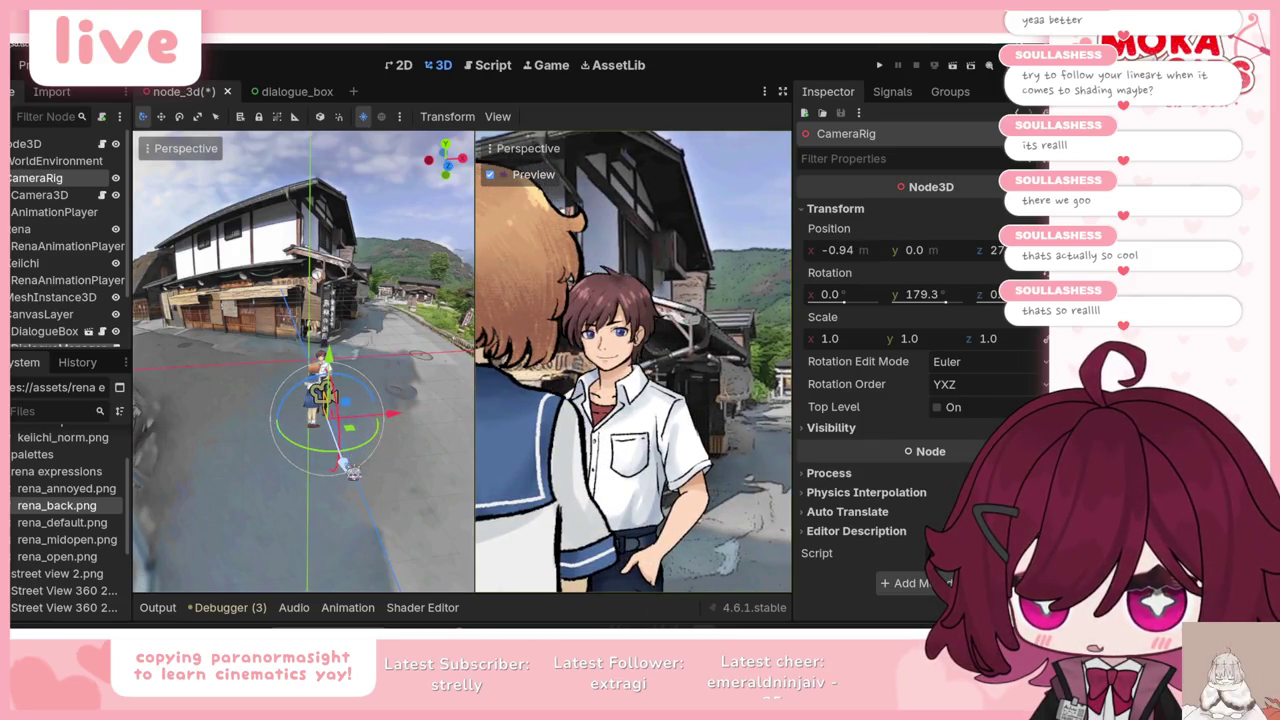
{"action": "left_click_drag", "start_coordinate": [353, 472], "coordinate": [345, 456]}
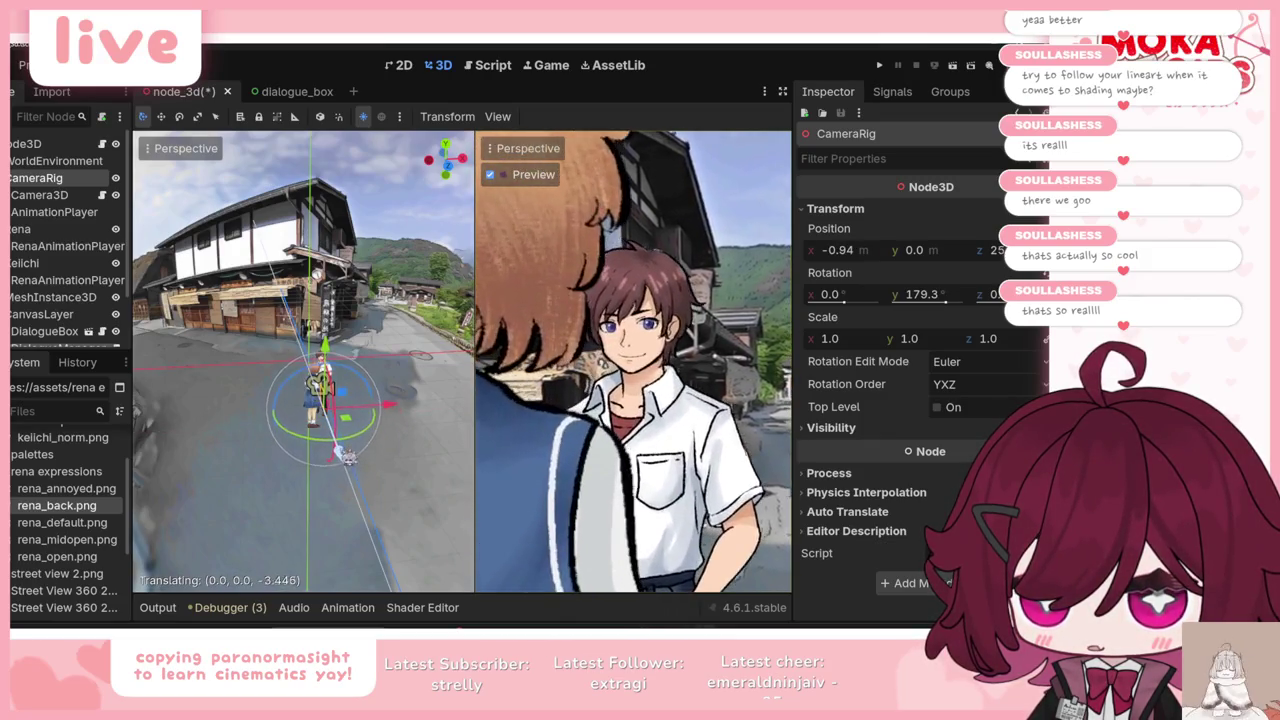
{"action": "left_click", "coordinate": [325, 390]}
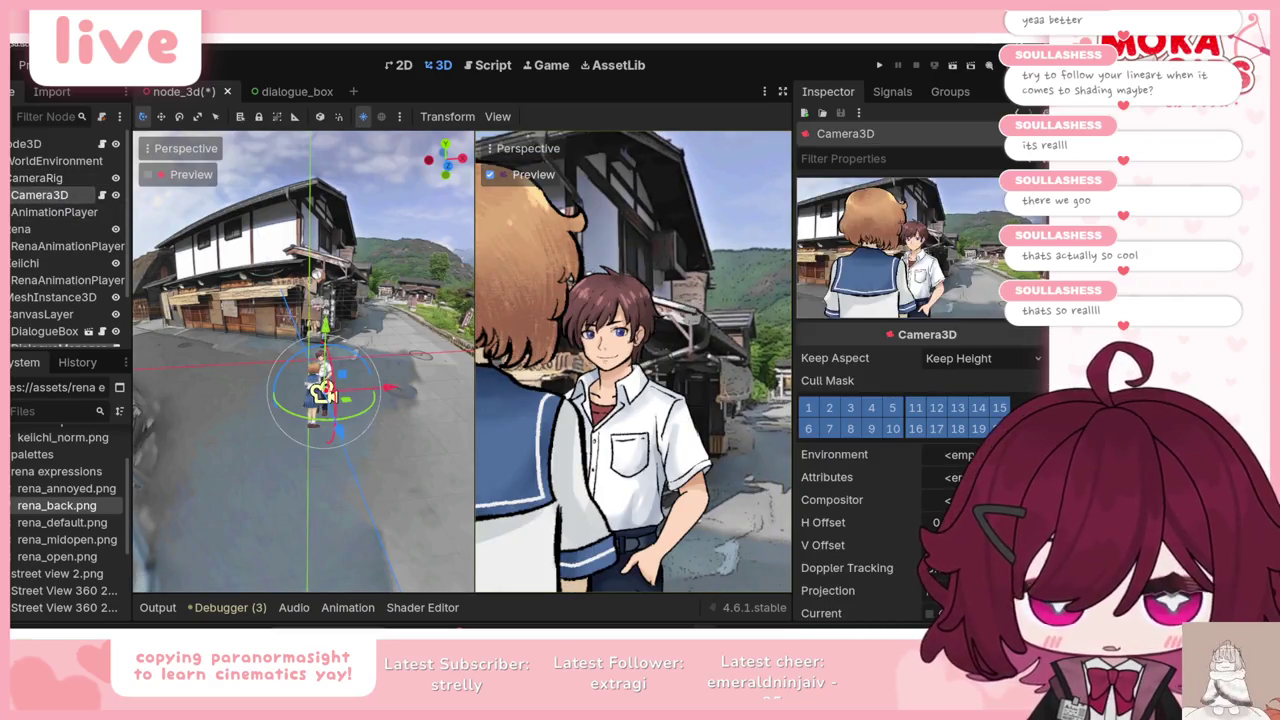
Step: Push the camera in and turn the camera rig slightly sideways toward Keichi
{"action": "left_click", "coordinate": [322, 392]}
{"action": "left_click", "coordinate": [322, 392]}
{"action": "mouse_move", "coordinate": [320, 392]}
{"action": "left_mouse_down"}
{"action": "mouse_move", "coordinate": [316, 378]}
{"action": "mouse_move", "coordinate": [320, 388]}
{"action": "left_mouse_up"}
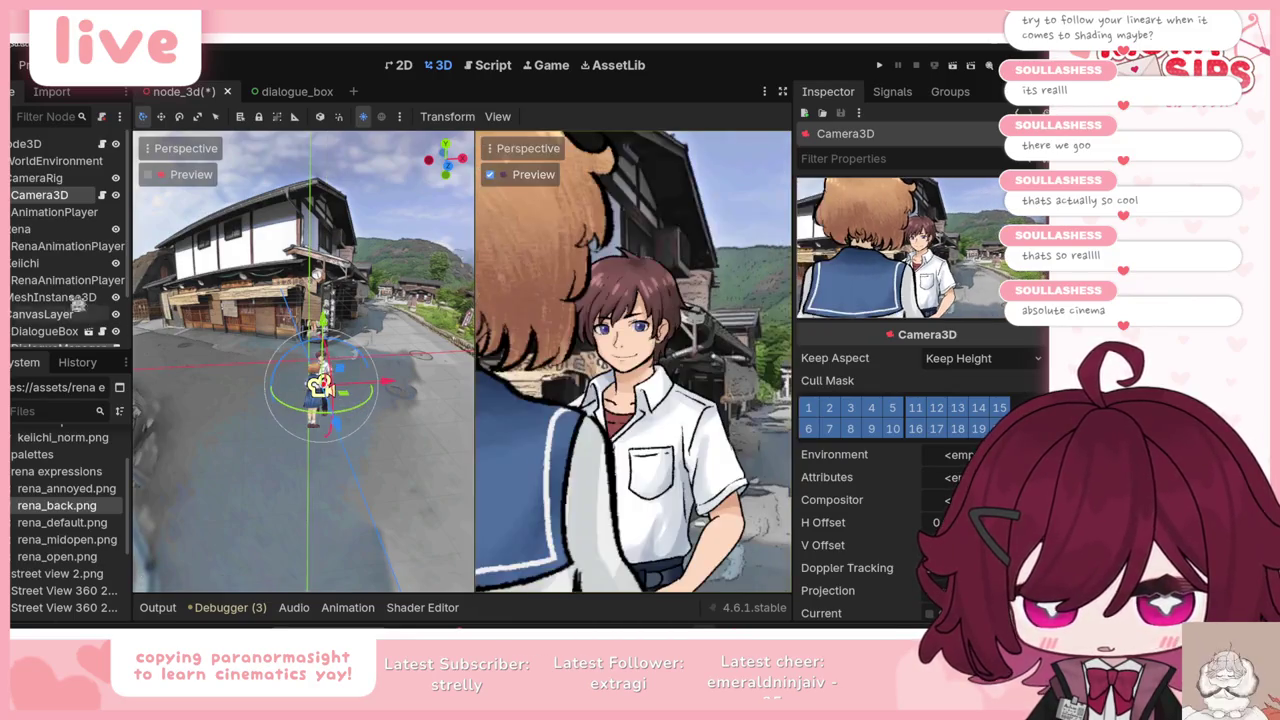
{"action": "left_click", "coordinate": [40, 177]}
{"action": "left_click_drag", "start_coordinate": [352, 432], "coordinate": [332, 446]}
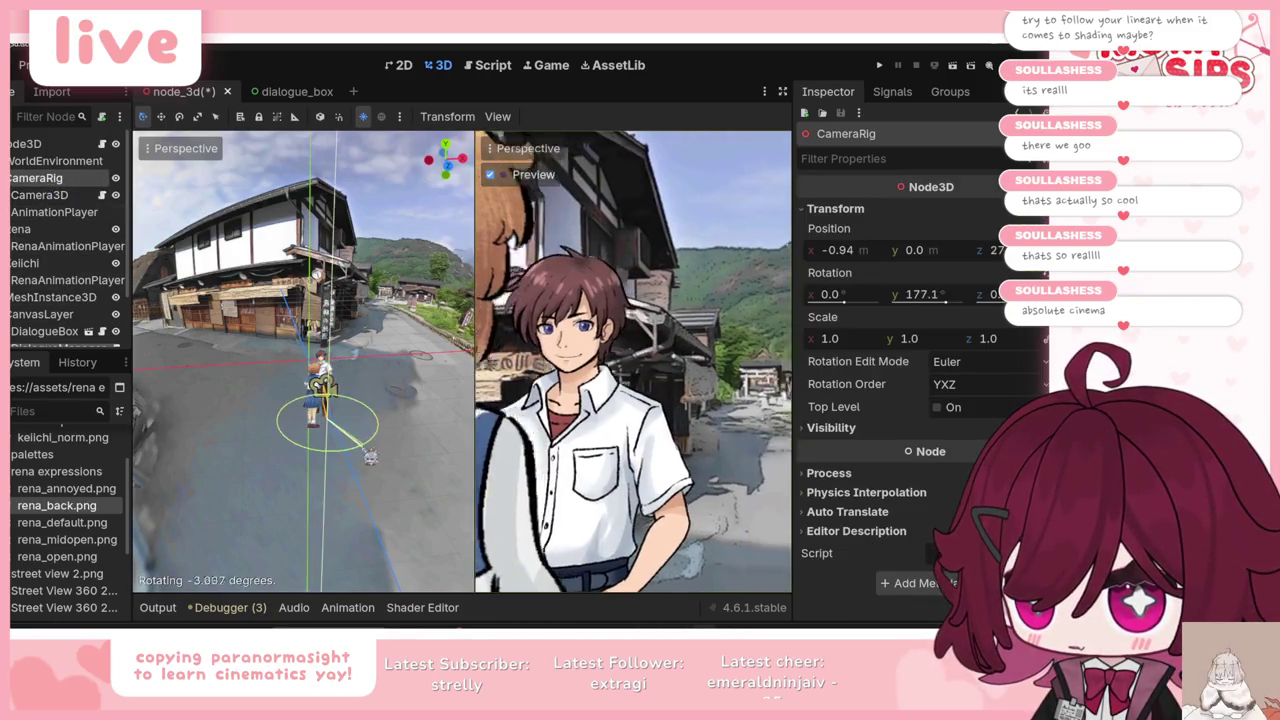
{"action": "left_click", "coordinate": [40, 195]}
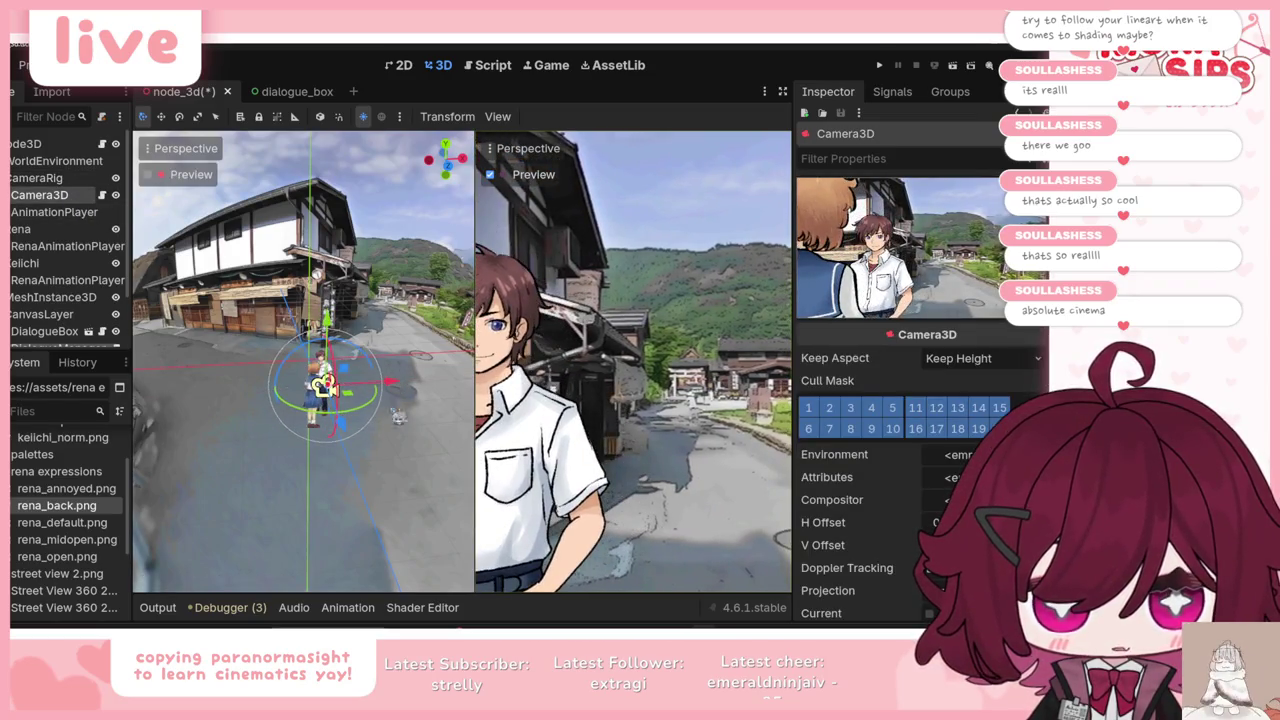
{"action": "left_click_drag", "start_coordinate": [352, 437], "coordinate": [350, 428]}
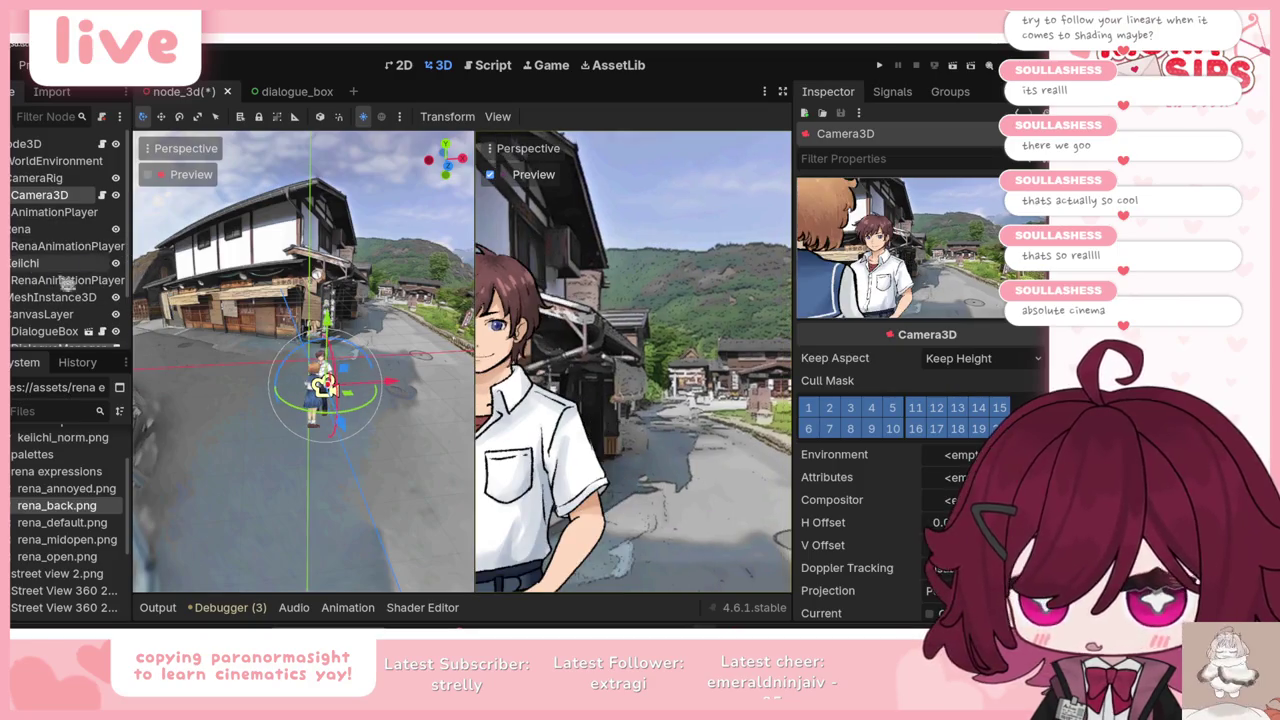
Step: Shift Rena left and Keichi right, nearer the camera, then nudge Rena back right
{"action": "left_click", "coordinate": [33, 232]}
{"action": "left_click_drag", "start_coordinate": [385, 400], "coordinate": [380, 401]}
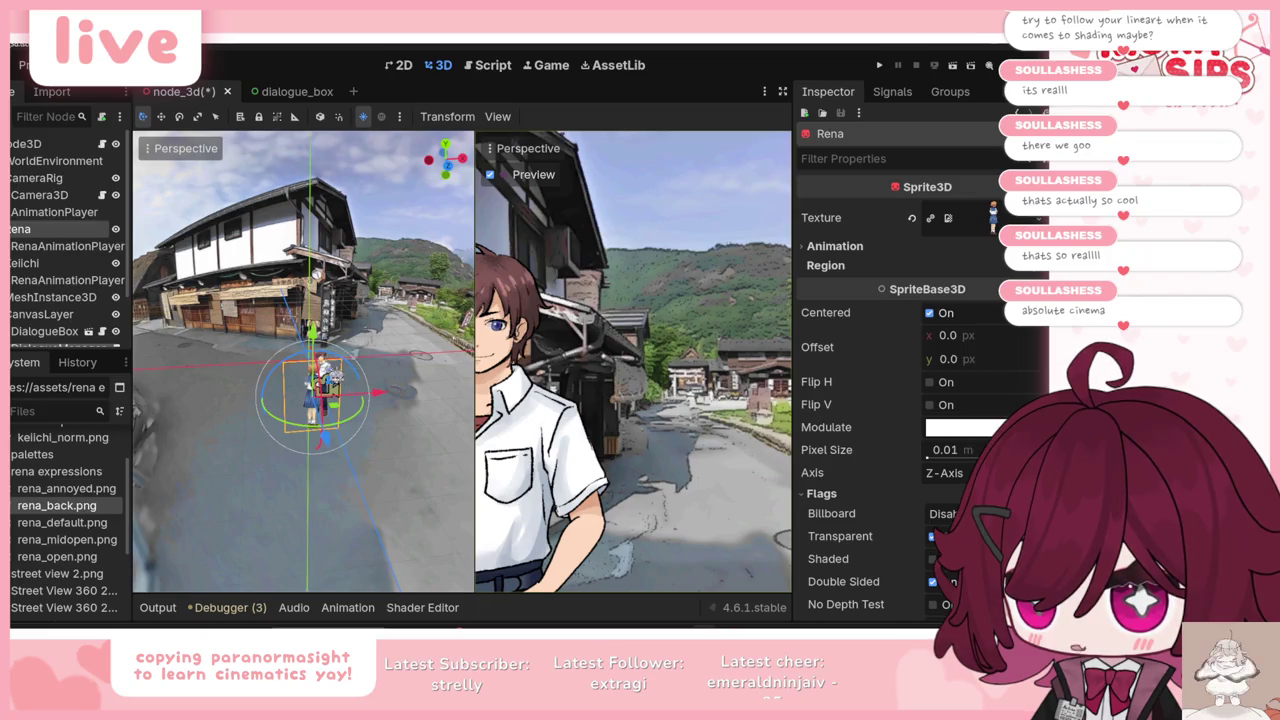
{"action": "key", "text": "Down"}
{"action": "key", "text": "Down"}
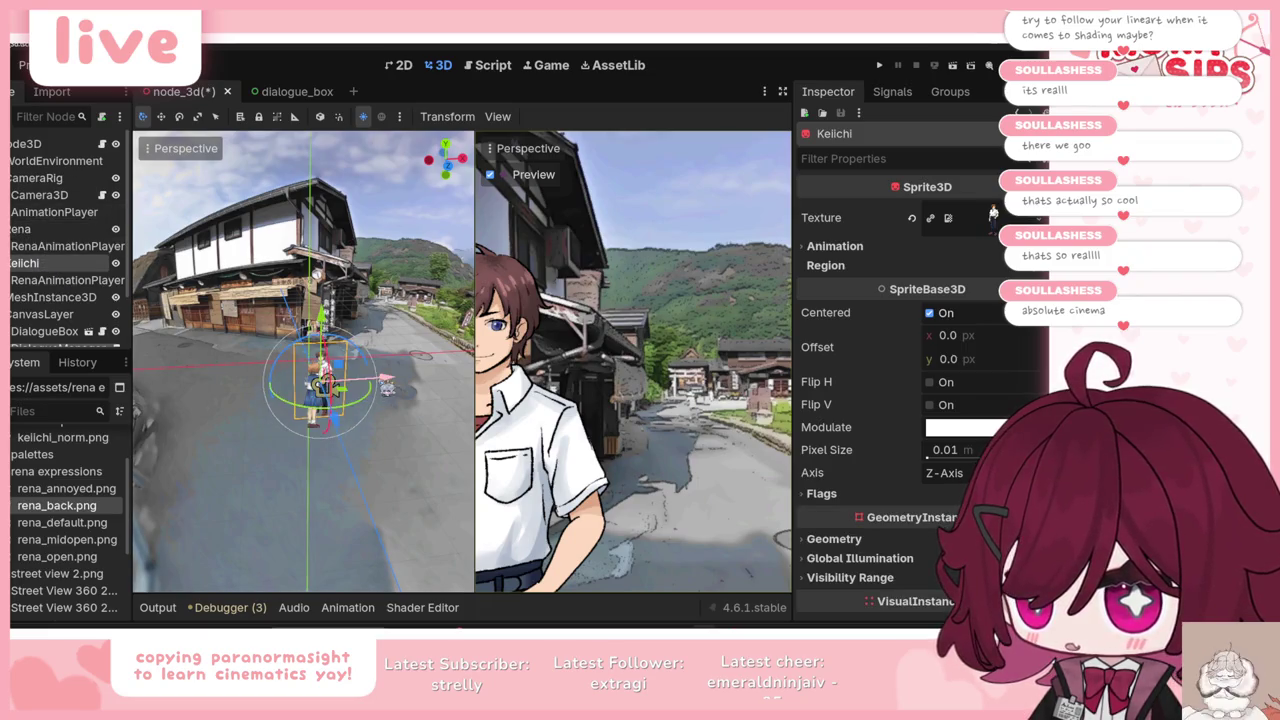
{"action": "left_click_drag", "start_coordinate": [388, 390], "coordinate": [395, 386]}
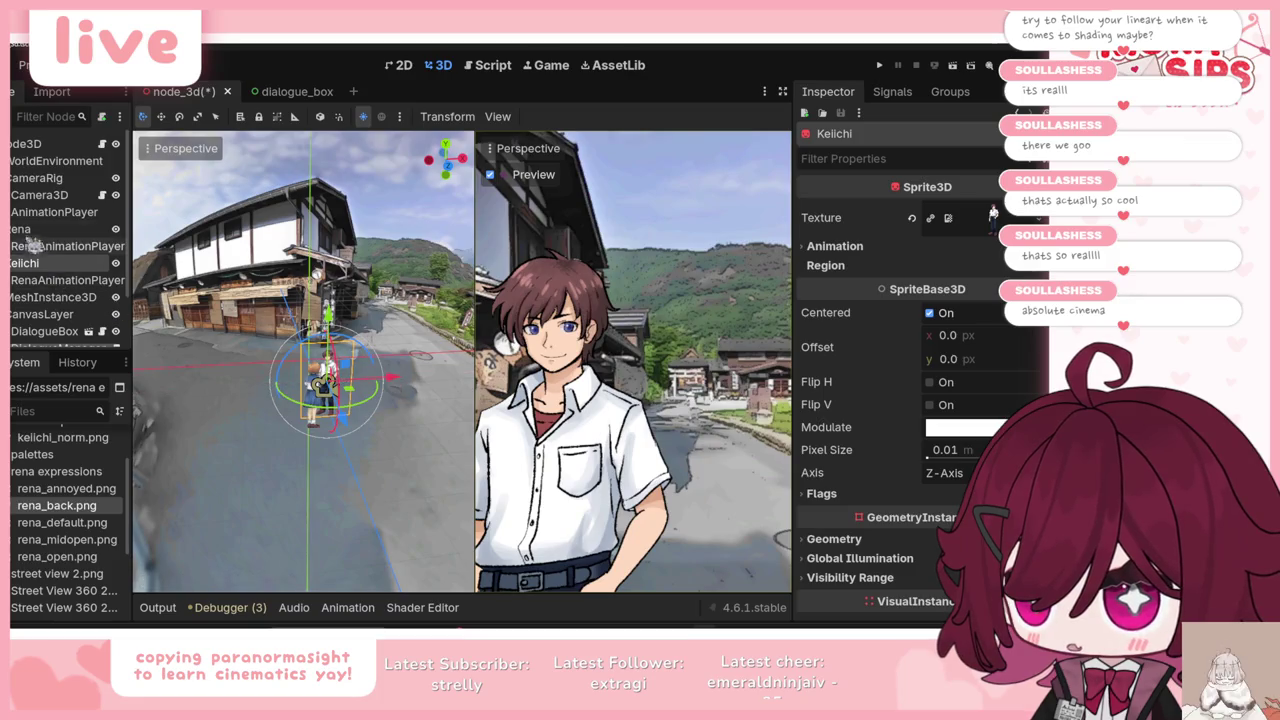
{"action": "key", "text": "Up"}
{"action": "key", "text": "Up"}
{"action": "key", "text": "Up"}
{"action": "key", "text": "Up"}
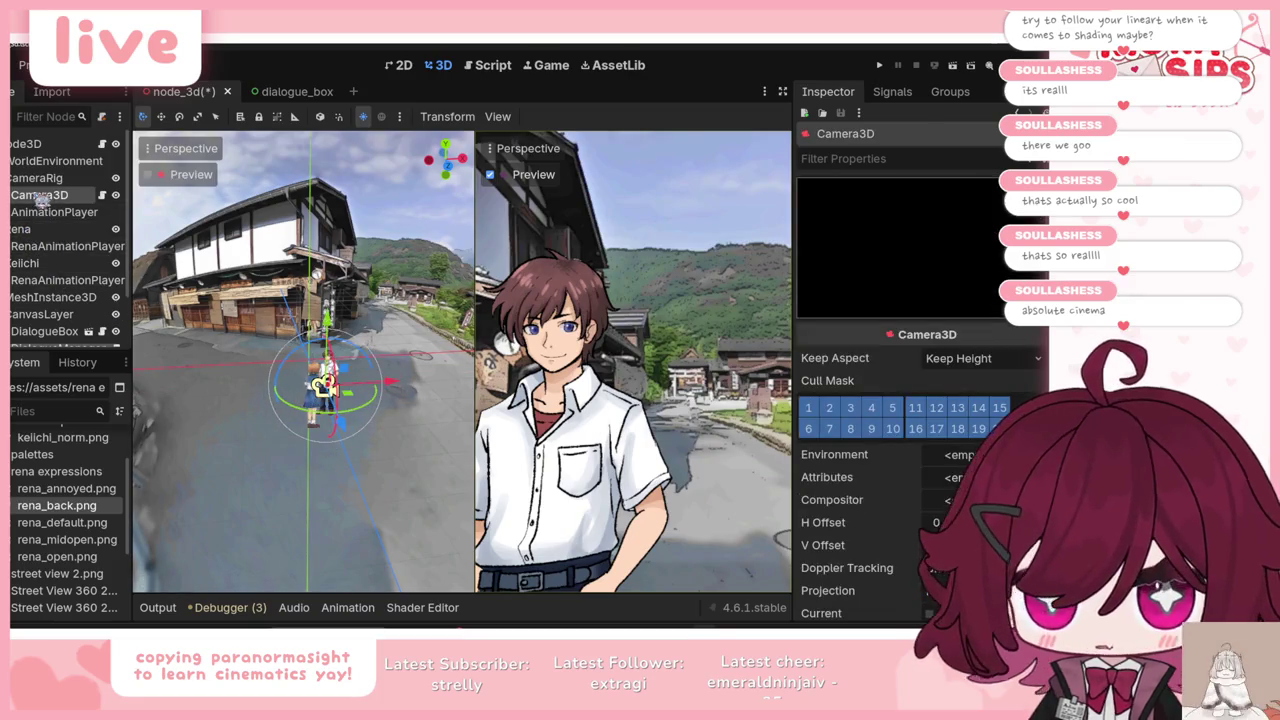
{"action": "key", "text": "Down"}
{"action": "key", "text": "Down"}
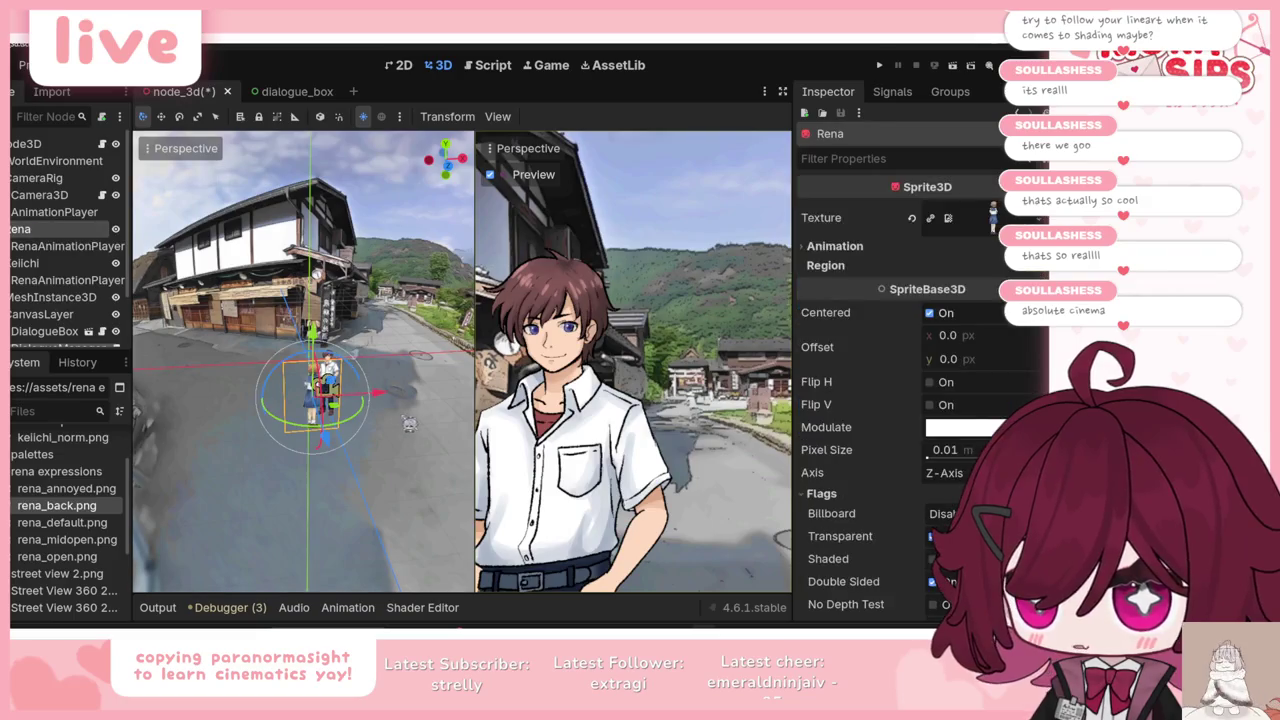
{"action": "left_click_drag", "start_coordinate": [388, 403], "coordinate": [392, 400]}
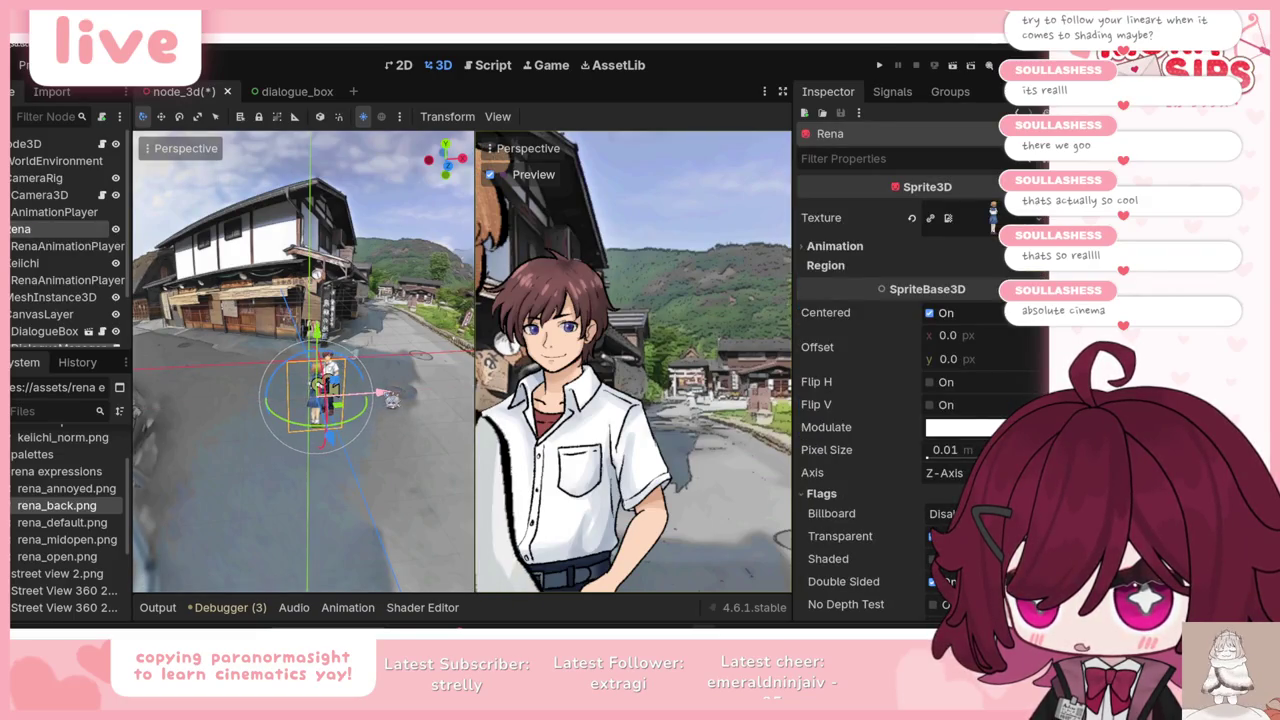
Step: Move Keichi and Rena further right along X, then check the camera's final framing
{"action": "left_click", "coordinate": [103, 268]}
{"action": "left_click_drag", "start_coordinate": [390, 382], "coordinate": [403, 378]}
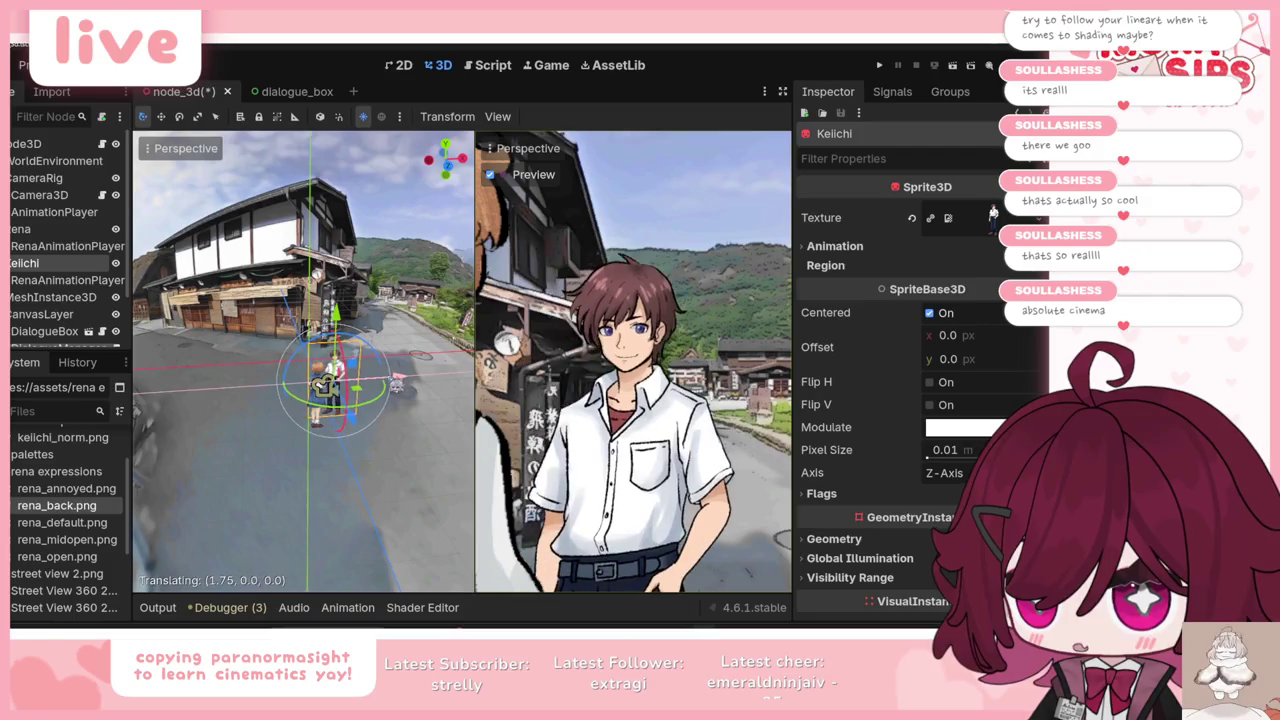
{"action": "left_click", "coordinate": [60, 230]}
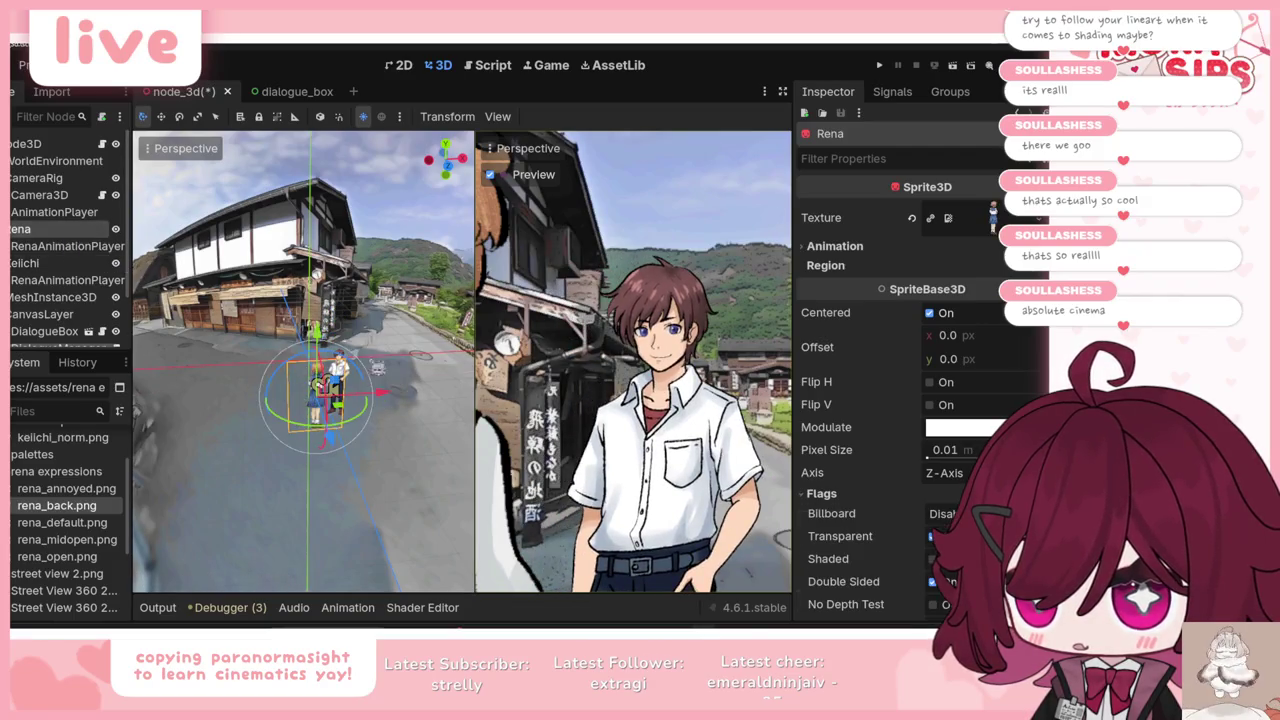
{"action": "left_click_drag", "start_coordinate": [395, 400], "coordinate": [399, 398]}
{"action": "left_click", "coordinate": [40, 178]}
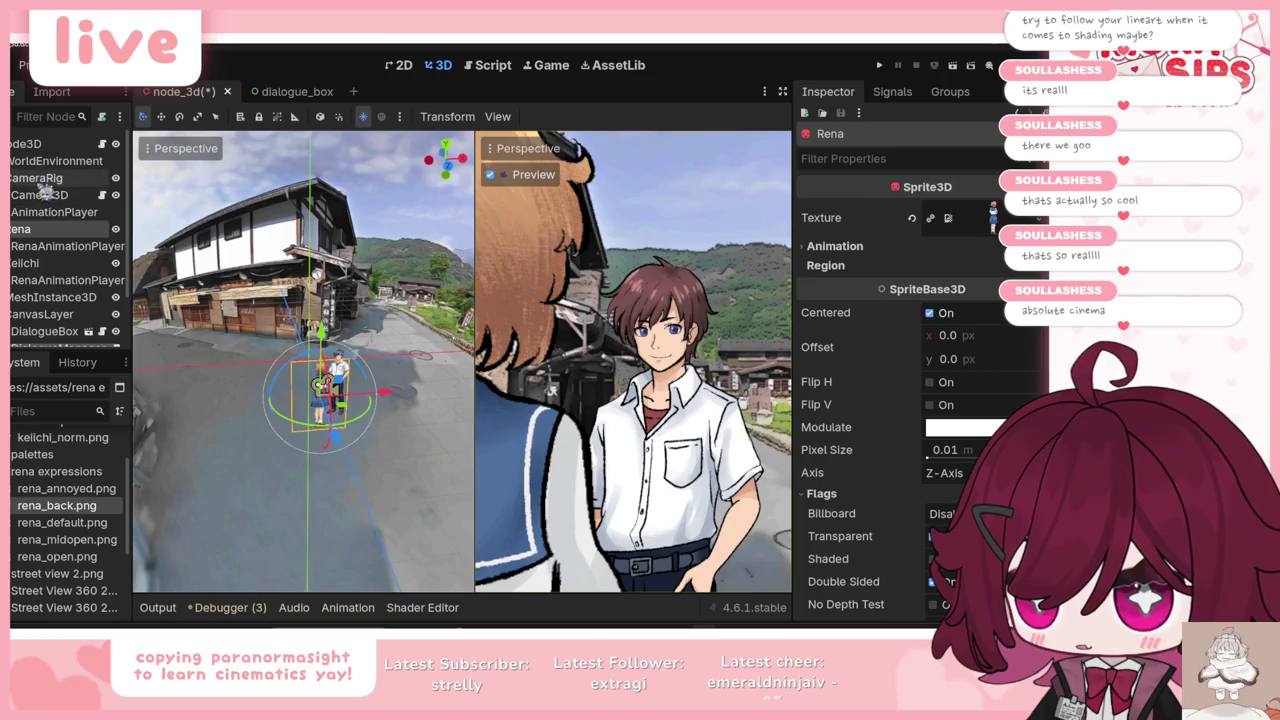
{"action": "left_click", "coordinate": [45, 195]}
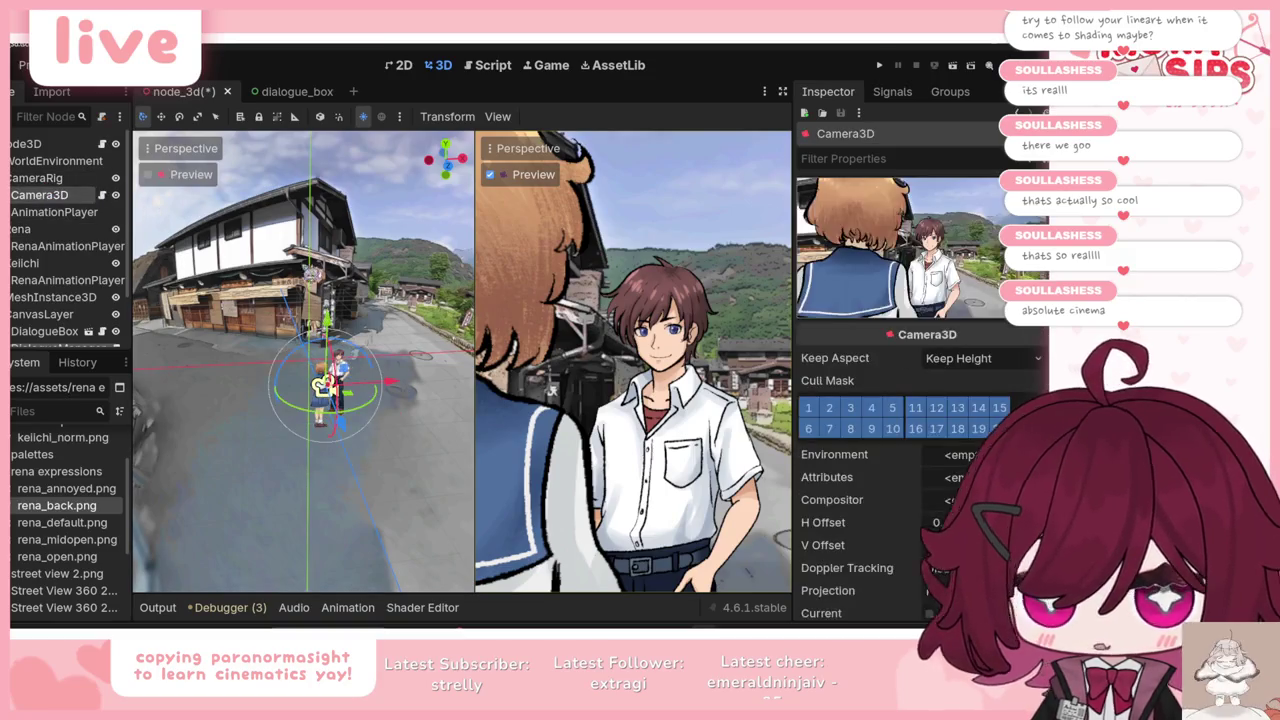